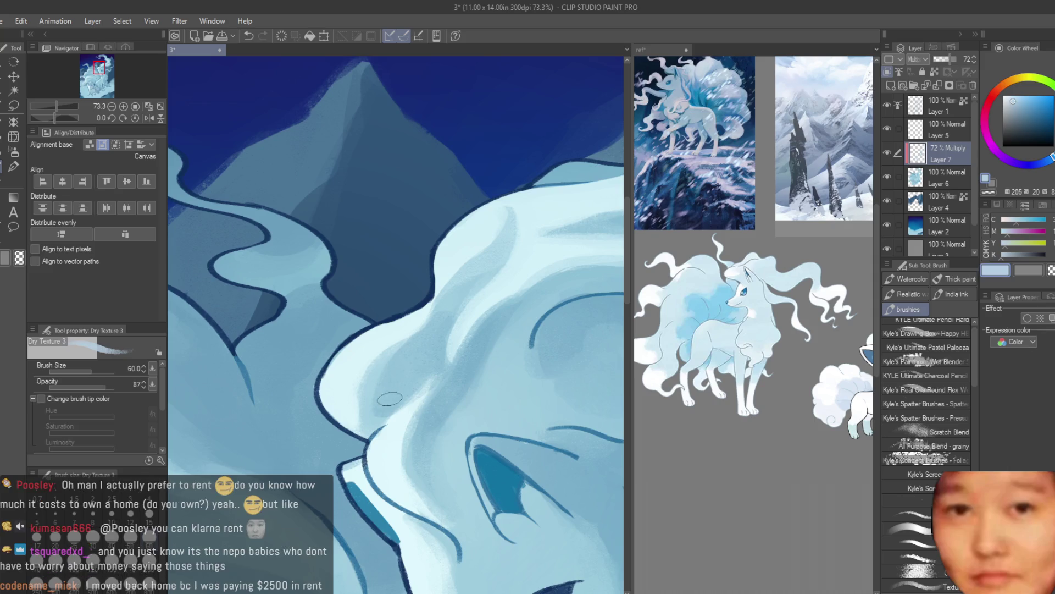
# Zoom in and out around Ninetales' tail to review its textured shading
pyautogui.scroll(-3, 434, 354)
pyautogui.scroll(-3, 435, 355)
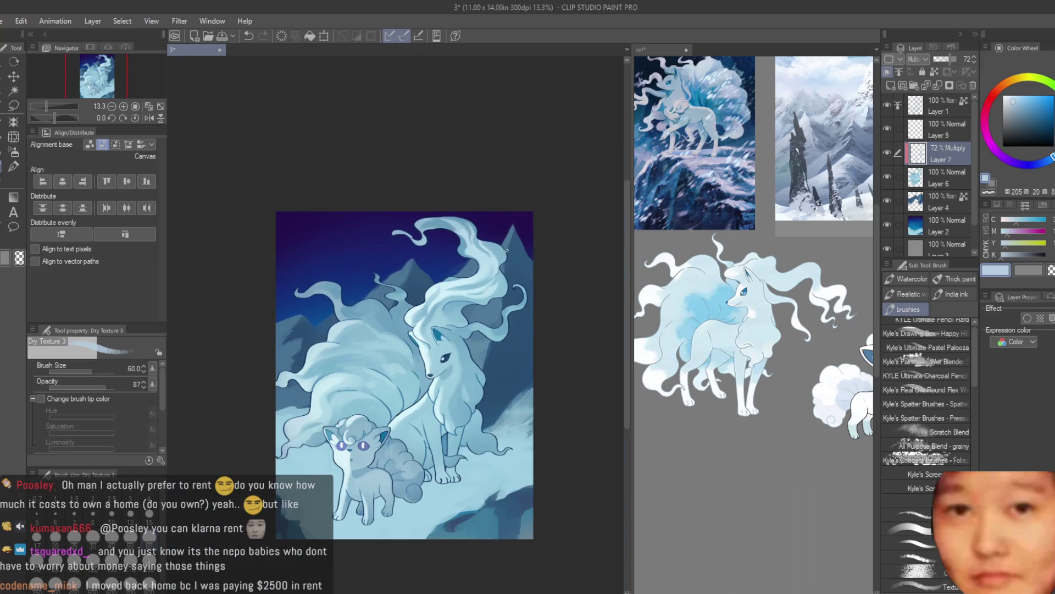
pyautogui.scroll(3, 505, 250)
pyautogui.scroll(2, 492, 345)
pyautogui.scroll(1, 515, 317)
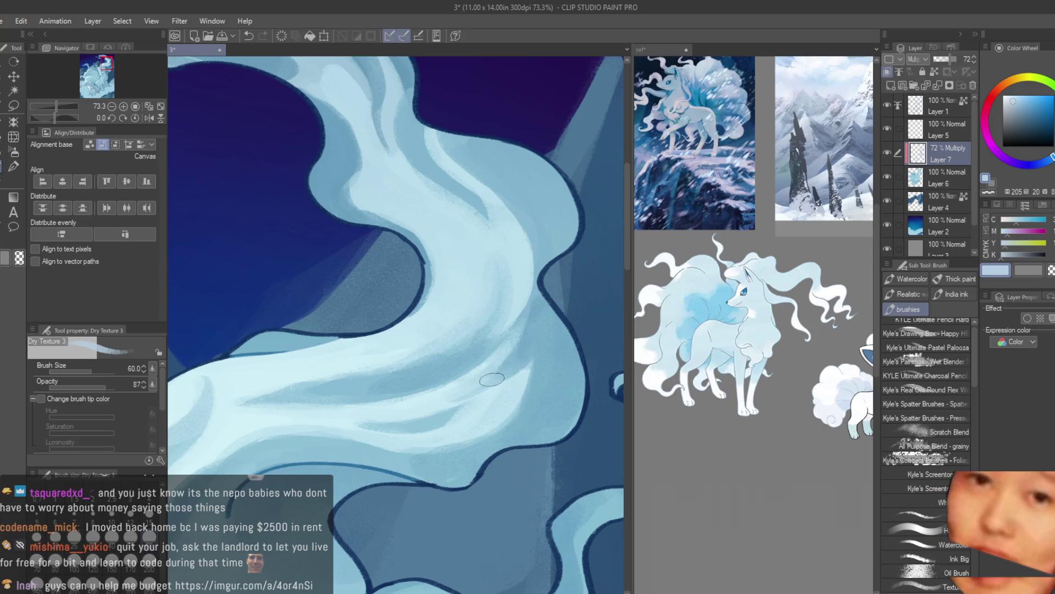
pyautogui.scroll(-1, 492, 379)
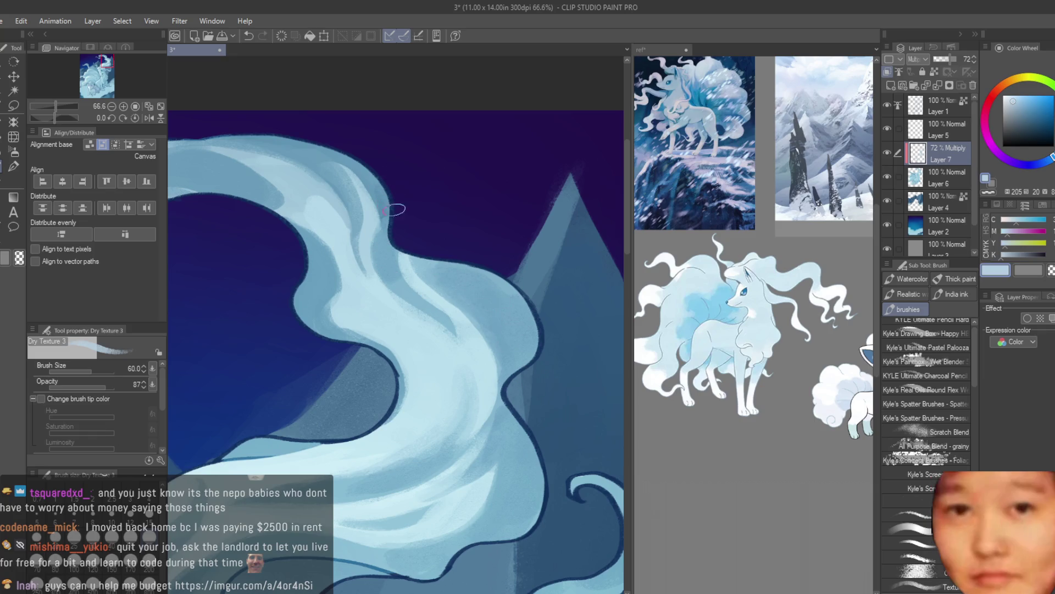
pyautogui.scroll(1, 399, 281)
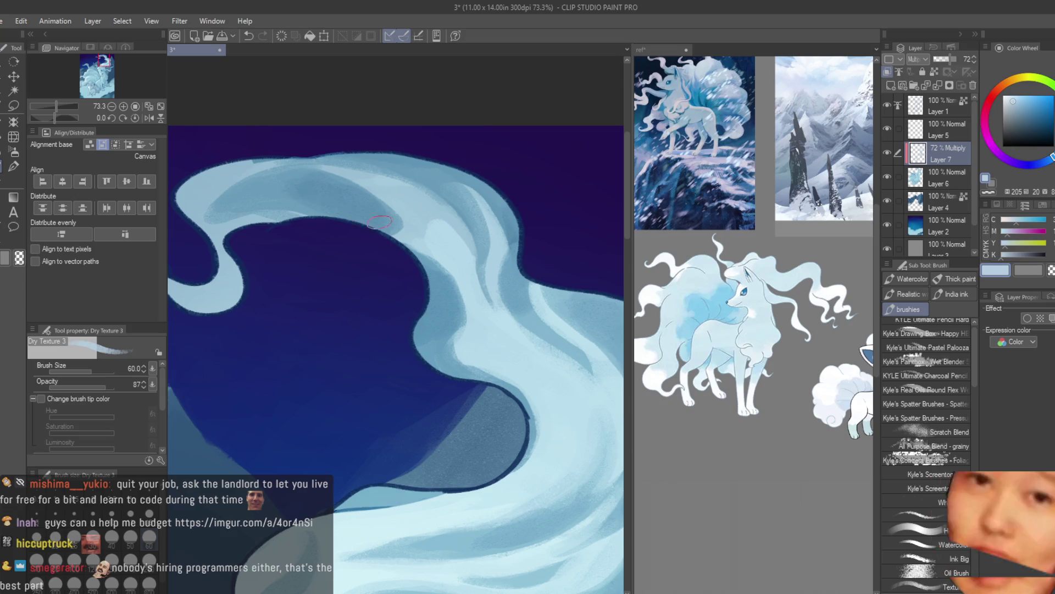
pyautogui.scroll(-3, 455, 218)
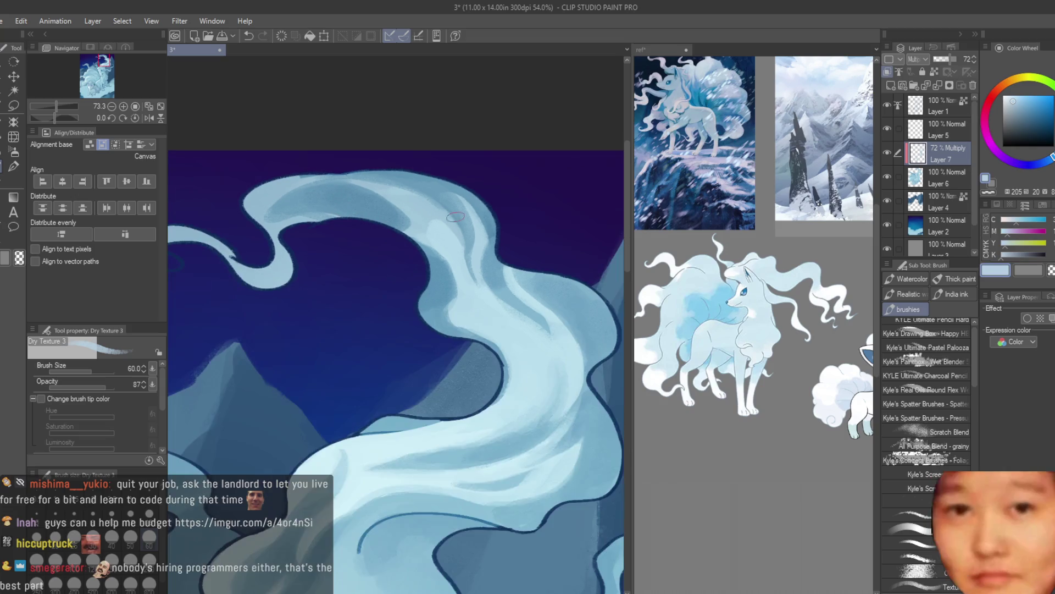
pyautogui.scroll(-2, 499, 265)
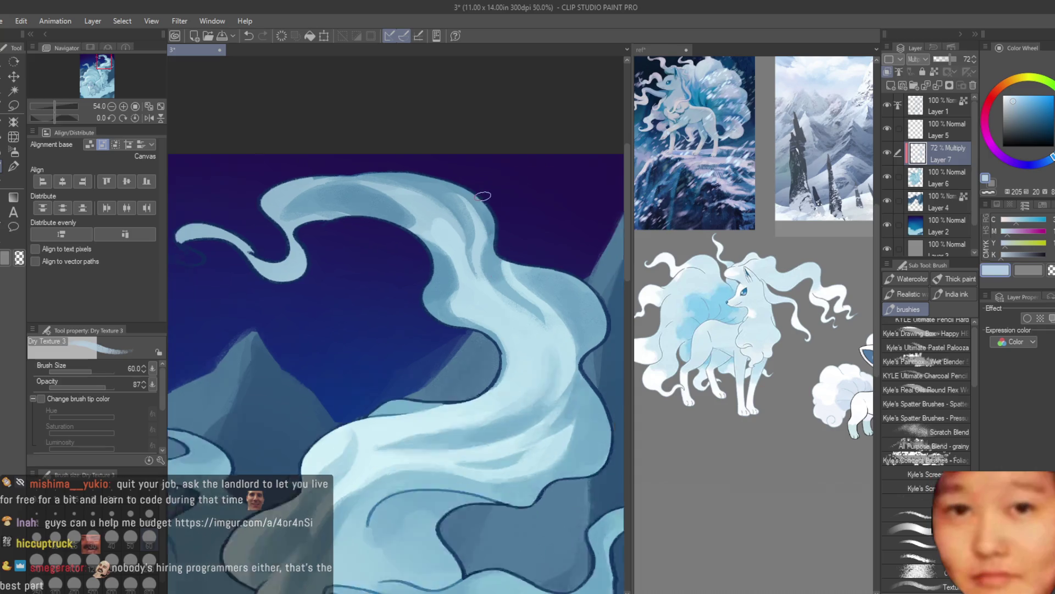
pyautogui.scroll(-2, 499, 264)
# Save the Ninetales and Vulpix painting with Ctrl+S
pyautogui.hotkey('ctrl', 's')
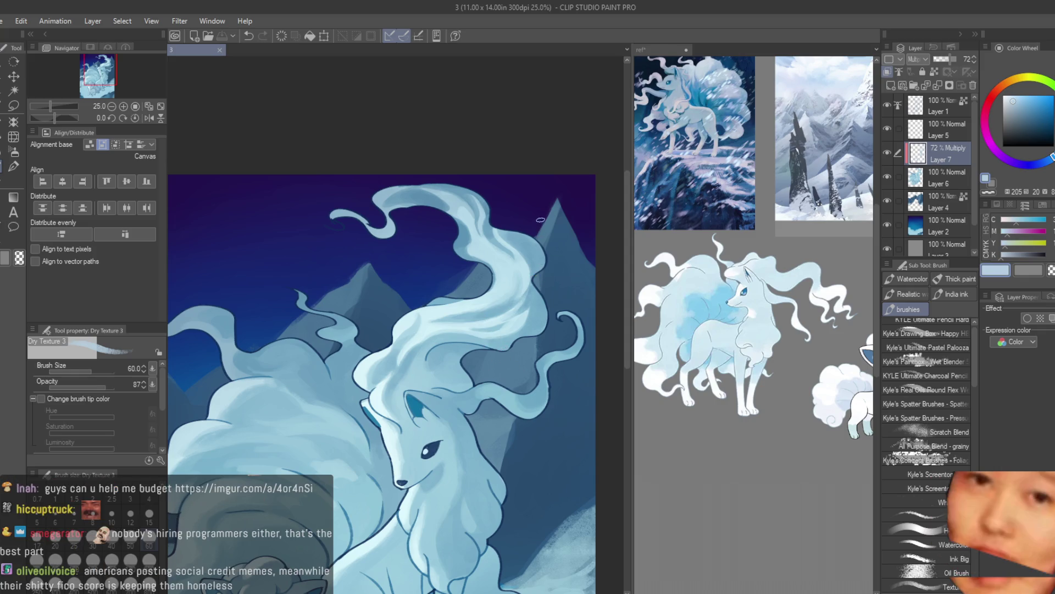
pyautogui.scroll(-1, 550, 259)
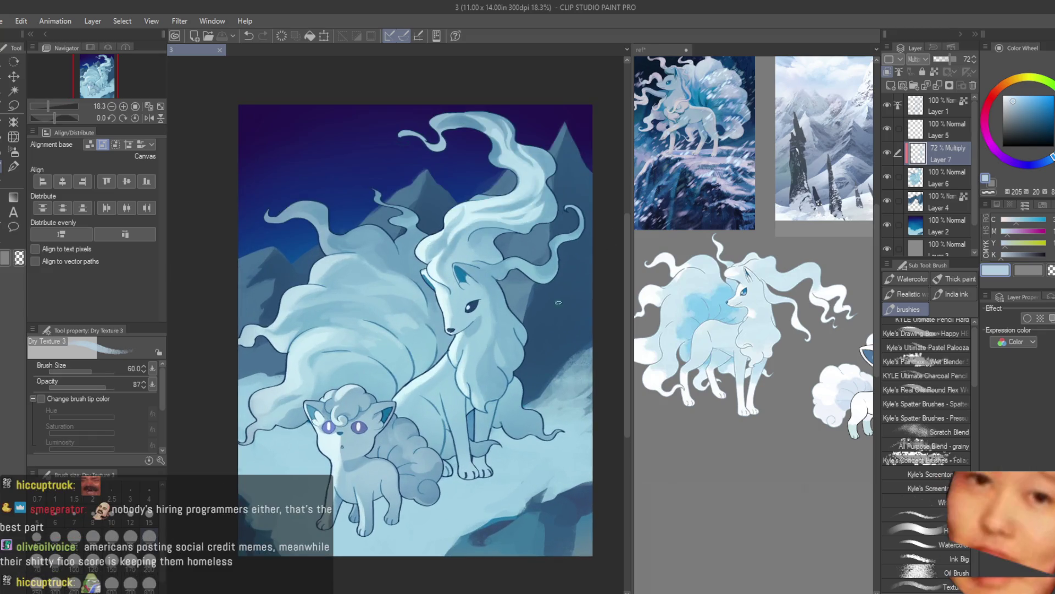
pyautogui.scroll(2, 558, 303)
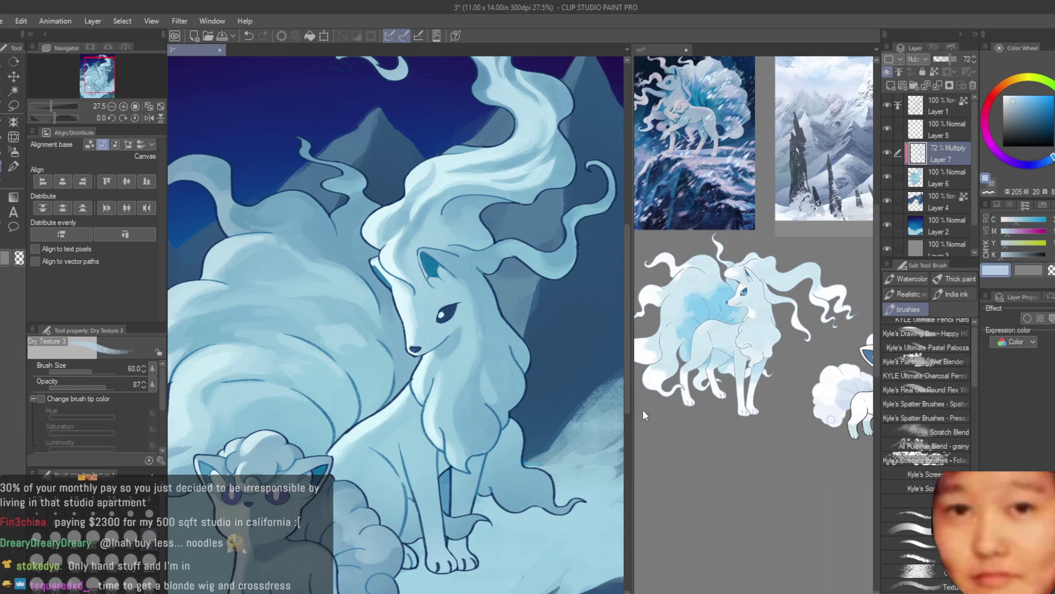
# Merge the multiply shading on Layer 7 down into Layer 6
pyautogui.hotkey('ctrl', 'e')
pyautogui.scroll(1, 488, 257)
pyautogui.scroll(1, 488, 257)
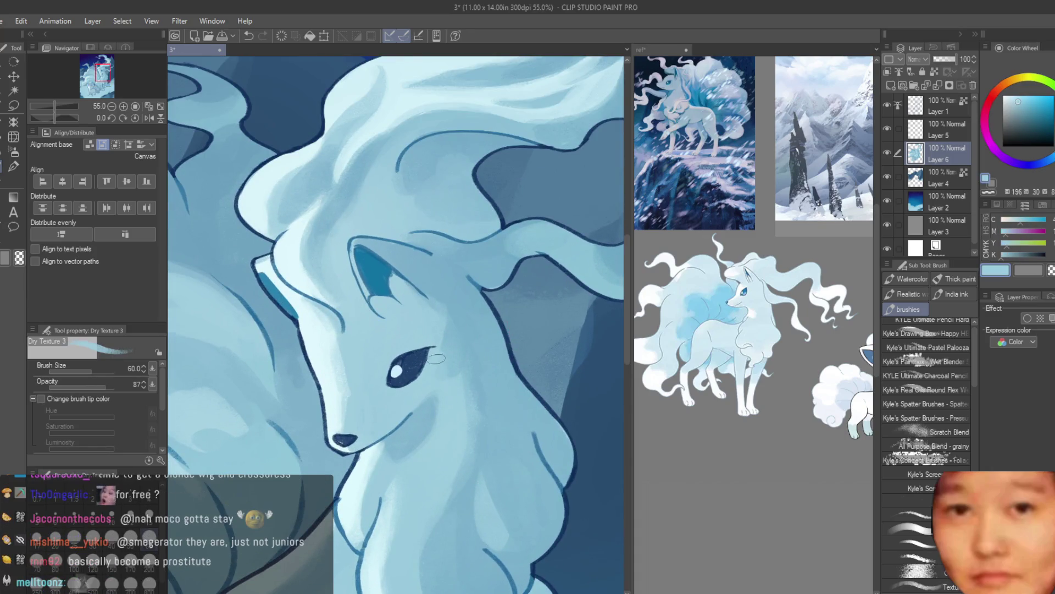
# Sample a lighter blue and then a slightly deeper blue from the fur
pyautogui.keyDown('alt'); pyautogui.click(440, 328); pyautogui.keyUp('alt')
pyautogui.keyDown('alt'); pyautogui.click(453, 353); pyautogui.keyUp('alt')
pyautogui.scroll(-2, 445, 319)
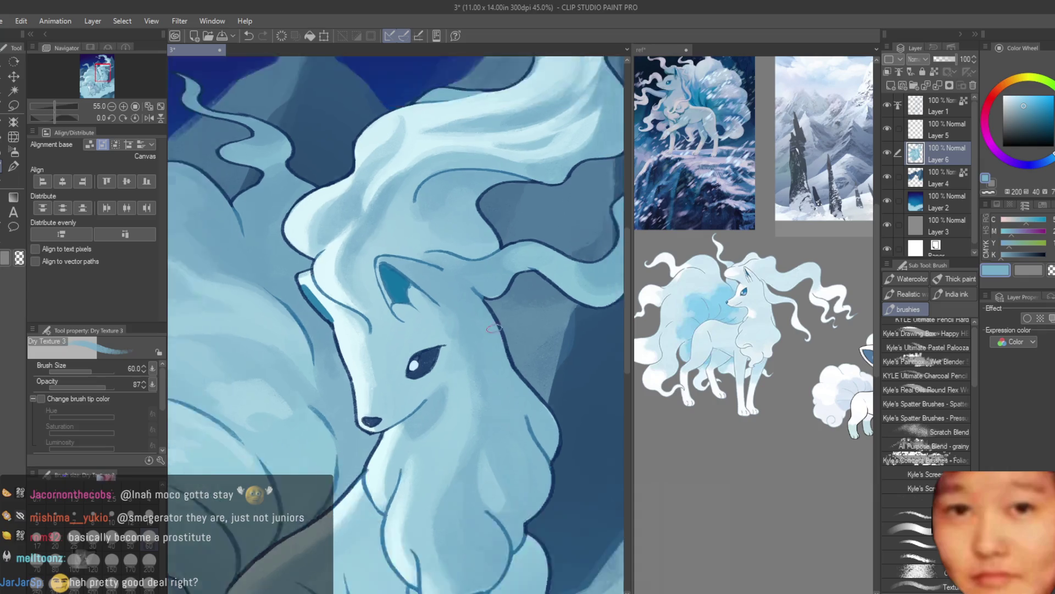
pyautogui.scroll(-3, 494, 297)
pyautogui.scroll(2, 558, 459)
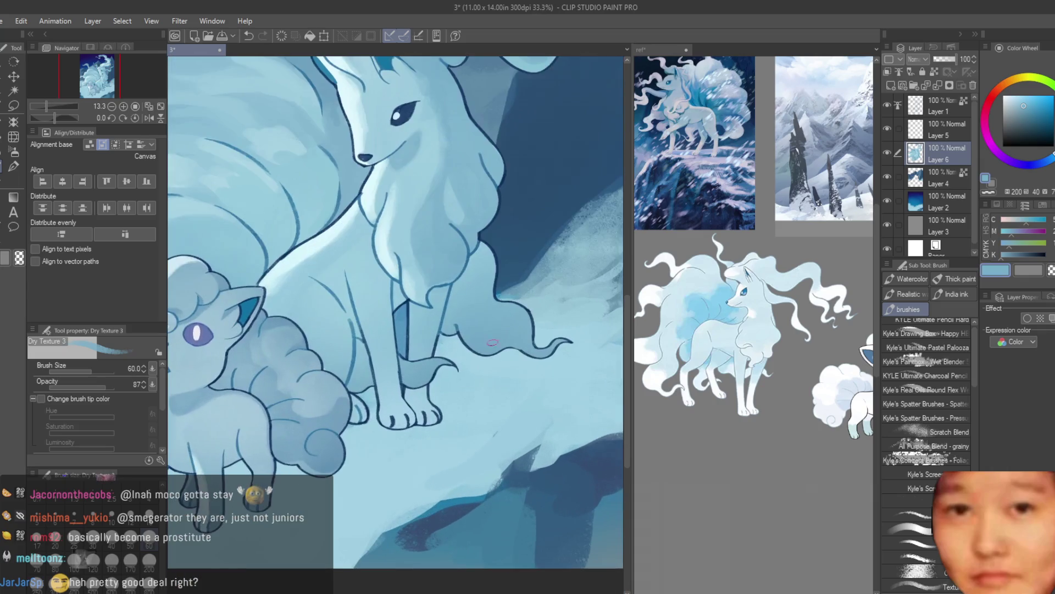
# Reduce the brush size to 30
pyautogui.press('[')
pyautogui.press('[')
pyautogui.press('[')
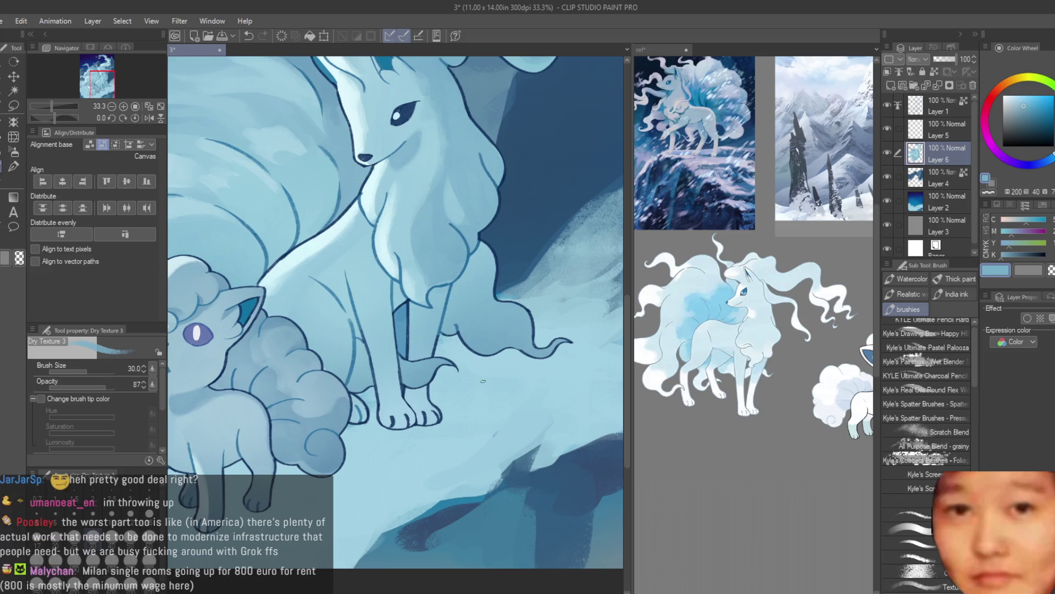
pyautogui.scroll(-2, 504, 369)
pyautogui.scroll(-1, 505, 370)
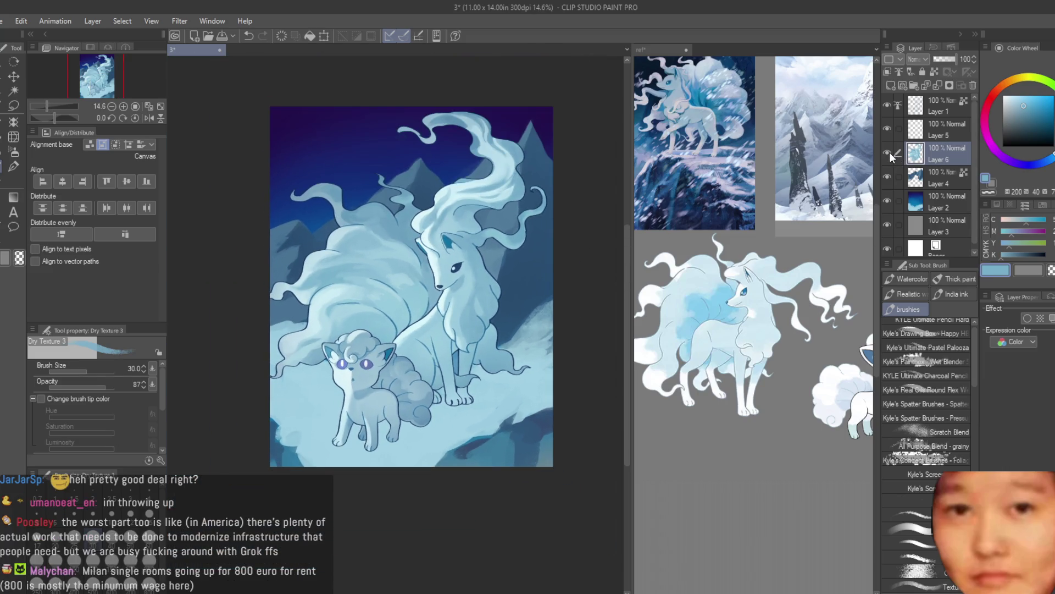
pyautogui.scroll(2, 506, 303)
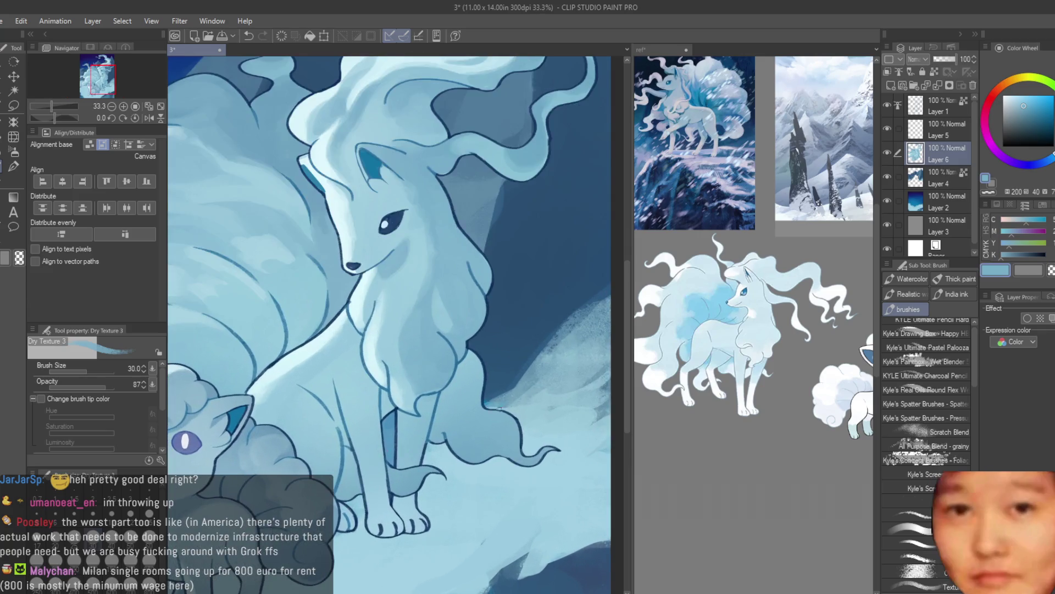
pyautogui.scroll(-1, 499, 408)
pyautogui.scroll(-1, 400, 270)
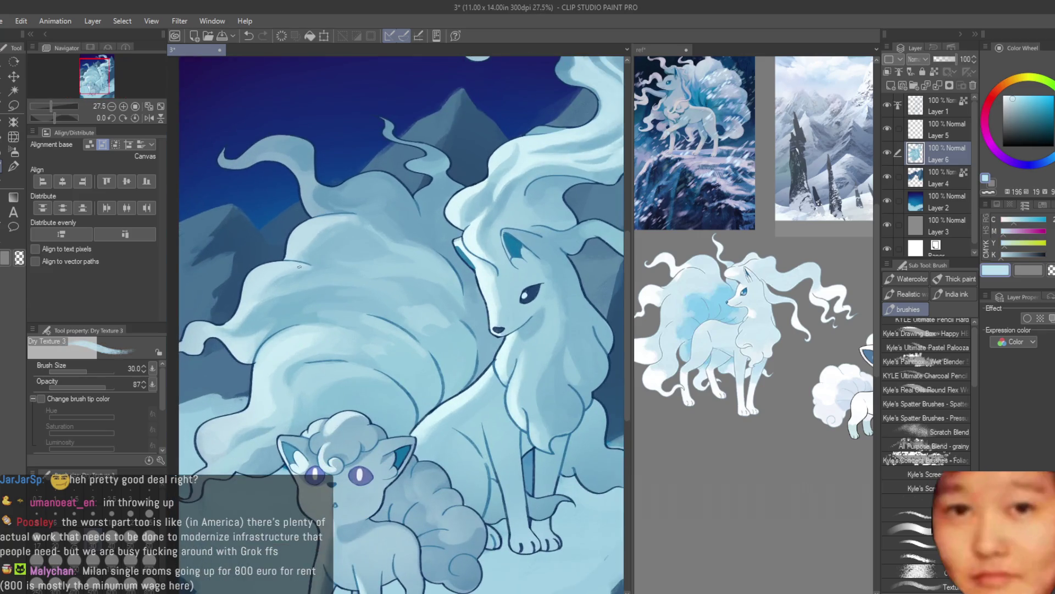
pyautogui.scroll(-1, 580, 364)
pyautogui.scroll(1, 513, 469)
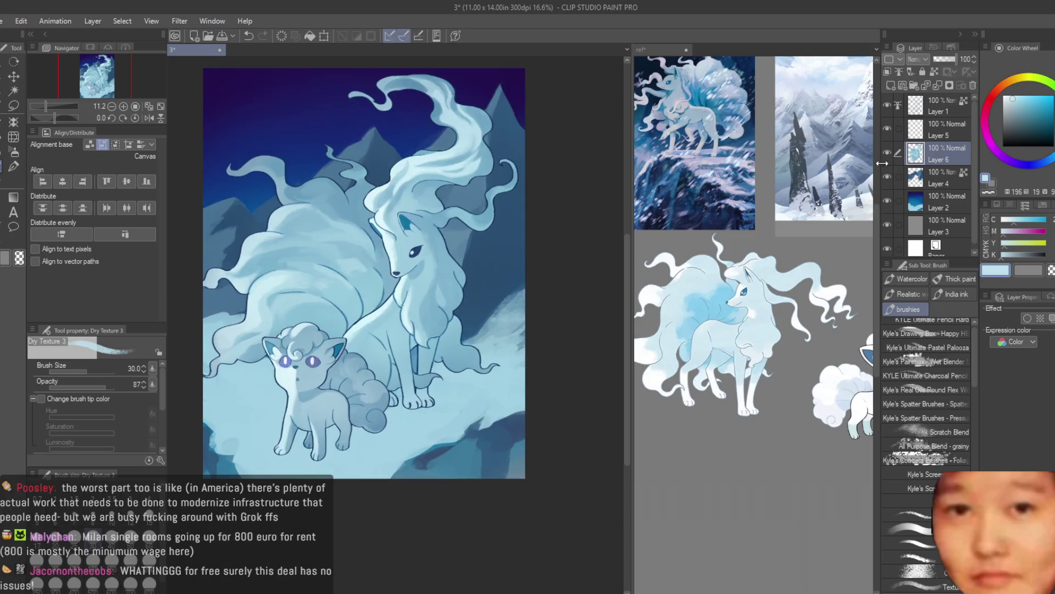
# With the soft airbrush, spray a pale blue haze over the snow by the tail tip
pyautogui.press('b')
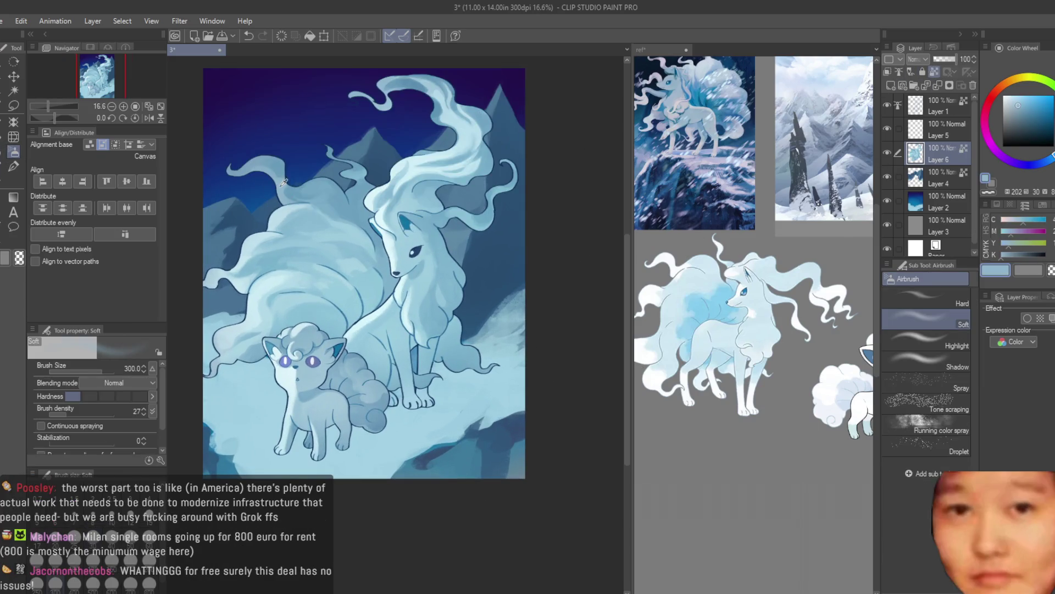
pyautogui.scroll(2, 495, 346)
pyautogui.scroll(1, 546, 377)
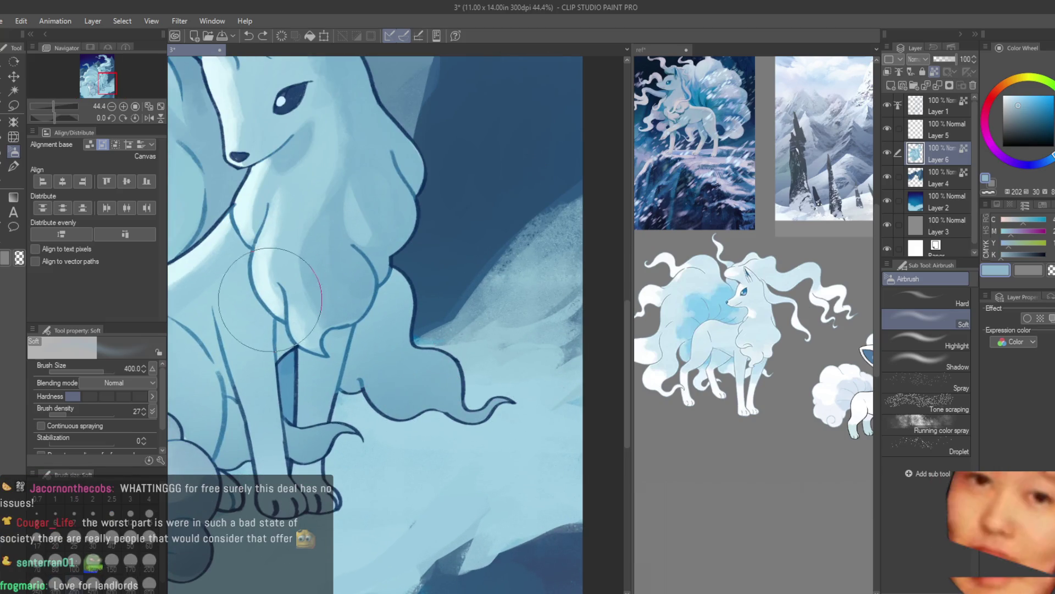
pyautogui.keyDown('alt'); pyautogui.click(432, 398); pyautogui.keyUp('alt')
pyautogui.hotkey('ctrl', 'z')
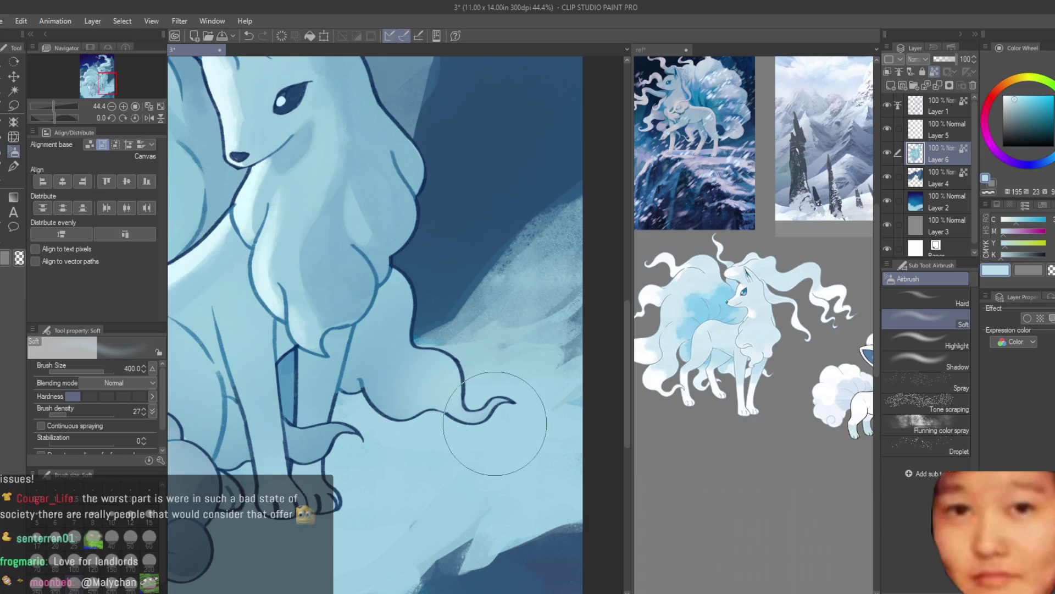
pyautogui.moveTo(483, 436); pyautogui.dragTo(436, 389)
# Return to the Dry Texture brush, sample two snow blues, and select Layer 1
pyautogui.press('b')
pyautogui.scroll(1, 390, 374)
pyautogui.keyDown('alt'); pyautogui.click(399, 365); pyautogui.keyUp('alt')
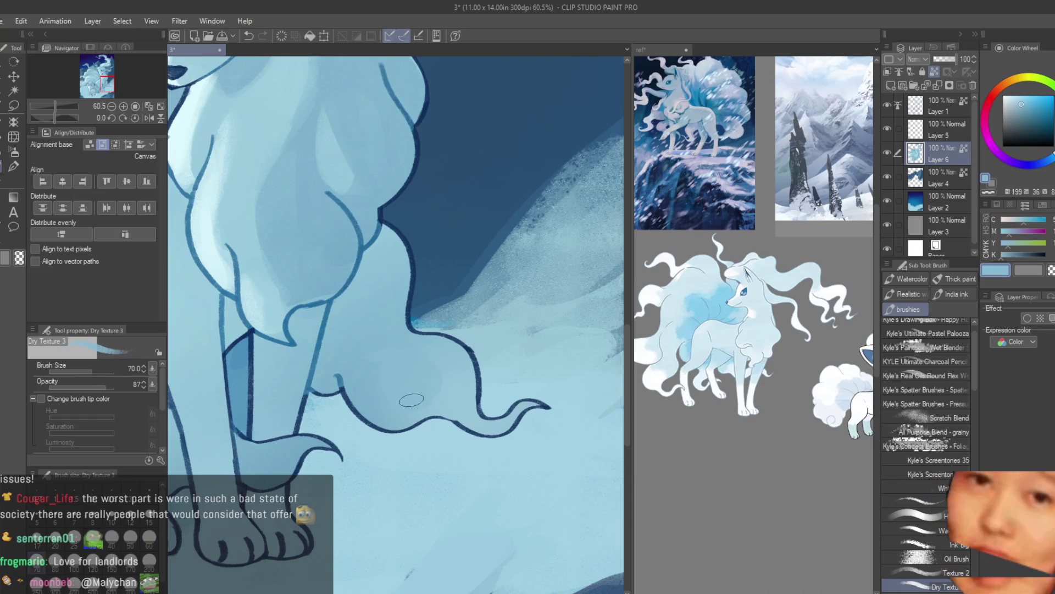
pyautogui.keyDown('alt'); pyautogui.click(447, 370); pyautogui.keyUp('alt')
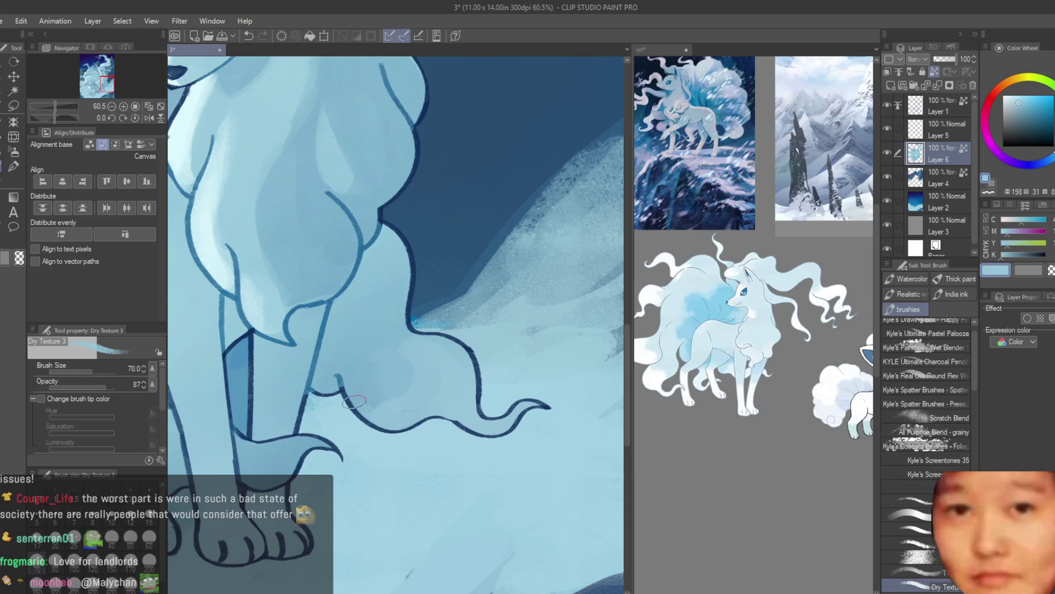
pyautogui.scroll(-3, 450, 380)
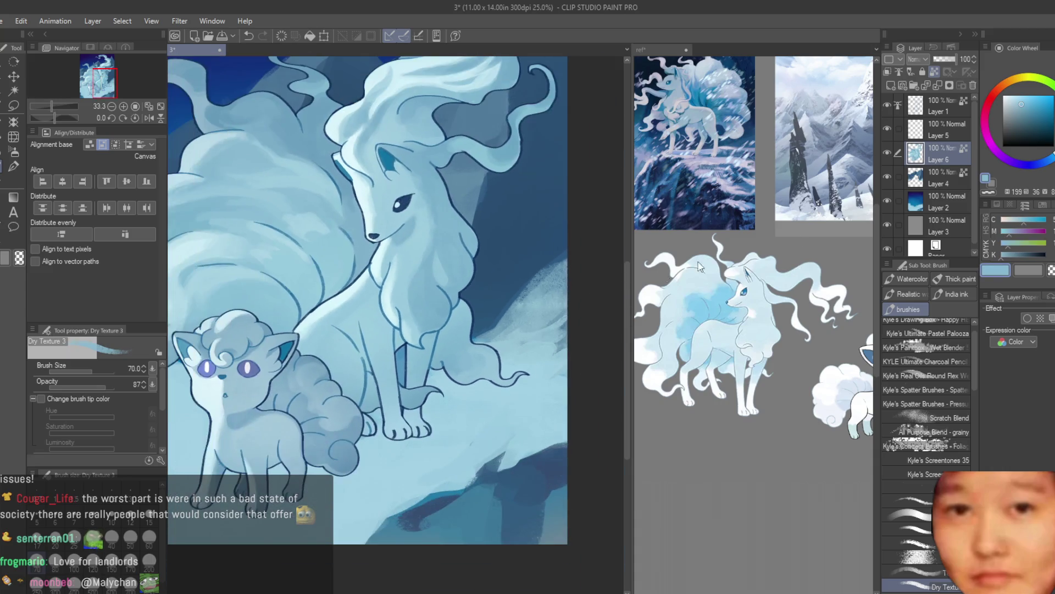
pyautogui.click(940, 107)
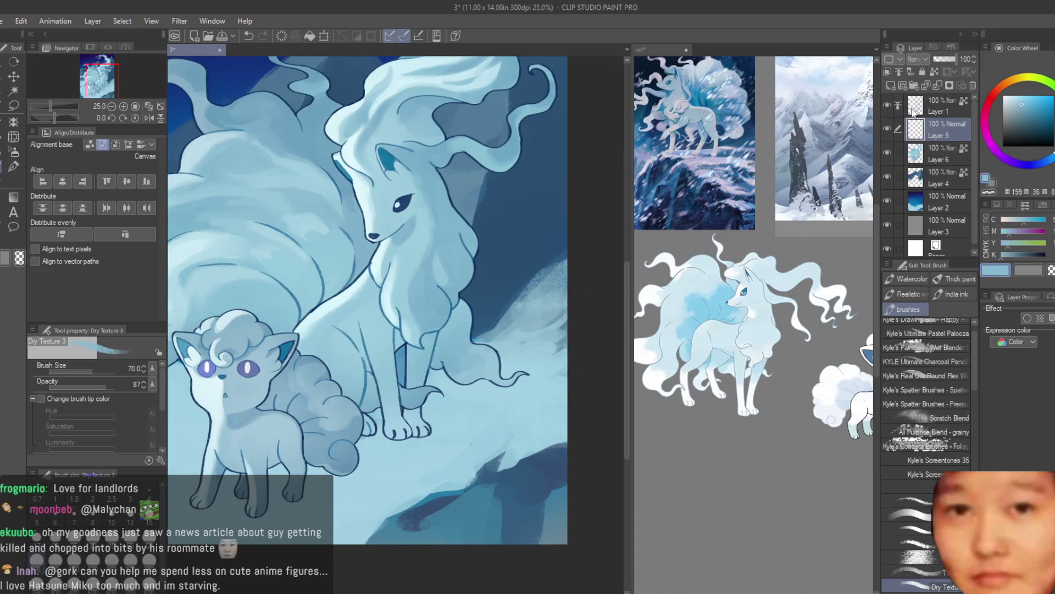
# Repaint two toe lines on Ninetales' front paw in a mid blue on Layer 1
pyautogui.scroll(6, 398, 434)
pyautogui.keyDown('alt'); pyautogui.click(427, 432); pyautogui.keyUp('alt')
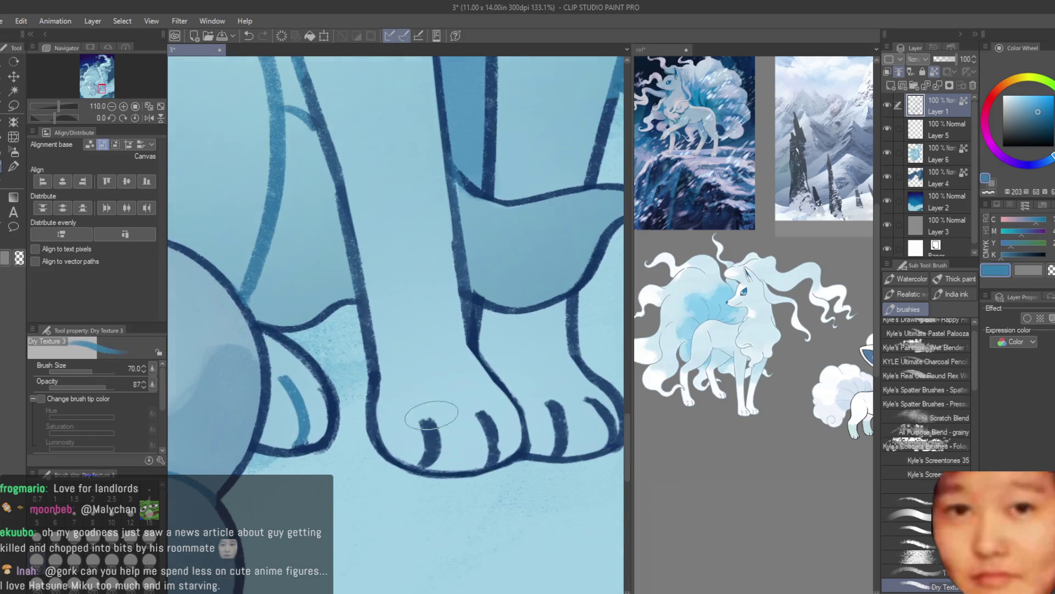
pyautogui.scroll(-1, 476, 449)
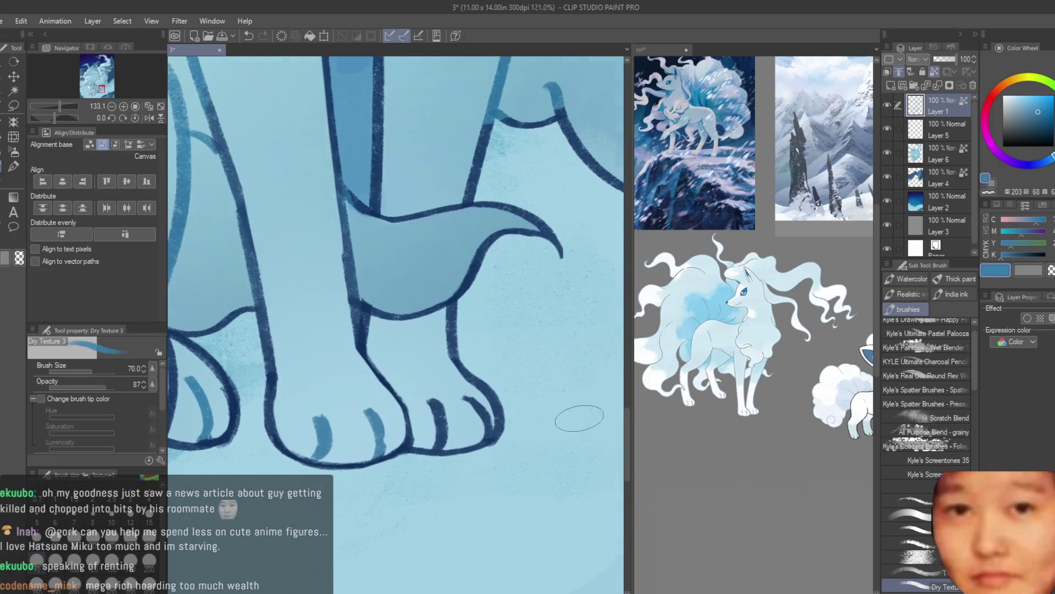
pyautogui.scroll(1, 440, 379)
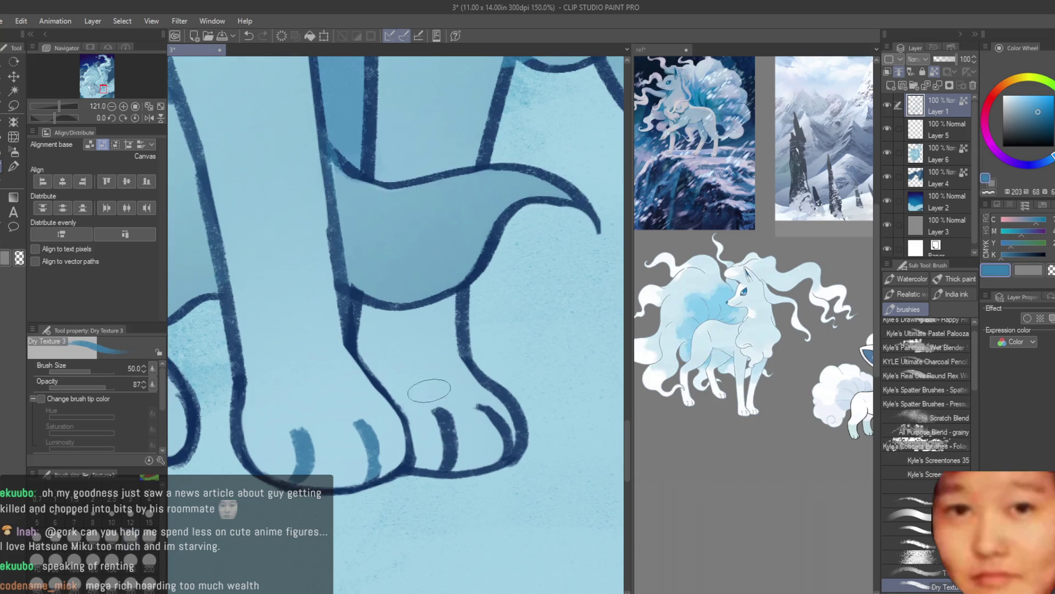
pyautogui.scroll(1, 438, 399)
pyautogui.moveTo(438, 407); pyautogui.dragTo(450, 470)
pyautogui.moveTo(484, 410); pyautogui.dragTo(514, 453)
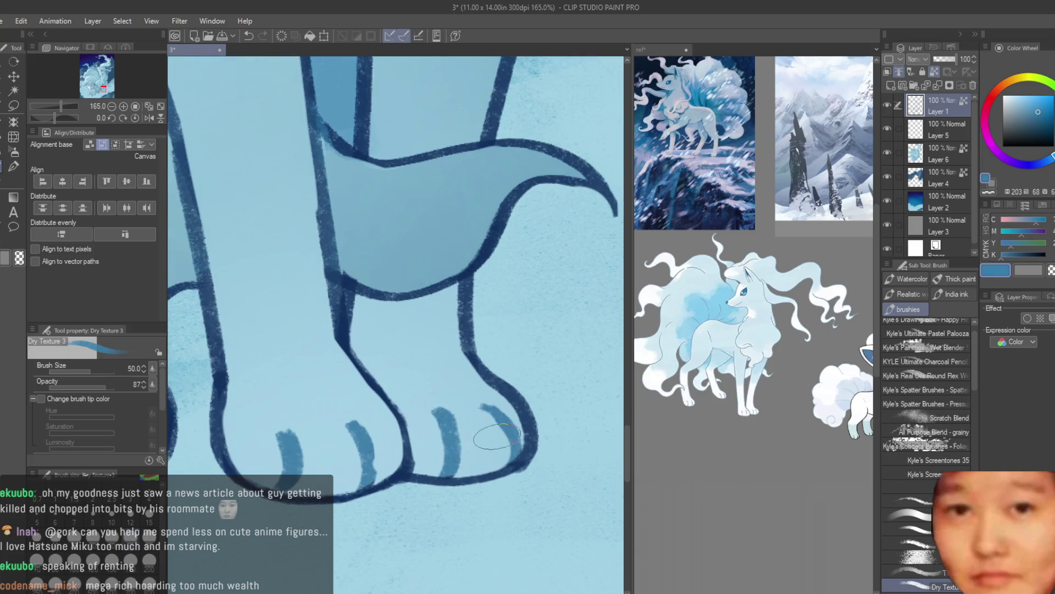
pyautogui.scroll(-3, 482, 460)
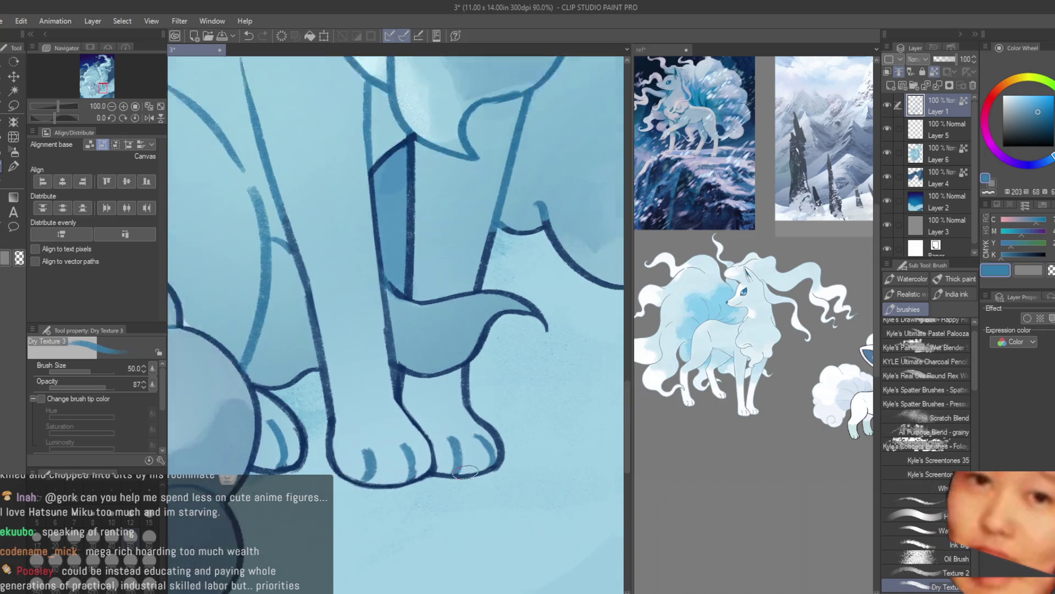
pyautogui.scroll(-4, 482, 460)
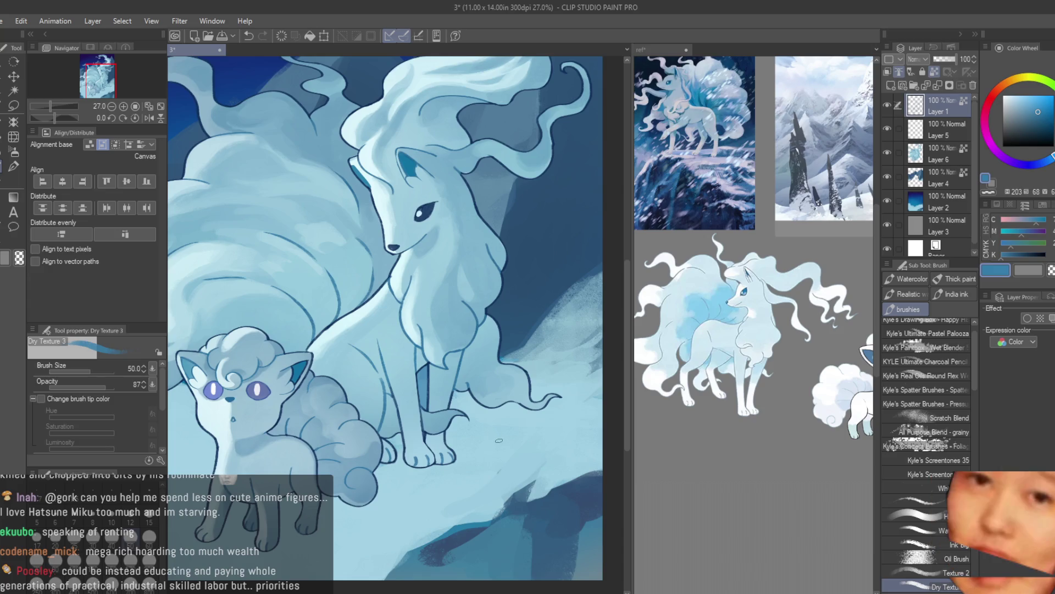
pyautogui.scroll(-1, 558, 399)
pyautogui.scroll(1, 558, 400)
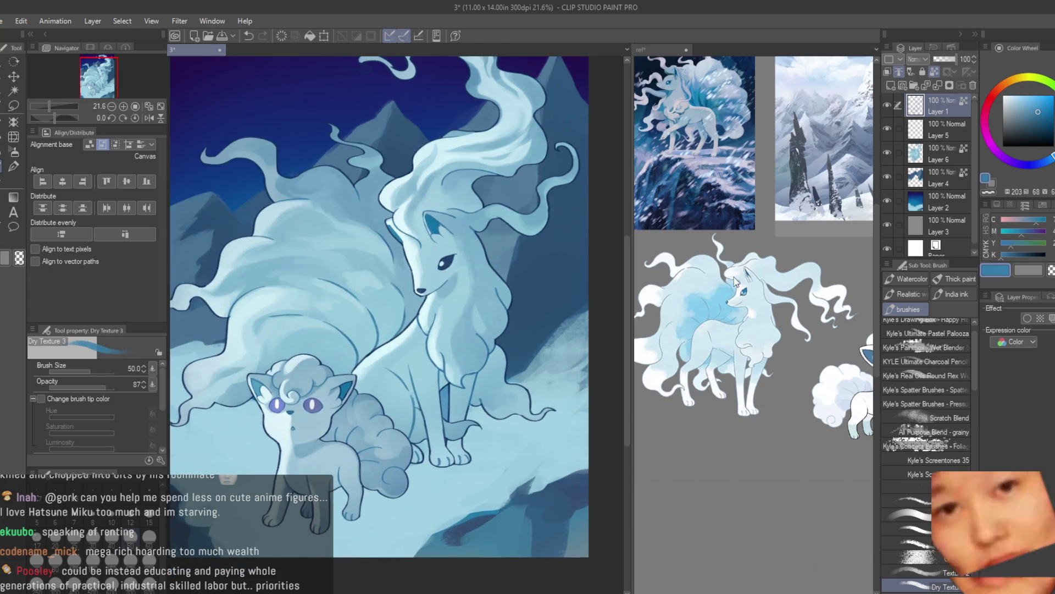
# Lighten the colour slightly and paint teal inside the Ninetales' eye
pyautogui.scroll(3, 758, 265)
pyautogui.scroll(2, 392, 238)
pyautogui.scroll(4, 392, 238)
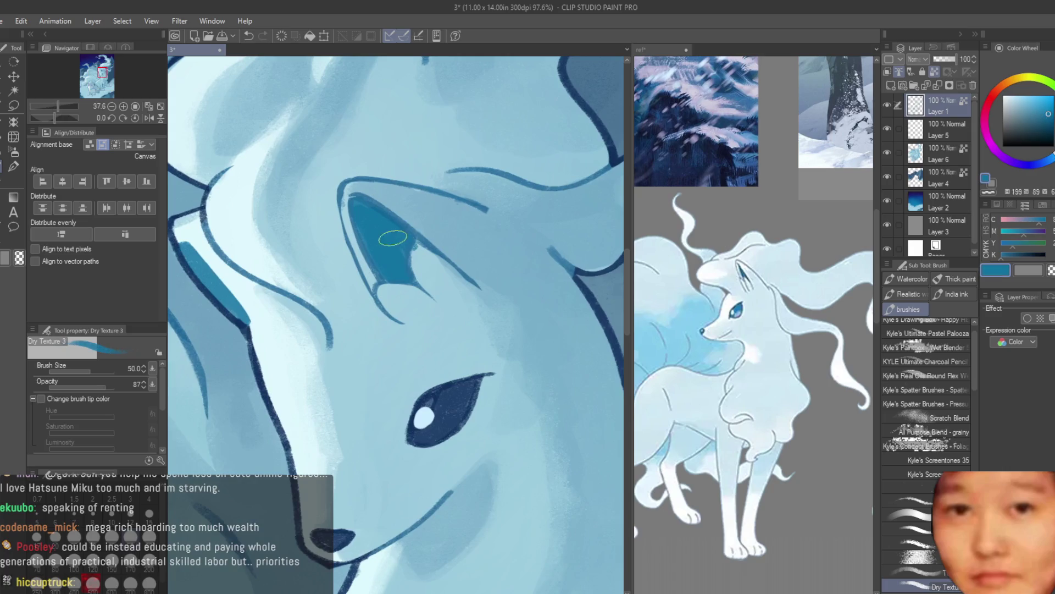
pyautogui.click(1051, 116)
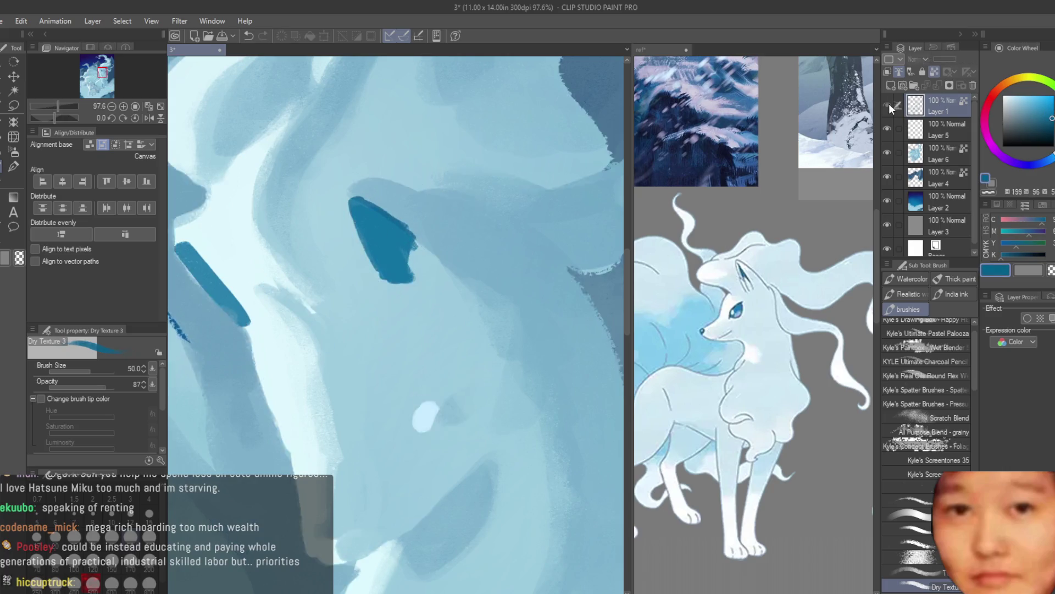
pyautogui.scroll(1, 442, 417)
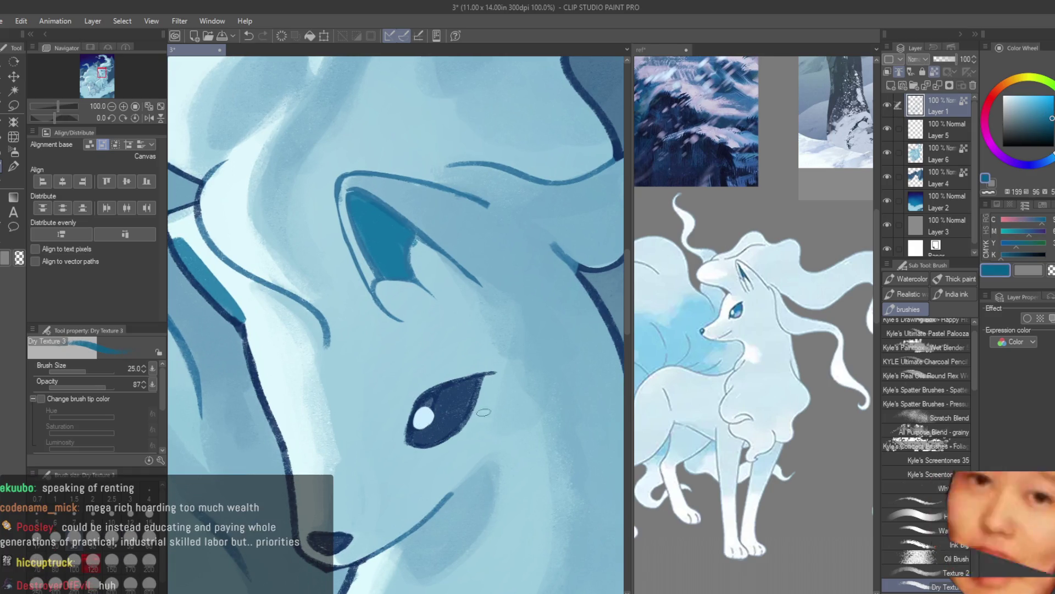
pyautogui.scroll(2, 438, 442)
pyautogui.moveTo(470, 380)
pyautogui.mouseDown()
pyautogui.moveTo(431, 431)
pyautogui.moveTo(455, 380)
pyautogui.mouseUp()
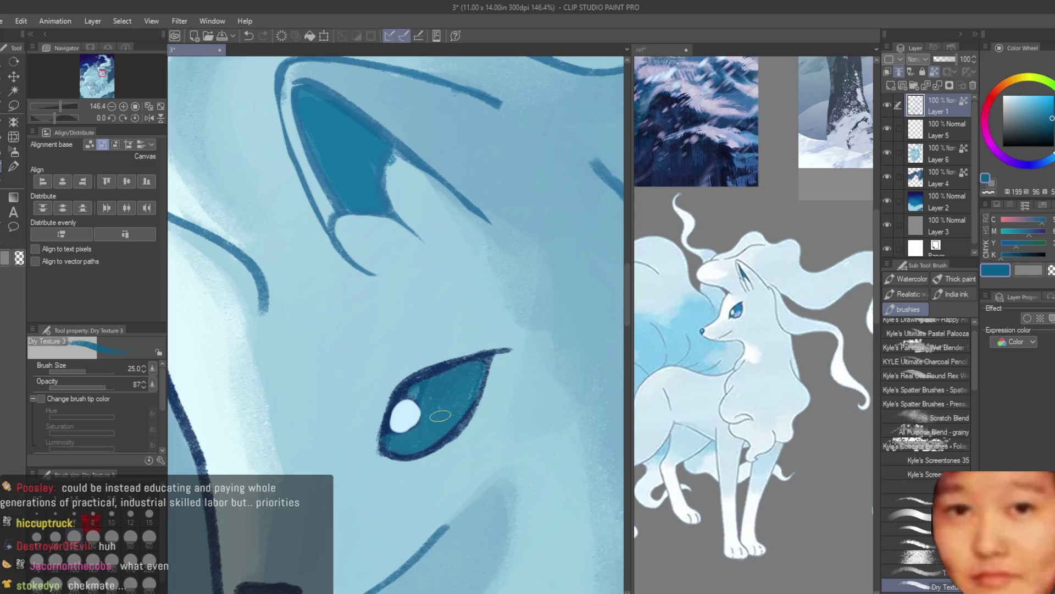
# Pick and fine-tune a light cyan colour, then bring up the Vulpix reference sketch
pyautogui.scroll(-4, 418, 440)
pyautogui.scroll(3, 418, 440)
pyautogui.click(1052, 160)
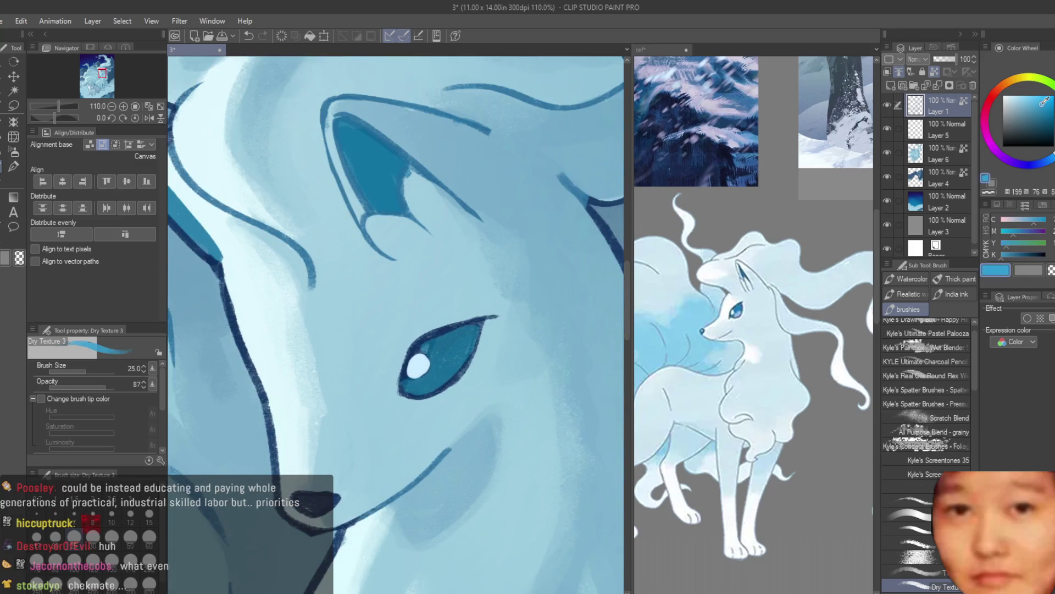
pyautogui.click(1044, 103)
pyautogui.scroll(2, 414, 384)
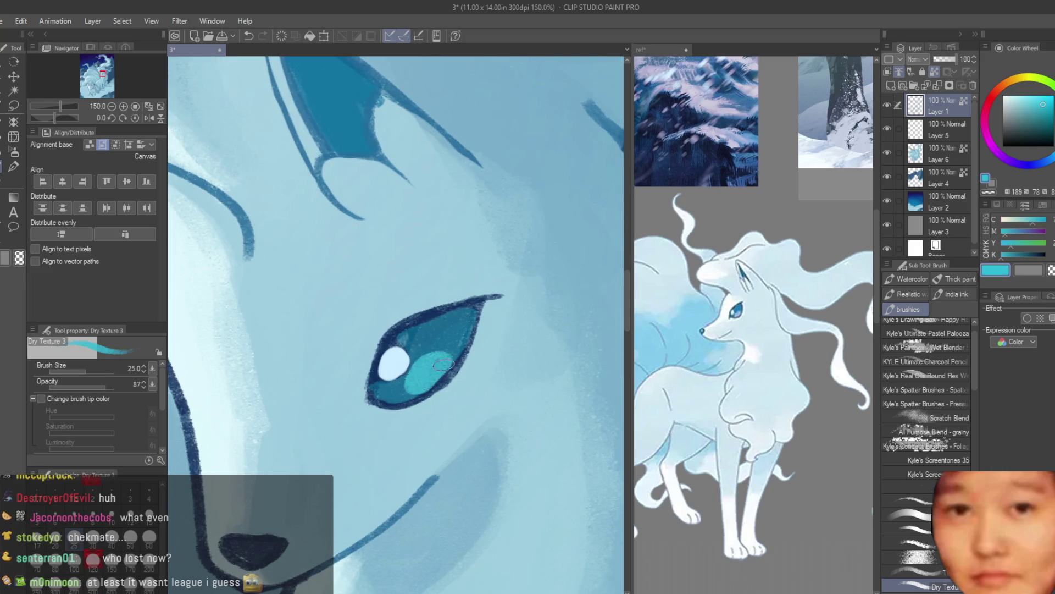
pyautogui.scroll(-2, 443, 365)
pyautogui.scroll(-2, 443, 365)
pyautogui.scroll(-2, 443, 365)
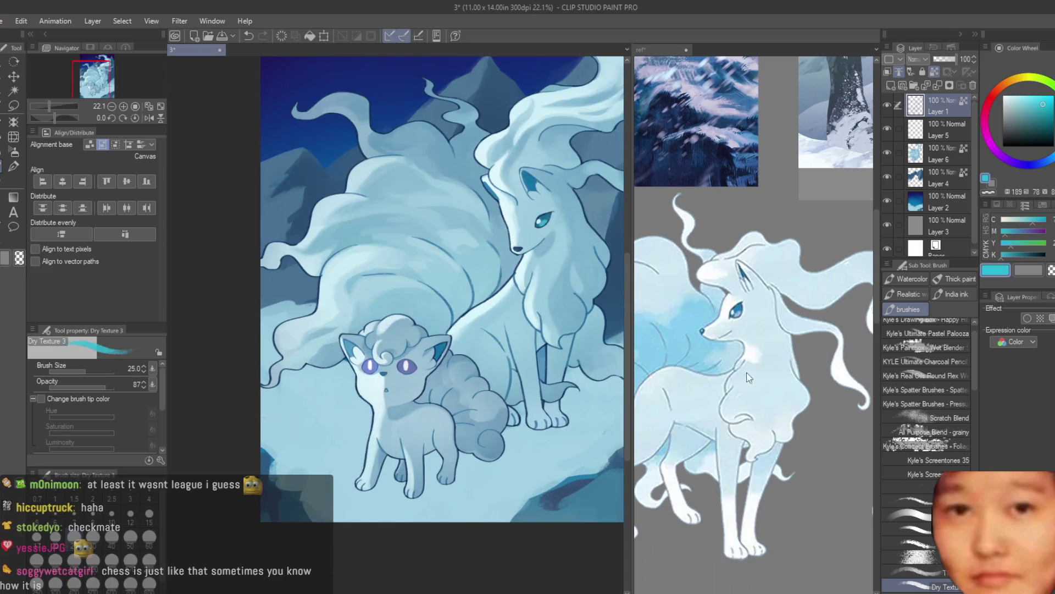
pyautogui.scroll(-2, 748, 377)
pyautogui.scroll(-1, 749, 377)
pyautogui.scroll(3, 739, 342)
pyautogui.scroll(2, 739, 342)
pyautogui.scroll(1, 740, 341)
pyautogui.scroll(1, 756, 327)
# Sample the light blue from the reference Vulpix's eye
pyautogui.scroll(1, 731, 310)
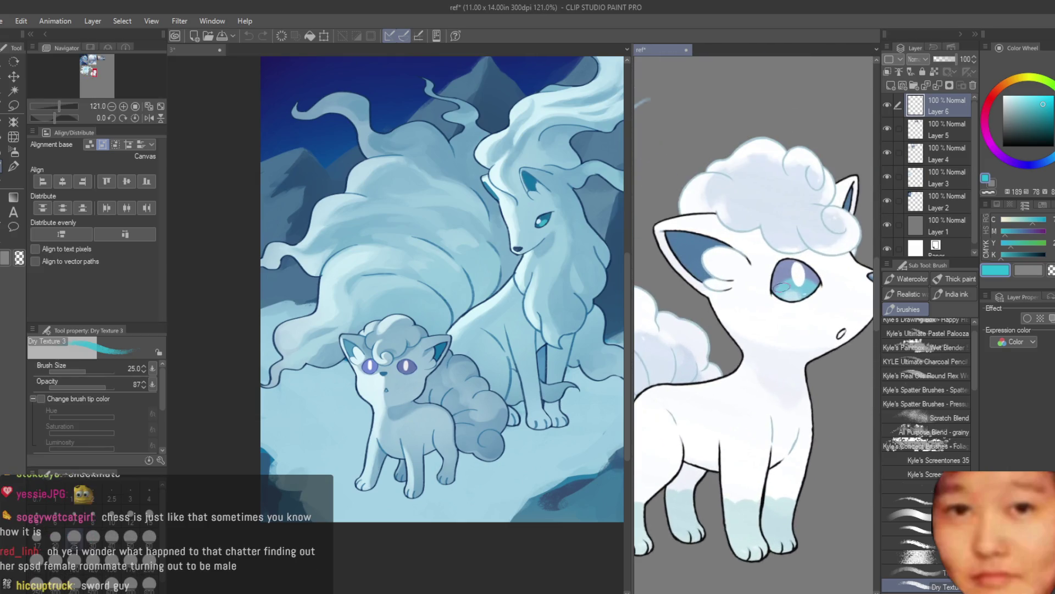
pyautogui.scroll(2, 456, 325)
pyautogui.scroll(2, 456, 325)
pyautogui.scroll(3, 456, 326)
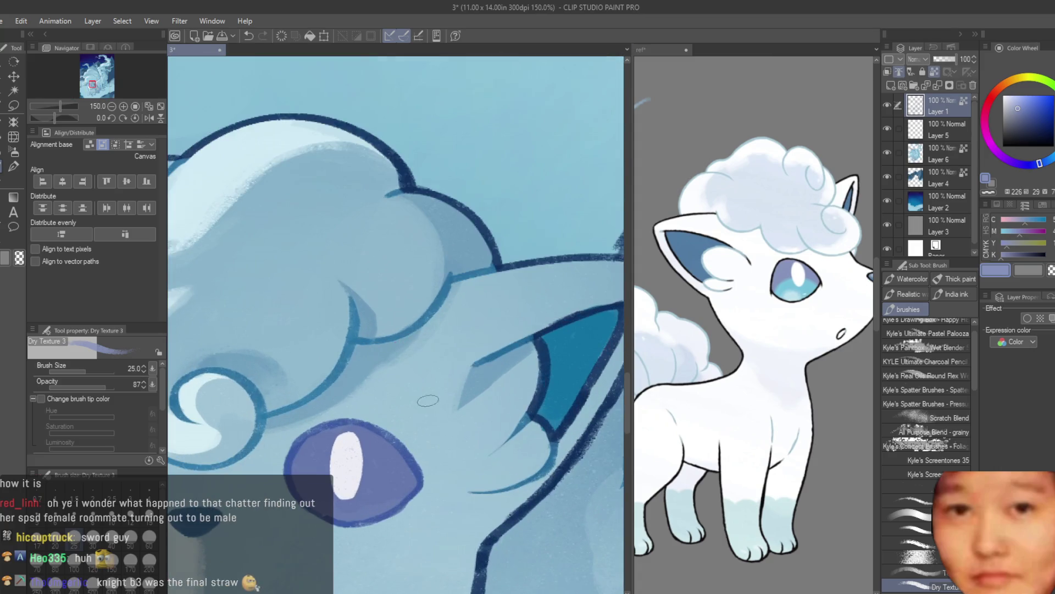
pyautogui.scroll(2, 319, 466)
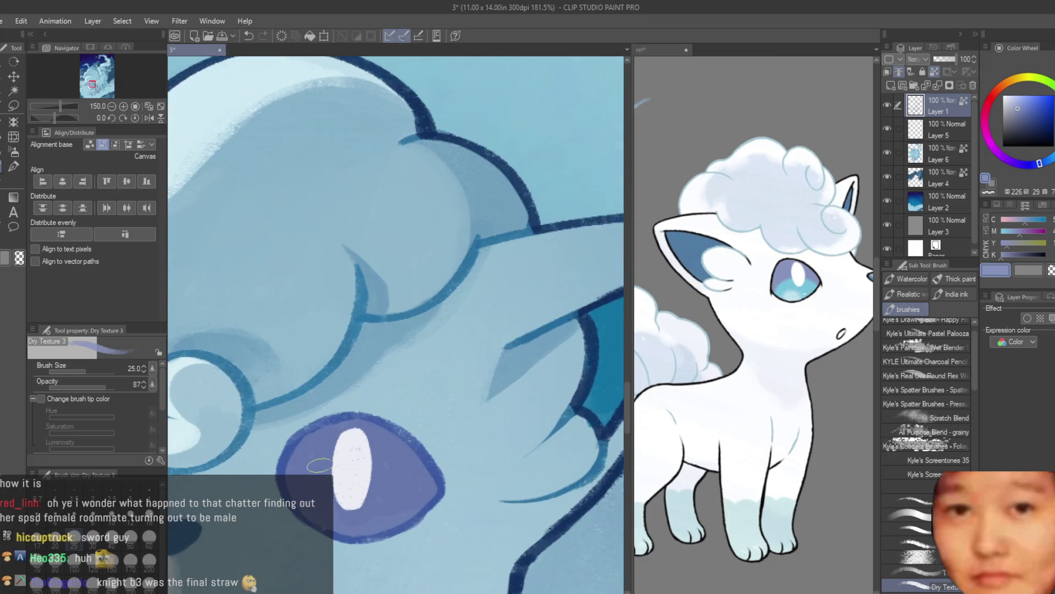
pyautogui.keyDown('alt'); pyautogui.click(808, 296); pyautogui.keyUp('alt')
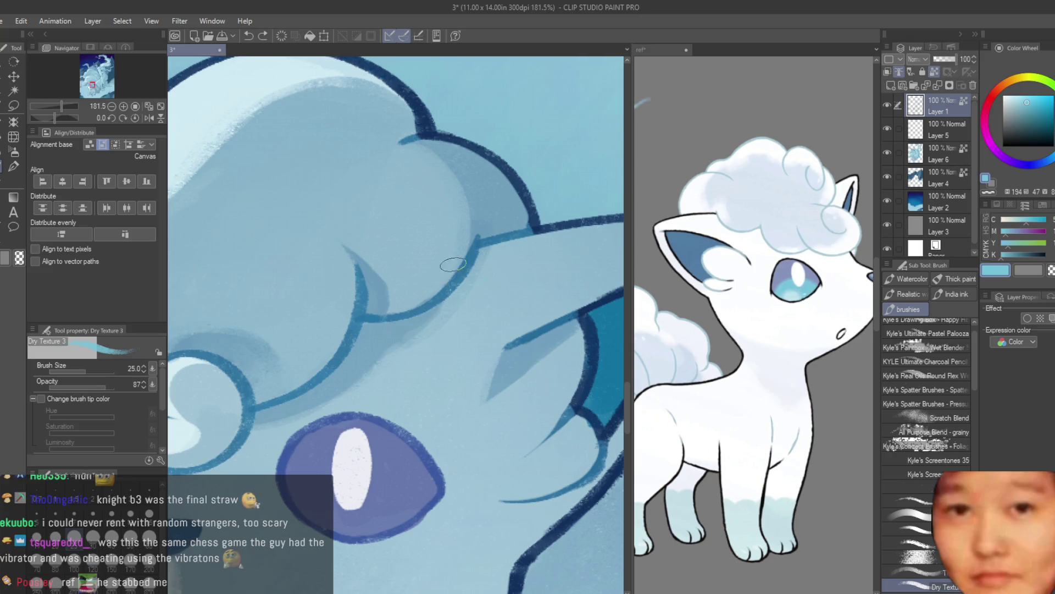
pyautogui.scroll(1, 434, 363)
pyautogui.scroll(1, 461, 363)
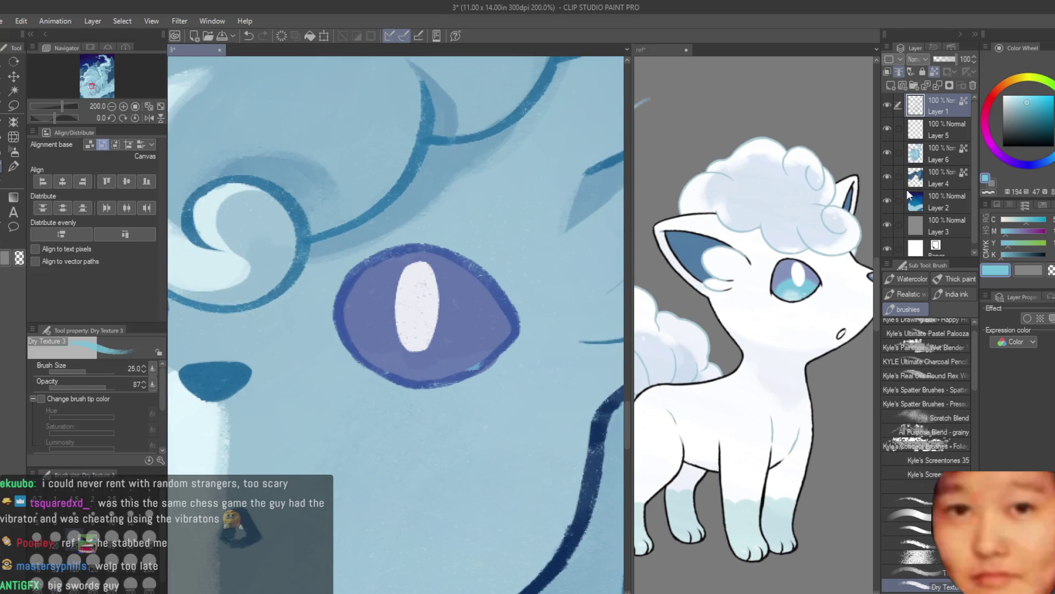
# Show Layer 5, then on Layer 6 dab light blue into the lower iris, undoing one bad stroke
pyautogui.click(887, 128)
pyautogui.click(940, 155)
pyautogui.scroll(1, 431, 329)
pyautogui.moveTo(344, 351)
pyautogui.mouseDown()
pyautogui.moveTo(429, 332)
pyautogui.moveTo(384, 335)
pyautogui.moveTo(358, 377)
pyautogui.moveTo(462, 364)
pyautogui.moveTo(410, 360)
pyautogui.moveTo(484, 330)
pyautogui.moveTo(426, 341)
pyautogui.moveTo(372, 314)
pyautogui.mouseUp()
pyautogui.hotkey('ctrl', 'z')
pyautogui.keyDown('alt'); pyautogui.click(440, 330); pyautogui.keyUp('alt')
pyautogui.keyDown('alt'); pyautogui.click(449, 333); pyautogui.keyUp('alt')
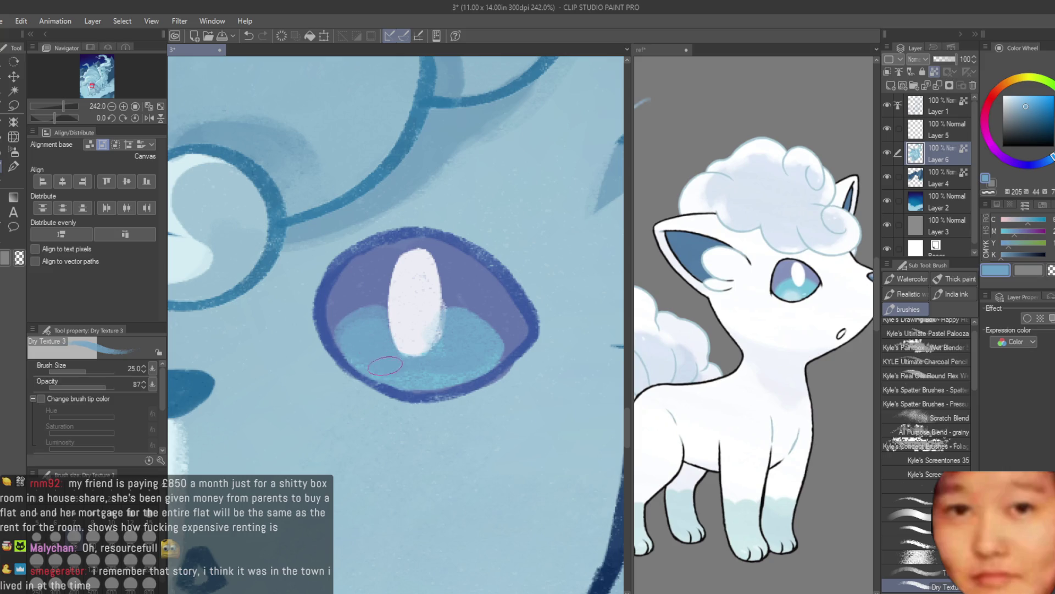
pyautogui.scroll(-5, 418, 385)
pyautogui.scroll(-3, 495, 412)
pyautogui.scroll(1, 514, 421)
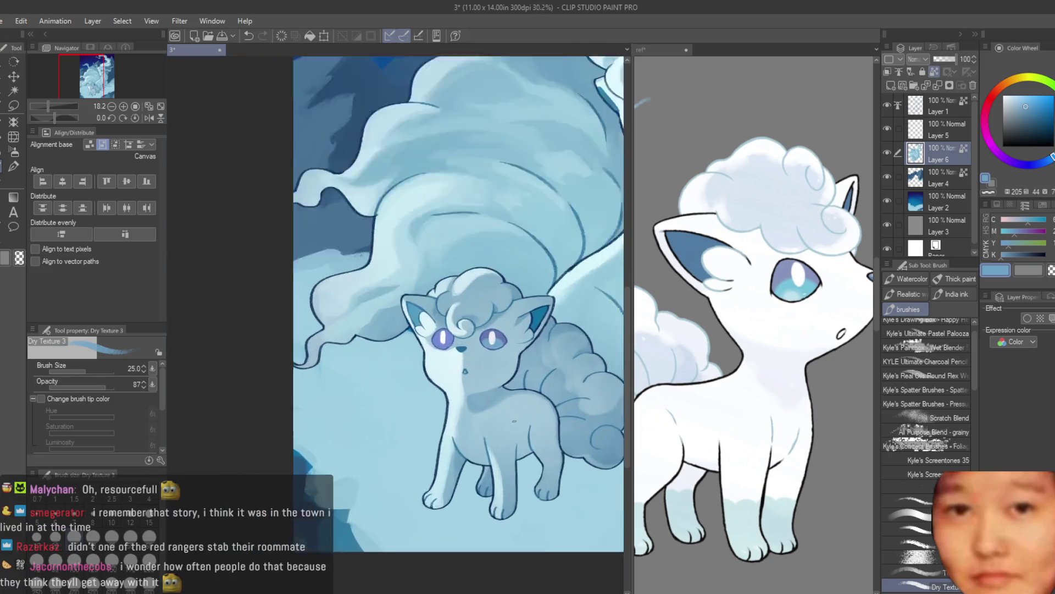
pyautogui.scroll(3, 495, 385)
pyautogui.scroll(2, 426, 265)
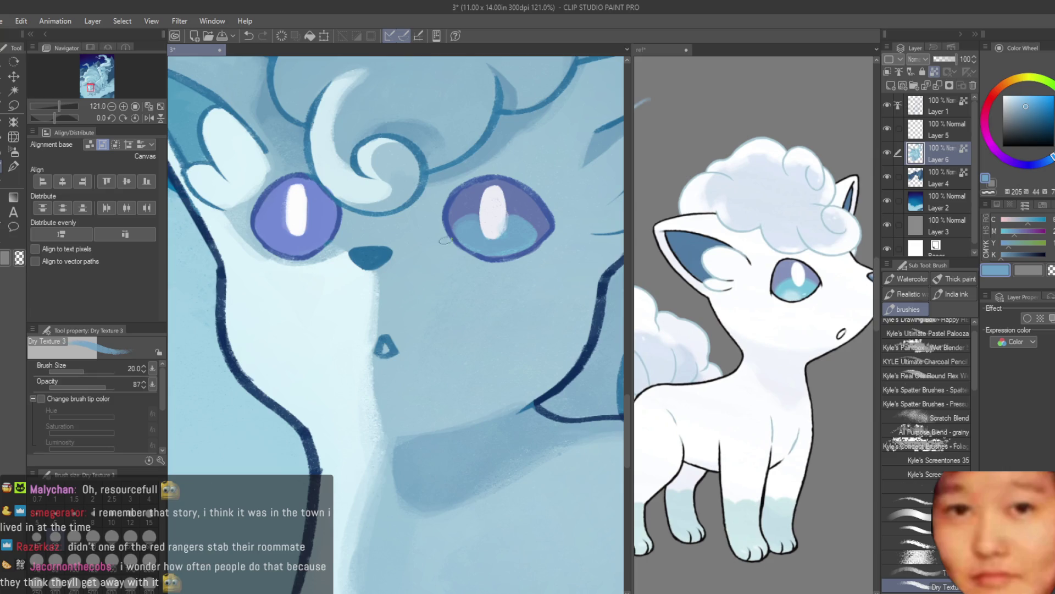
pyautogui.scroll(-1, 445, 241)
pyautogui.scroll(3, 303, 246)
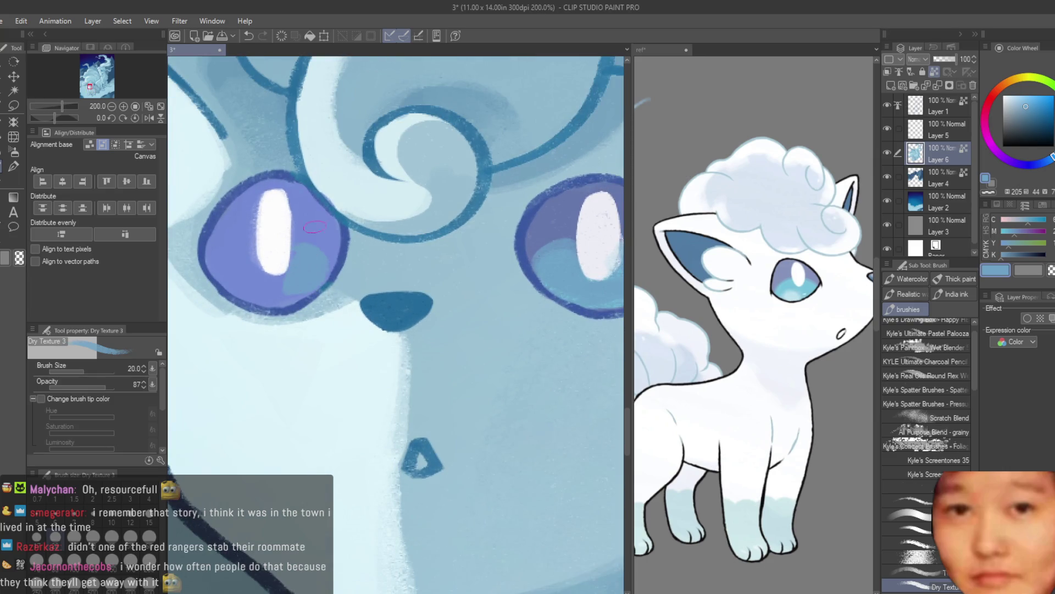
# Readjust to light blue, paint it into the Vulpix's left eye, then switch to white
pyautogui.click(1040, 163)
pyautogui.click(1051, 161)
pyautogui.scroll(1, 303, 247)
pyautogui.moveTo(308, 253)
pyautogui.mouseDown()
pyautogui.moveTo(297, 297)
pyautogui.moveTo(235, 270)
pyautogui.moveTo(286, 275)
pyautogui.mouseUp()
pyautogui.keyDown('alt'); pyautogui.click(280, 258); pyautogui.keyUp('alt')
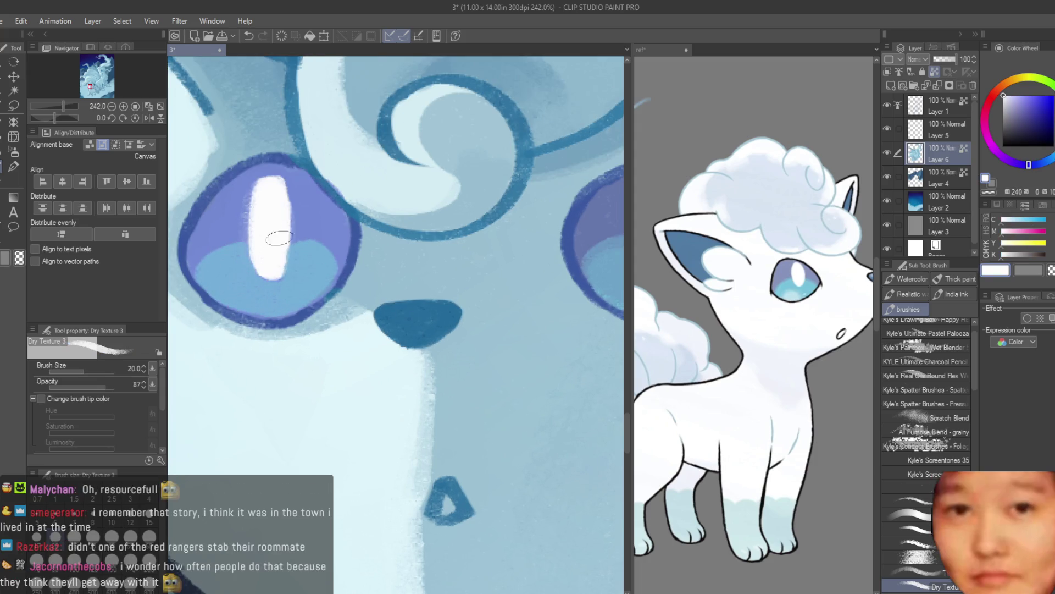
pyautogui.scroll(-10, 385, 330)
pyautogui.scroll(3, 560, 312)
pyautogui.scroll(-4, 560, 311)
pyautogui.scroll(3, 560, 311)
pyautogui.scroll(2, 560, 311)
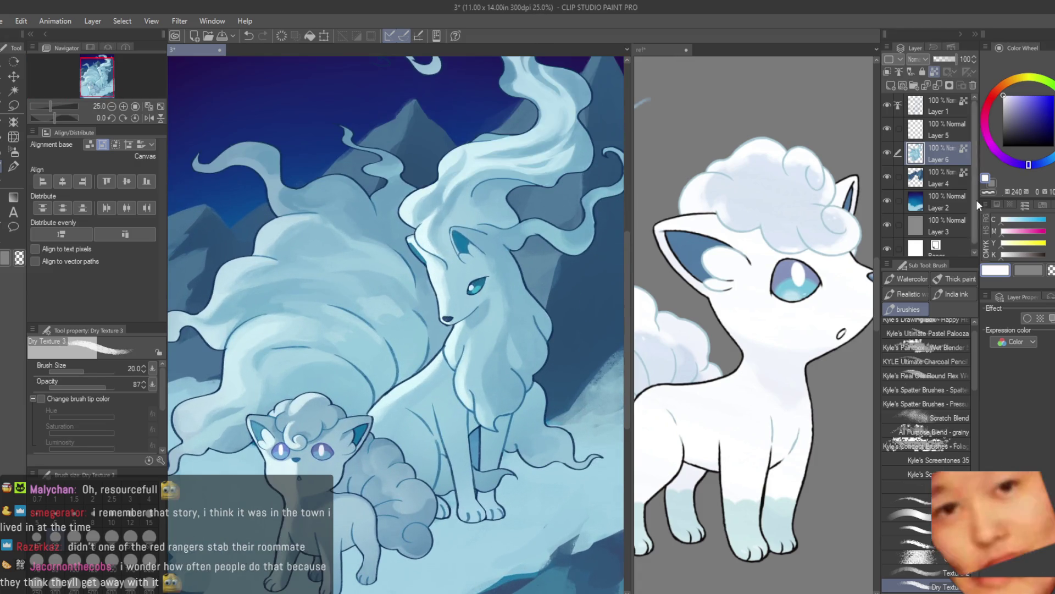
# Fit the whole painting in view and look over the reference document
pyautogui.hotkey('ctrl', '0')
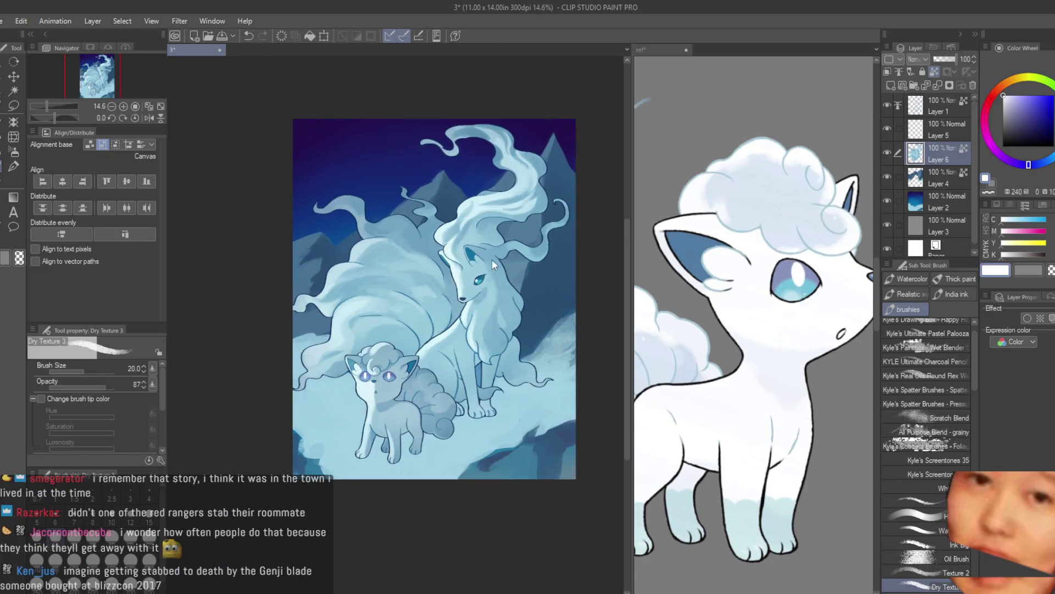
pyautogui.click(719, 427)
pyautogui.scroll(-5, 718, 426)
pyautogui.scroll(-2, 719, 426)
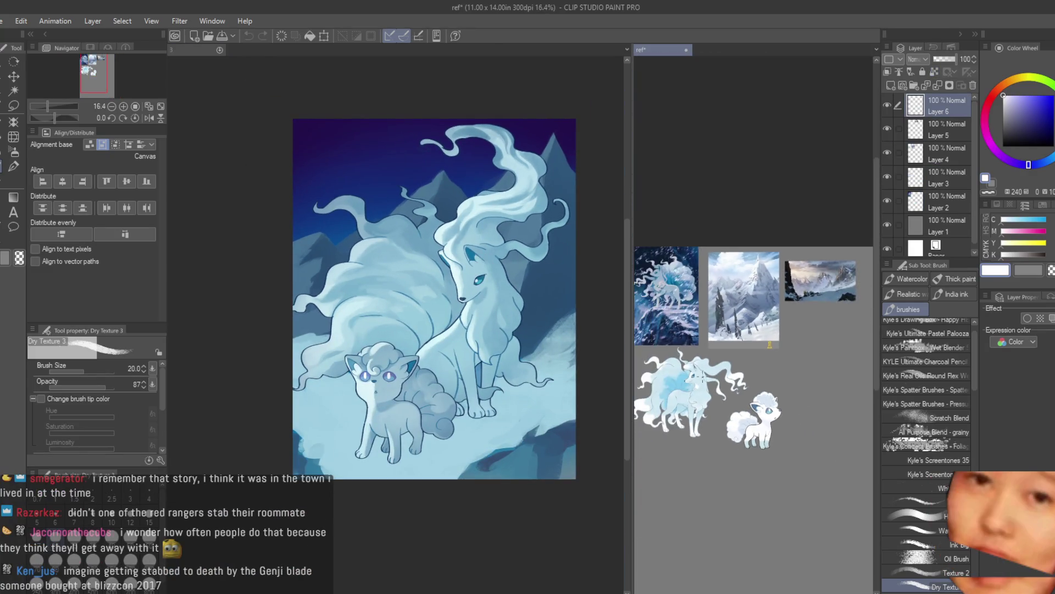
pyautogui.scroll(1, 731, 401)
pyautogui.scroll(1, 744, 380)
pyautogui.scroll(1, 744, 381)
pyautogui.scroll(-3, 566, 304)
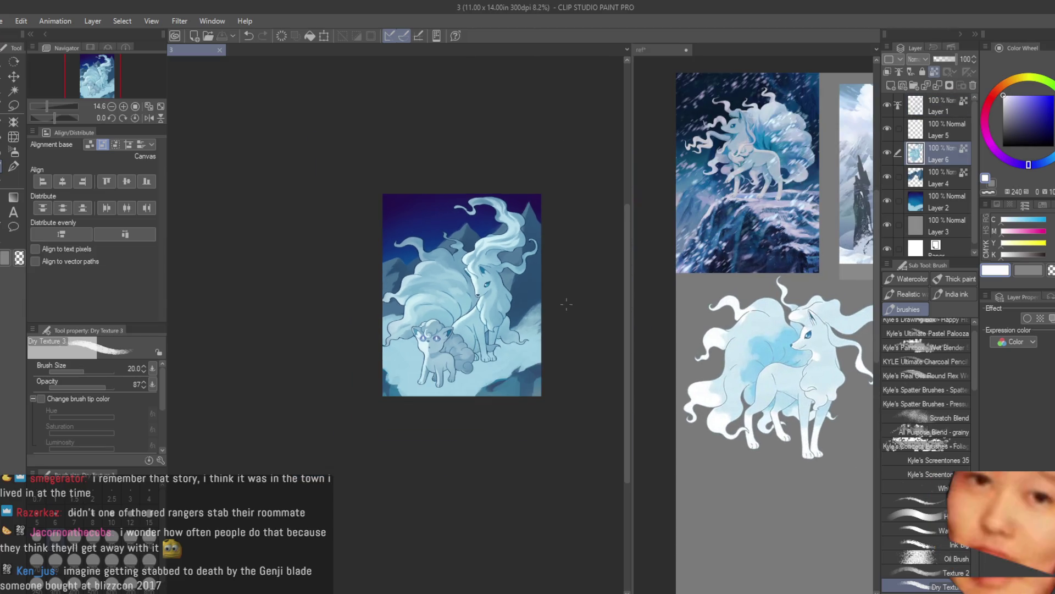
pyautogui.scroll(2, 559, 300)
pyautogui.scroll(1, 539, 291)
pyautogui.scroll(1, 511, 279)
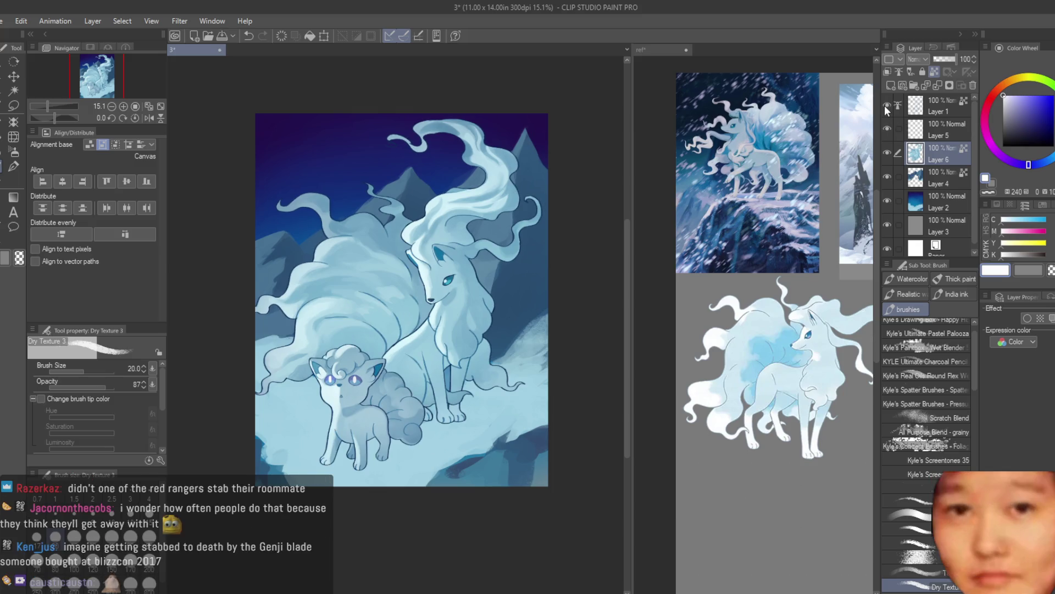
# Test Layer 1 at 64% opacity
pyautogui.click(939, 106)
pyautogui.moveTo(959, 63); pyautogui.dragTo(954, 64)
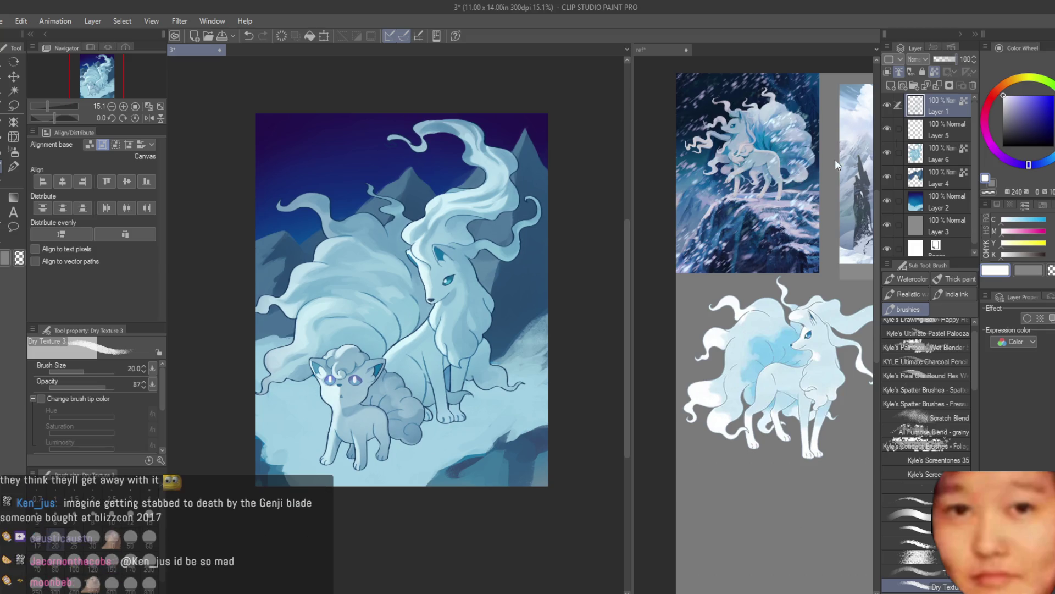
pyautogui.scroll(-3, 505, 211)
pyautogui.scroll(5, 521, 220)
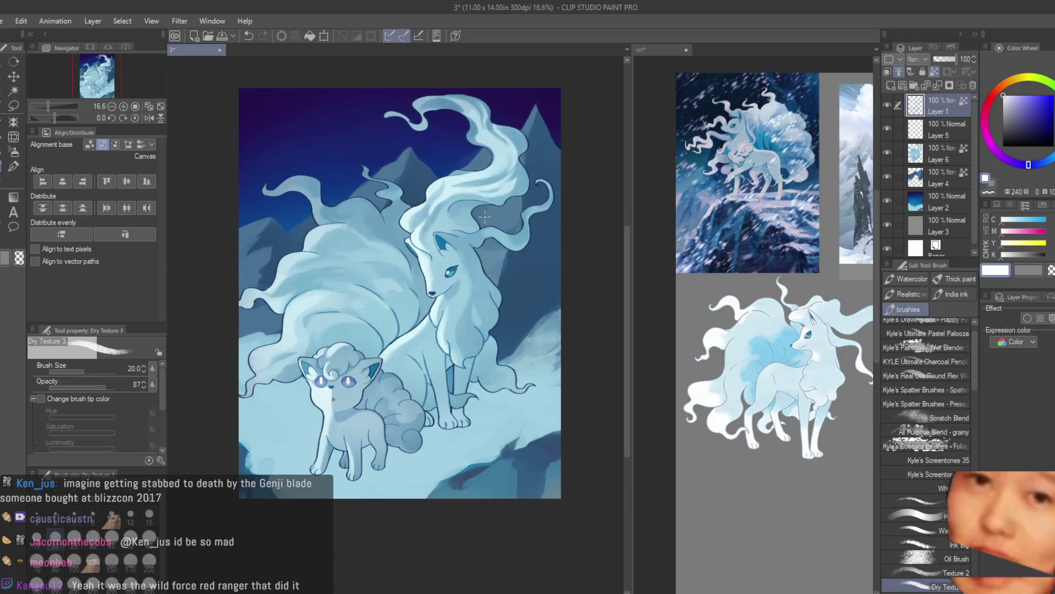
# Save the illustration, check the reference again, and return to the painting
pyautogui.hotkey('ctrl', 's')
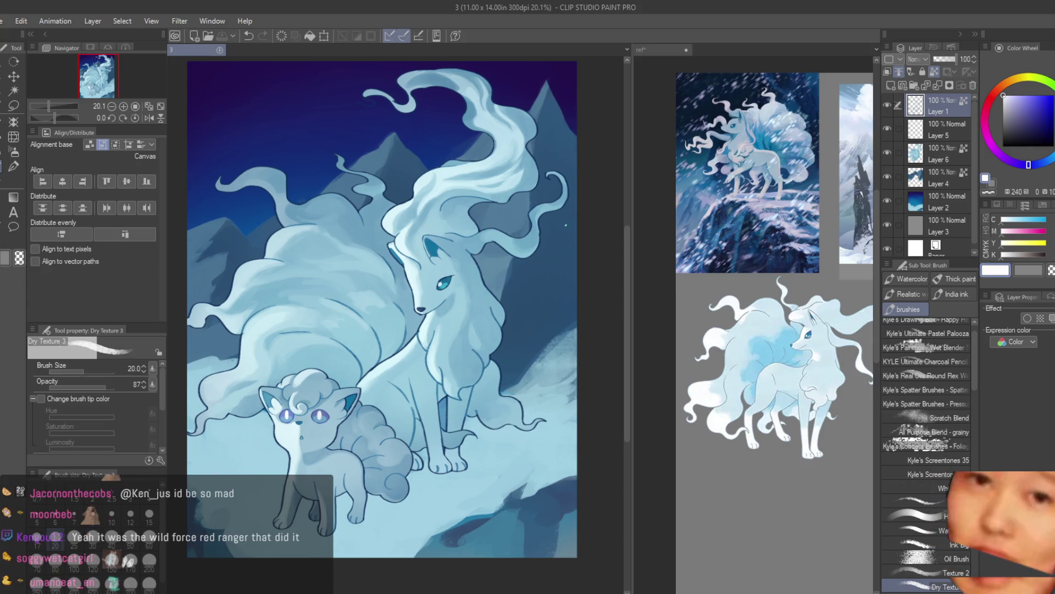
pyautogui.scroll(-2, 566, 225)
pyautogui.click(701, 275)
pyautogui.scroll(-1, 682, 278)
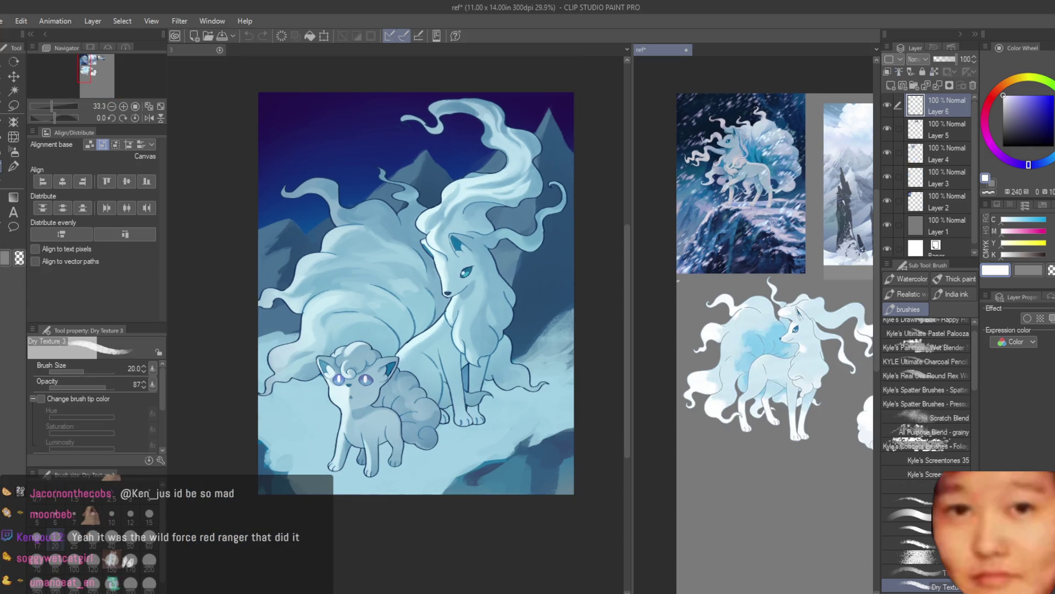
pyautogui.scroll(-2, 681, 278)
pyautogui.scroll(1, 780, 330)
pyautogui.click(596, 219)
# Try grouping Layer 5 into a folder, undo it, and add a new layer above Layer 6
pyautogui.click(951, 155)
pyautogui.click(928, 134)
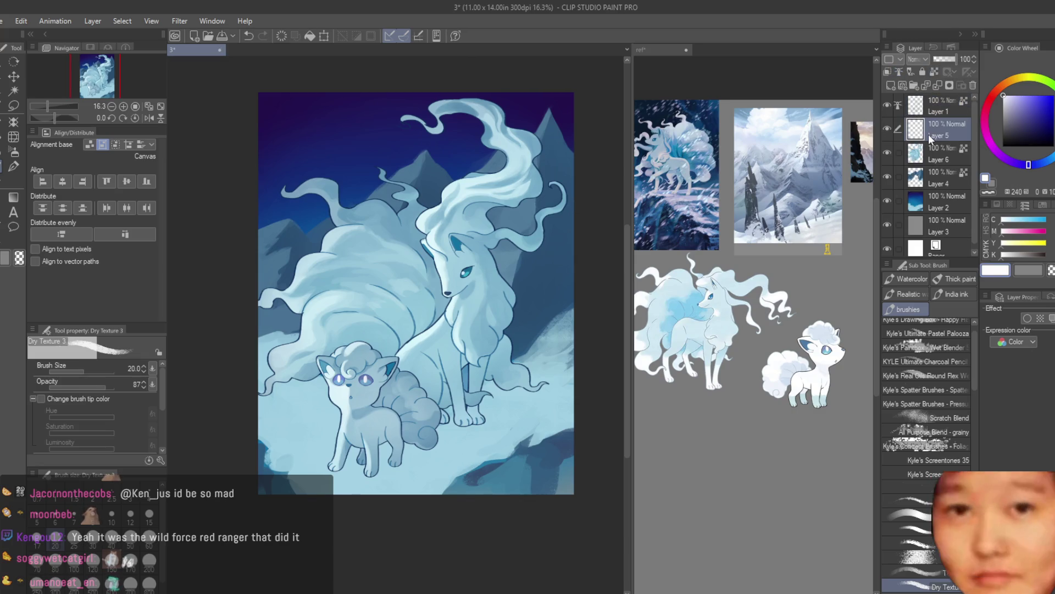
pyautogui.hotkey('ctrl', 'g')
pyautogui.hotkey('ctrl', 'z')
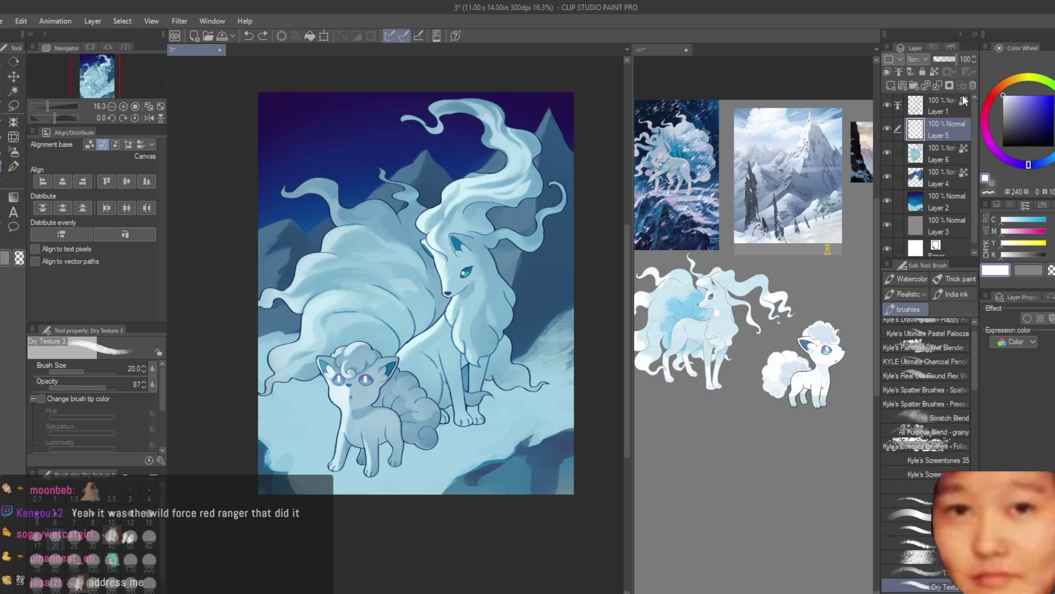
pyautogui.scroll(-1, 493, 283)
pyautogui.scroll(1, 493, 284)
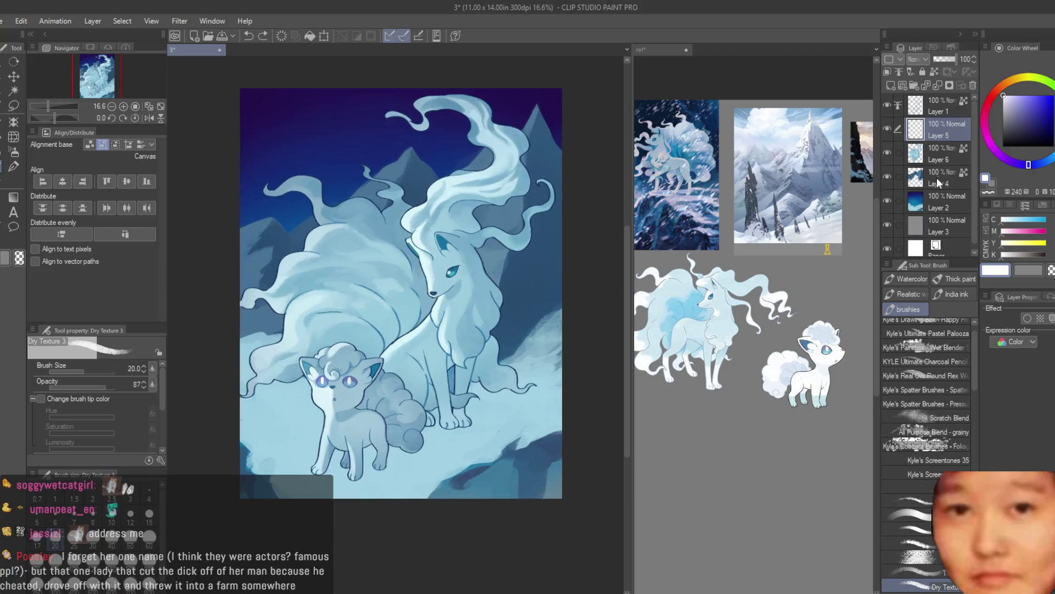
pyautogui.moveTo(893, 157); pyautogui.dragTo(891, 157)
pyautogui.hotkey('ctrl', 'shift', 'n')
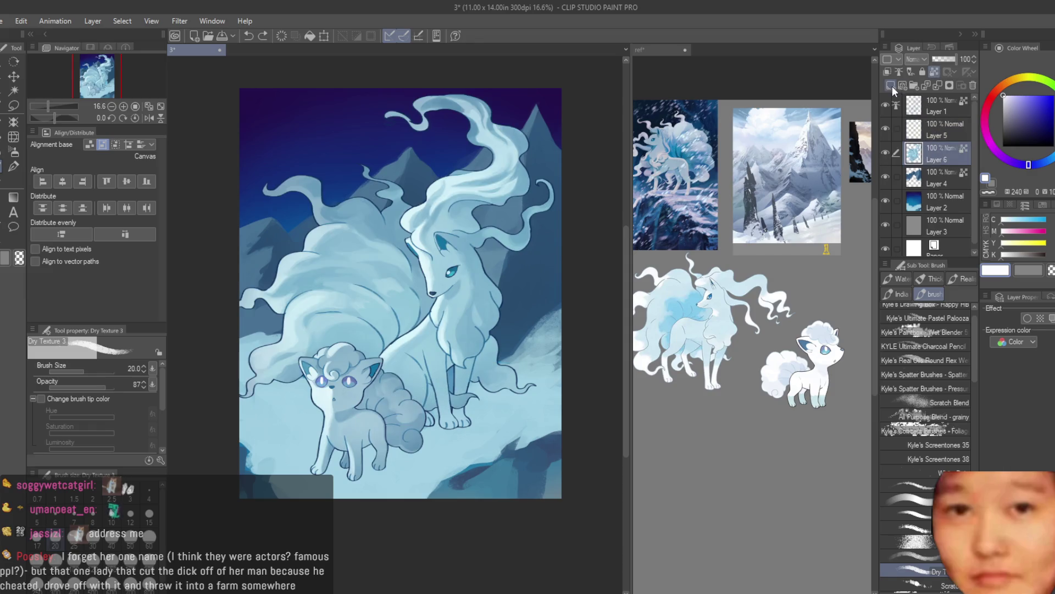
# Choose a darker cyan blue and enlarge the Dry Texture 3 brush to 150
pyautogui.click(1020, 94)
pyautogui.moveTo(1029, 164); pyautogui.dragTo(1049, 172)
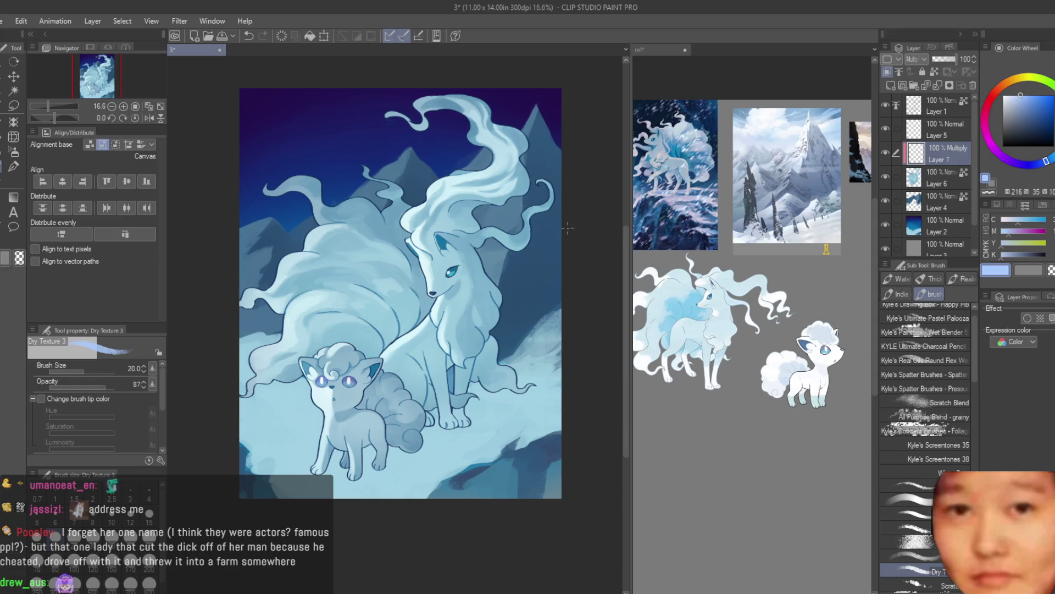
pyautogui.scroll(1, 568, 227)
pyautogui.scroll(2, 424, 283)
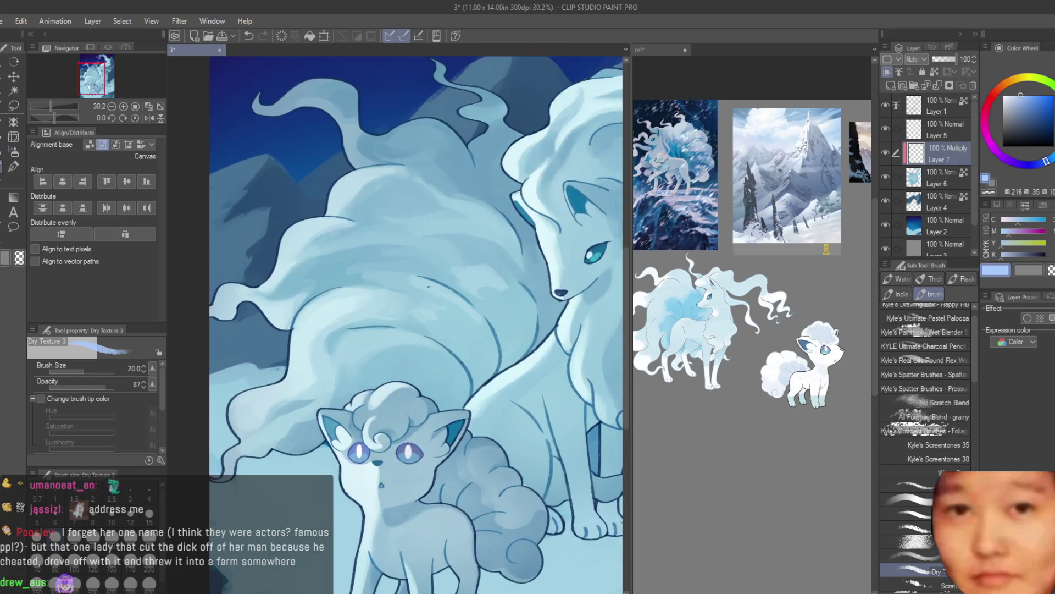
pyautogui.moveTo(512, 284)
pyautogui.mouseDown()
pyautogui.moveTo(484, 242)
pyautogui.moveTo(520, 338)
pyautogui.mouseUp()
pyautogui.hotkey('ctrl', 'z')
pyautogui.press(']')
pyautogui.hotkey('ctrl', 'z')
pyautogui.click(1030, 98)
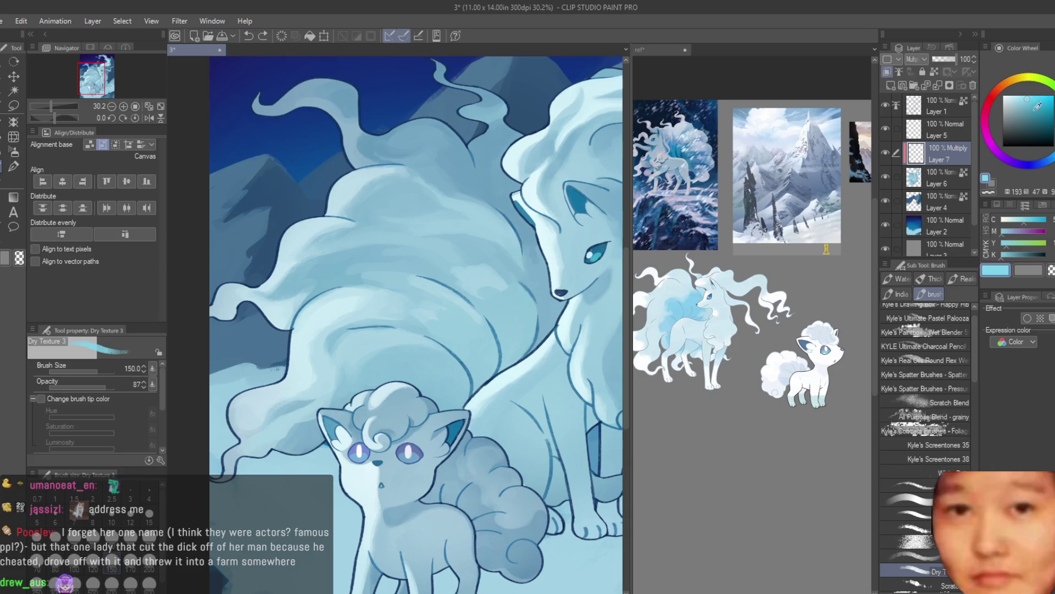
pyautogui.scroll(1, 423, 266)
# Paint darker blue textured shadow strokes across the tail, including the lower tail
pyautogui.moveTo(527, 231)
pyautogui.mouseDown()
pyautogui.moveTo(407, 335)
pyautogui.moveTo(484, 385)
pyautogui.mouseUp()
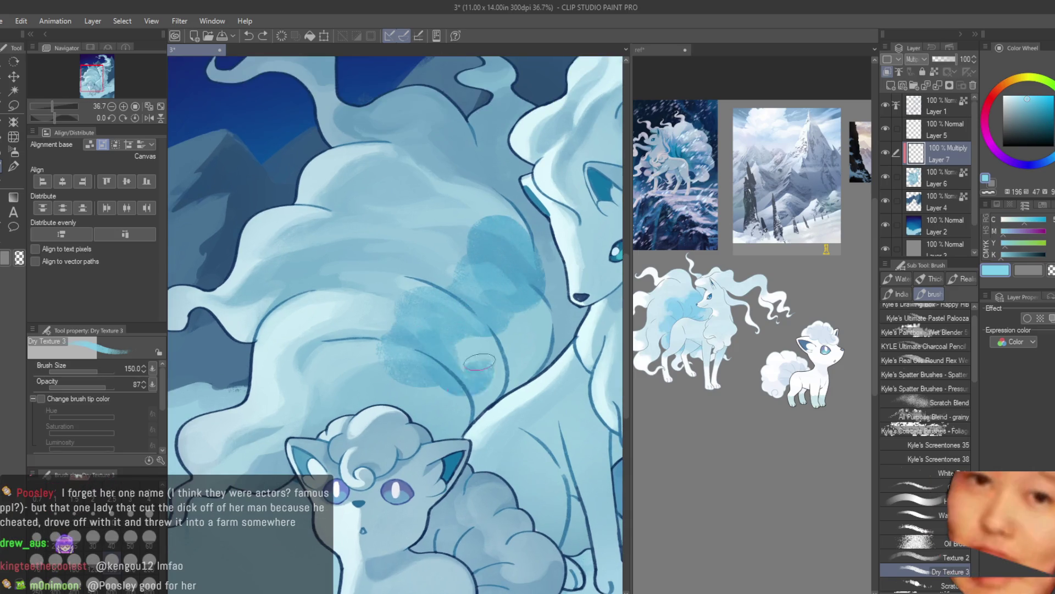
pyautogui.moveTo(467, 335); pyautogui.dragTo(511, 401)
pyautogui.moveTo(533, 357); pyautogui.dragTo(464, 407)
pyautogui.moveTo(539, 308)
pyautogui.mouseDown()
pyautogui.moveTo(508, 367)
pyautogui.moveTo(558, 270)
pyautogui.moveTo(550, 255)
pyautogui.moveTo(547, 354)
pyautogui.mouseUp()
pyautogui.scroll(1, 535, 358)
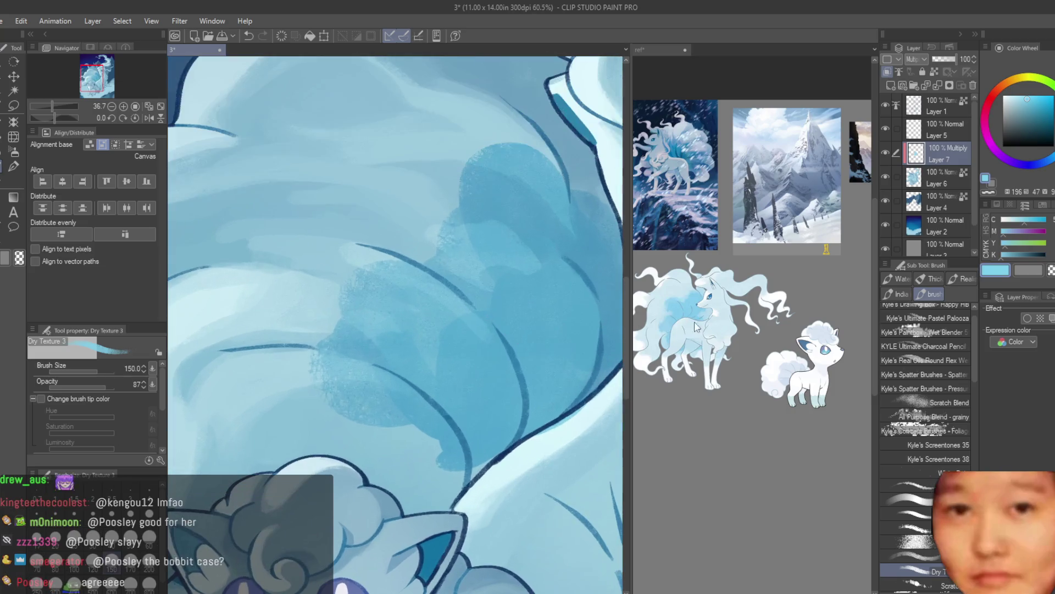
pyautogui.scroll(1, 550, 369)
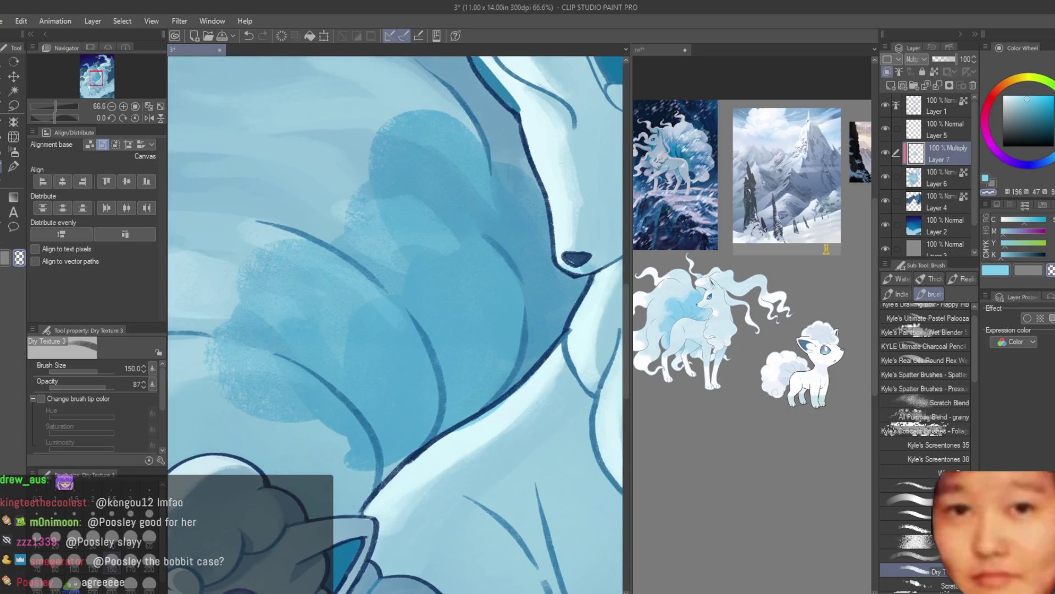
pyautogui.scroll(-1, 397, 394)
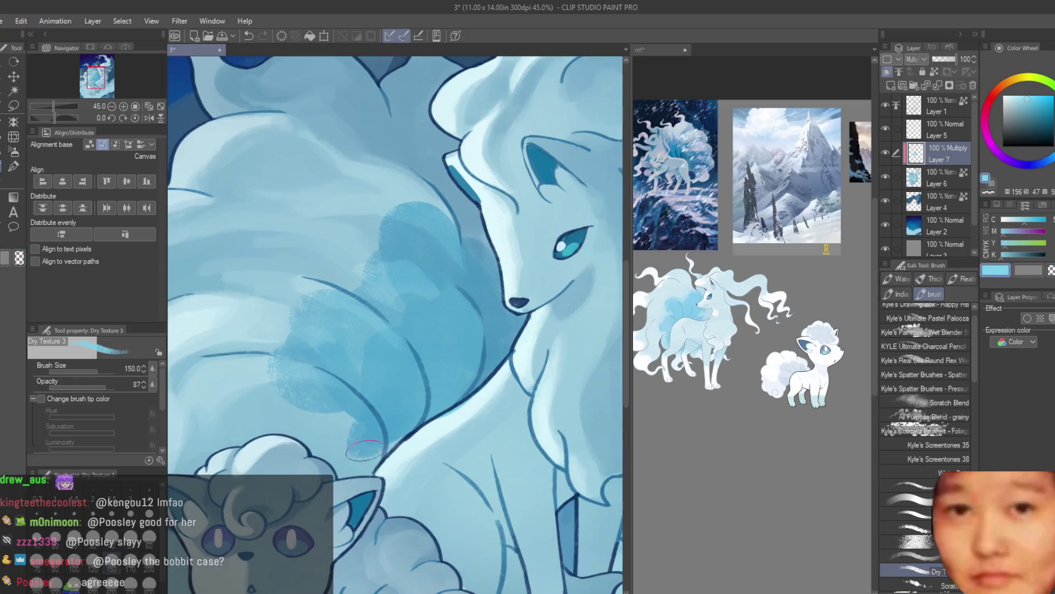
pyautogui.moveTo(354, 469); pyautogui.dragTo(284, 421)
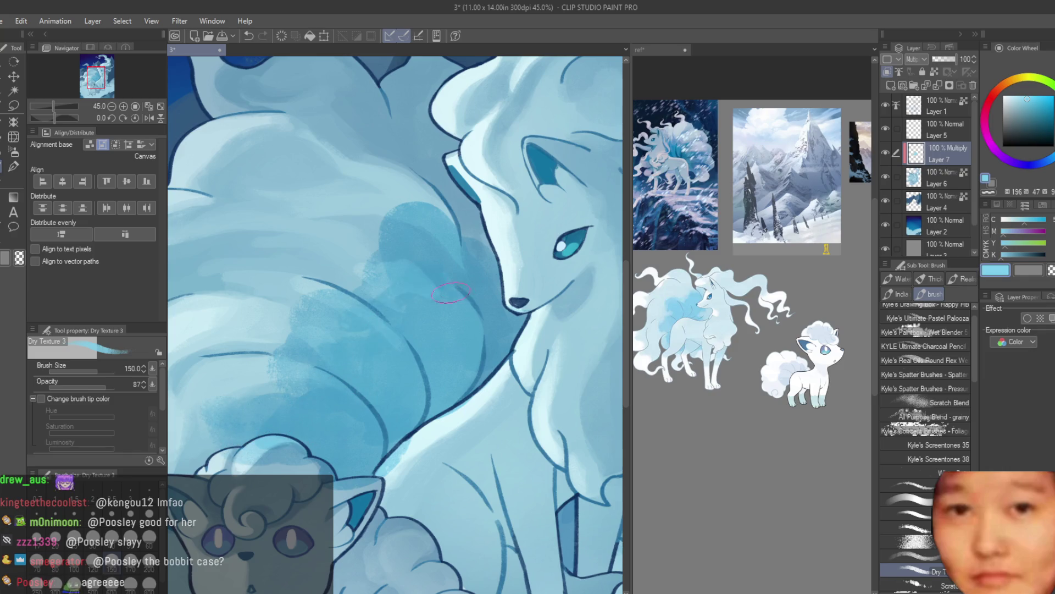
pyautogui.scroll(-4, 385, 300)
pyautogui.scroll(1, 503, 351)
pyautogui.scroll(2, 451, 325)
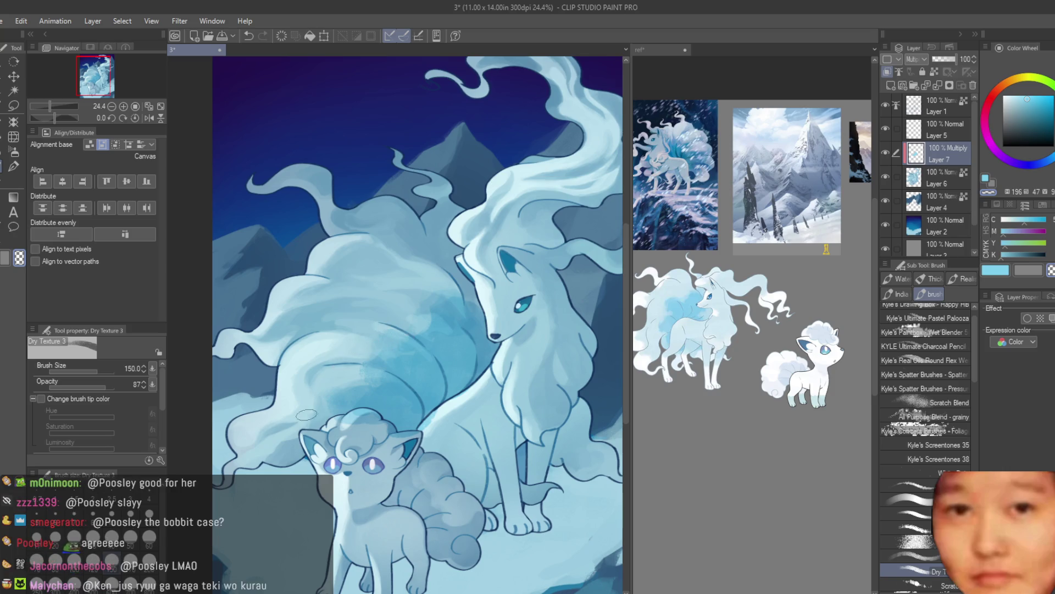
pyautogui.scroll(2, 306, 414)
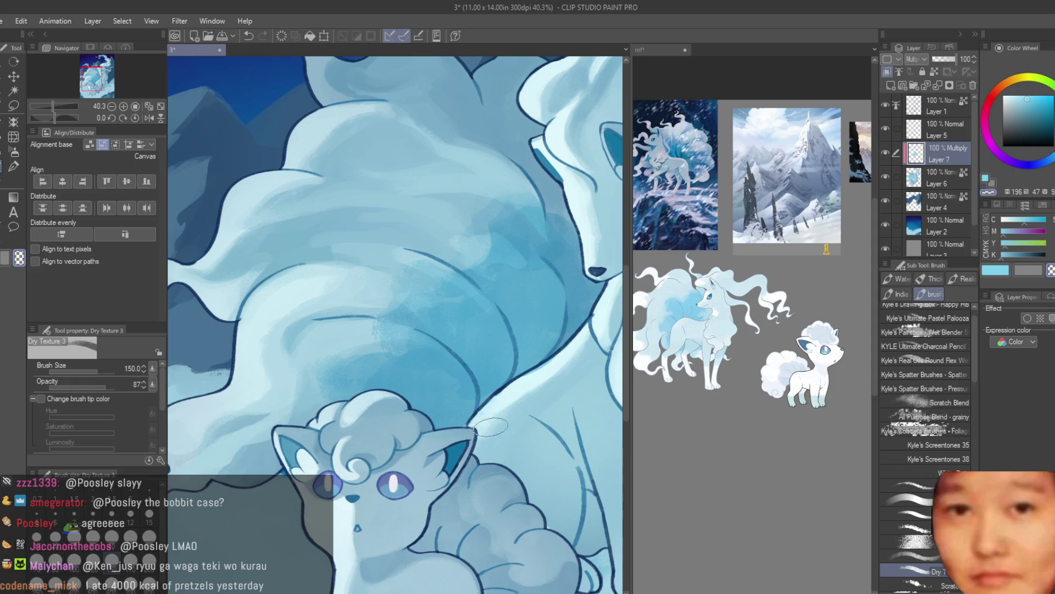
pyautogui.scroll(-2, 457, 312)
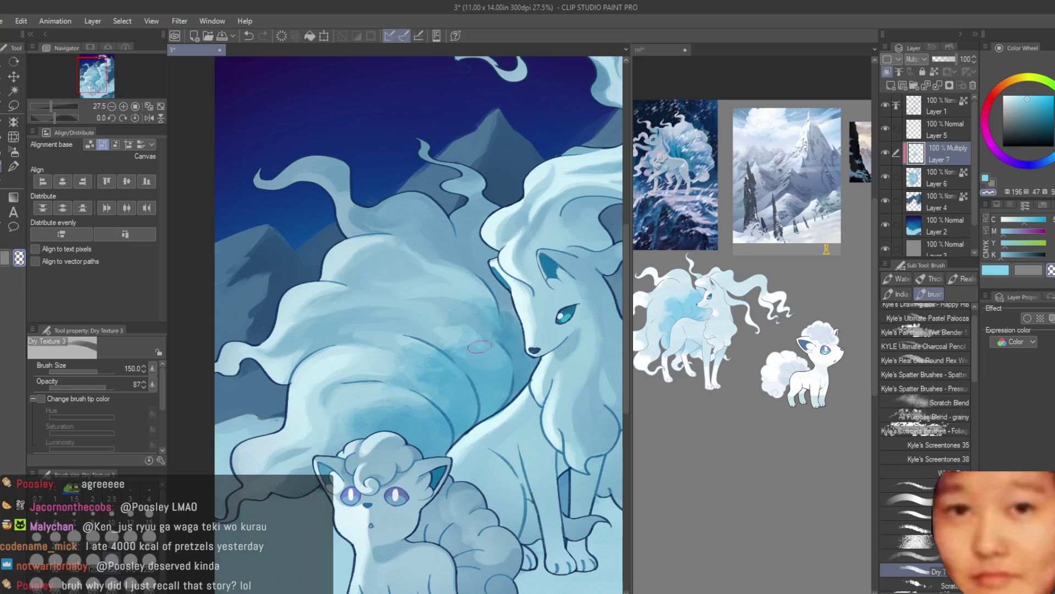
pyautogui.scroll(-3, 480, 346)
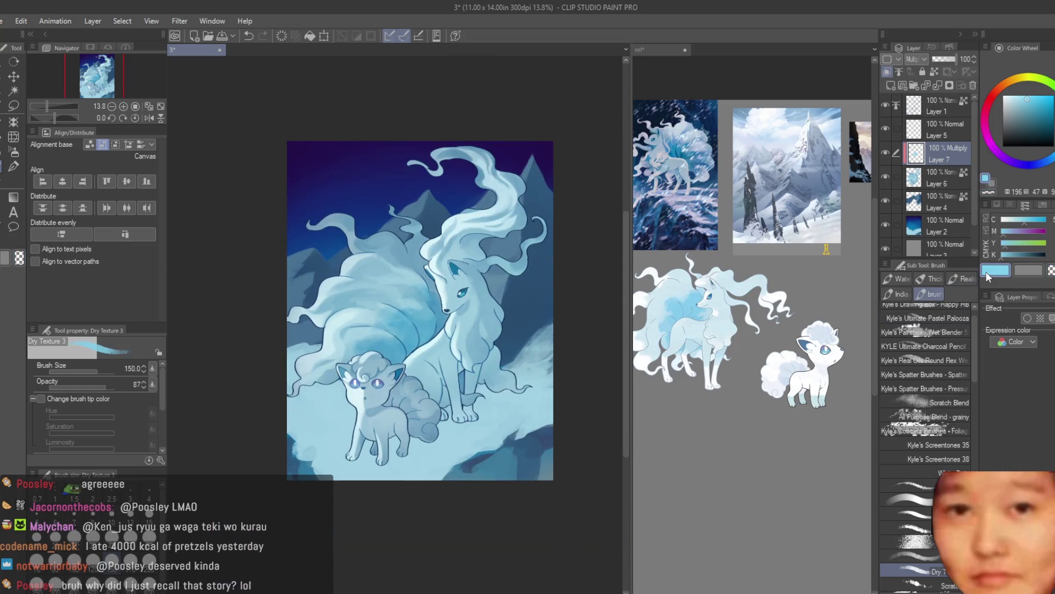
# Brush one darker blue dry-texture stroke down the Ninetales' front leg and check it zoomed out
pyautogui.scroll(3, 495, 384)
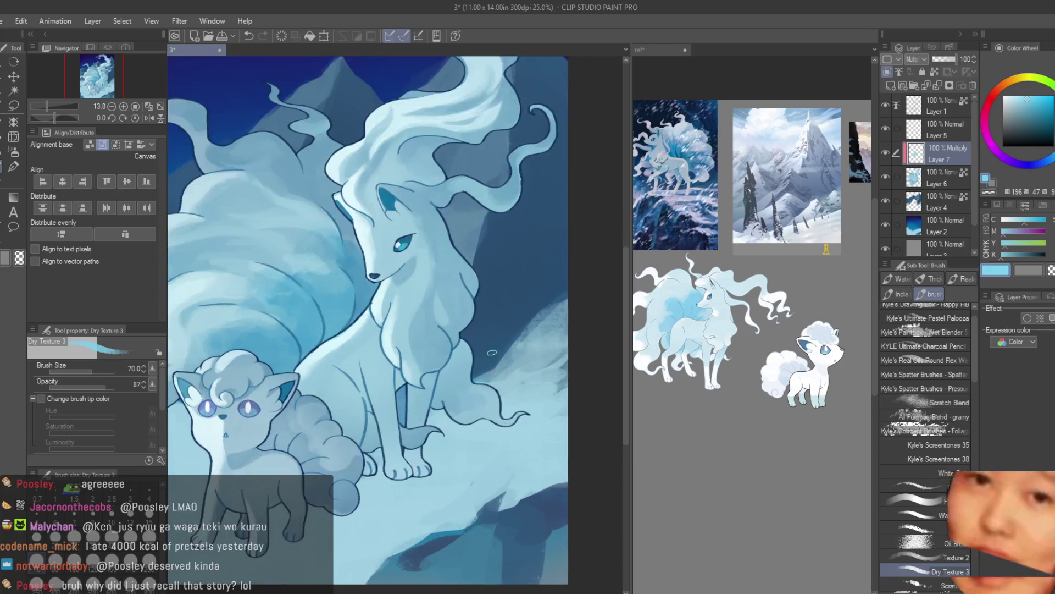
pyautogui.moveTo(429, 394); pyautogui.dragTo(429, 416)
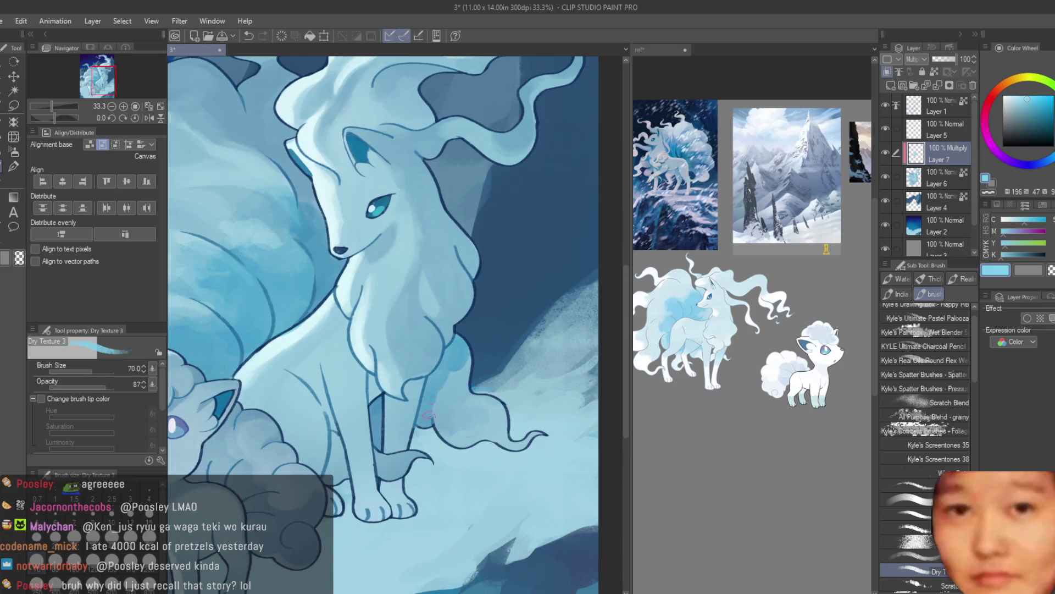
pyautogui.scroll(-2, 450, 415)
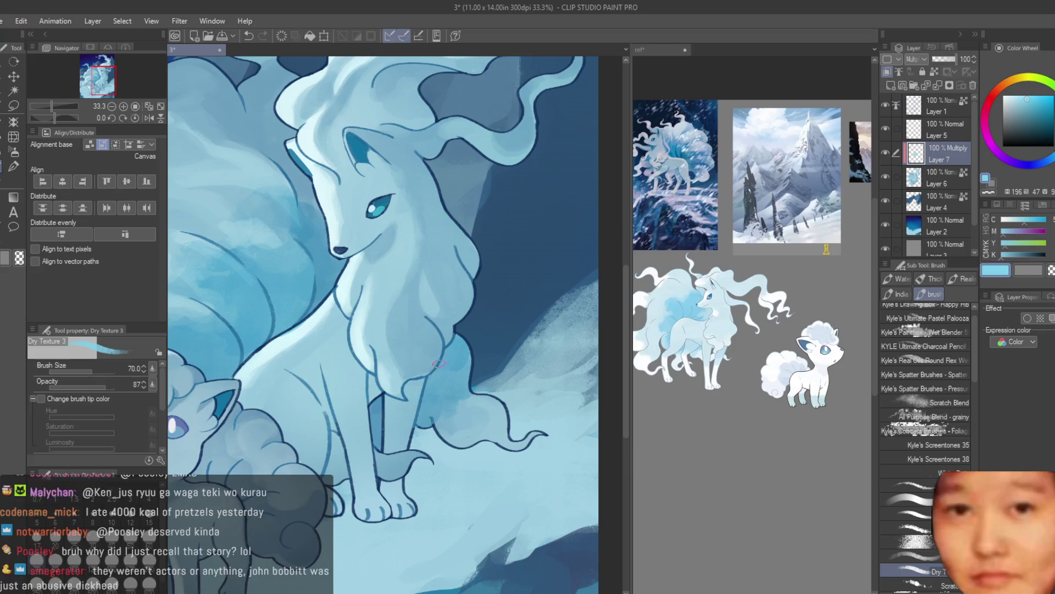
pyautogui.scroll(-1, 464, 315)
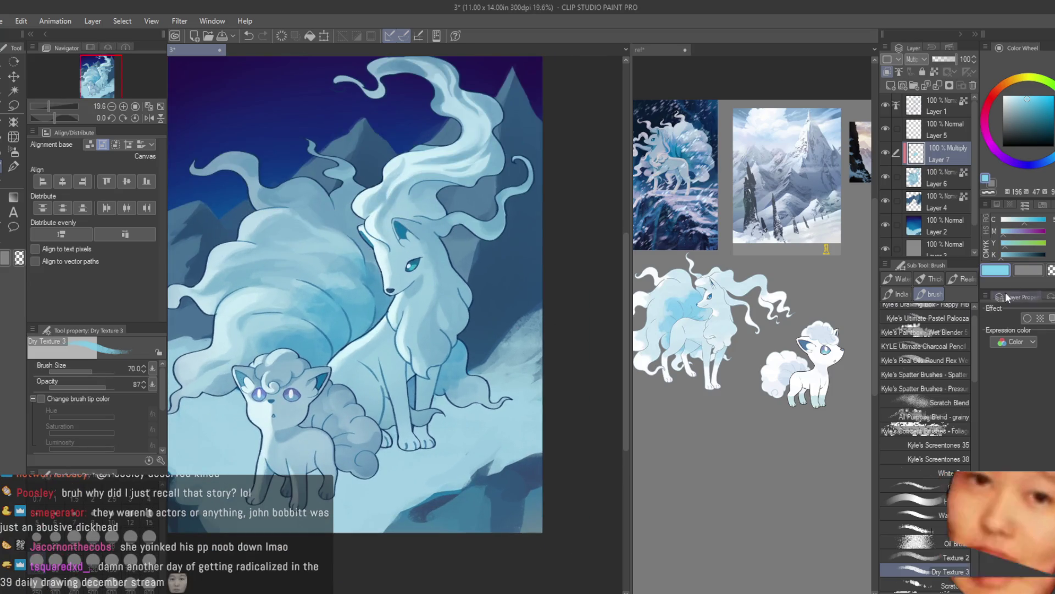
pyautogui.scroll(2, 522, 362)
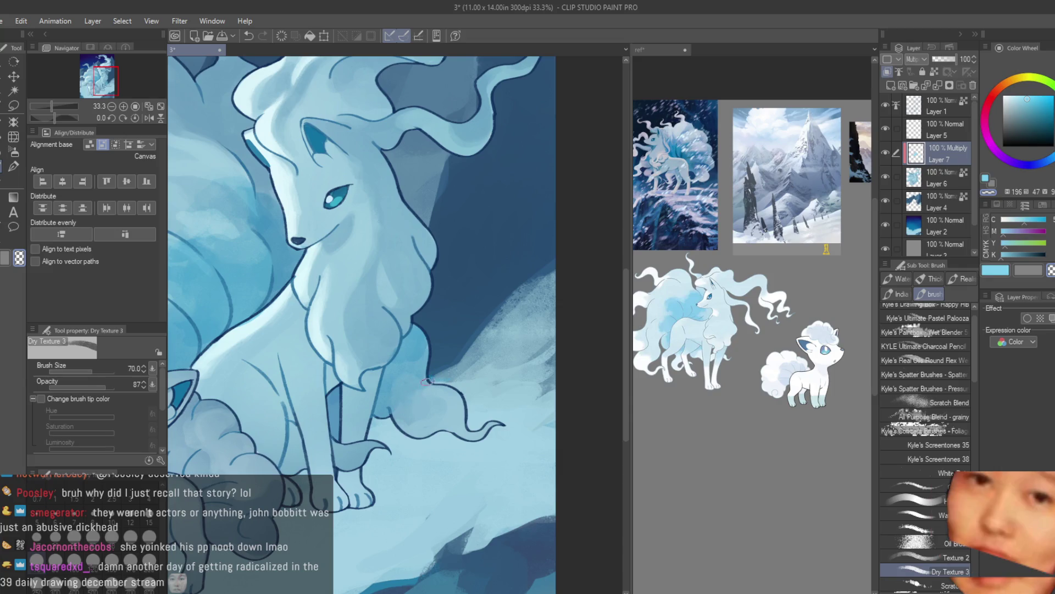
pyautogui.scroll(-2, 468, 401)
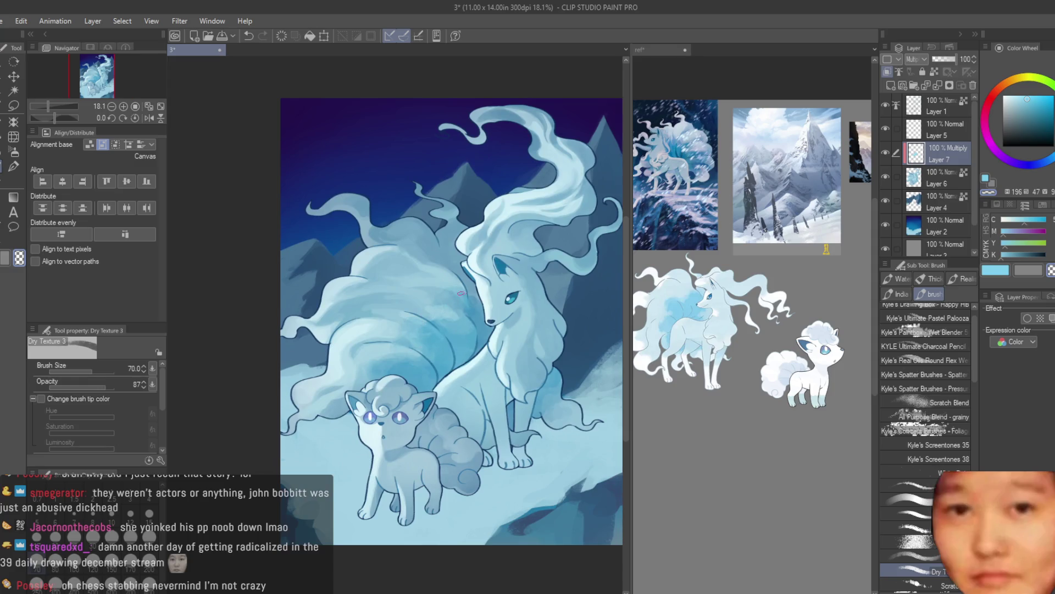
pyautogui.scroll(1, 458, 346)
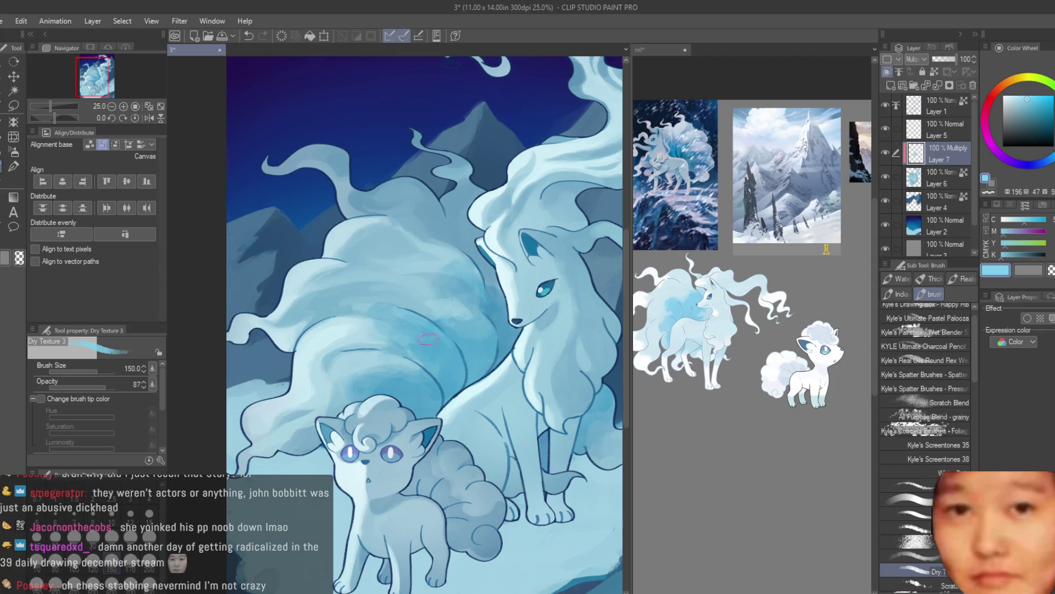
pyautogui.scroll(-5, 428, 339)
pyautogui.scroll(1, 499, 387)
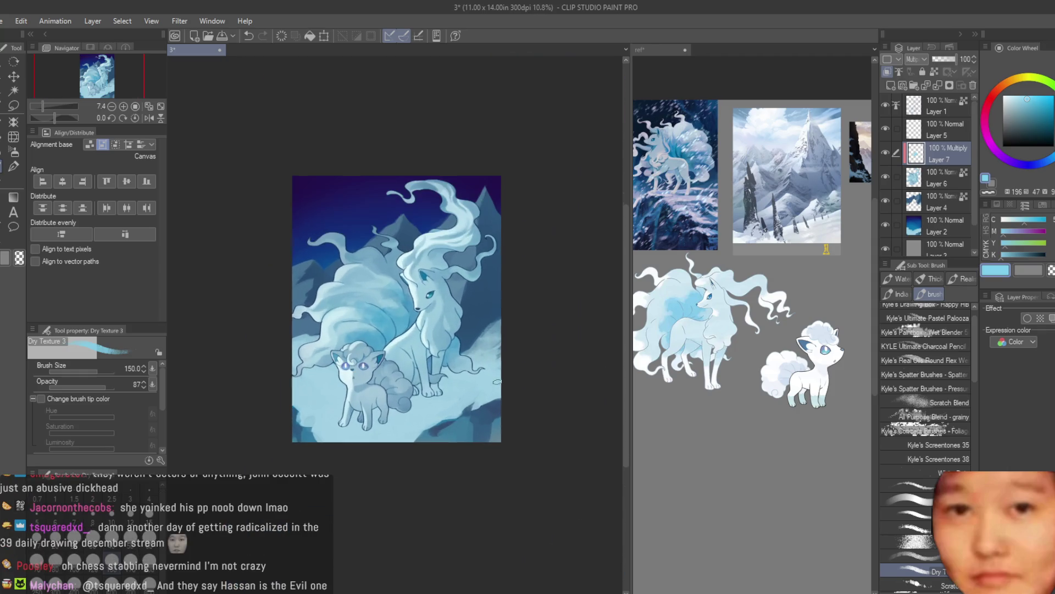
pyautogui.scroll(1, 452, 348)
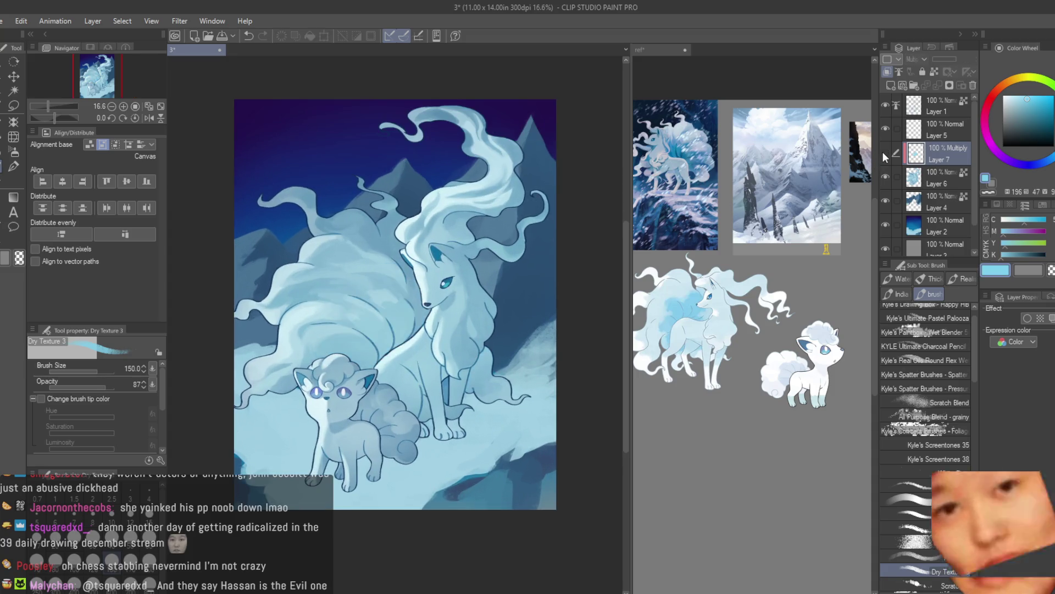
# Merge the multiply shading Layer 7 down and select Layer 2
pyautogui.hotkey('ctrl', 'e')
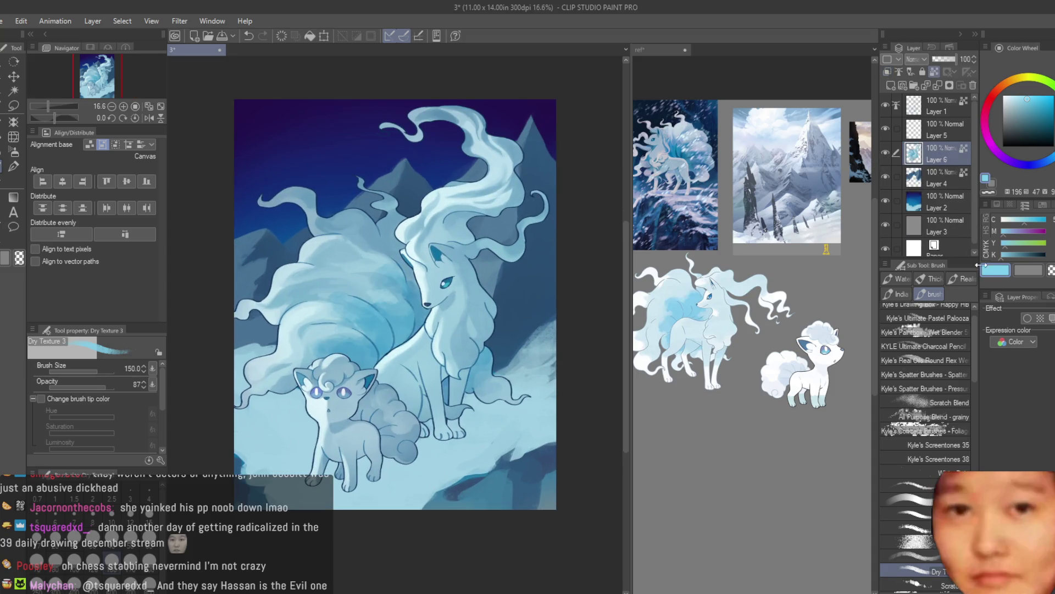
pyautogui.click(891, 182)
pyautogui.scroll(-1, 578, 190)
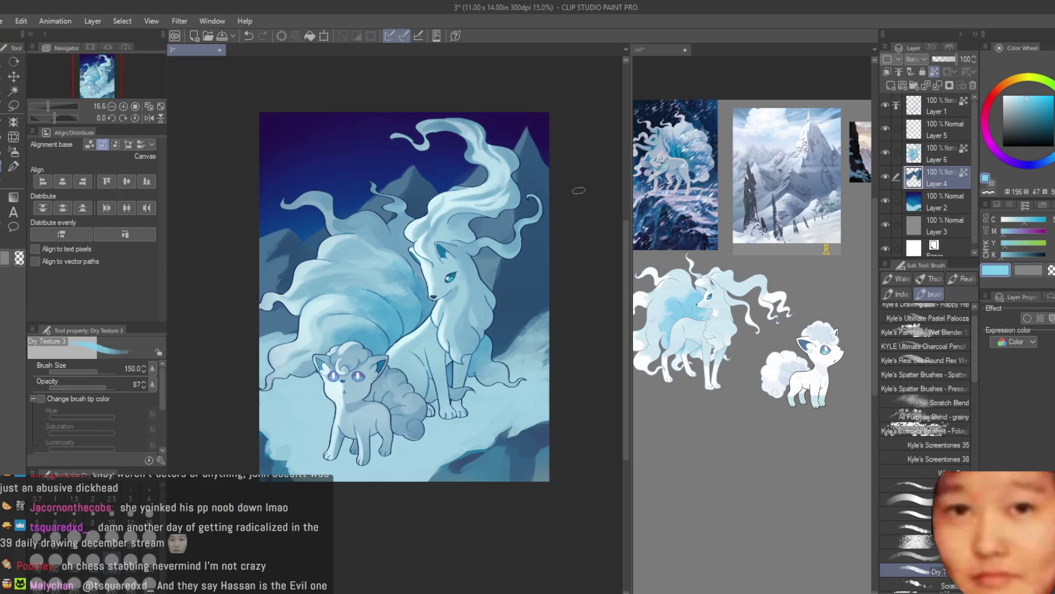
pyautogui.click(933, 206)
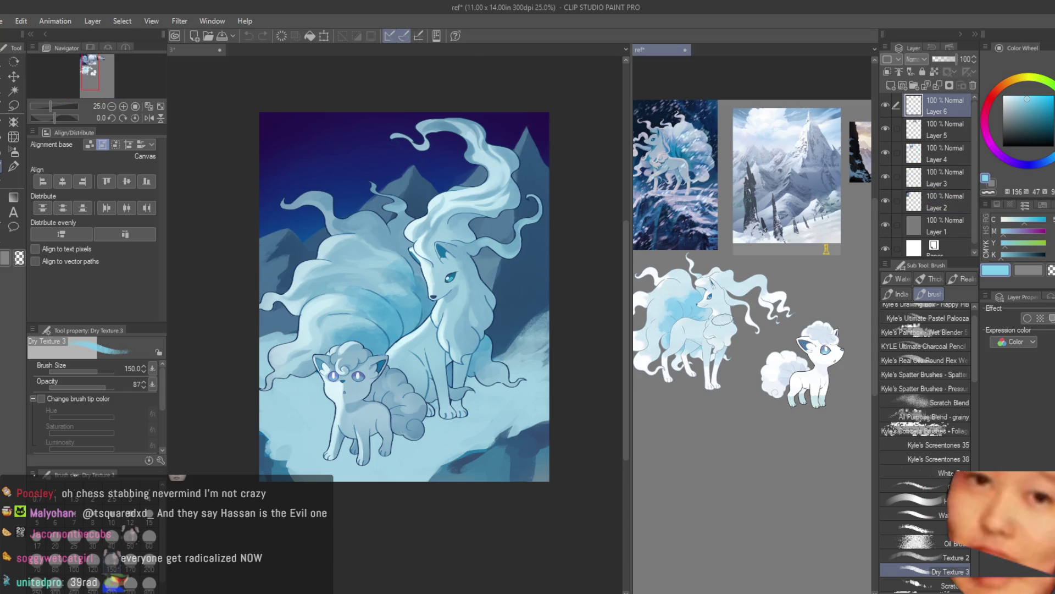
# Delete the empty Layer 5 and merge away the empty Layer 1
pyautogui.scroll(-1, 726, 322)
pyautogui.scroll(-1, 479, 304)
pyautogui.scroll(1, 525, 269)
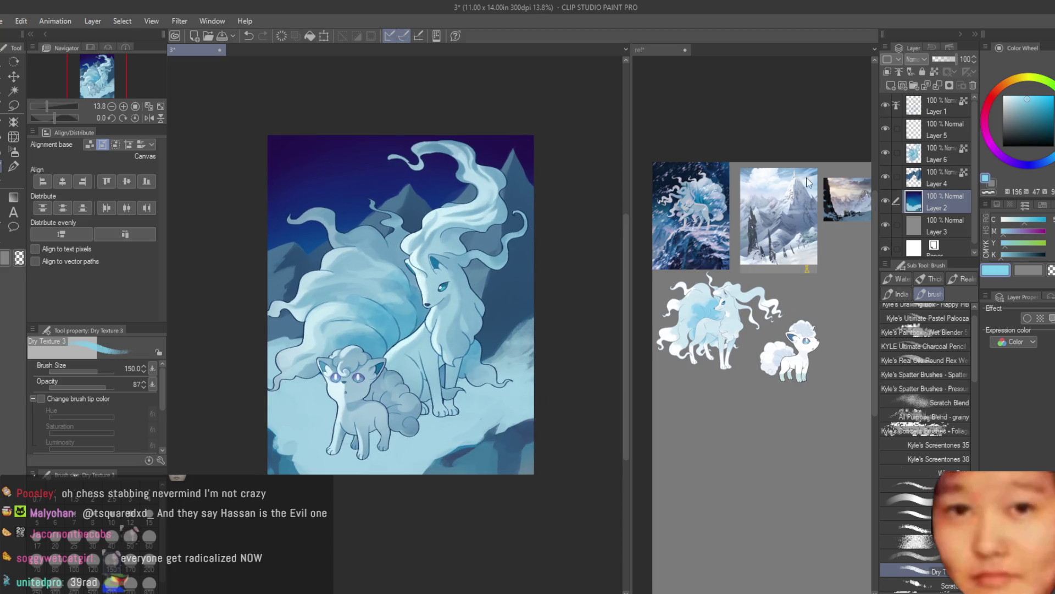
pyautogui.click(886, 105)
pyautogui.click(887, 105)
pyautogui.click(885, 129)
pyautogui.click(942, 130)
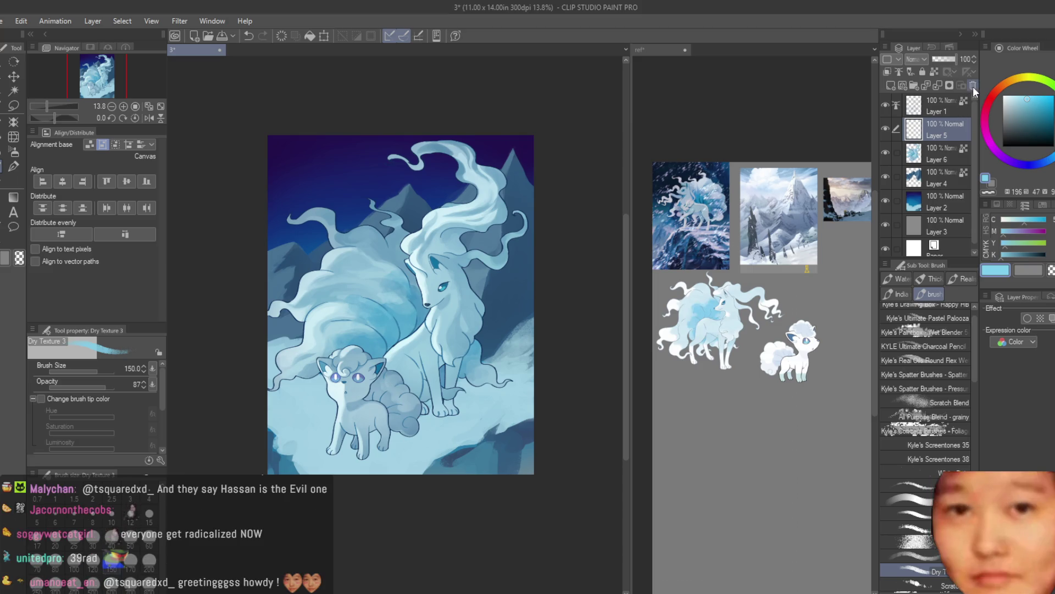
pyautogui.click(973, 87)
pyautogui.click(945, 111)
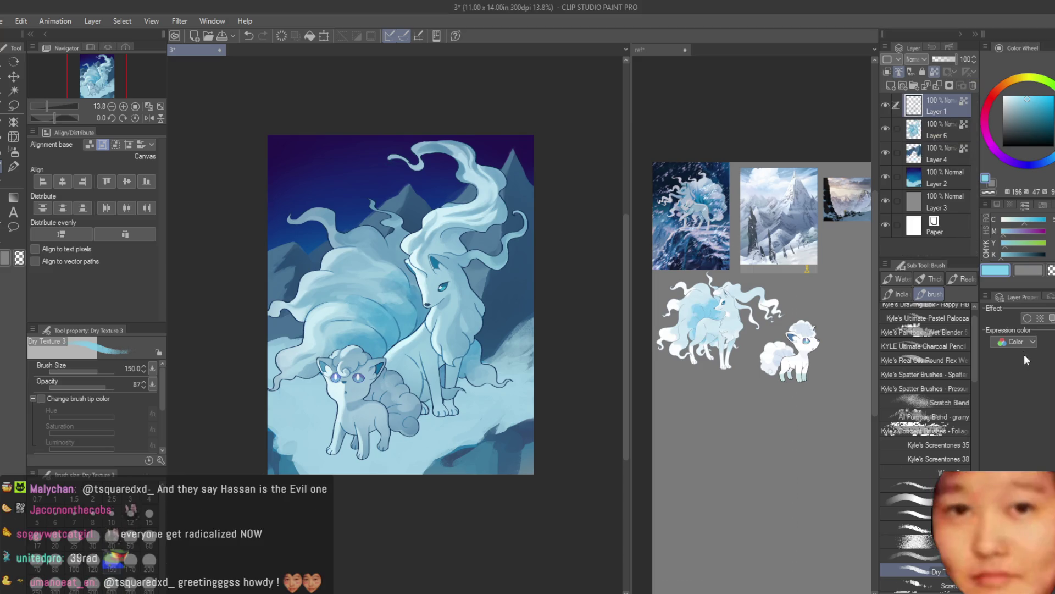
pyautogui.hotkey('ctrl', 'e')
# Make Layer 4 active and pick a dark navy blue
pyautogui.click(890, 126)
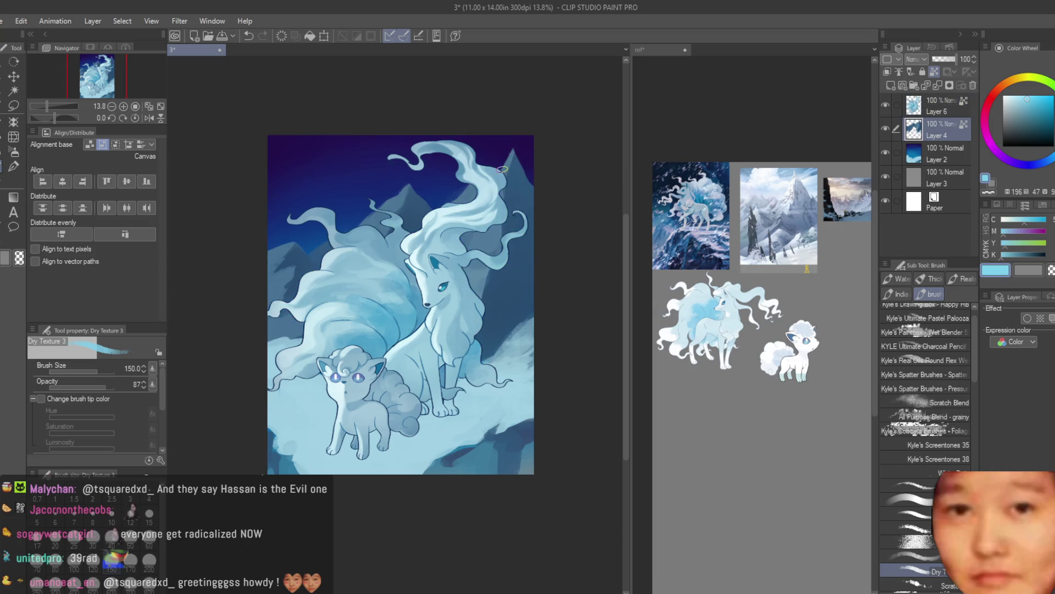
pyautogui.scroll(3, 512, 206)
pyautogui.click(1040, 130)
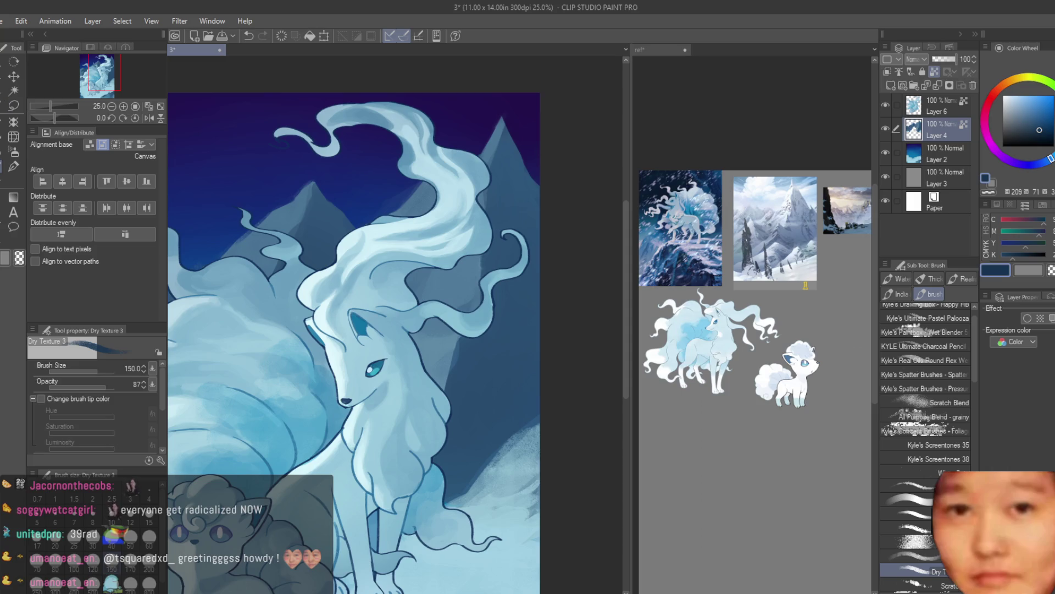
# Set the Soft airbrush to size 1700 with a mid blue sampled from the painting
pyautogui.click(14, 151)
pyautogui.scroll(-3, 498, 230)
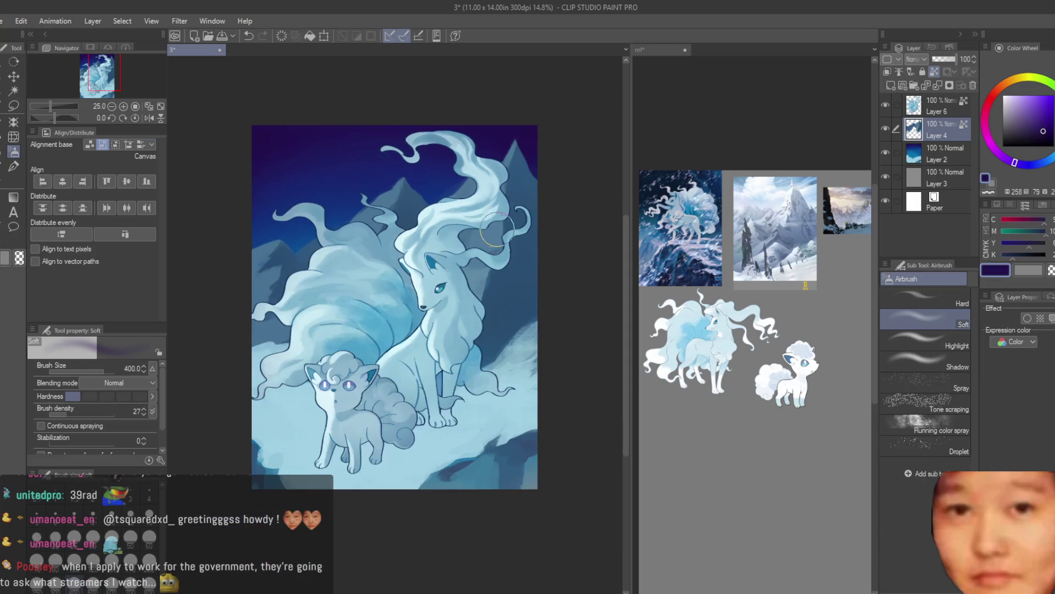
pyautogui.press(']')
pyautogui.press(']')
pyautogui.press(']')
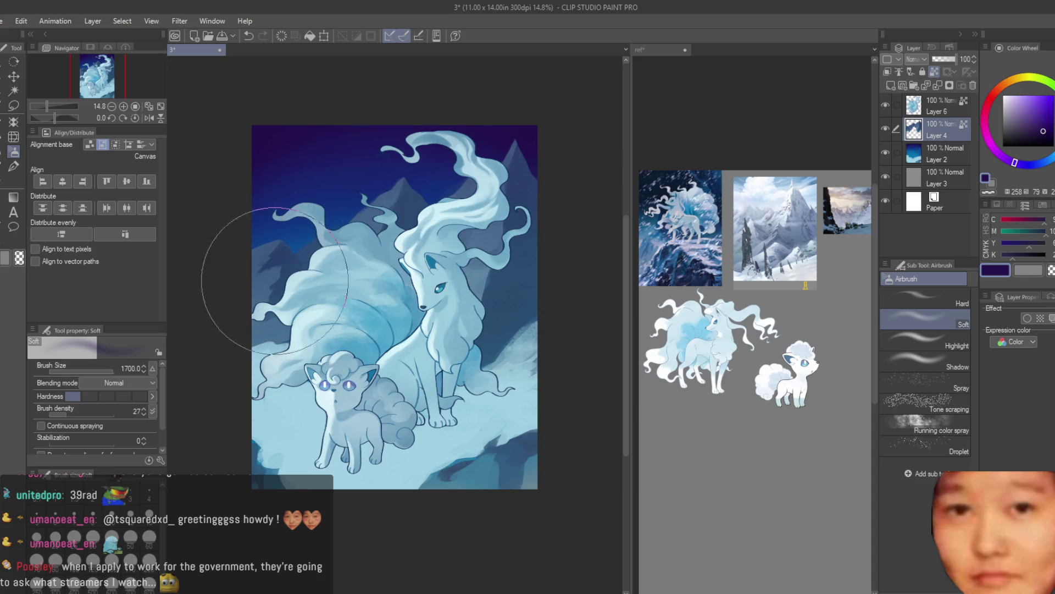
pyautogui.keyDown('alt'); pyautogui.click(303, 243); pyautogui.keyUp('alt')
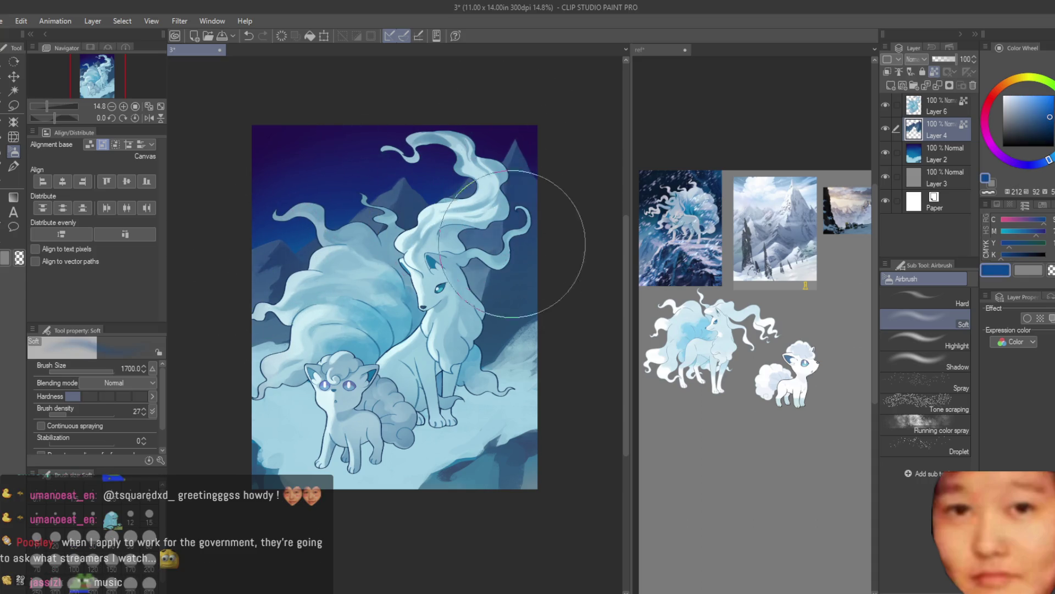
# Switch to the Dry Texture 3 brush
pyautogui.scroll(-2, 555, 217)
pyautogui.scroll(1, 583, 218)
pyautogui.scroll(1, 555, 247)
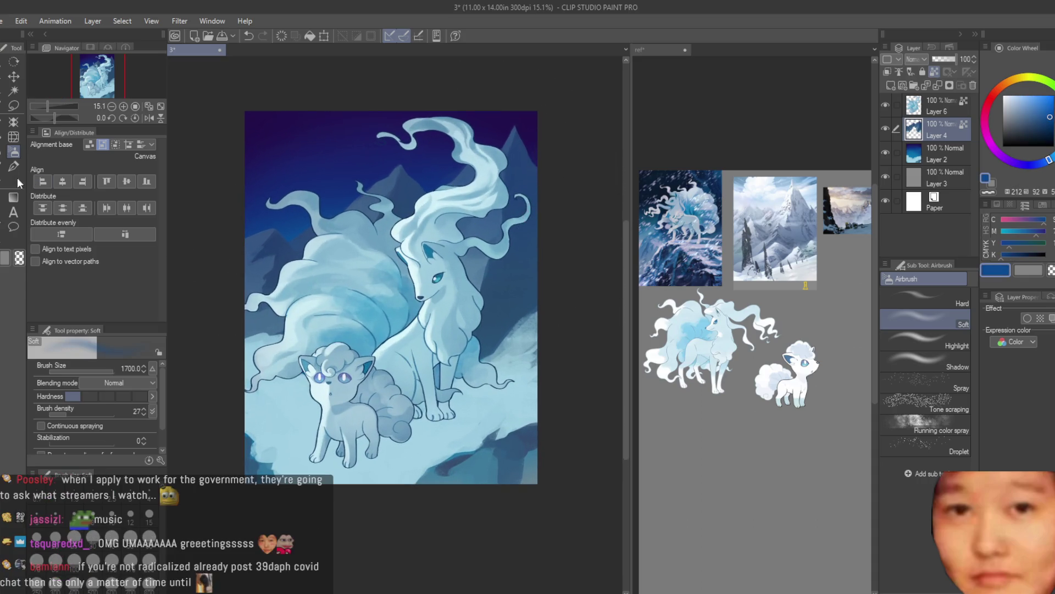
pyautogui.press('b')
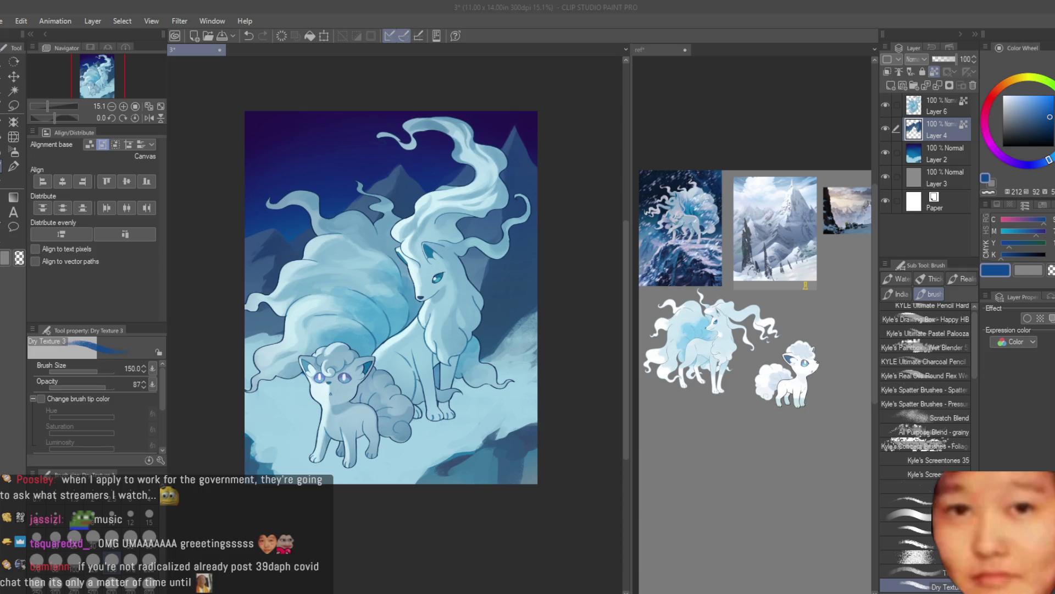
# Sample a saturated blue and paint a dark textured stroke beside the Ninetales' neck
pyautogui.scroll(1, 572, 179)
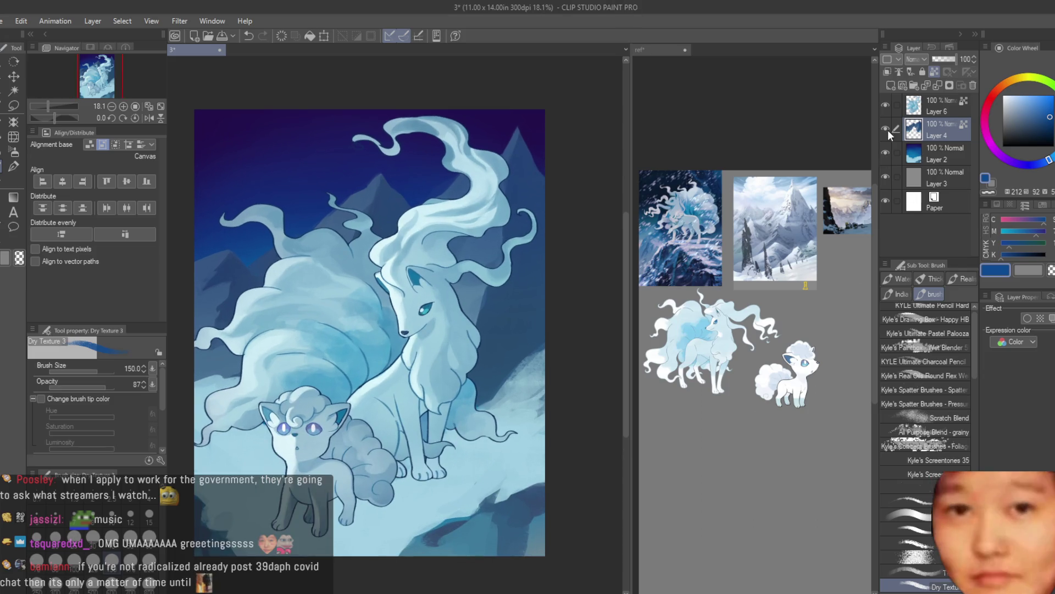
pyautogui.scroll(2, 500, 212)
pyautogui.keyDown('alt'); pyautogui.click(454, 404); pyautogui.keyUp('alt')
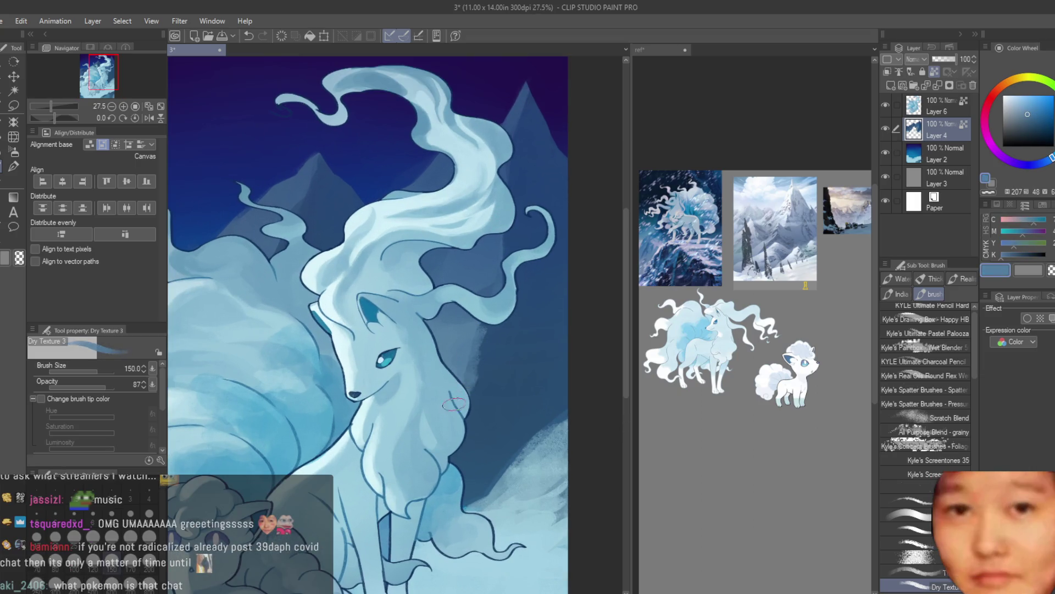
pyautogui.scroll(-2, 786, 346)
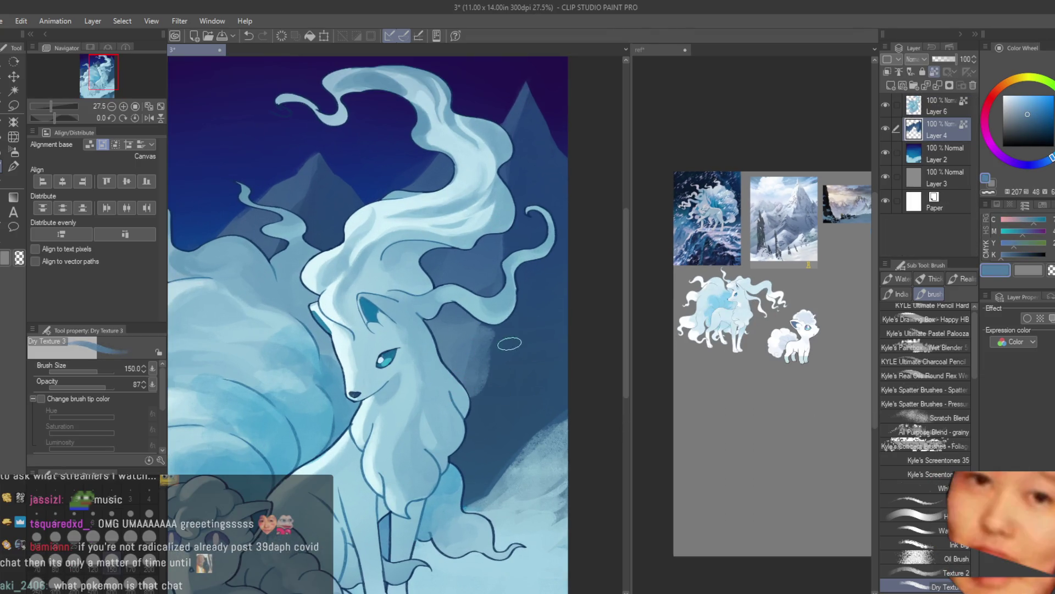
pyautogui.keyDown('alt'); pyautogui.click(488, 359); pyautogui.keyUp('alt')
pyautogui.moveTo(488, 360); pyautogui.dragTo(470, 385)
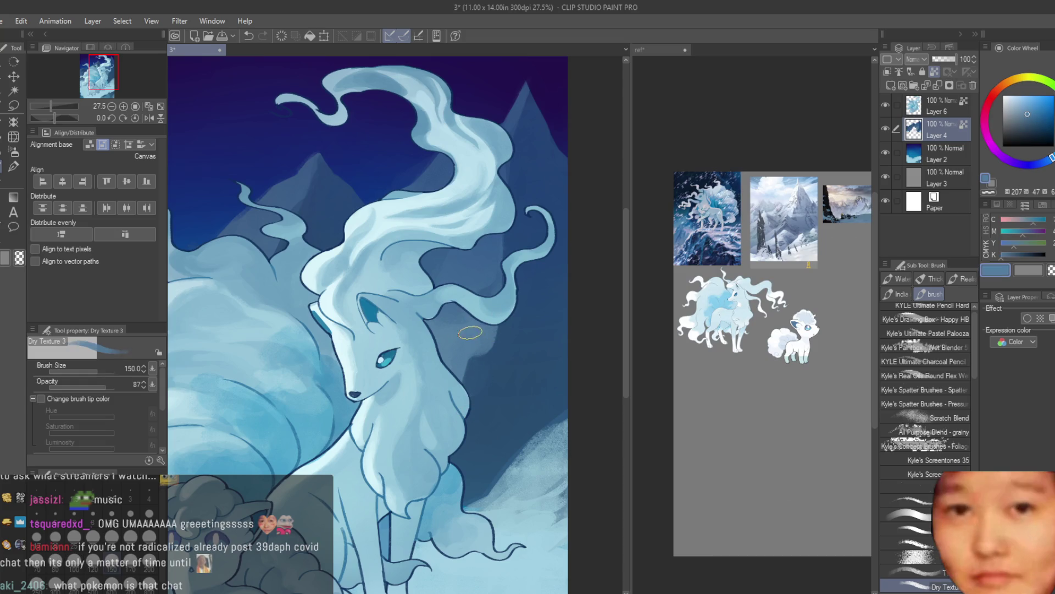
# Sample several lighter and darker blues from the canvas and bring the reference canvas forward
pyautogui.keyDown('alt'); pyautogui.click(457, 353); pyautogui.keyUp('alt')
pyautogui.keyDown('alt'); pyautogui.click(476, 346); pyautogui.keyUp('alt')
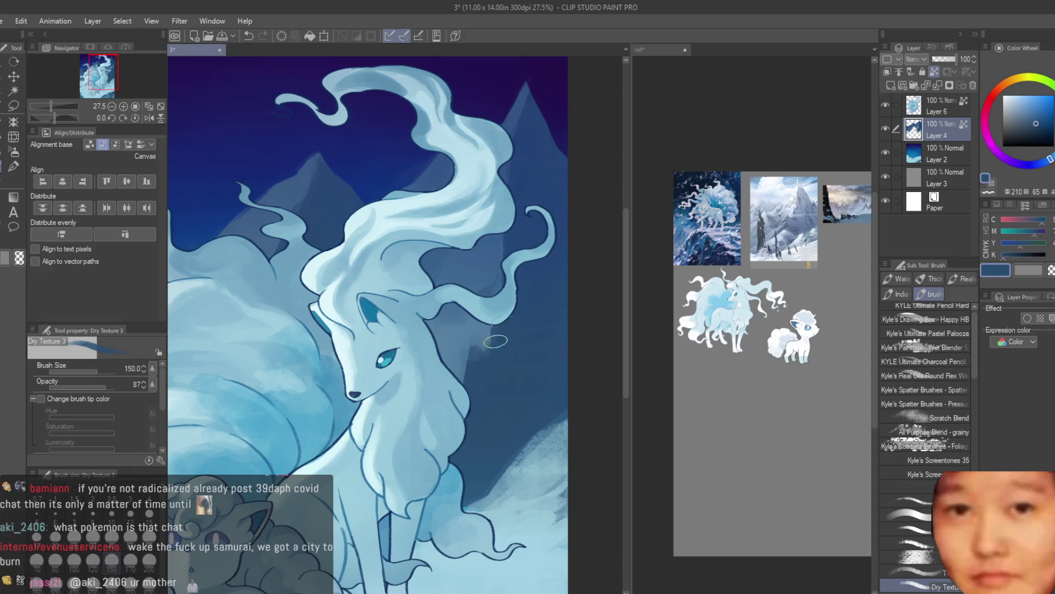
pyautogui.keyDown('alt'); pyautogui.click(456, 265); pyautogui.keyUp('alt')
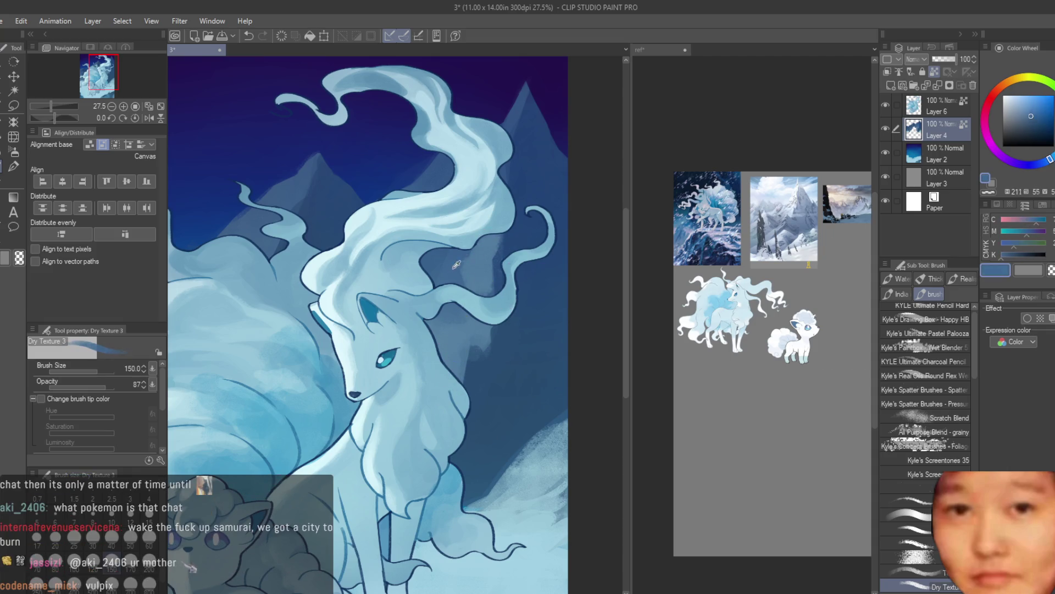
pyautogui.keyDown('alt'); pyautogui.click(482, 278); pyautogui.keyUp('alt')
pyautogui.keyDown('alt'); pyautogui.click(468, 330); pyautogui.keyUp('alt')
pyautogui.scroll(-4, 582, 321)
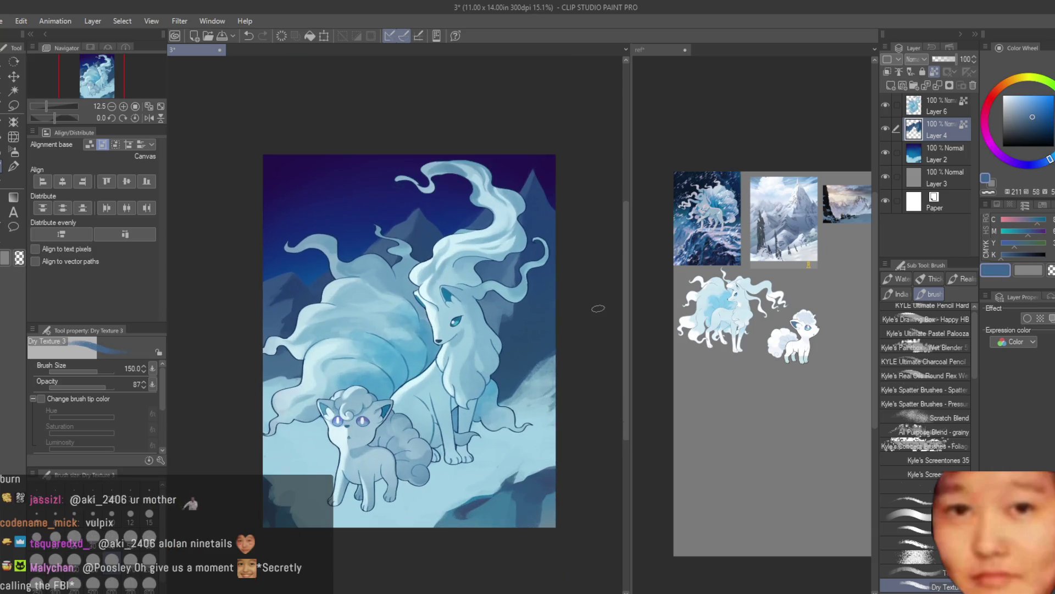
pyautogui.scroll(4, 542, 361)
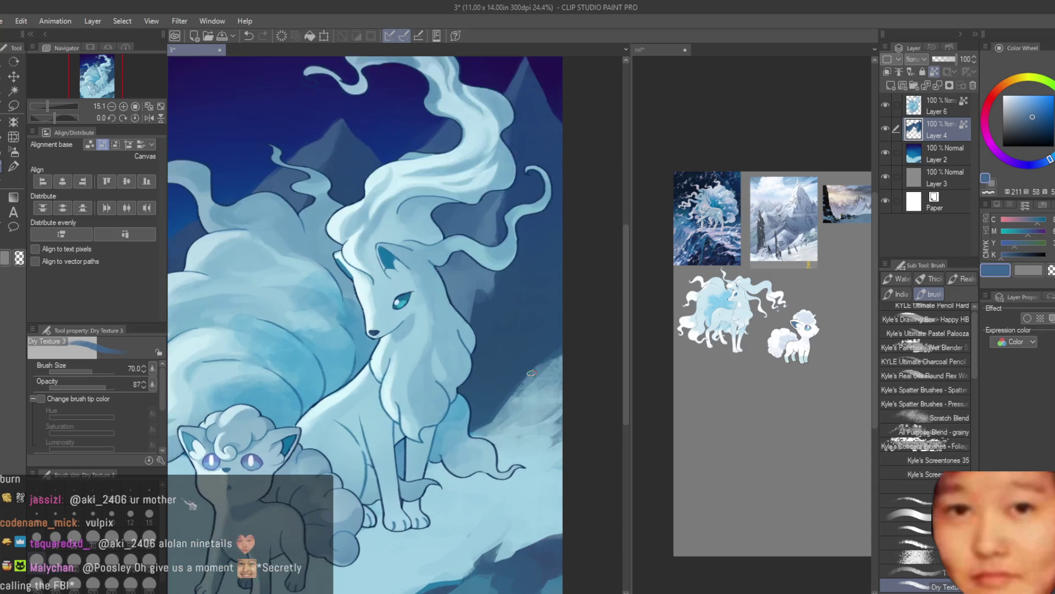
pyautogui.keyDown('alt'); pyautogui.click(525, 392); pyautogui.keyUp('alt')
pyautogui.scroll(1, 481, 435)
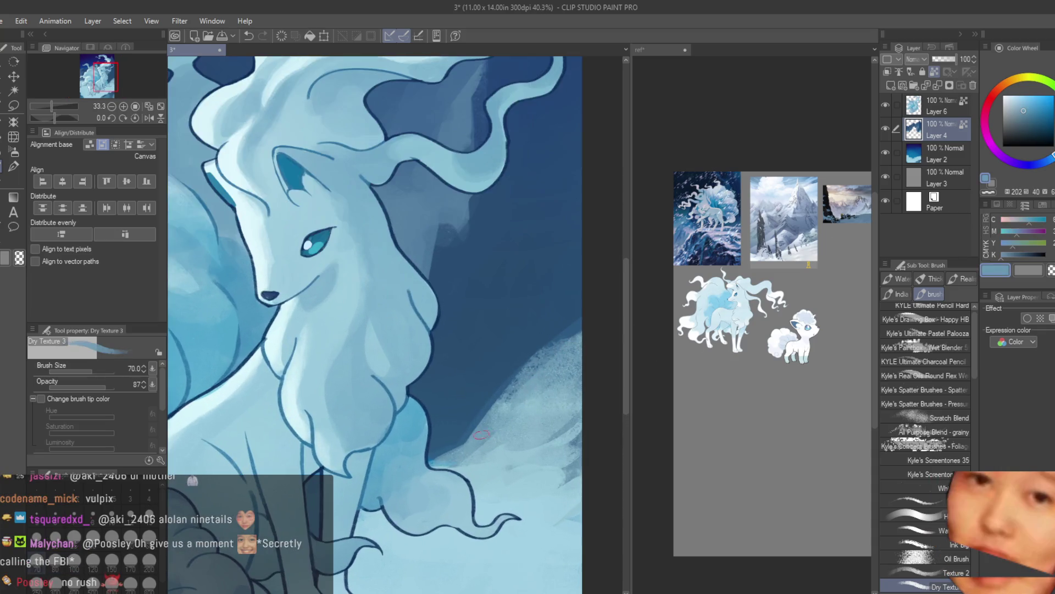
pyautogui.click(717, 367)
pyautogui.scroll(2, 717, 367)
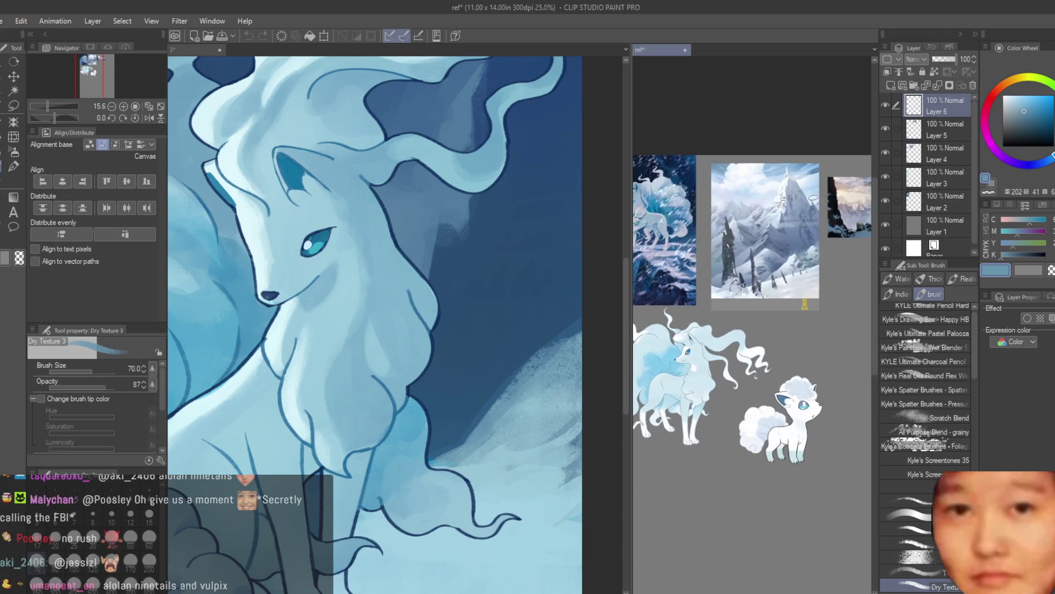
# Return from the reference to the main illustration canvas
pyautogui.scroll(-1, 686, 321)
pyautogui.scroll(-1, 714, 313)
pyautogui.scroll(2, 824, 291)
pyautogui.scroll(-1, 793, 309)
pyautogui.scroll(1, 793, 309)
pyautogui.scroll(1, 793, 309)
pyautogui.scroll(1, 793, 309)
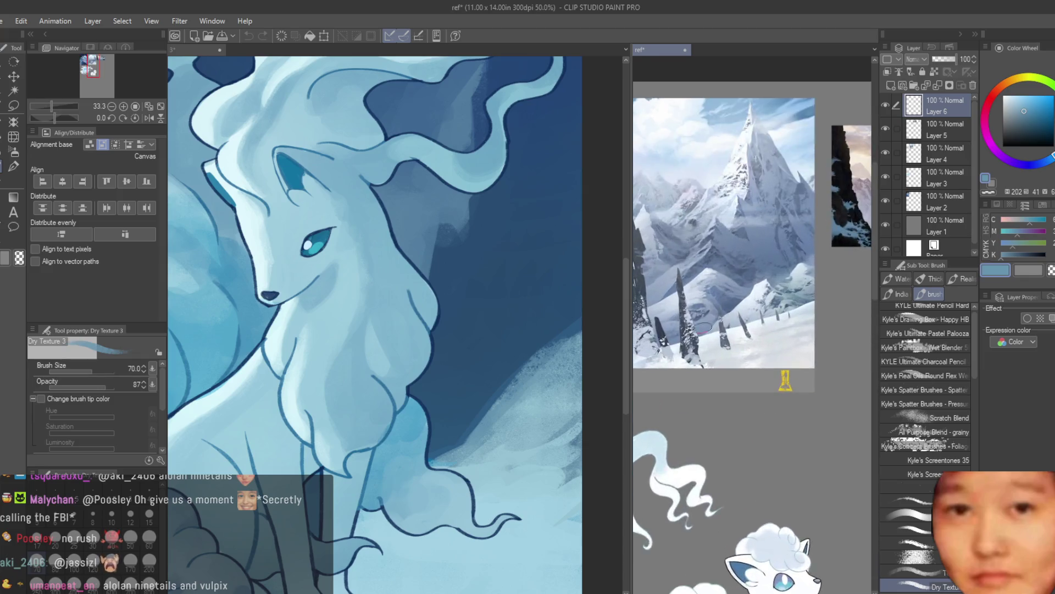
pyautogui.scroll(-1, 793, 309)
pyautogui.click(572, 306)
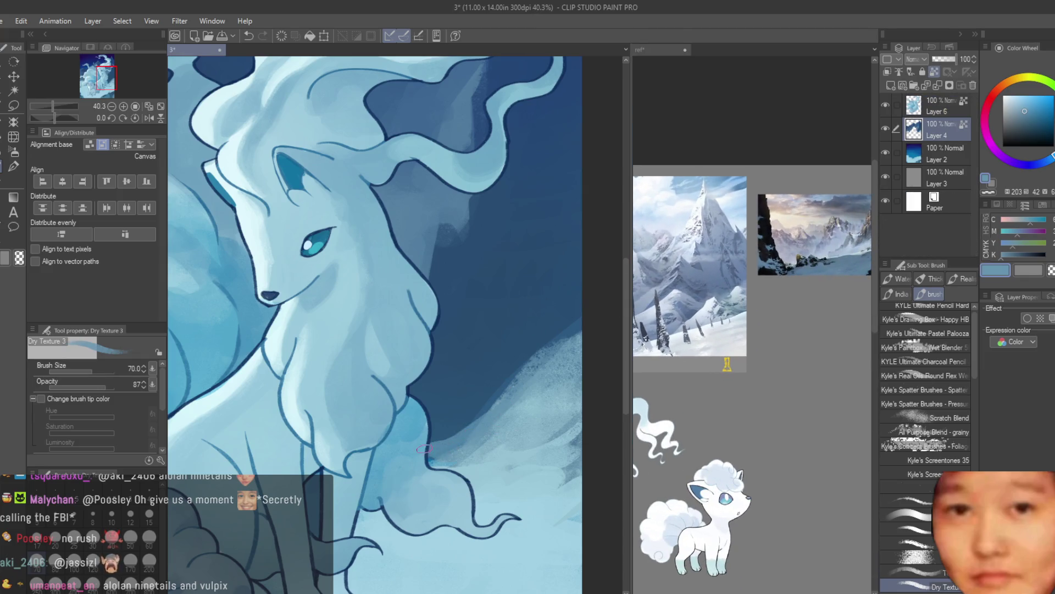
# Paint alternating pale and dark blue textured strokes over the patches right of the neck
pyautogui.moveTo(471, 442)
pyautogui.mouseDown()
pyautogui.moveTo(456, 385)
pyautogui.moveTo(440, 407)
pyautogui.mouseUp()
pyautogui.keyDown('alt'); pyautogui.click(407, 399); pyautogui.keyUp('alt')
pyautogui.keyDown('alt'); pyautogui.click(455, 403); pyautogui.keyUp('alt')
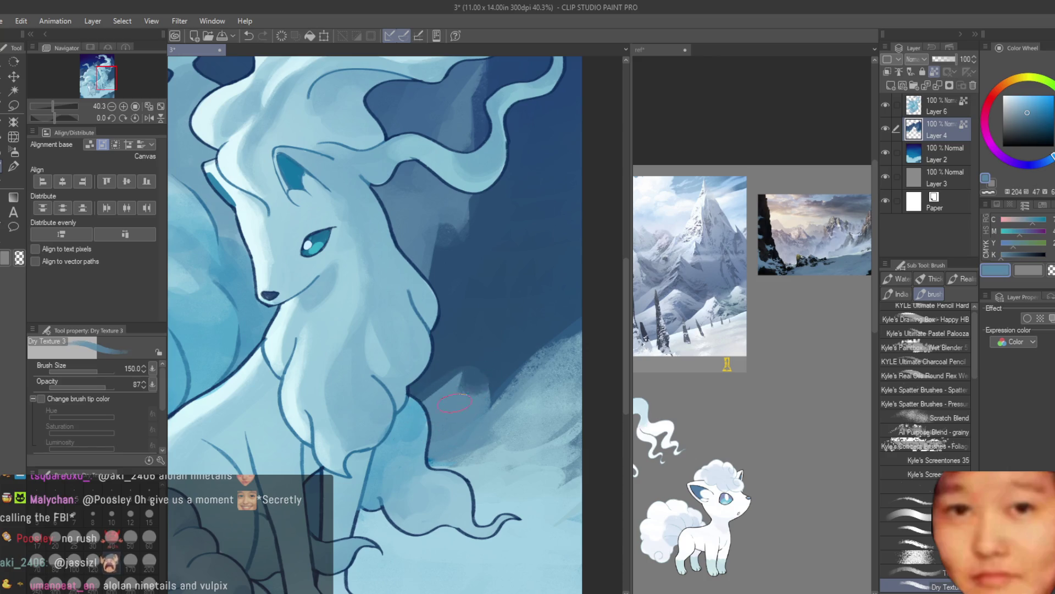
pyautogui.keyDown('alt'); pyautogui.click(483, 354); pyautogui.keyUp('alt')
pyautogui.moveTo(484, 374)
pyautogui.mouseDown()
pyautogui.moveTo(467, 413)
pyautogui.moveTo(478, 385)
pyautogui.mouseUp()
pyautogui.keyDown('alt'); pyautogui.click(467, 415); pyautogui.keyUp('alt')
pyautogui.keyDown('alt'); pyautogui.click(493, 364); pyautogui.keyUp('alt')
pyautogui.keyDown('alt'); pyautogui.click(467, 484); pyautogui.keyUp('alt')
pyautogui.moveTo(462, 467)
pyautogui.mouseDown()
pyautogui.moveTo(429, 435)
pyautogui.moveTo(468, 406)
pyautogui.mouseUp()
# Add pale grey-blue strokes and a small dab lower on the slope, fitting the whole illustration
pyautogui.keyDown('alt'); pyautogui.click(462, 409); pyautogui.keyUp('alt')
pyautogui.keyDown('alt'); pyautogui.click(467, 485); pyautogui.keyUp('alt')
pyautogui.moveTo(440, 451); pyautogui.dragTo(440, 393)
pyautogui.keyDown('alt'); pyautogui.click(457, 432); pyautogui.keyUp('alt')
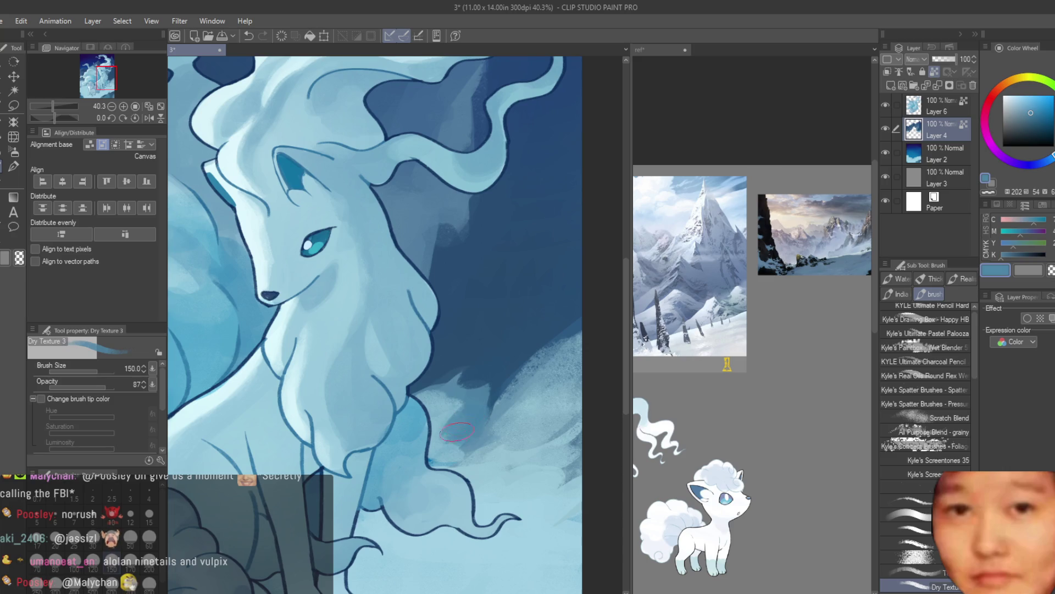
pyautogui.keyDown('alt'); pyautogui.click(495, 467); pyautogui.keyUp('alt')
pyautogui.keyDown('alt'); pyautogui.click(487, 476); pyautogui.keyUp('alt')
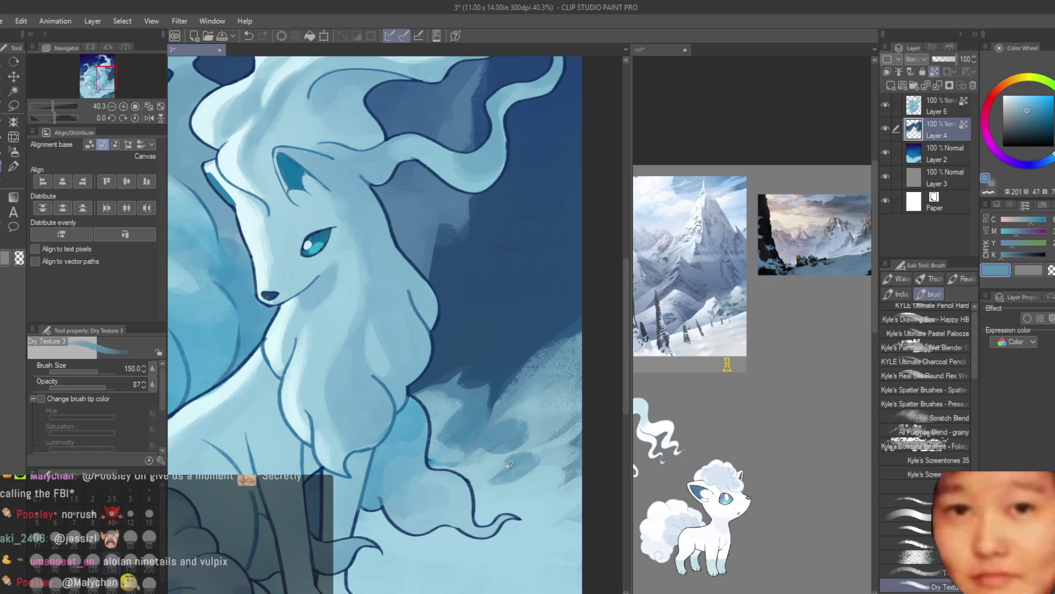
pyautogui.keyDown('alt'); pyautogui.click(514, 481); pyautogui.keyUp('alt')
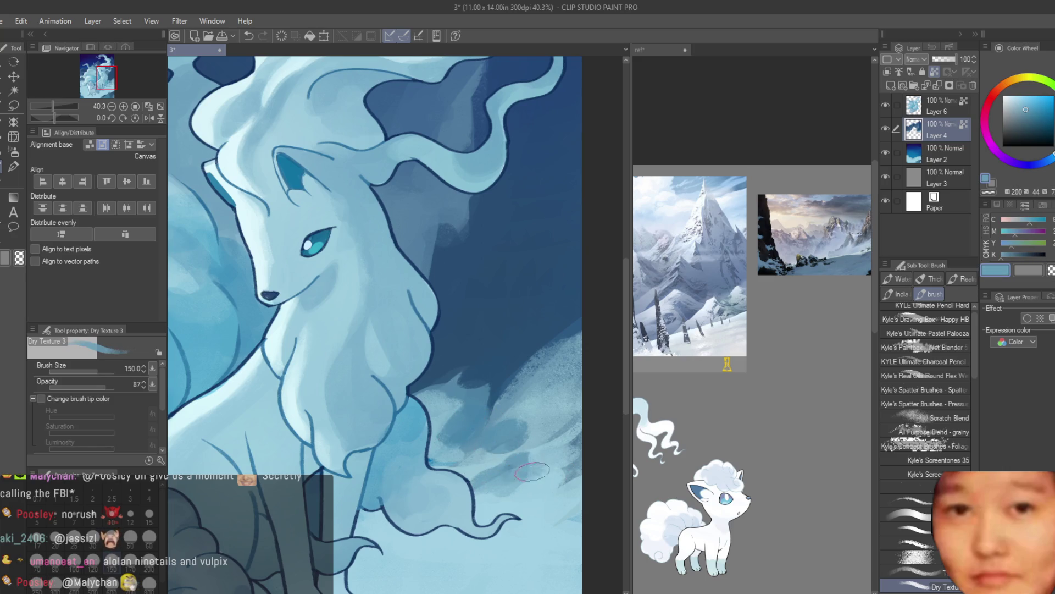
pyautogui.keyDown('alt'); pyautogui.click(534, 417); pyautogui.keyUp('alt')
pyautogui.hotkey('ctrl', '-')
pyautogui.hotkey('ctrl', '-')
pyautogui.hotkey('ctrl', '-')
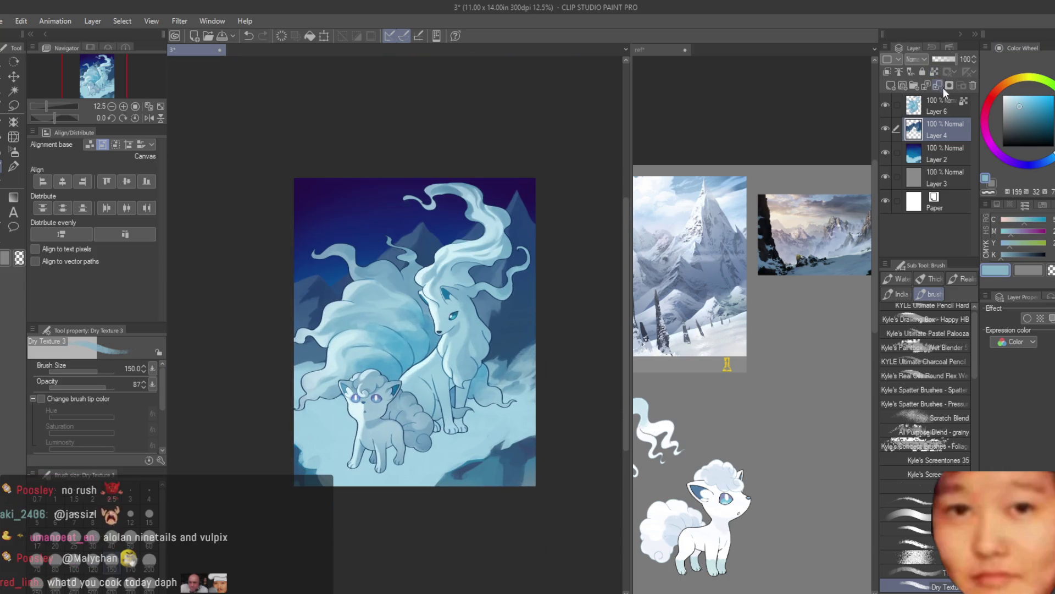
# Shrink the Dry Texture 3 brush to 170 and pick the dark navy background blue
pyautogui.scroll(1, 549, 391)
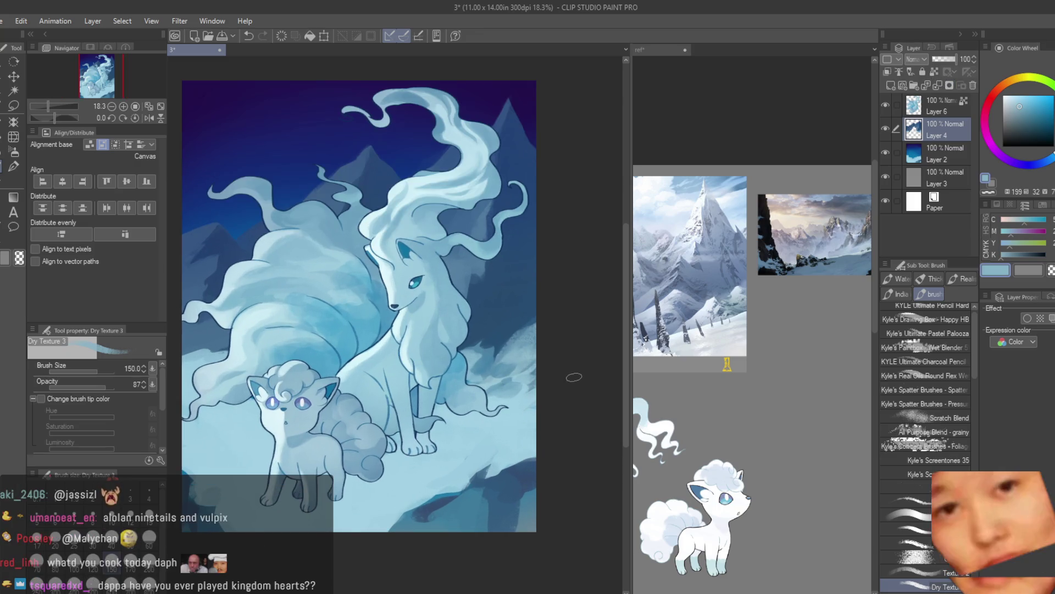
pyautogui.scroll(2, 553, 393)
pyautogui.keyDown('alt'); pyautogui.click(508, 407); pyautogui.keyUp('alt')
pyautogui.keyDown('alt'); pyautogui.click(496, 292); pyautogui.keyUp('alt')
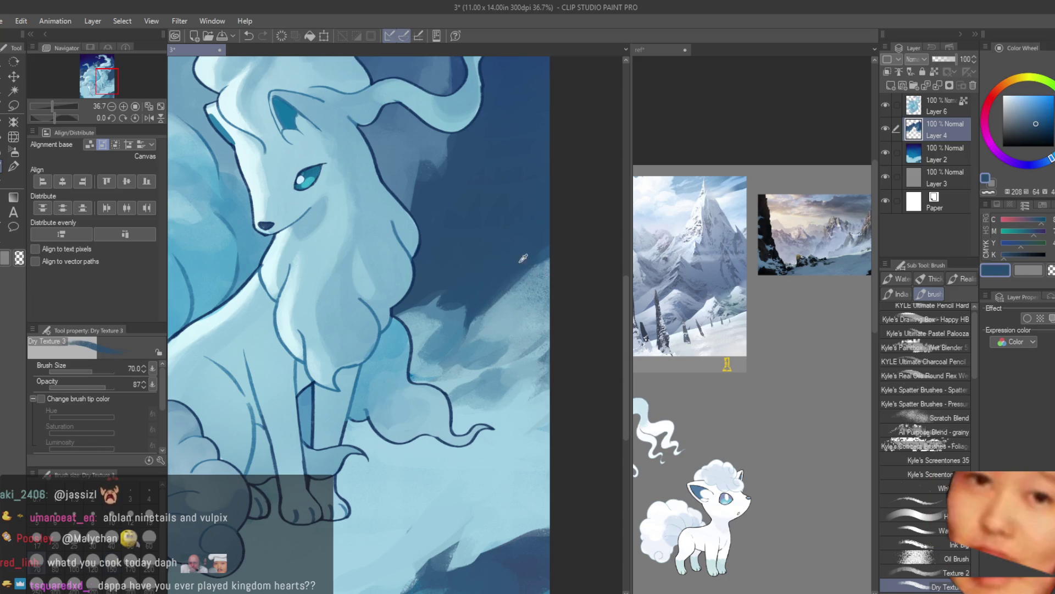
pyautogui.press('[')
pyautogui.keyDown('alt'); pyautogui.click(514, 295); pyautogui.keyUp('alt')
pyautogui.keyDown('alt'); pyautogui.click(508, 327); pyautogui.keyUp('alt')
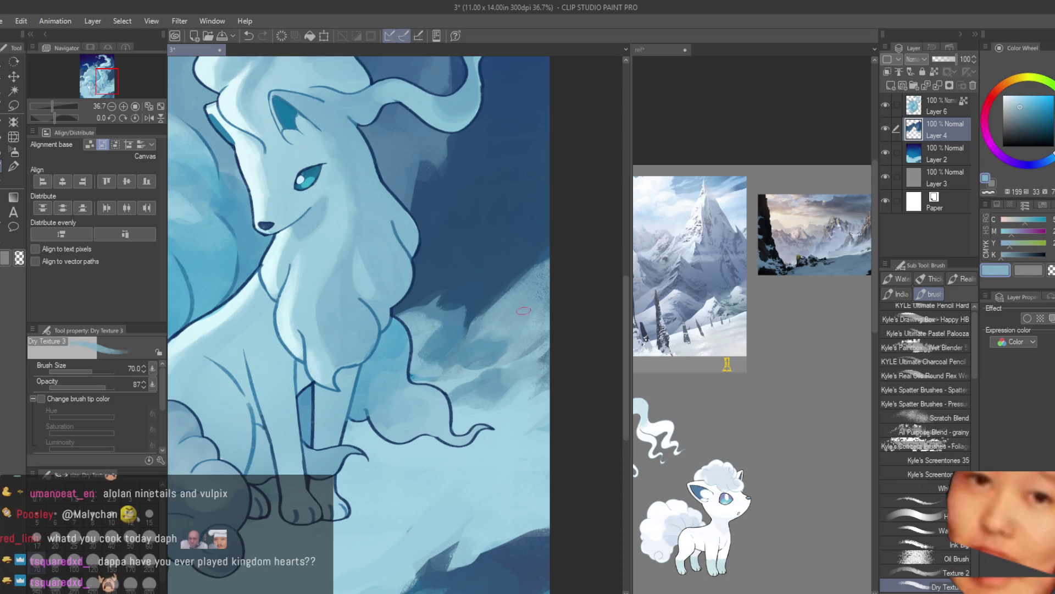
pyautogui.keyDown('alt'); pyautogui.click(536, 267); pyautogui.keyUp('alt')
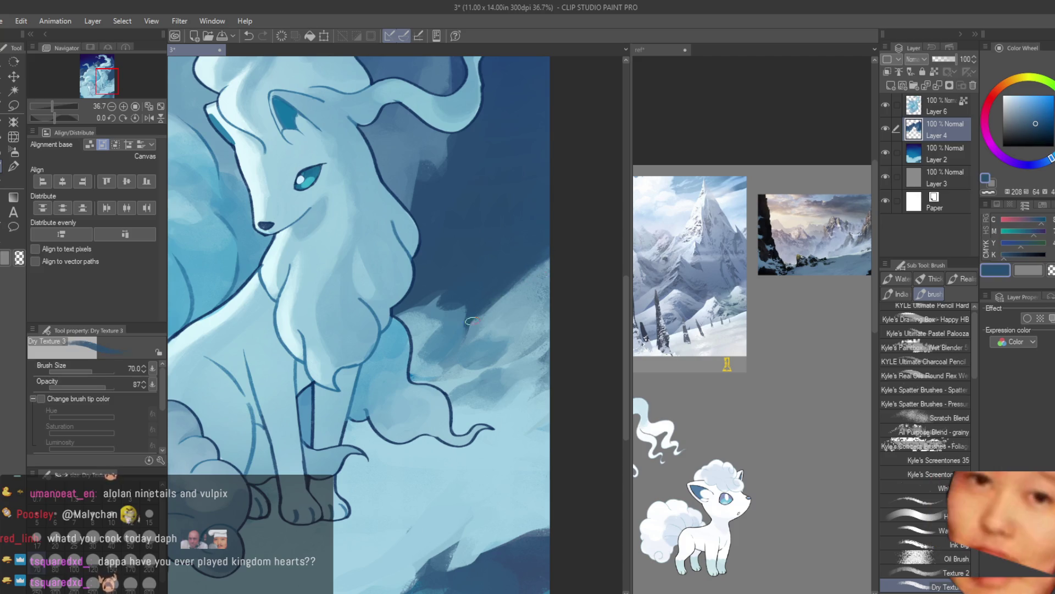
# Cover the light texture at the right edge and below the mane with dark navy
pyautogui.scroll(-2, 471, 320)
pyautogui.scroll(-2, 471, 320)
pyautogui.scroll(1, 522, 382)
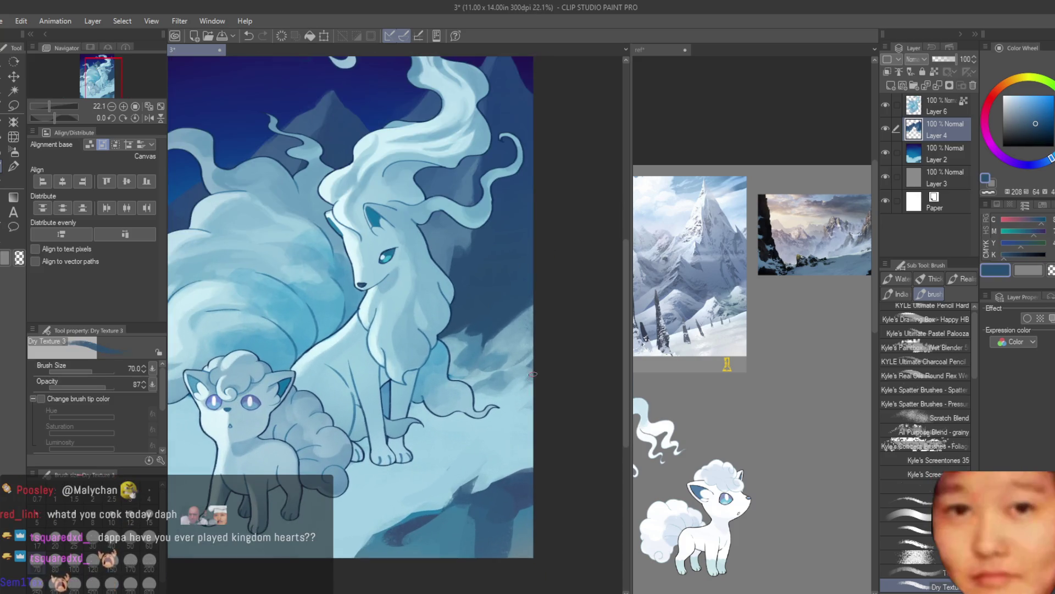
pyautogui.scroll(-1, 533, 374)
pyautogui.scroll(2, 533, 363)
pyautogui.scroll(1, 533, 352)
pyautogui.scroll(2, 450, 345)
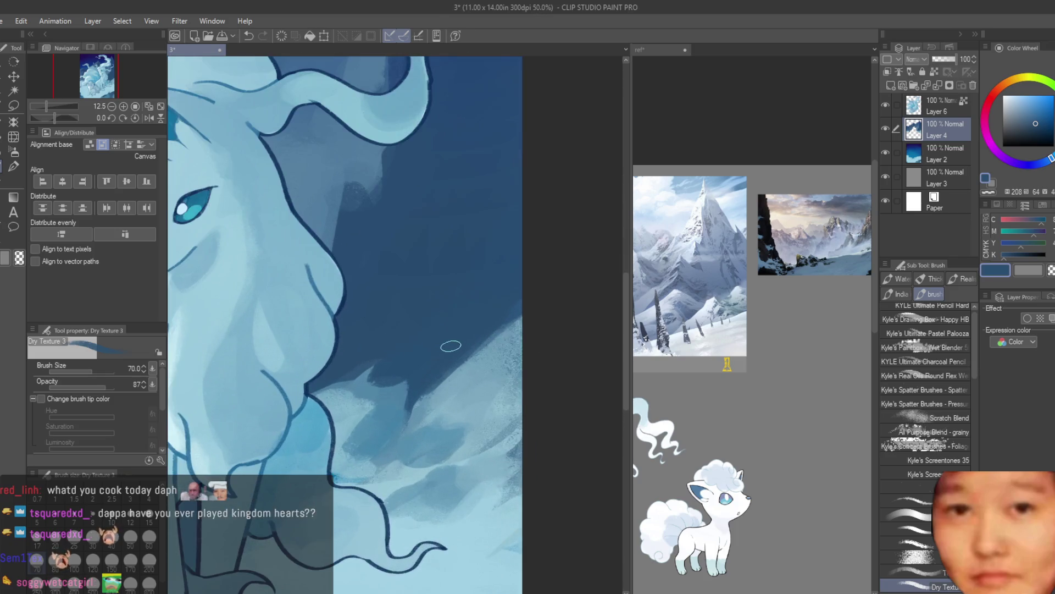
pyautogui.moveTo(497, 344); pyautogui.dragTo(520, 319)
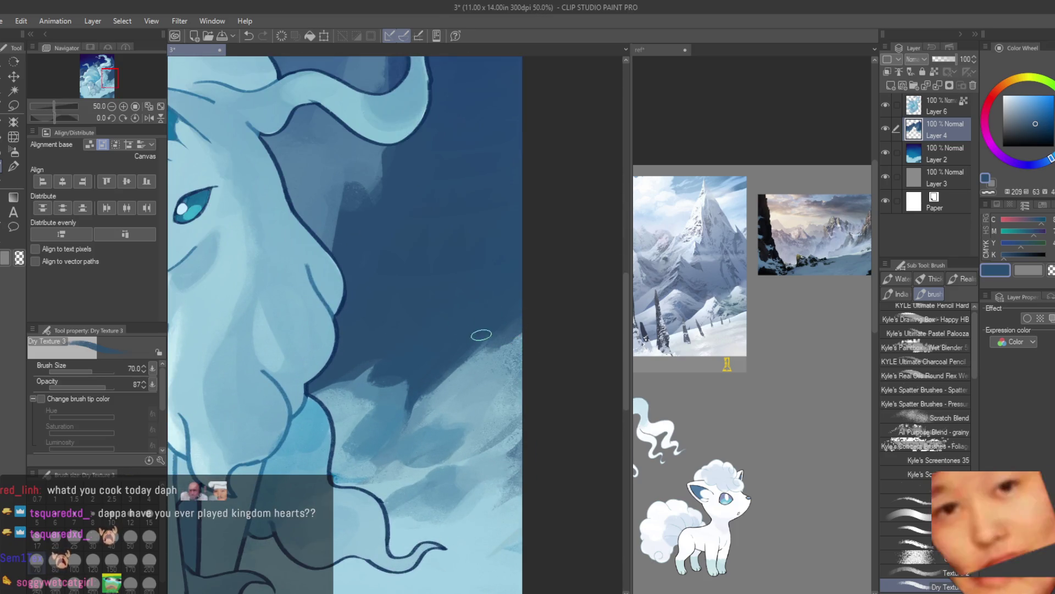
pyautogui.moveTo(412, 393)
pyautogui.mouseDown()
pyautogui.moveTo(390, 363)
pyautogui.moveTo(358, 367)
pyautogui.mouseUp()
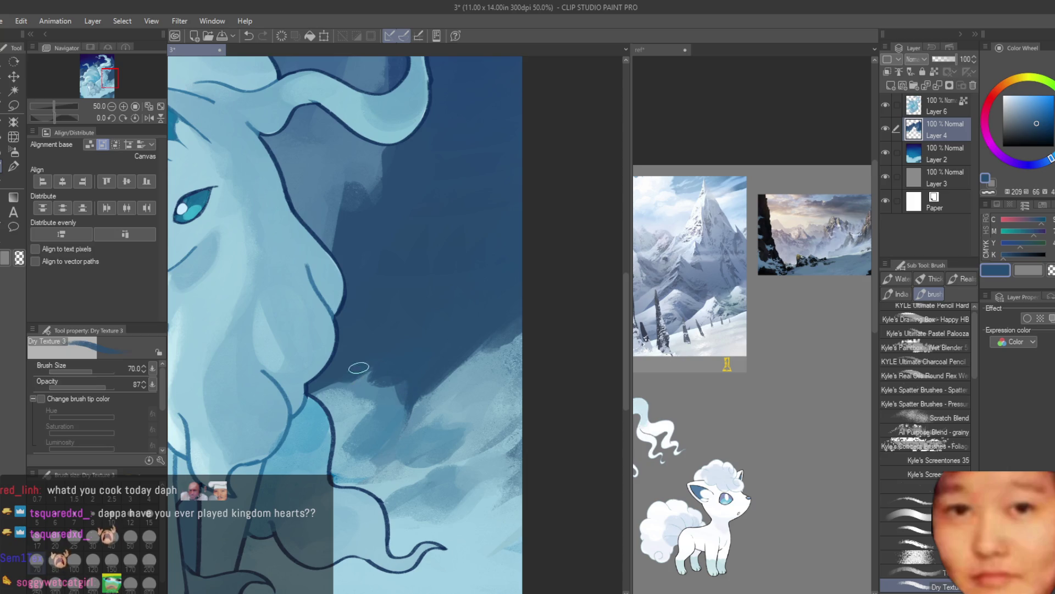
pyautogui.scroll(-3, 384, 352)
pyautogui.scroll(-1, 323, 359)
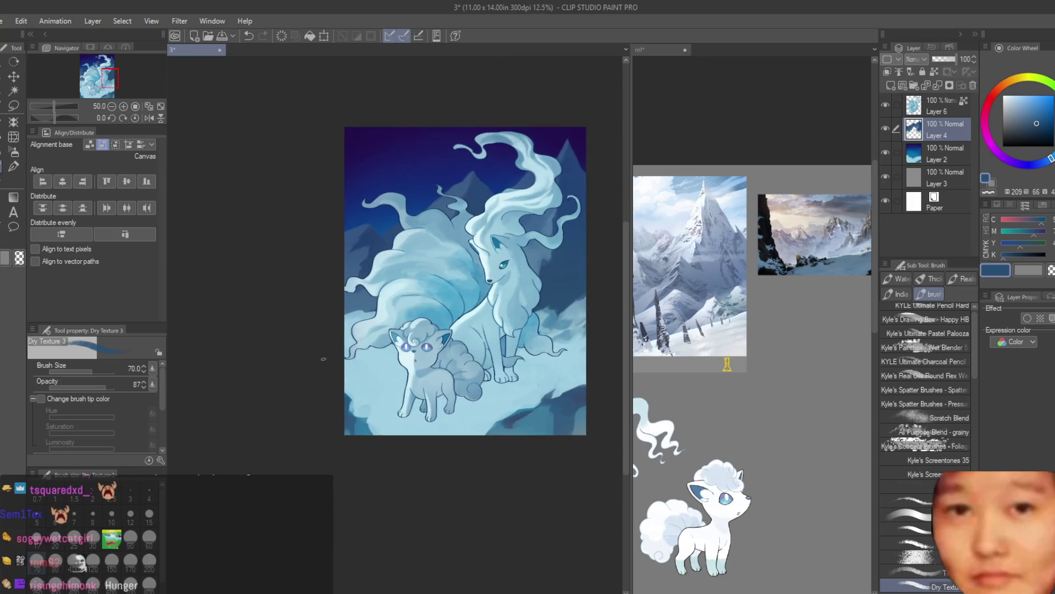
pyautogui.scroll(3, 352, 310)
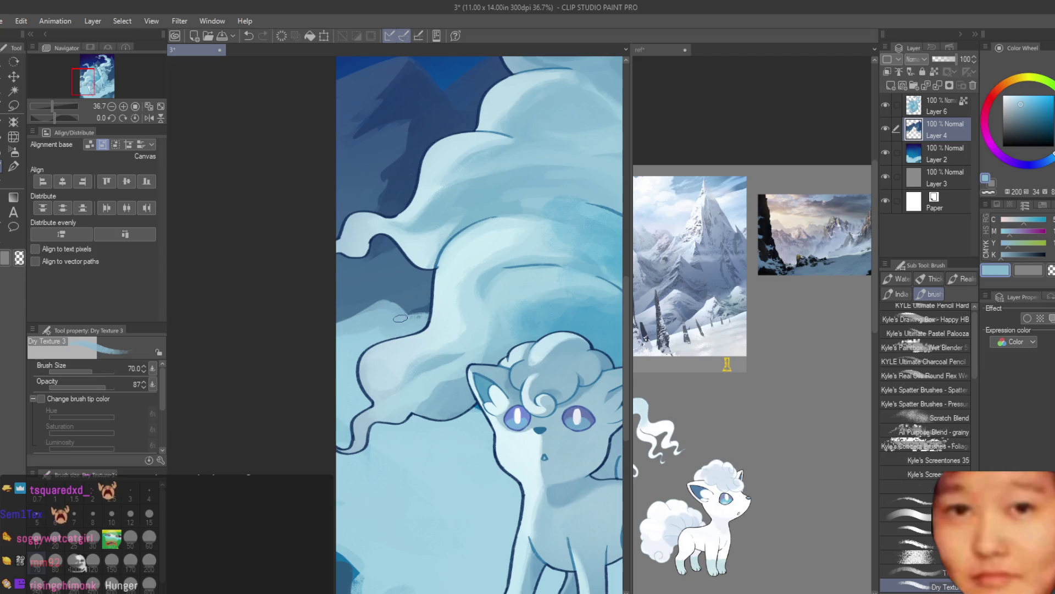
# Shade the snow around the tail tip and hind foot, then check the whole painting
pyautogui.keyDown('alt'); pyautogui.click(410, 308); pyautogui.keyUp('alt')
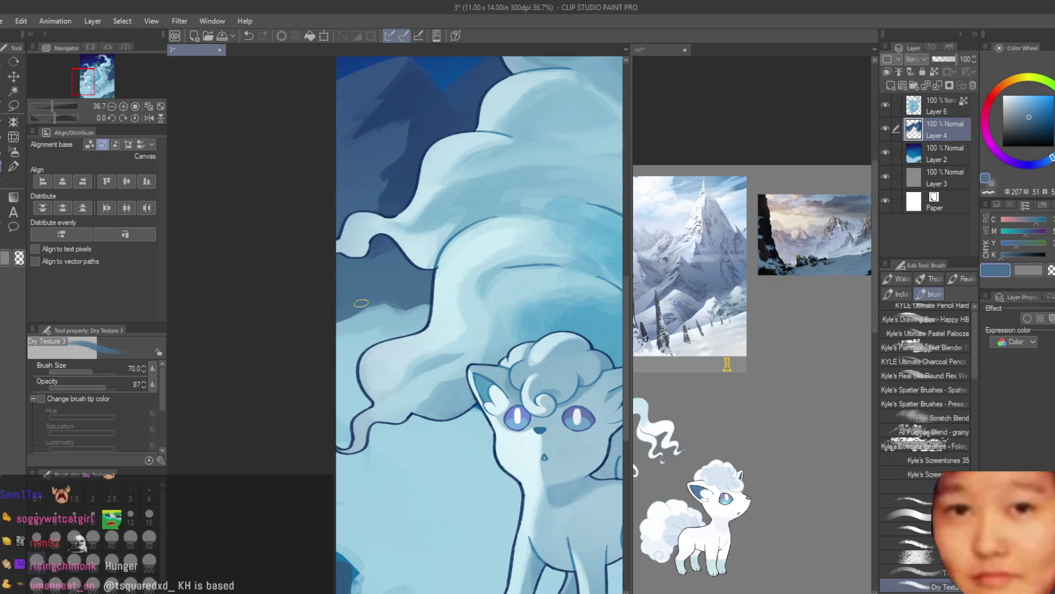
pyautogui.scroll(-3, 336, 311)
pyautogui.scroll(3, 495, 248)
pyautogui.keyDown('alt'); pyautogui.click(523, 338); pyautogui.keyUp('alt')
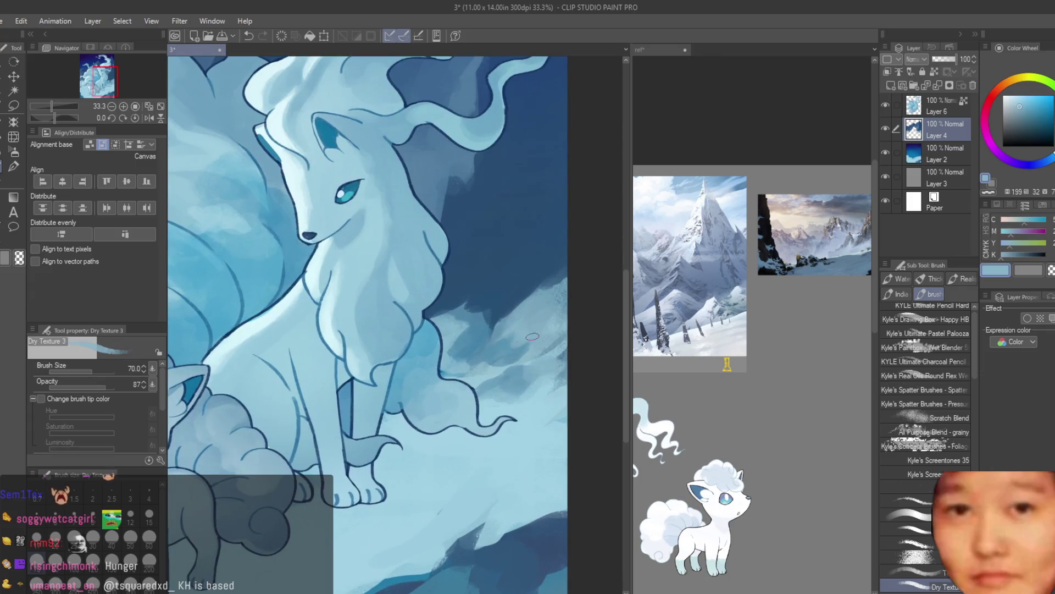
pyautogui.moveTo(528, 408)
pyautogui.mouseDown()
pyautogui.moveTo(520, 442)
pyautogui.moveTo(479, 466)
pyautogui.mouseUp()
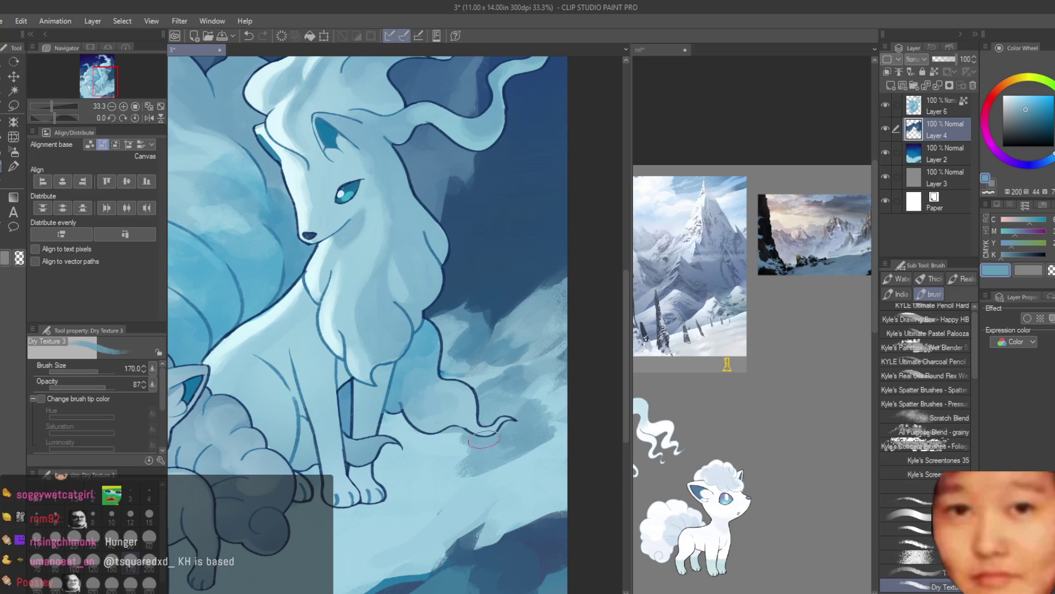
pyautogui.moveTo(477, 421)
pyautogui.mouseDown()
pyautogui.moveTo(498, 443)
pyautogui.moveTo(501, 424)
pyautogui.moveTo(358, 457)
pyautogui.mouseUp()
pyautogui.moveTo(419, 446); pyautogui.dragTo(351, 481)
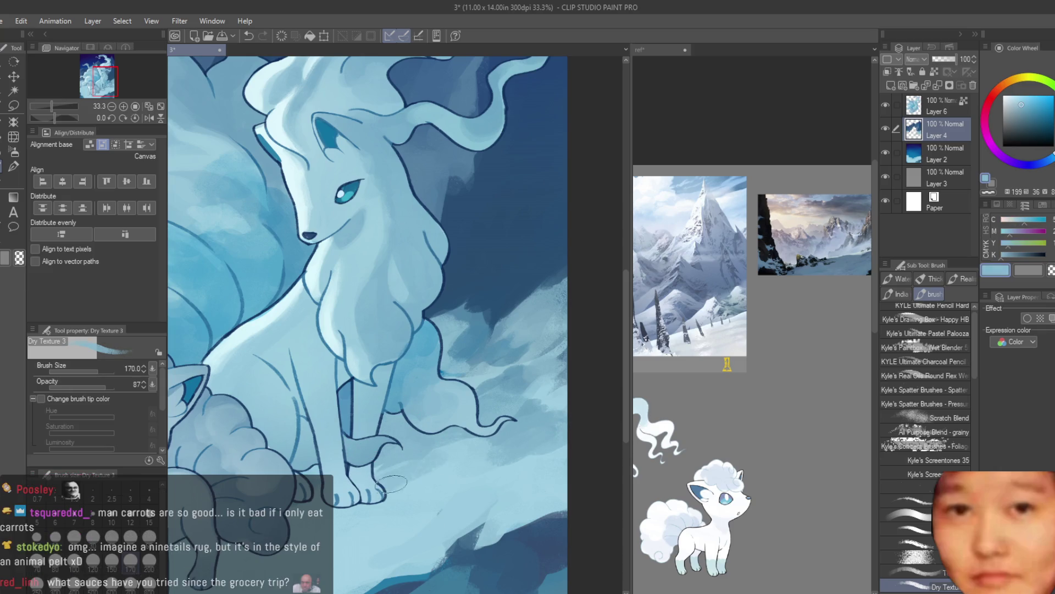
pyautogui.keyDown('alt'); pyautogui.click(358, 513); pyautogui.keyUp('alt')
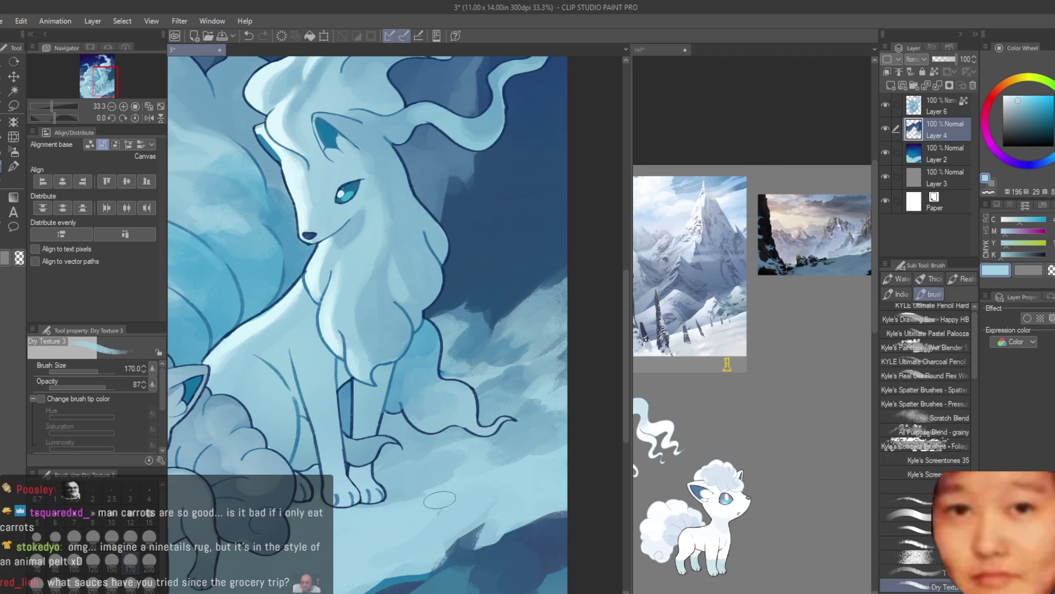
pyautogui.hotkey('ctrl', '-')
pyautogui.keyDown('alt'); pyautogui.click(503, 404); pyautogui.keyUp('alt')
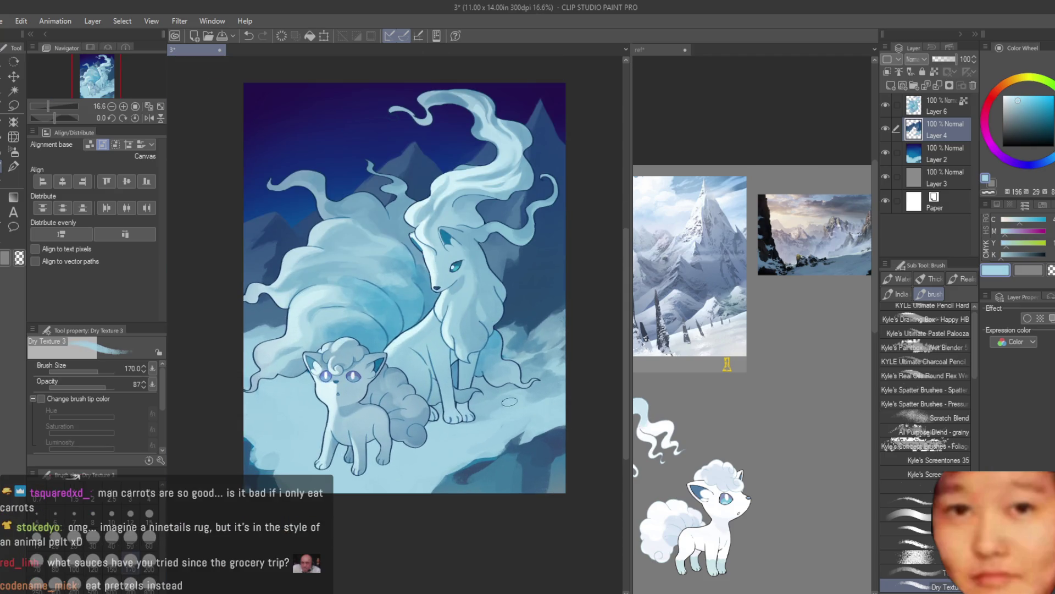
# Zoom in on the fox's foot and sample snow blues and darker blues from the tails' shadow
pyautogui.hotkey('ctrl', '+')
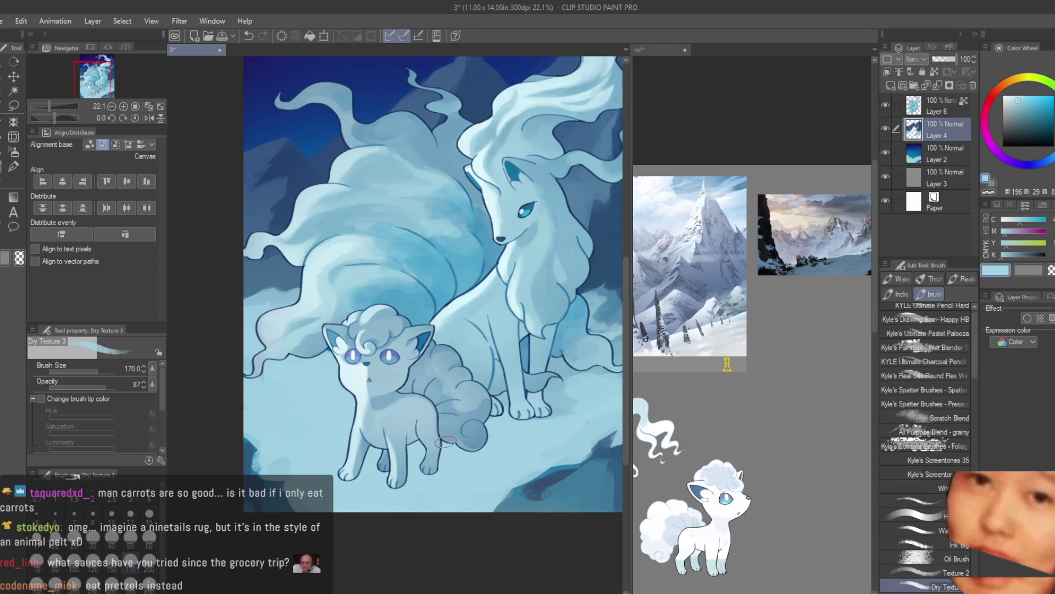
pyautogui.scroll(1, 447, 441)
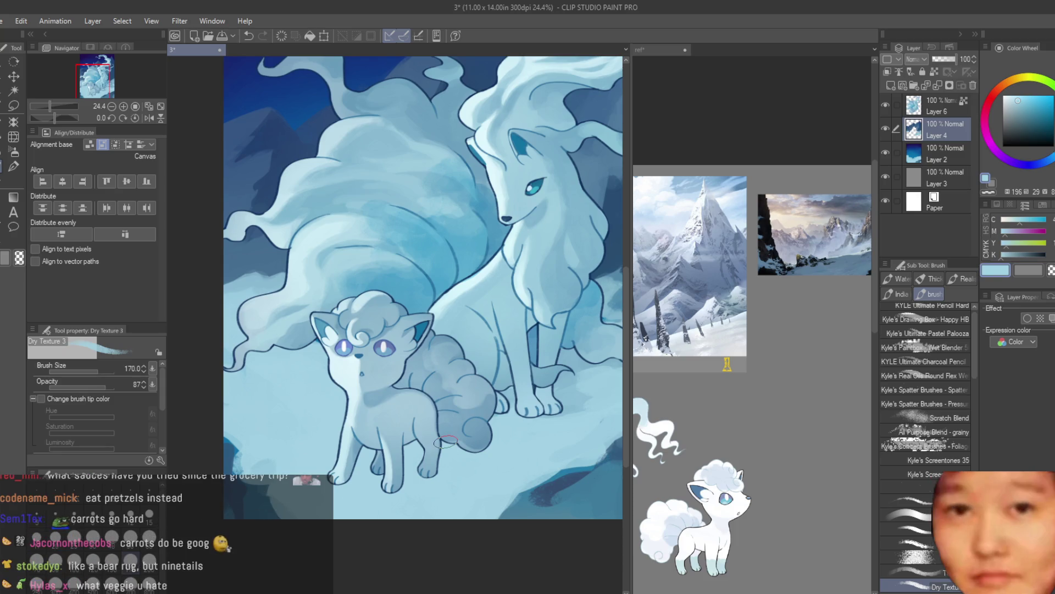
pyautogui.scroll(3, 446, 442)
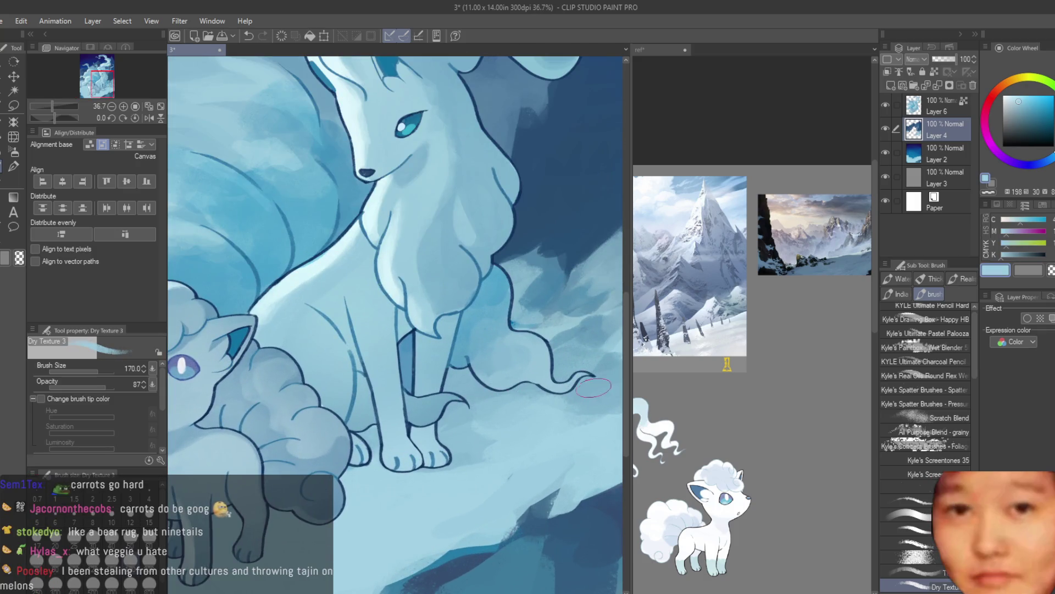
pyautogui.scroll(-3, 334, 372)
pyautogui.scroll(2, 334, 372)
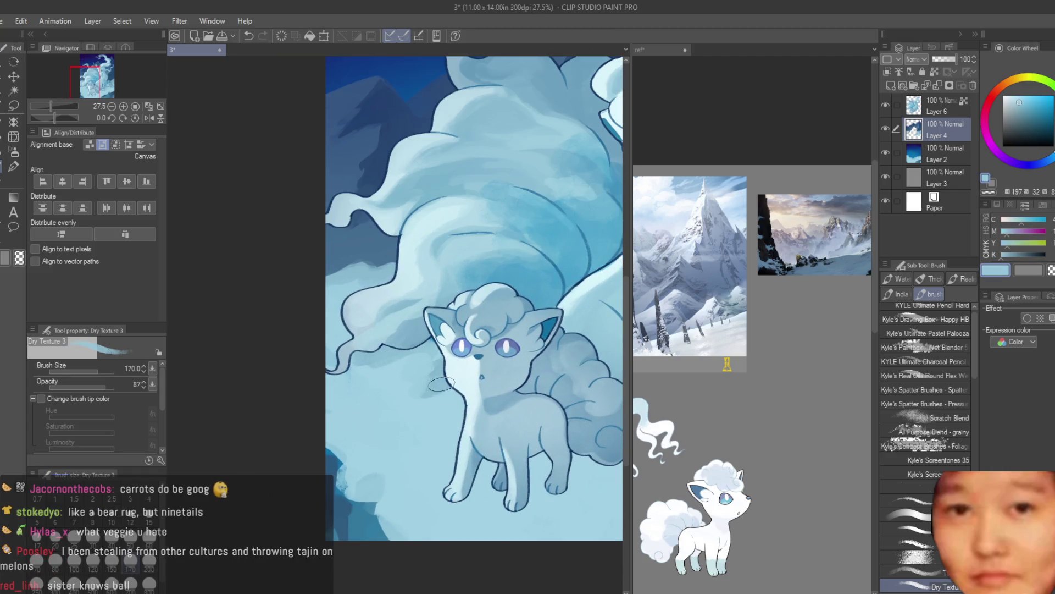
pyautogui.keyDown('alt'); pyautogui.click(434, 404); pyautogui.keyUp('alt')
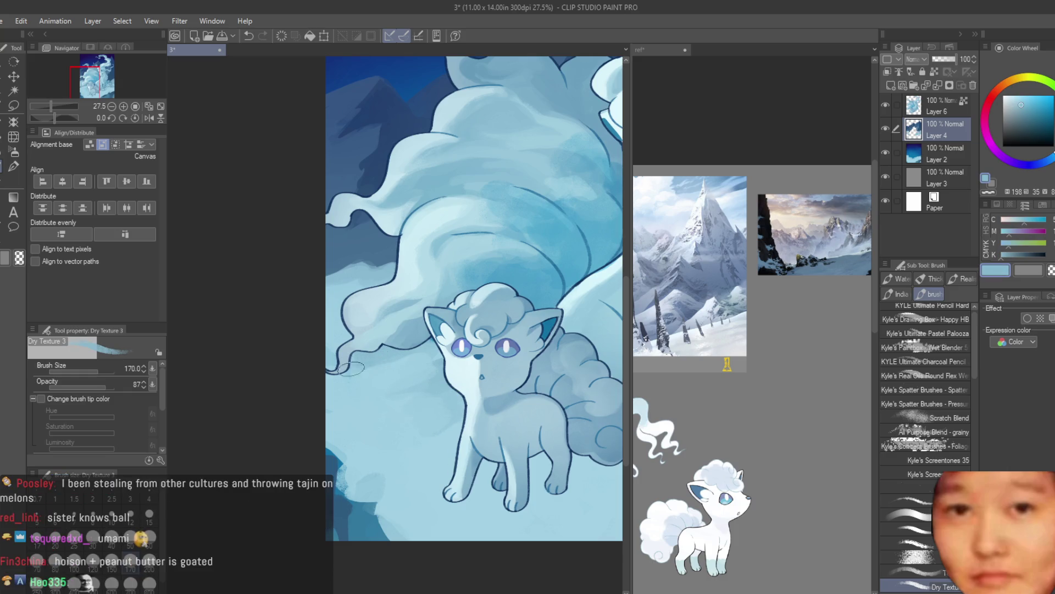
pyautogui.keyDown('alt'); pyautogui.click(376, 263); pyautogui.keyUp('alt')
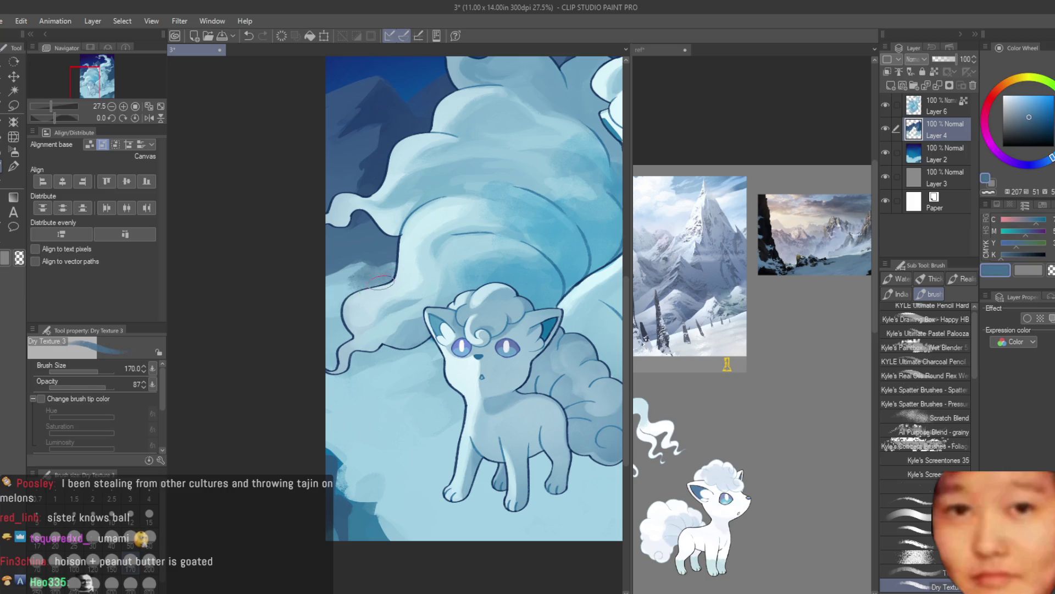
pyautogui.keyDown('alt'); pyautogui.click(368, 286); pyautogui.keyUp('alt')
pyautogui.keyDown('alt'); pyautogui.click(325, 338); pyautogui.keyUp('alt')
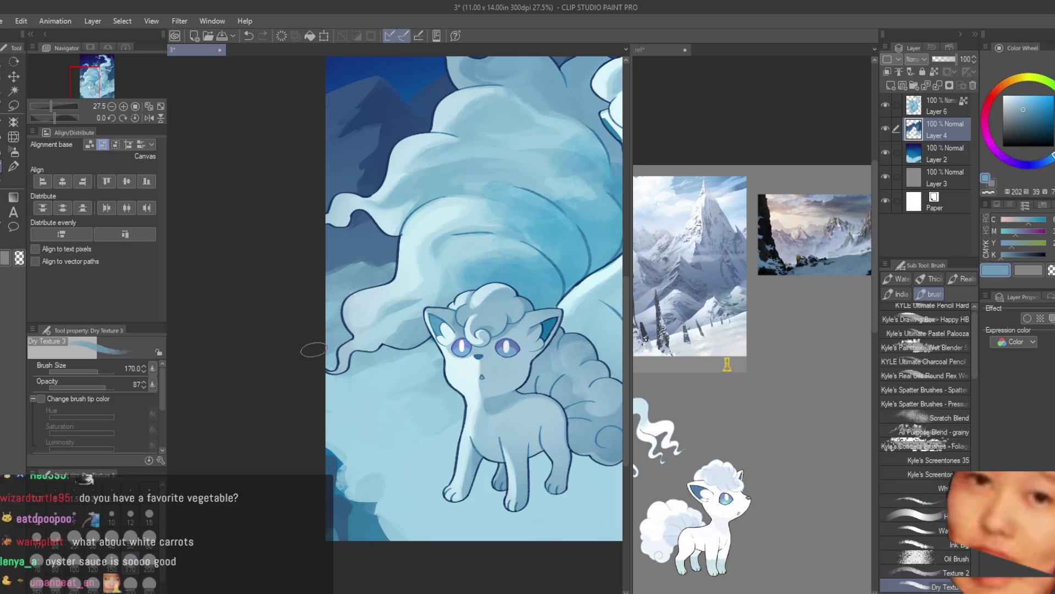
pyautogui.keyDown('alt'); pyautogui.click(329, 340); pyautogui.keyUp('alt')
pyautogui.scroll(-1, 327, 354)
pyautogui.scroll(1, 327, 355)
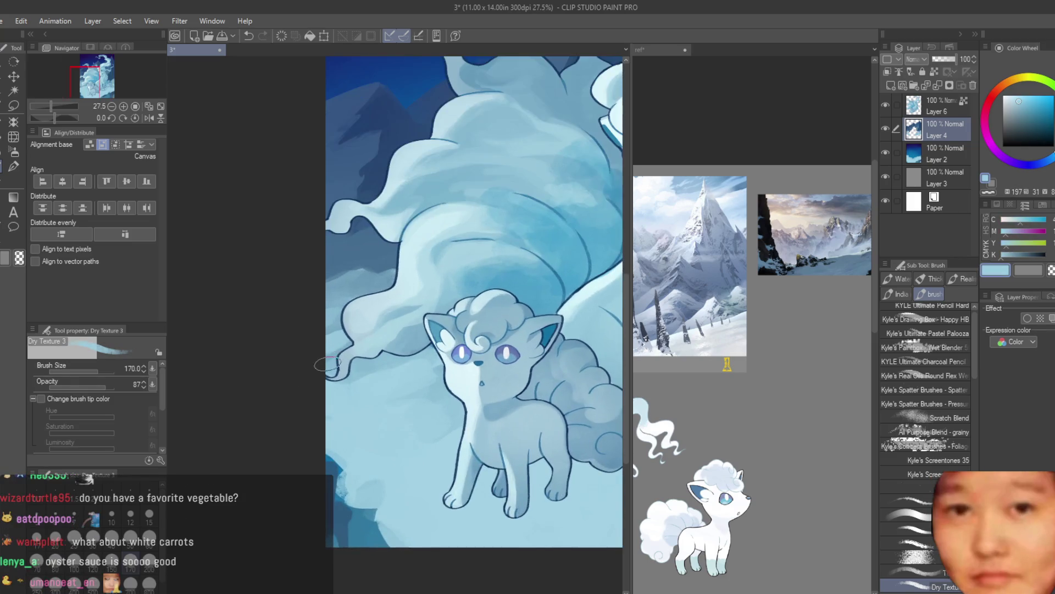
# Shrink Dry Texture 3 to size 100 and sample mid, deep and light blues from the tails
pyautogui.press('[')
pyautogui.scroll(1, 352, 325)
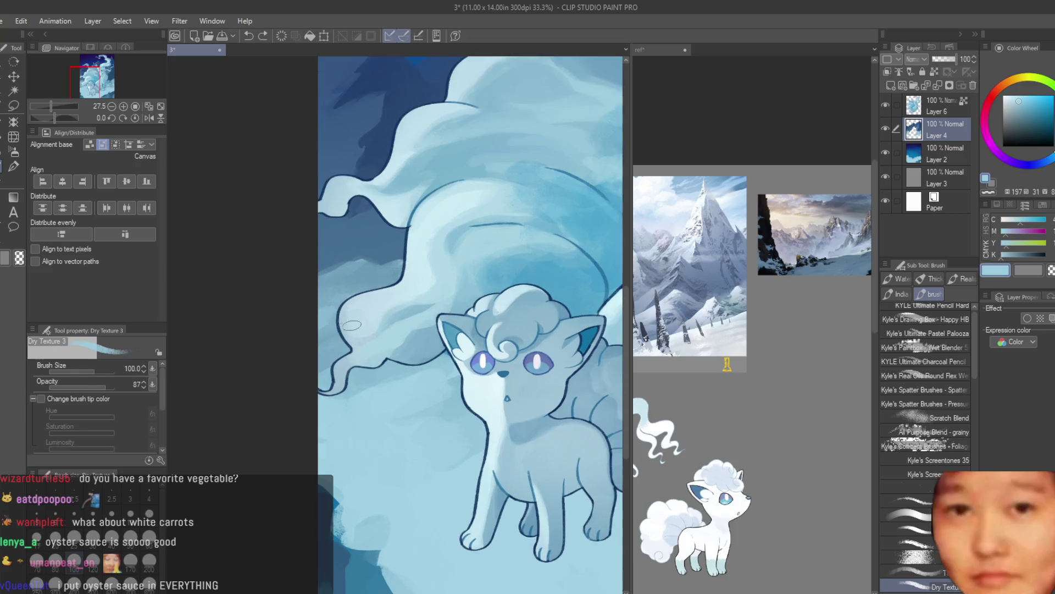
pyautogui.keyDown('alt'); pyautogui.click(342, 300); pyautogui.keyUp('alt')
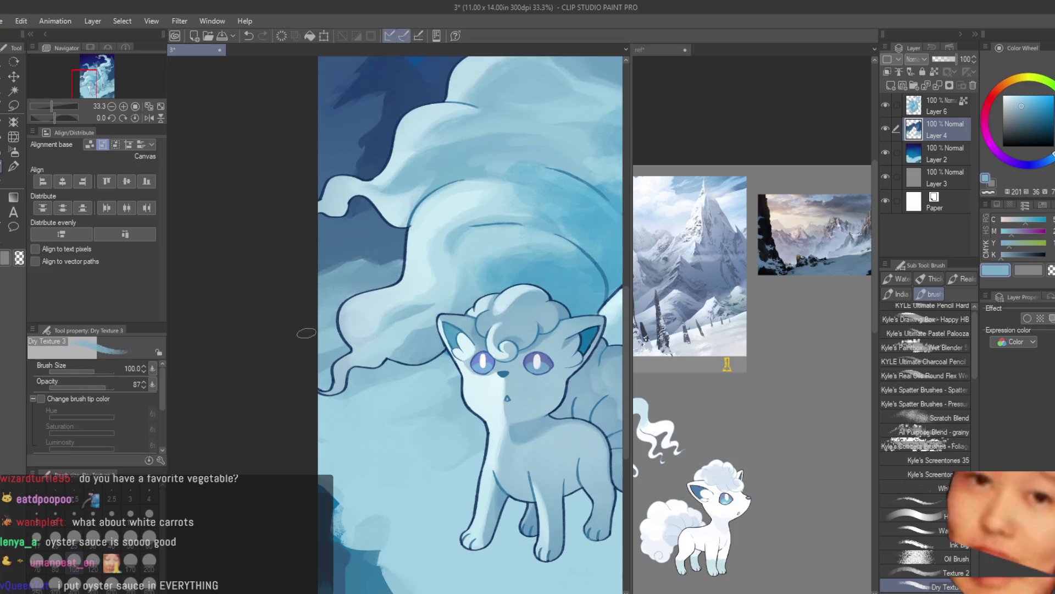
pyautogui.keyDown('alt'); pyautogui.click(344, 277); pyautogui.keyUp('alt')
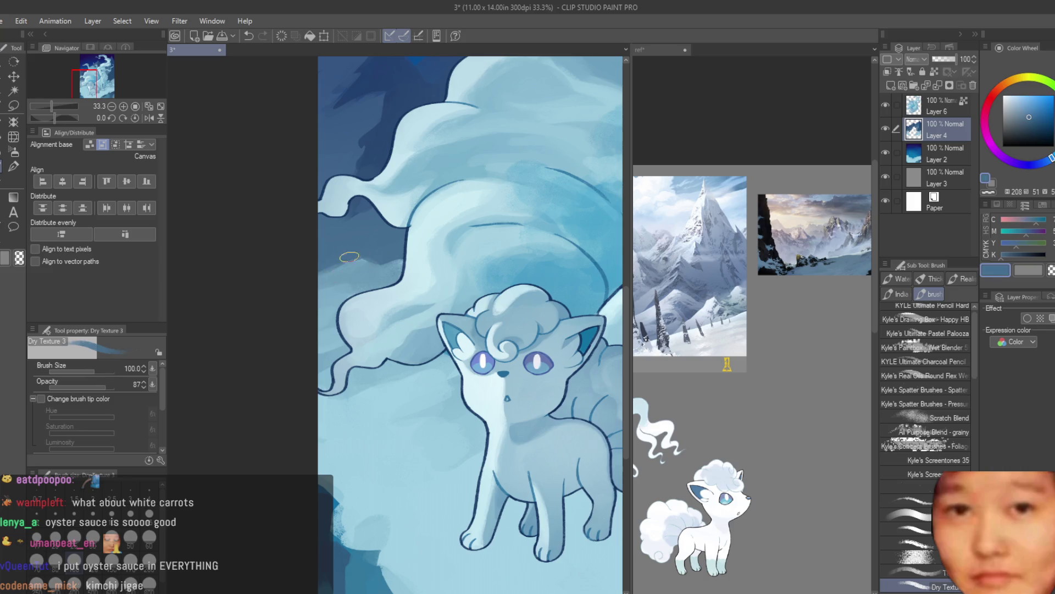
pyautogui.keyDown('alt'); pyautogui.click(397, 262); pyautogui.keyUp('alt')
pyautogui.keyDown('alt'); pyautogui.click(370, 258); pyautogui.keyUp('alt')
pyautogui.scroll(-3, 272, 298)
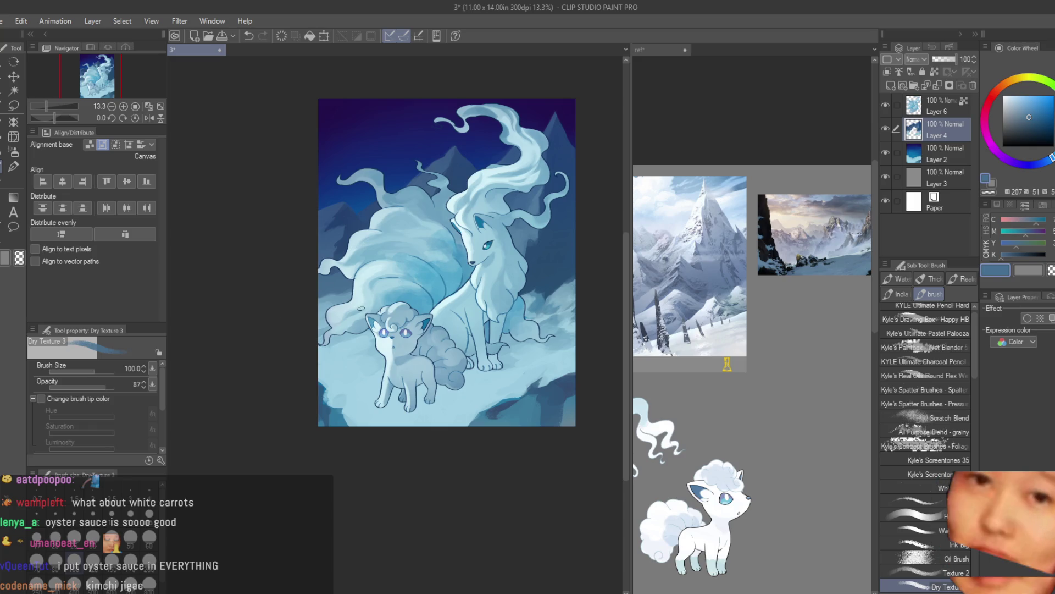
# Zoom in and sample the dark background blue beside the fox, then a lighter snow blue
pyautogui.scroll(2, 360, 302)
pyautogui.scroll(-2, 360, 295)
pyautogui.scroll(-1, 360, 294)
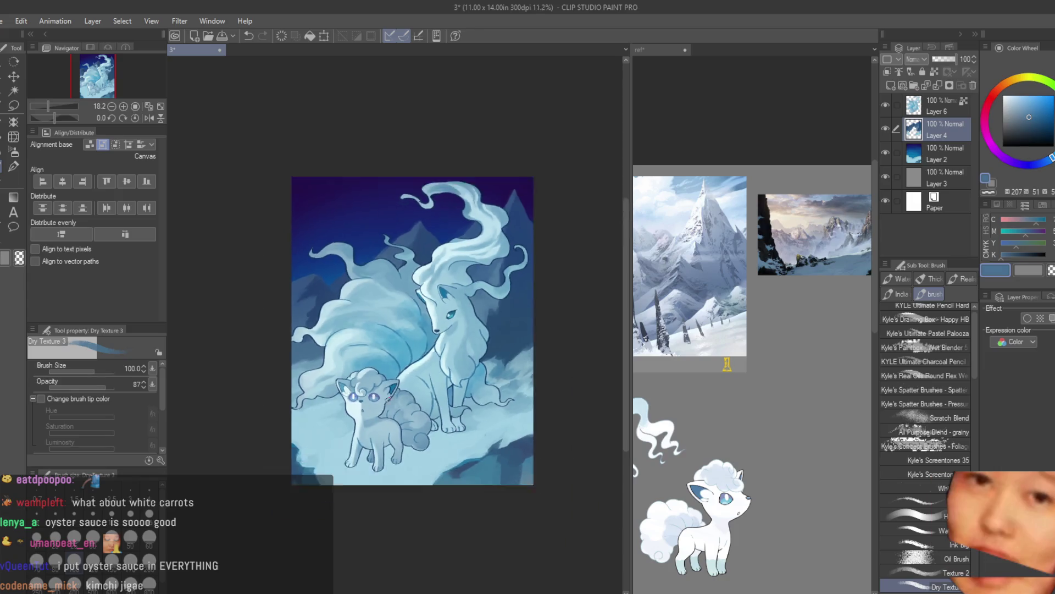
pyautogui.scroll(3, 446, 357)
pyautogui.scroll(-1, 446, 356)
pyautogui.scroll(1, 445, 356)
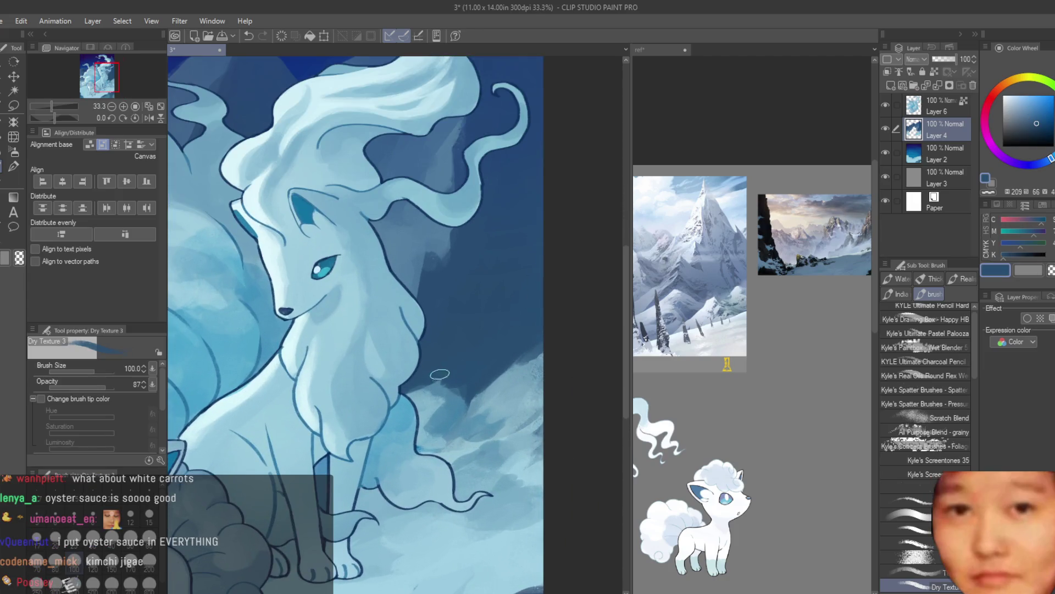
pyautogui.keyDown('alt'); pyautogui.click(450, 398); pyautogui.keyUp('alt')
pyautogui.keyDown('alt'); pyautogui.click(458, 387); pyautogui.keyUp('alt')
pyautogui.keyDown('alt'); pyautogui.click(518, 372); pyautogui.keyUp('alt')
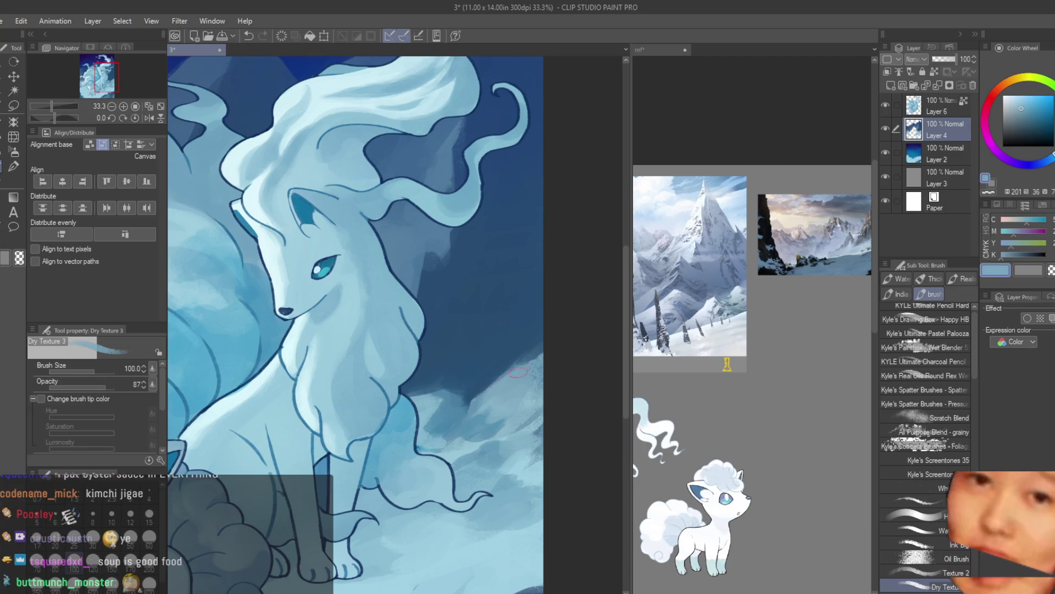
# Settle on the deep background blue behind the Ninetales' chest as the painting colour
pyautogui.scroll(1, 489, 385)
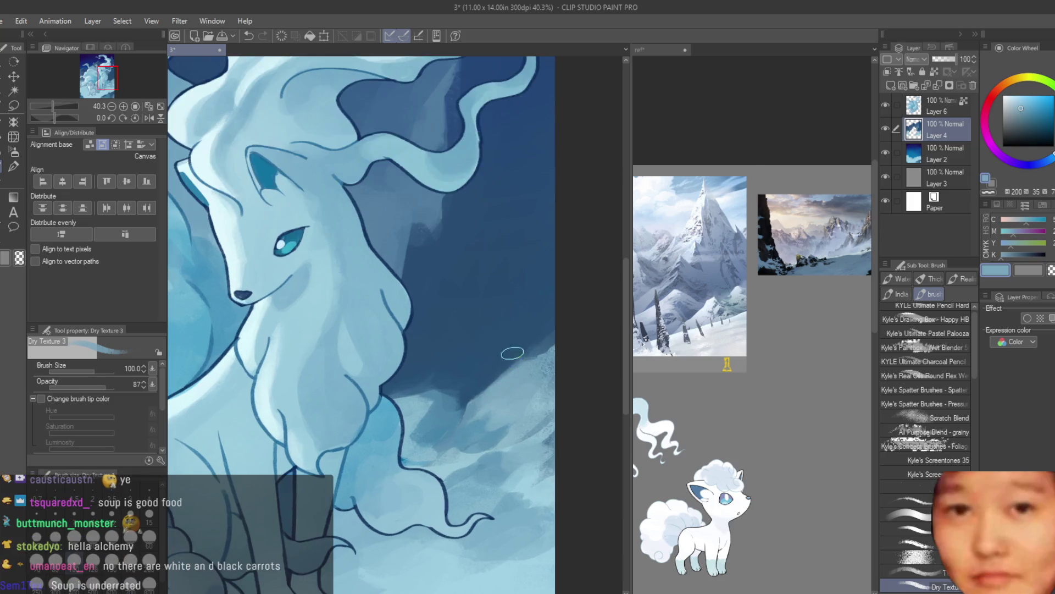
pyautogui.keyDown('alt'); pyautogui.click(509, 360); pyautogui.keyUp('alt')
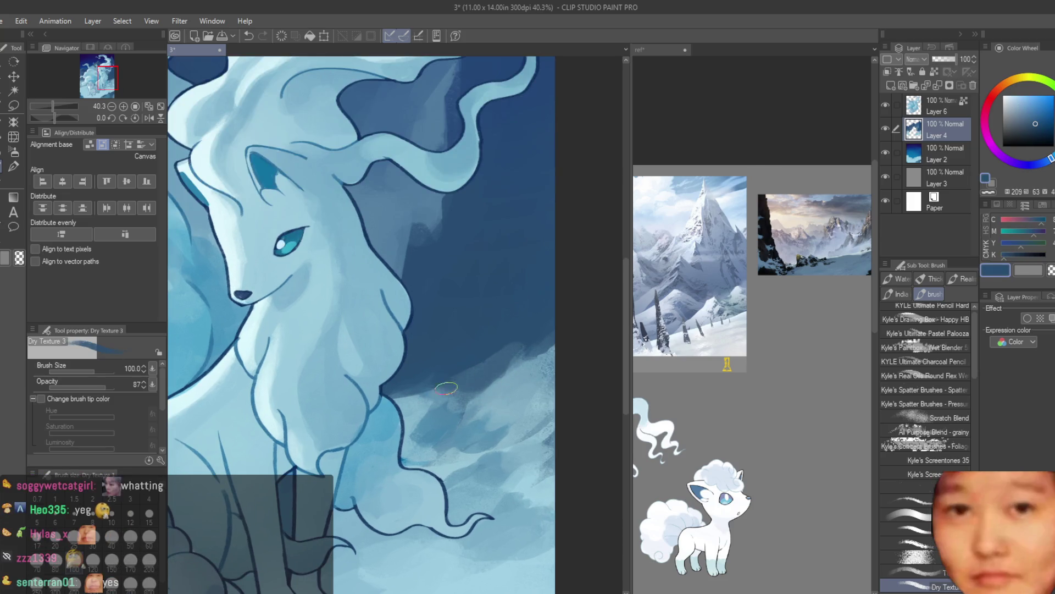
pyautogui.scroll(-4, 501, 341)
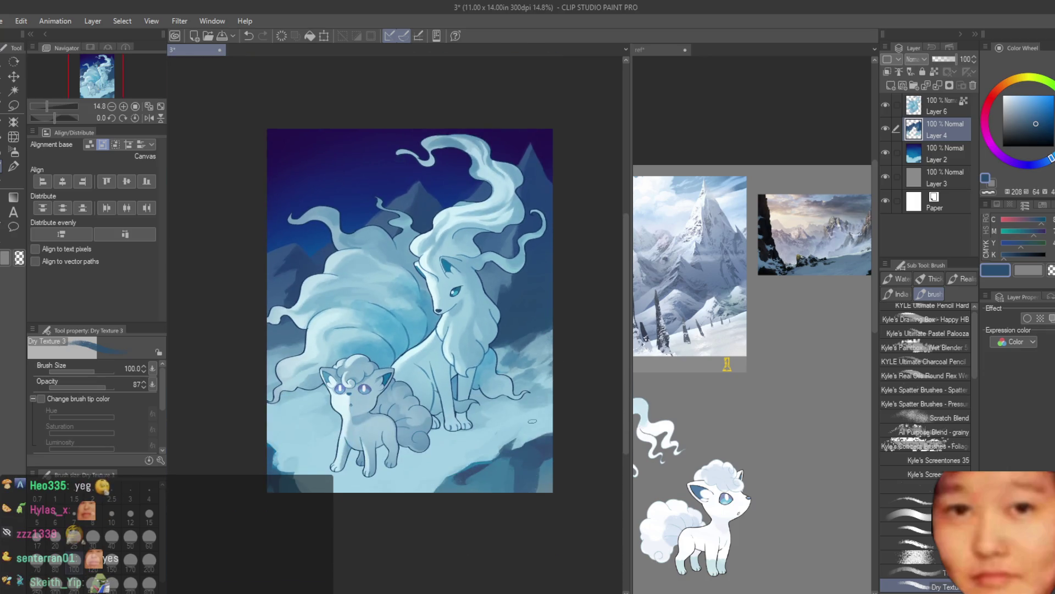
pyautogui.scroll(2, 532, 421)
pyautogui.scroll(2, 515, 323)
pyautogui.keyDown('alt'); pyautogui.click(517, 344); pyautogui.keyUp('alt')
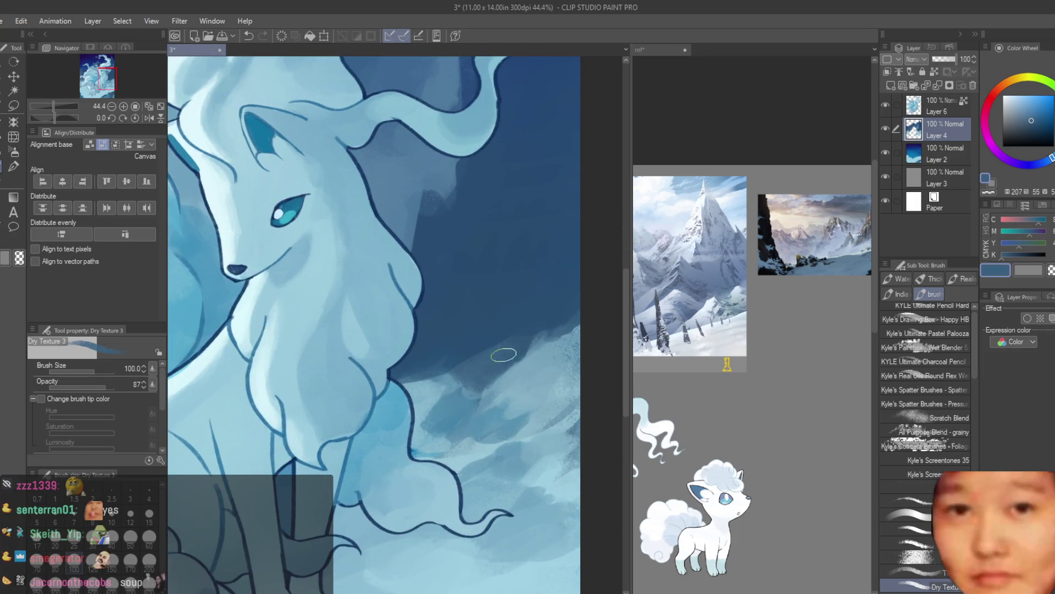
pyautogui.keyDown('alt'); pyautogui.click(511, 326); pyautogui.keyUp('alt')
pyautogui.scroll(-4, 509, 332)
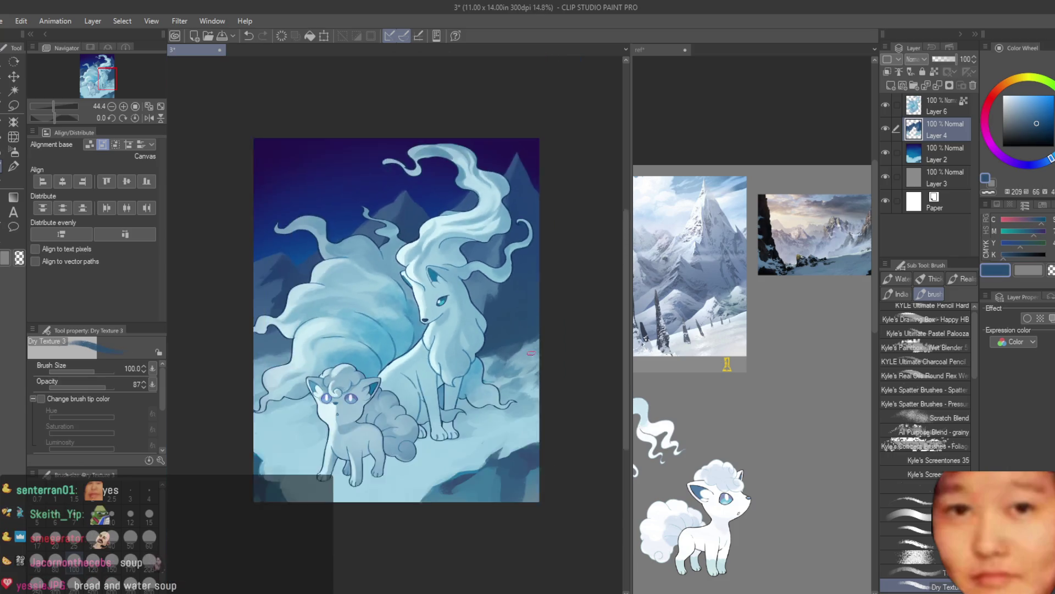
# Zoom to the Vulpix and sample several light and pale blues from the tails and snow
pyautogui.scroll(-1, 527, 385)
pyautogui.scroll(2, 440, 341)
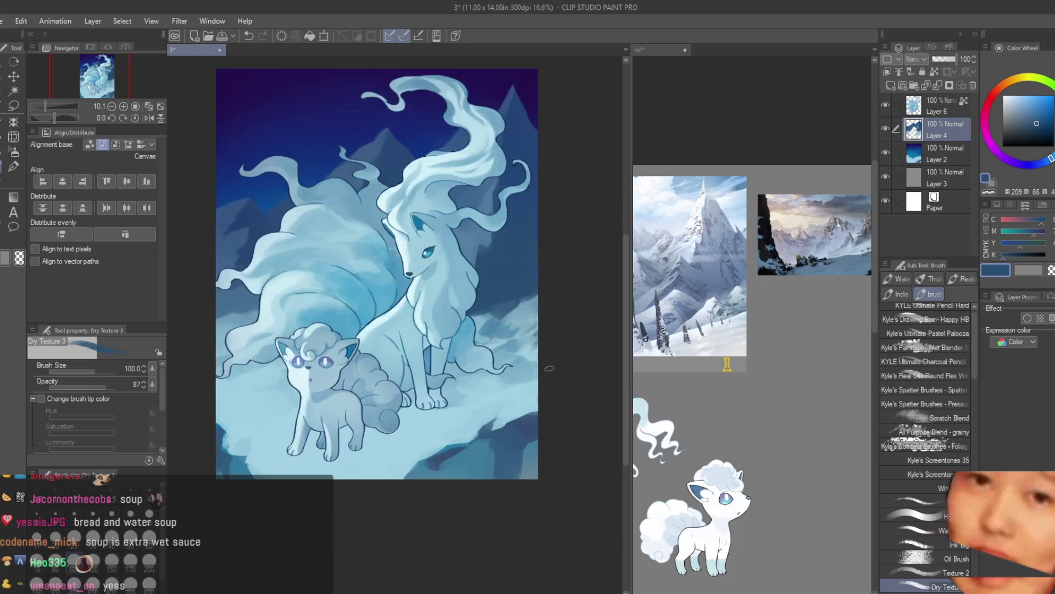
pyautogui.scroll(2, 385, 330)
pyautogui.scroll(-2, 275, 341)
pyautogui.scroll(1, 240, 347)
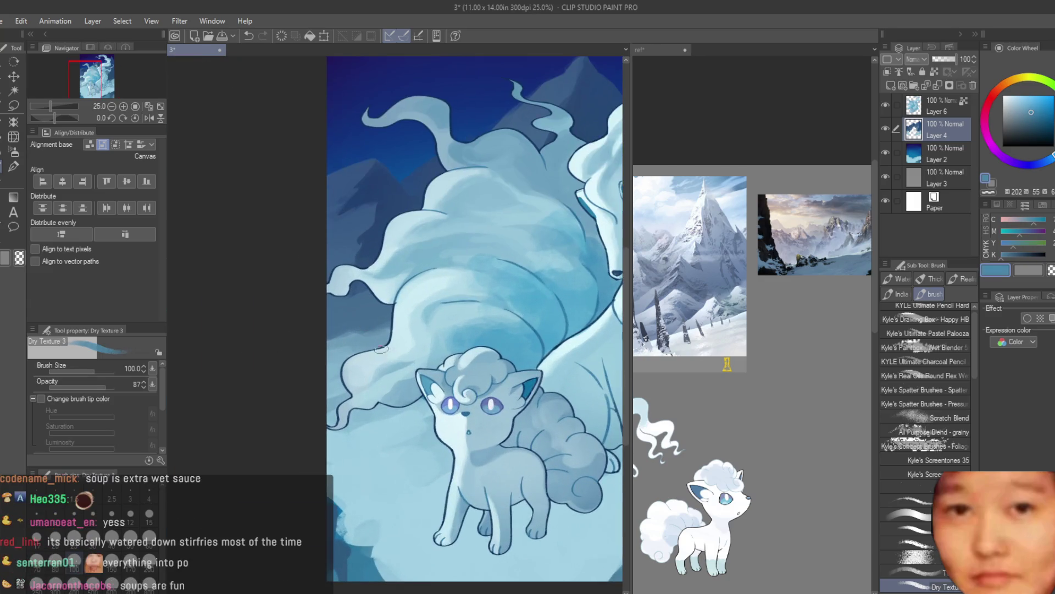
pyautogui.scroll(2, 299, 367)
pyautogui.keyDown('alt'); pyautogui.click(355, 335); pyautogui.keyUp('alt')
pyautogui.keyDown('alt'); pyautogui.click(332, 380); pyautogui.keyUp('alt')
pyautogui.keyDown('alt'); pyautogui.click(336, 354); pyautogui.keyUp('alt')
pyautogui.keyDown('alt'); pyautogui.click(338, 336); pyautogui.keyUp('alt')
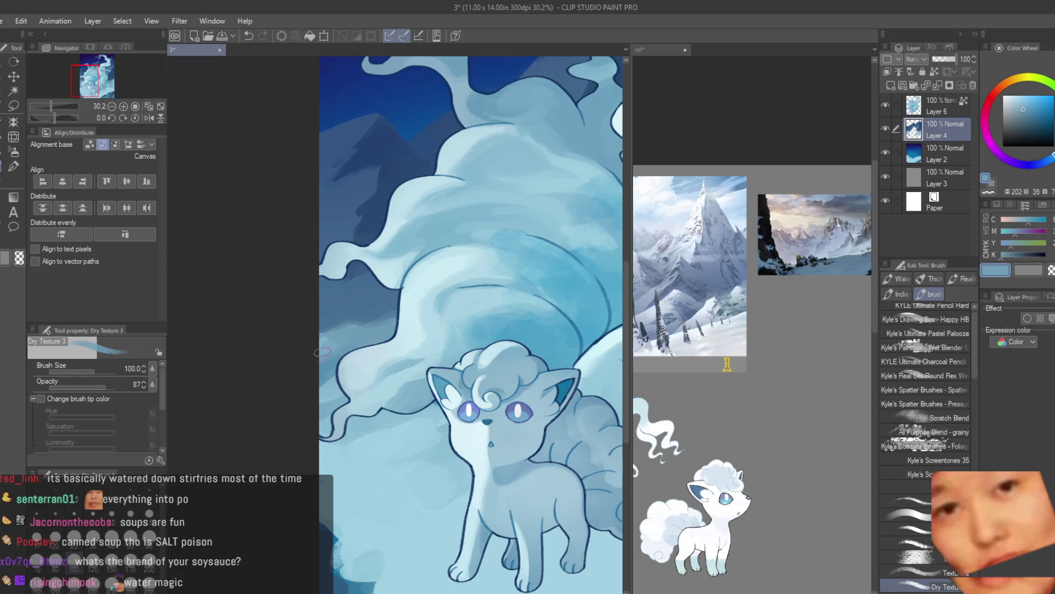
pyautogui.keyDown('alt'); pyautogui.click(341, 365); pyautogui.keyUp('alt')
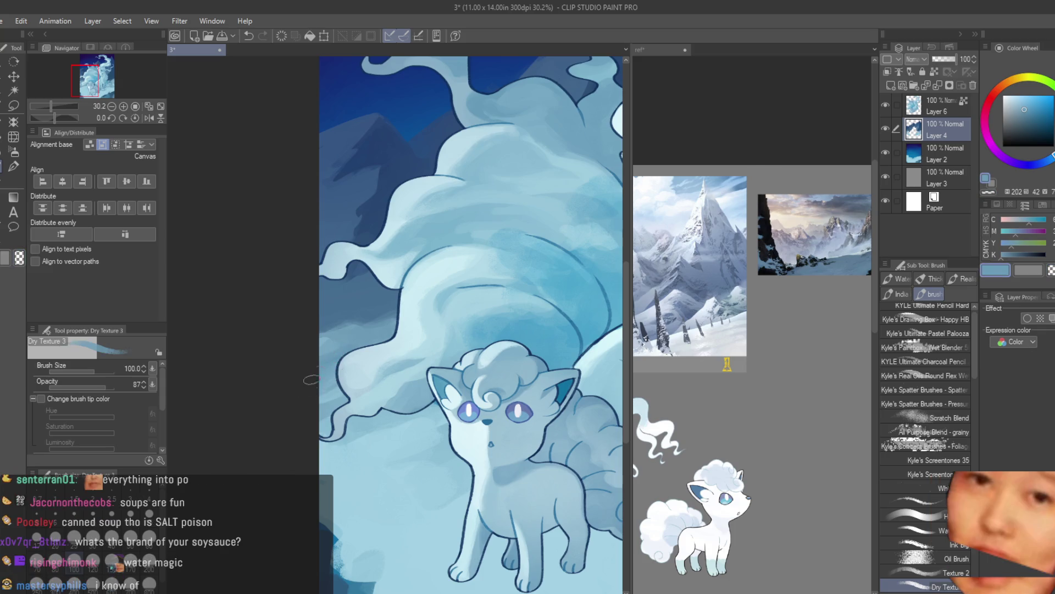
pyautogui.keyDown('alt'); pyautogui.click(335, 342); pyautogui.keyUp('alt')
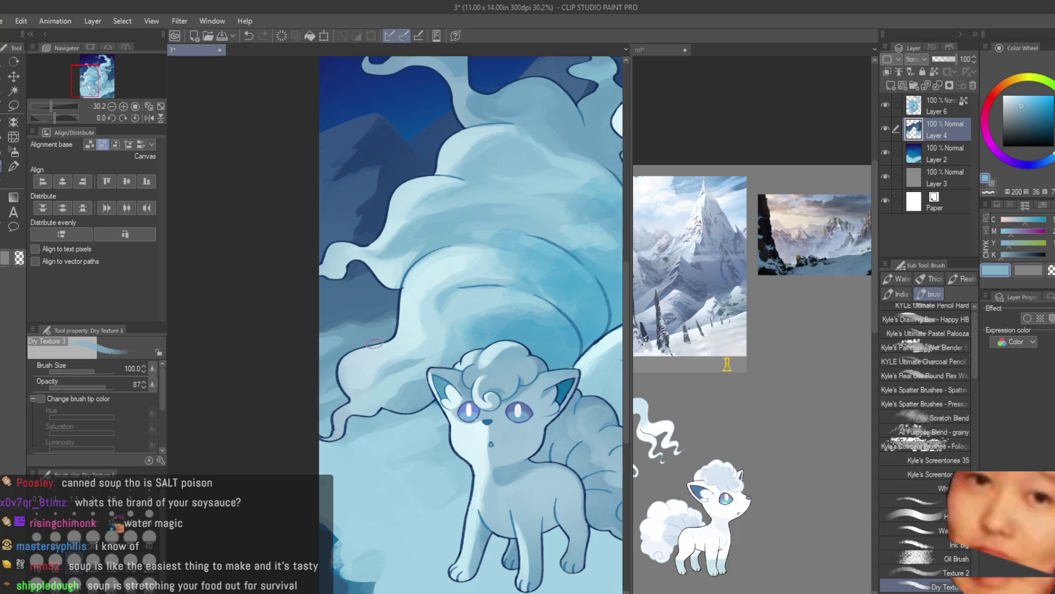
# Sample a darker tail-shadow blue, then nearby snow blues and paler snow blues
pyautogui.keyDown('alt'); pyautogui.click(345, 314); pyautogui.keyUp('alt')
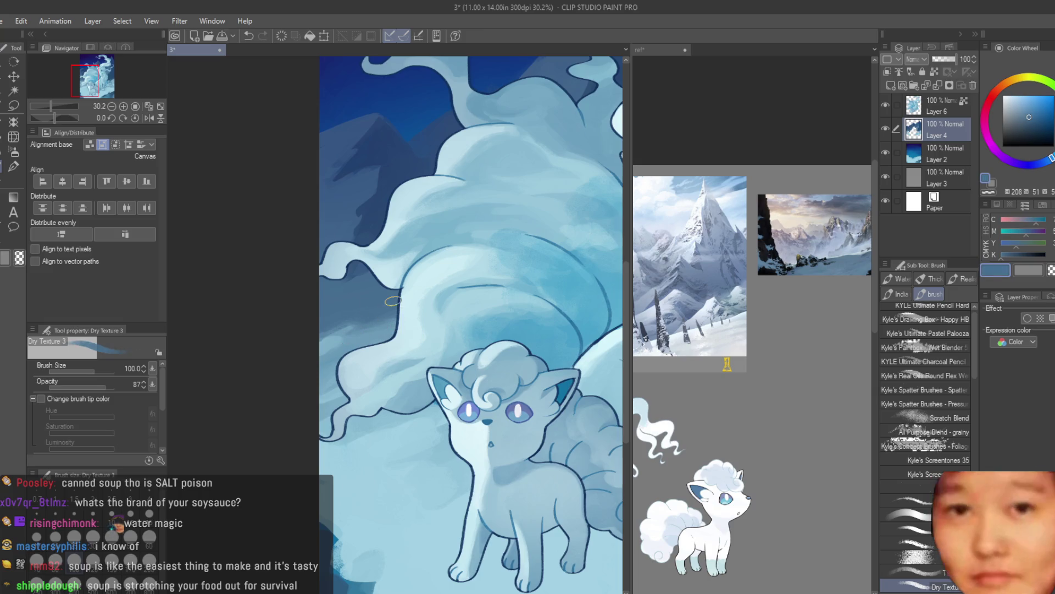
pyautogui.keyDown('alt'); pyautogui.click(386, 309); pyautogui.keyUp('alt')
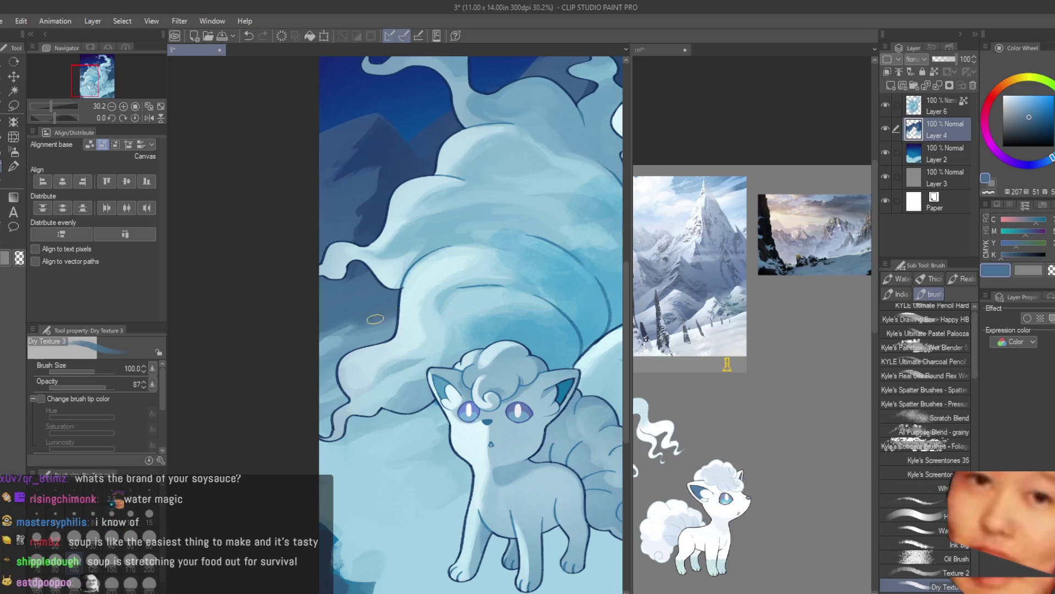
pyautogui.keyDown('alt'); pyautogui.click(394, 316); pyautogui.keyUp('alt')
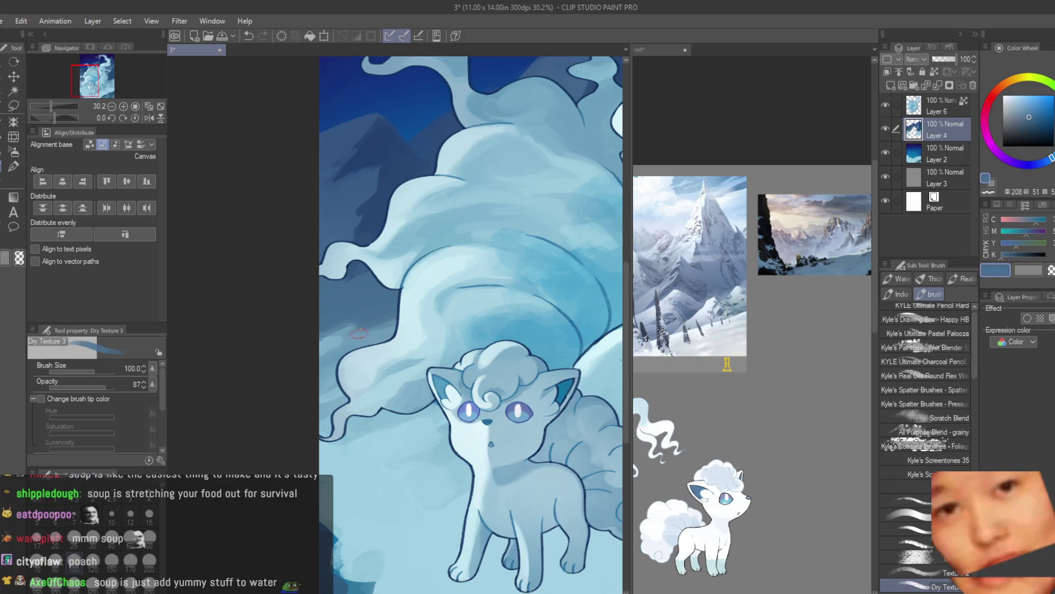
pyautogui.keyDown('alt'); pyautogui.click(383, 317); pyautogui.keyUp('alt')
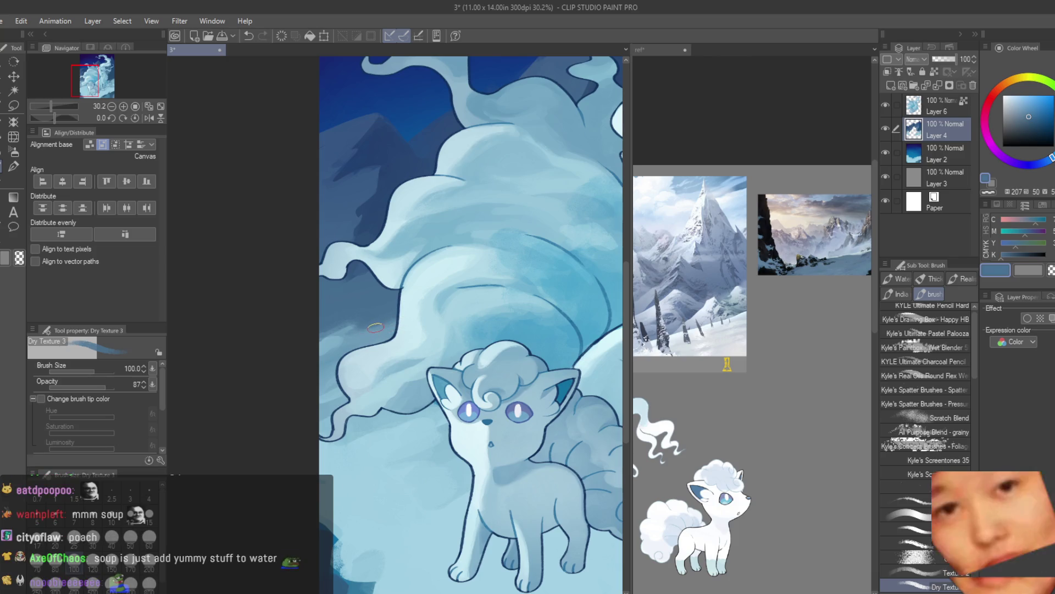
pyautogui.keyDown('alt'); pyautogui.click(362, 337); pyautogui.keyUp('alt')
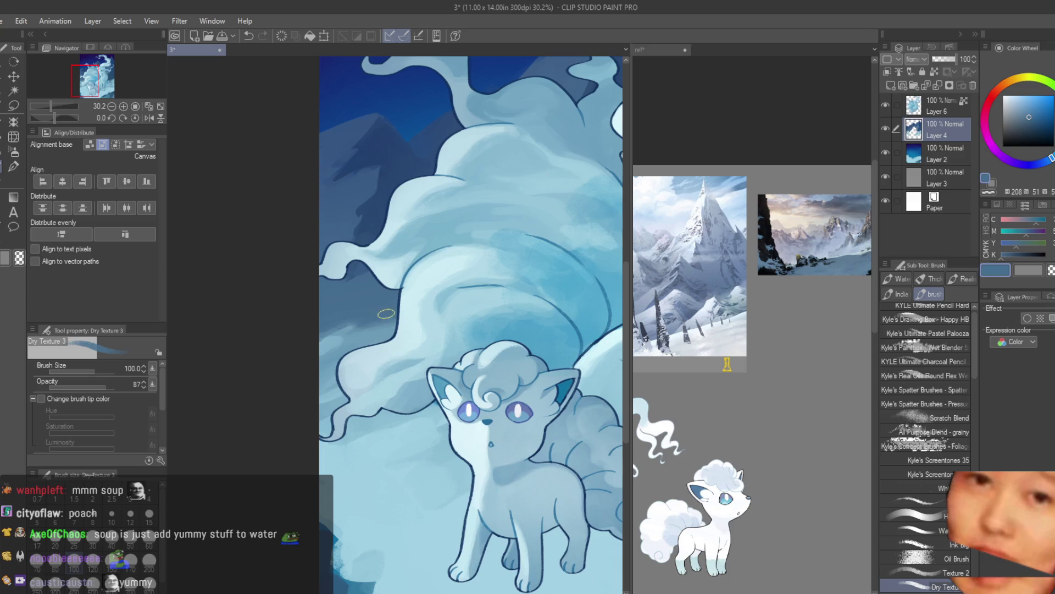
pyautogui.keyDown('alt'); pyautogui.click(349, 336); pyautogui.keyUp('alt')
pyautogui.keyDown('alt'); pyautogui.click(328, 342); pyautogui.keyUp('alt')
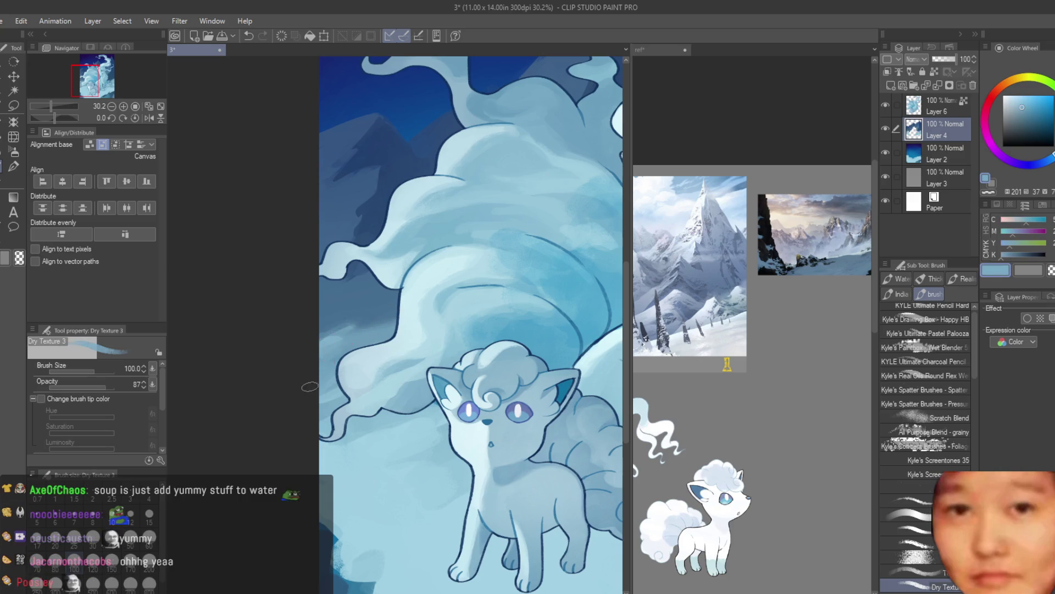
pyautogui.keyDown('alt'); pyautogui.click(336, 386); pyautogui.keyUp('alt')
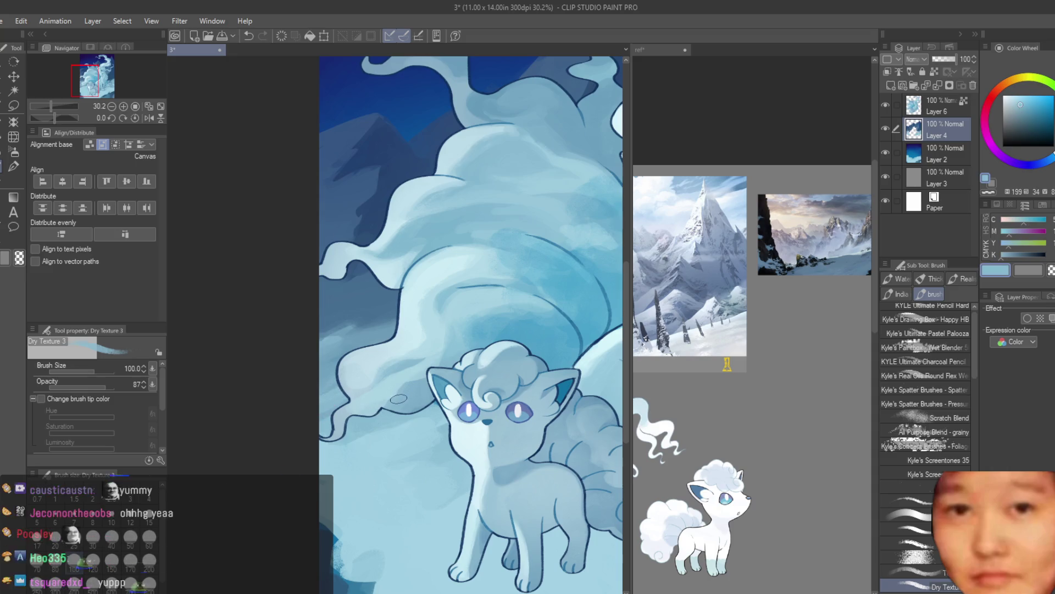
pyautogui.scroll(2, 401, 352)
# Paint darker blue-grey shading below the tail and beside Vulpix's face
pyautogui.keyDown('alt'); pyautogui.click(412, 431); pyautogui.keyUp('alt')
pyautogui.moveTo(384, 388); pyautogui.dragTo(435, 415)
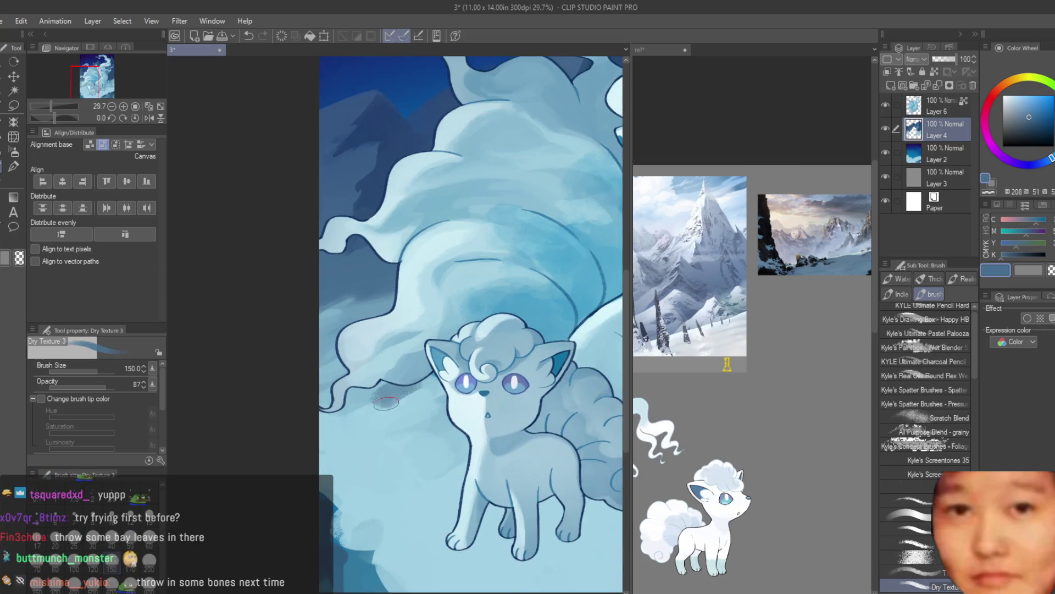
pyautogui.keyDown('alt'); pyautogui.click(411, 417); pyautogui.keyUp('alt')
pyautogui.keyDown('alt'); pyautogui.click(412, 417); pyautogui.keyUp('alt')
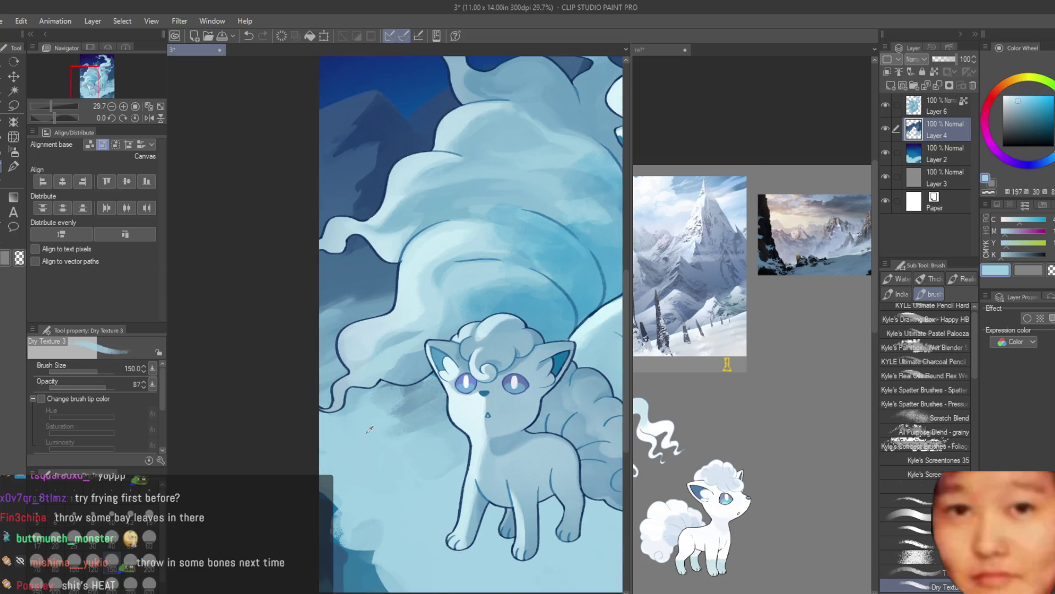
pyautogui.scroll(-2, 439, 429)
pyautogui.scroll(1, 585, 299)
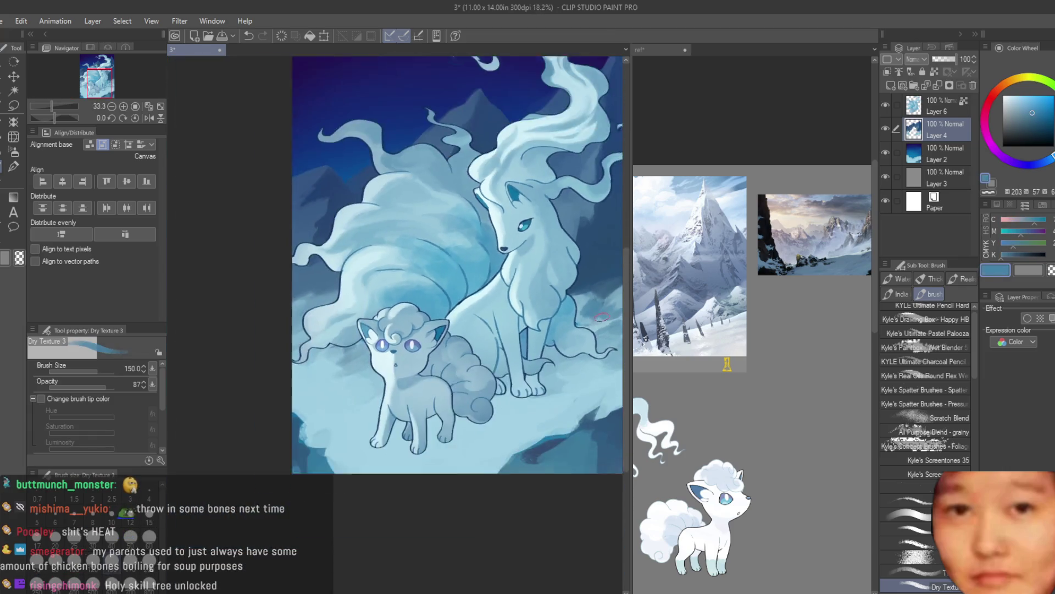
pyautogui.scroll(1, 550, 308)
pyautogui.scroll(-2, 495, 313)
pyautogui.scroll(1, 417, 317)
pyautogui.keyDown('alt'); pyautogui.click(417, 317); pyautogui.keyUp('alt')
pyautogui.scroll(1, 417, 317)
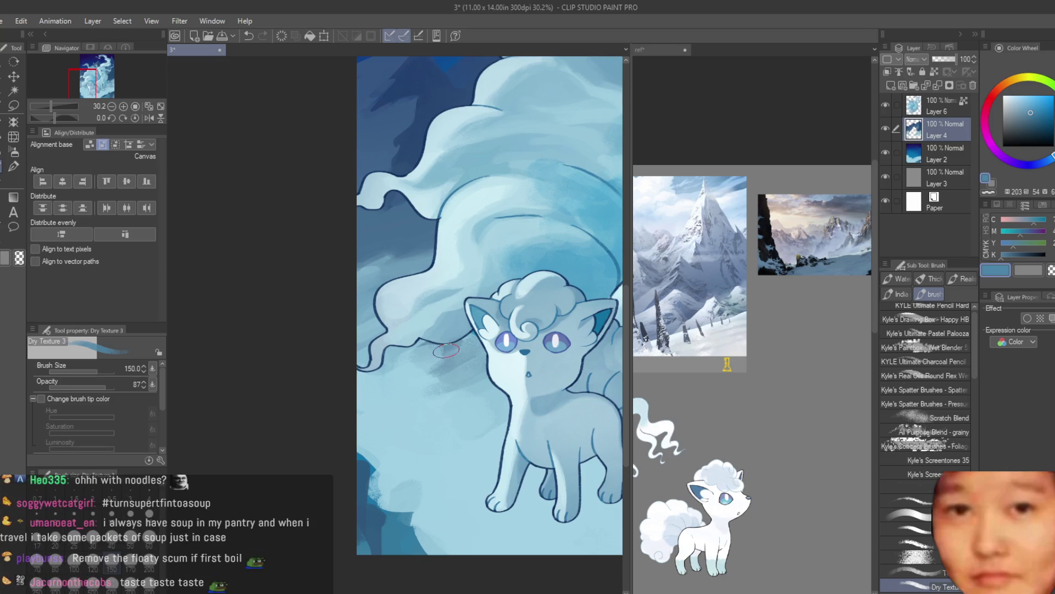
pyautogui.scroll(1, 396, 392)
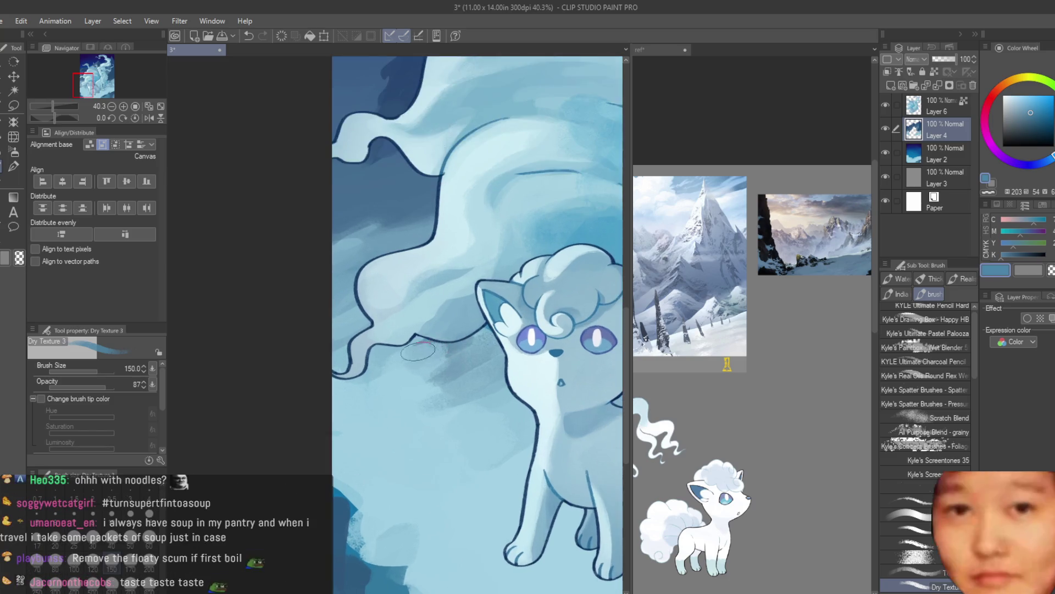
pyautogui.moveTo(407, 352); pyautogui.dragTo(522, 435)
# Soften the grey shading around Vulpix's face and body with lighter blue strokes
pyautogui.keyDown('alt'); pyautogui.click(415, 411); pyautogui.keyUp('alt')
pyautogui.moveTo(415, 412)
pyautogui.mouseDown()
pyautogui.moveTo(456, 380)
pyautogui.moveTo(473, 385)
pyautogui.moveTo(488, 444)
pyautogui.moveTo(401, 423)
pyautogui.mouseUp()
pyautogui.keyDown('alt'); pyautogui.click(421, 377); pyautogui.keyUp('alt')
pyautogui.keyDown('alt'); pyautogui.click(467, 401); pyautogui.keyUp('alt')
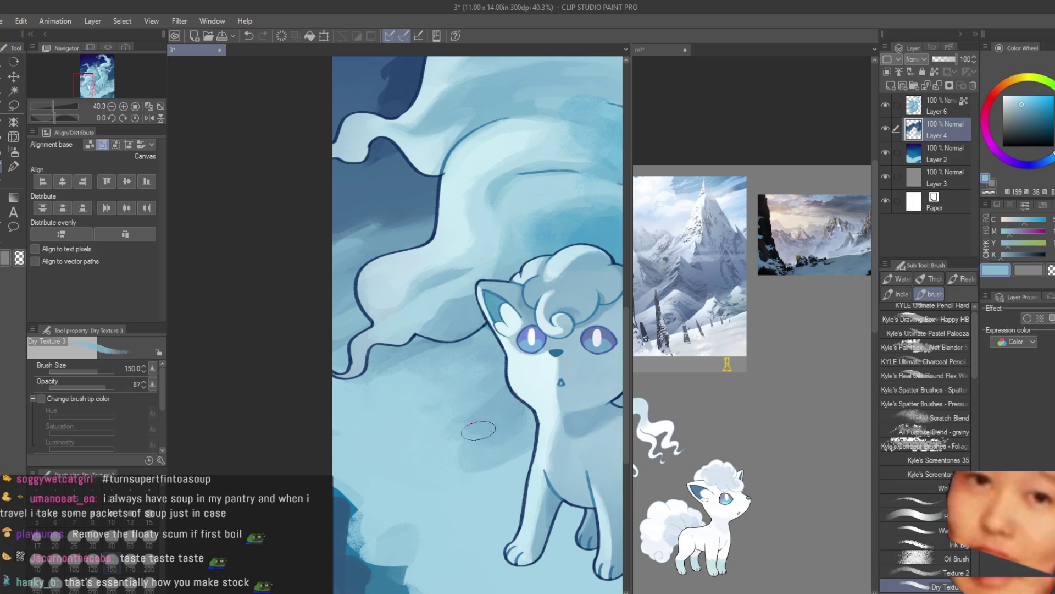
pyautogui.keyDown('alt'); pyautogui.click(437, 447); pyautogui.keyUp('alt')
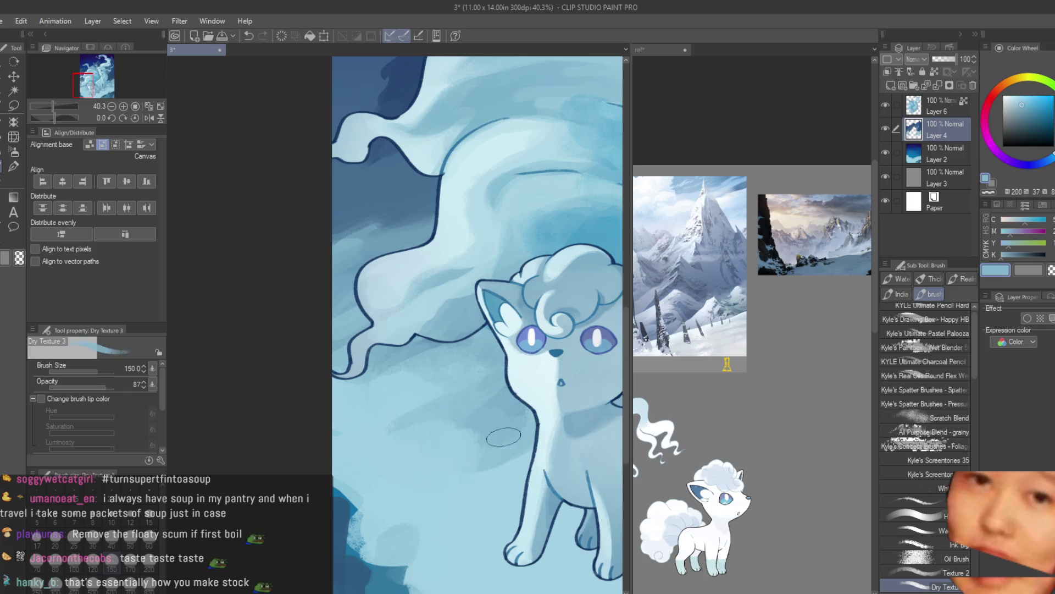
pyautogui.moveTo(517, 440); pyautogui.dragTo(396, 407)
pyautogui.keyDown('alt'); pyautogui.click(377, 403); pyautogui.keyUp('alt')
# Lighten the snow beside Vulpix's left cheek with a pale snow blue
pyautogui.keyDown('alt'); pyautogui.click(417, 351); pyautogui.keyUp('alt')
pyautogui.keyDown('alt'); pyautogui.click(384, 400); pyautogui.keyUp('alt')
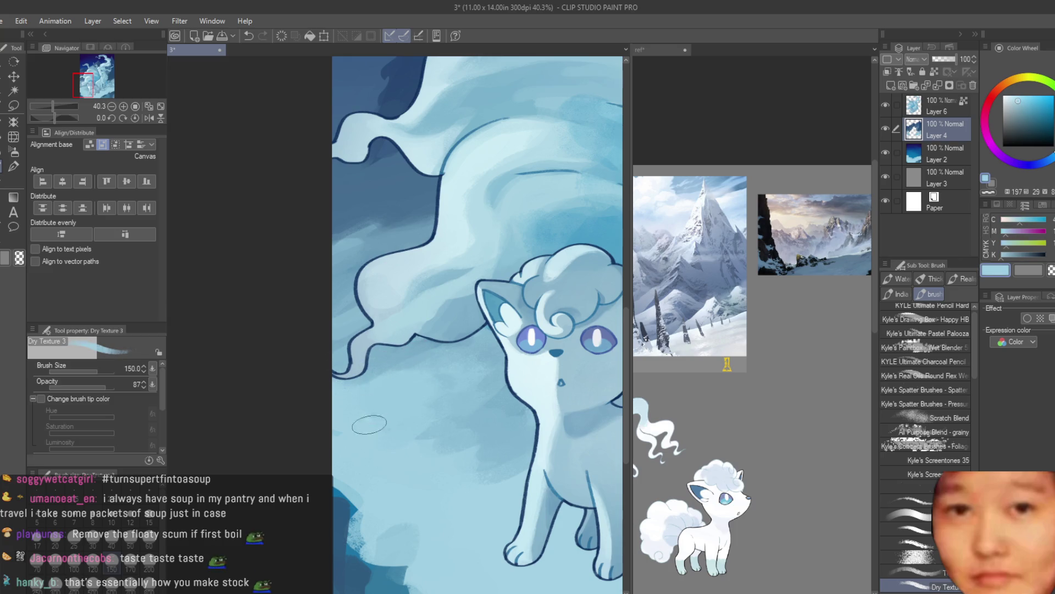
pyautogui.moveTo(484, 349); pyautogui.dragTo(524, 379)
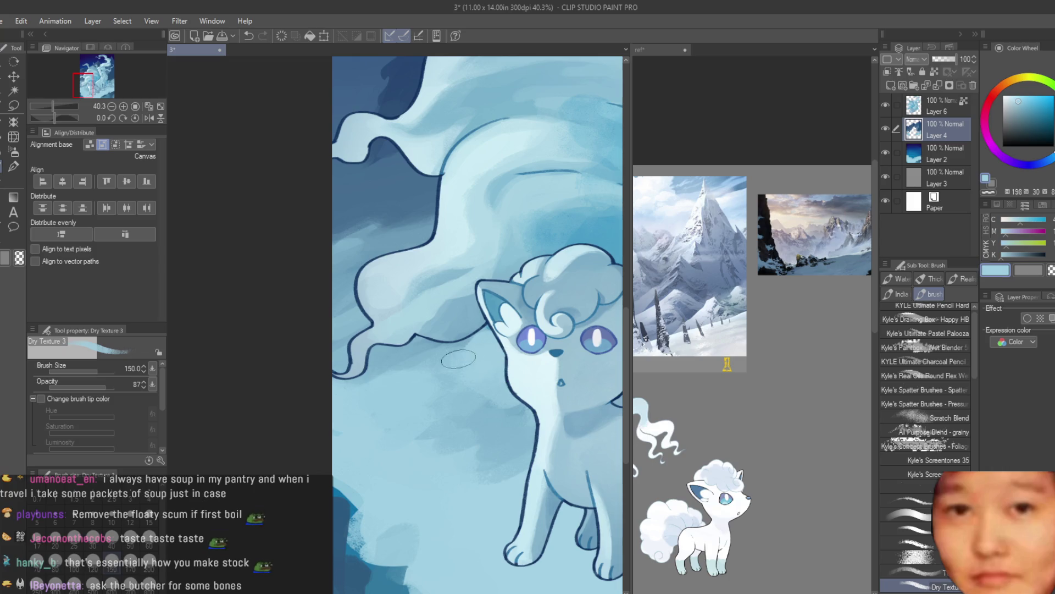
pyautogui.keyDown('alt'); pyautogui.click(483, 422); pyautogui.keyUp('alt')
pyautogui.scroll(-5, 461, 434)
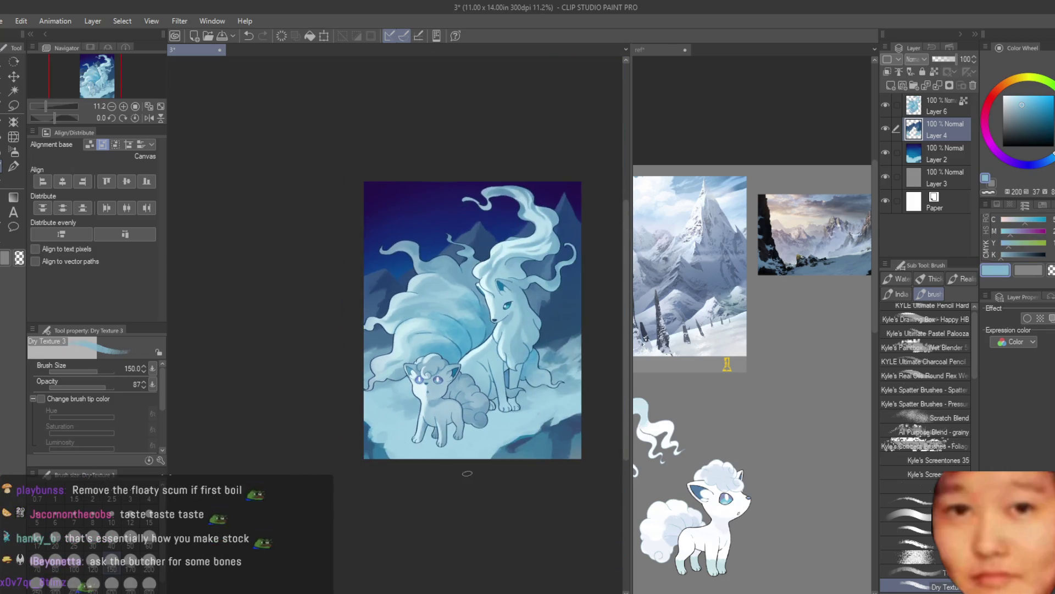
# Sample mid and pale snow blues from the snow around Vulpix
pyautogui.scroll(2, 467, 473)
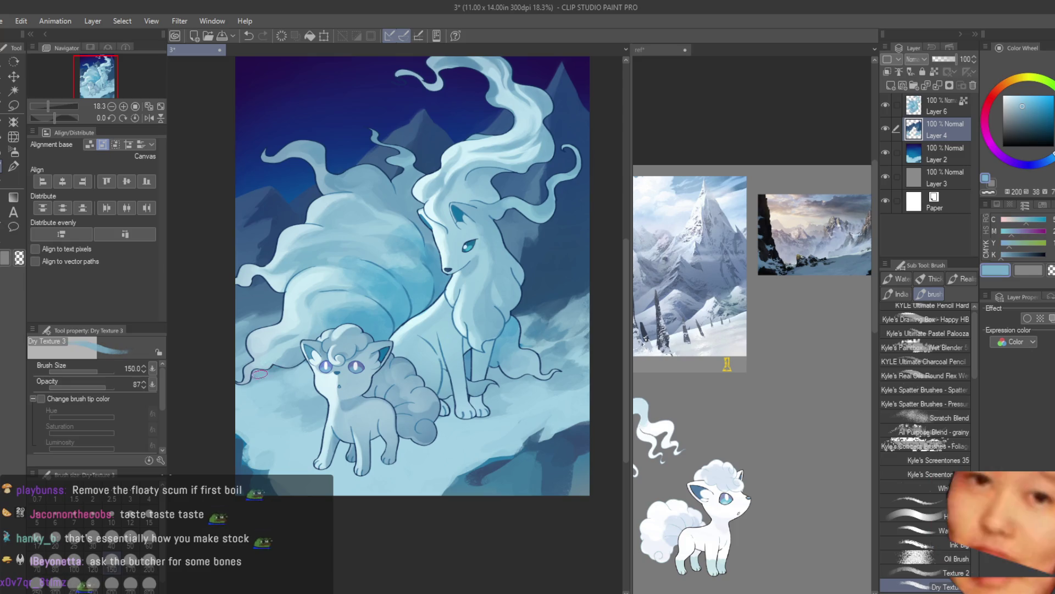
pyautogui.scroll(-2, 260, 374)
pyautogui.scroll(-1, 260, 374)
pyautogui.scroll(4, 329, 371)
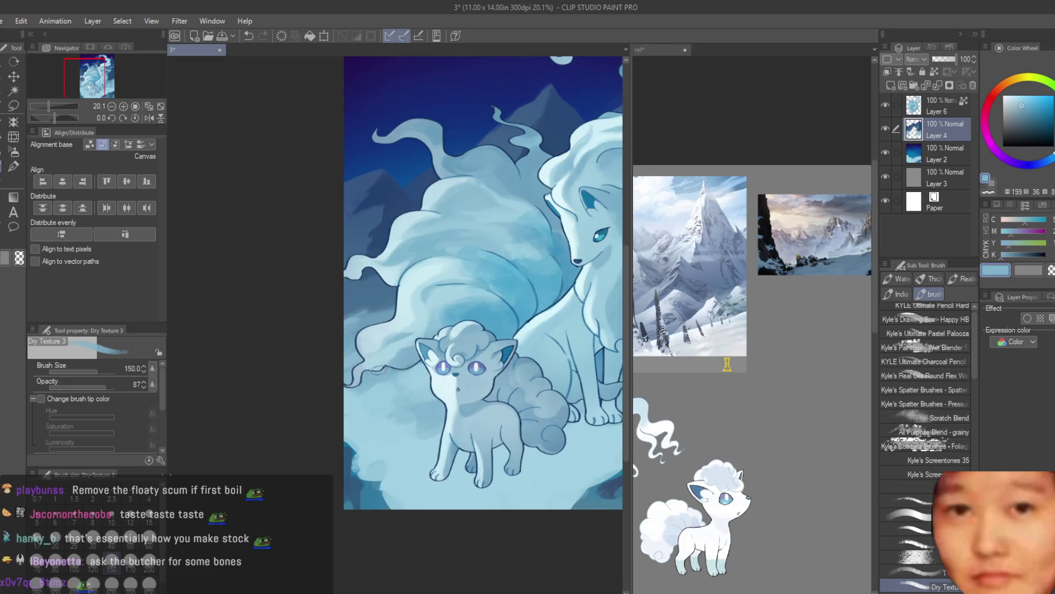
pyautogui.keyDown('alt'); pyautogui.click(425, 406); pyautogui.keyUp('alt')
pyautogui.keyDown('alt'); pyautogui.click(396, 451); pyautogui.keyUp('alt')
pyautogui.scroll(1, 396, 486)
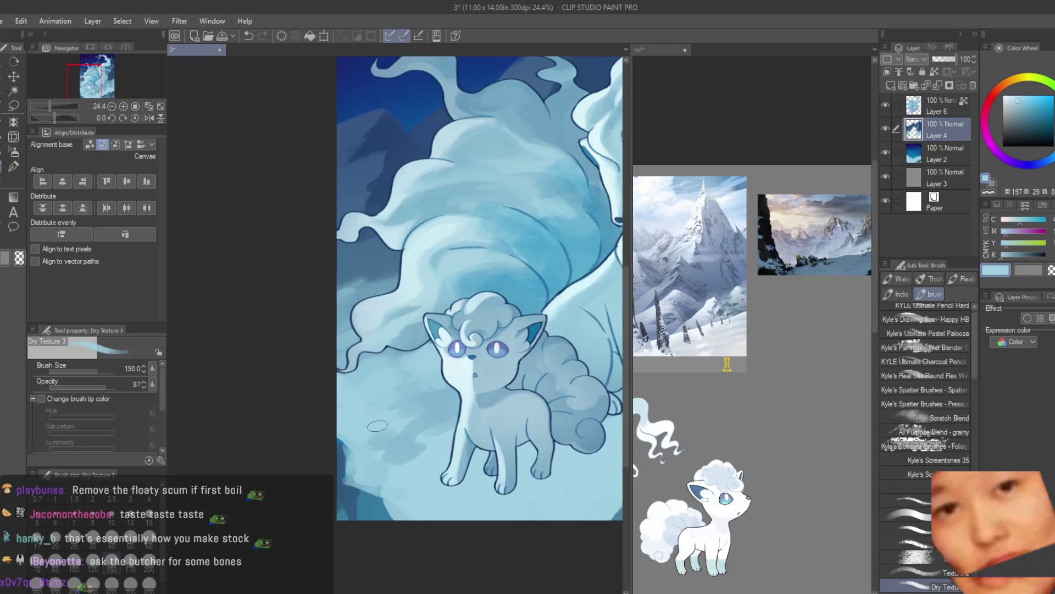
pyautogui.keyDown('alt'); pyautogui.click(408, 476); pyautogui.keyUp('alt')
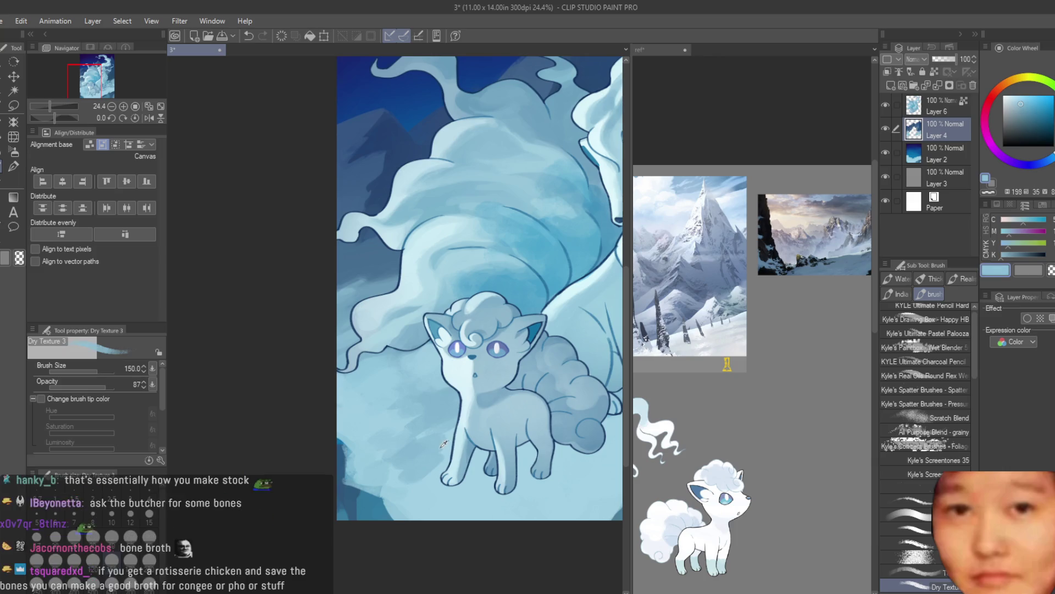
pyautogui.keyDown('alt'); pyautogui.click(411, 486); pyautogui.keyUp('alt')
pyautogui.keyDown('alt'); pyautogui.click(435, 493); pyautogui.keyUp('alt')
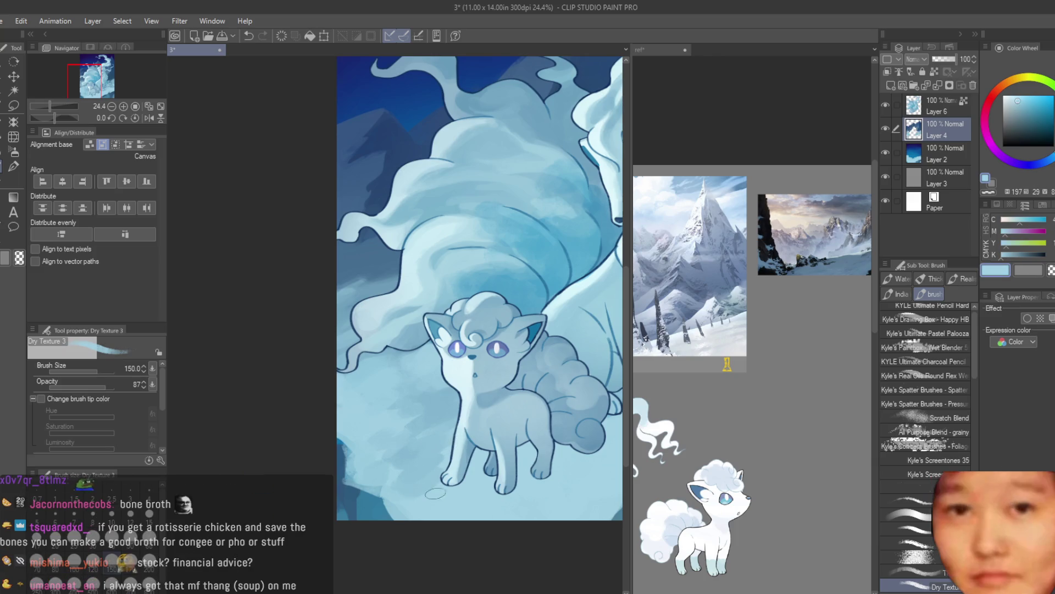
pyautogui.scroll(-1, 406, 377)
# Pick a darker shadow blue and paint a shadow on the snow right of Vulpix's tail
pyautogui.keyDown('alt'); pyautogui.click(390, 420); pyautogui.keyUp('alt')
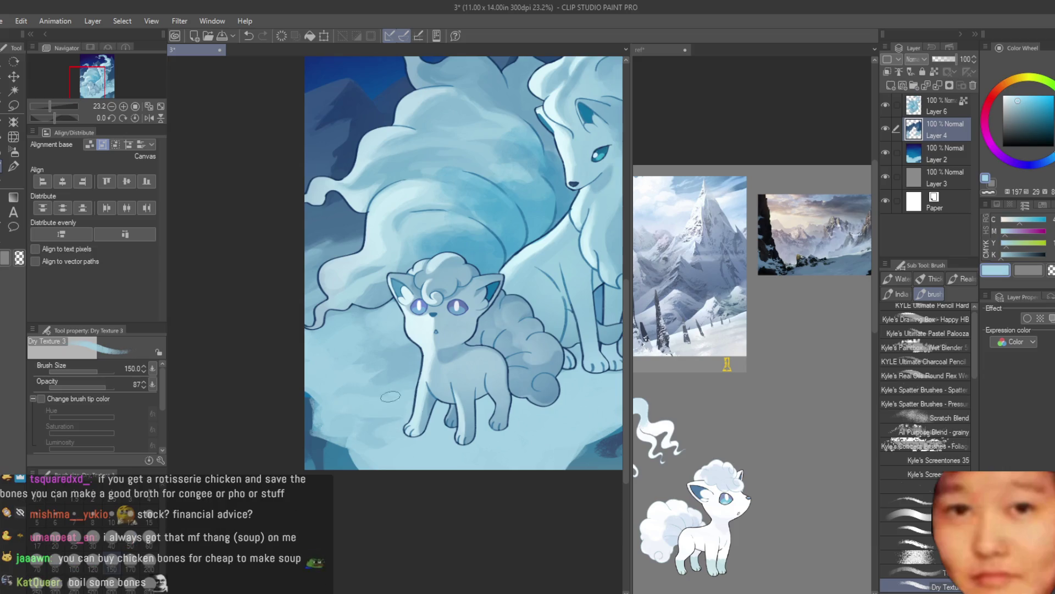
pyautogui.keyDown('alt'); pyautogui.click(386, 372); pyautogui.keyUp('alt')
pyautogui.keyDown('alt'); pyautogui.click(396, 395); pyautogui.keyUp('alt')
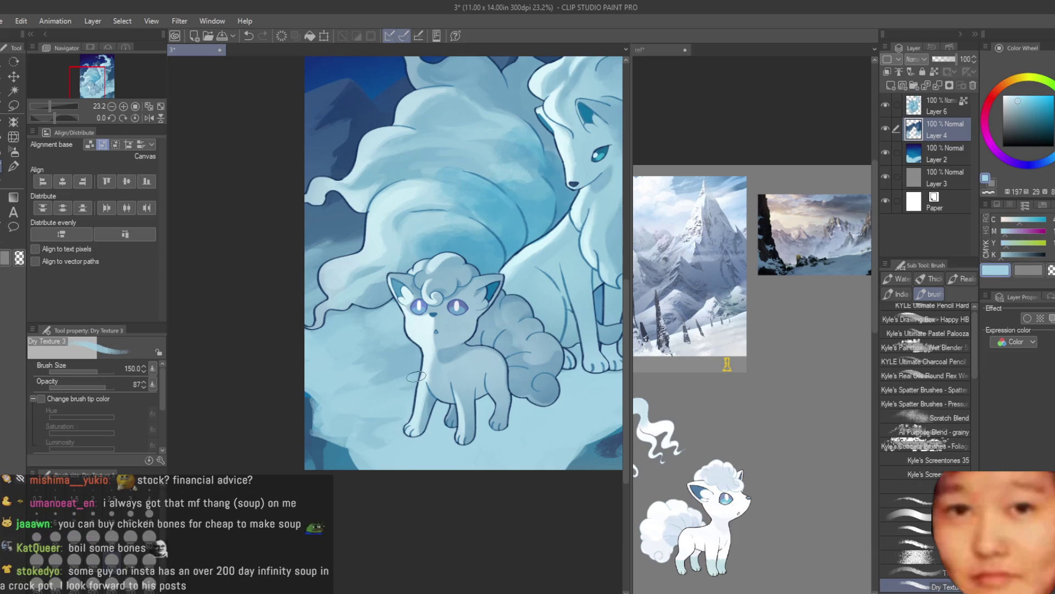
pyautogui.scroll(-2, 371, 411)
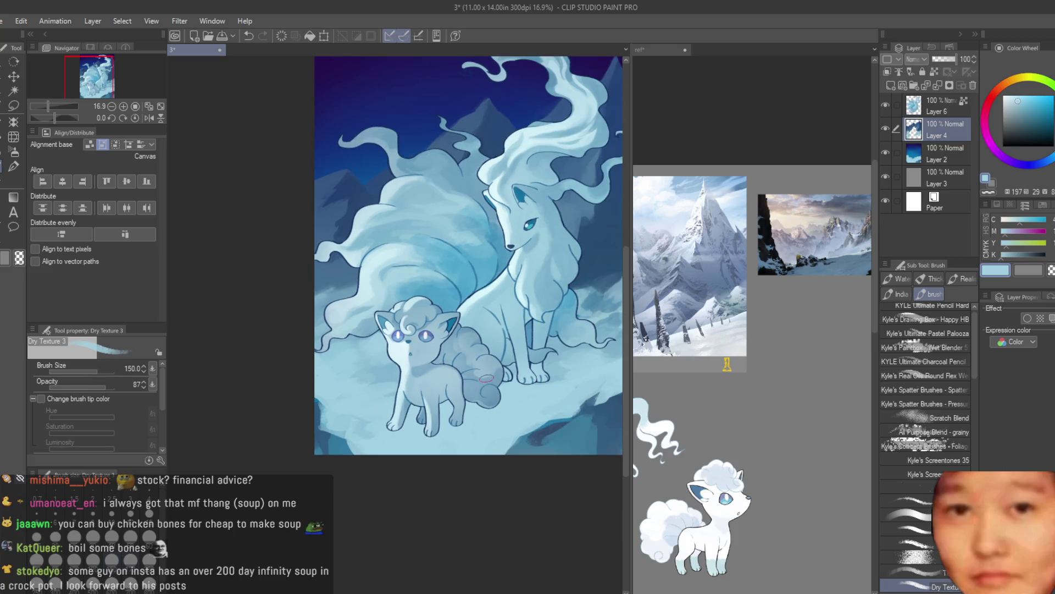
pyautogui.scroll(2, 398, 376)
pyautogui.keyDown('alt'); pyautogui.click(400, 363); pyautogui.keyUp('alt')
pyautogui.keyDown('alt'); pyautogui.click(375, 350); pyautogui.keyUp('alt')
pyautogui.keyDown('alt'); pyautogui.click(368, 377); pyautogui.keyUp('alt')
pyautogui.keyDown('alt'); pyautogui.click(368, 360); pyautogui.keyUp('alt')
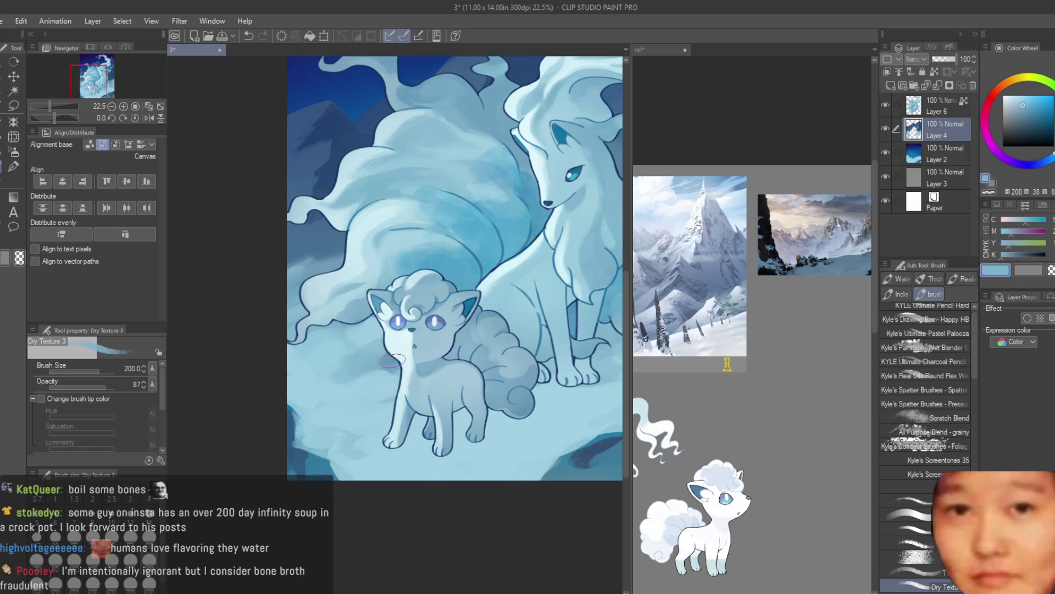
pyautogui.scroll(-1, 392, 360)
pyautogui.keyDown('alt'); pyautogui.click(395, 419); pyautogui.keyUp('alt')
pyautogui.moveTo(453, 393)
pyautogui.mouseDown()
pyautogui.moveTo(403, 404)
pyautogui.moveTo(479, 383)
pyautogui.mouseUp()
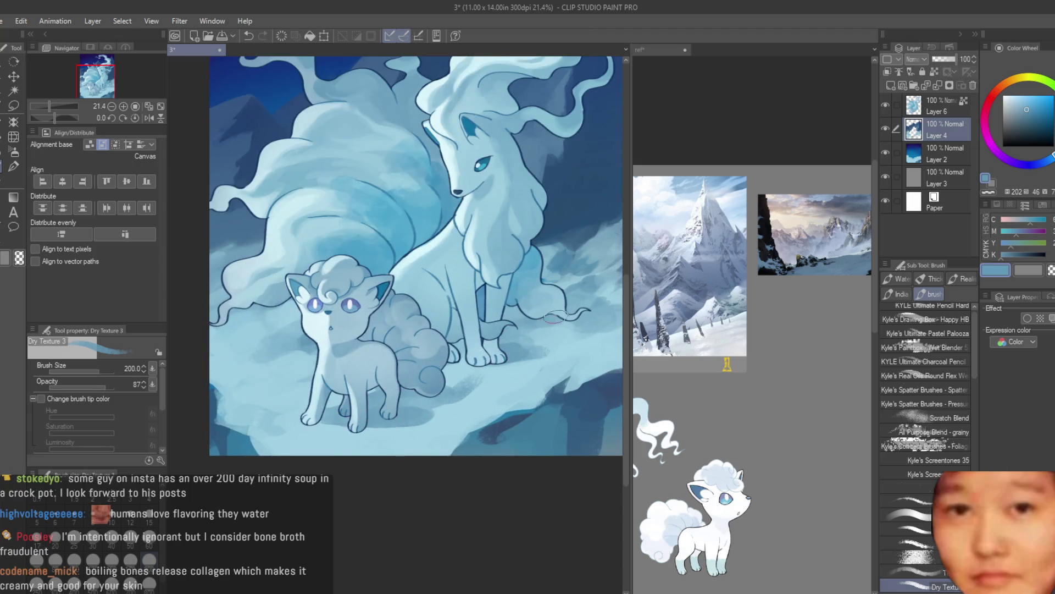
pyautogui.keyDown('alt'); pyautogui.click(526, 352); pyautogui.keyUp('alt')
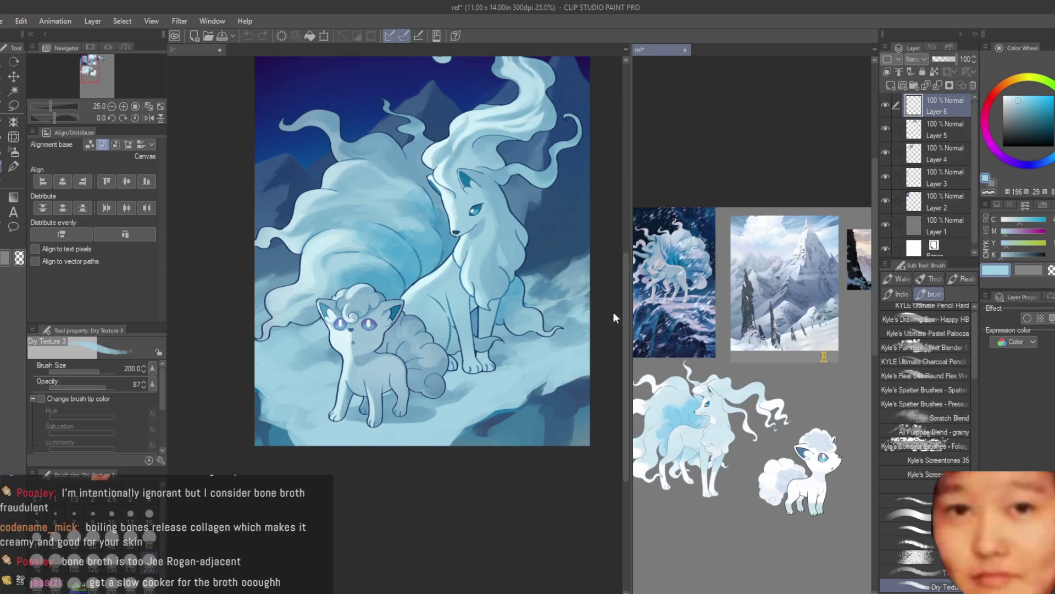
# Shade the snow beneath Vulpix's tail and paws with darker blue, then sample paler snow blues
pyautogui.keyDown('alt'); pyautogui.click(487, 364); pyautogui.keyUp('alt')
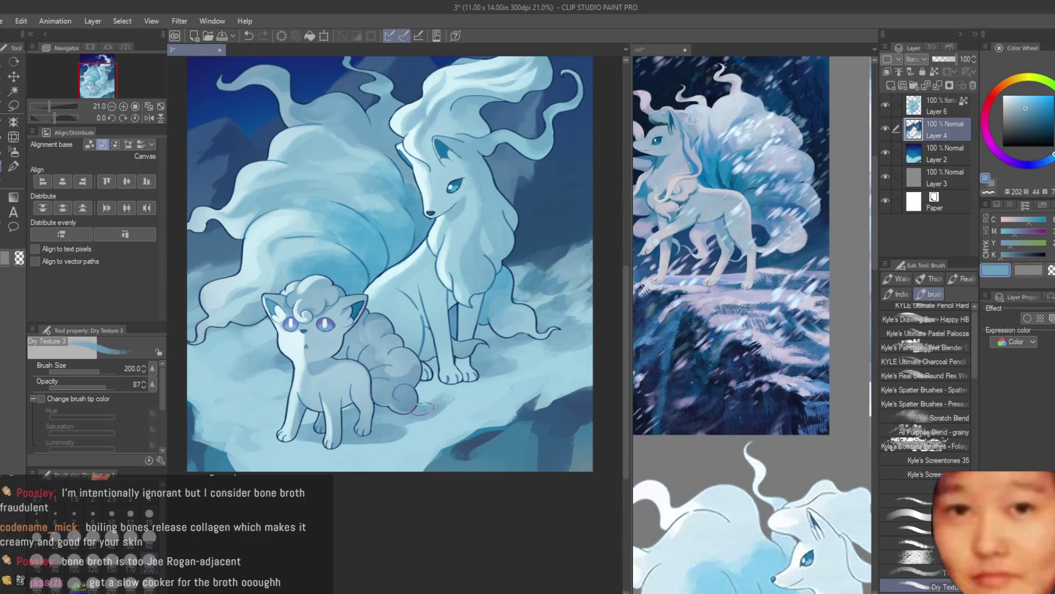
pyautogui.moveTo(421, 408); pyautogui.dragTo(434, 388)
pyautogui.keyDown('alt'); pyautogui.click(476, 404); pyautogui.keyUp('alt')
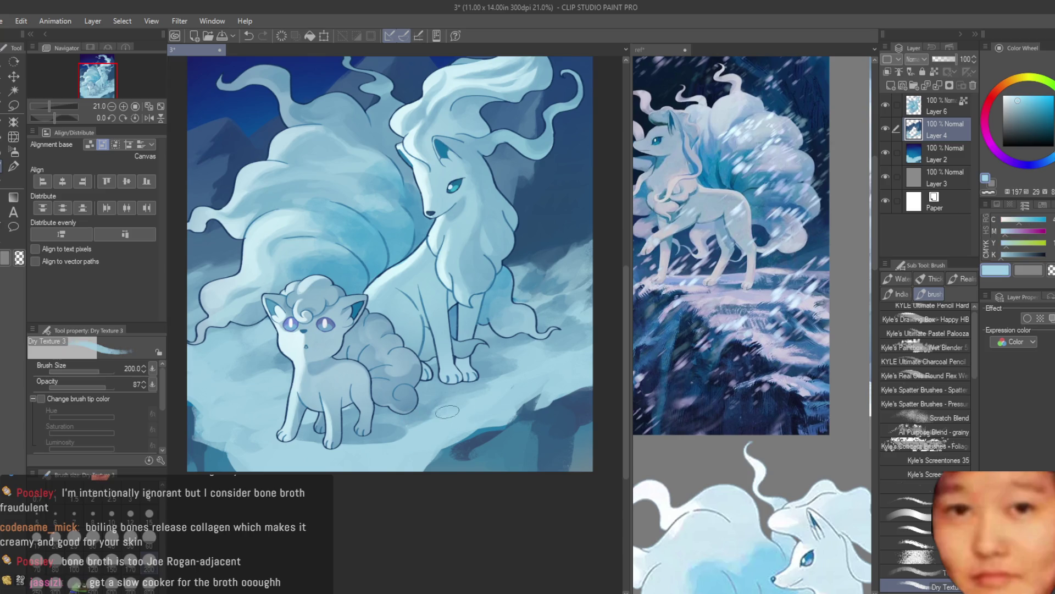
pyautogui.keyDown('alt'); pyautogui.click(366, 430); pyautogui.keyUp('alt')
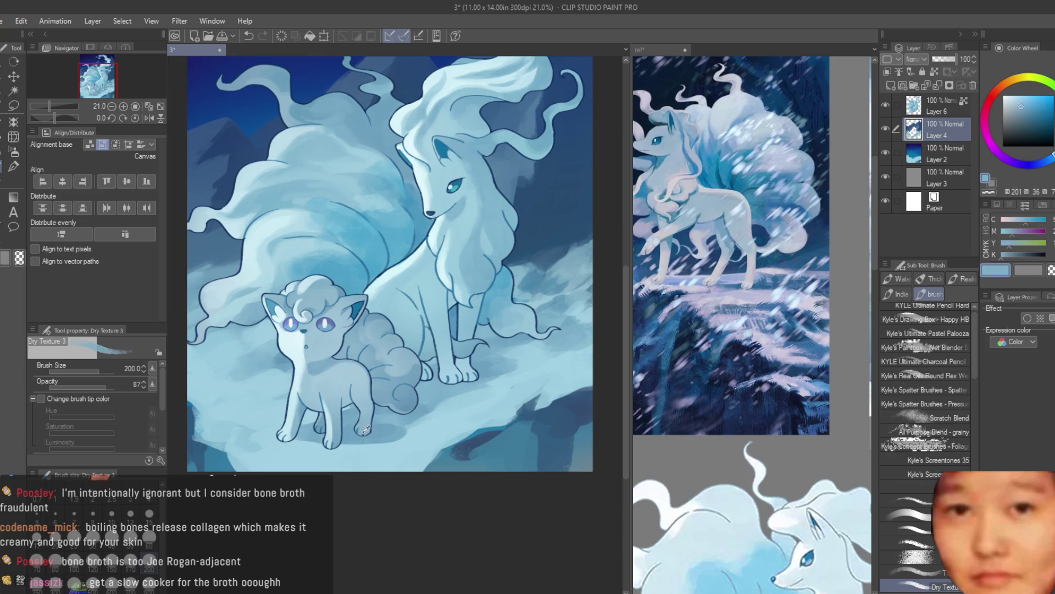
pyautogui.keyDown('alt'); pyautogui.click(322, 453); pyautogui.keyUp('alt')
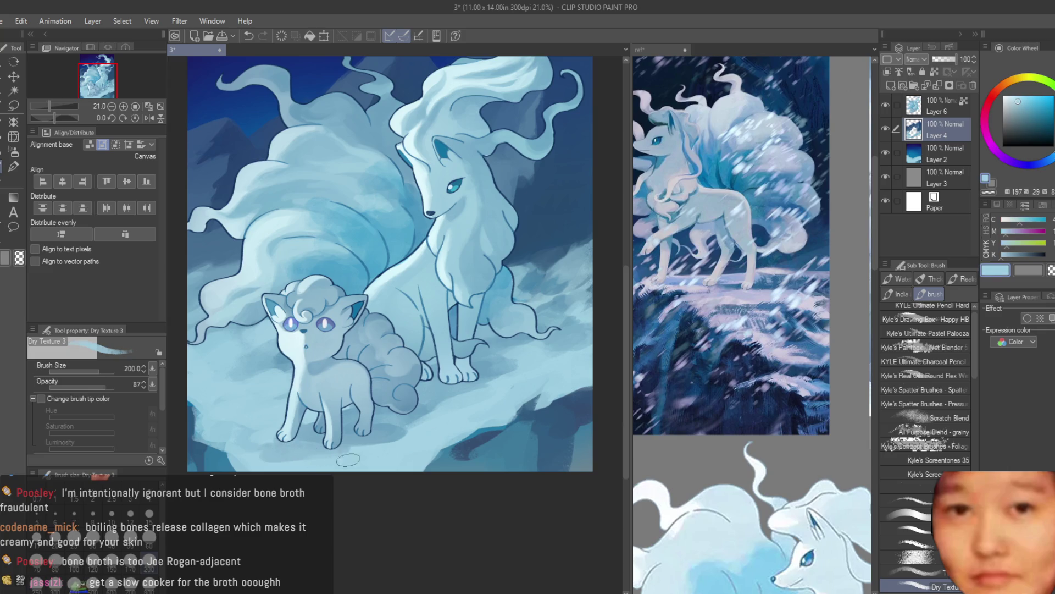
pyautogui.scroll(-3, 381, 462)
pyautogui.scroll(1, 381, 463)
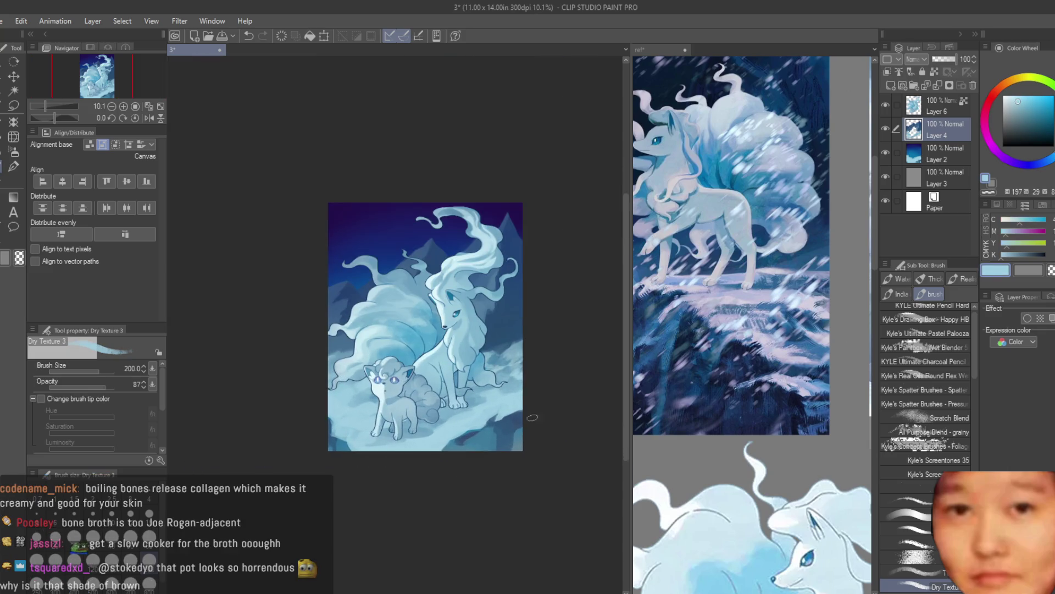
pyautogui.scroll(2, 453, 423)
pyautogui.scroll(1, 453, 423)
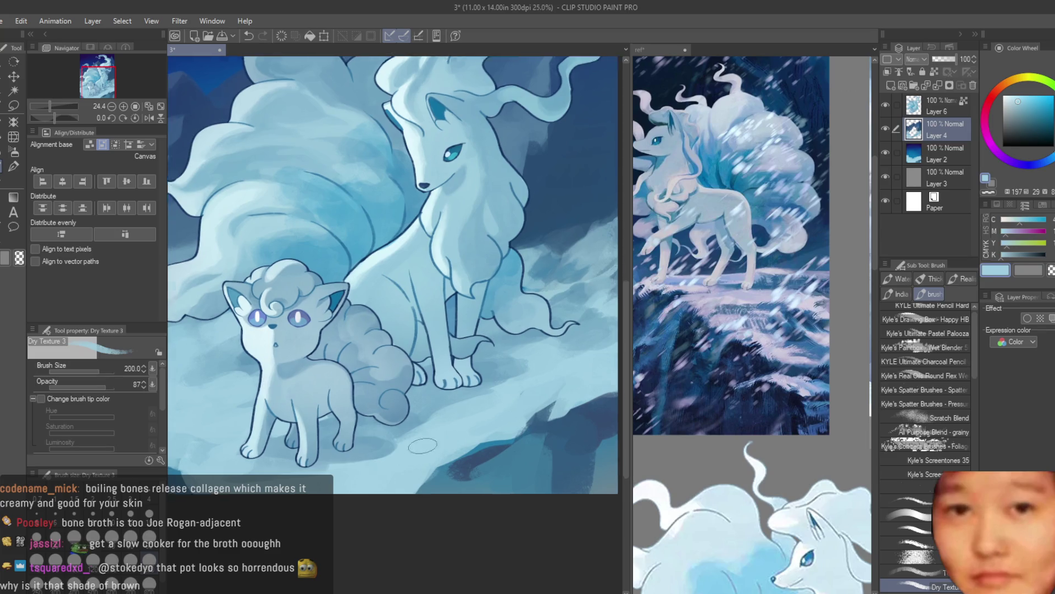
pyautogui.scroll(1, 423, 446)
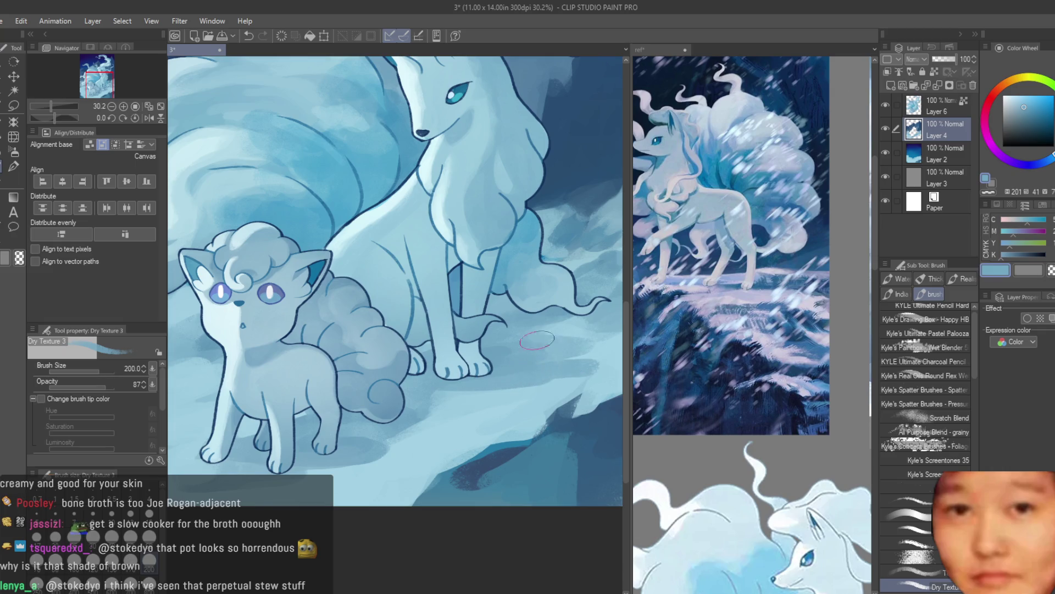
# Paint dark blue texture across the lower-right snow slope, then zoom out and resample snow blues
pyautogui.keyDown('alt'); pyautogui.click(523, 384); pyautogui.keyUp('alt')
pyautogui.moveTo(572, 395); pyautogui.dragTo(461, 462)
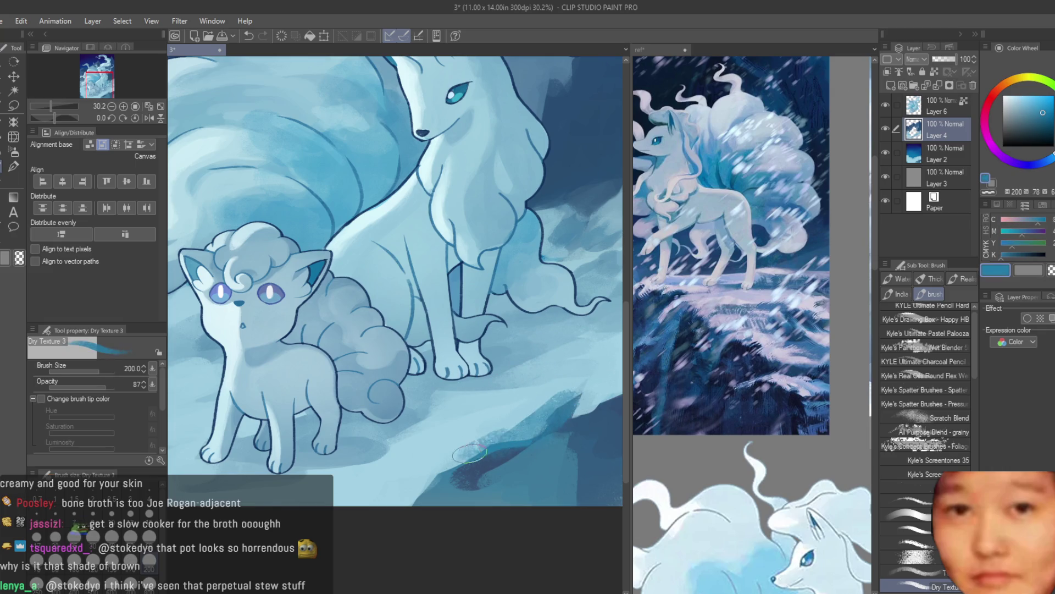
pyautogui.keyDown('alt'); pyautogui.click(402, 475); pyautogui.keyUp('alt')
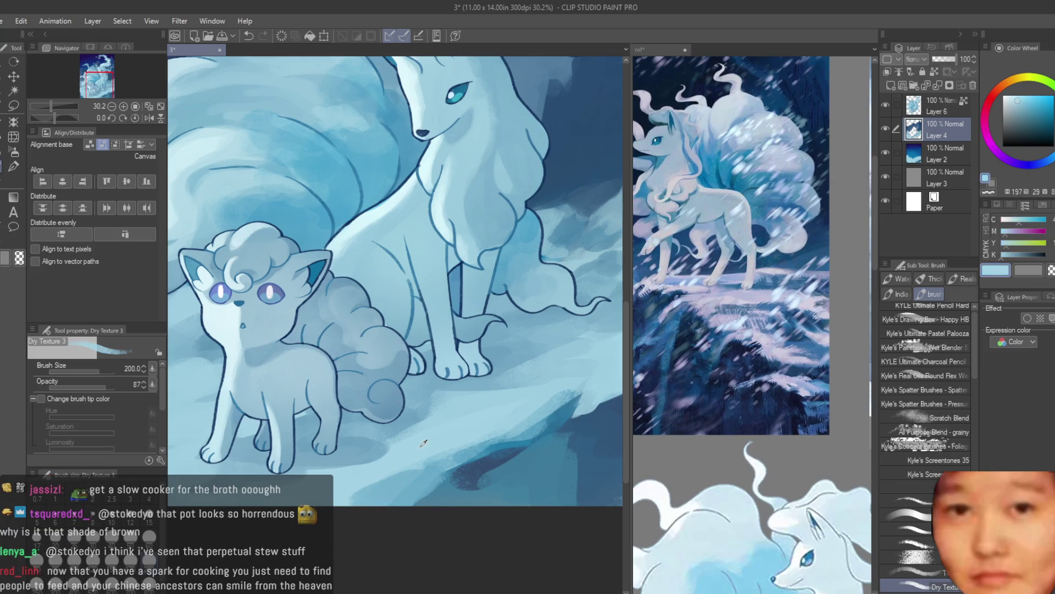
pyautogui.hotkey('ctrl', '-')
pyautogui.keyDown('alt'); pyautogui.click(483, 441); pyautogui.keyUp('alt')
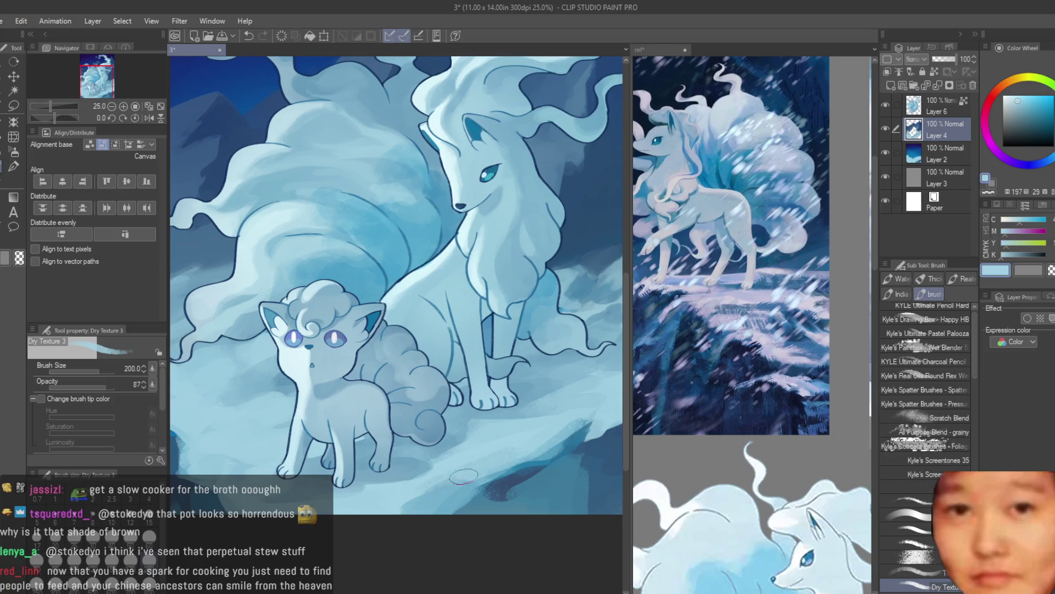
pyautogui.keyDown('alt'); pyautogui.click(534, 444); pyautogui.keyUp('alt')
pyautogui.keyDown('alt'); pyautogui.click(536, 460); pyautogui.keyUp('alt')
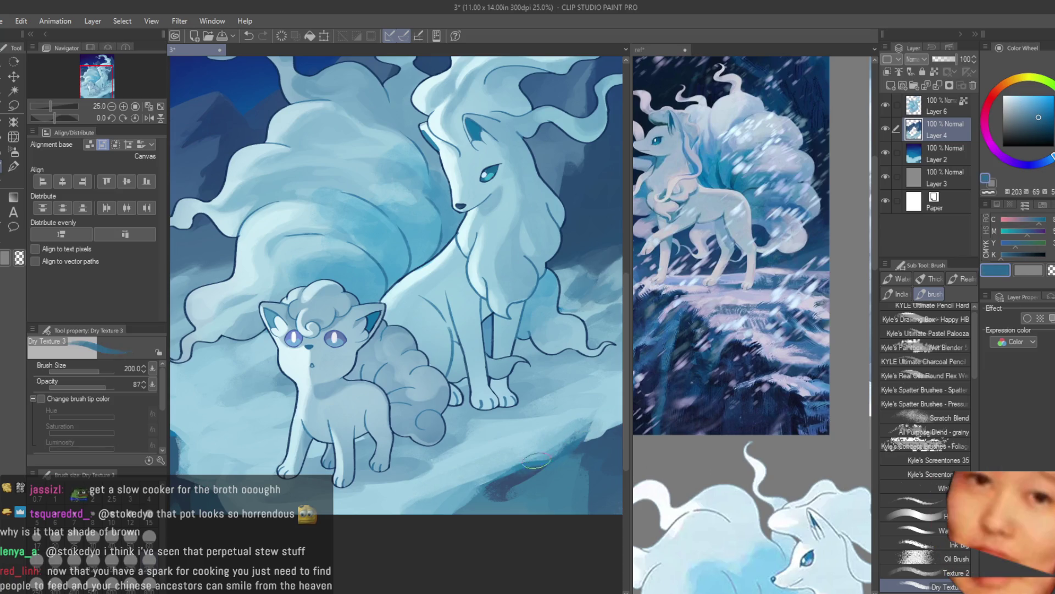
pyautogui.keyDown('alt'); pyautogui.click(432, 503); pyautogui.keyUp('alt')
pyautogui.scroll(-3, 385, 467)
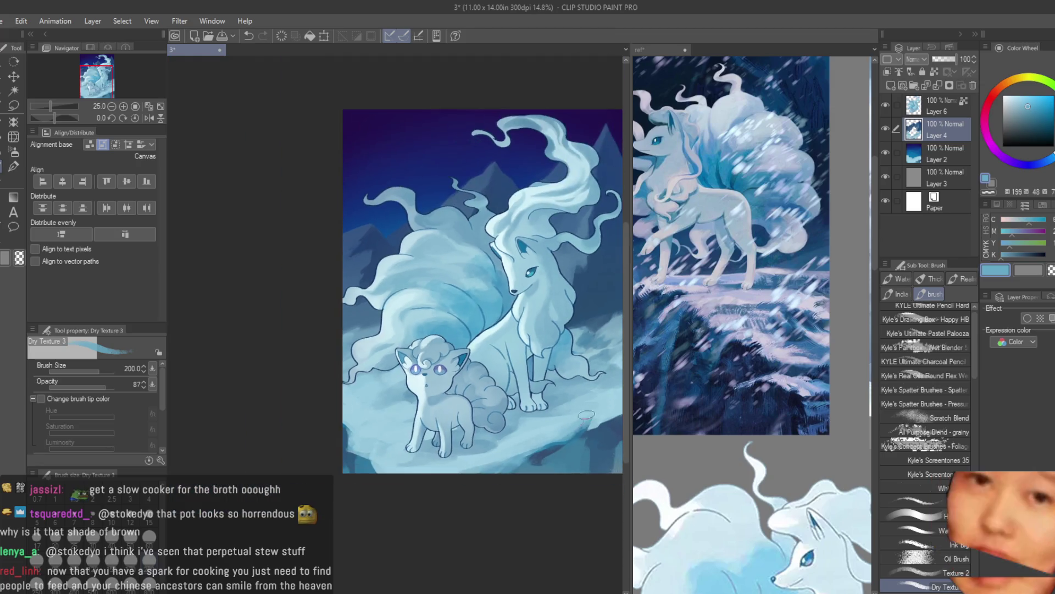
# Sample pale snow blues and paint light texture along the snow's left edge
pyautogui.scroll(3, 374, 461)
pyautogui.scroll(2, 374, 460)
pyautogui.keyDown('alt'); pyautogui.click(373, 447); pyautogui.keyUp('alt')
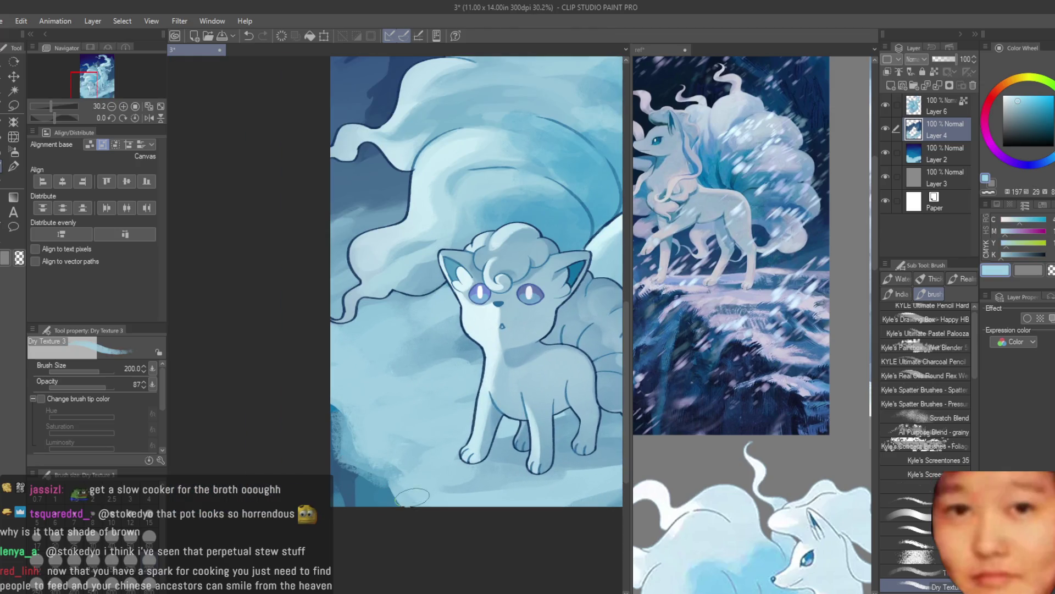
pyautogui.keyDown('alt'); pyautogui.click(377, 491); pyautogui.keyUp('alt')
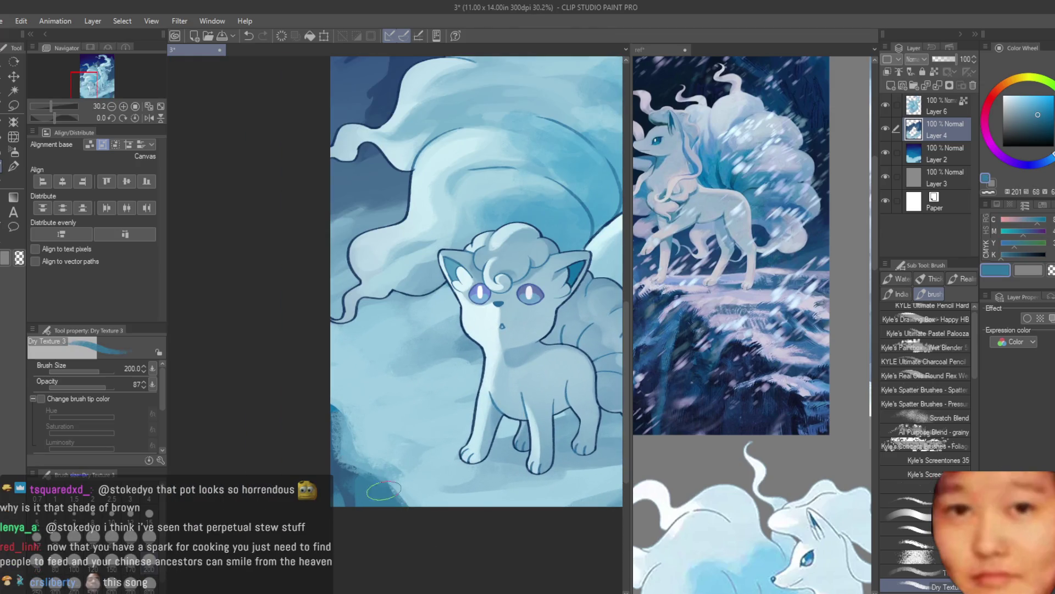
pyautogui.keyDown('alt'); pyautogui.click(395, 503); pyautogui.keyUp('alt')
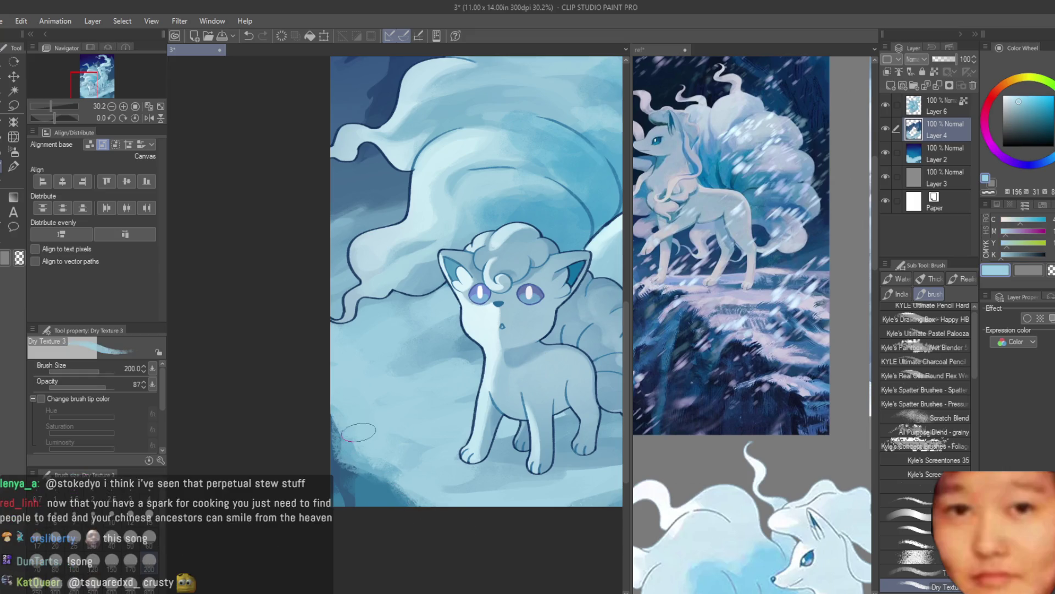
pyautogui.keyDown('alt'); pyautogui.click(337, 470); pyautogui.keyUp('alt')
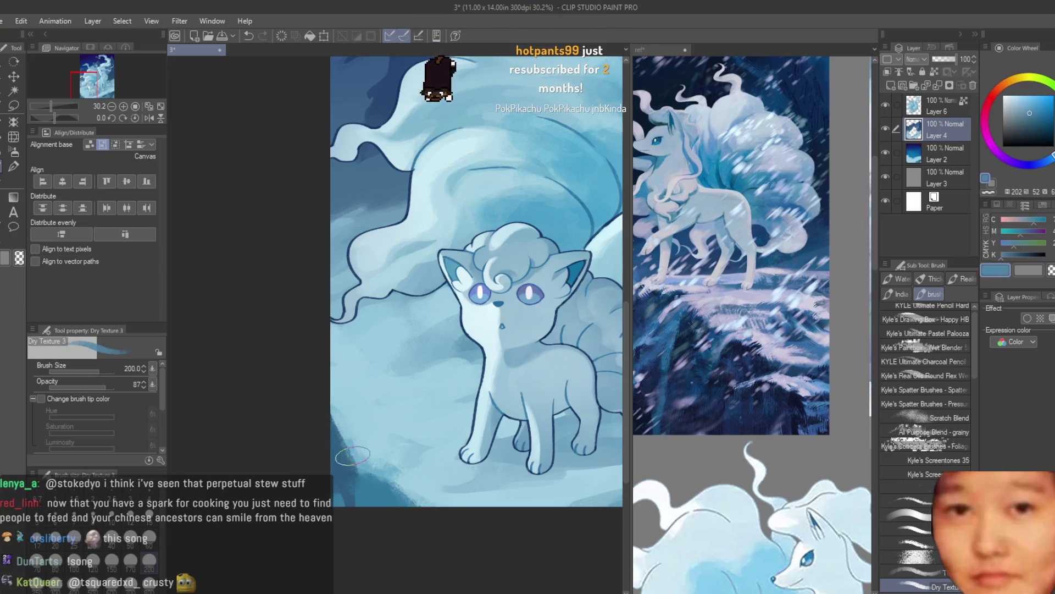
pyautogui.moveTo(324, 451); pyautogui.dragTo(348, 365)
# Sample deeper, mid and lighter snow blues from the shadowed snow for more texturing
pyautogui.scroll(-2, 347, 366)
pyautogui.scroll(-2, 488, 516)
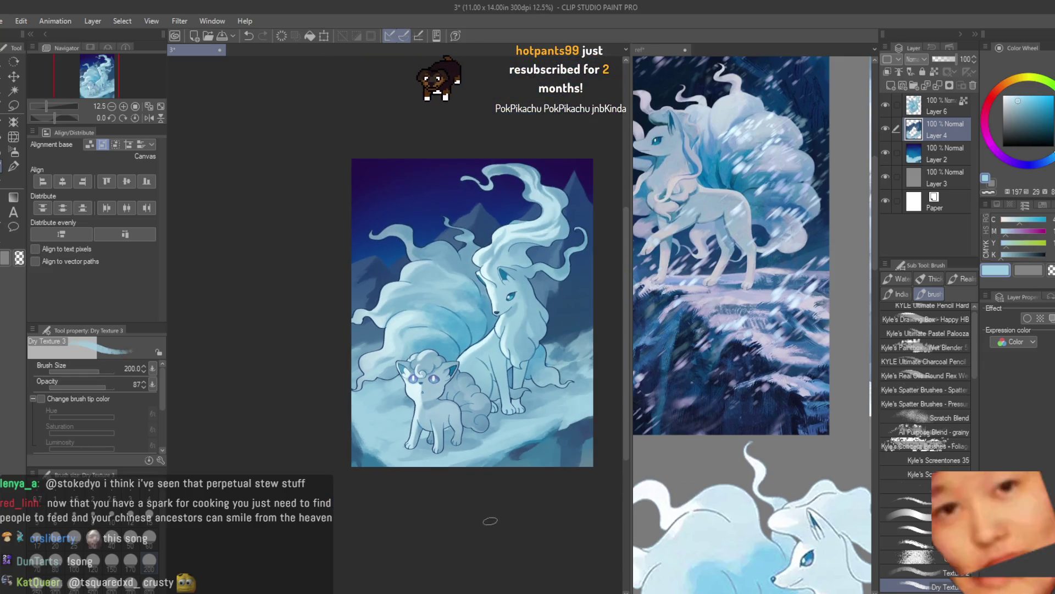
pyautogui.scroll(2, 569, 431)
pyautogui.scroll(1, 569, 431)
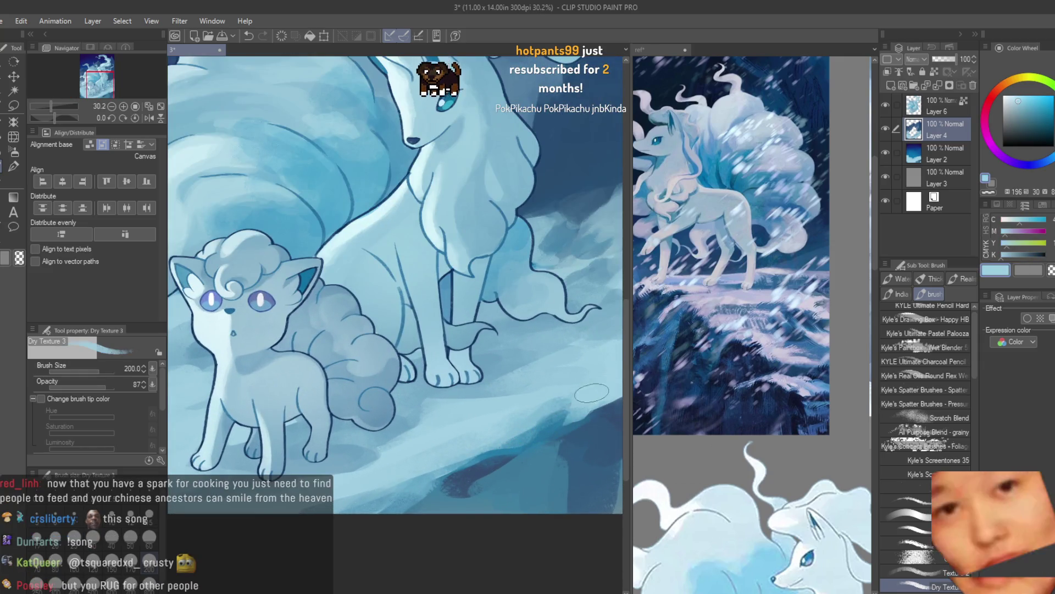
pyautogui.scroll(1, 584, 416)
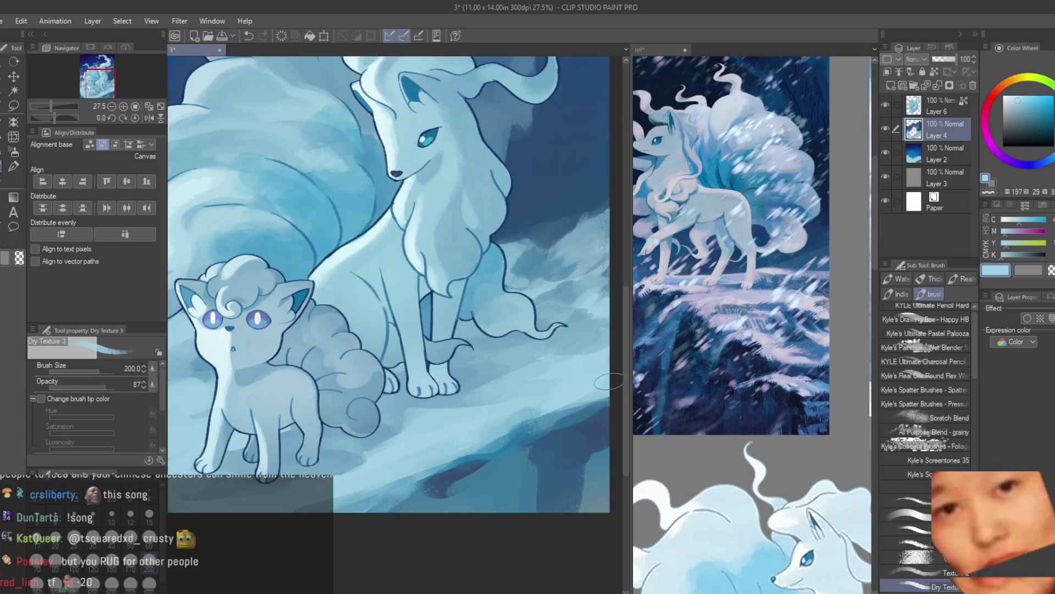
pyautogui.keyDown('alt'); pyautogui.click(551, 397); pyautogui.keyUp('alt')
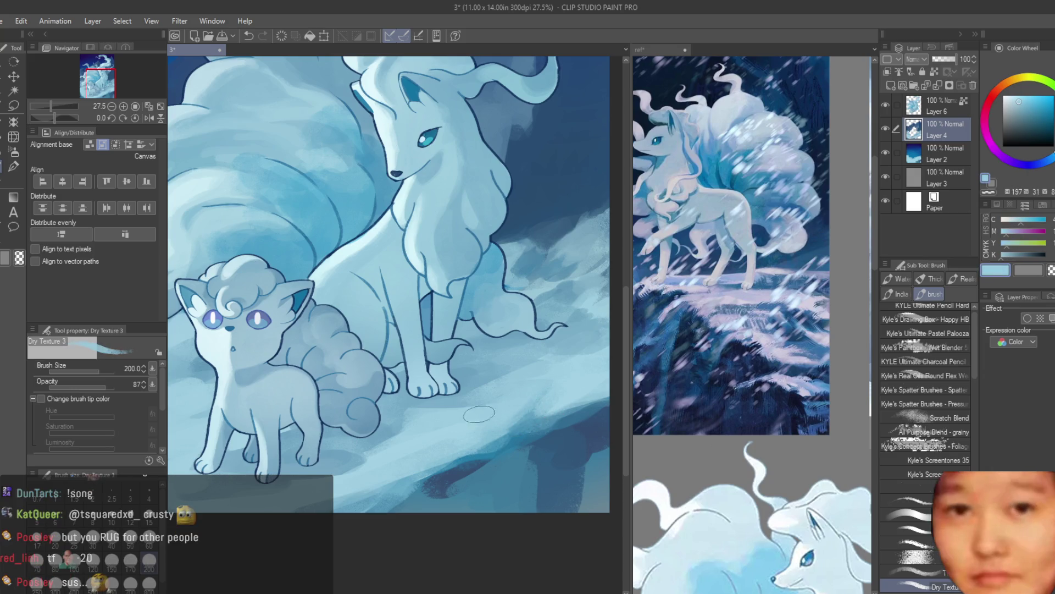
pyautogui.keyDown('alt'); pyautogui.click(588, 370); pyautogui.keyUp('alt')
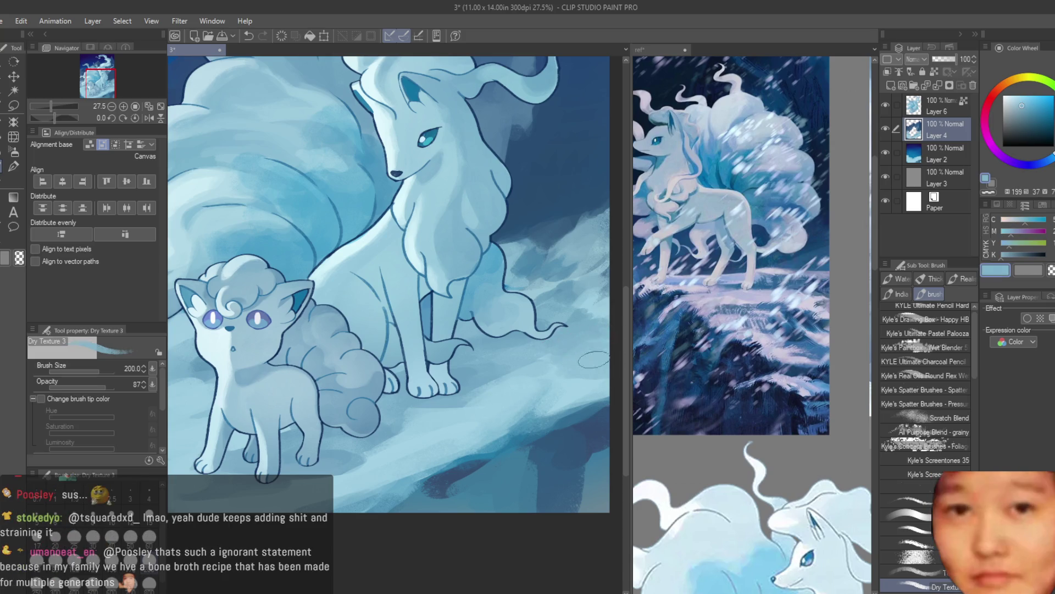
pyautogui.keyDown('alt'); pyautogui.click(558, 449); pyautogui.keyUp('alt')
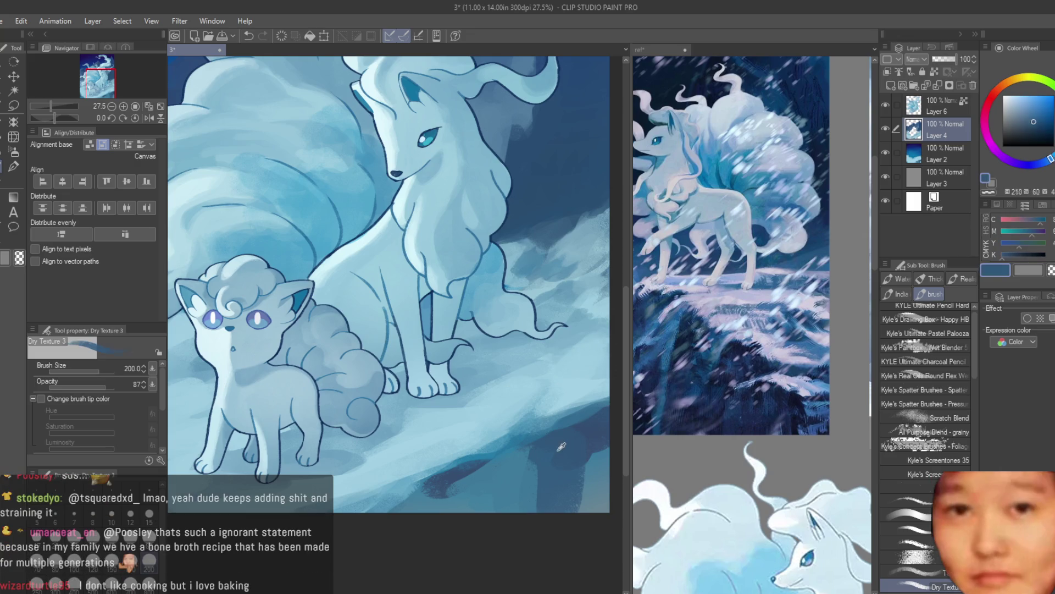
pyautogui.moveTo(562, 447); pyautogui.dragTo(543, 461)
pyautogui.keyDown('alt'); pyautogui.click(542, 366); pyautogui.keyUp('alt')
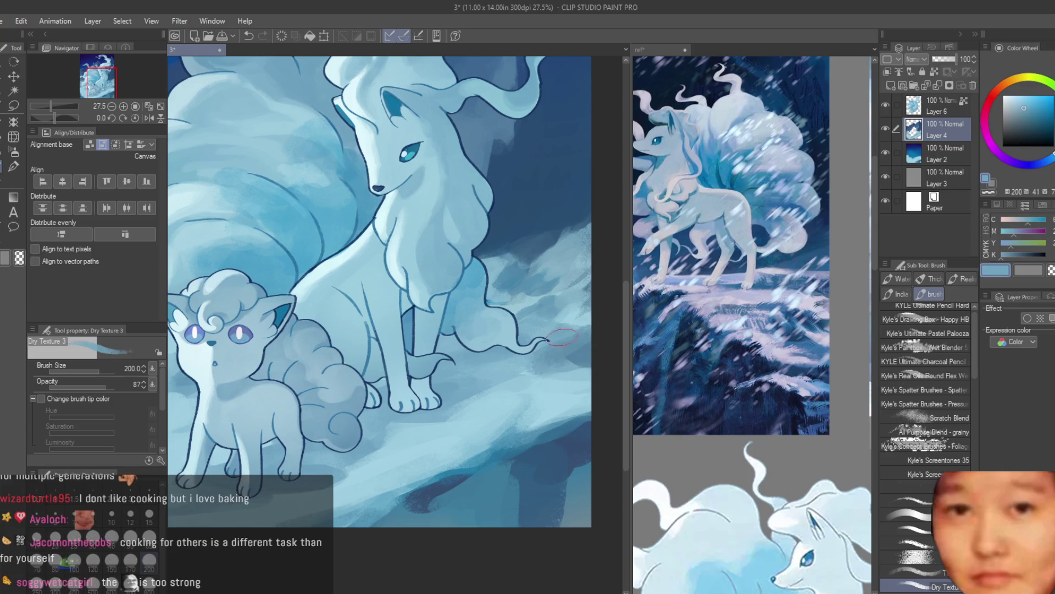
# Alternate pale and deep shadow blues on the snow beside Vulpix
pyautogui.scroll(-5, 504, 502)
pyautogui.scroll(2, 504, 502)
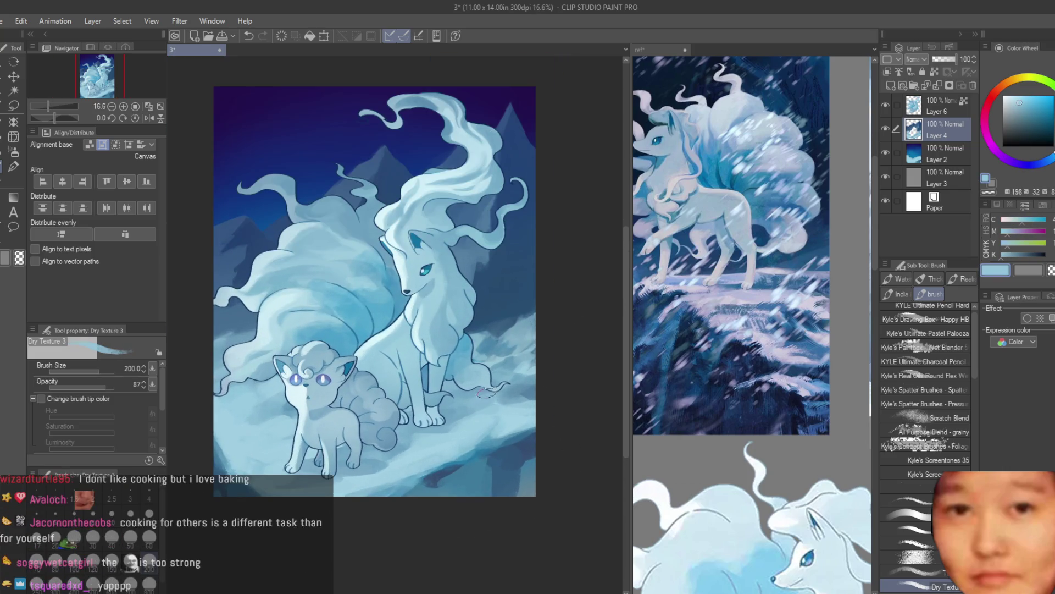
pyautogui.keyDown('alt'); pyautogui.click(462, 395); pyautogui.keyUp('alt')
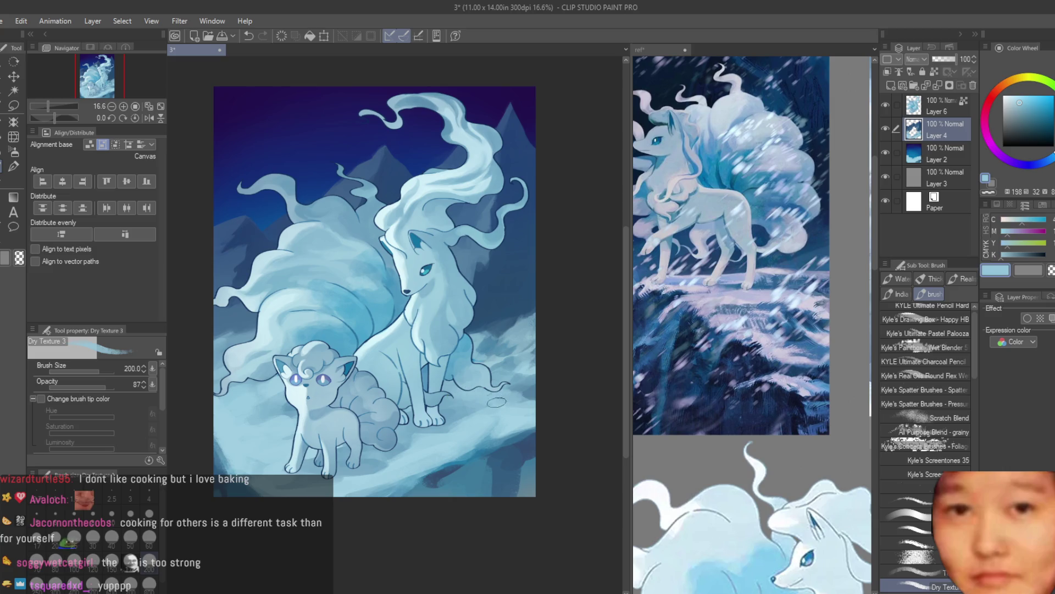
pyautogui.moveTo(497, 402); pyautogui.dragTo(618, 379)
pyautogui.keyDown('alt'); pyautogui.click(338, 423); pyautogui.keyUp('alt')
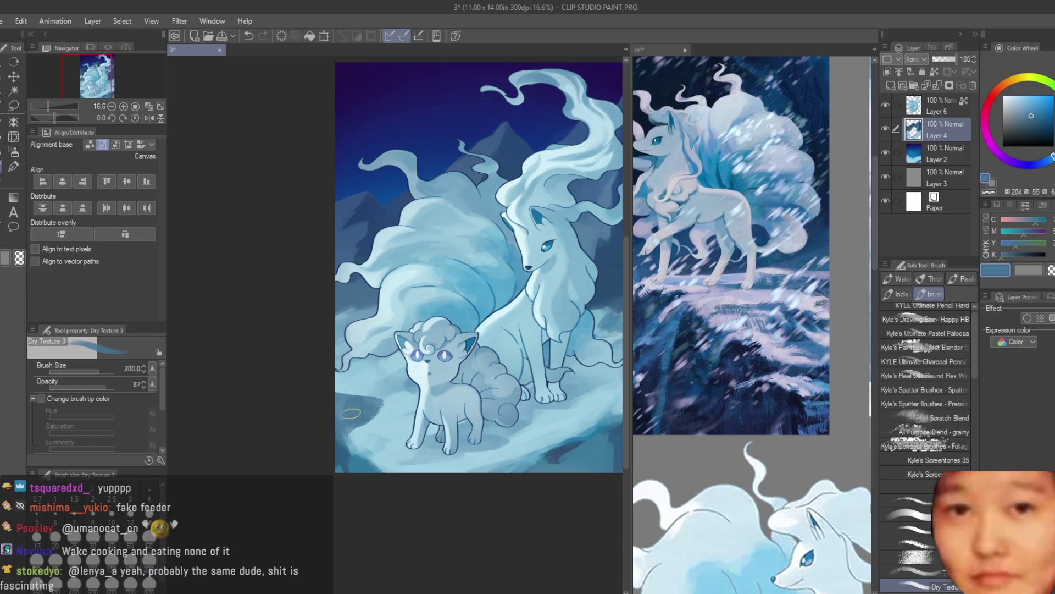
pyautogui.keyDown('alt'); pyautogui.click(330, 394); pyautogui.keyUp('alt')
pyautogui.keyDown('alt'); pyautogui.click(335, 400); pyautogui.keyUp('alt')
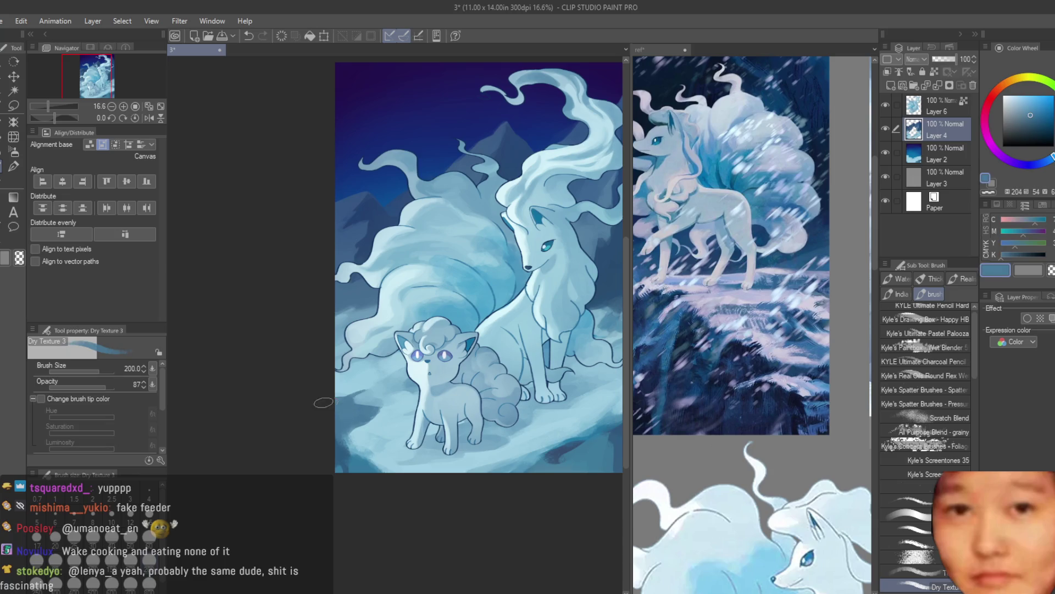
pyautogui.keyDown('alt'); pyautogui.click(379, 413); pyautogui.keyUp('alt')
pyautogui.scroll(-1, 514, 425)
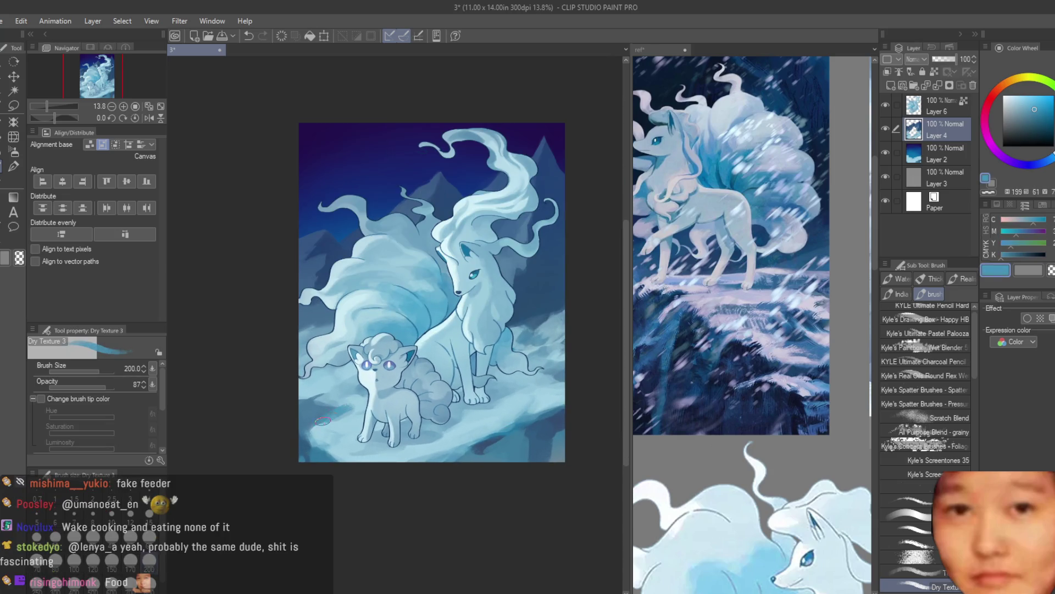
pyautogui.keyDown('alt'); pyautogui.click(344, 419); pyautogui.keyUp('alt')
# Keep alternating darker and pale blues across the snow along the bottom edge
pyautogui.keyDown('alt'); pyautogui.click(317, 417); pyautogui.keyUp('alt')
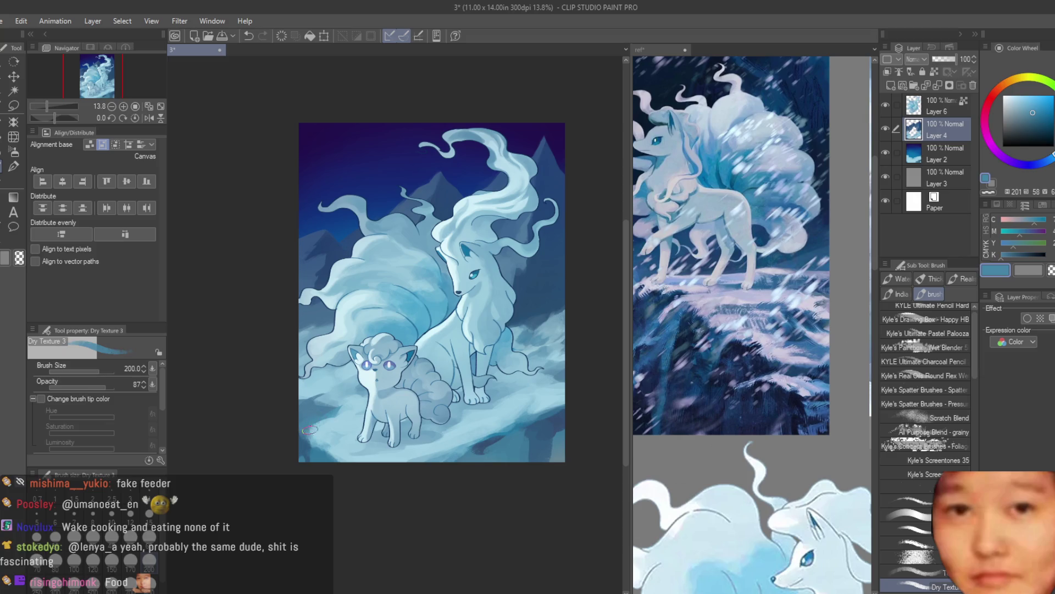
pyautogui.keyDown('alt'); pyautogui.click(311, 432); pyautogui.keyUp('alt')
pyautogui.keyDown('alt'); pyautogui.click(338, 452); pyautogui.keyUp('alt')
pyautogui.keyDown('alt'); pyautogui.click(332, 452); pyautogui.keyUp('alt')
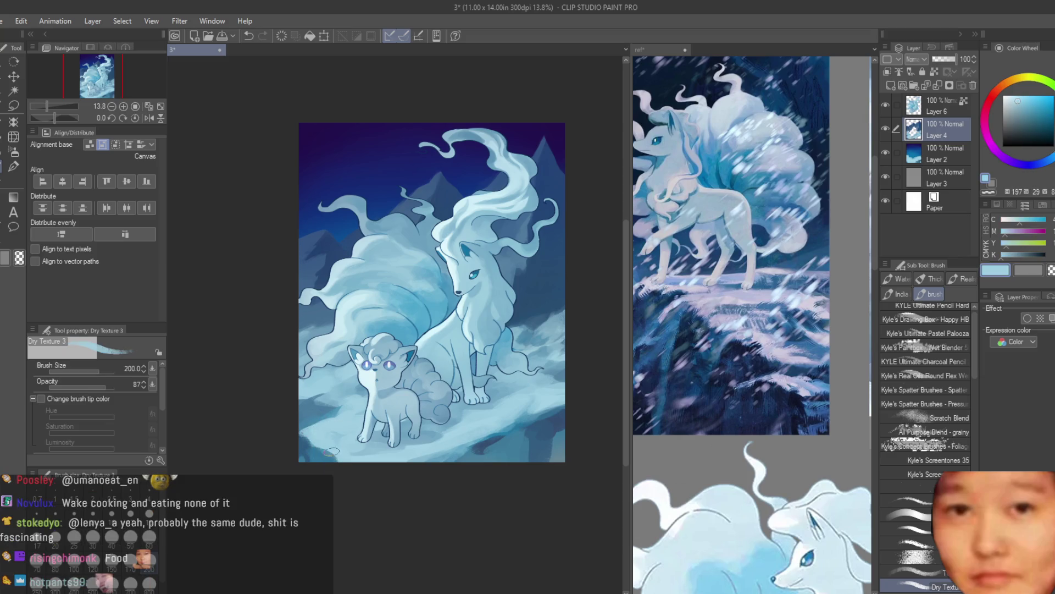
pyautogui.keyDown('alt'); pyautogui.click(303, 454); pyautogui.keyUp('alt')
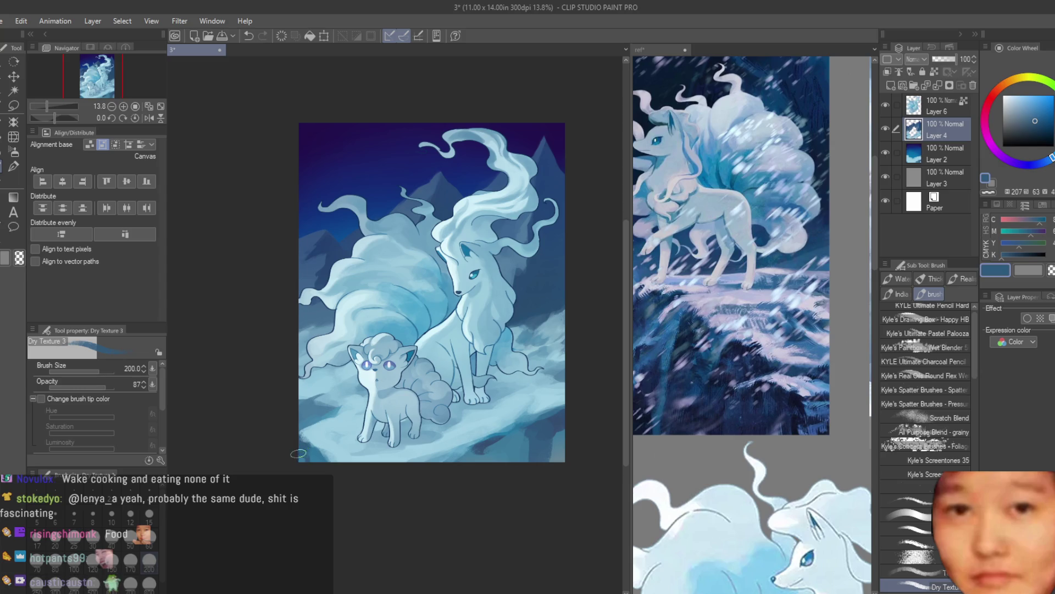
pyautogui.keyDown('alt'); pyautogui.click(479, 449); pyautogui.keyUp('alt')
pyautogui.keyDown('alt'); pyautogui.click(554, 429); pyautogui.keyUp('alt')
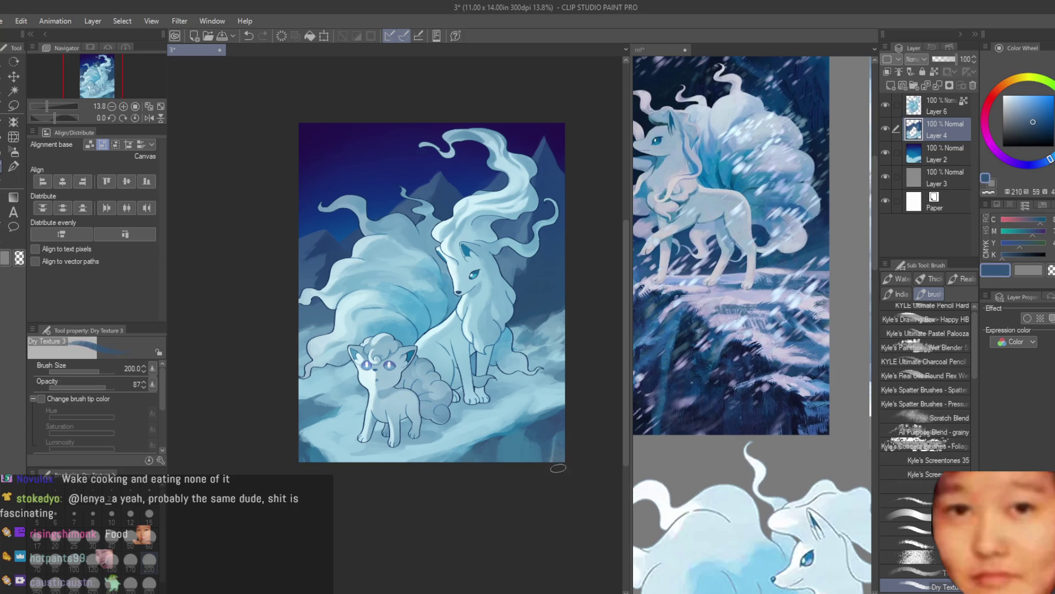
pyautogui.keyDown('alt'); pyautogui.click(523, 442); pyautogui.keyUp('alt')
pyautogui.keyDown('alt'); pyautogui.click(486, 444); pyautogui.keyUp('alt')
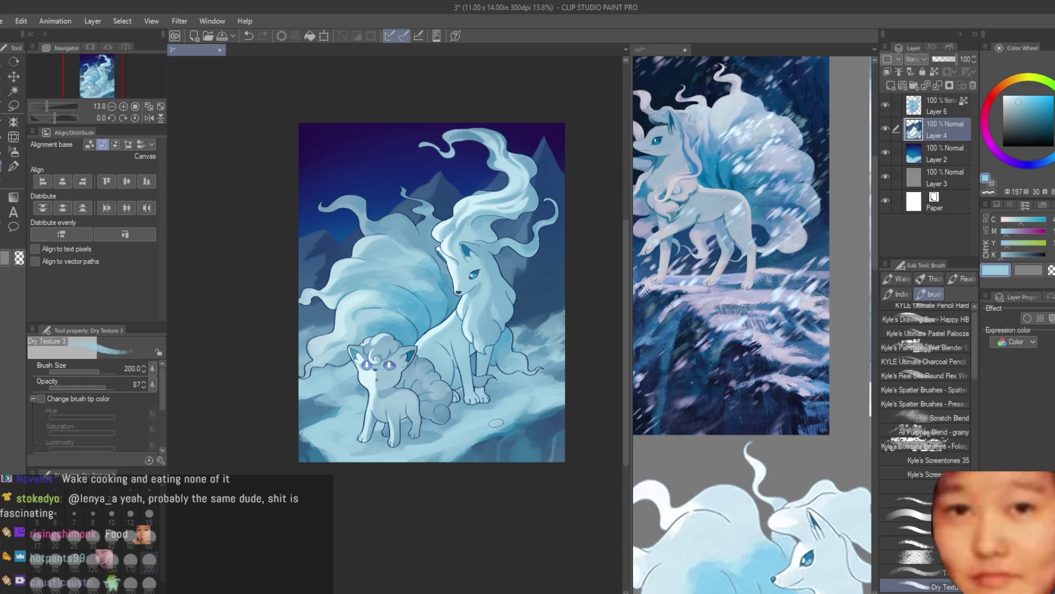
pyautogui.scroll(2, 324, 394)
pyautogui.keyDown('alt'); pyautogui.click(311, 407); pyautogui.keyUp('alt')
pyautogui.scroll(-3, 311, 407)
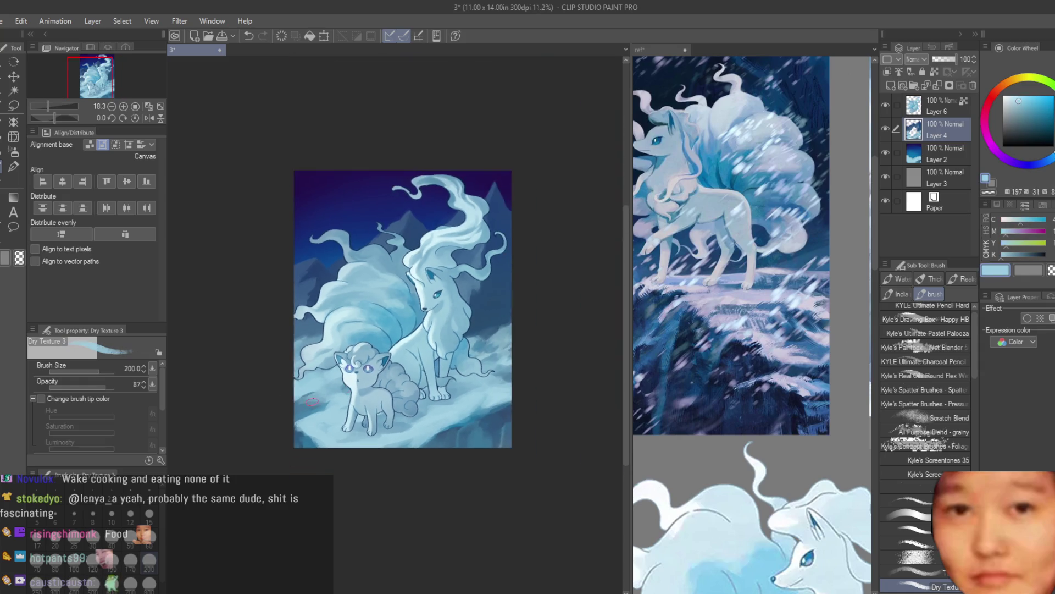
pyautogui.scroll(3, 316, 402)
pyautogui.scroll(-2, 320, 395)
pyautogui.scroll(-3, 319, 394)
pyautogui.scroll(1, 402, 480)
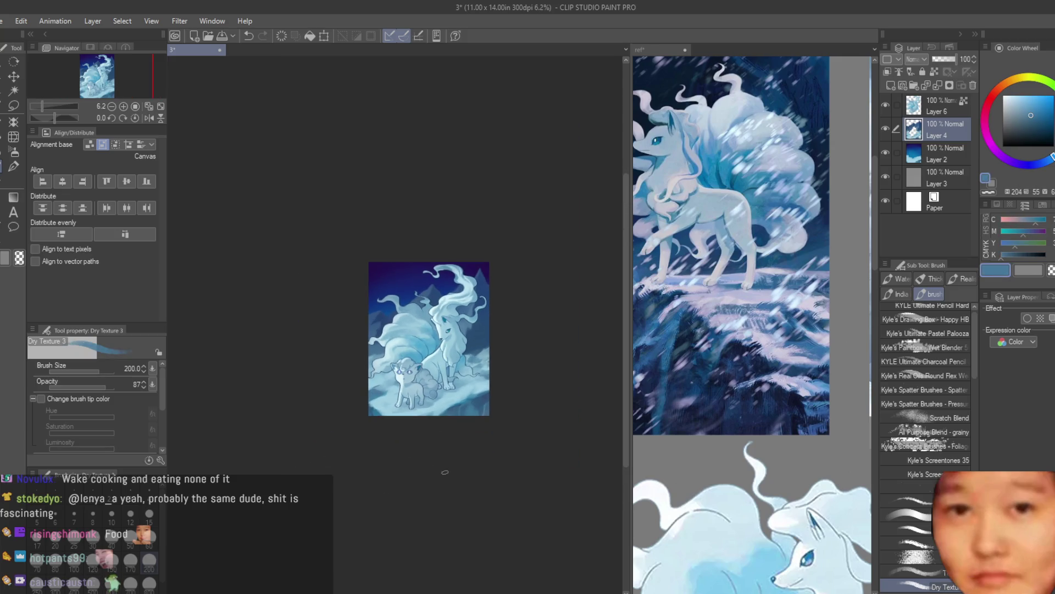
pyautogui.scroll(1, 459, 484)
pyautogui.scroll(1, 506, 431)
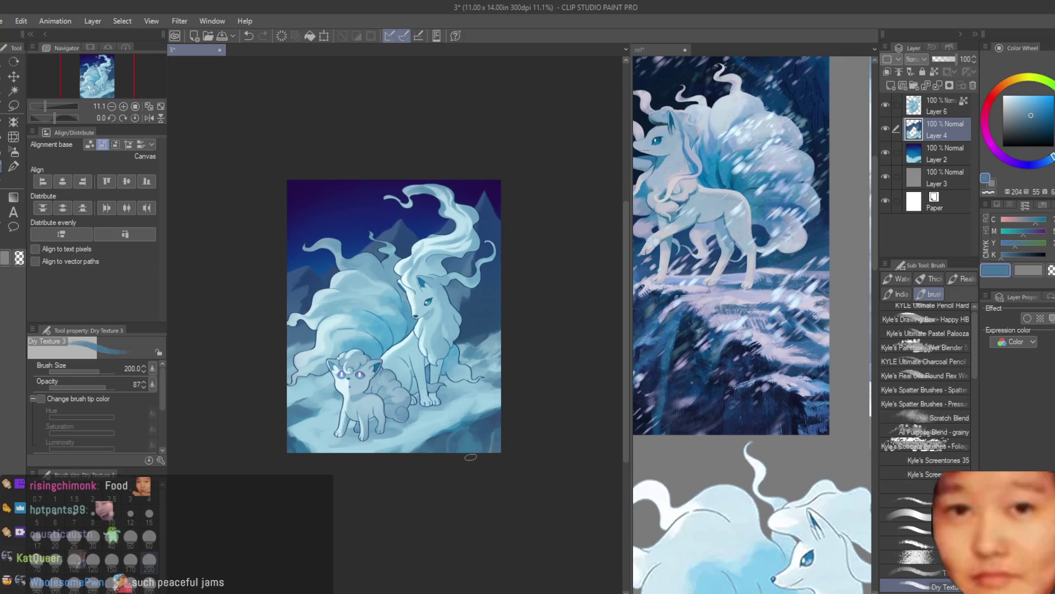
pyautogui.scroll(1, 400, 389)
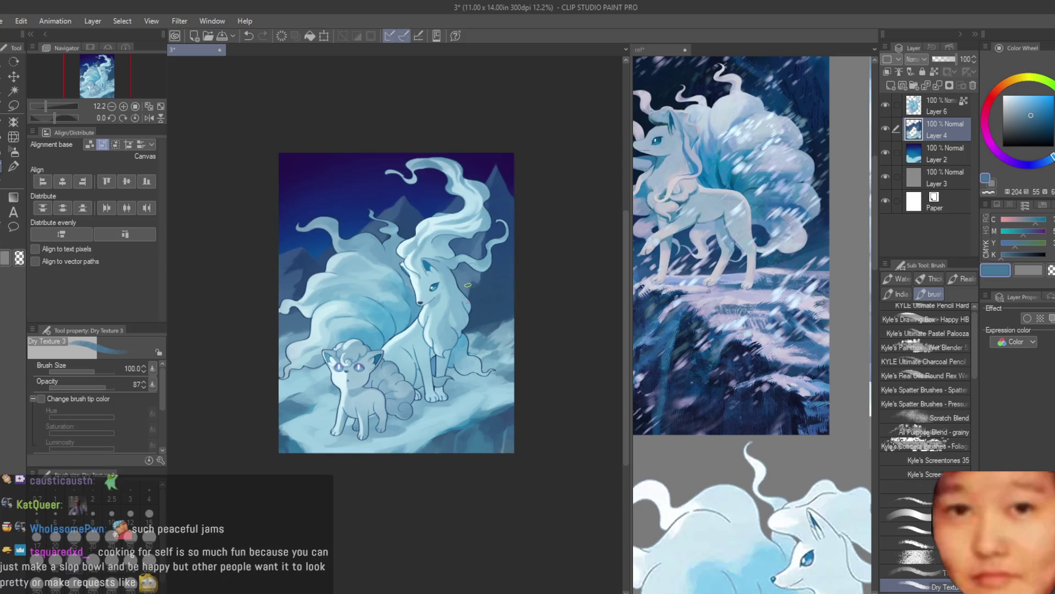
pyautogui.scroll(2, 511, 186)
pyautogui.scroll(-1, 806, 326)
pyautogui.scroll(-2, 806, 325)
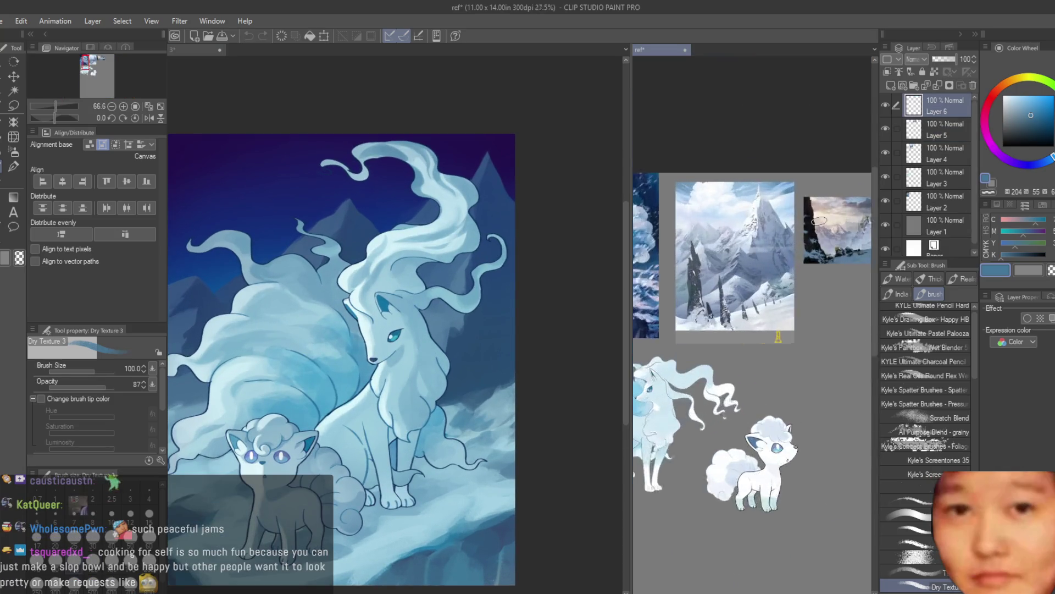
pyautogui.scroll(2, 791, 330)
pyautogui.scroll(-1, 539, 299)
pyautogui.scroll(1, 538, 299)
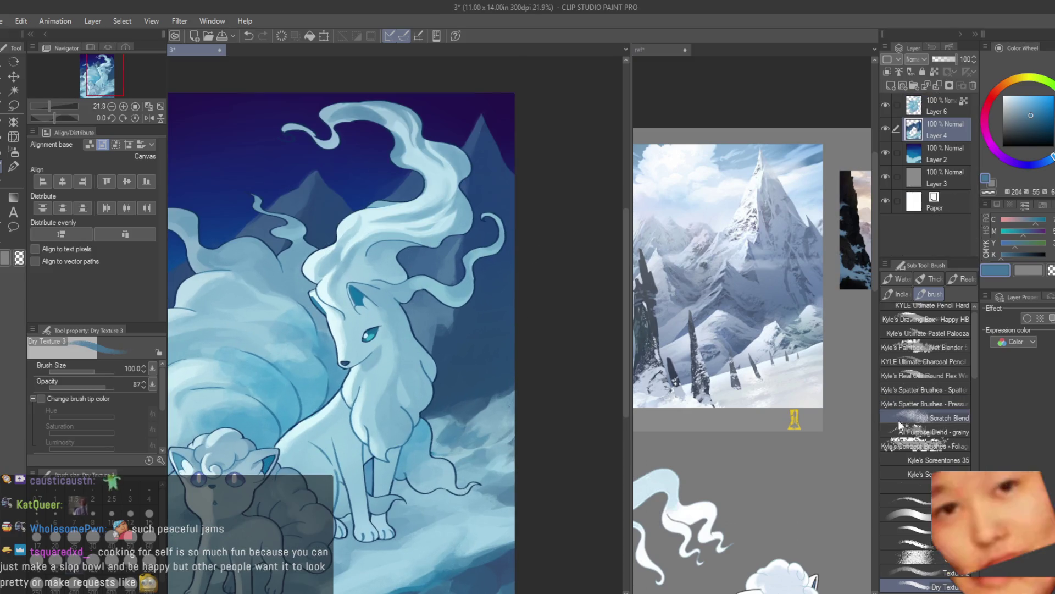
pyautogui.scroll(-3, 912, 525)
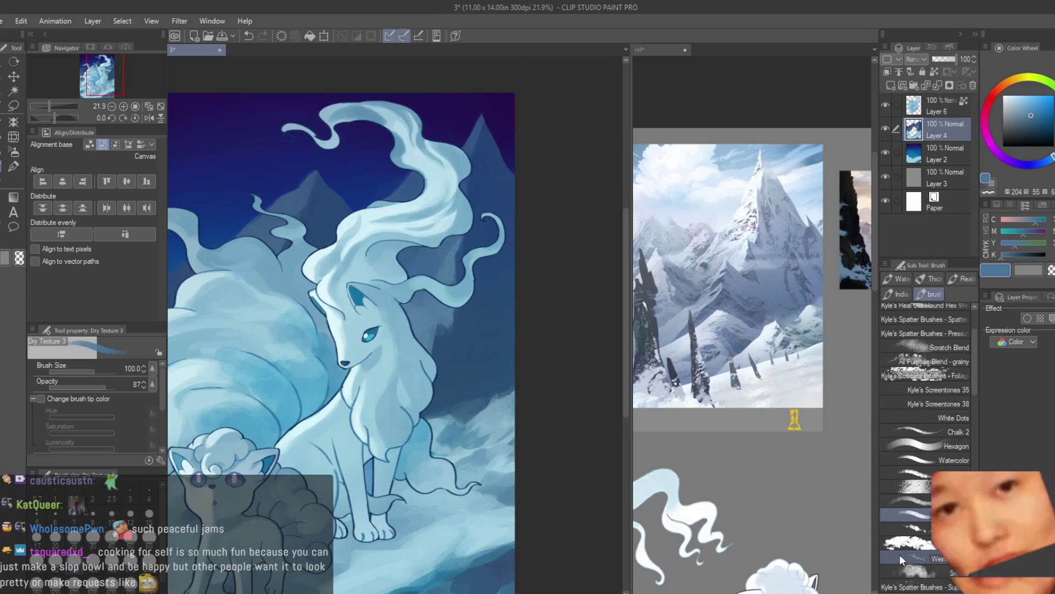
pyautogui.click(907, 529)
# Switch to the Weird Paint 1 brush and pick a deeper blue
pyautogui.click(905, 555)
pyautogui.scroll(1, 483, 226)
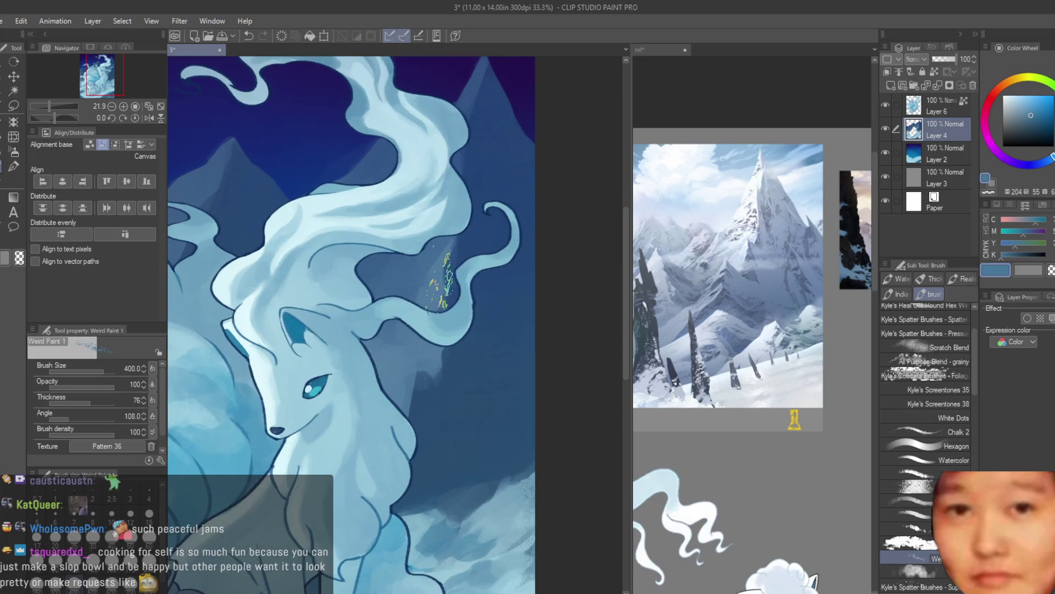
pyautogui.keyDown('alt'); pyautogui.click(421, 385); pyautogui.keyUp('alt')
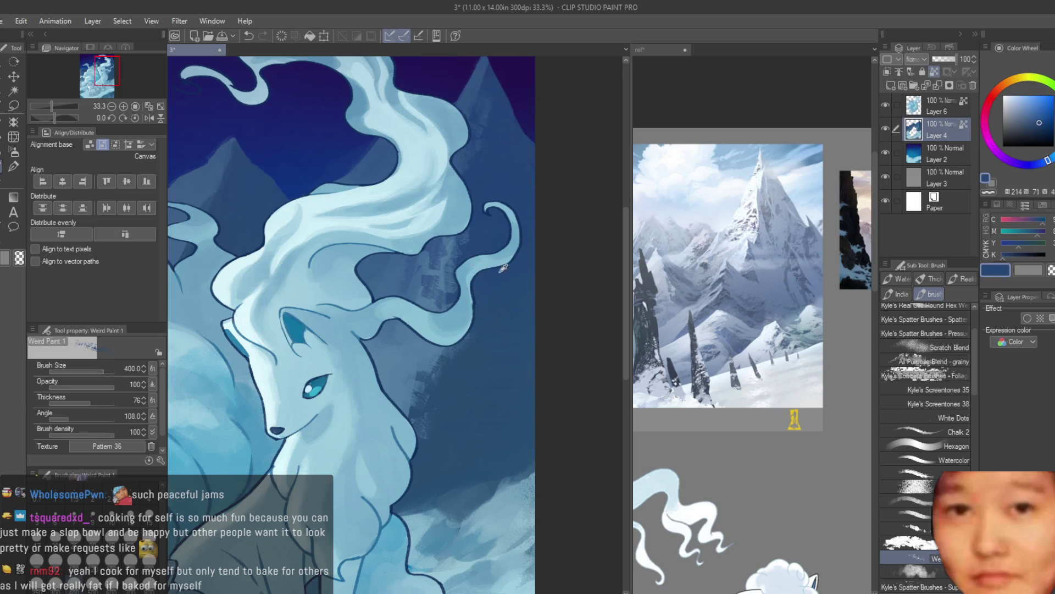
pyautogui.scroll(-2, 492, 165)
pyautogui.scroll(2, 363, 313)
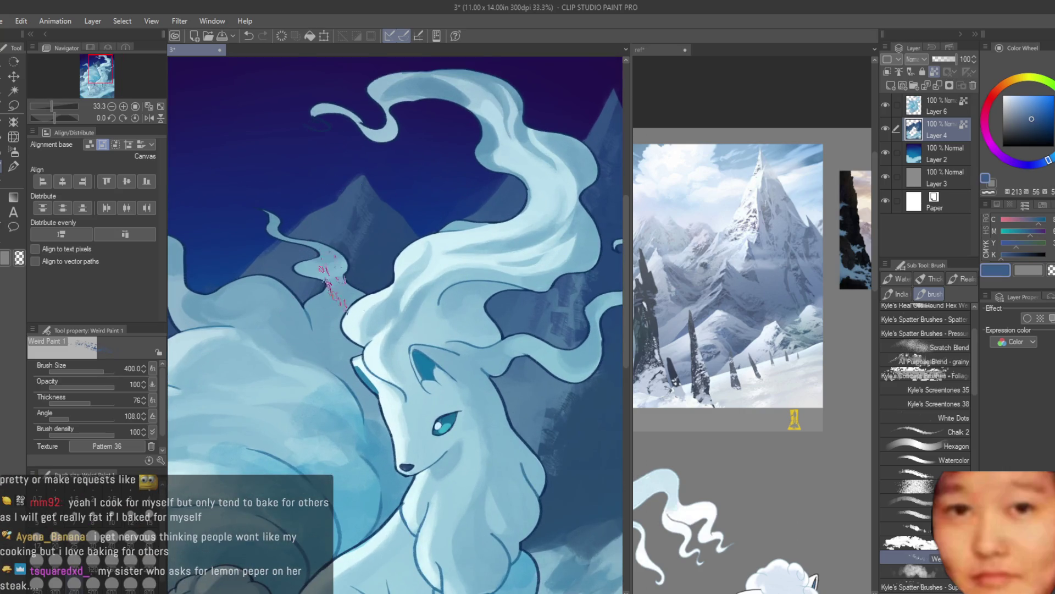
pyautogui.keyDown('alt'); pyautogui.click(363, 314); pyautogui.keyUp('alt')
# Fine-tune the colour wheel to a more saturated dark blue
pyautogui.scroll(-3, 360, 305)
pyautogui.scroll(2, 302, 335)
pyautogui.scroll(1, 302, 336)
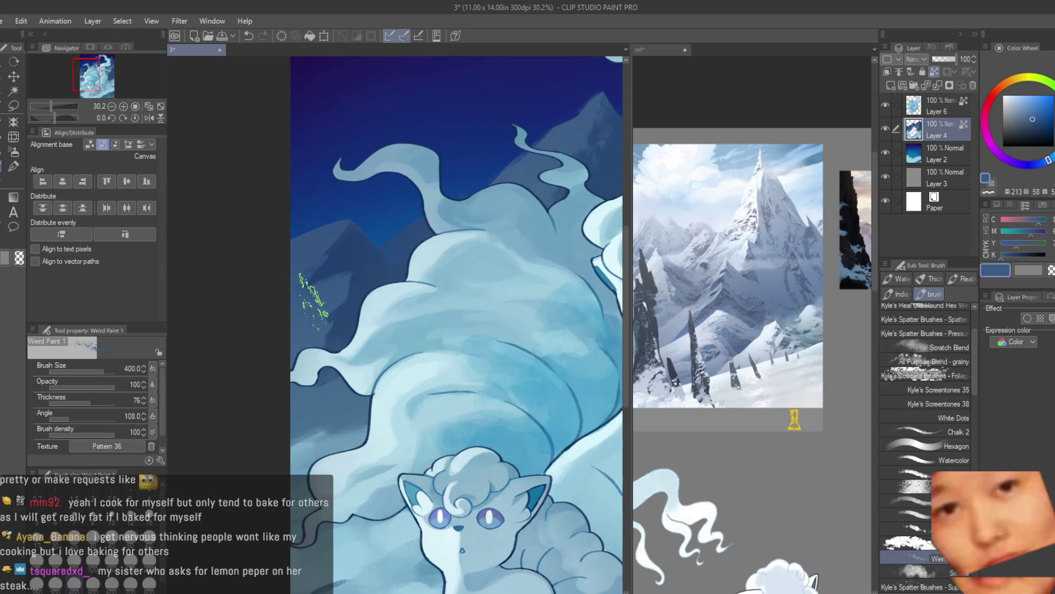
pyautogui.keyDown('alt'); pyautogui.click(302, 338); pyautogui.keyUp('alt')
pyautogui.keyDown('alt'); pyautogui.click(308, 283); pyautogui.keyUp('alt')
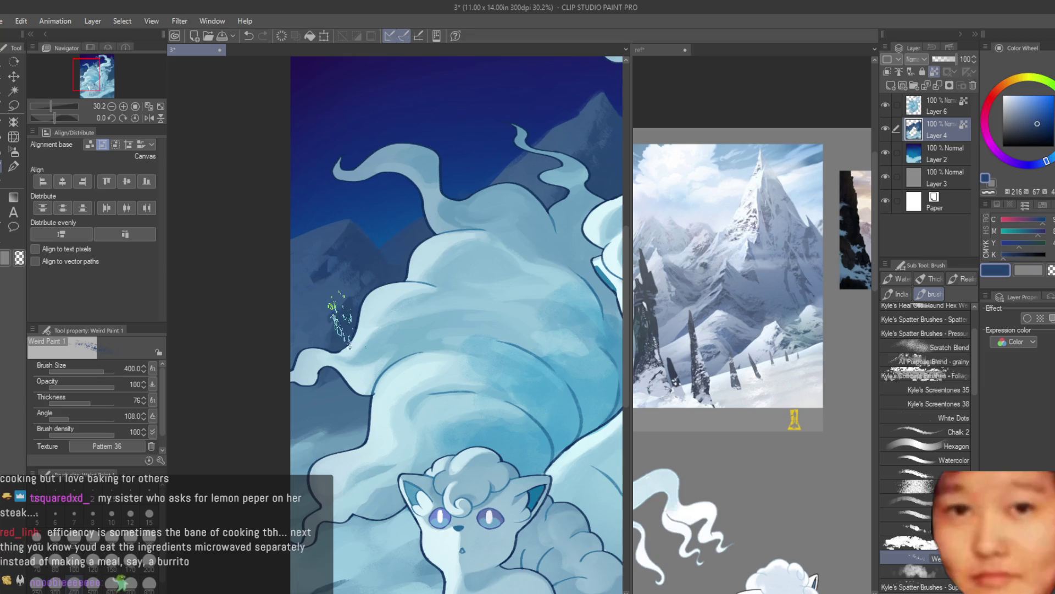
pyautogui.keyDown('alt'); pyautogui.click(319, 424); pyautogui.keyUp('alt')
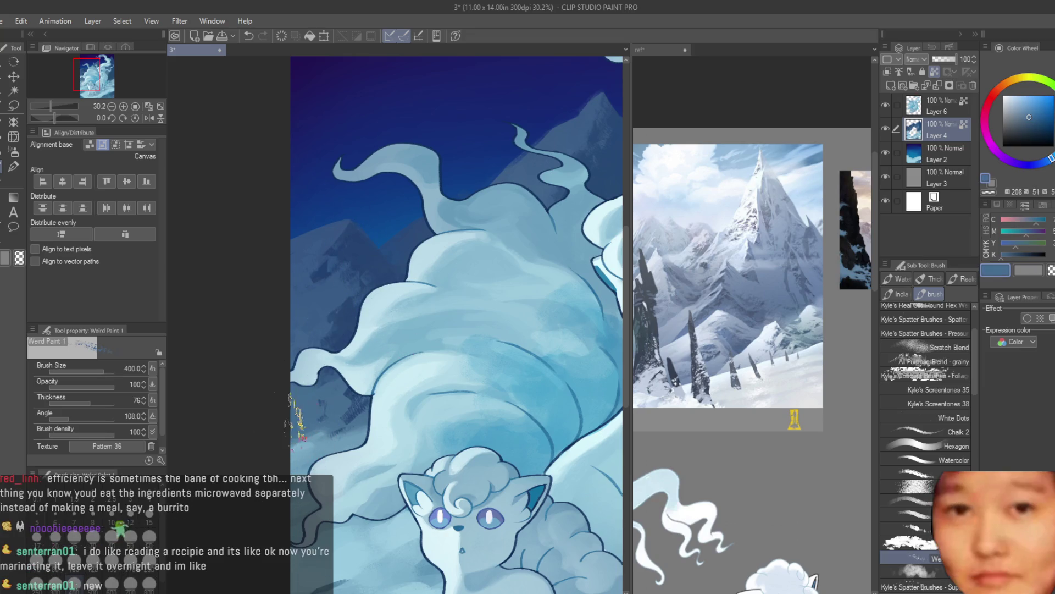
pyautogui.scroll(-3, 330, 418)
pyautogui.scroll(2, 499, 341)
pyautogui.keyDown('alt'); pyautogui.click(429, 357); pyautogui.keyUp('alt')
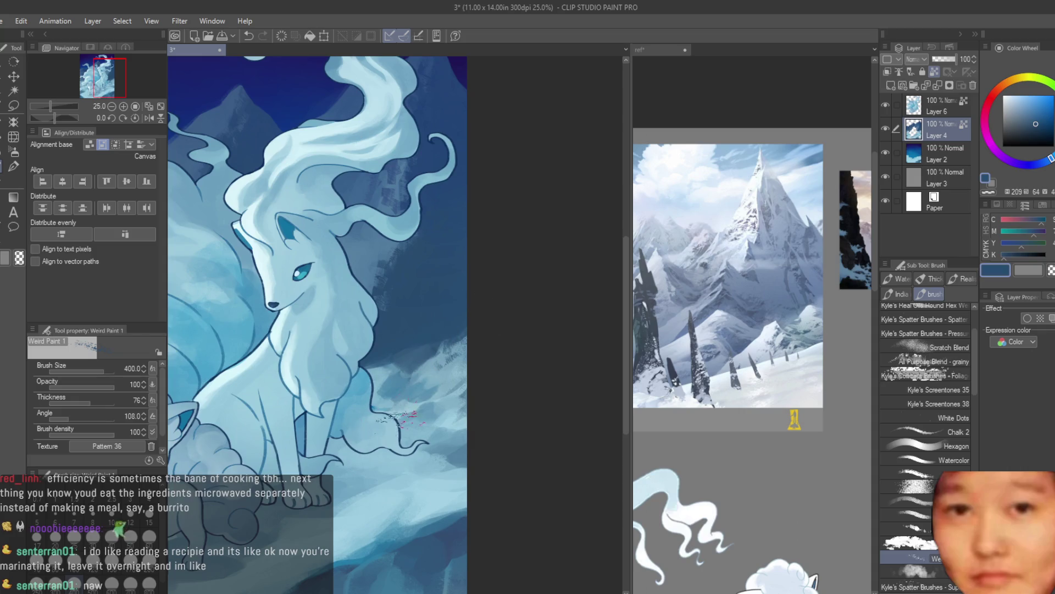
# Paint scratchy dark texture beside the lower tail tip, redoing the first undone stroke
pyautogui.moveTo(434, 377); pyautogui.dragTo(393, 413)
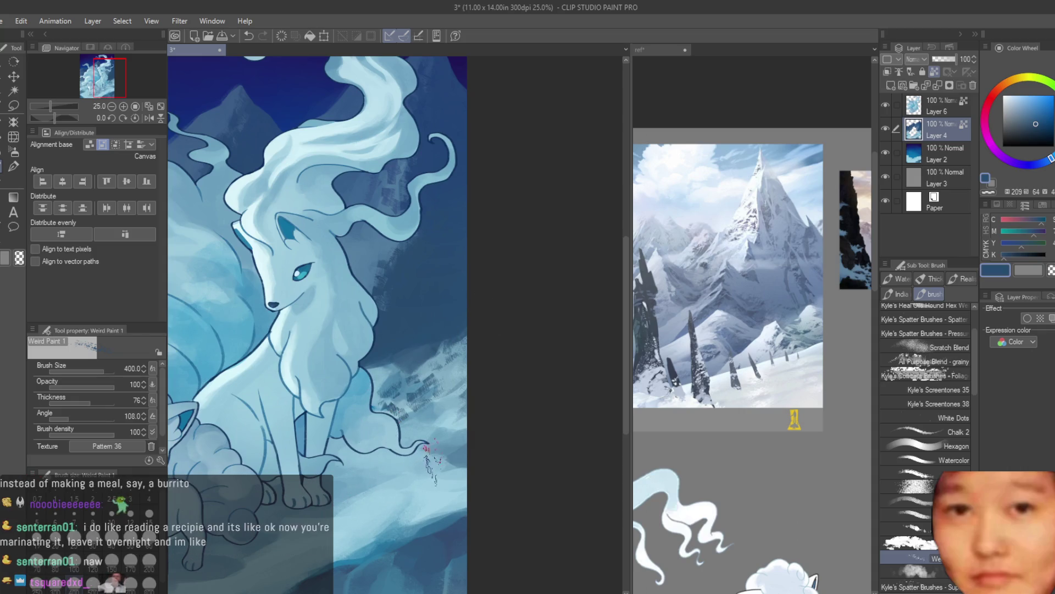
pyautogui.hotkey('ctrl', 'z')
pyautogui.scroll(3, 415, 379)
pyautogui.moveTo(440, 366); pyautogui.dragTo(352, 446)
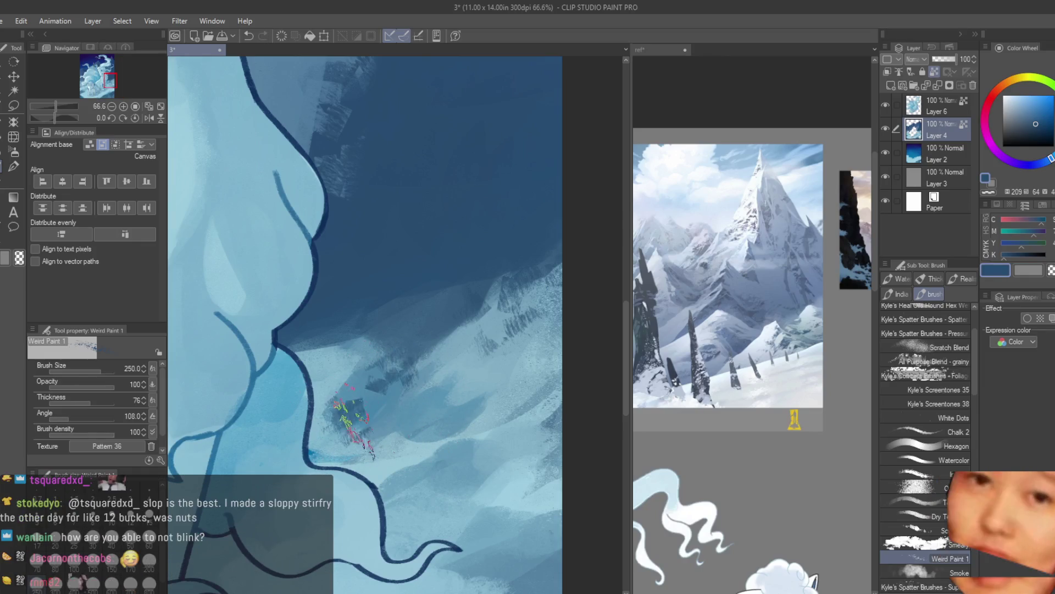
pyautogui.scroll(-2, 403, 410)
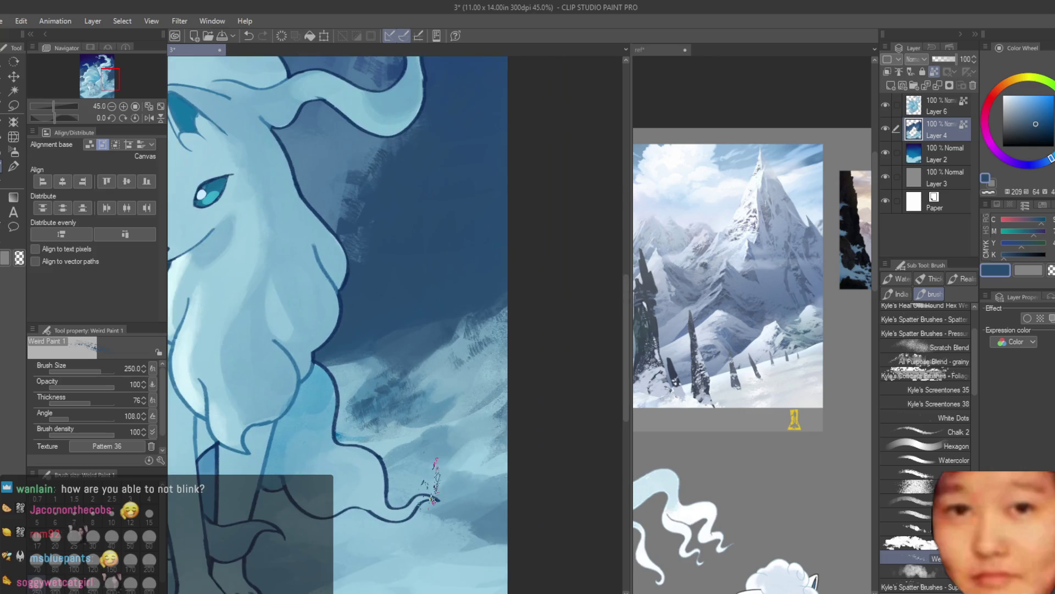
pyautogui.keyDown('alt'); pyautogui.click(427, 454); pyautogui.keyUp('alt')
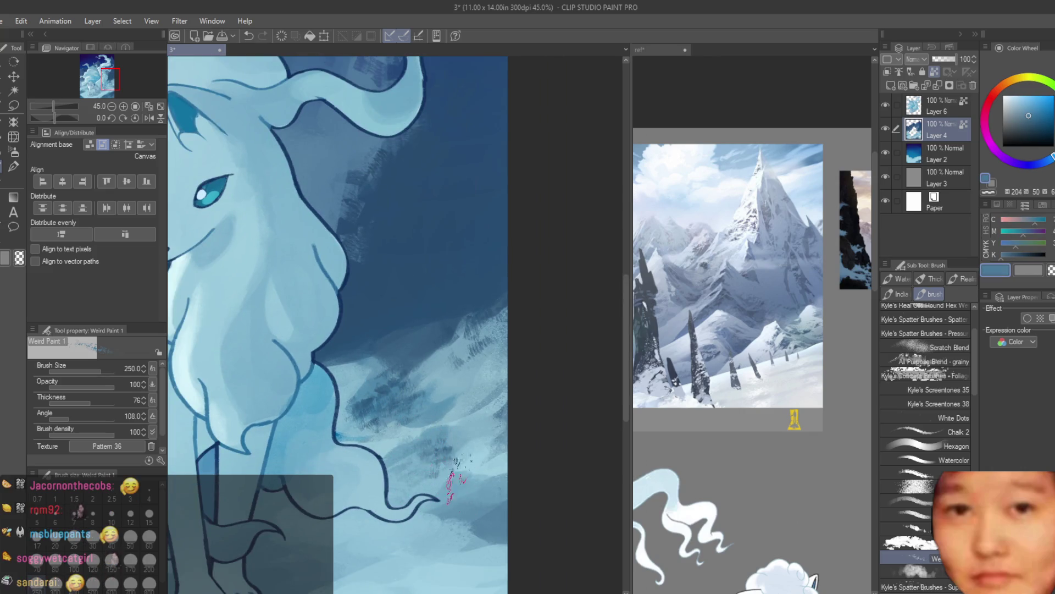
pyautogui.scroll(-3, 550, 368)
pyautogui.scroll(-2, 569, 367)
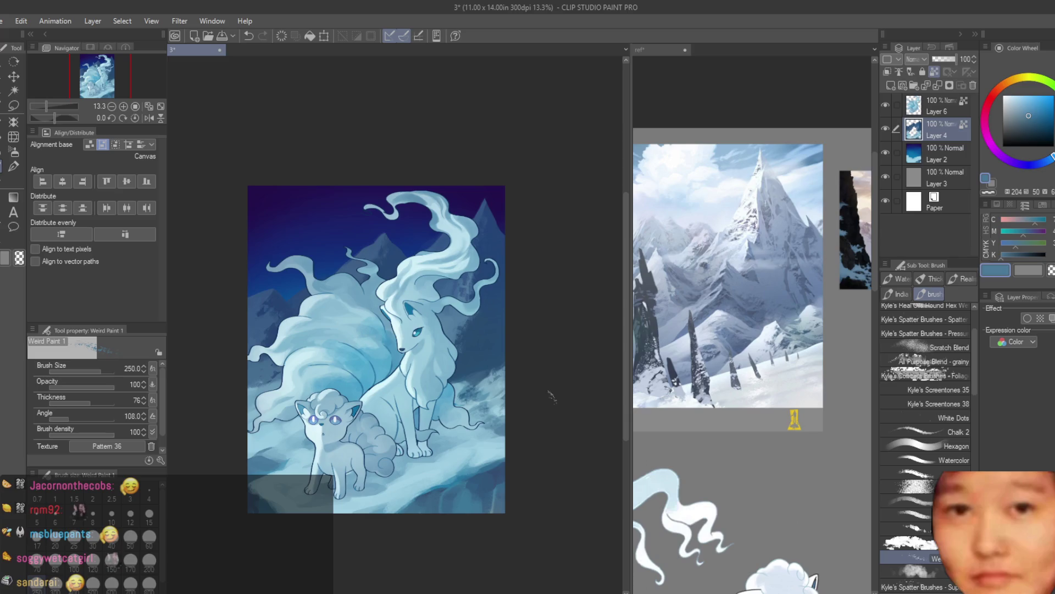
# Pick a deeper blue and scratch dark texture onto the mountain behind Ninetales
pyautogui.scroll(3, 429, 392)
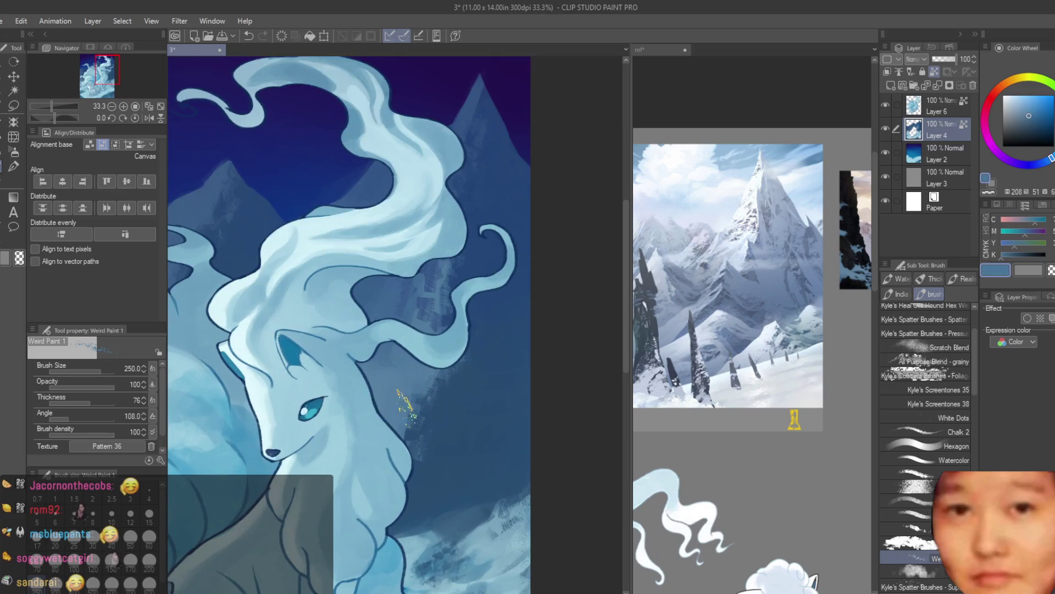
pyautogui.scroll(-1, 528, 244)
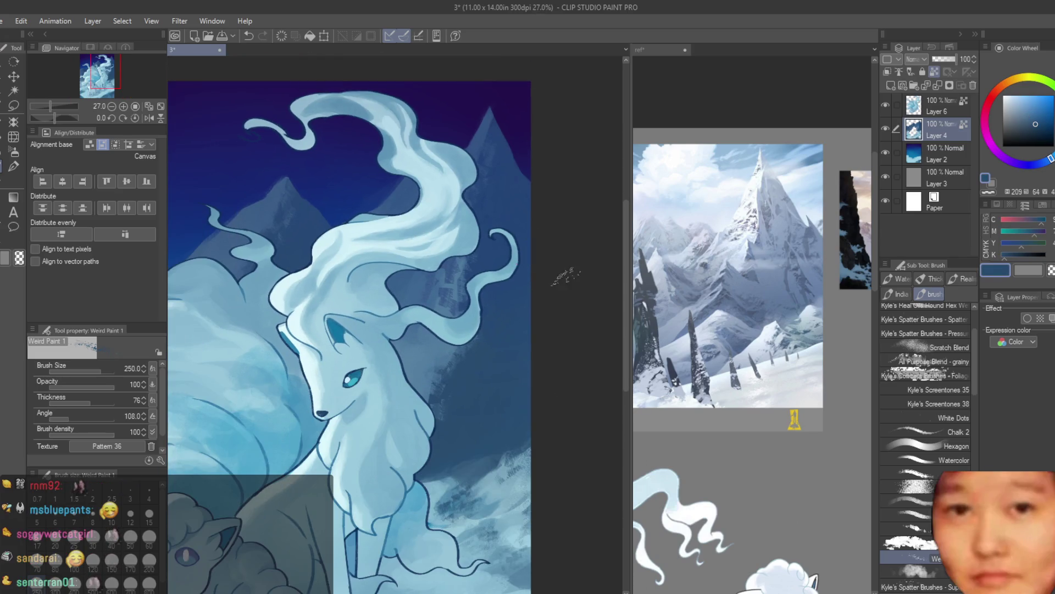
pyautogui.scroll(1, 457, 349)
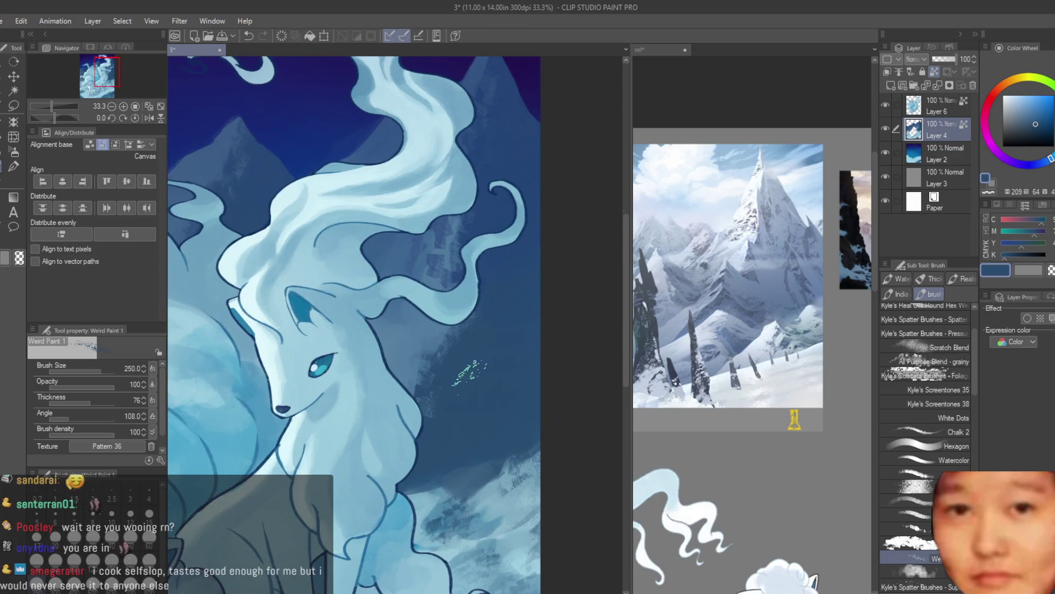
pyautogui.click(1040, 127)
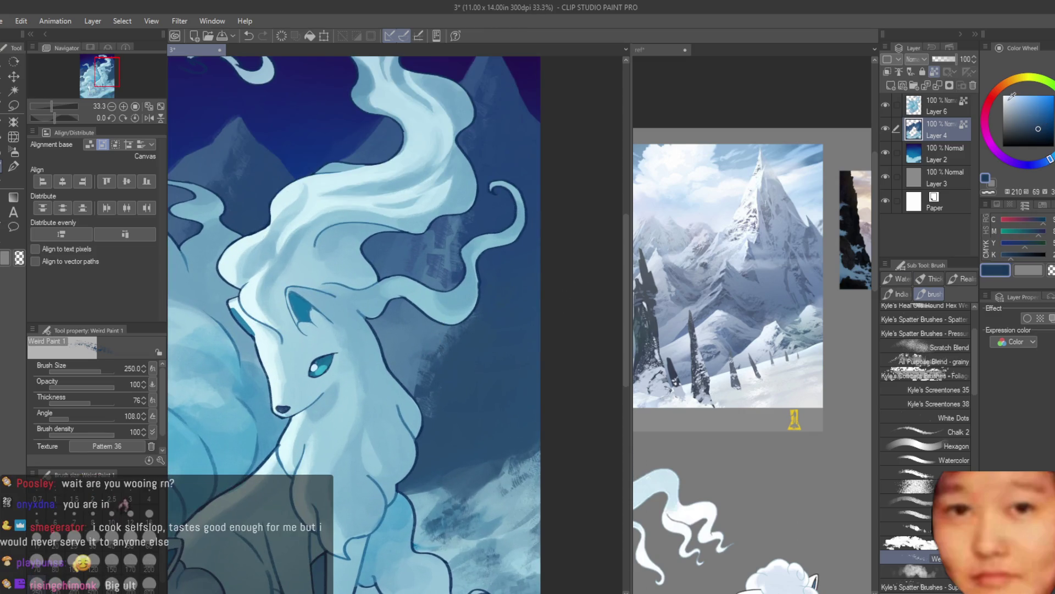
pyautogui.moveTo(456, 252); pyautogui.dragTo(459, 278)
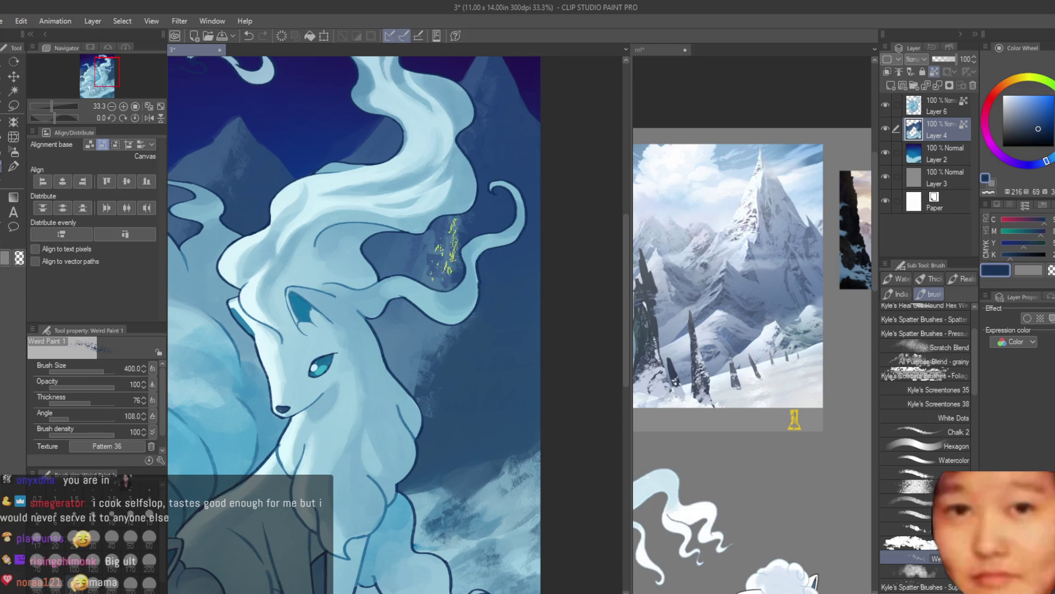
pyautogui.moveTo(445, 220); pyautogui.dragTo(495, 379)
pyautogui.moveTo(500, 330); pyautogui.dragTo(418, 395)
# Shrink the brush to size 300 and alternate lighter and deeper mountain blues
pyautogui.keyDown('alt'); pyautogui.click(474, 419); pyautogui.keyUp('alt')
pyautogui.keyDown('alt'); pyautogui.click(456, 362); pyautogui.keyUp('alt')
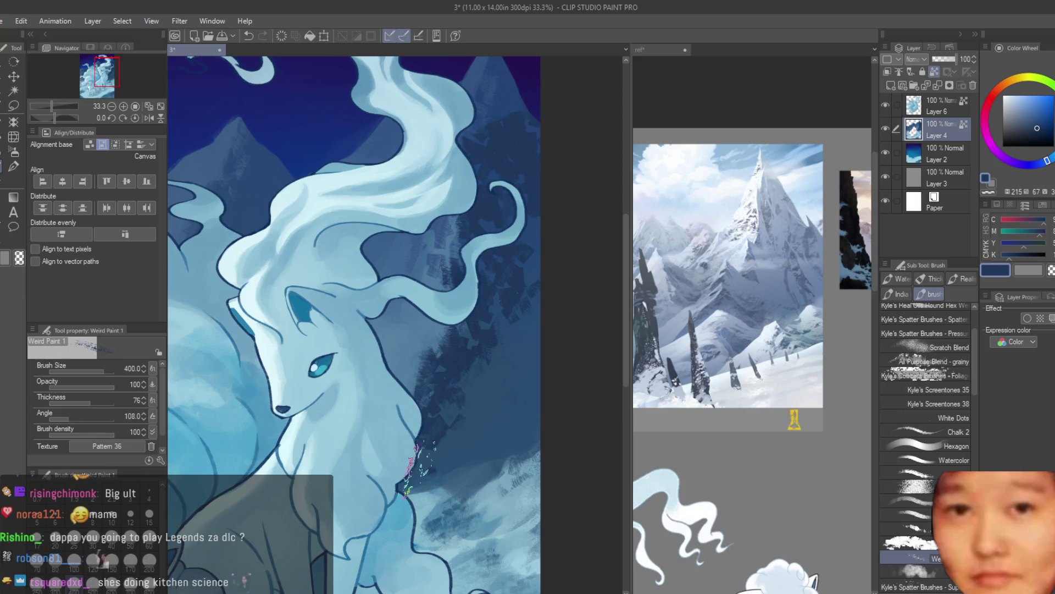
pyautogui.keyDown('alt'); pyautogui.click(506, 333); pyautogui.keyUp('alt')
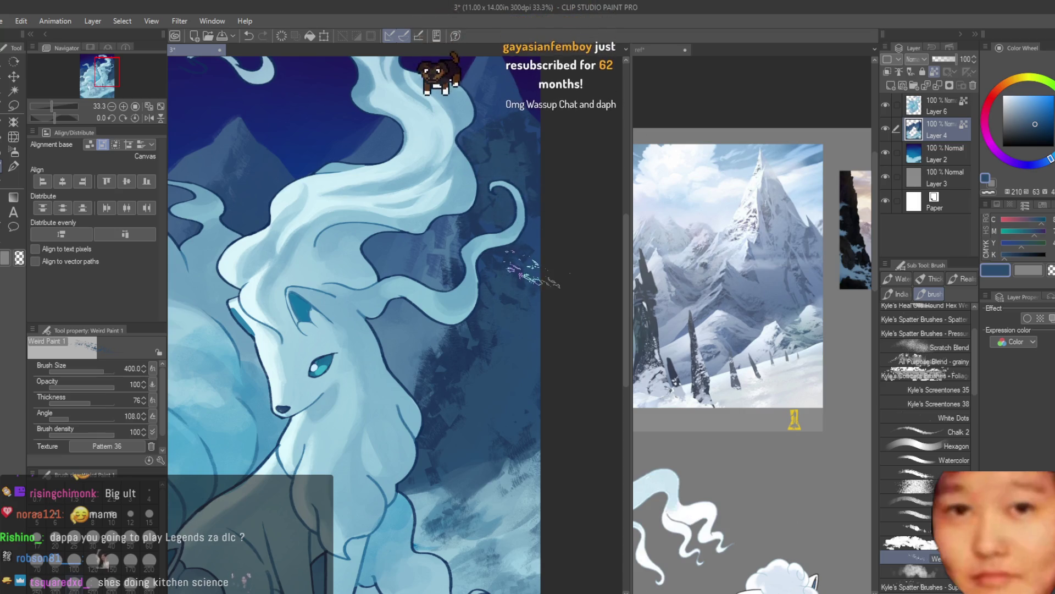
pyautogui.press('[')
pyautogui.keyDown('alt'); pyautogui.click(497, 135); pyautogui.keyUp('alt')
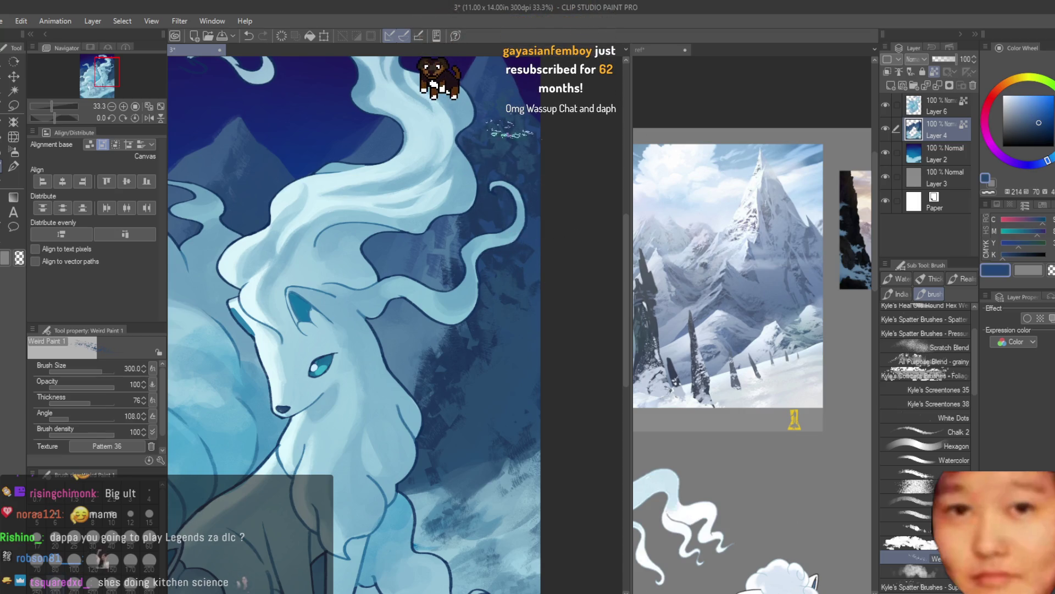
pyautogui.keyDown('alt'); pyautogui.click(528, 278); pyautogui.keyUp('alt')
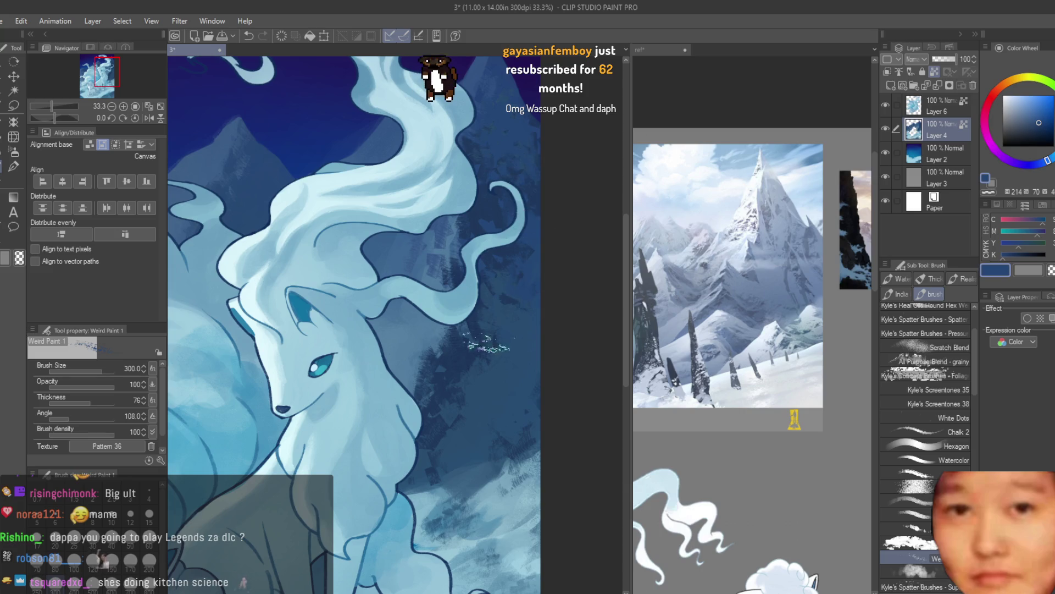
pyautogui.keyDown('alt'); pyautogui.click(503, 368); pyautogui.keyUp('alt')
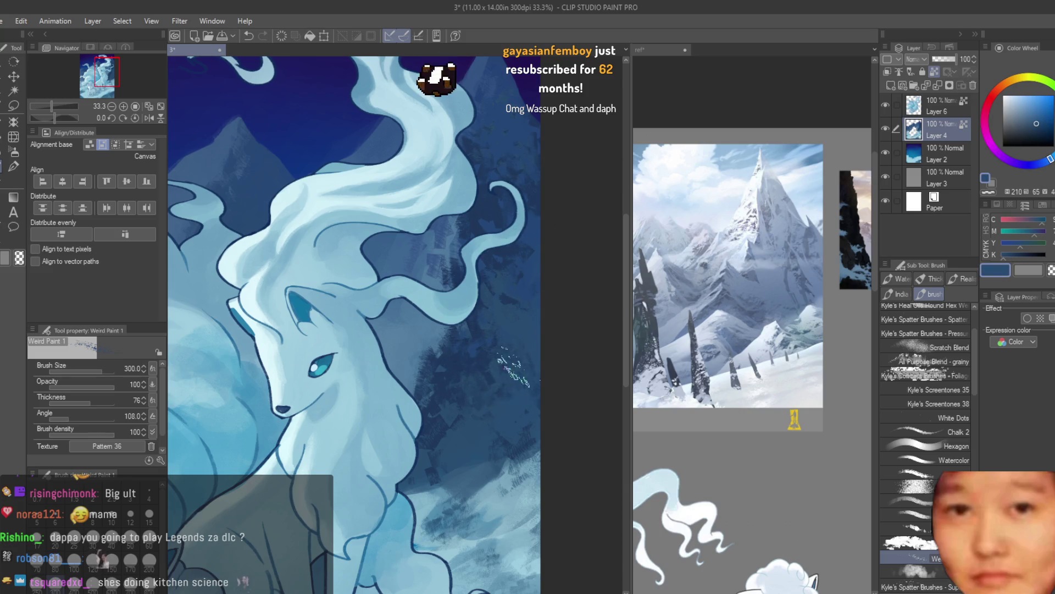
pyautogui.scroll(-3, 600, 286)
pyautogui.scroll(2, 533, 324)
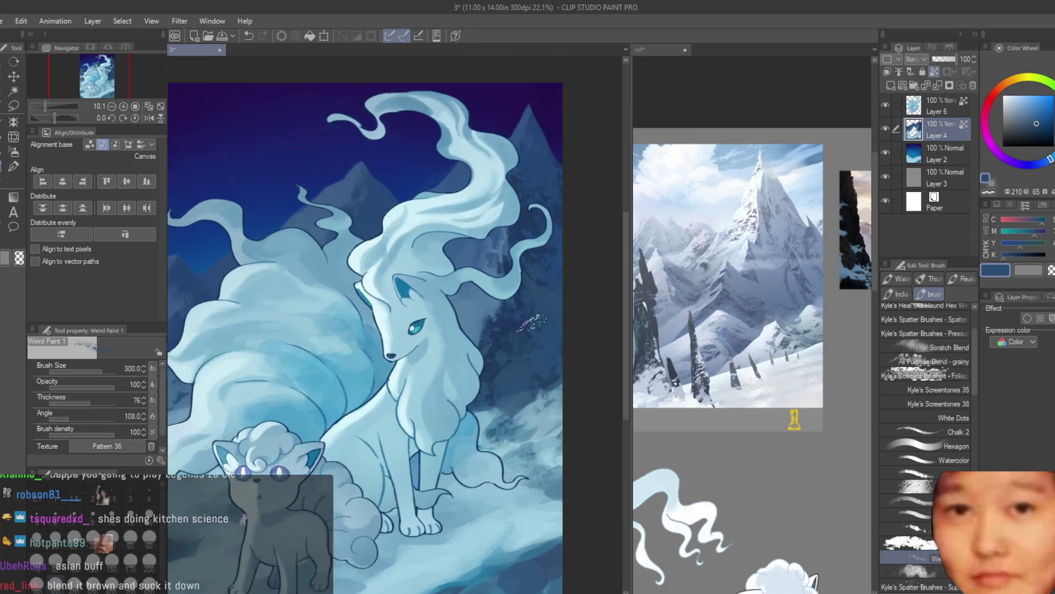
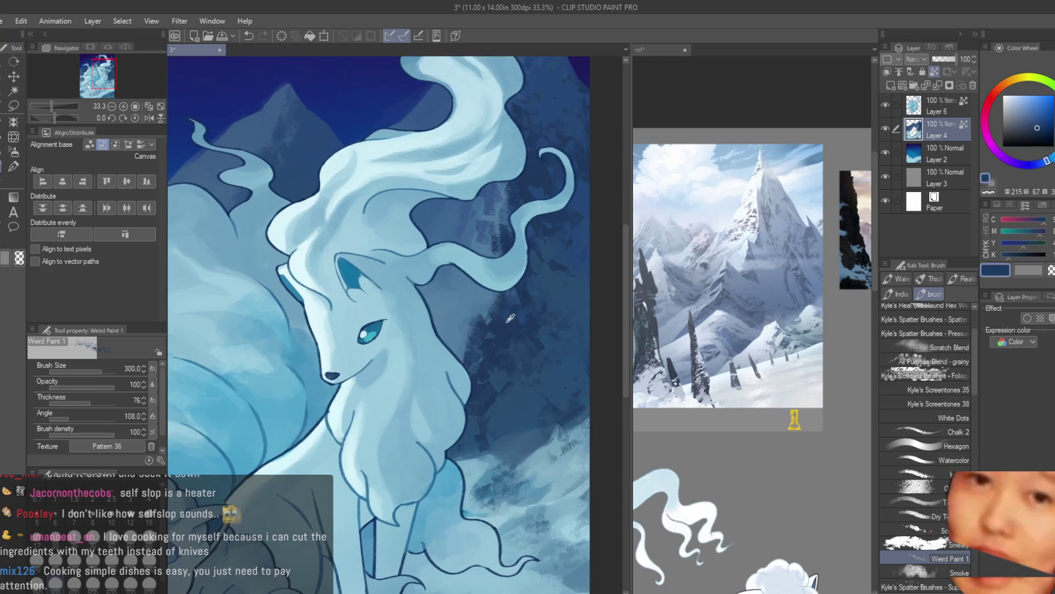
# Sample a darker and then a lighter blue from the mountains as the painting colour
pyautogui.scroll(2, 395, 220)
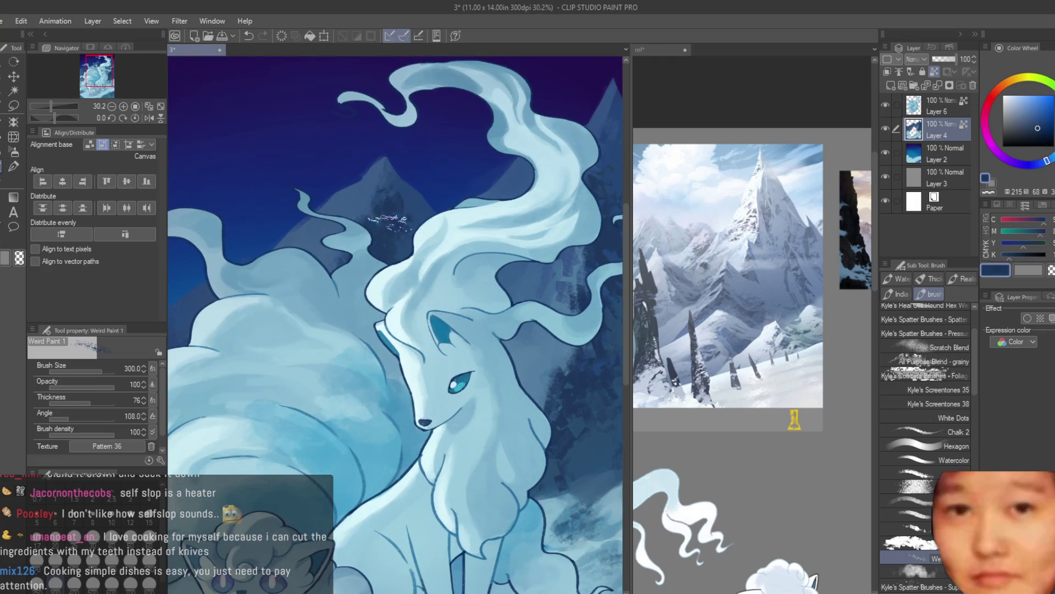
pyautogui.scroll(-2, 393, 193)
pyautogui.scroll(-2, 384, 248)
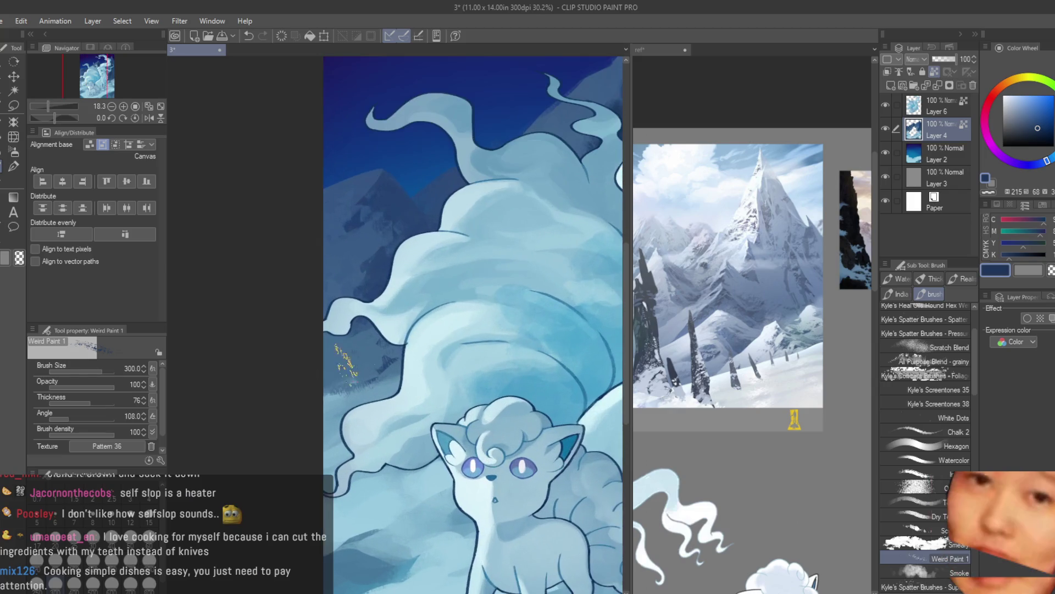
pyautogui.scroll(3, 392, 336)
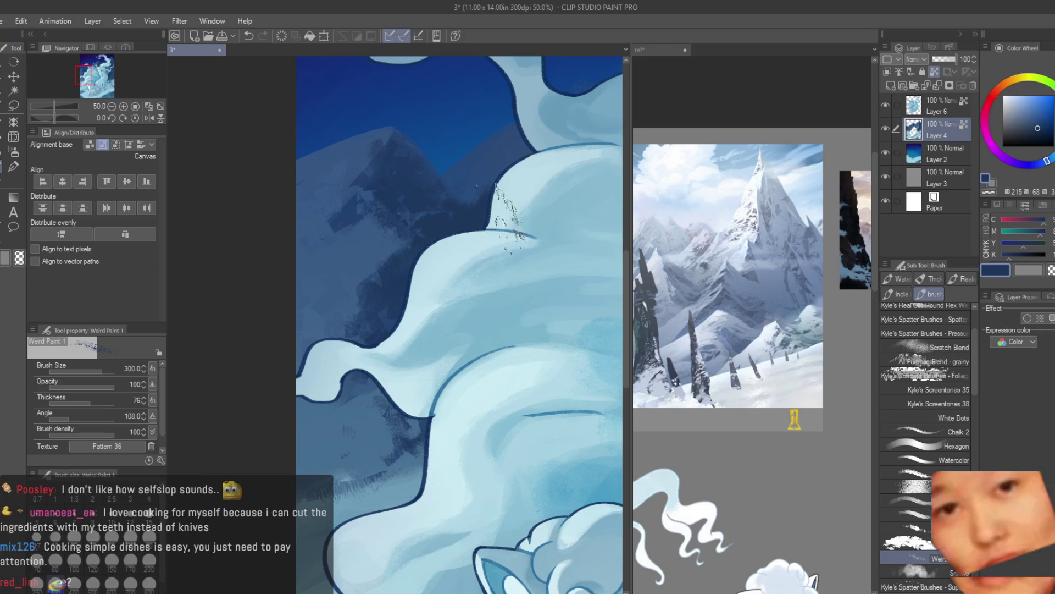
pyautogui.scroll(-1, 401, 357)
pyautogui.scroll(1, 401, 357)
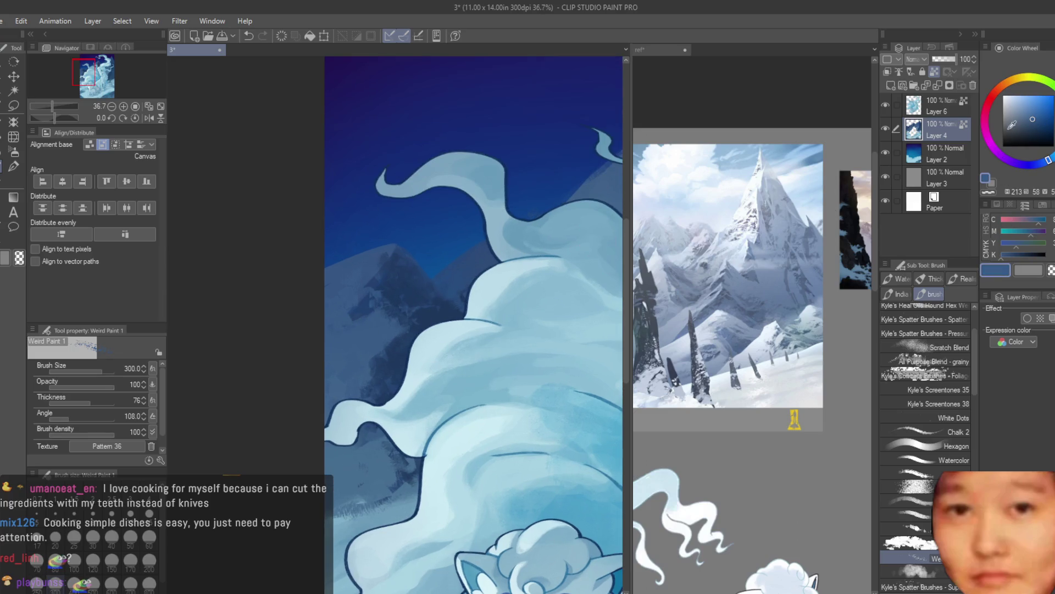
pyautogui.click(1032, 117)
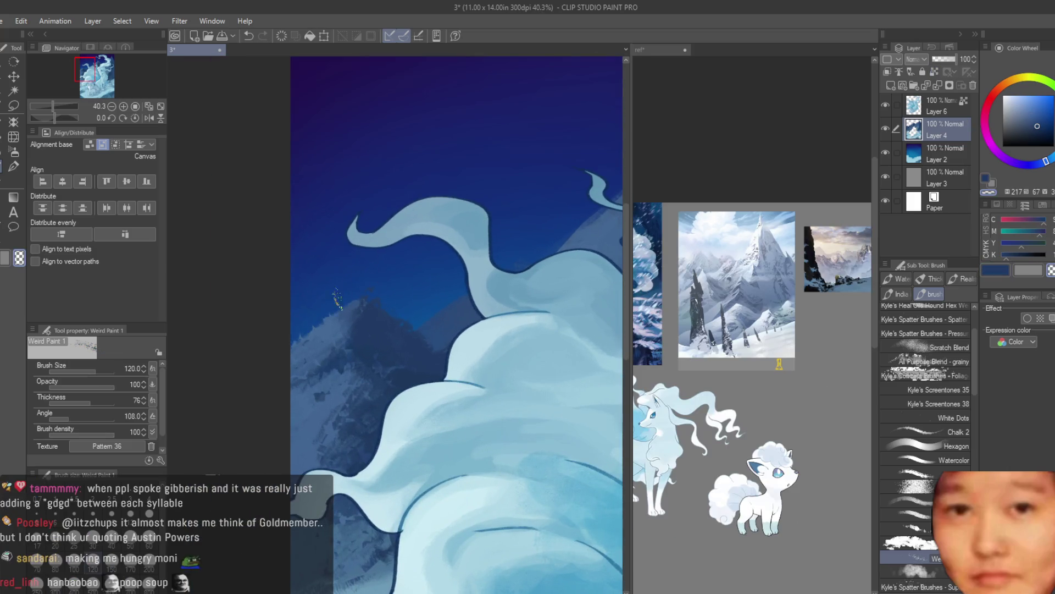
pyautogui.scroll(-8, 427, 312)
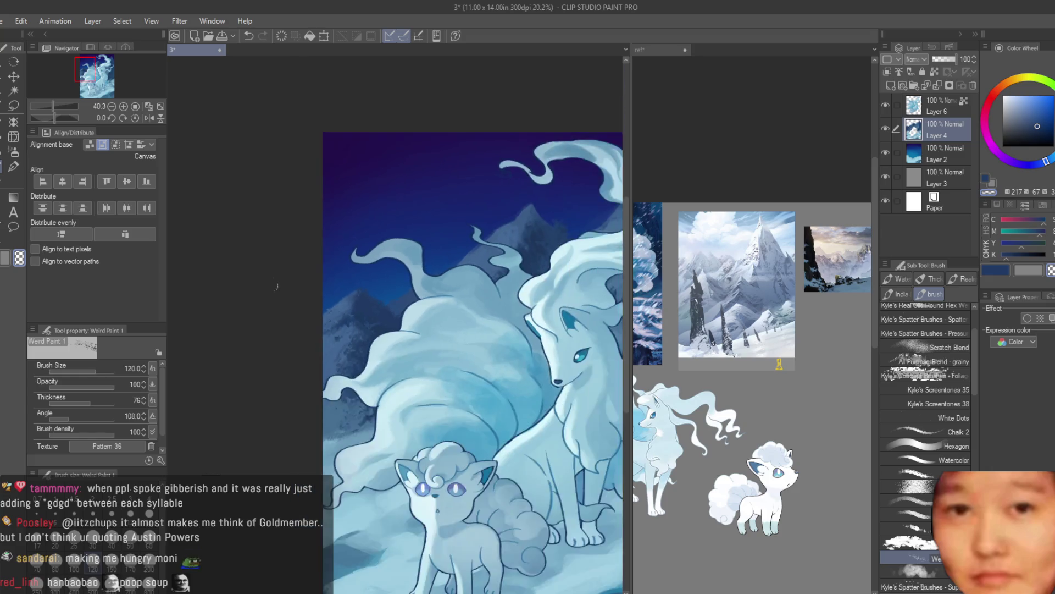
pyautogui.scroll(-2, 428, 312)
pyautogui.scroll(-2, 428, 312)
pyautogui.scroll(1, 423, 196)
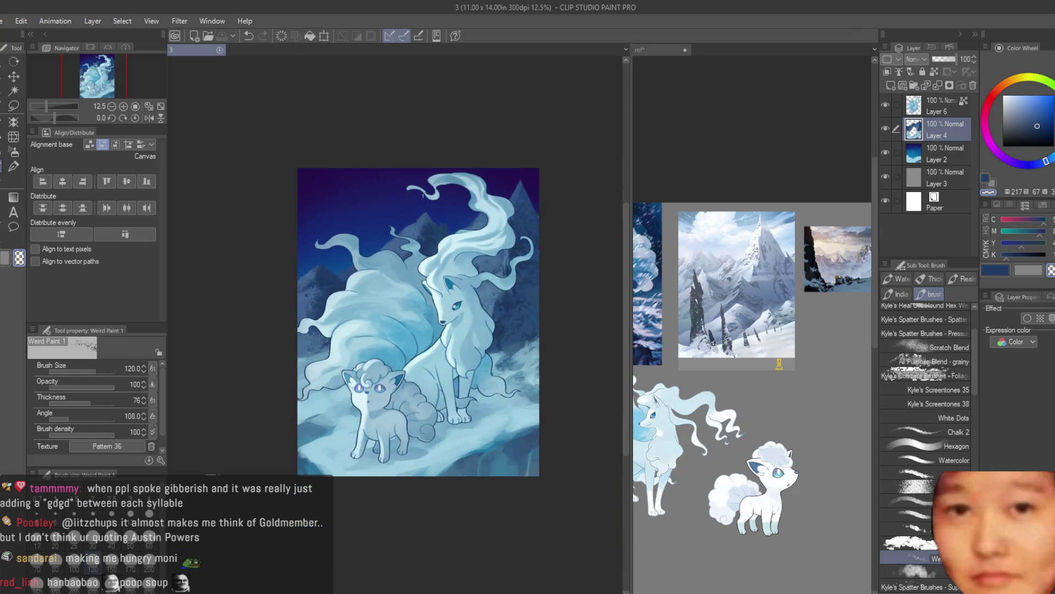
pyautogui.scroll(3, 502, 188)
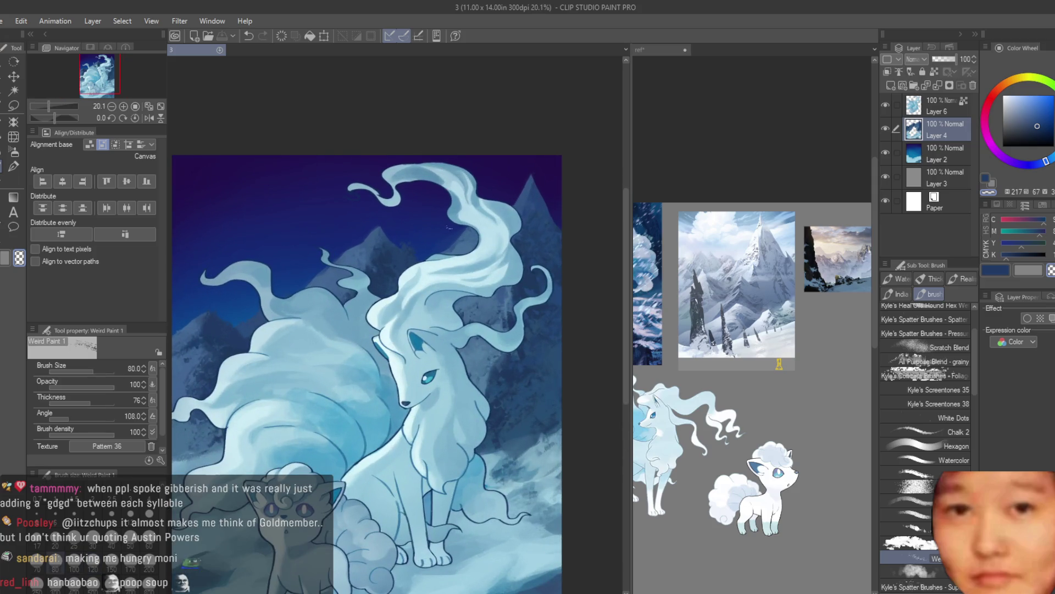
pyautogui.scroll(-1, 448, 226)
pyautogui.scroll(-1, 448, 227)
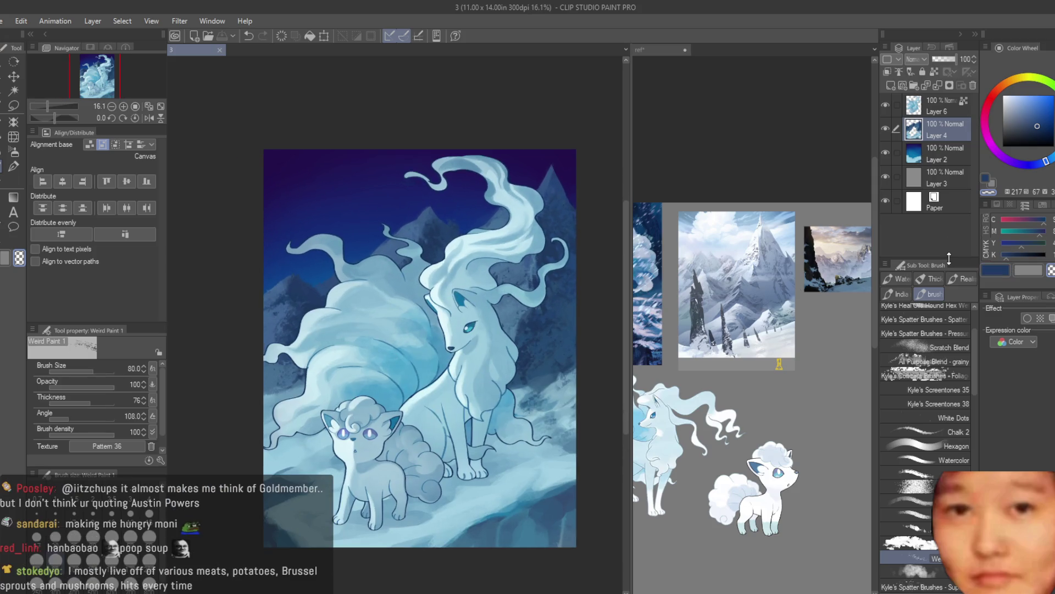
pyautogui.scroll(4, 277, 324)
pyautogui.scroll(3, 278, 324)
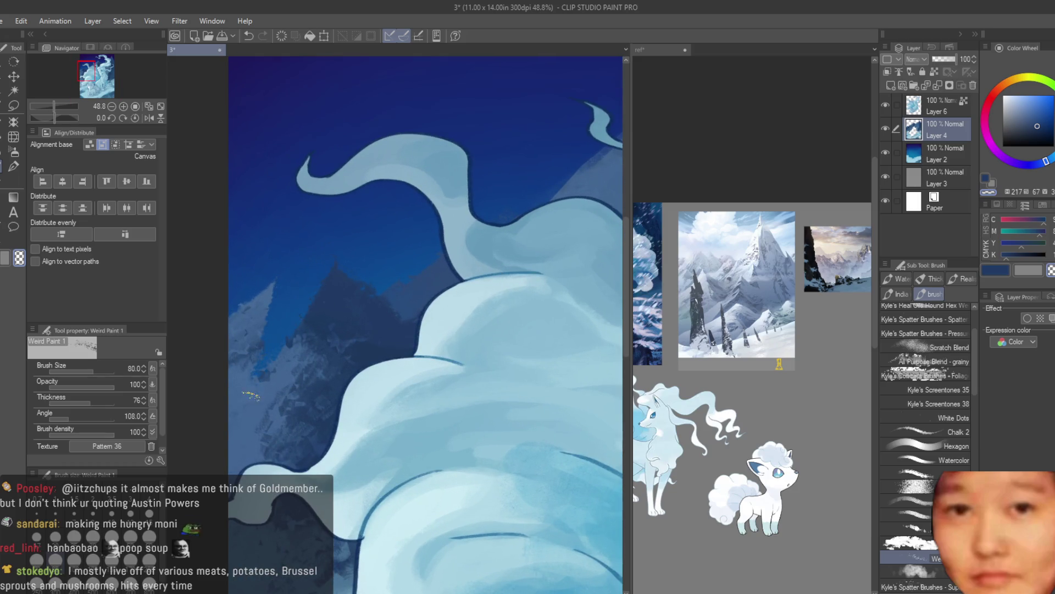
pyautogui.scroll(-5, 426, 324)
pyautogui.scroll(-2, 426, 325)
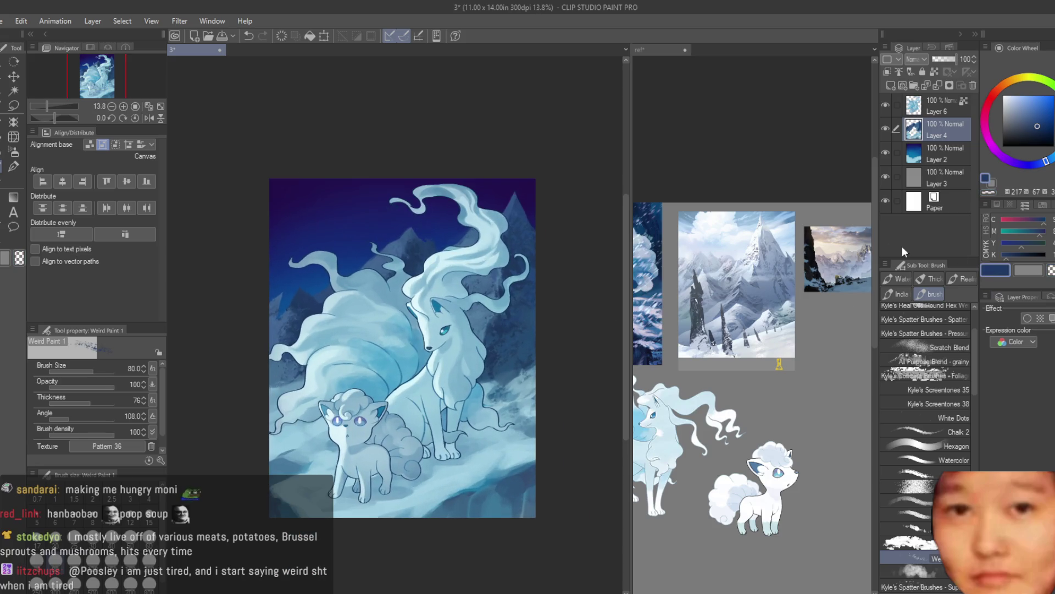
pyautogui.scroll(3, 253, 327)
pyautogui.scroll(3, 253, 327)
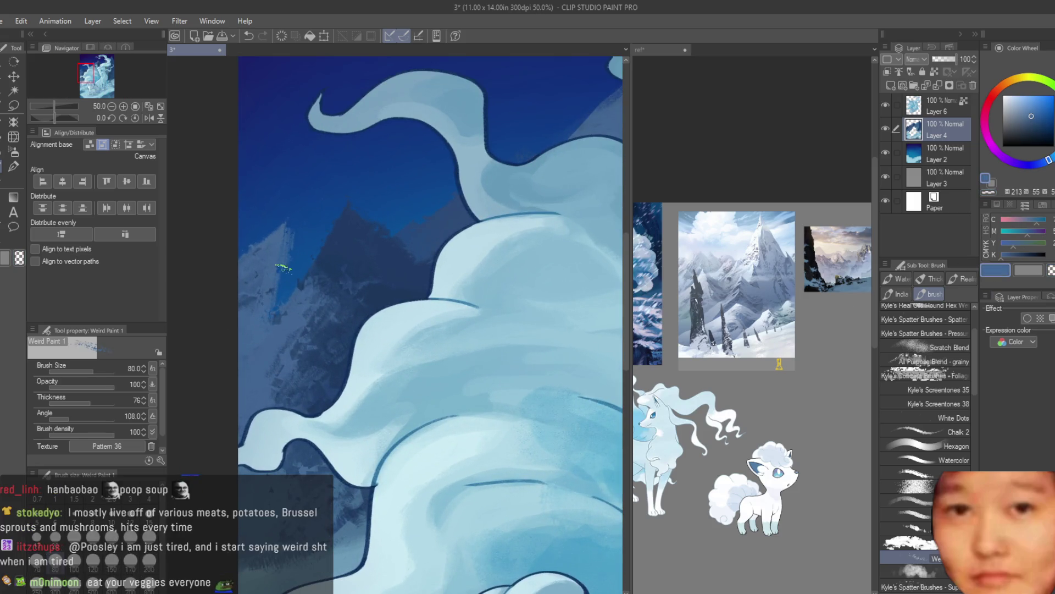
pyautogui.keyDown('alt'); pyautogui.click(274, 278); pyautogui.keyUp('alt')
pyautogui.keyDown('alt'); pyautogui.click(260, 328); pyautogui.keyUp('alt')
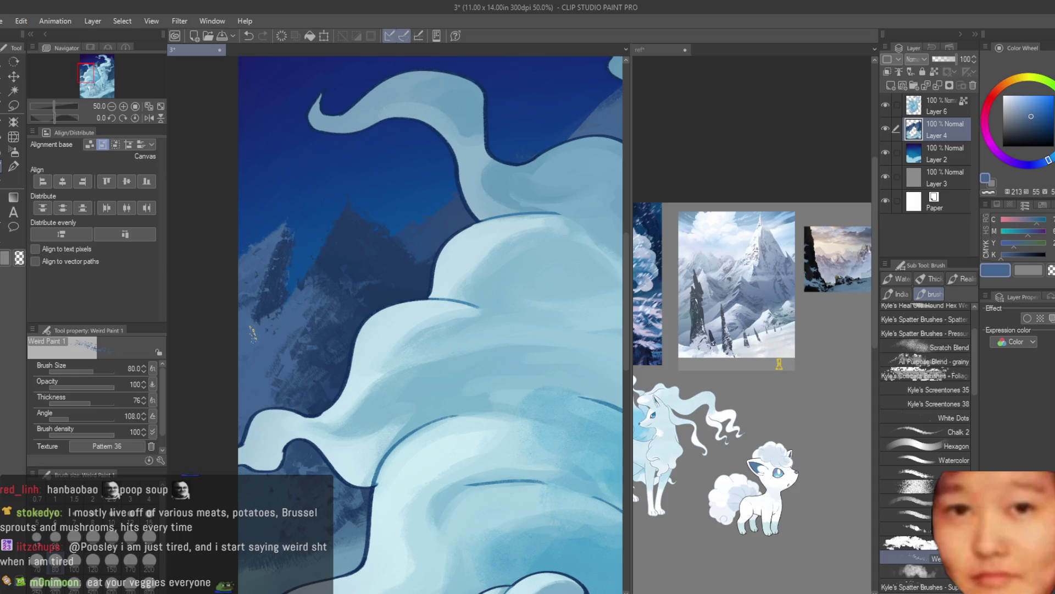
# Switch to the Dry Texture 3 brush
pyautogui.scroll(-5, 262, 256)
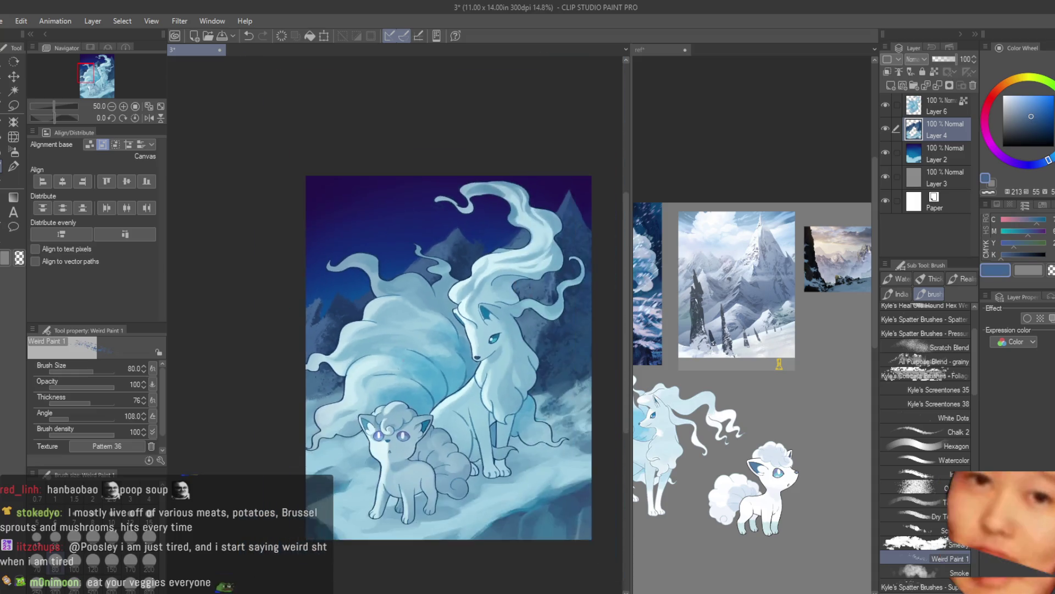
pyautogui.scroll(1, 262, 256)
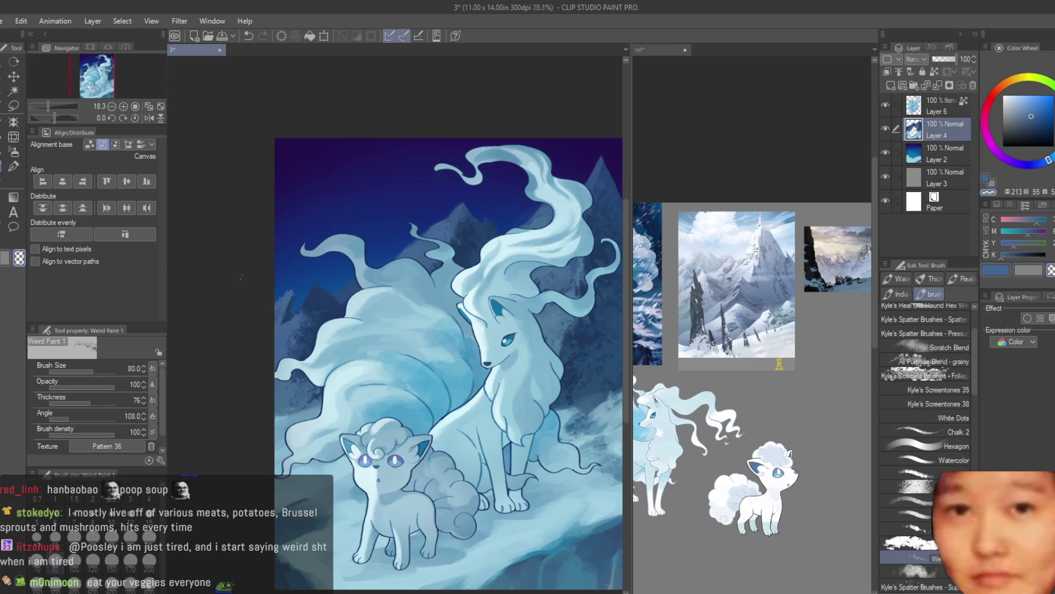
pyautogui.scroll(3, 241, 276)
pyautogui.click(888, 520)
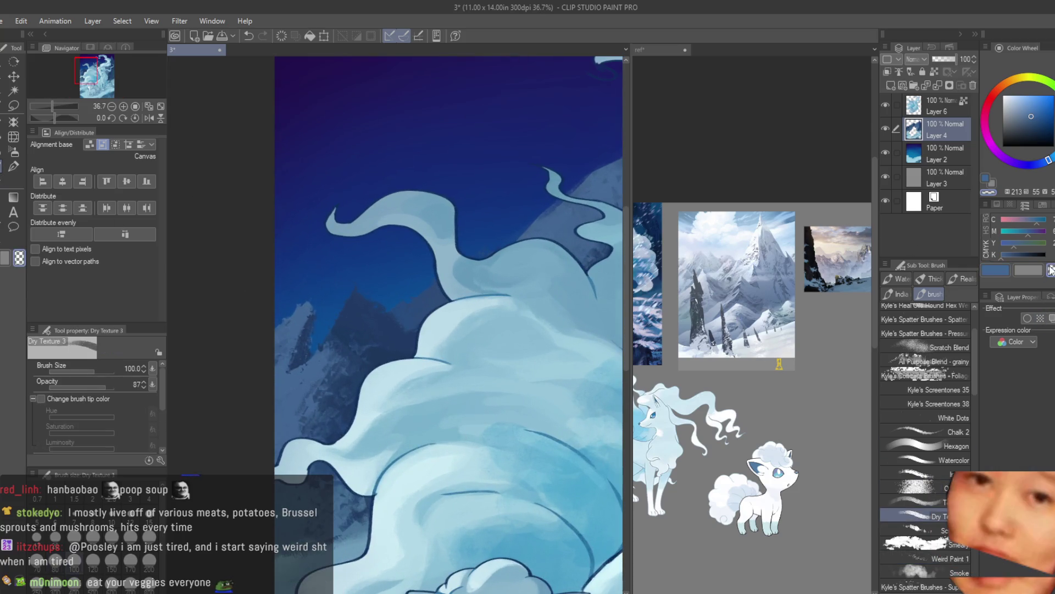
# Add a new empty Layer 1 above Layer 4
pyautogui.scroll(1, 267, 279)
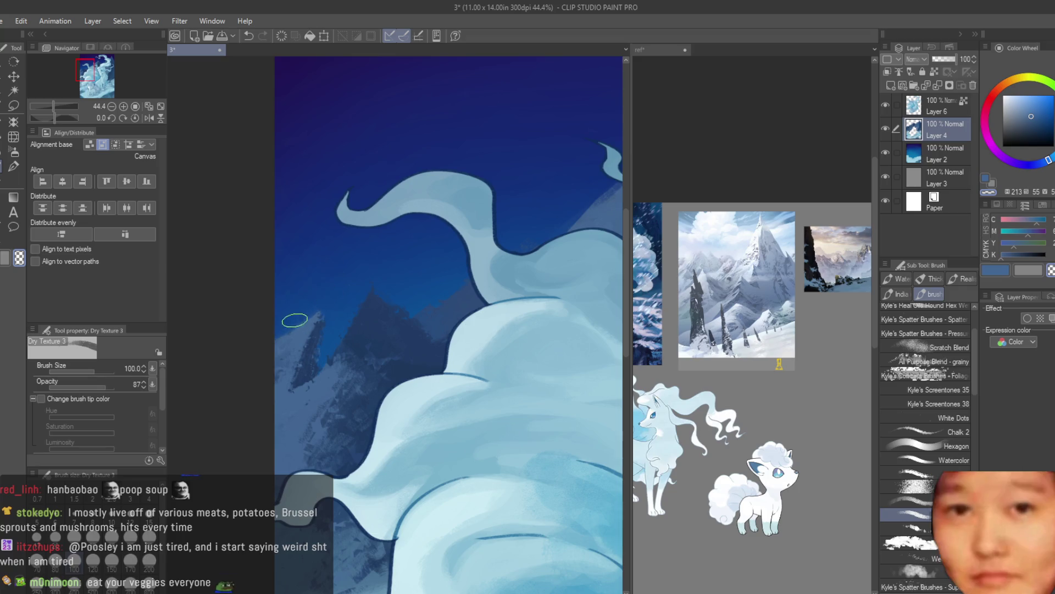
pyautogui.scroll(-4, 333, 237)
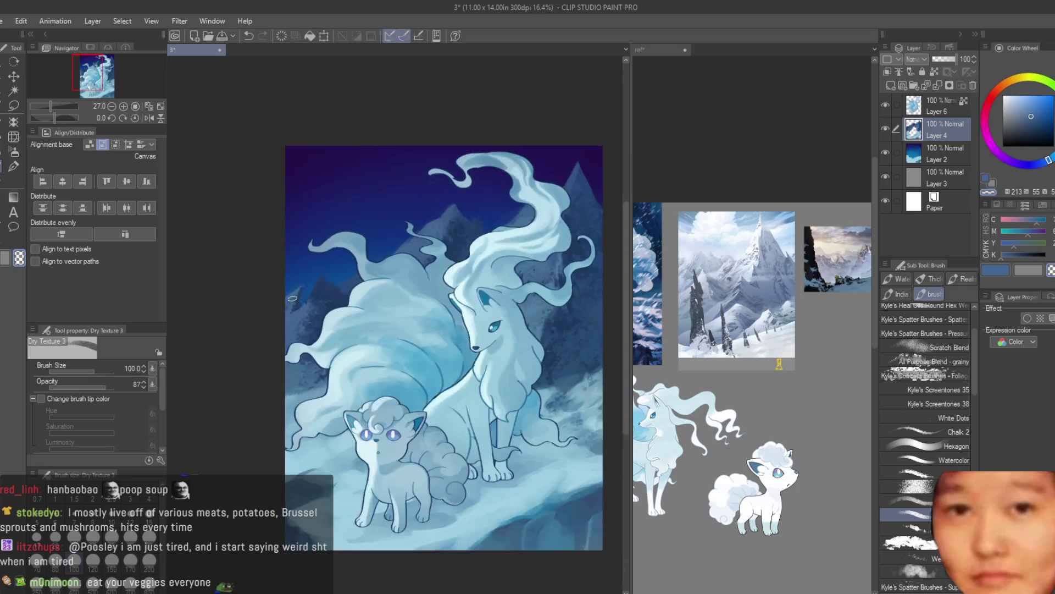
pyautogui.scroll(-3, 333, 237)
pyautogui.scroll(2, 515, 297)
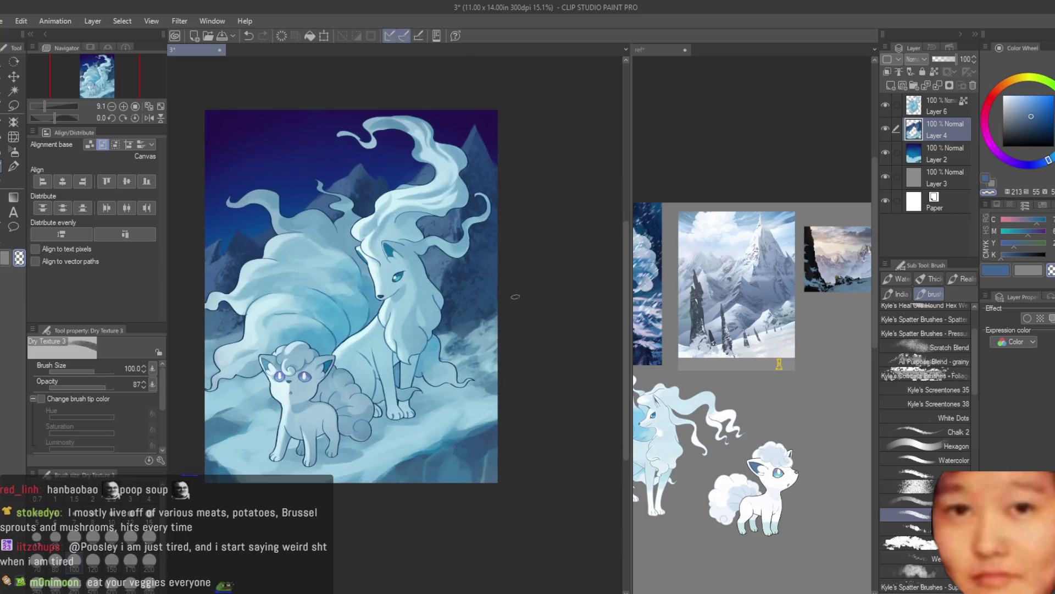
pyautogui.click(902, 86)
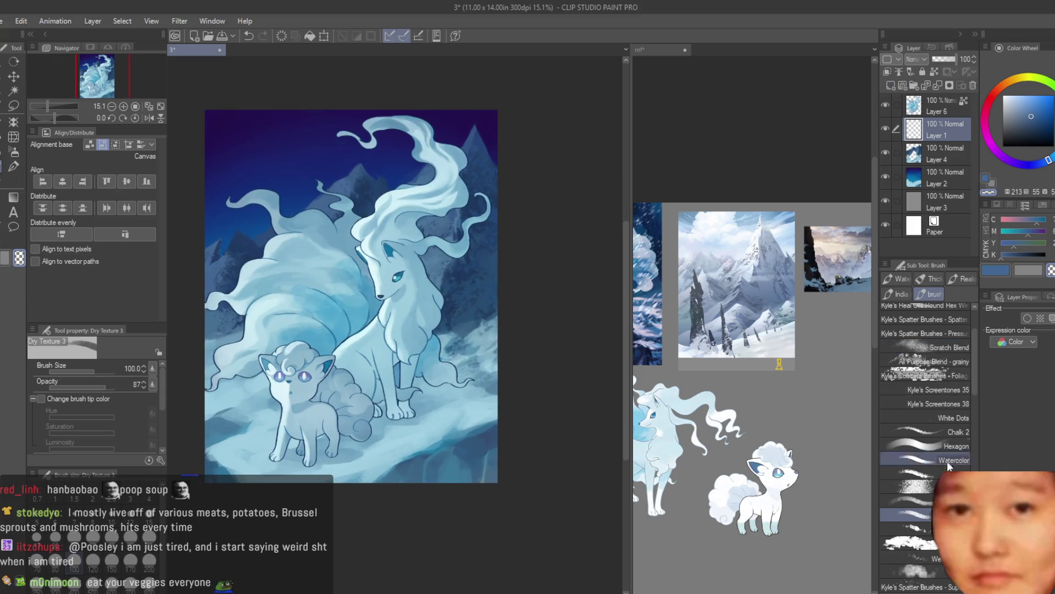
# Set the Smoke brush to size 700 and paint haze beside the fox and its head
pyautogui.click(907, 572)
pyautogui.scroll(1, 469, 168)
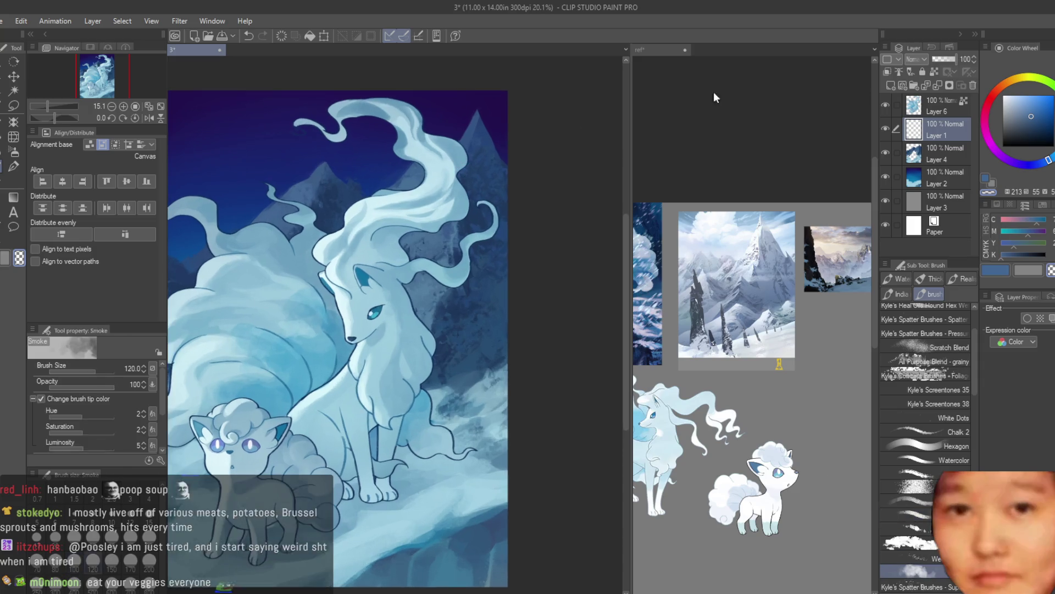
pyautogui.press(']')
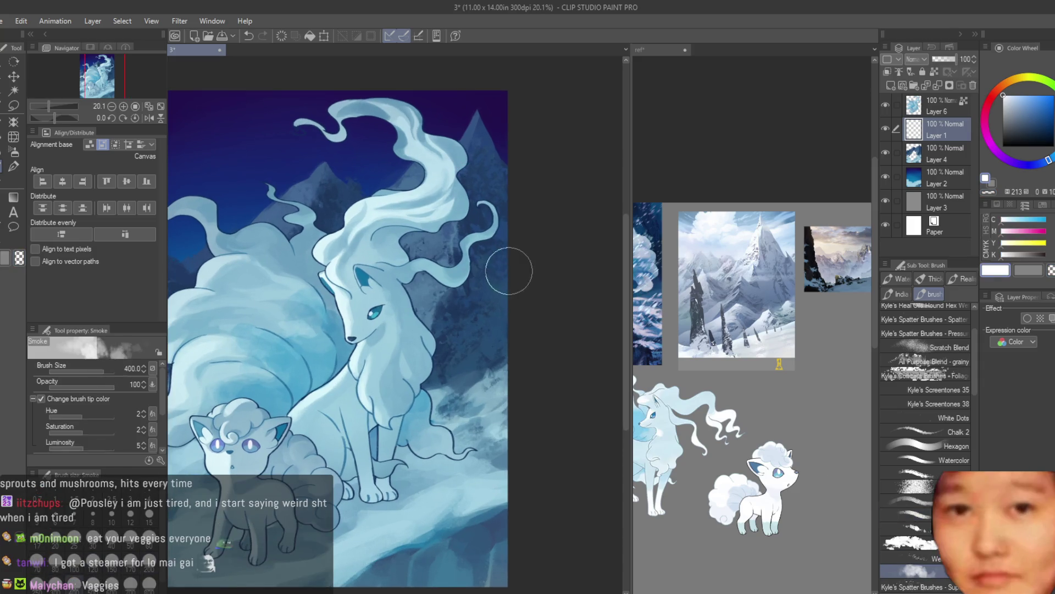
pyautogui.press(']')
pyautogui.press(']')
pyautogui.press(']')
pyautogui.moveTo(447, 329); pyautogui.dragTo(487, 310)
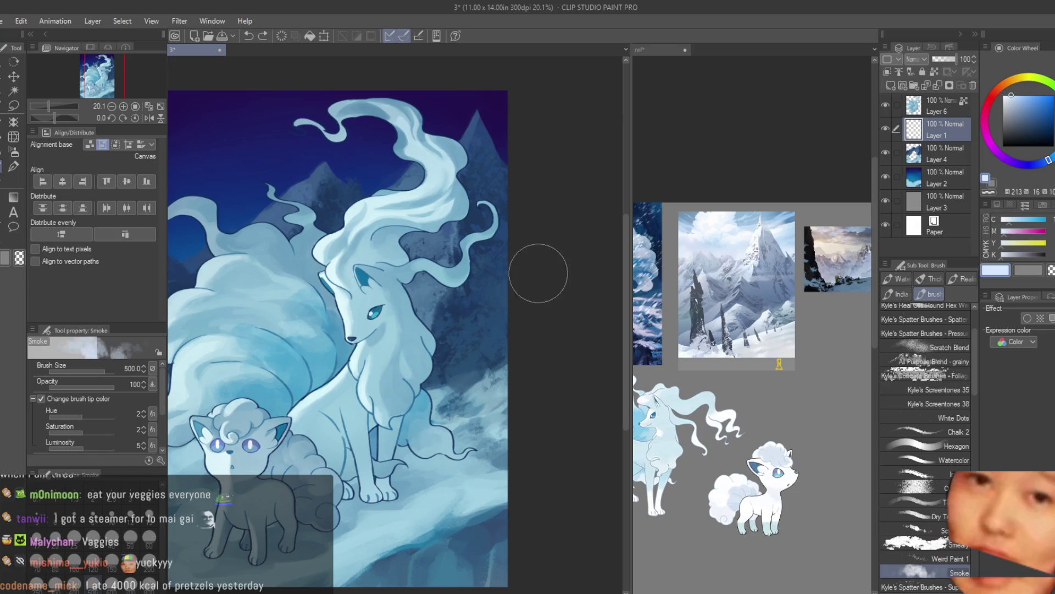
pyautogui.moveTo(488, 297)
pyautogui.mouseDown()
pyautogui.moveTo(451, 328)
pyautogui.moveTo(490, 306)
pyautogui.mouseUp()
# Paint light mist across the upper-left mountains, then a paler mist over the tail
pyautogui.hotkey('ctrl', '0')
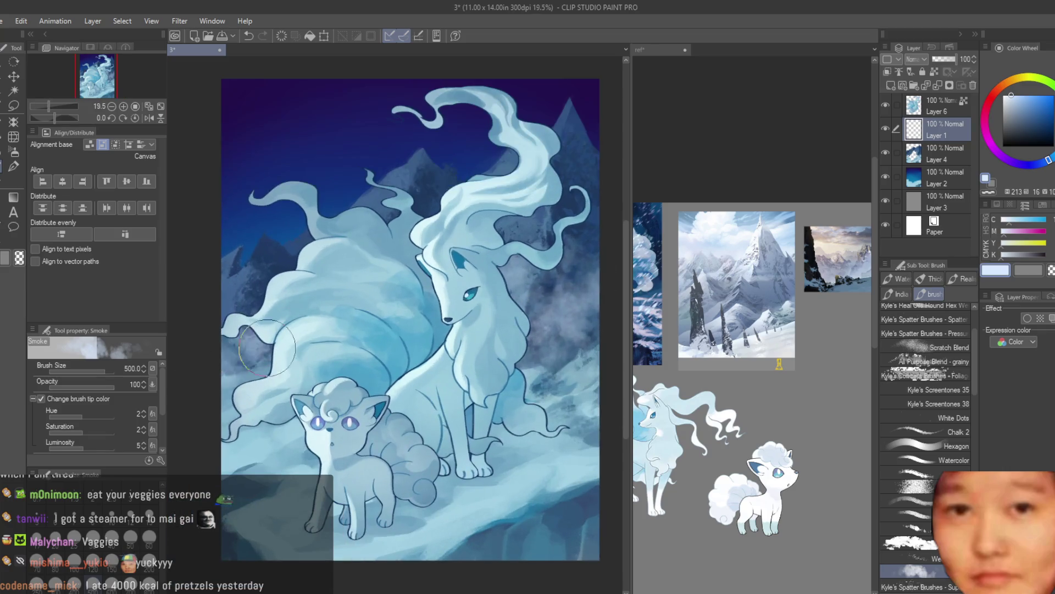
pyautogui.moveTo(249, 255); pyautogui.dragTo(517, 165)
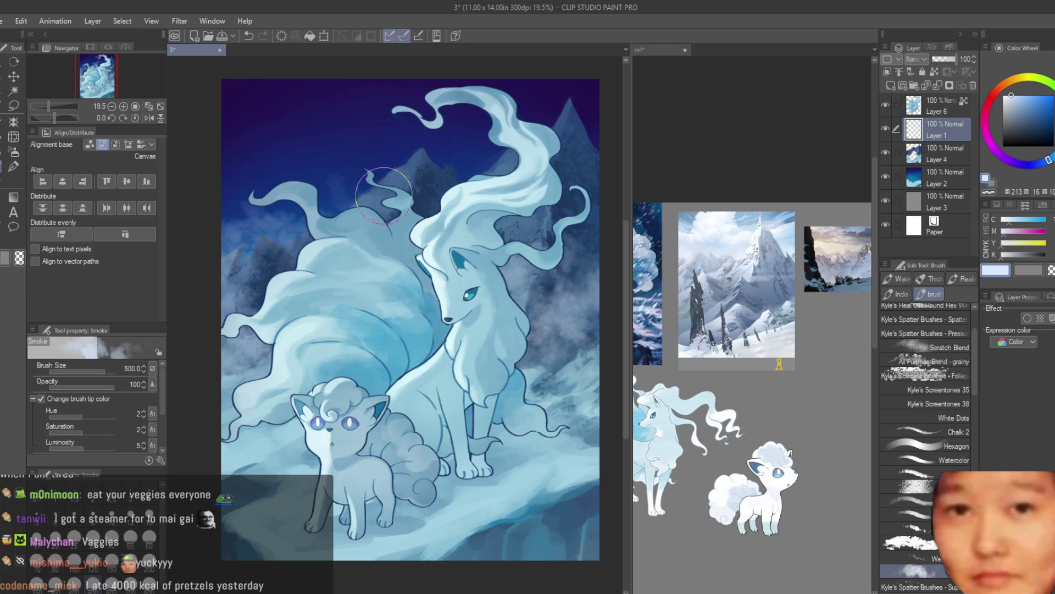
pyautogui.scroll(-1, 517, 165)
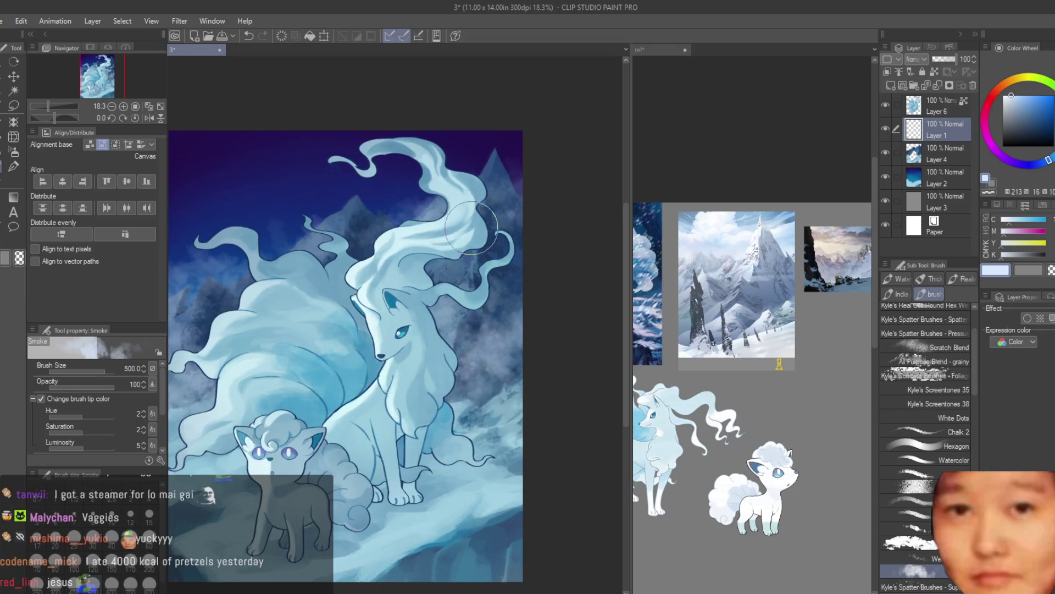
pyautogui.click(1027, 95)
pyautogui.moveTo(384, 203); pyautogui.dragTo(241, 318)
pyautogui.scroll(-2, 435, 263)
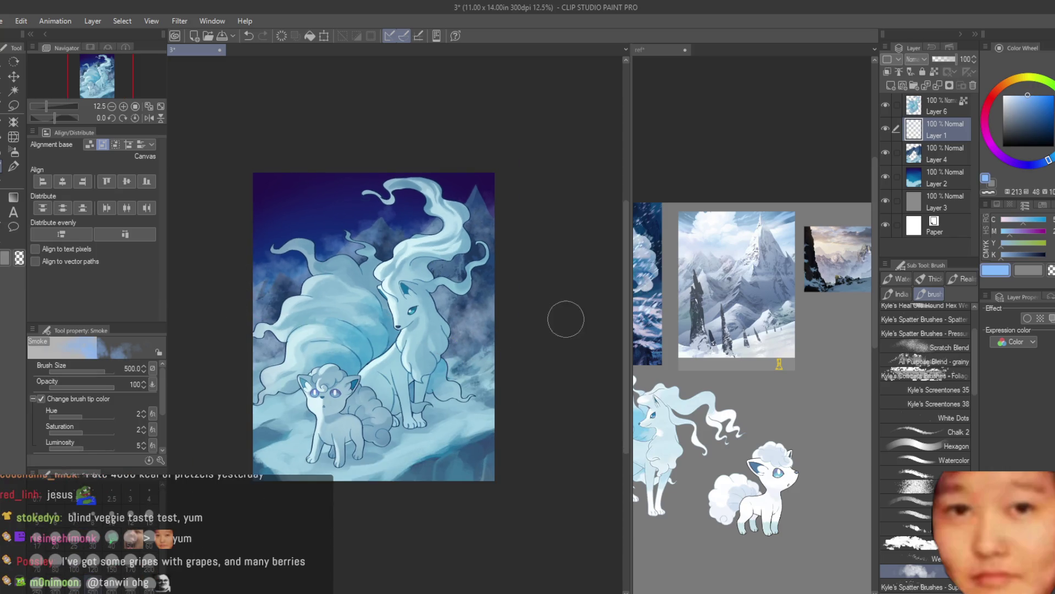
pyautogui.scroll(1, 565, 318)
pyautogui.scroll(1, 507, 269)
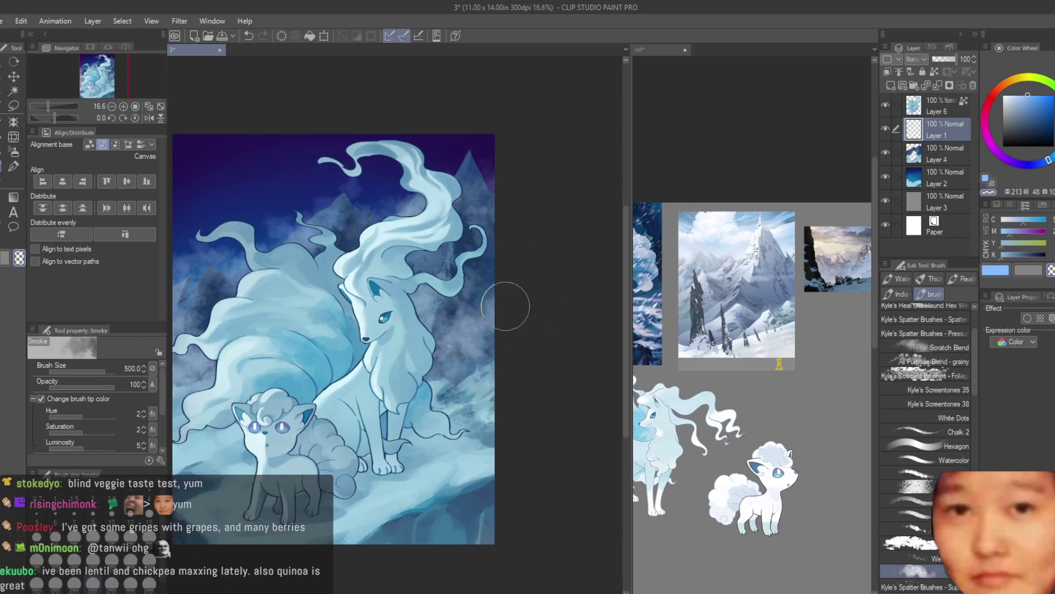
# Outline a freehand selection around an area near the fox's tail
pyautogui.click(14, 105)
pyautogui.scroll(1, 487, 354)
pyautogui.moveTo(439, 397); pyautogui.dragTo(601, 323)
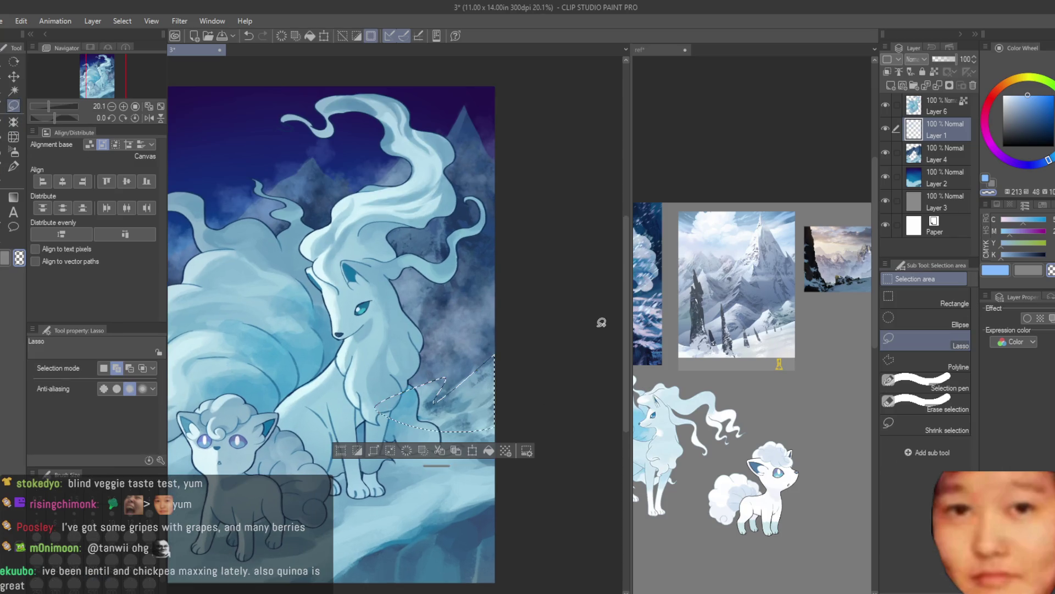
# Clear the selection and set the soft airbrush to size 600
pyautogui.hotkey('ctrl', 'd')
pyautogui.scroll(-3, 593, 319)
pyautogui.scroll(1, 501, 345)
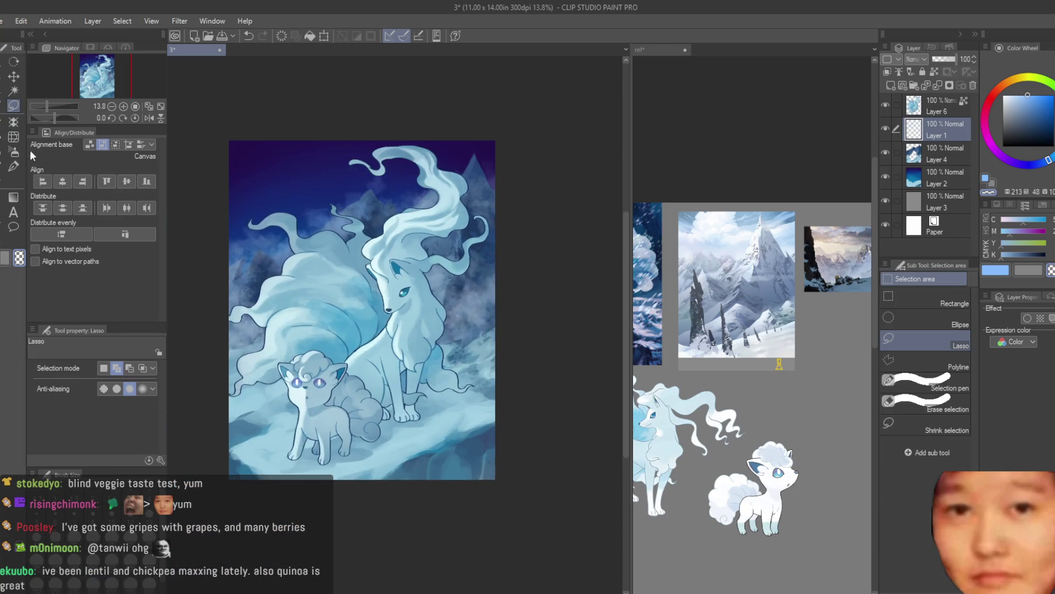
pyautogui.click(14, 152)
pyautogui.scroll(1, 422, 217)
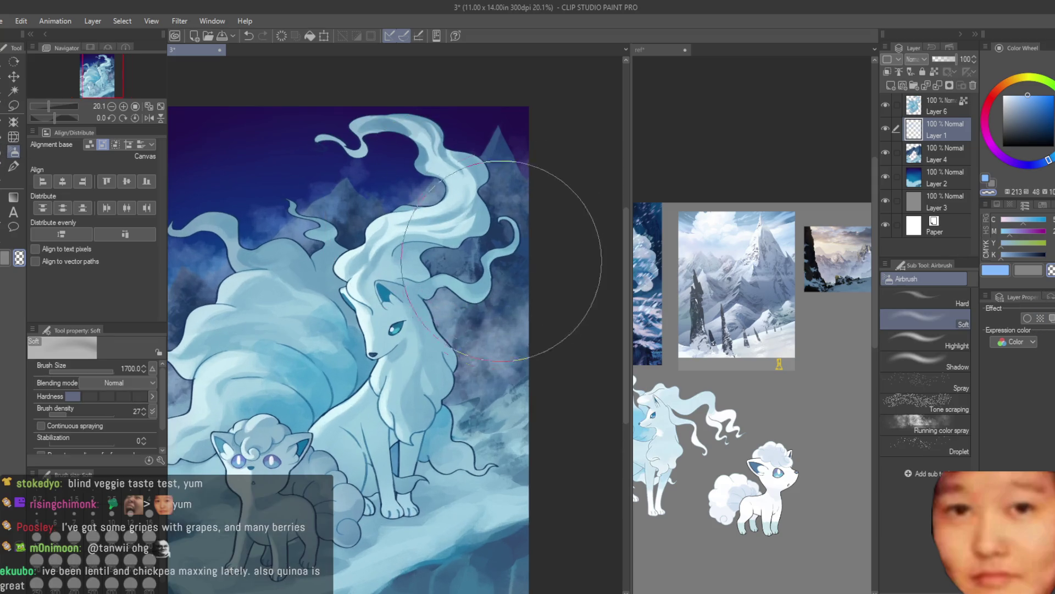
pyautogui.press('[')
pyautogui.press('[')
pyautogui.press('[')
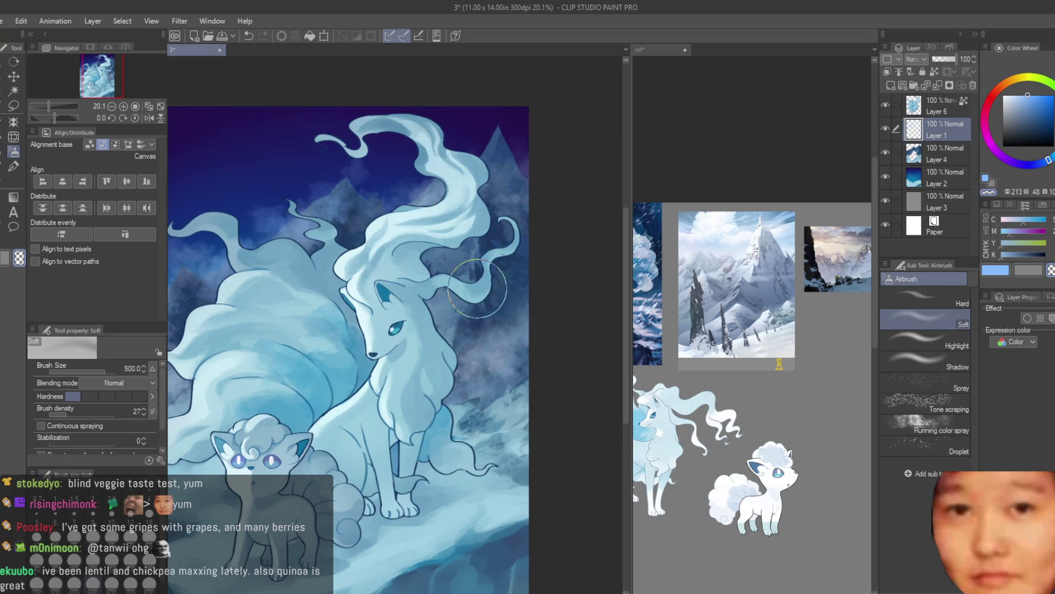
pyautogui.press('[')
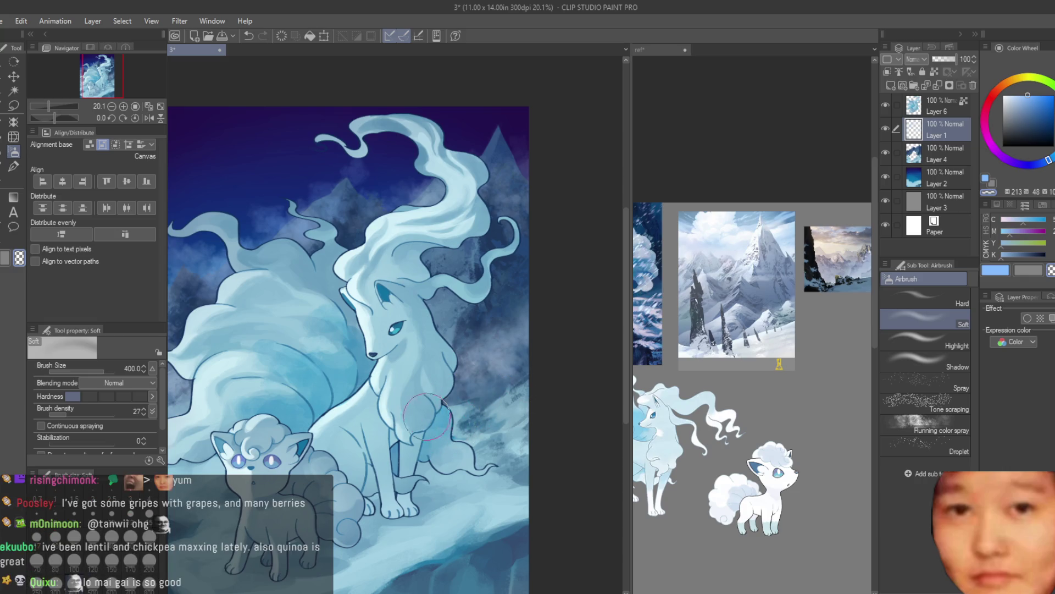
pyautogui.press(']')
pyautogui.press(']')
pyautogui.scroll(-1, 491, 242)
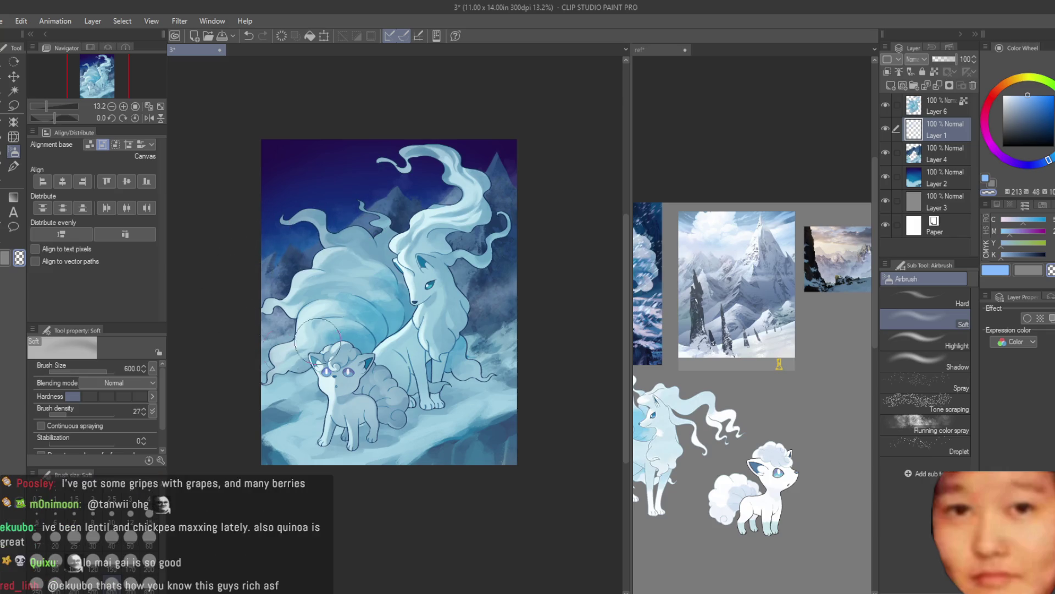
pyautogui.scroll(1, 516, 239)
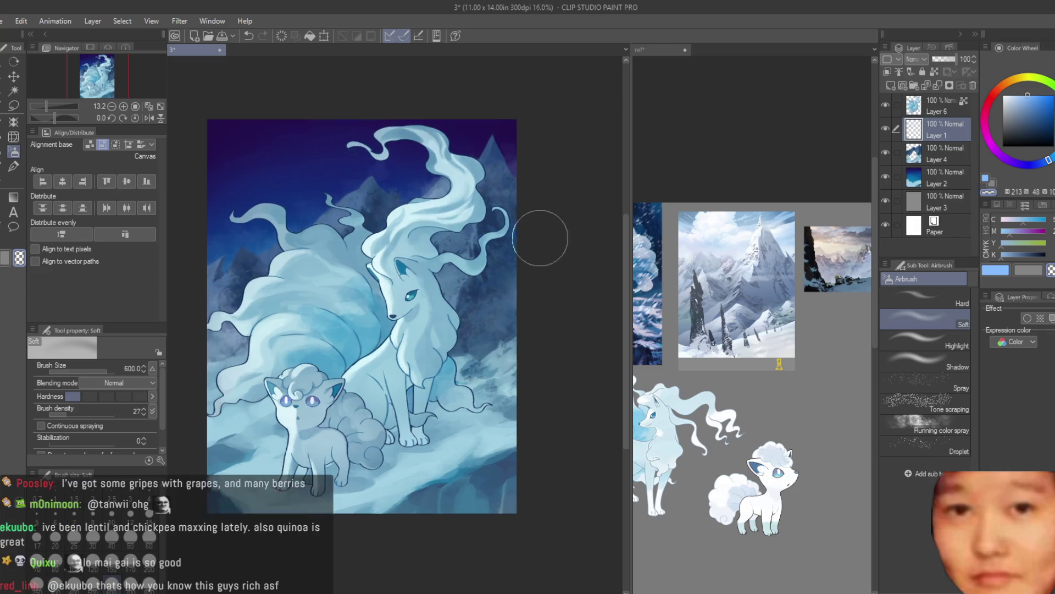
pyautogui.scroll(1, 542, 235)
# Switch to the Smoke brush at size 200 and make Layer 4 active
pyautogui.press('b')
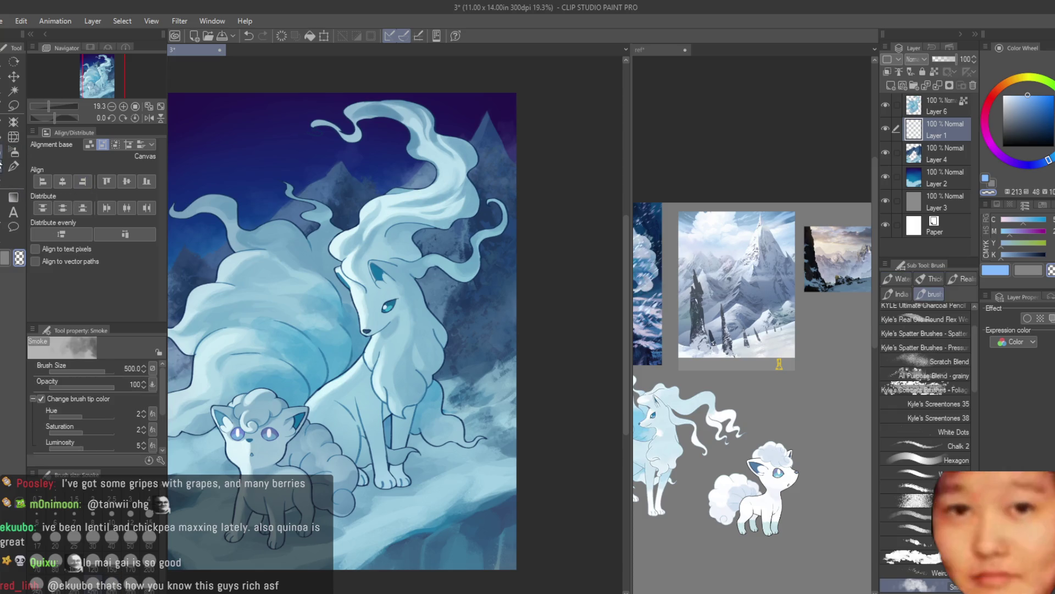
pyautogui.scroll(1, 513, 319)
pyautogui.press('[')
pyautogui.press('[')
pyautogui.press('[')
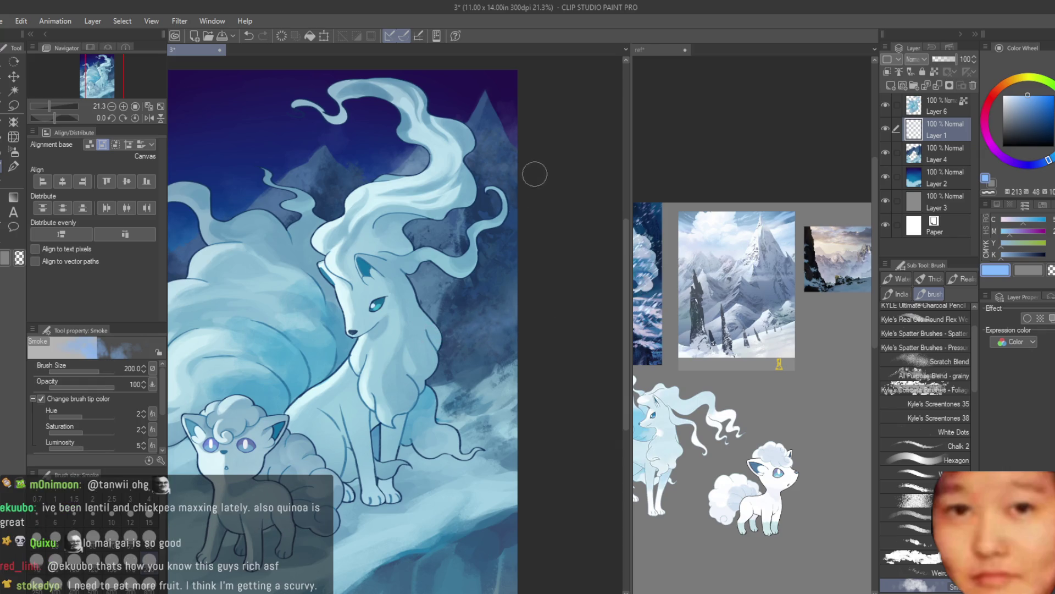
pyautogui.scroll(-2, 288, 261)
pyautogui.scroll(-1, 392, 261)
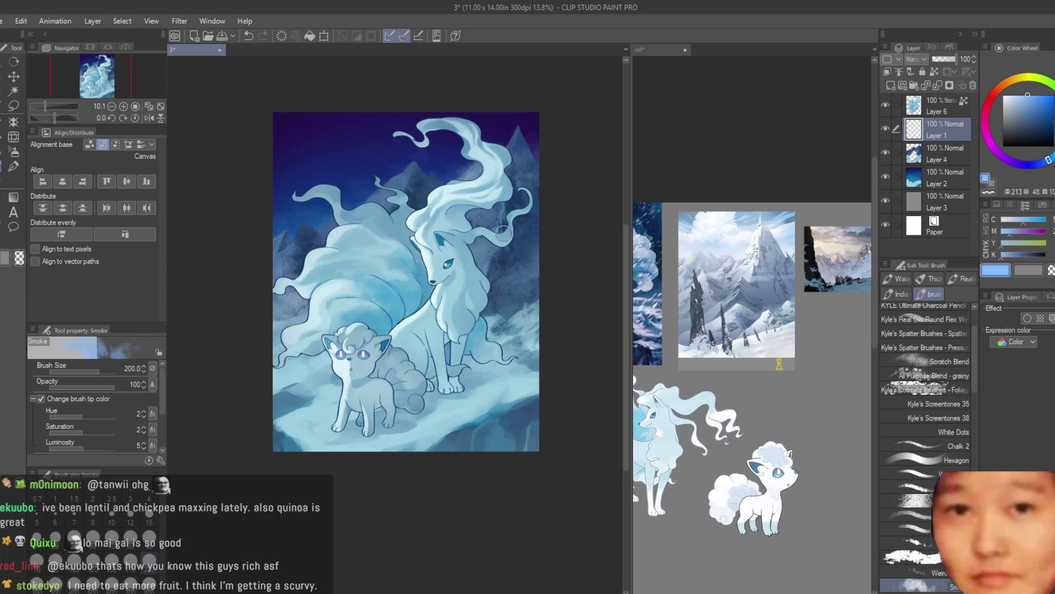
pyautogui.click(893, 158)
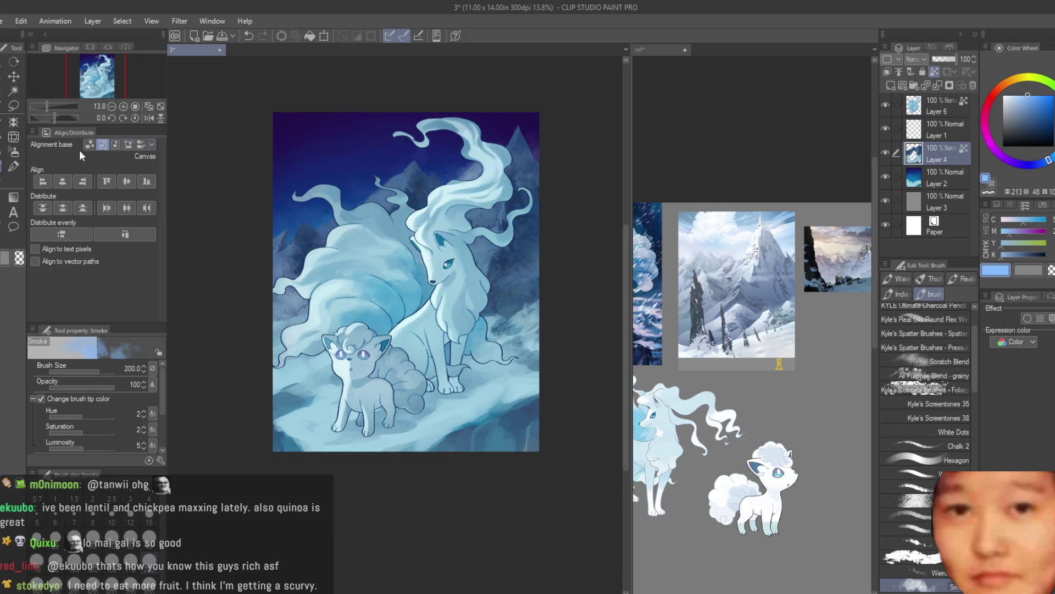
# Select the soft airbrush with a darker purple-blue colour
pyautogui.click(14, 151)
pyautogui.scroll(3, 301, 225)
pyautogui.keyDown('alt'); pyautogui.click(308, 131); pyautogui.keyUp('alt')
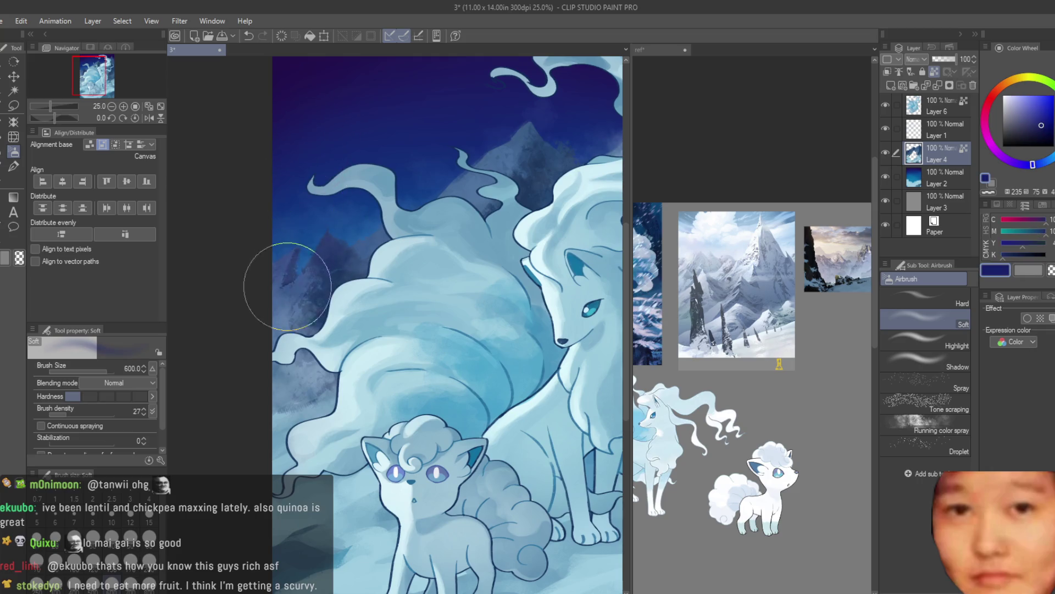
pyautogui.scroll(-3, 357, 307)
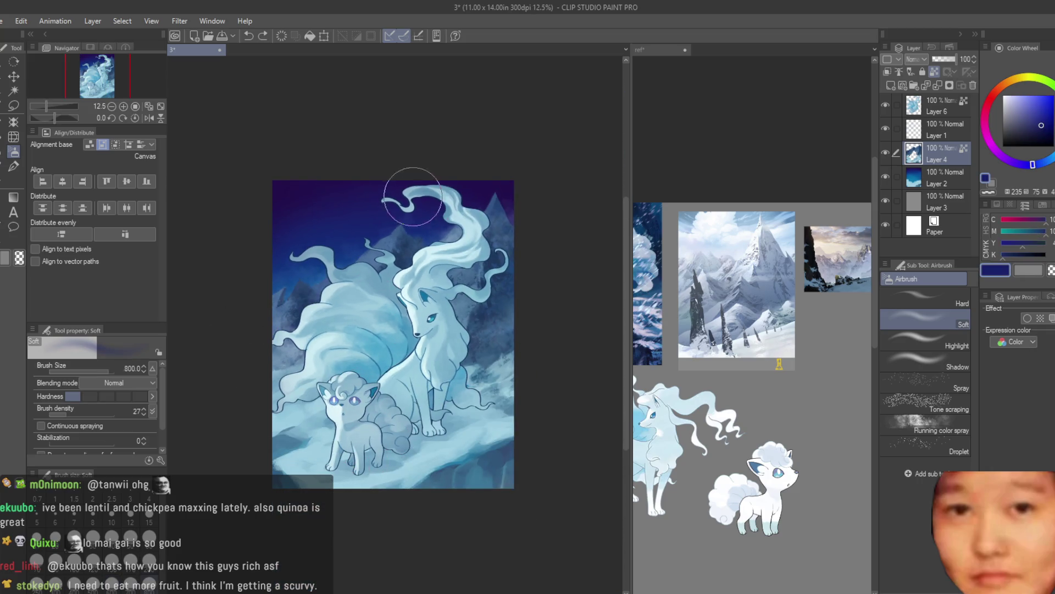
# Enlarge the airbrush to size 1200 and save the illustration
pyautogui.press(']')
pyautogui.press(']')
pyautogui.press(']')
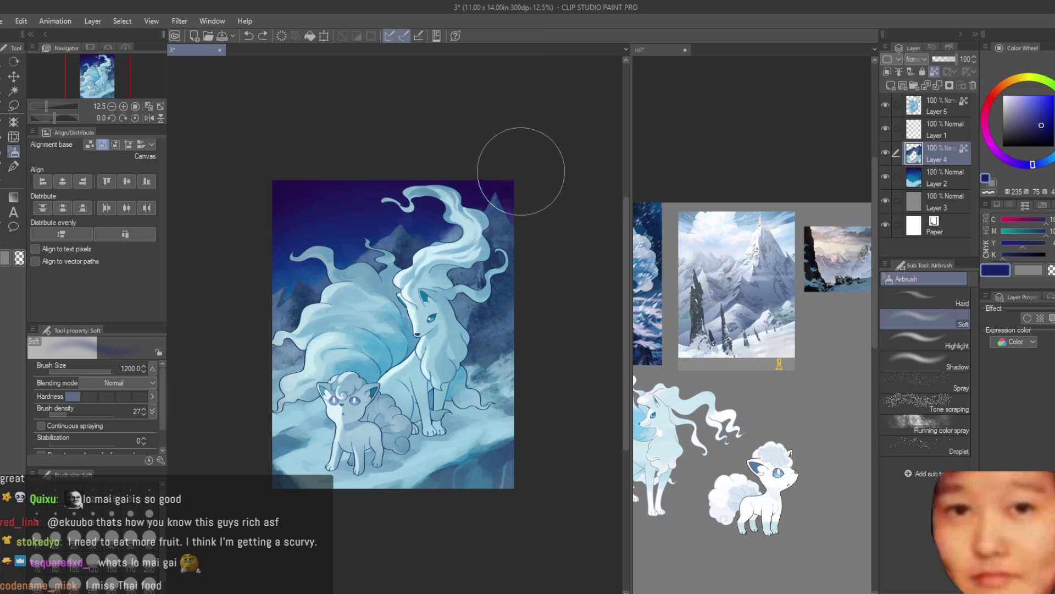
pyautogui.scroll(1, 388, 200)
pyautogui.scroll(-2, 500, 271)
pyautogui.hotkey('ctrl', 's')
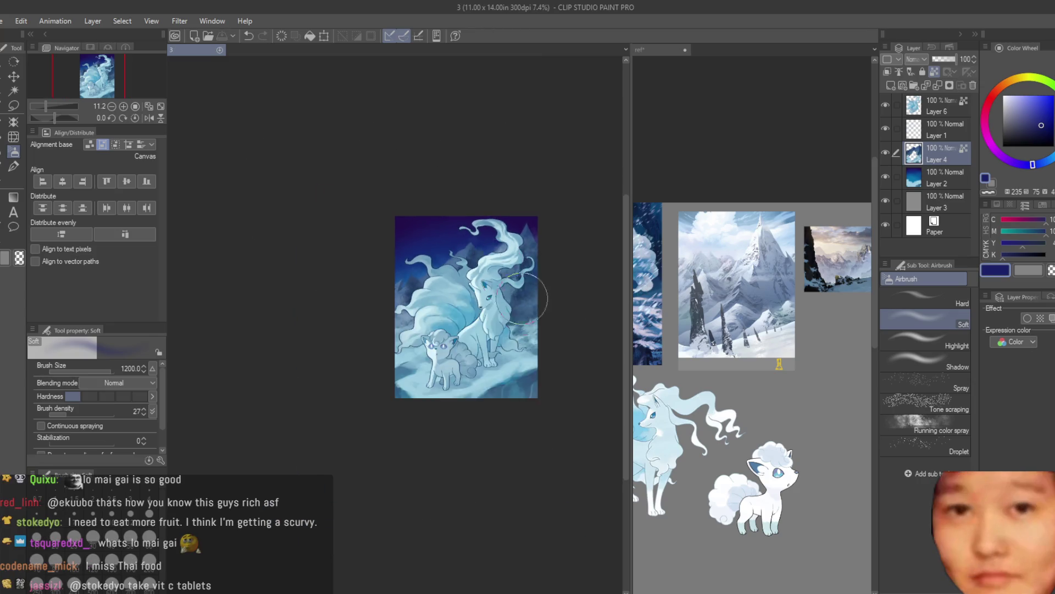
pyautogui.scroll(1, 569, 313)
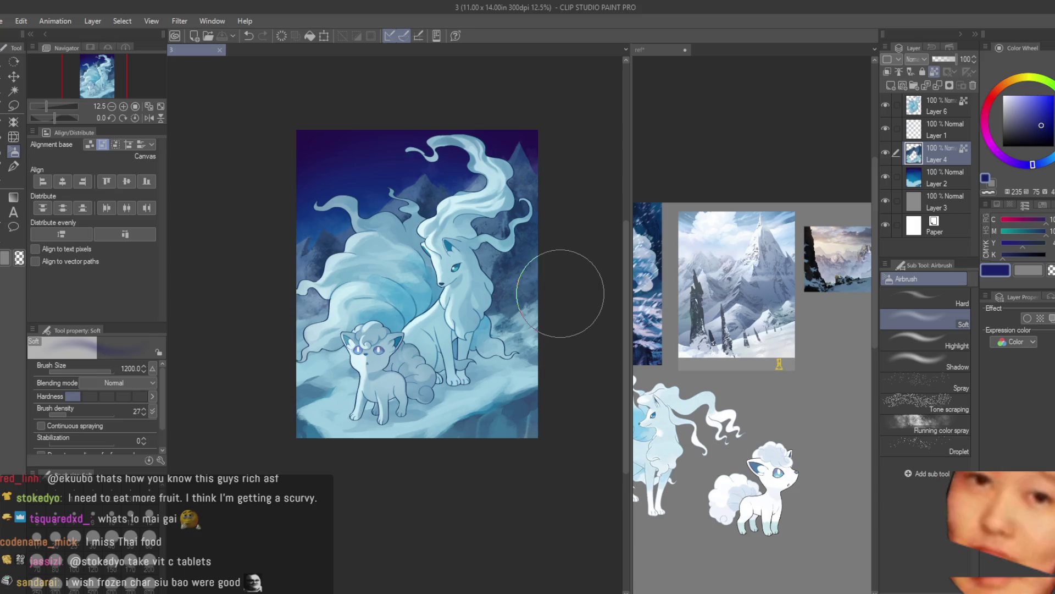
pyautogui.scroll(1, 426, 104)
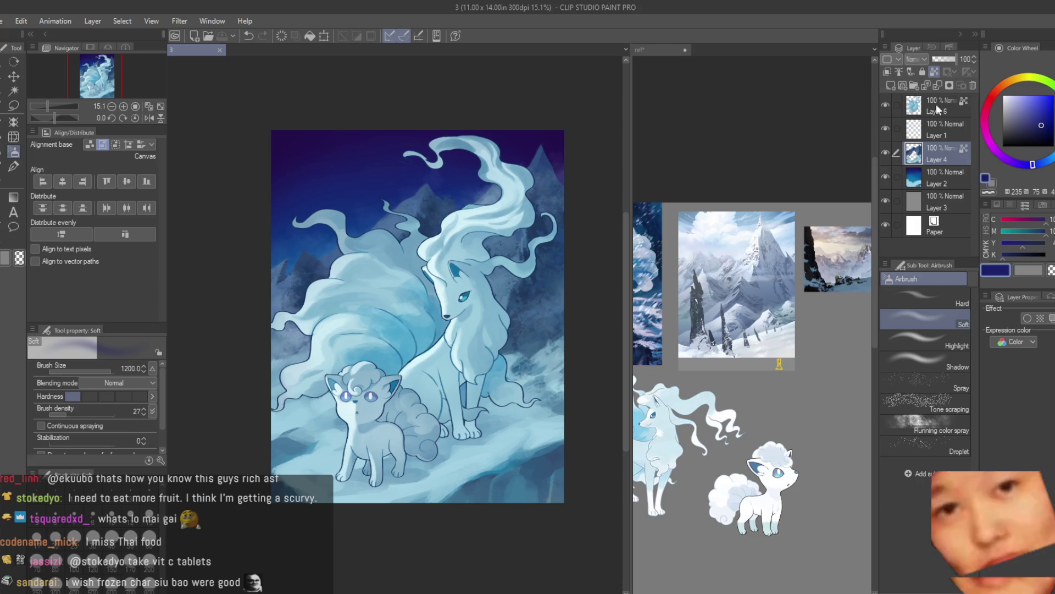
pyautogui.click(888, 72)
pyautogui.click(913, 58)
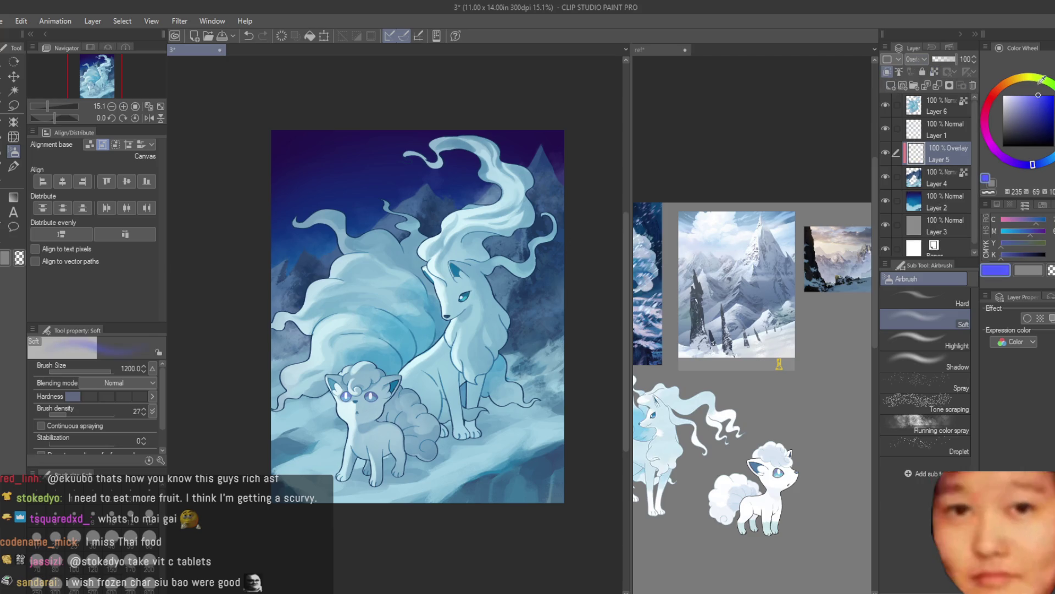
pyautogui.click(1036, 94)
pyautogui.moveTo(360, 104); pyautogui.dragTo(292, 338)
pyautogui.hotkey('ctrl', 'z')
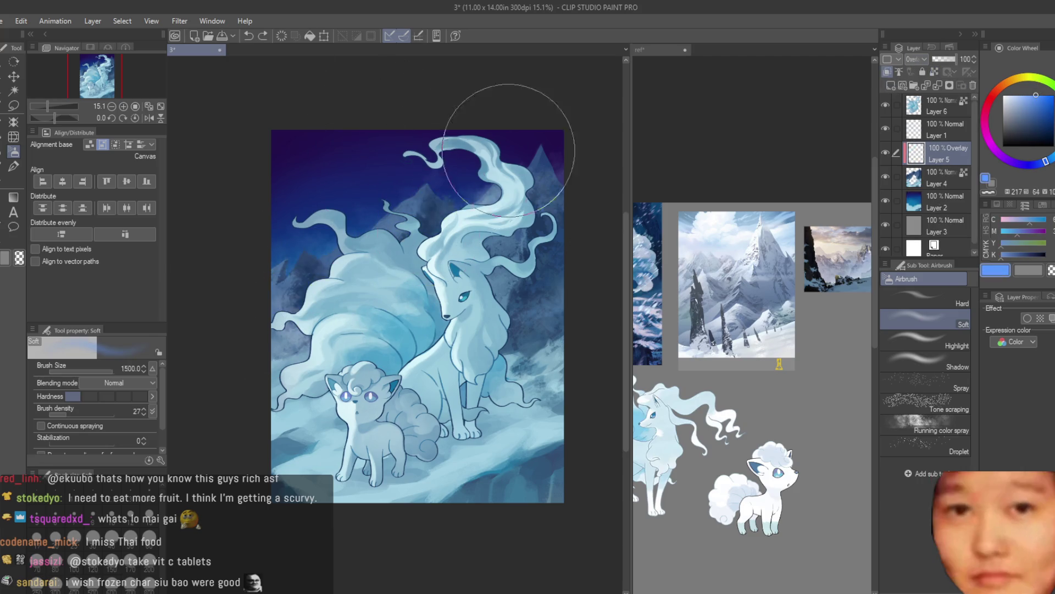
pyautogui.press(']')
pyautogui.moveTo(224, 306)
pyautogui.mouseDown()
pyautogui.moveTo(539, 141)
pyautogui.moveTo(530, 177)
pyautogui.moveTo(489, 201)
pyautogui.mouseUp()
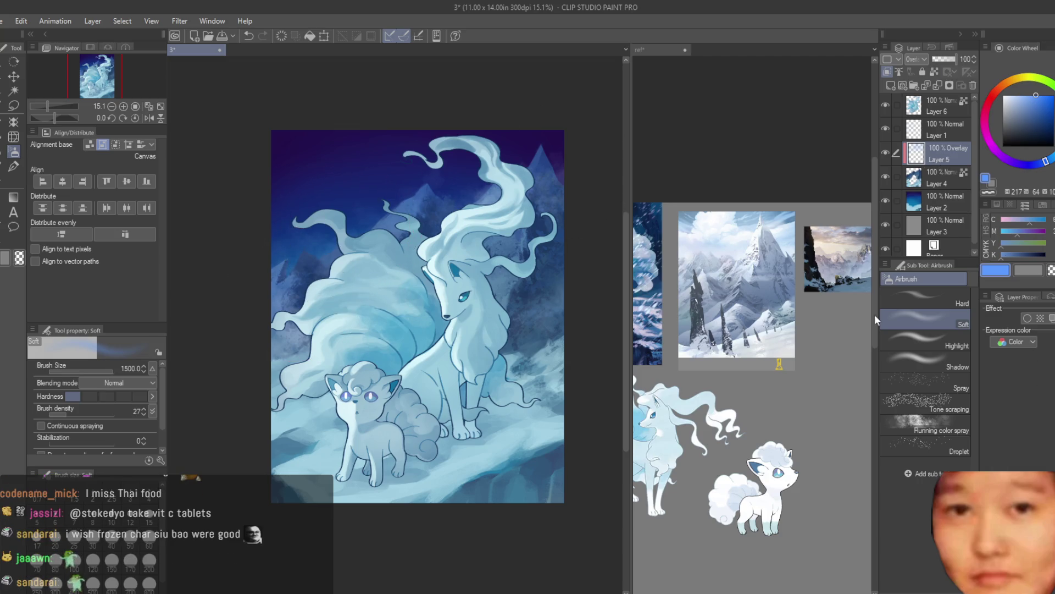
pyautogui.hotkey('ctrl', 'z')
pyautogui.hotkey('ctrl', 'z')
pyautogui.scroll(-1, 715, 230)
pyautogui.scroll(-1, 473, 197)
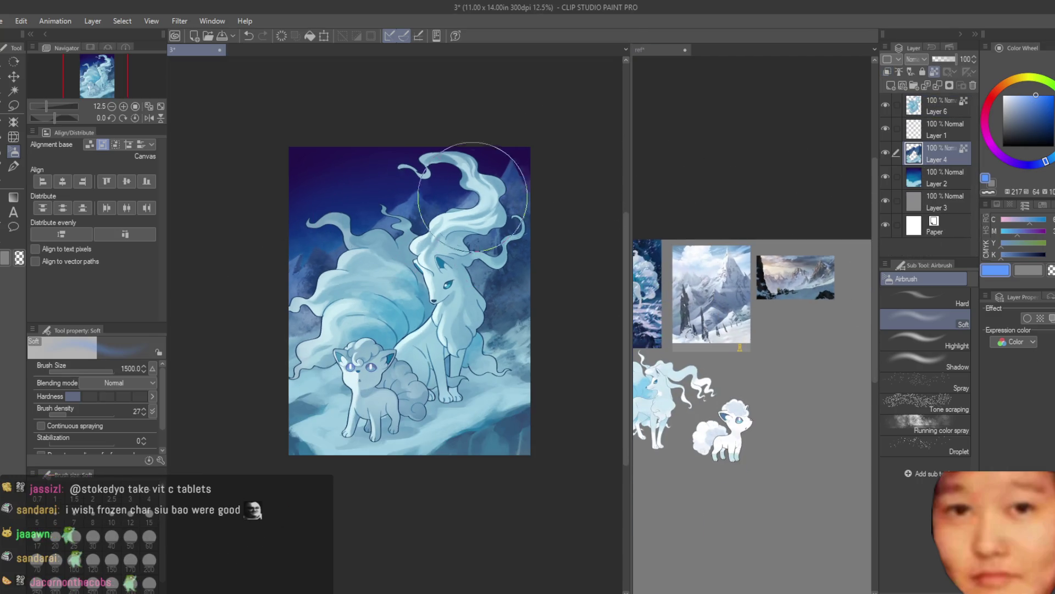
pyautogui.scroll(2, 508, 186)
pyautogui.click(936, 176)
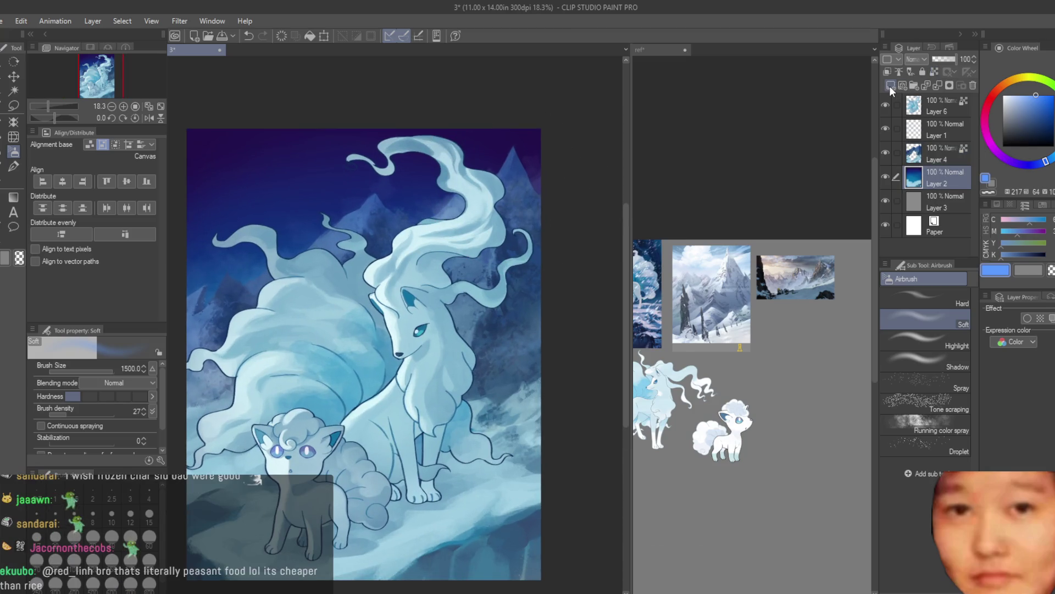
# Add a new layer above Layer 2 and load the 宇宙ブラシ galaxy brush at size 200
pyautogui.click(889, 87)
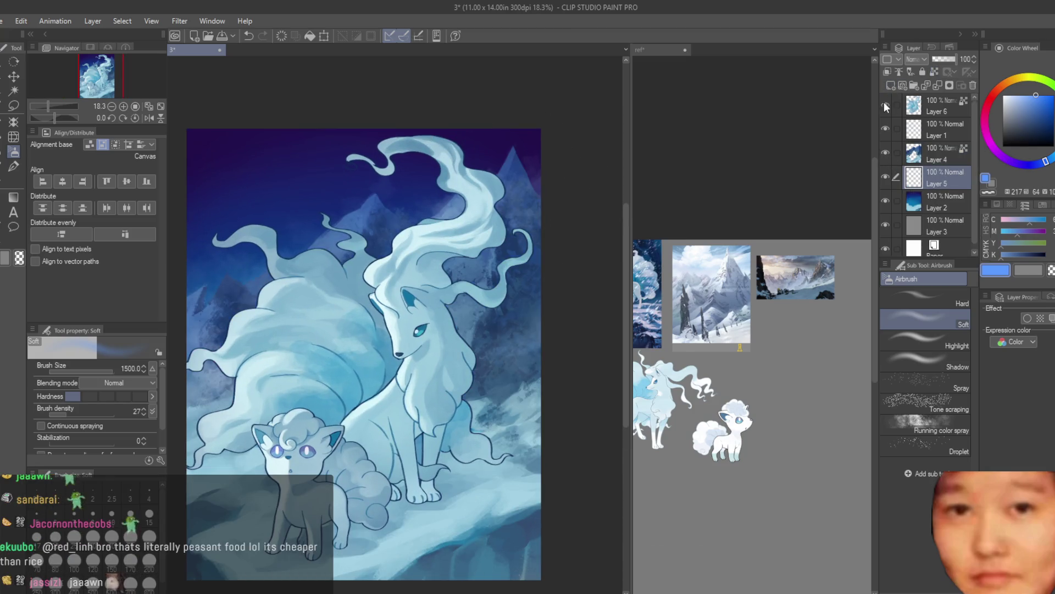
pyautogui.press('b')
pyautogui.scroll(-10, 918, 495)
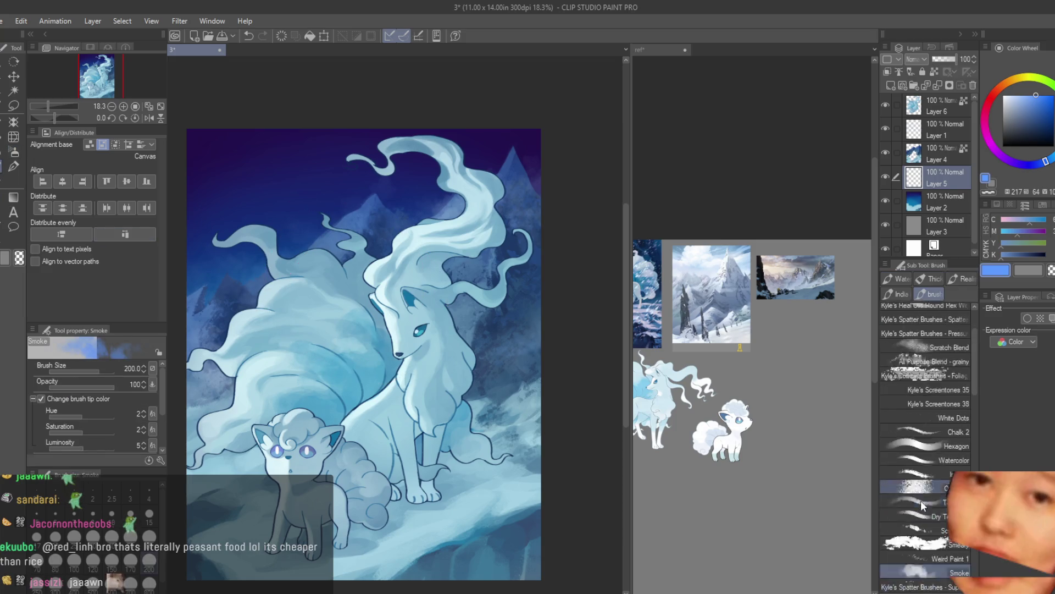
pyautogui.scroll(-5, 930, 443)
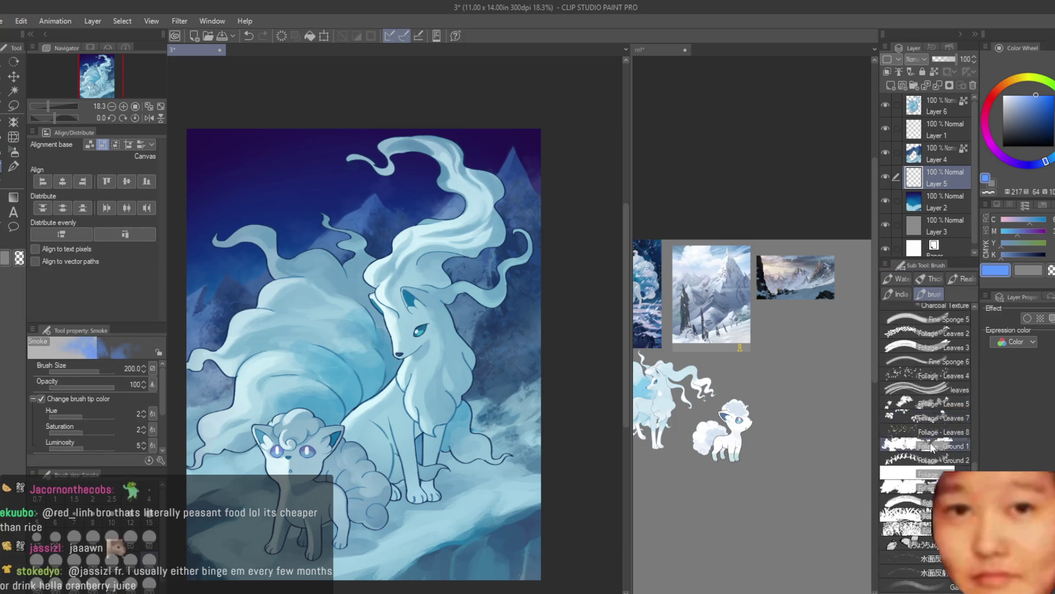
pyautogui.scroll(-5, 930, 442)
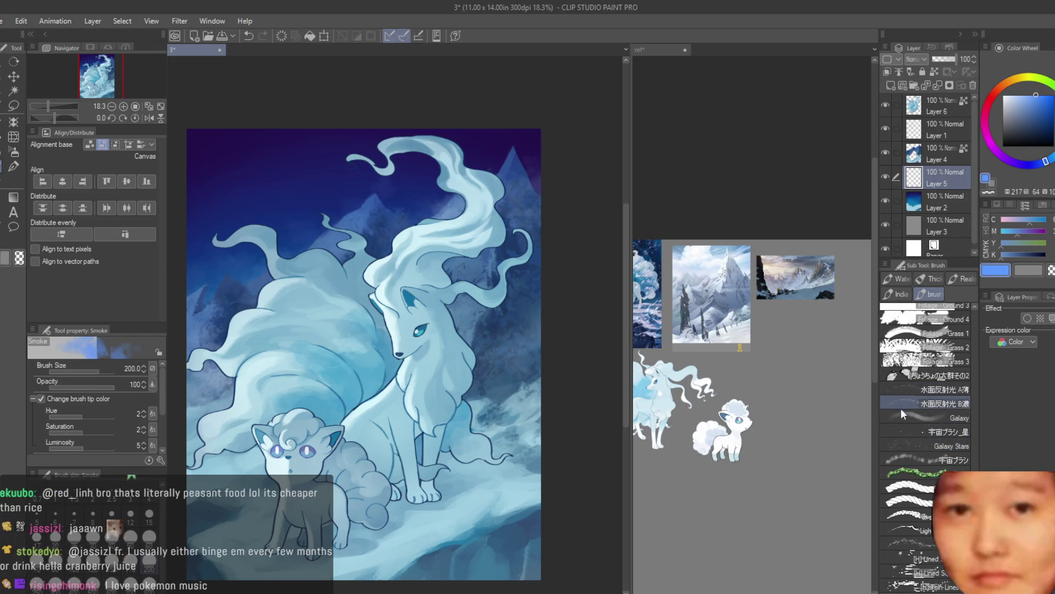
pyautogui.click(901, 458)
pyautogui.scroll(3, 251, 198)
pyautogui.press(']')
pyautogui.press(']')
pyautogui.press(']')
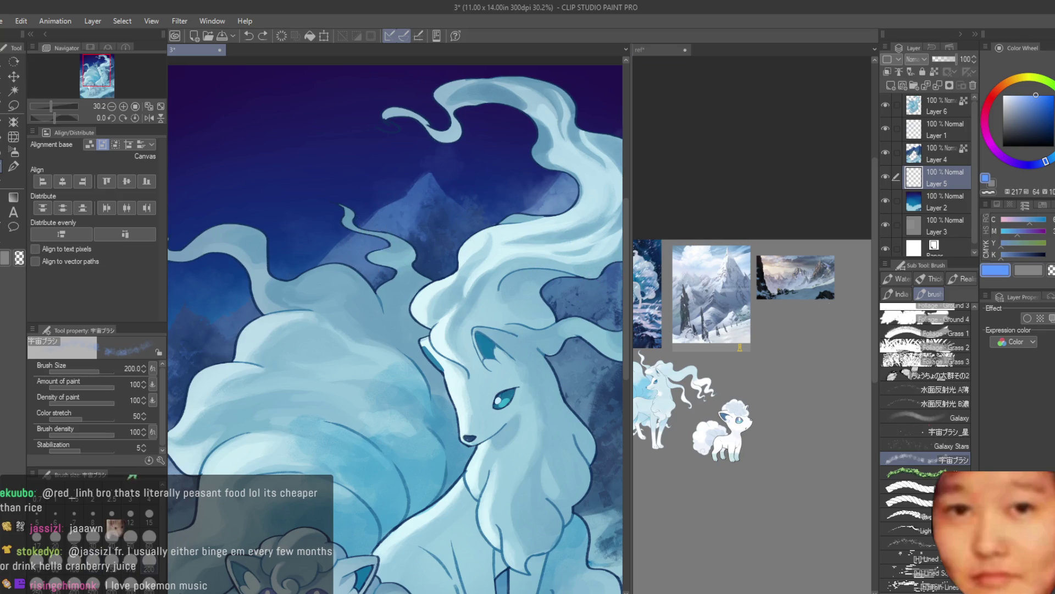
# Stamp galaxy sparkles in the upper-left sky with a slightly lightened navy blue
pyautogui.scroll(-2, 770, 340)
pyautogui.scroll(-3, 308, 143)
pyautogui.keyDown('alt'); pyautogui.click(305, 143); pyautogui.keyUp('alt')
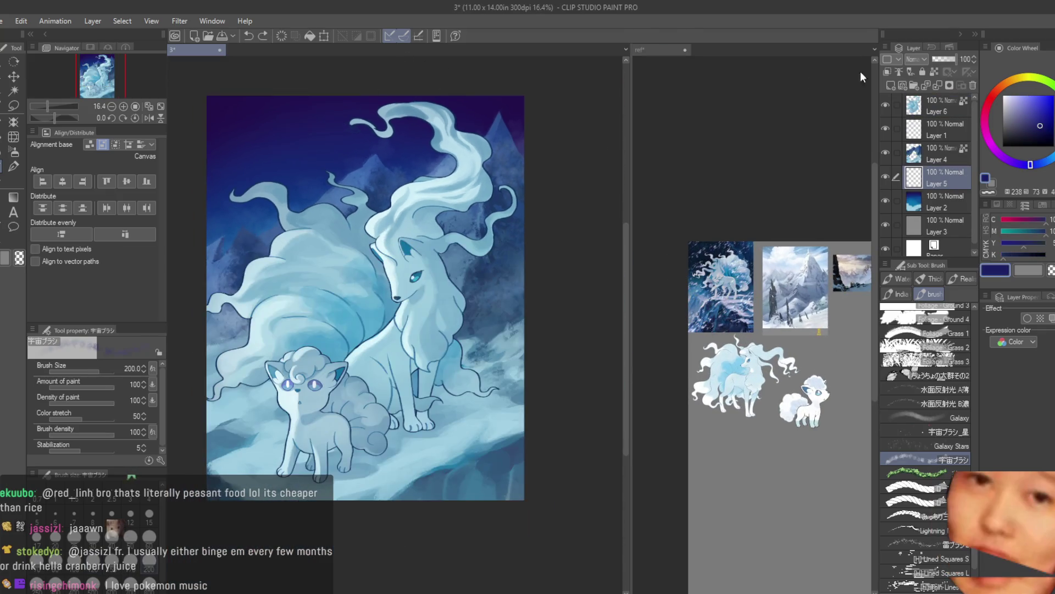
pyautogui.moveTo(1030, 176); pyautogui.dragTo(1039, 171)
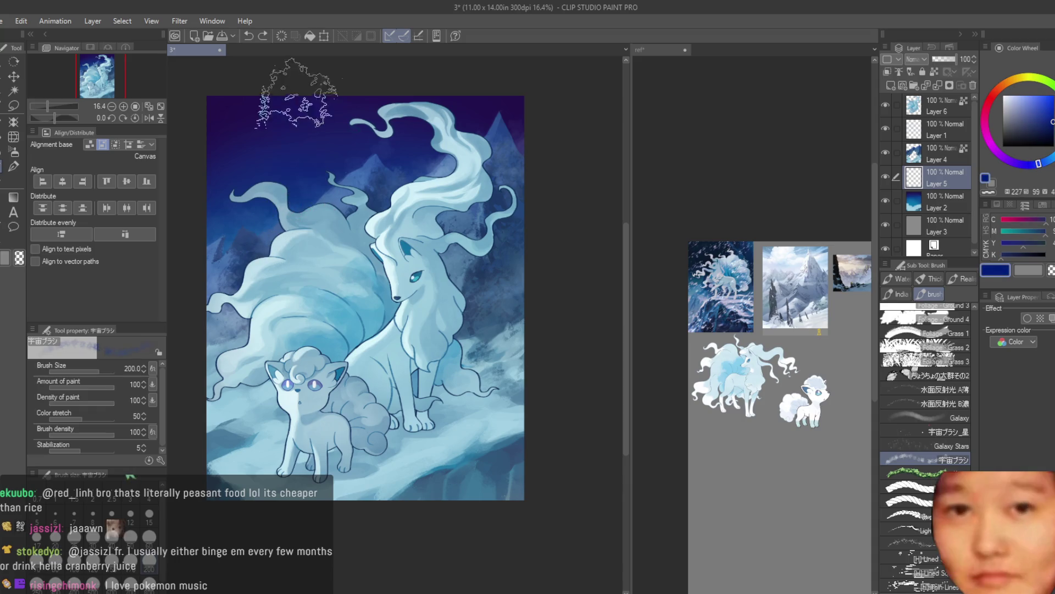
pyautogui.moveTo(307, 212); pyautogui.dragTo(380, 352)
# Shrink the brush to 120, undo the last sparkle stroke, pick teal, and ready the Blur tool
pyautogui.press('[')
pyautogui.press('[')
pyautogui.press('[')
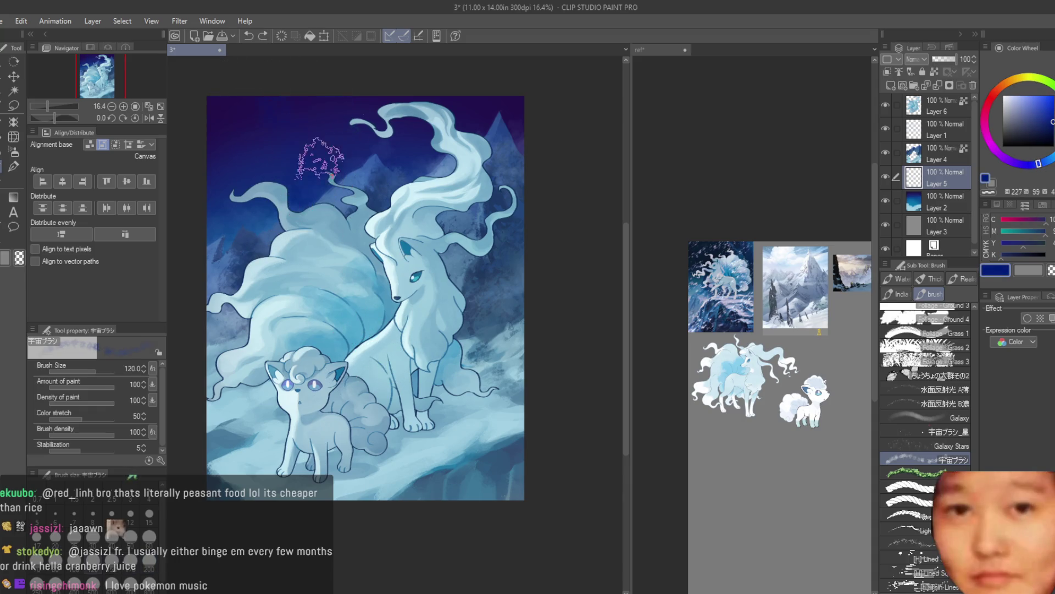
pyautogui.moveTo(1046, 165); pyautogui.dragTo(1052, 157)
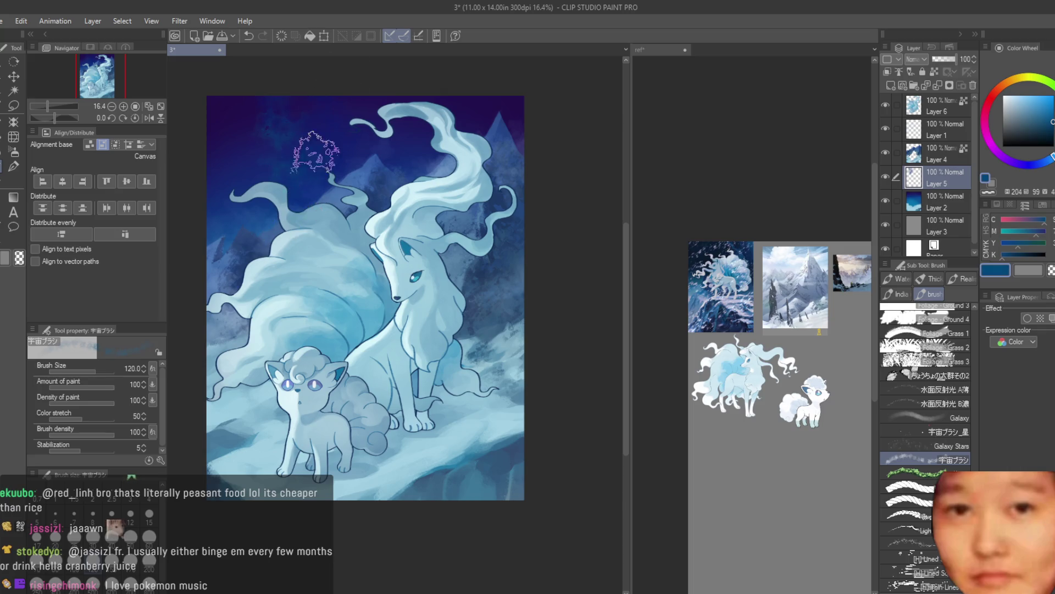
pyautogui.hotkey('ctrl', 'z')
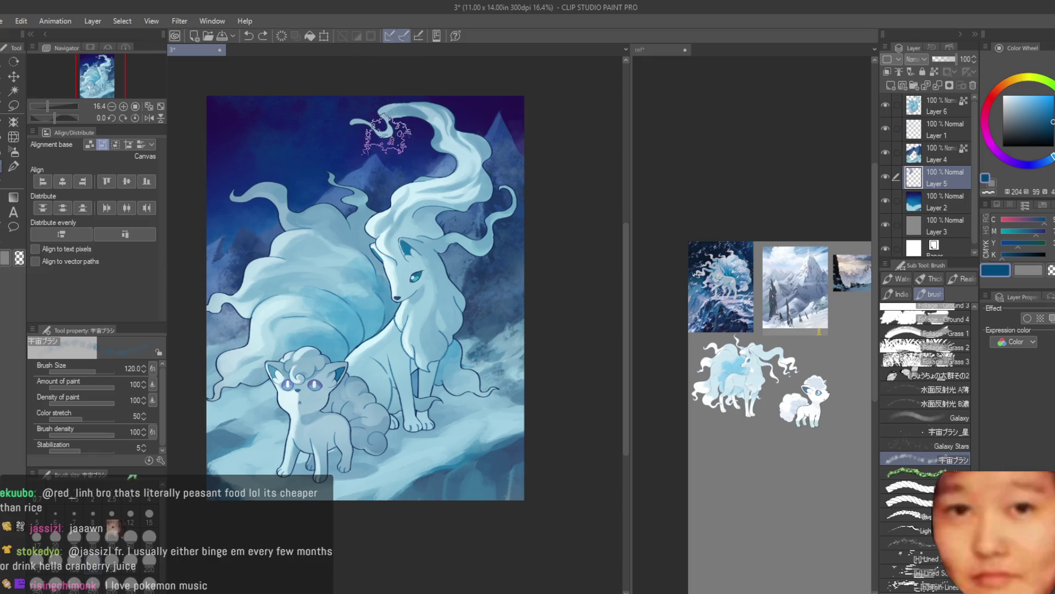
pyautogui.moveTo(1052, 157); pyautogui.dragTo(1053, 132)
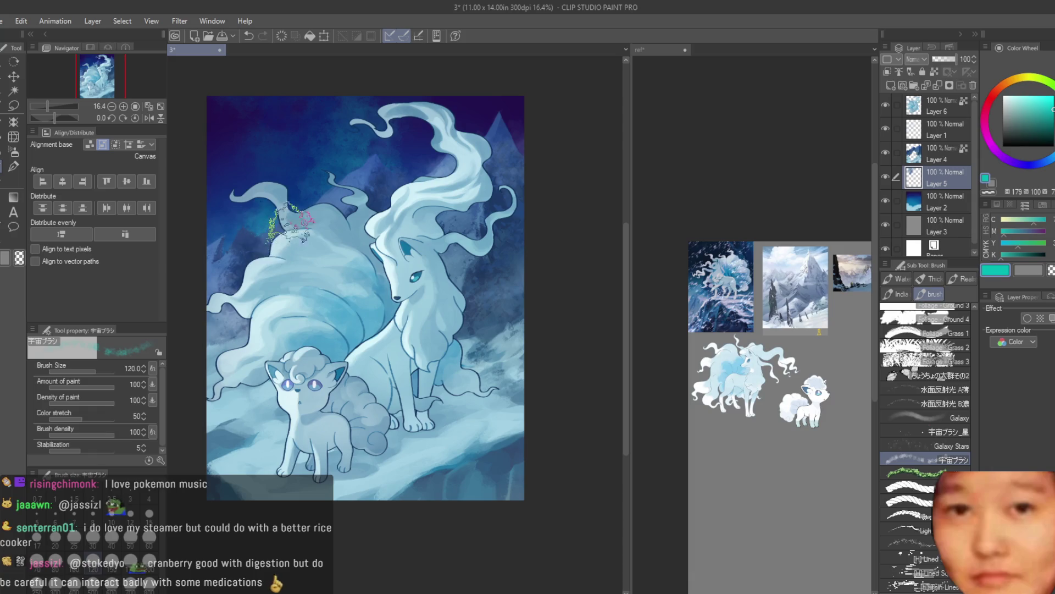
pyautogui.press('j')
pyautogui.scroll(2, 302, 106)
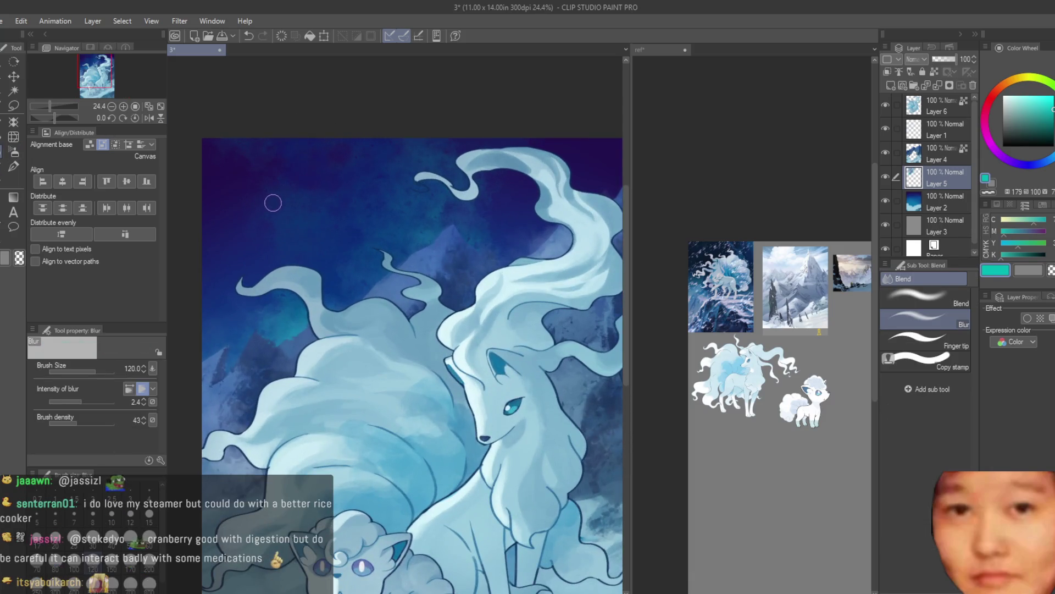
# Enlarge the blur area, then switch to the soft airbrush and shrink it to 80
pyautogui.press(']')
pyautogui.press(']')
pyautogui.press(']')
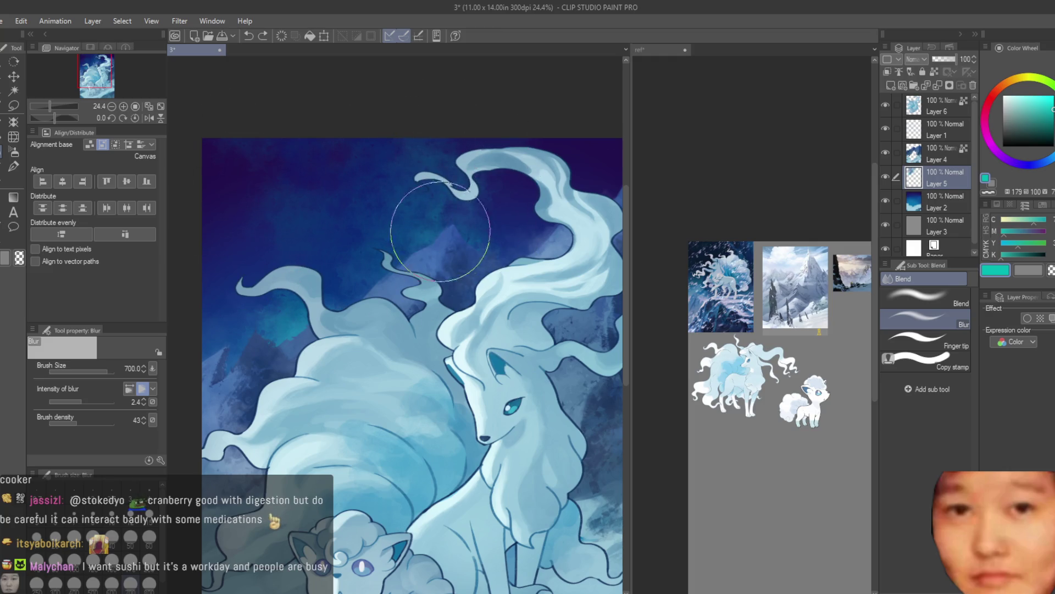
pyautogui.scroll(-3, 462, 294)
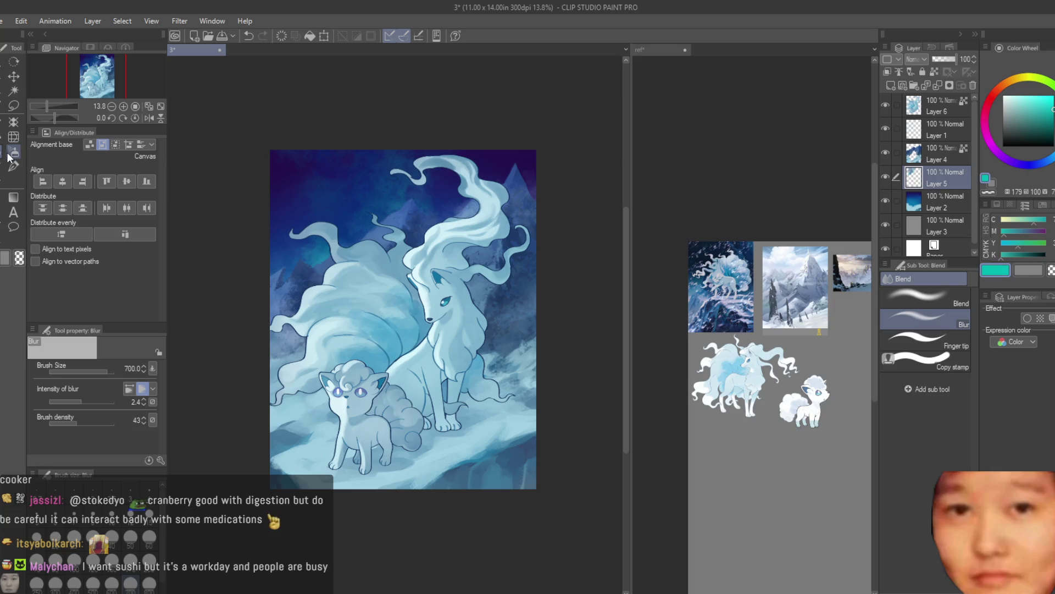
pyautogui.press('b')
pyautogui.scroll(3, 392, 165)
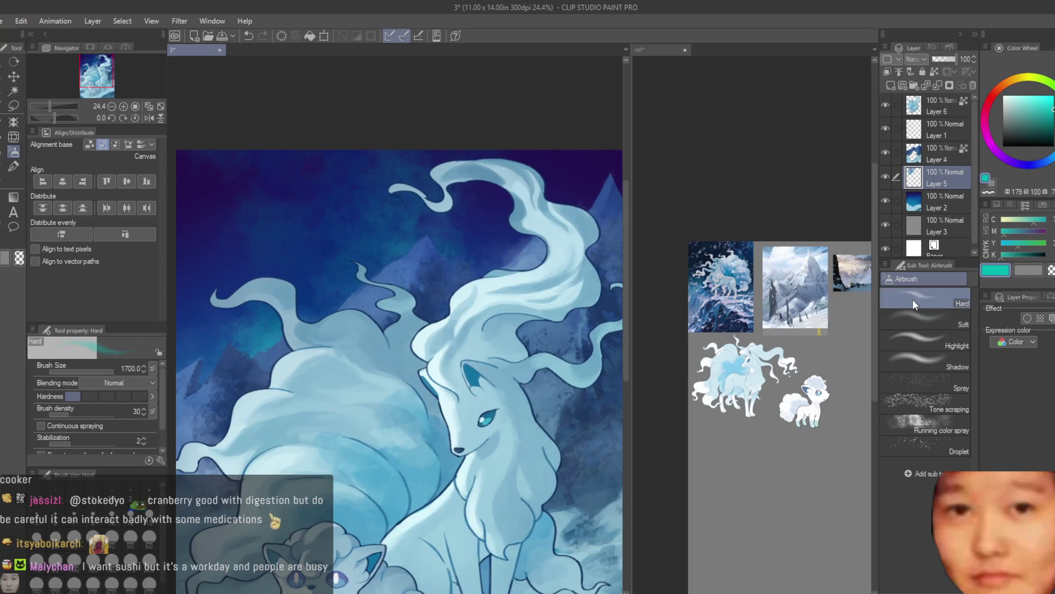
pyautogui.press('[')
pyautogui.press('[')
pyautogui.press('[')
pyautogui.press('[')
pyautogui.press('[')
pyautogui.press('[')
pyautogui.press('[')
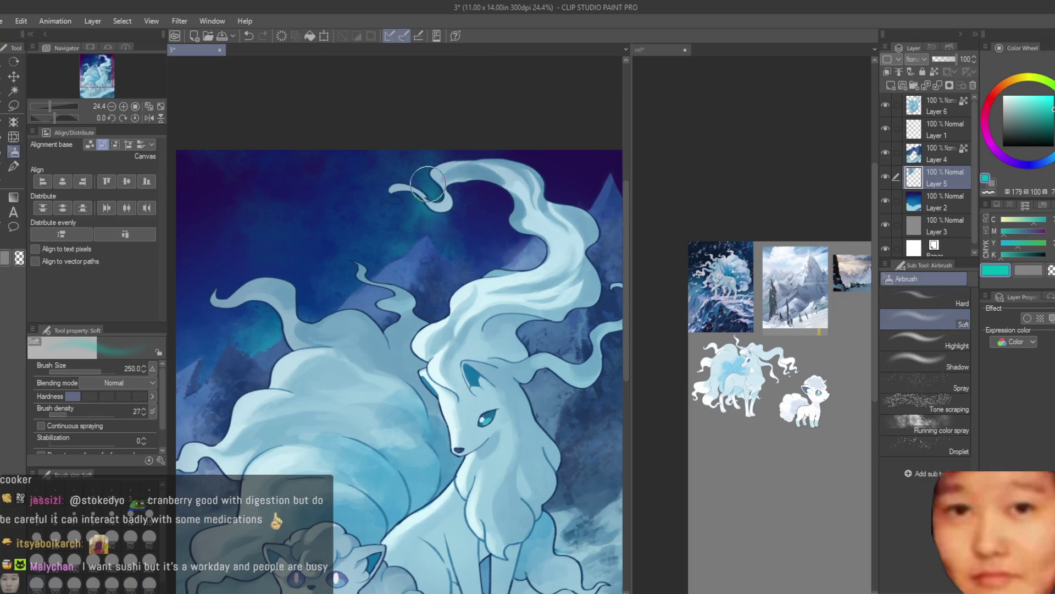
pyautogui.press('[')
pyautogui.press('[')
# Paint teal glow strokes from the tail tip and across the dark sky, then undo them
pyautogui.moveTo(431, 146); pyautogui.dragTo(356, 250)
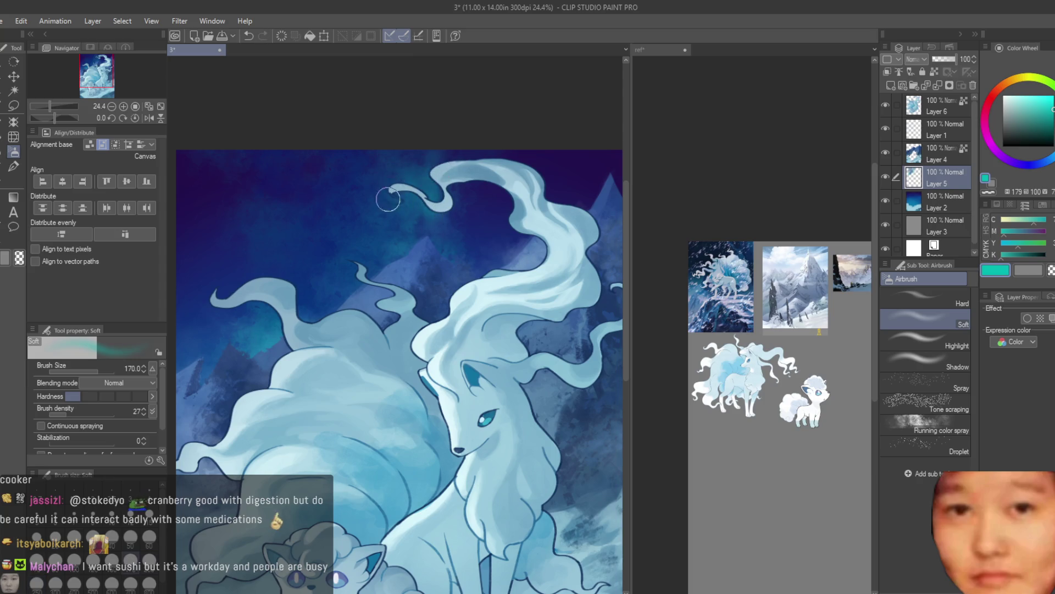
pyautogui.moveTo(232, 190)
pyautogui.mouseDown()
pyautogui.moveTo(236, 229)
pyautogui.moveTo(277, 262)
pyautogui.mouseUp()
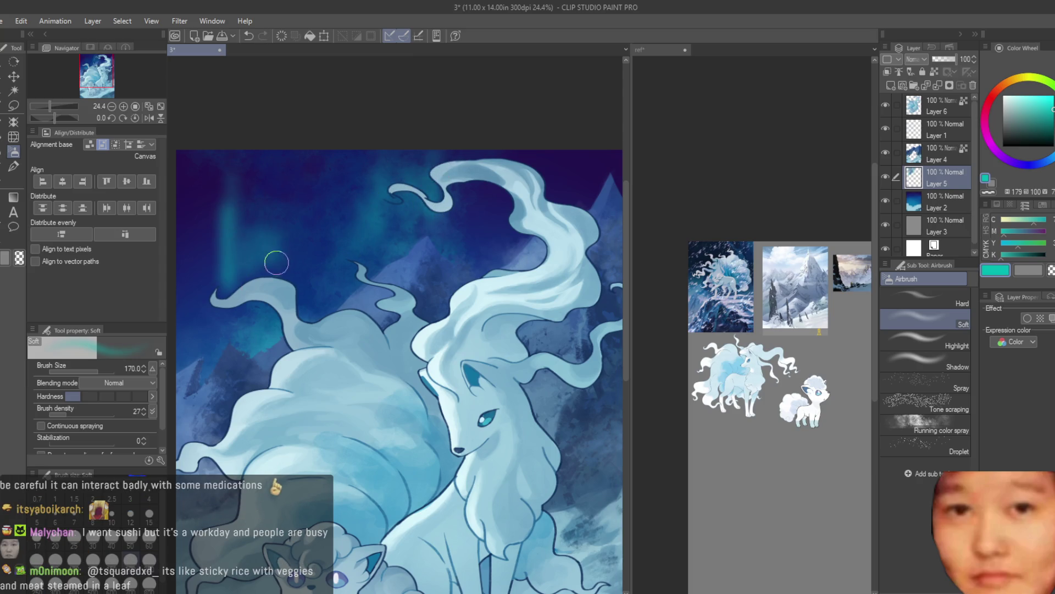
pyautogui.scroll(-5, 456, 330)
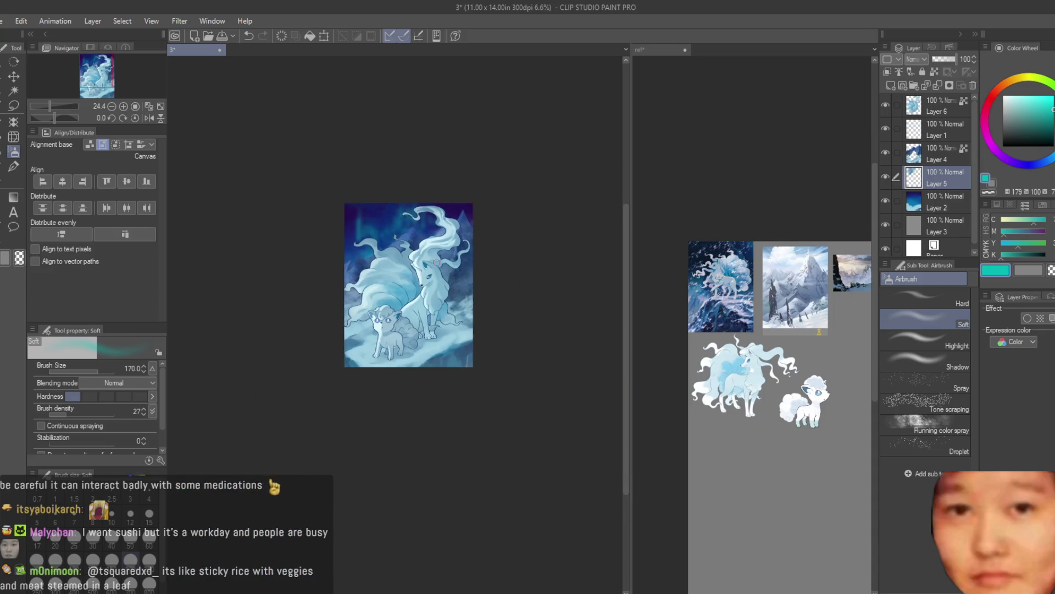
pyautogui.scroll(2, 452, 386)
pyautogui.scroll(1, 452, 386)
pyautogui.hotkey('ctrl', 'z')
pyautogui.hotkey('ctrl', 'z')
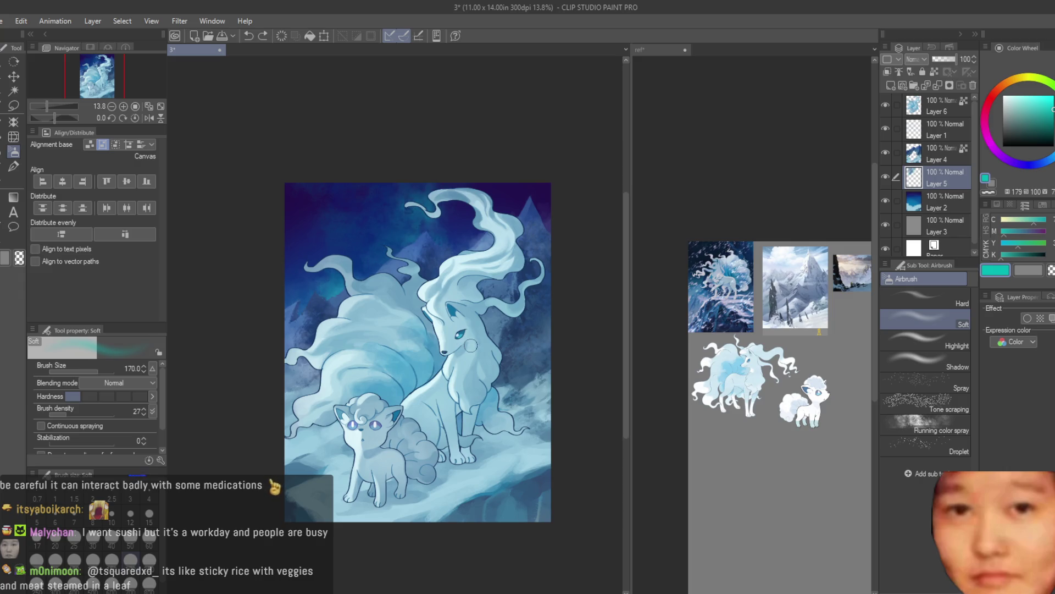
pyautogui.scroll(1, 415, 288)
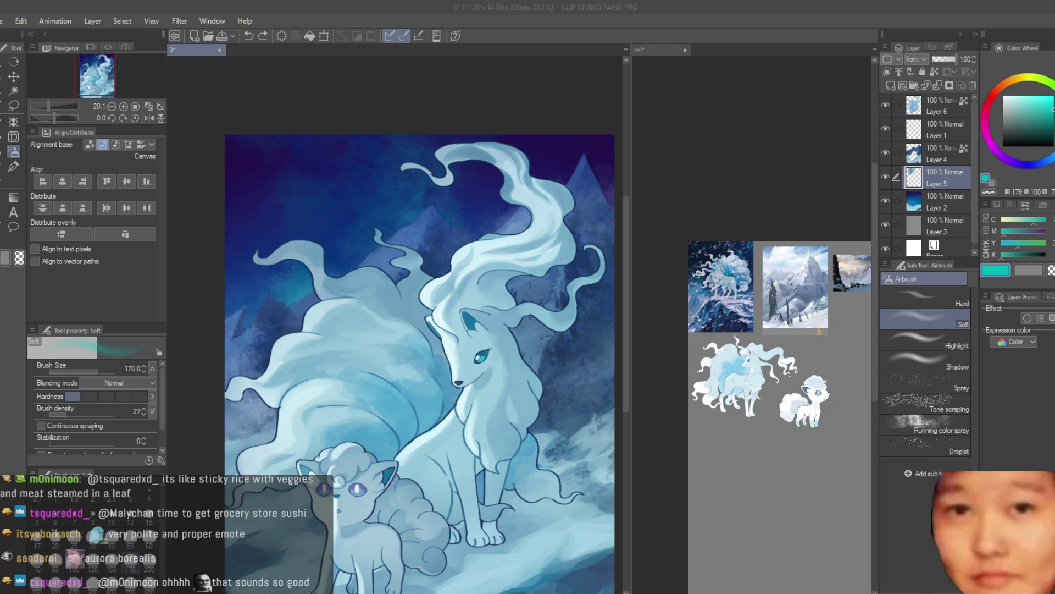
pyautogui.scroll(3, 418, 140)
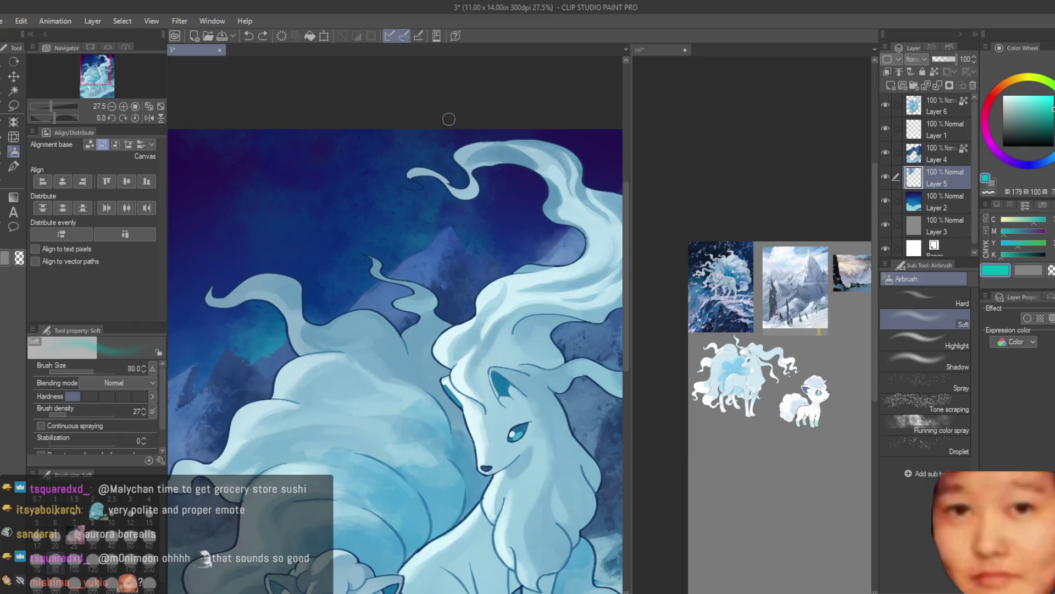
# Add a new layer and paint broad teal aurora streaks, brightening the top-left sky
pyautogui.click(891, 86)
pyautogui.scroll(-2, 319, 165)
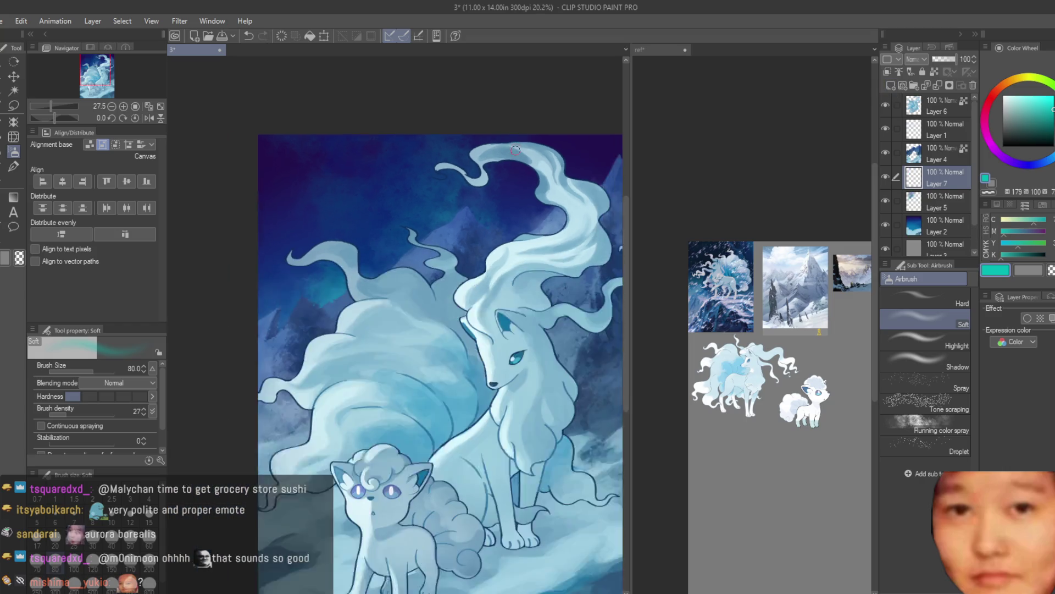
pyautogui.press(']')
pyautogui.press(']')
pyautogui.press(']')
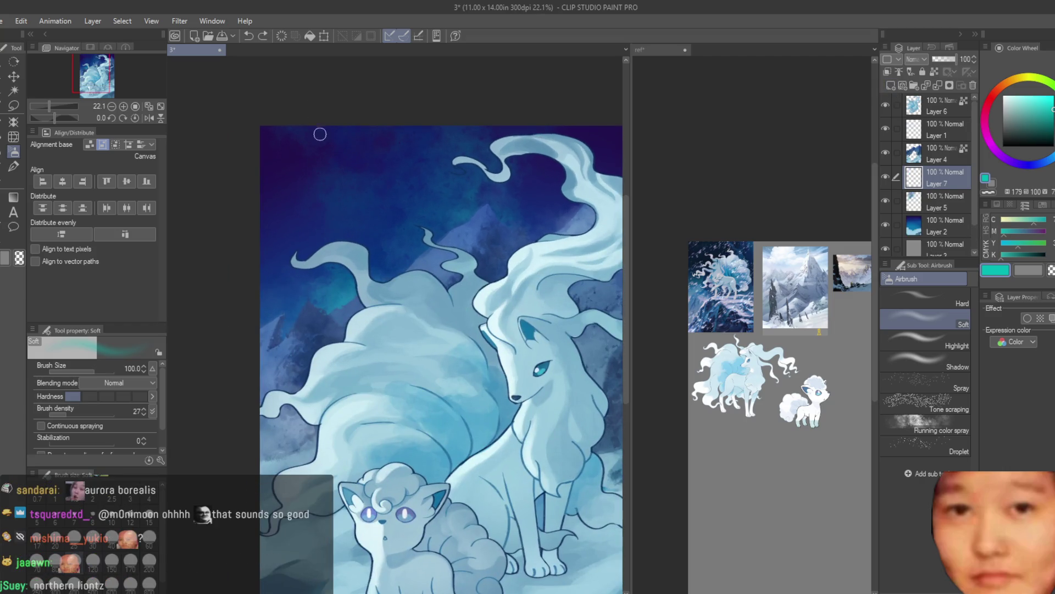
pyautogui.moveTo(313, 212)
pyautogui.mouseDown()
pyautogui.moveTo(335, 141)
pyautogui.moveTo(337, 173)
pyautogui.moveTo(368, 199)
pyautogui.mouseUp()
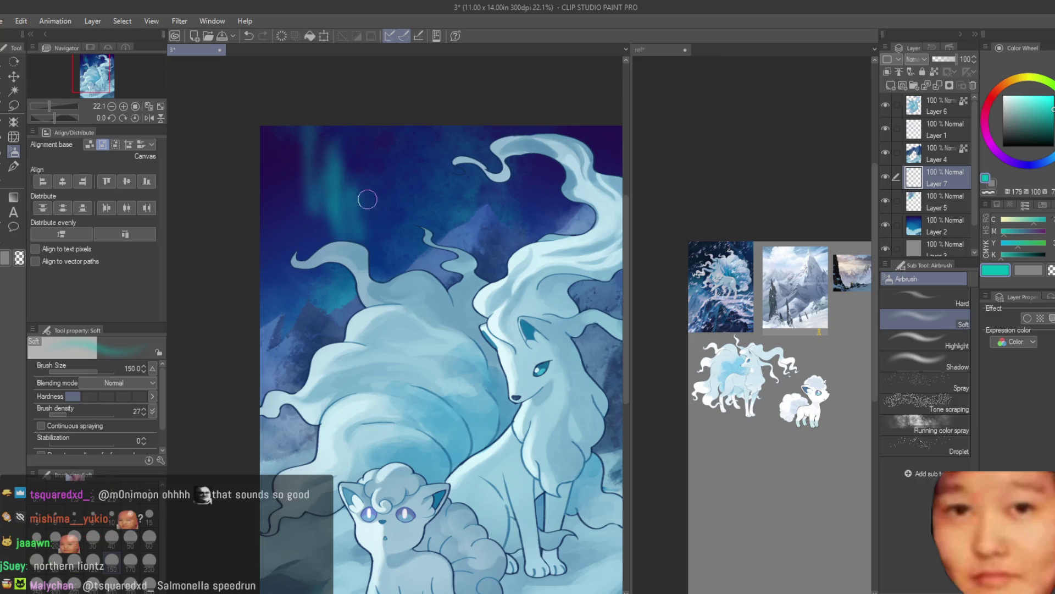
pyautogui.moveTo(372, 258); pyautogui.dragTo(391, 200)
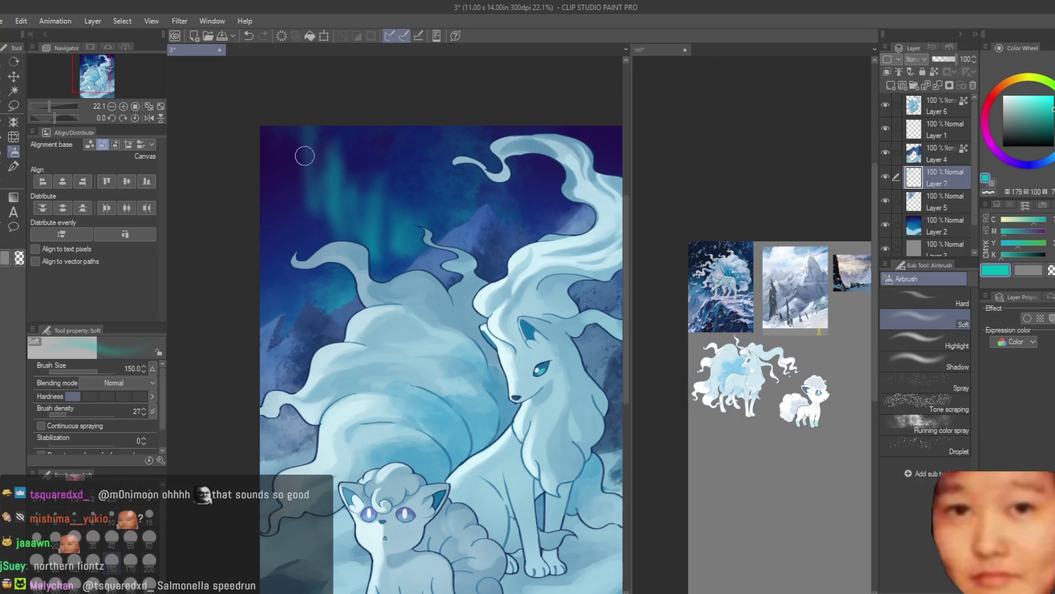
pyautogui.scroll(-2, 304, 155)
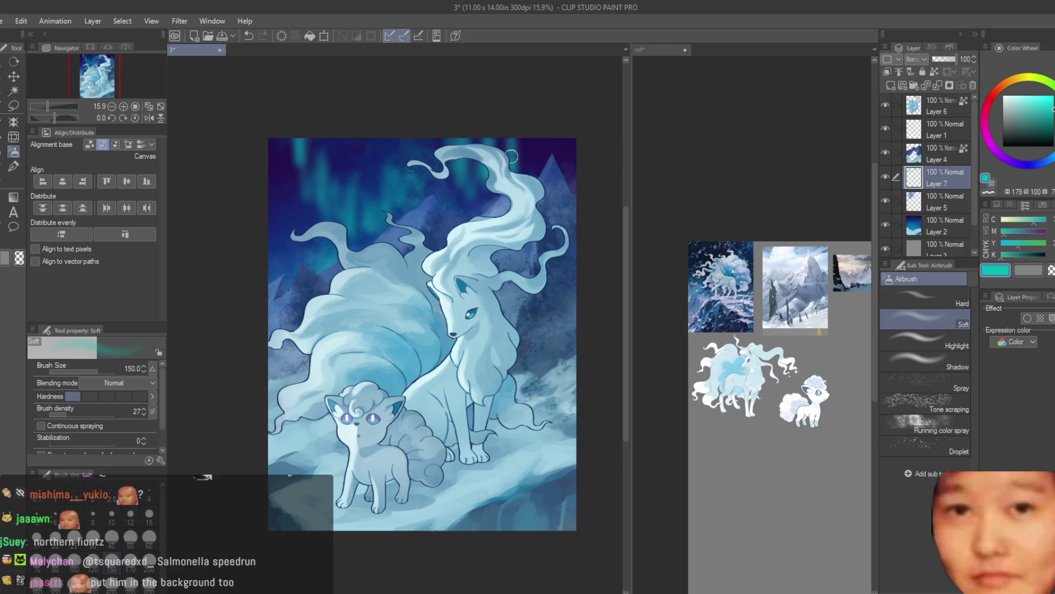
pyautogui.scroll(-1, 511, 157)
pyautogui.scroll(2, 486, 194)
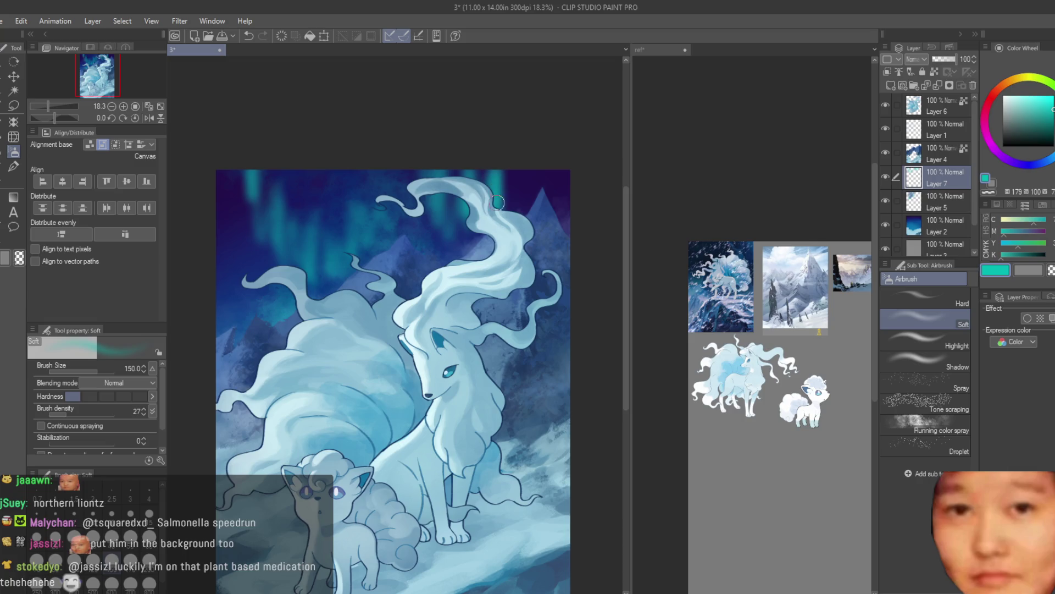
pyautogui.moveTo(243, 165); pyautogui.dragTo(236, 200)
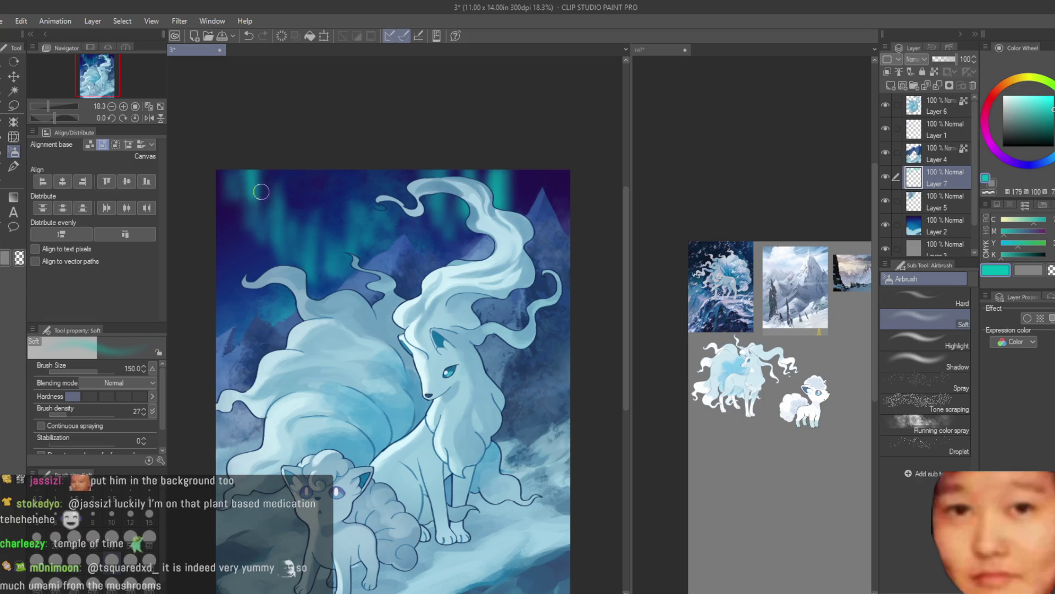
# Switch to bright green and sweep a glow across the aurora with a 400 brush
pyautogui.scroll(-1, 291, 237)
pyautogui.scroll(-1, 341, 214)
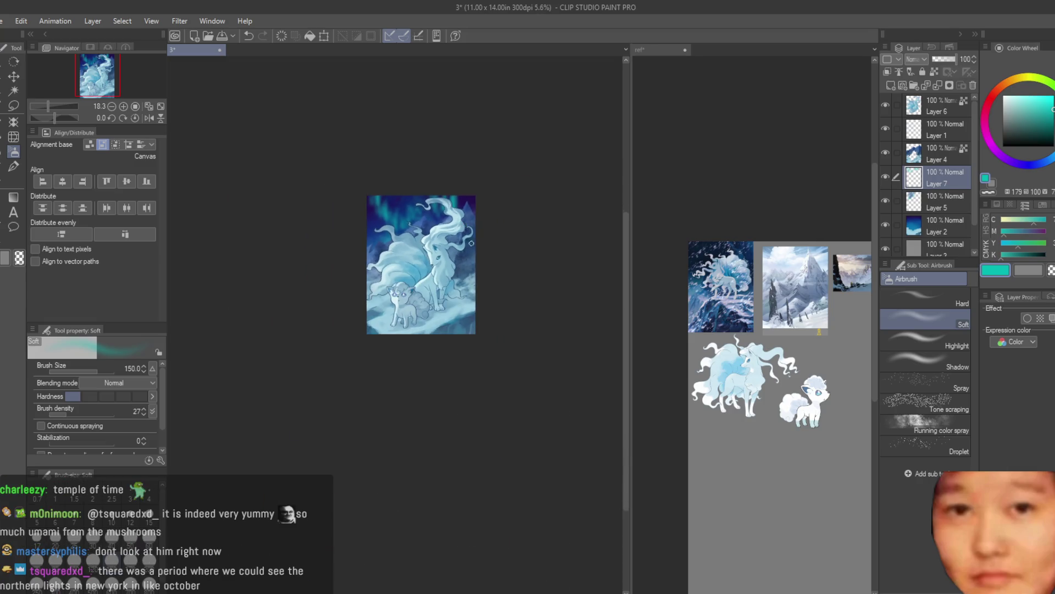
pyautogui.scroll(1, 368, 203)
pyautogui.scroll(1, 368, 203)
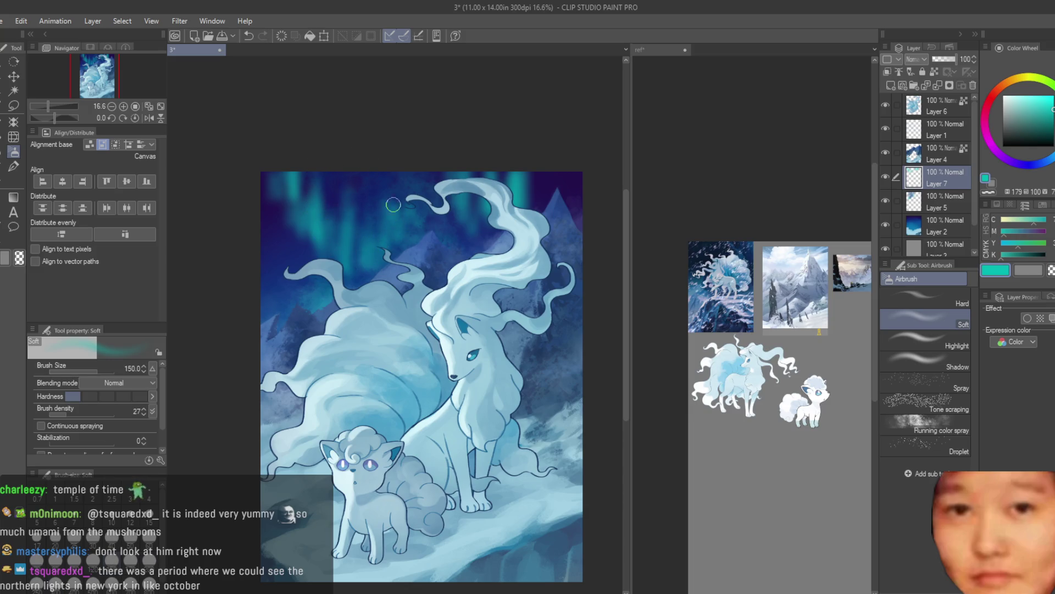
pyautogui.scroll(-3, 408, 186)
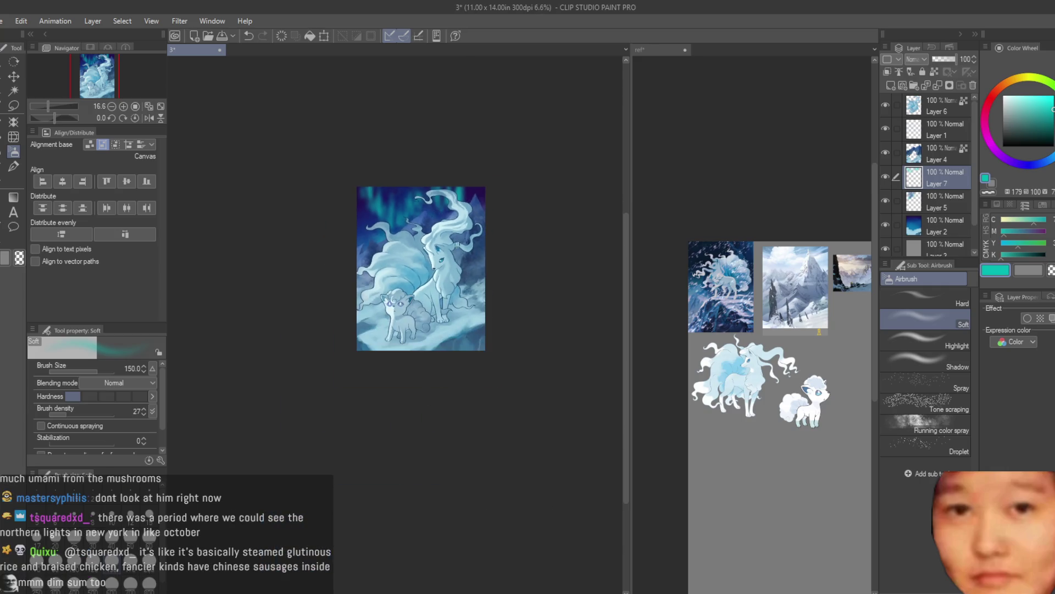
pyautogui.scroll(5, 395, 193)
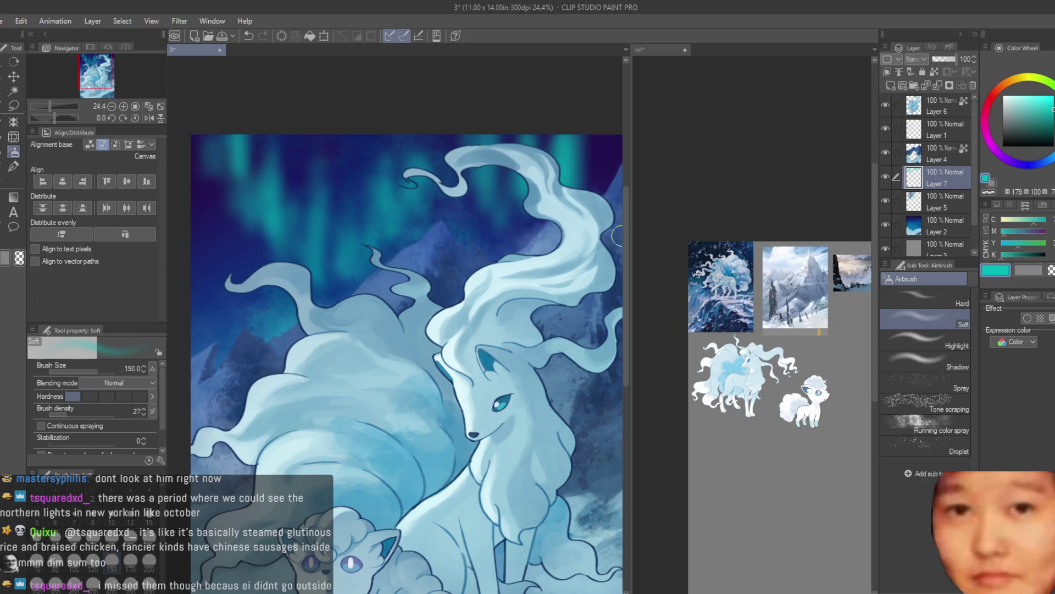
pyautogui.moveTo(995, 94); pyautogui.dragTo(961, 77)
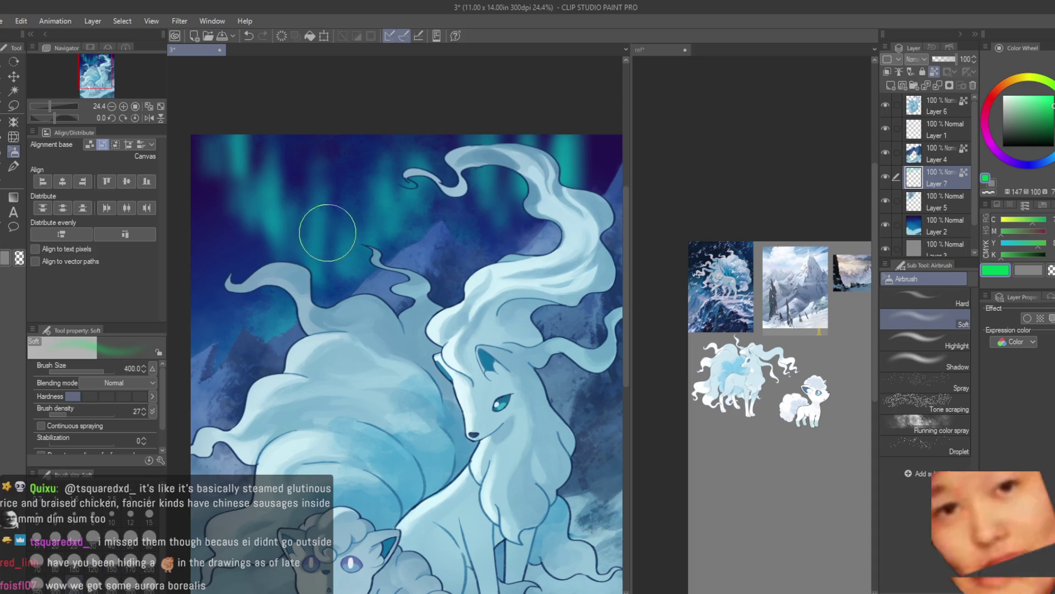
pyautogui.scroll(-2, 330, 228)
pyautogui.press(']')
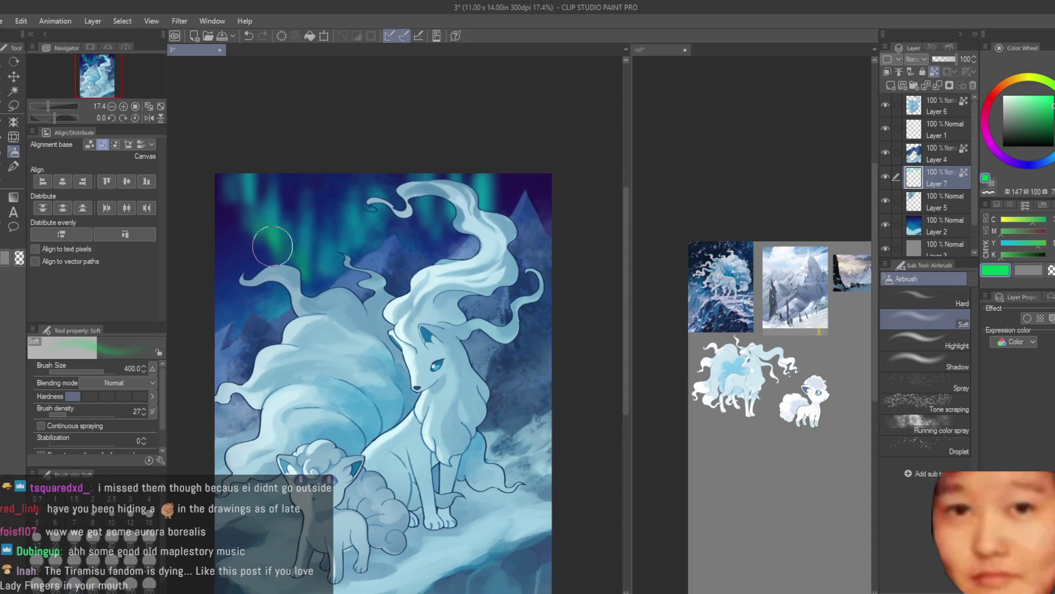
pyautogui.moveTo(230, 235); pyautogui.dragTo(353, 236)
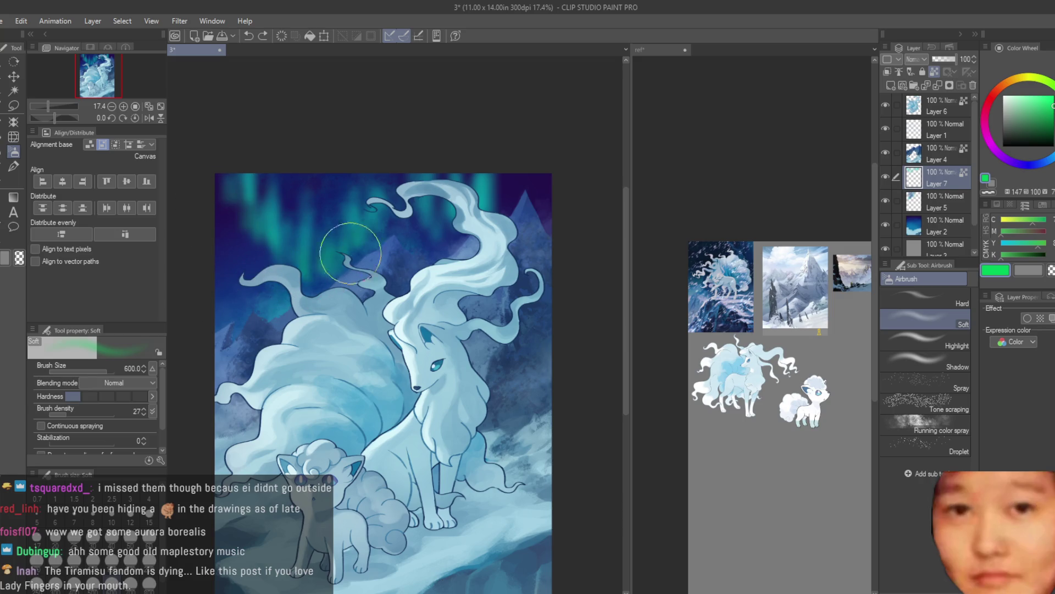
# Pick a pale yellow and add a faint yellow glow at the top of the sky
pyautogui.moveTo(1036, 110)
pyautogui.mouseDown()
pyautogui.moveTo(1053, 98)
pyautogui.moveTo(1023, 78)
pyautogui.mouseUp()
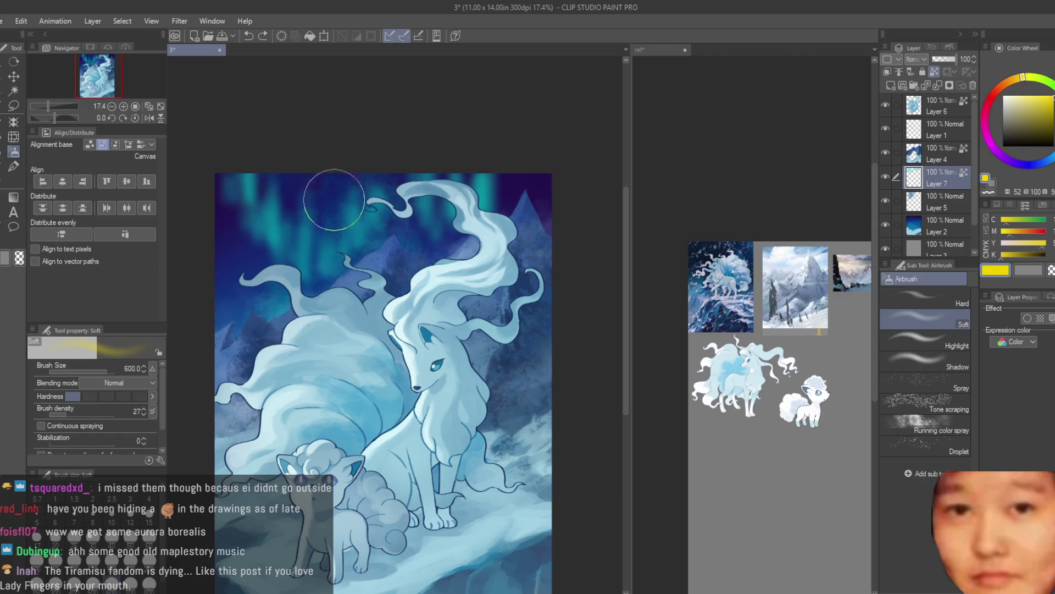
pyautogui.click(1016, 80)
pyautogui.moveTo(1016, 80); pyautogui.dragTo(1030, 77)
pyautogui.click(1037, 95)
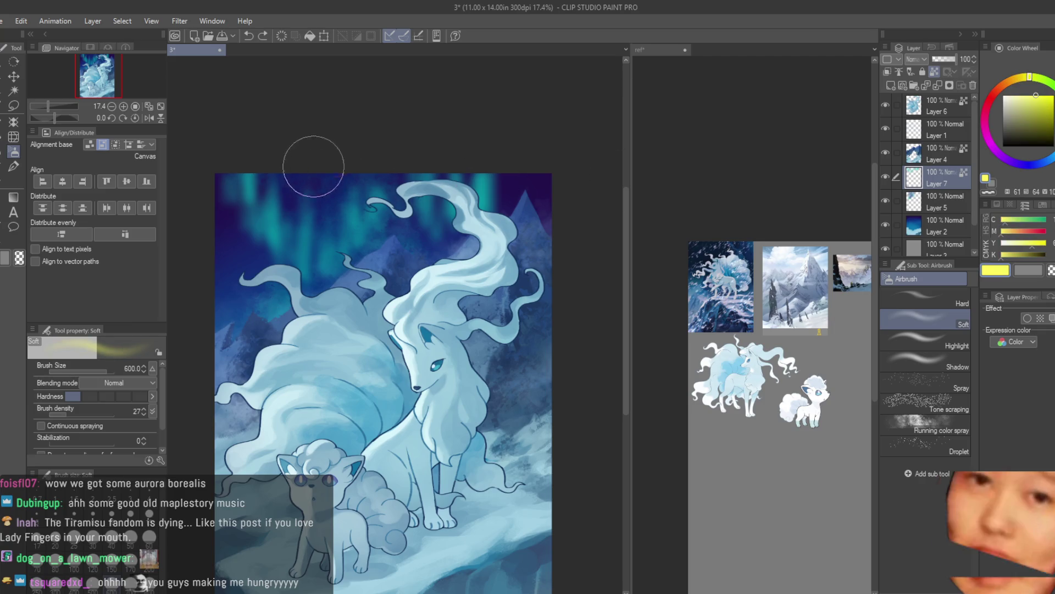
pyautogui.moveTo(376, 185); pyautogui.dragTo(471, 121)
# Switch to pinkish purple, then undo the stray pink strokes on the aurora
pyautogui.moveTo(1025, 154)
pyautogui.mouseDown()
pyautogui.moveTo(1004, 158)
pyautogui.moveTo(986, 111)
pyautogui.mouseUp()
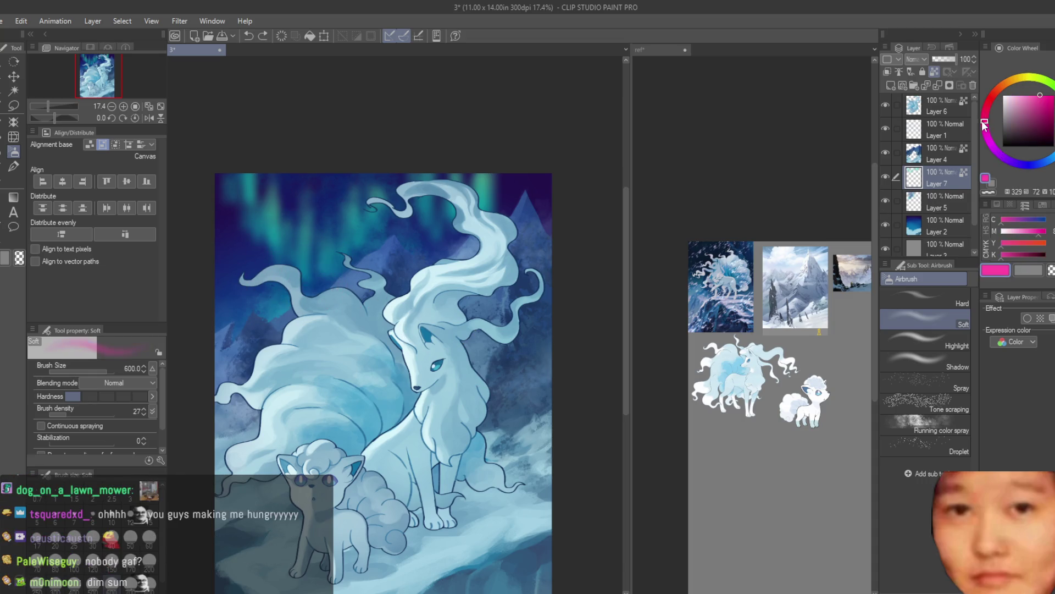
pyautogui.hotkey('ctrl', 'z')
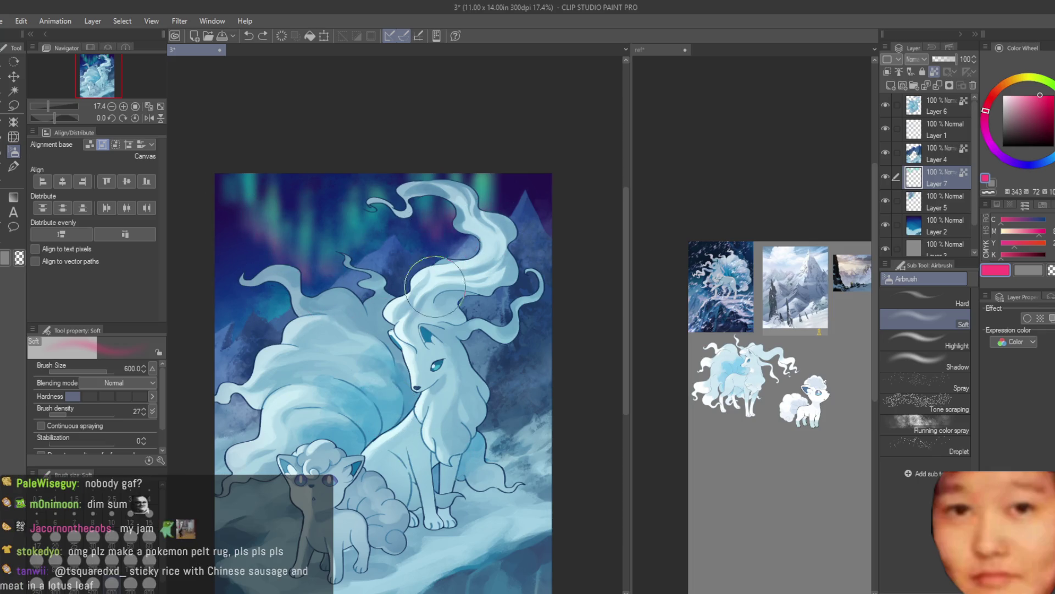
pyautogui.scroll(1, 434, 286)
pyautogui.scroll(-2, 547, 321)
pyautogui.scroll(3, 547, 322)
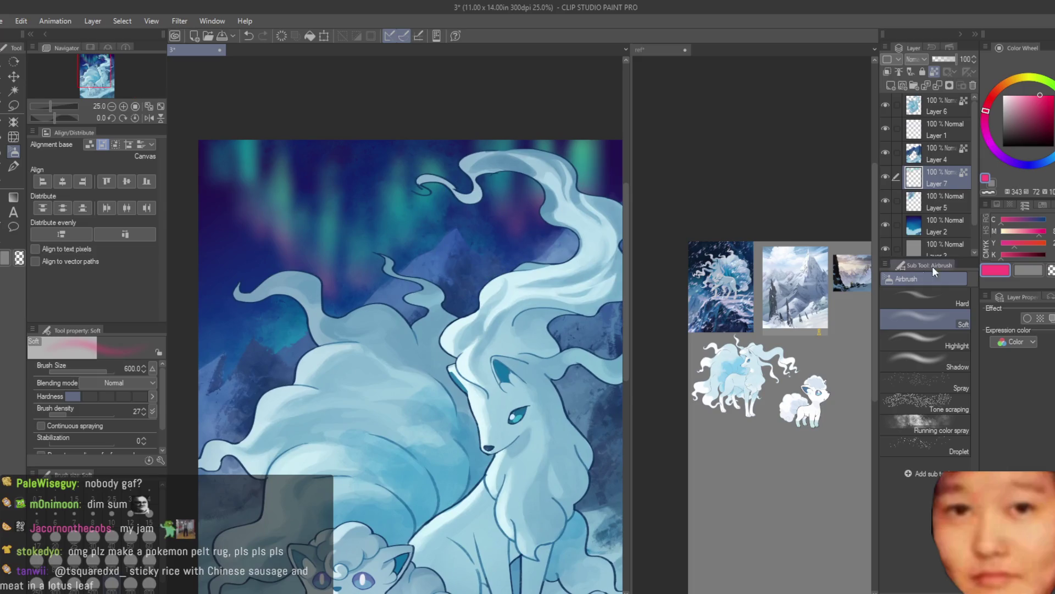
pyautogui.hotkey('ctrl', 'z')
# Choose a paler, fine-tuned pink and airbrush a soft tint over the upper-left aurora
pyautogui.click(1033, 95)
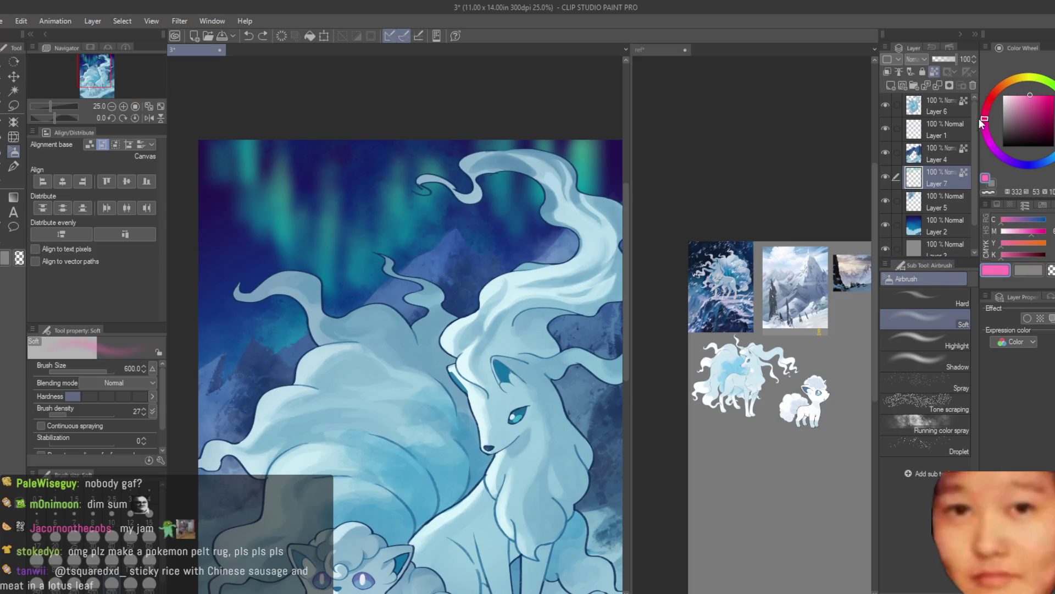
pyautogui.click(980, 133)
pyautogui.scroll(-1, 330, 258)
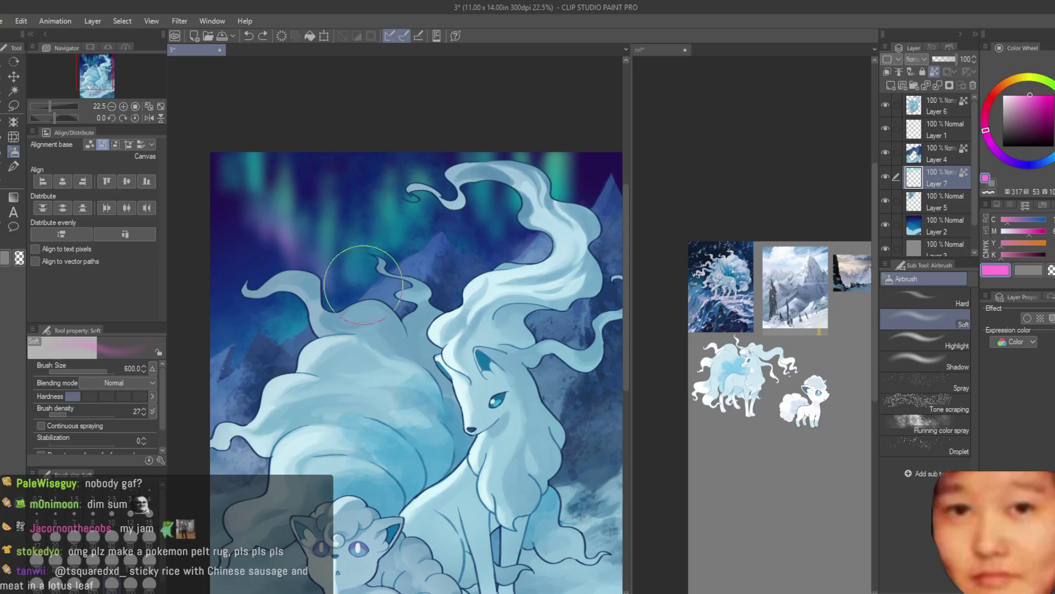
pyautogui.moveTo(228, 224); pyautogui.dragTo(245, 196)
pyautogui.scroll(-3, 245, 196)
pyautogui.scroll(-3, 523, 229)
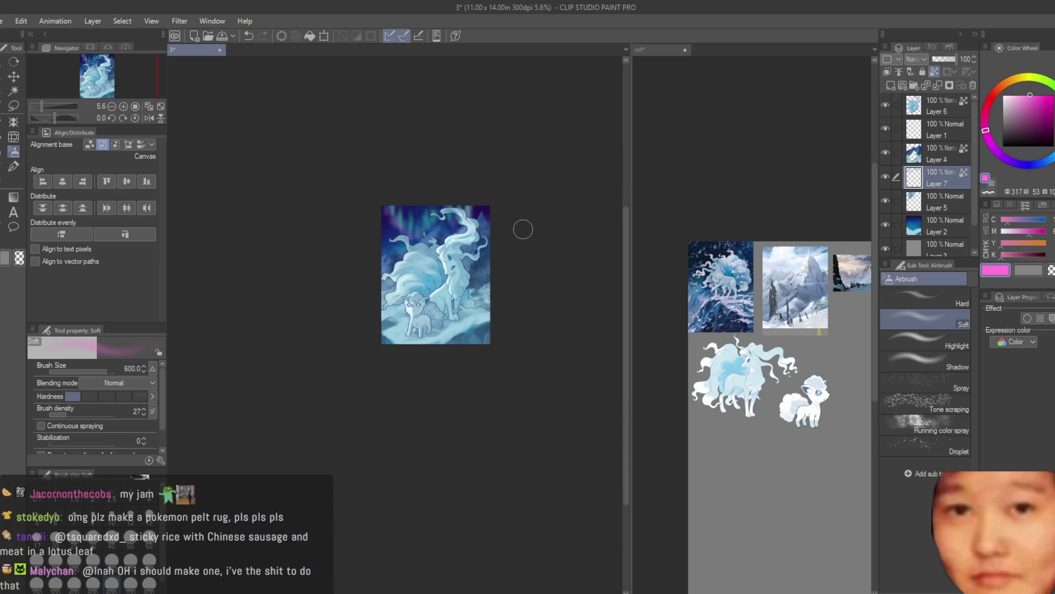
pyautogui.scroll(3, 523, 229)
pyautogui.scroll(2, 484, 220)
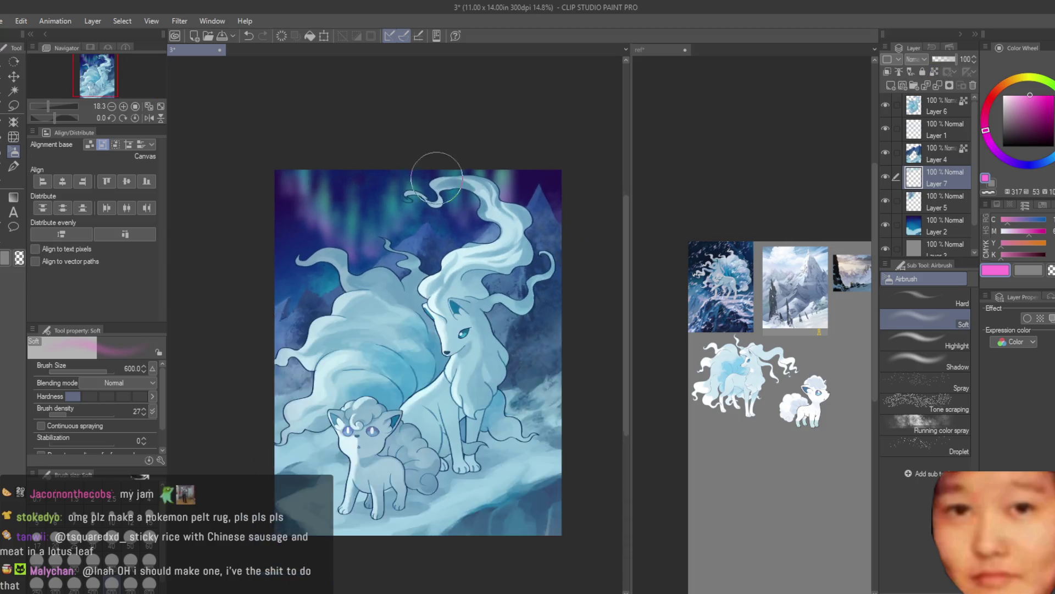
pyautogui.scroll(1, 489, 224)
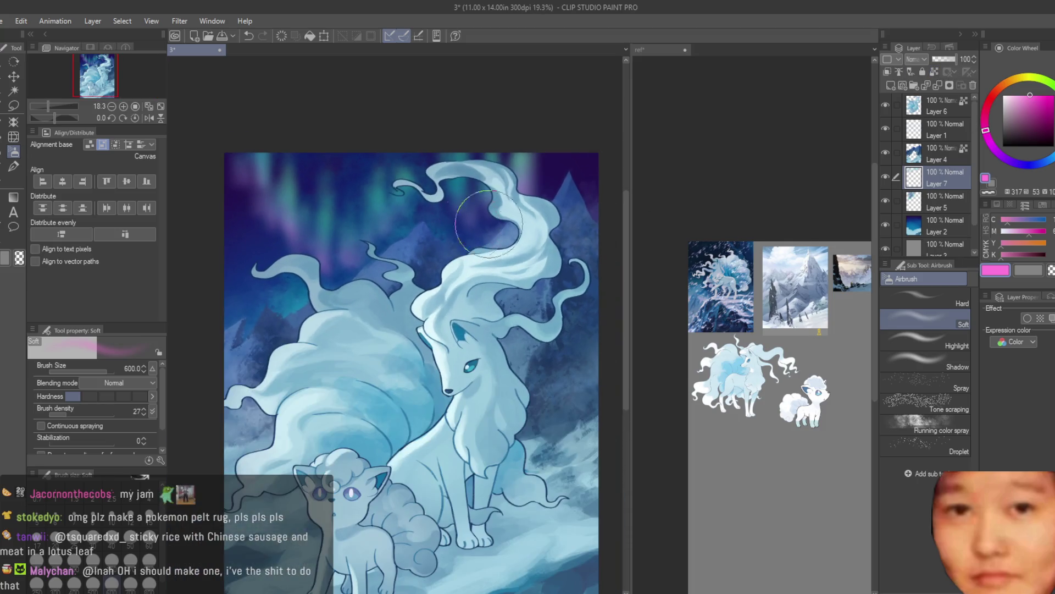
pyautogui.click(941, 200)
# Show Layer 5, save the illustration, and toggle Layer 5 to compare
pyautogui.click(886, 201)
pyautogui.hotkey('ctrl', 's')
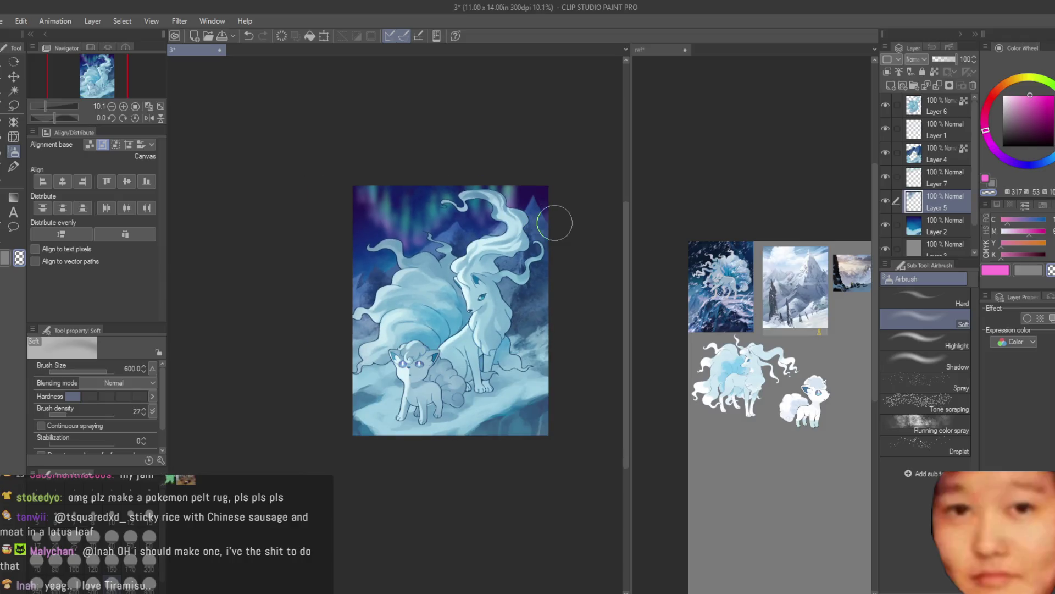
pyautogui.scroll(-1, 559, 219)
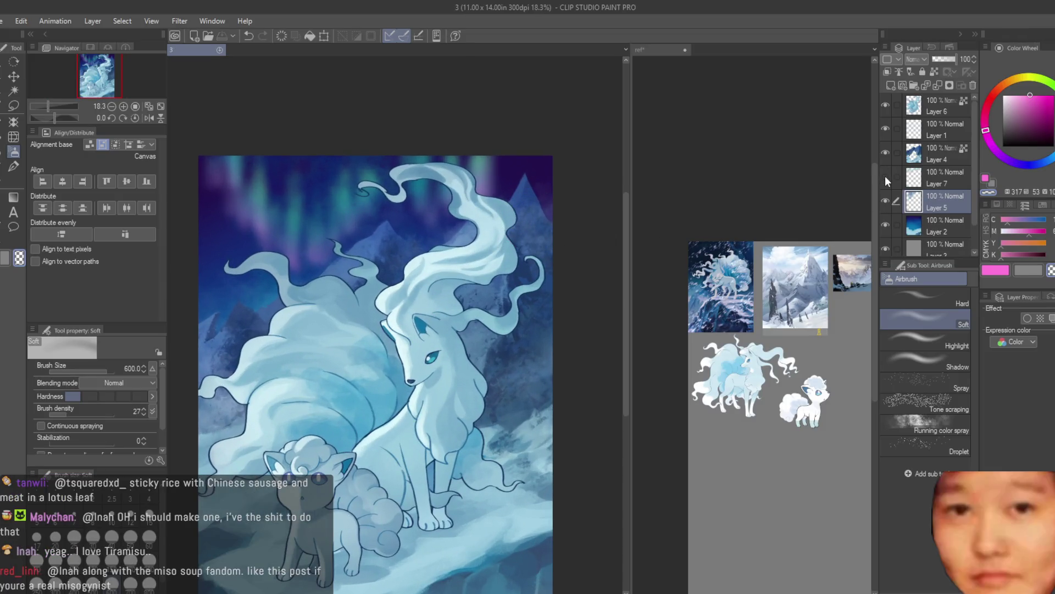
pyautogui.doubleClick(883, 204)
# Blur the background on Layer 4 with a size 600, intensity 10.8 blur brush
pyautogui.click(924, 155)
pyautogui.press('j')
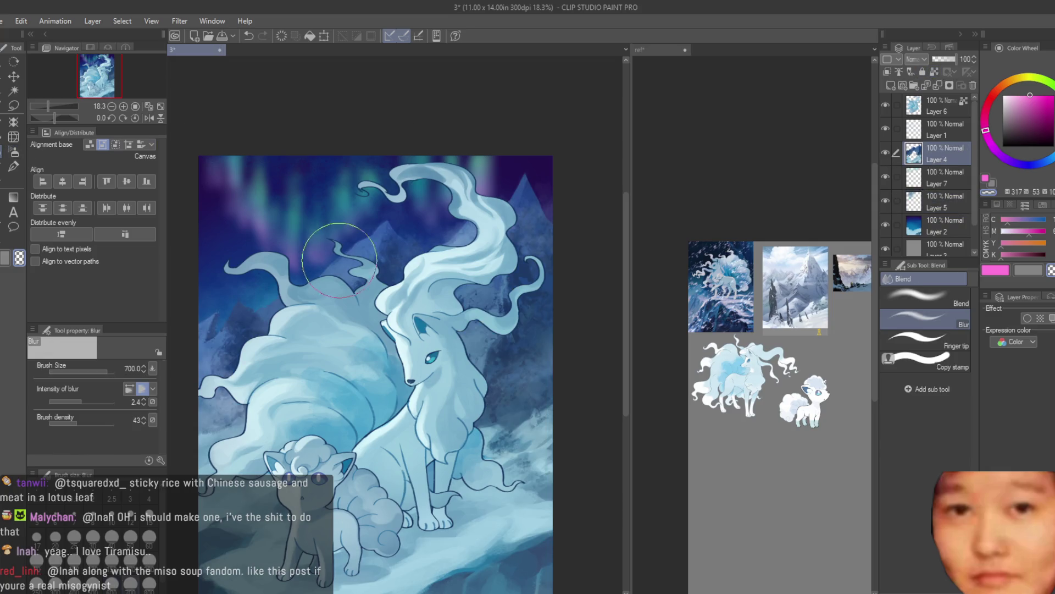
pyautogui.scroll(1, 353, 236)
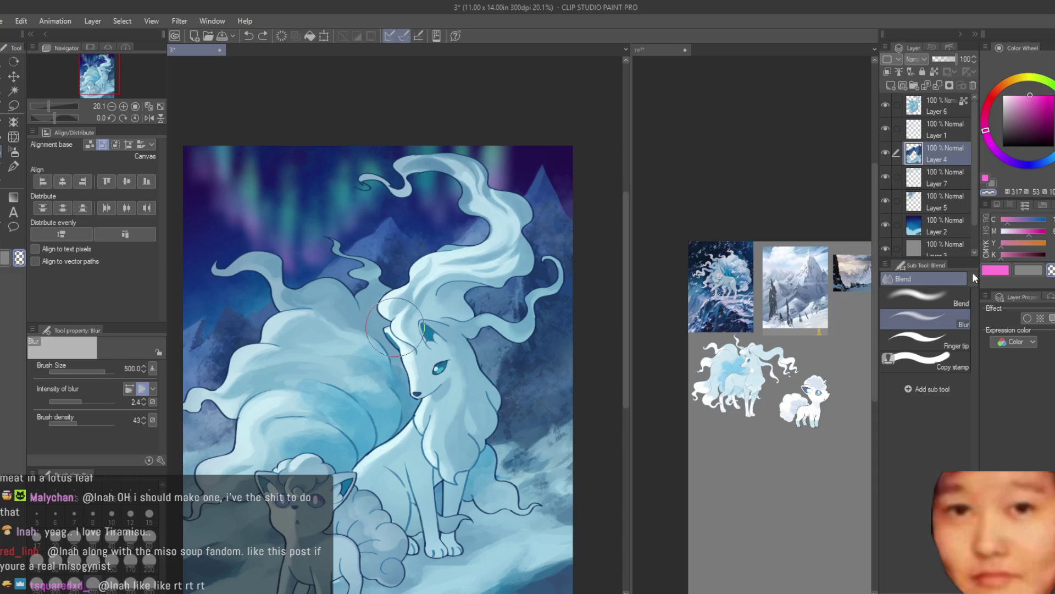
pyautogui.press(']')
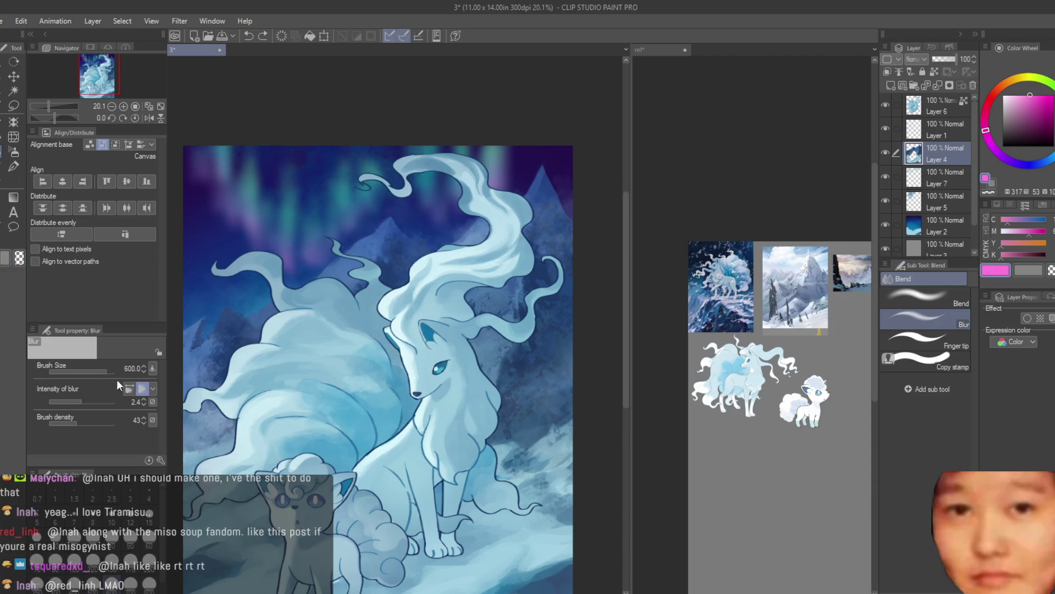
pyautogui.click(90, 402)
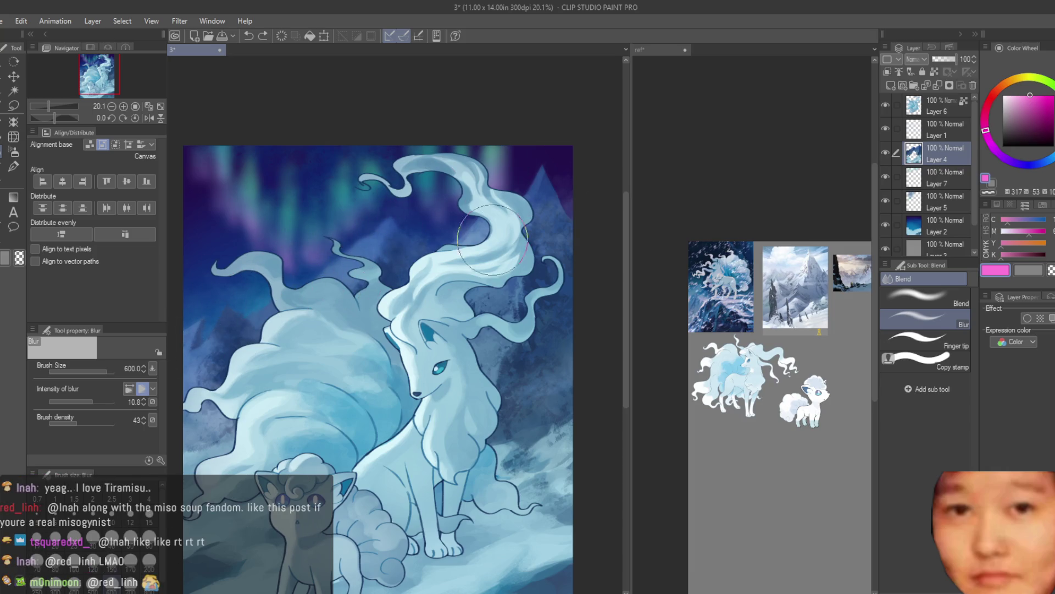
pyautogui.scroll(-3, 493, 240)
pyautogui.scroll(2, 480, 367)
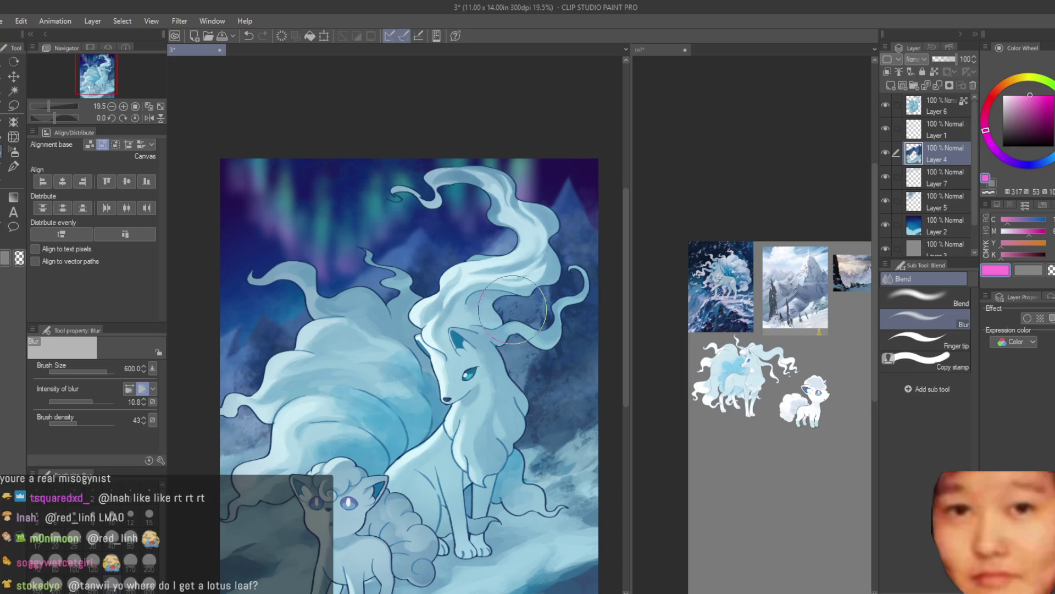
pyautogui.hotkey('ctrl', 'z')
pyautogui.hotkey('ctrl', 'z')
pyautogui.hotkey('ctrl', 'y')
pyautogui.hotkey('ctrl', 'z')
pyautogui.hotkey('ctrl', 'z')
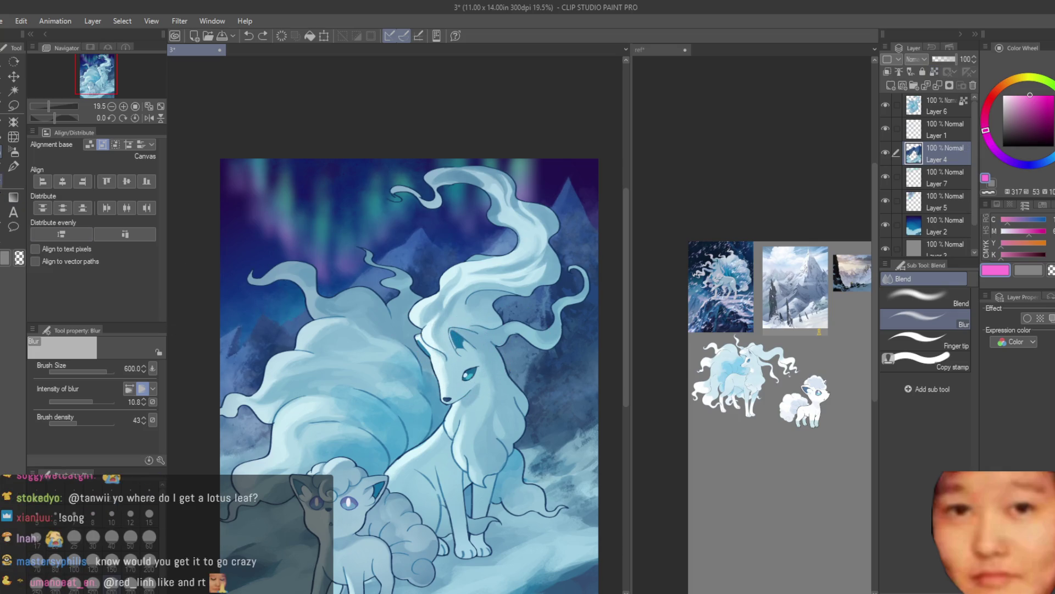
# Select the Dry Texture 3 painting brush
pyautogui.press('b')
pyautogui.scroll(3, 537, 282)
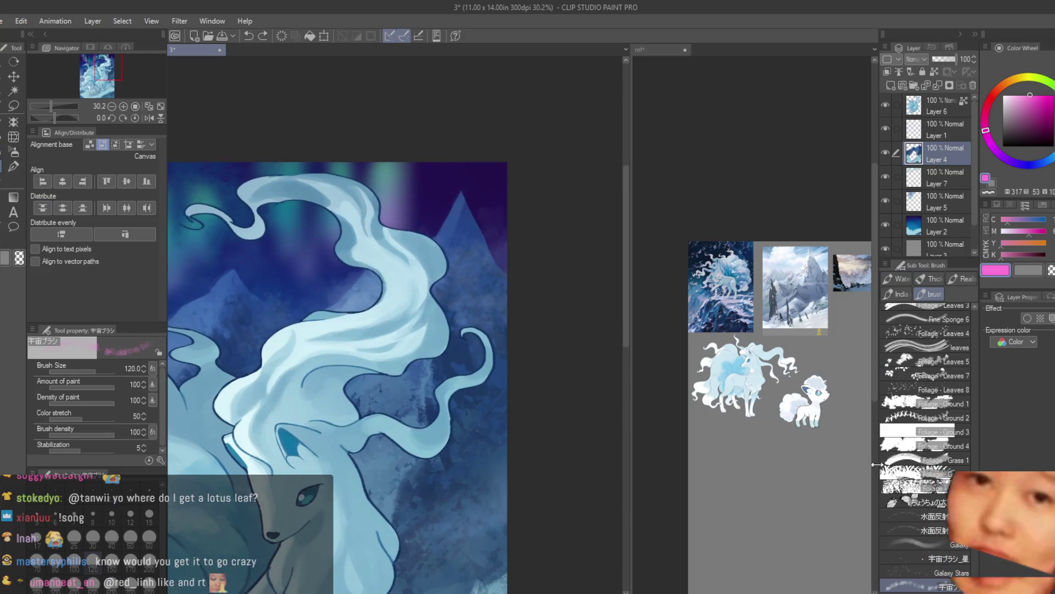
pyautogui.scroll(3, 937, 487)
pyautogui.scroll(3, 938, 487)
pyautogui.scroll(3, 929, 478)
pyautogui.scroll(2, 918, 467)
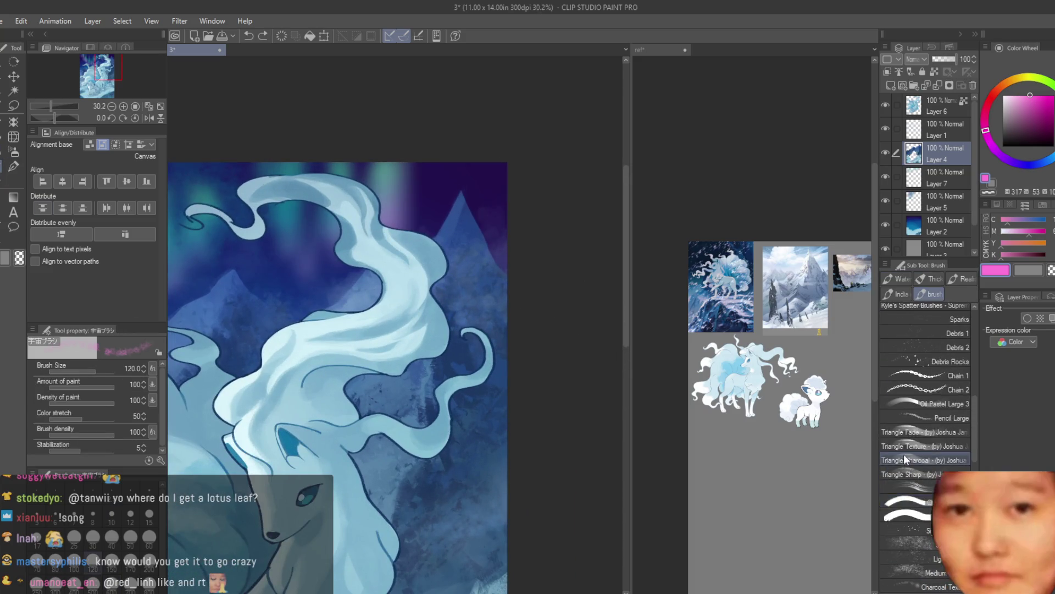
pyautogui.scroll(2, 908, 460)
pyautogui.click(913, 333)
pyautogui.scroll(2, 924, 385)
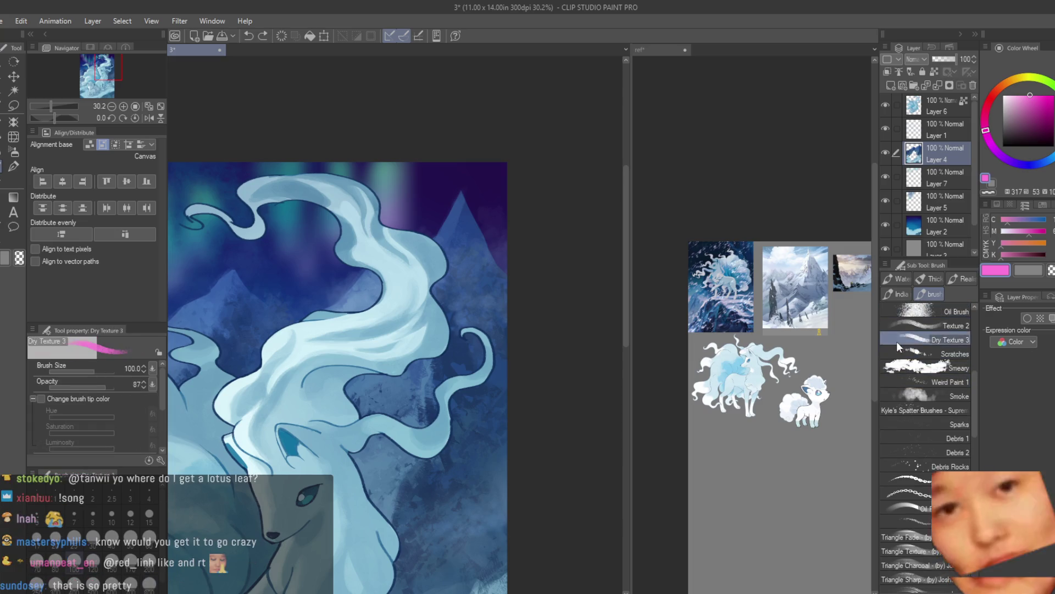
pyautogui.scroll(2, 924, 385)
pyautogui.scroll(1, 451, 215)
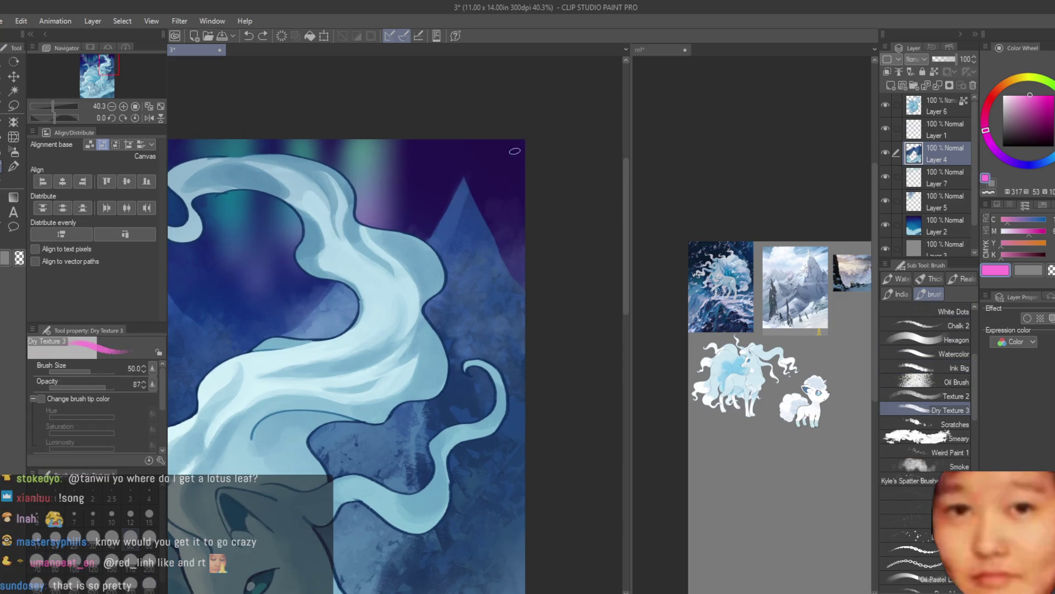
pyautogui.scroll(1, 495, 223)
# Sample dark blue and dark purple and texture the mountain's slopes and peak
pyautogui.keyDown('alt'); pyautogui.click(472, 211); pyautogui.keyUp('alt')
pyautogui.moveTo(477, 212)
pyautogui.mouseDown()
pyautogui.moveTo(503, 264)
pyautogui.moveTo(501, 247)
pyautogui.mouseUp()
pyautogui.moveTo(425, 235); pyautogui.dragTo(409, 219)
pyautogui.keyDown('alt'); pyautogui.click(453, 197); pyautogui.keyUp('alt')
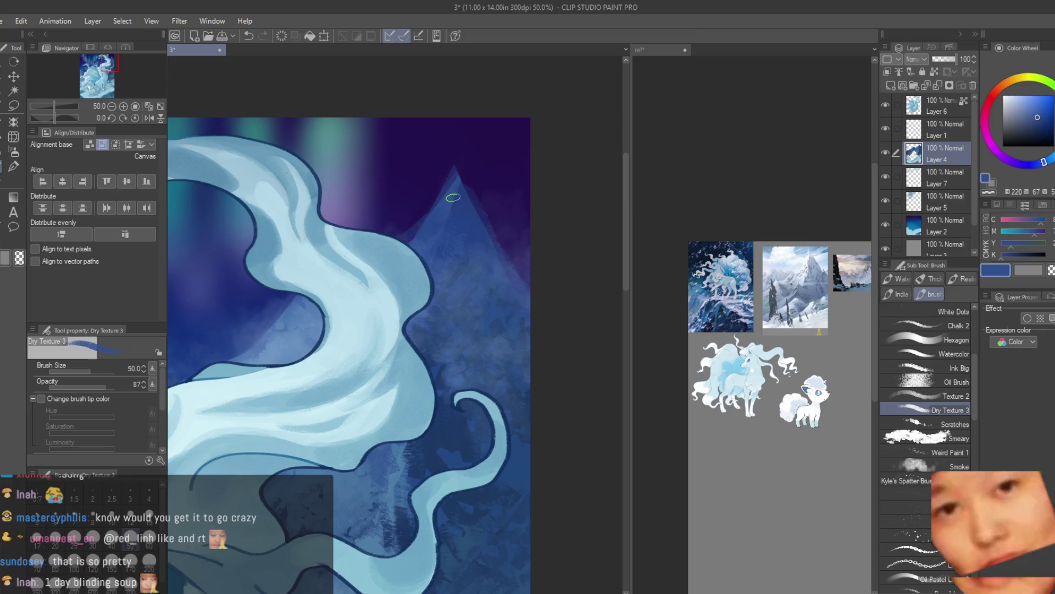
pyautogui.scroll(-3, 453, 220)
pyautogui.scroll(2, 453, 220)
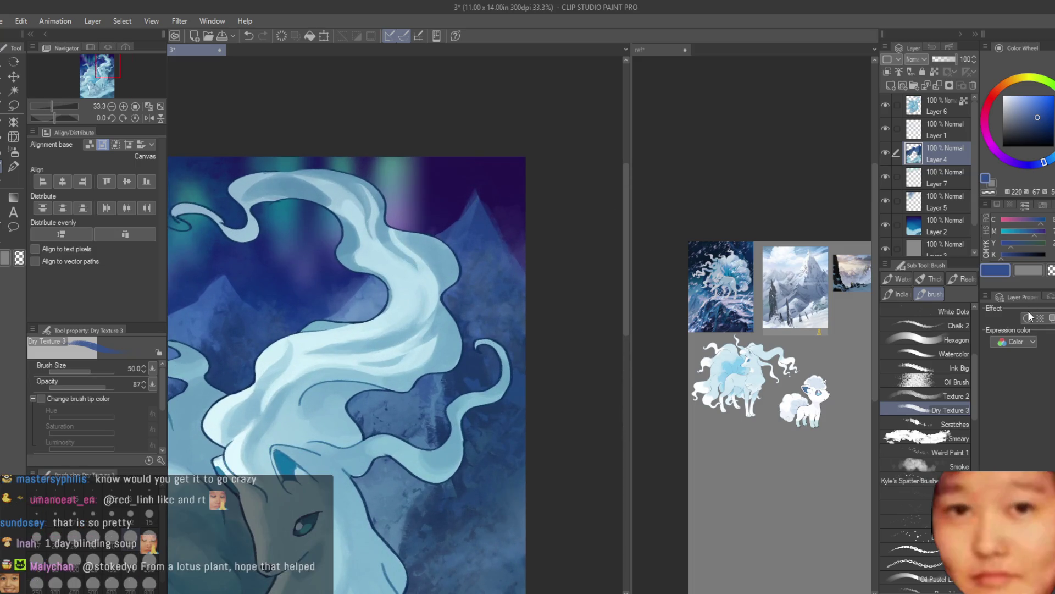
pyautogui.scroll(3, 448, 188)
pyautogui.keyDown('alt'); pyautogui.click(480, 198); pyautogui.keyUp('alt')
pyautogui.moveTo(480, 198); pyautogui.dragTo(456, 247)
# Fit the illustration, toggle the foxes to check the background, and add a new layer above Layer 7
pyautogui.scroll(-5, 424, 276)
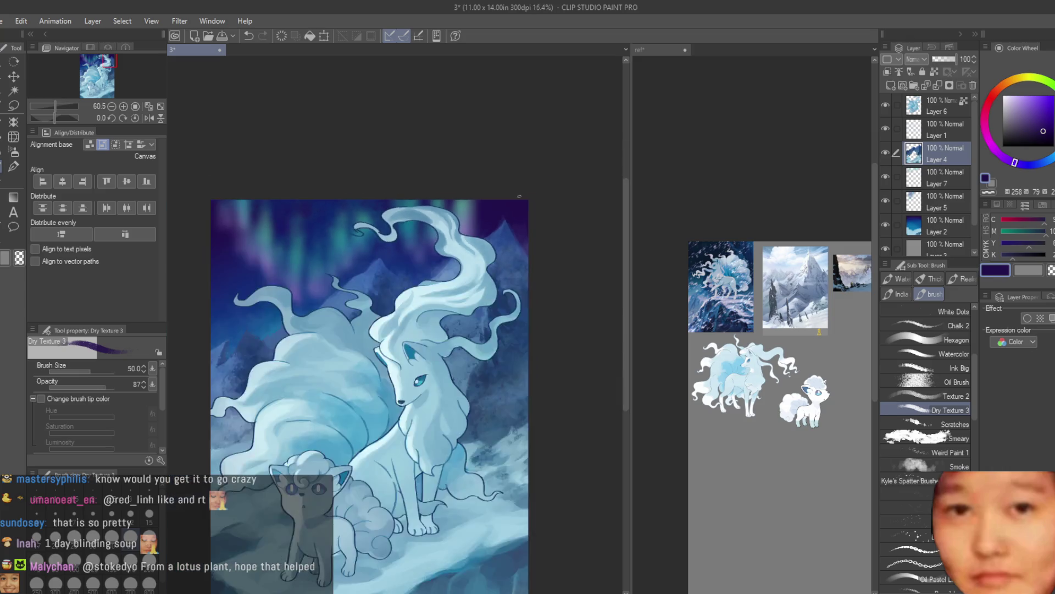
pyautogui.scroll(1, 404, 341)
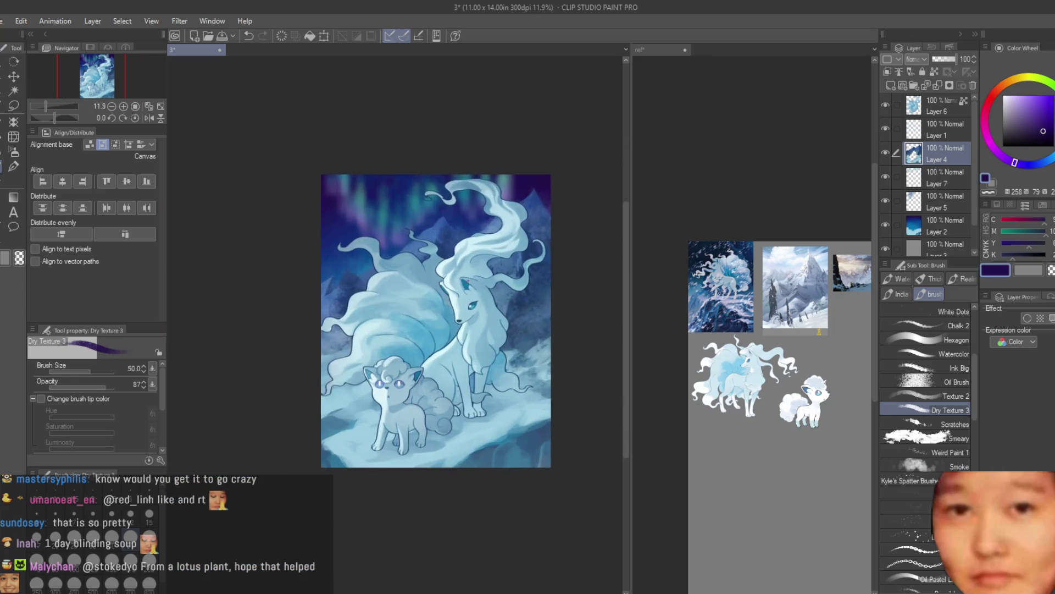
pyautogui.scroll(1, 404, 341)
pyautogui.scroll(1, 404, 340)
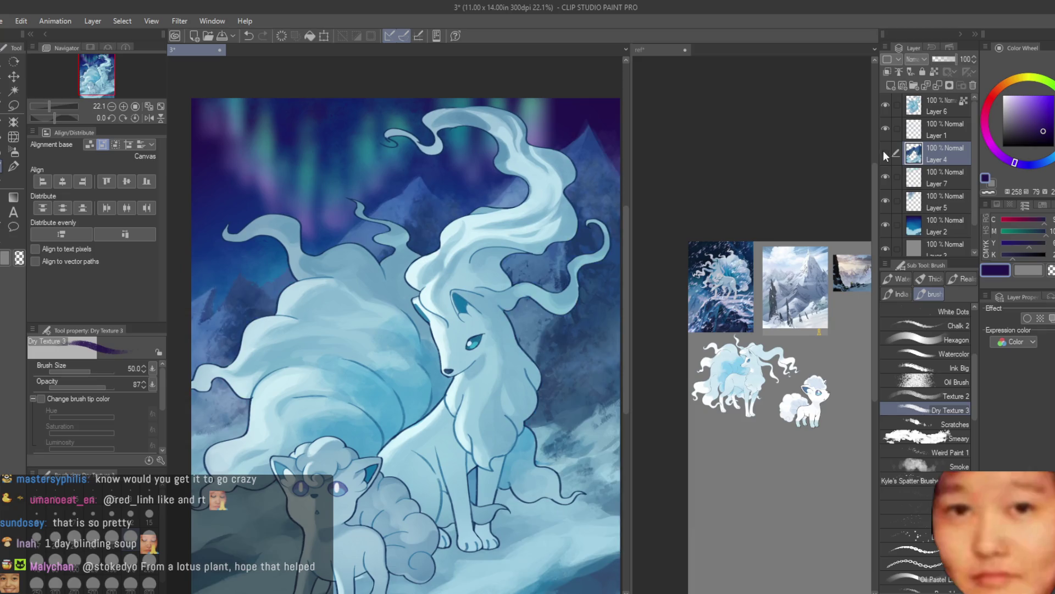
pyautogui.hotkey('ctrl', '0')
pyautogui.click(885, 104)
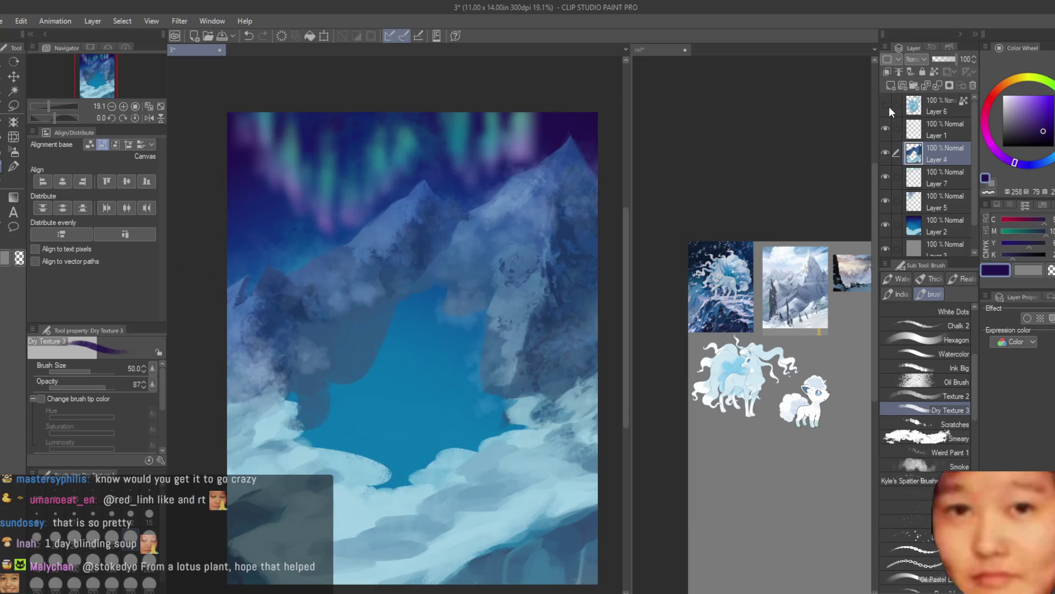
pyautogui.click(885, 104)
pyautogui.click(889, 180)
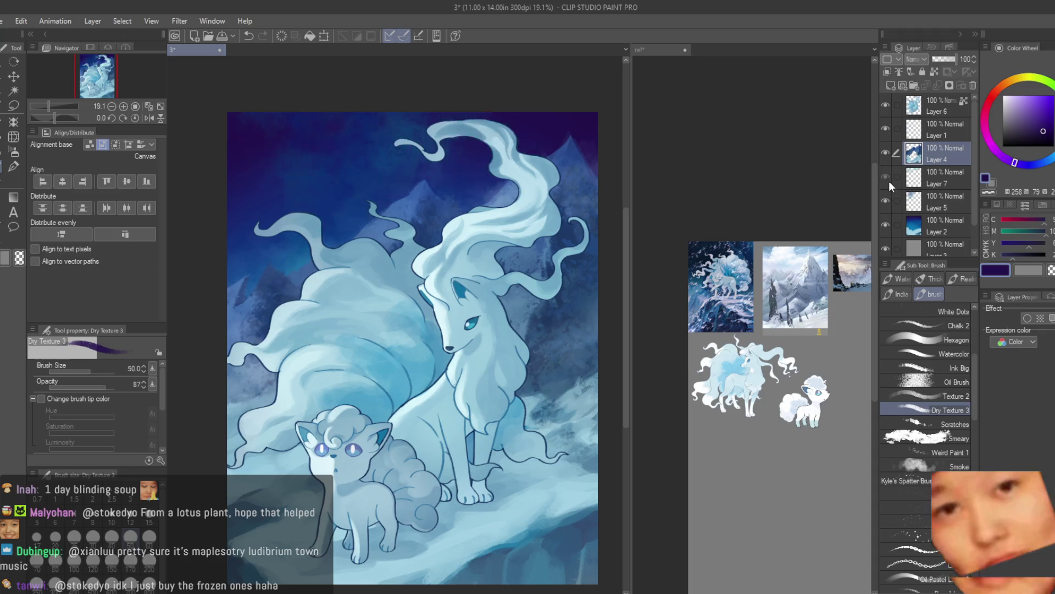
pyautogui.click(889, 85)
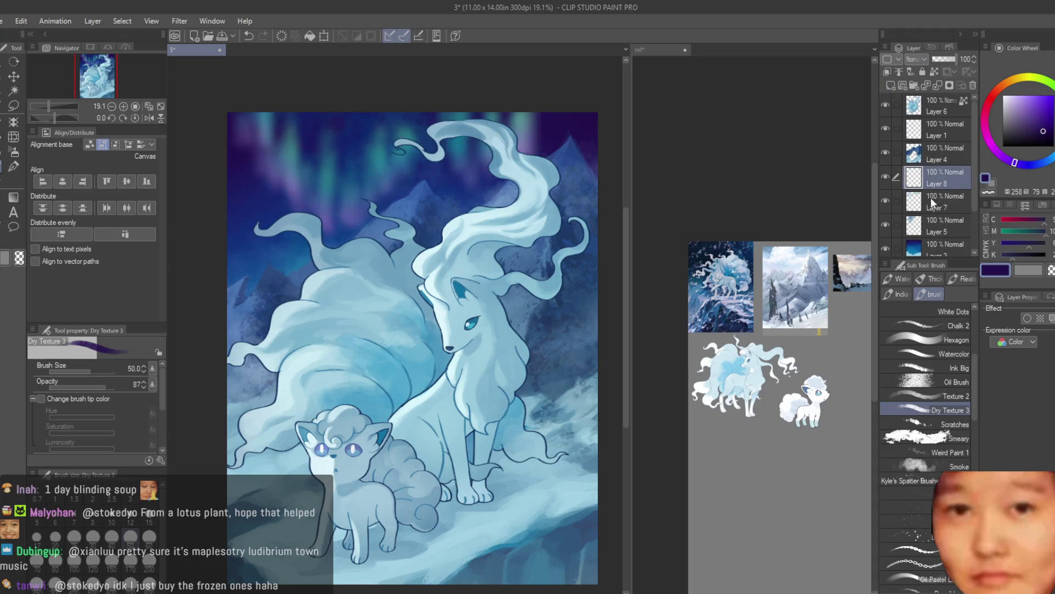
# Airbrush trial green glow streaks across the aurora, undoing them
pyautogui.click(1003, 98)
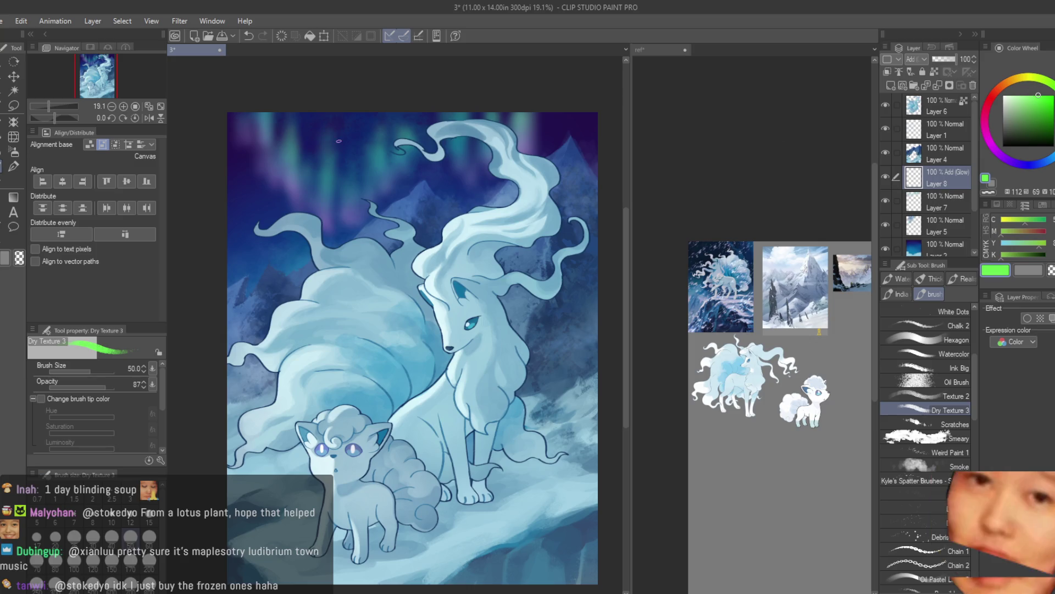
pyautogui.press('b')
pyautogui.scroll(-1, 344, 242)
pyautogui.scroll(2, 344, 242)
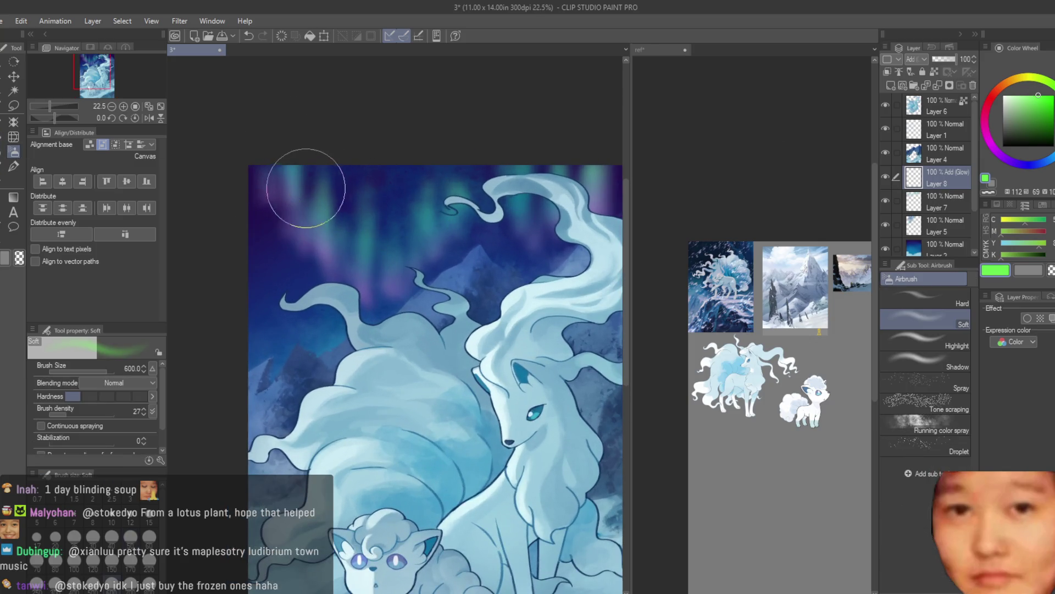
pyautogui.moveTo(278, 154); pyautogui.dragTo(371, 223)
pyautogui.hotkey('ctrl', 'z')
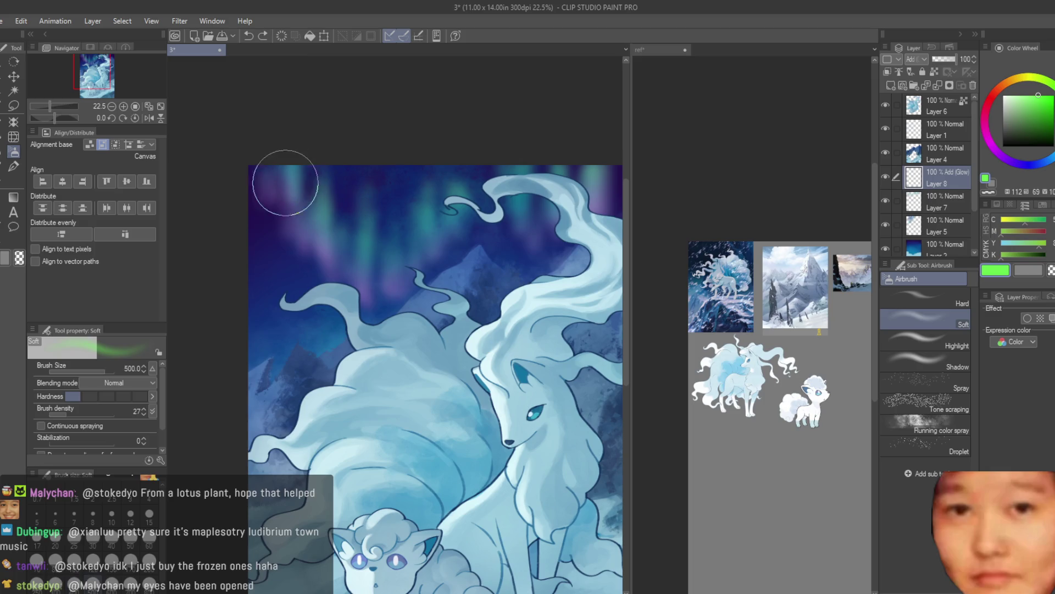
pyautogui.moveTo(291, 165)
pyautogui.mouseDown()
pyautogui.moveTo(312, 238)
pyautogui.moveTo(354, 224)
pyautogui.moveTo(361, 283)
pyautogui.moveTo(401, 214)
pyautogui.moveTo(437, 206)
pyautogui.mouseUp()
pyautogui.press('[')
pyautogui.hotkey('ctrl', 'z')
# Try a purple tint near the top-right corner, then undo it
pyautogui.scroll(-2, 434, 220)
pyautogui.scroll(-3, 440, 231)
pyautogui.scroll(2, 479, 315)
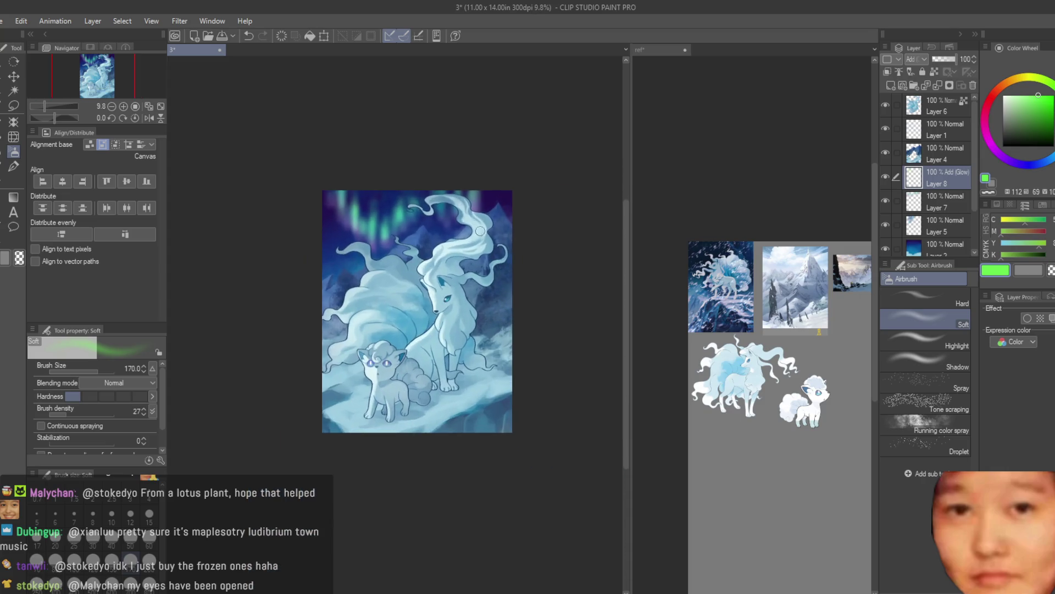
pyautogui.scroll(2, 439, 319)
pyautogui.scroll(2, 401, 323)
pyautogui.scroll(1, 379, 326)
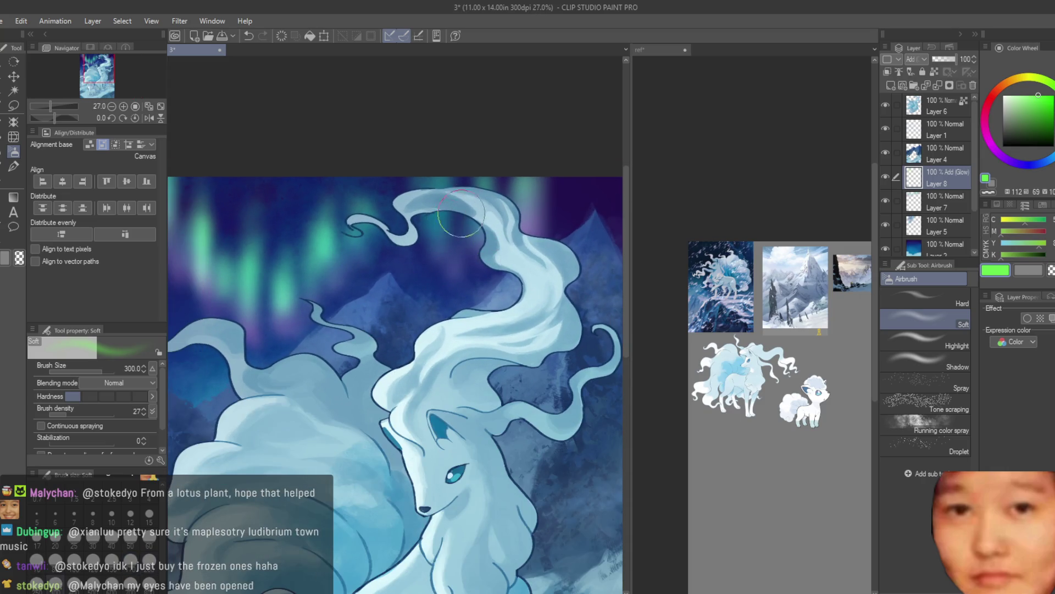
pyautogui.scroll(-2, 236, 236)
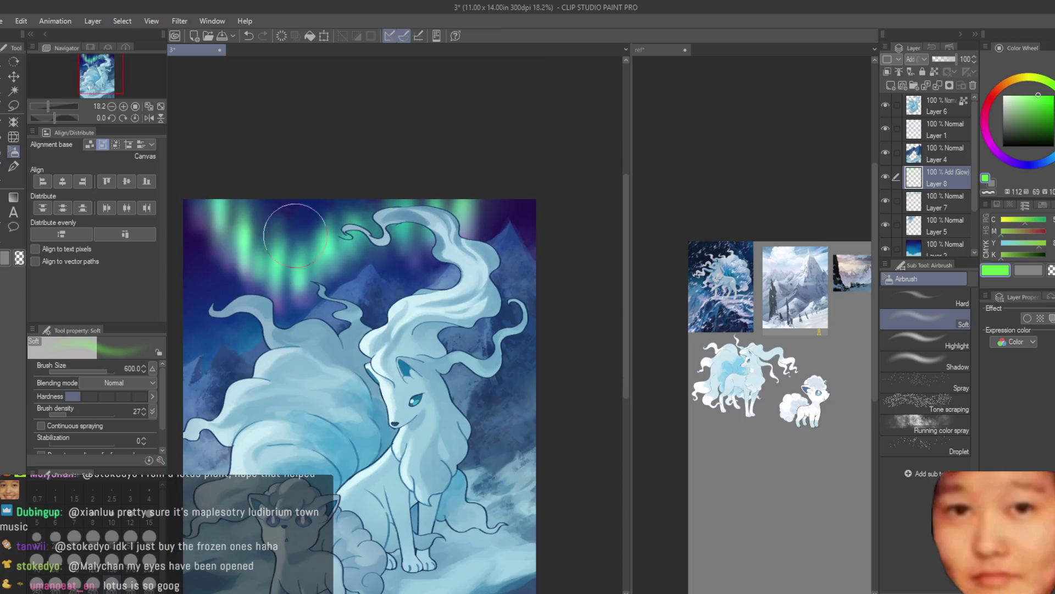
pyautogui.scroll(-2, 495, 258)
pyautogui.scroll(1, 522, 269)
pyautogui.scroll(1, 330, 265)
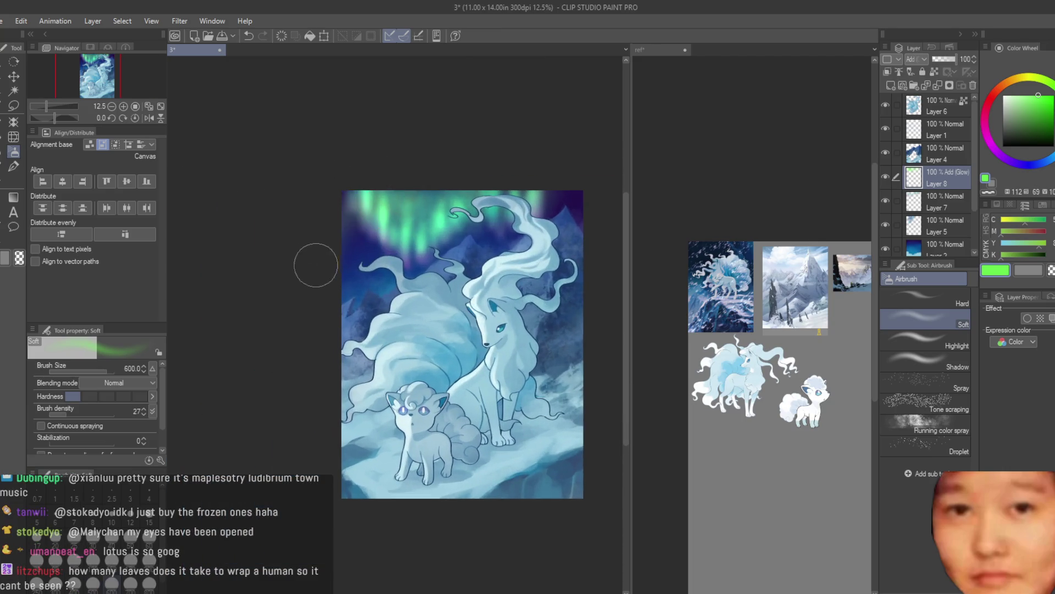
pyautogui.scroll(1, 319, 266)
pyautogui.scroll(-2, 335, 242)
pyautogui.scroll(-1, 491, 332)
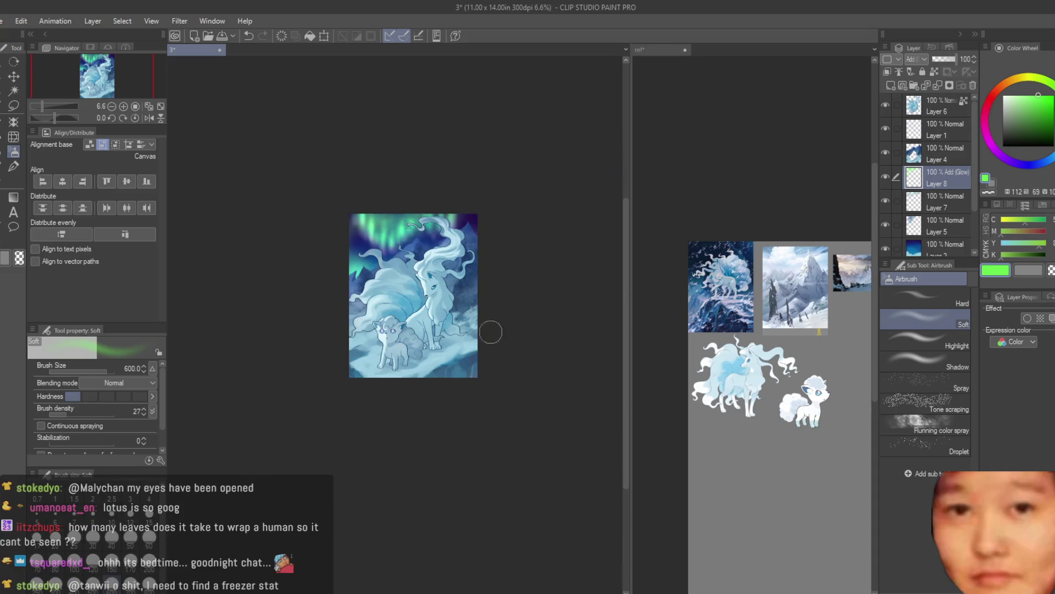
pyautogui.scroll(3, 490, 332)
pyautogui.scroll(-1, 513, 229)
pyautogui.scroll(-3, 555, 193)
pyautogui.scroll(2, 535, 323)
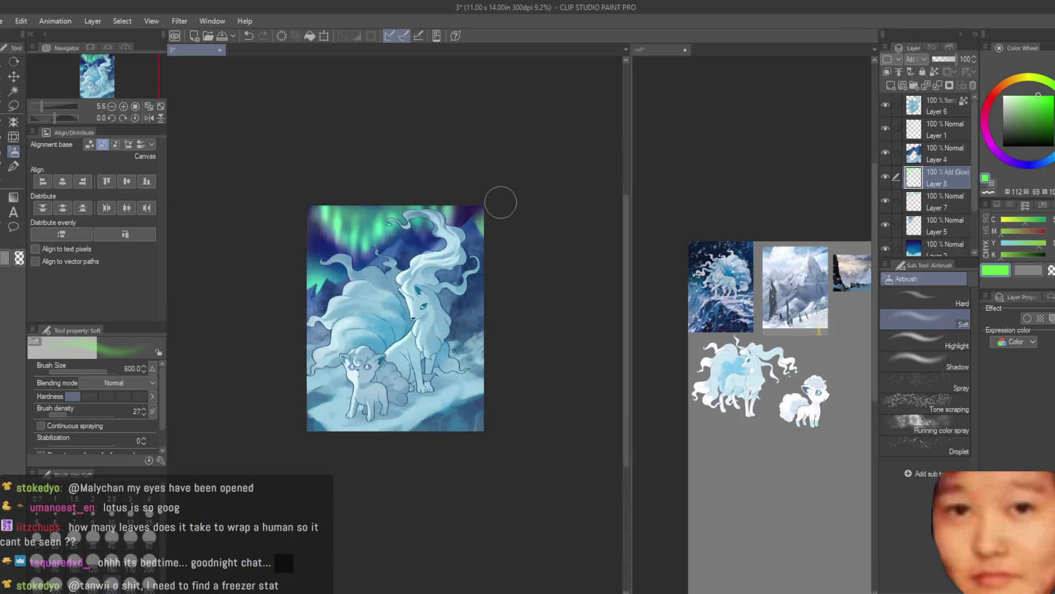
pyautogui.scroll(4, 497, 209)
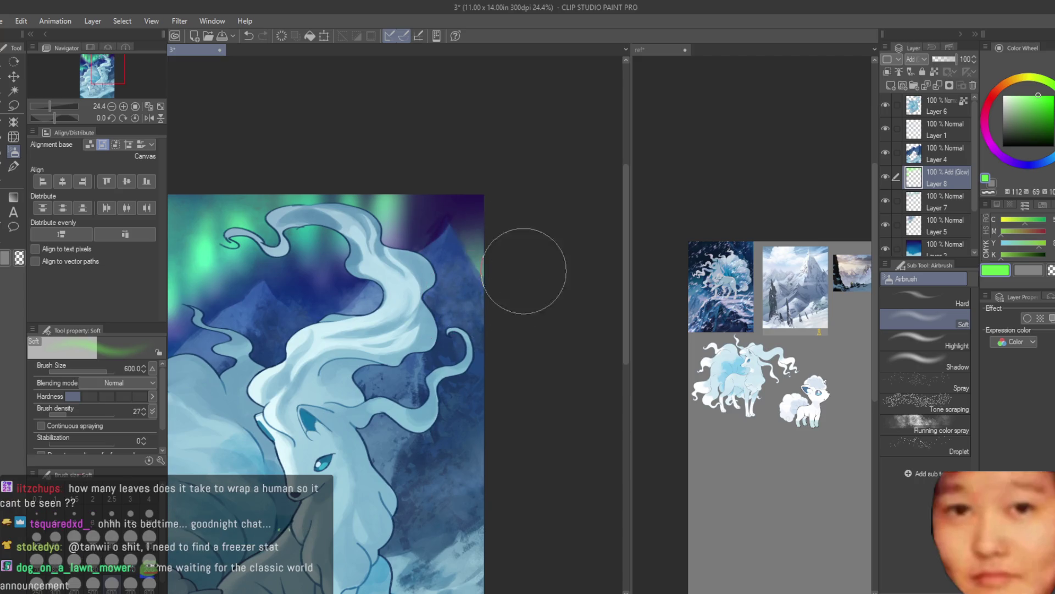
pyautogui.click(936, 71)
pyautogui.click(1025, 77)
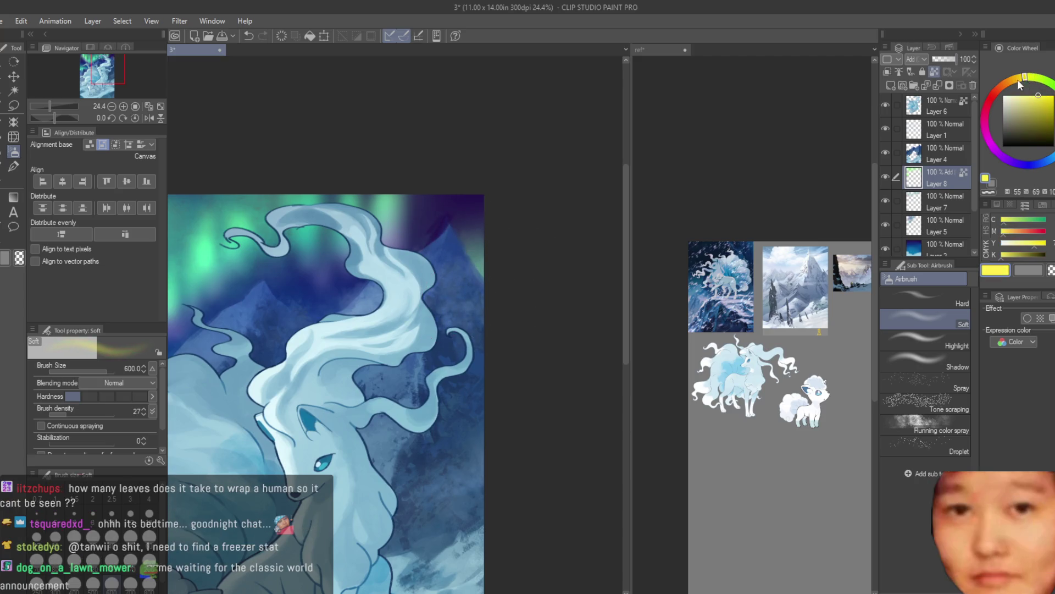
pyautogui.moveTo(1040, 159); pyautogui.dragTo(1007, 159)
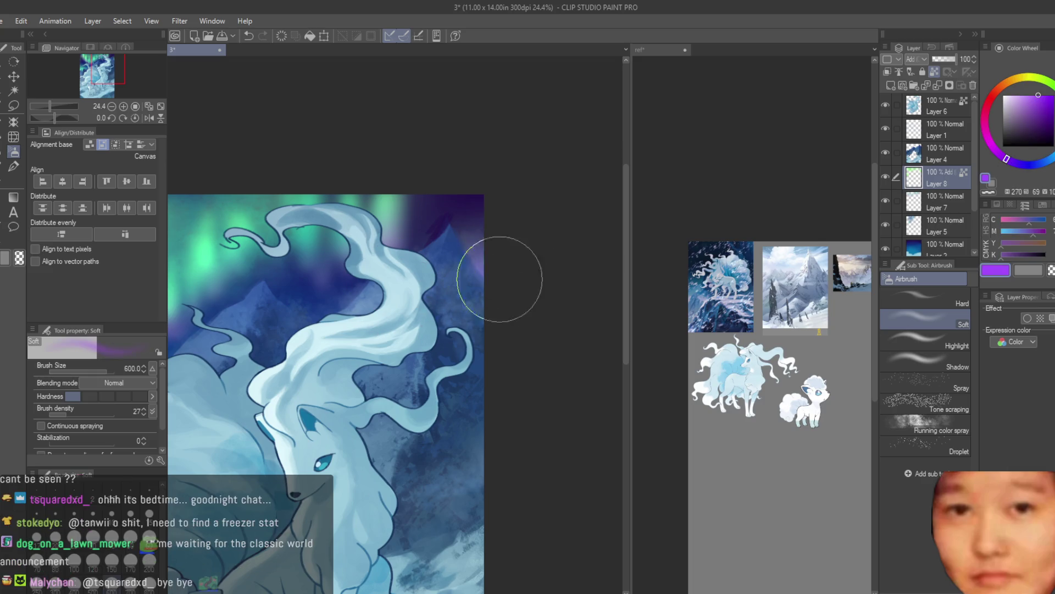
pyautogui.scroll(-2, 495, 269)
pyautogui.hotkey('ctrl', 'z')
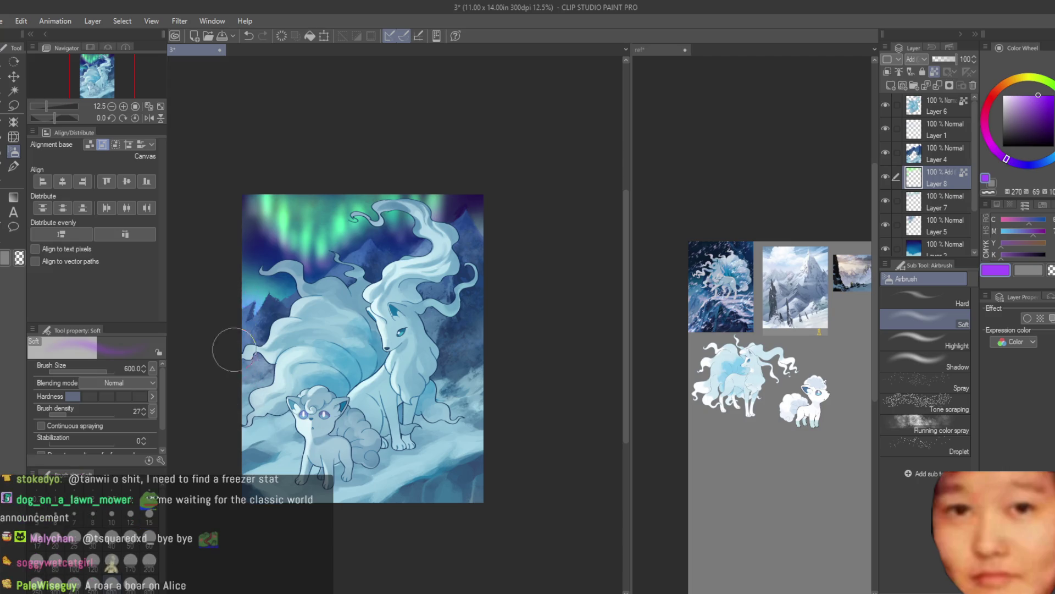
# Return to green and resize the airbrush, enlarging it for a broad glow pass
pyautogui.press('c')
pyautogui.scroll(3, 362, 118)
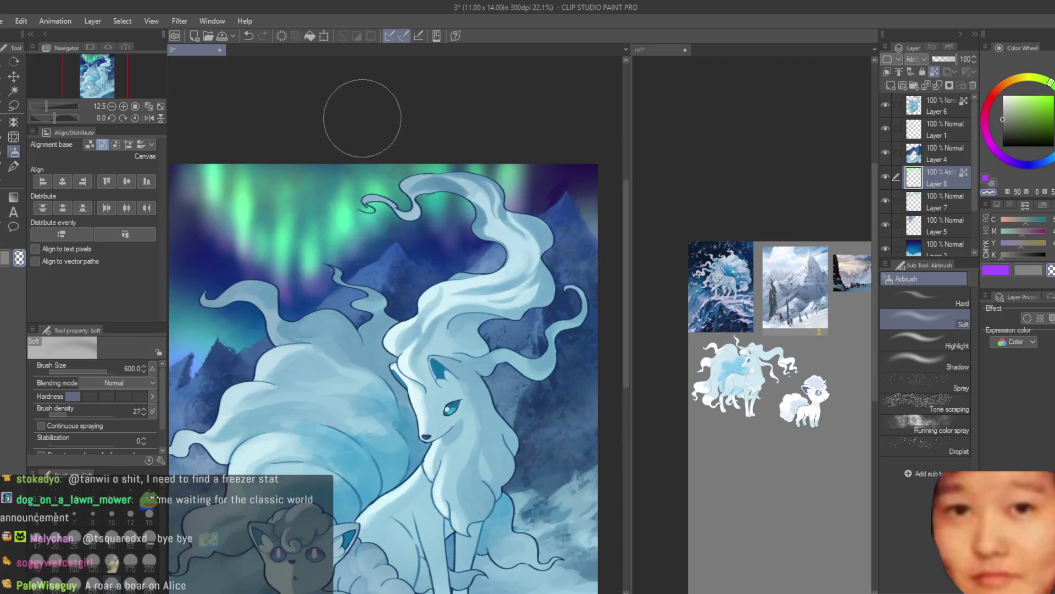
pyautogui.press('[')
pyautogui.press('[')
pyautogui.press('[')
pyautogui.scroll(-1, 450, 208)
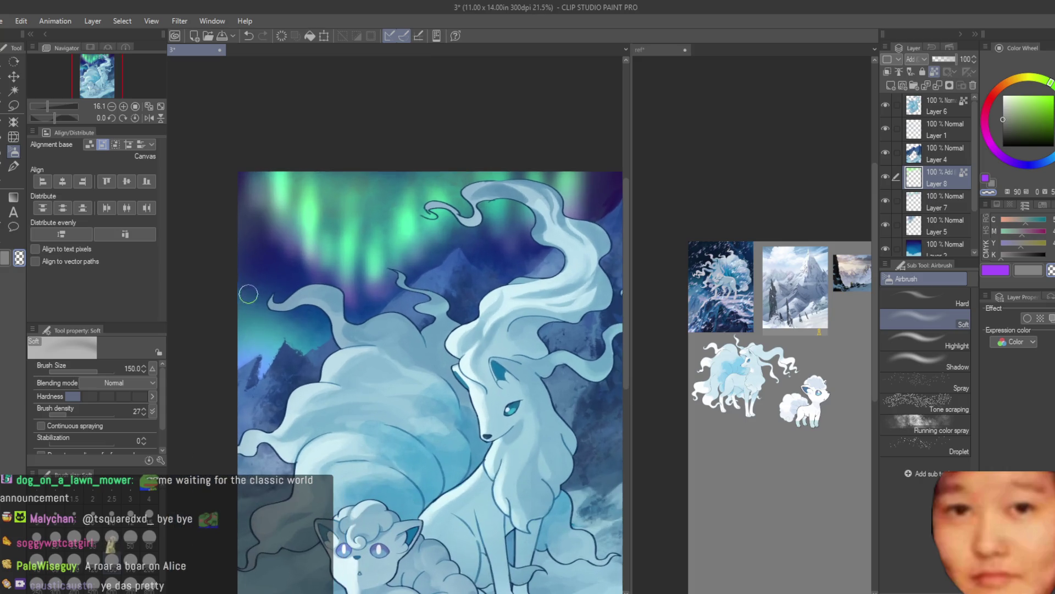
pyautogui.press('[')
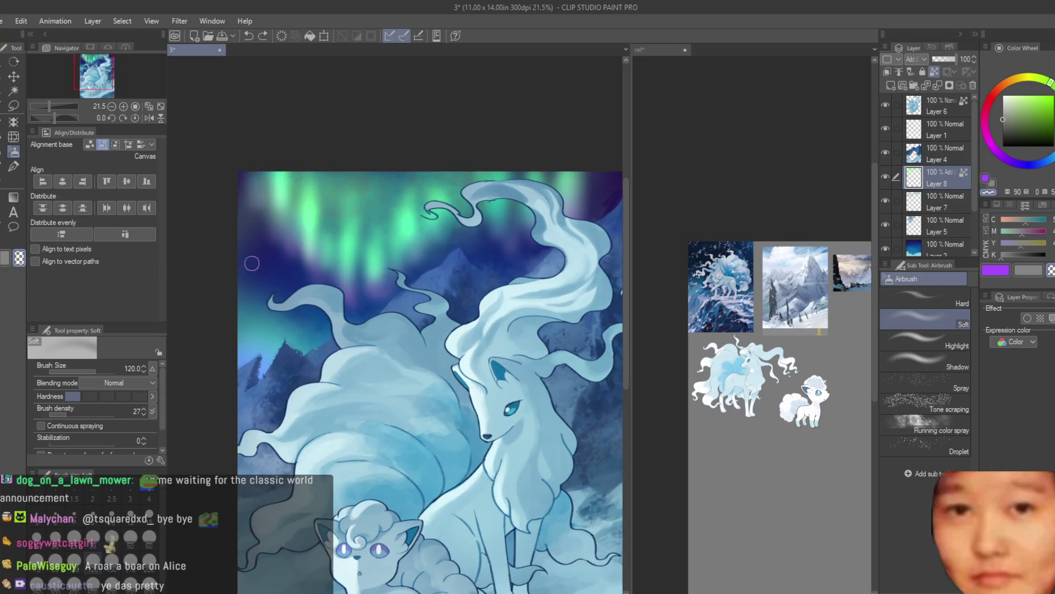
pyautogui.press(']')
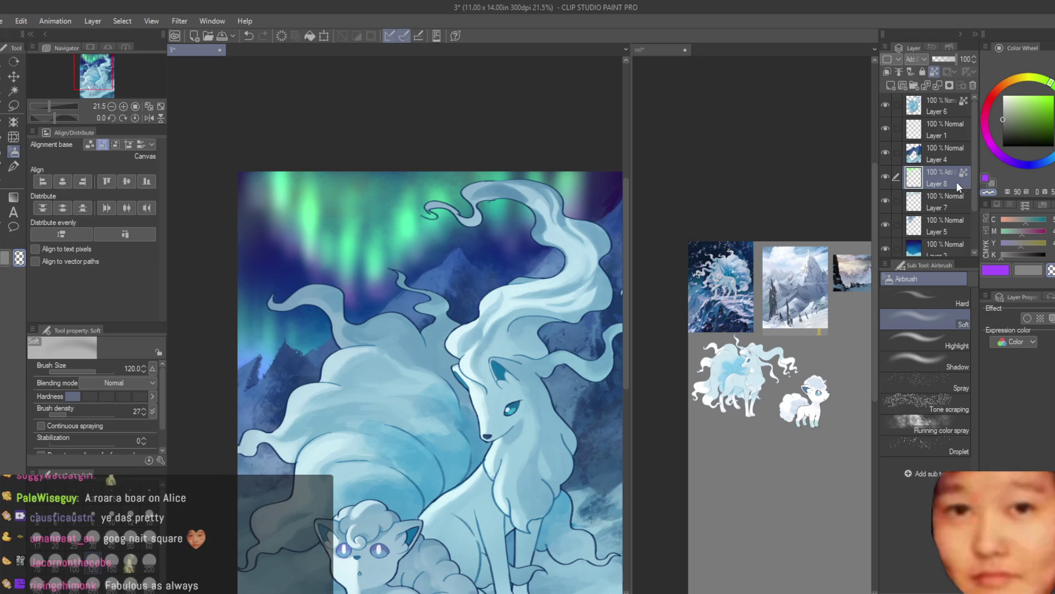
pyautogui.scroll(-5, 500, 223)
pyautogui.scroll(-1, 501, 223)
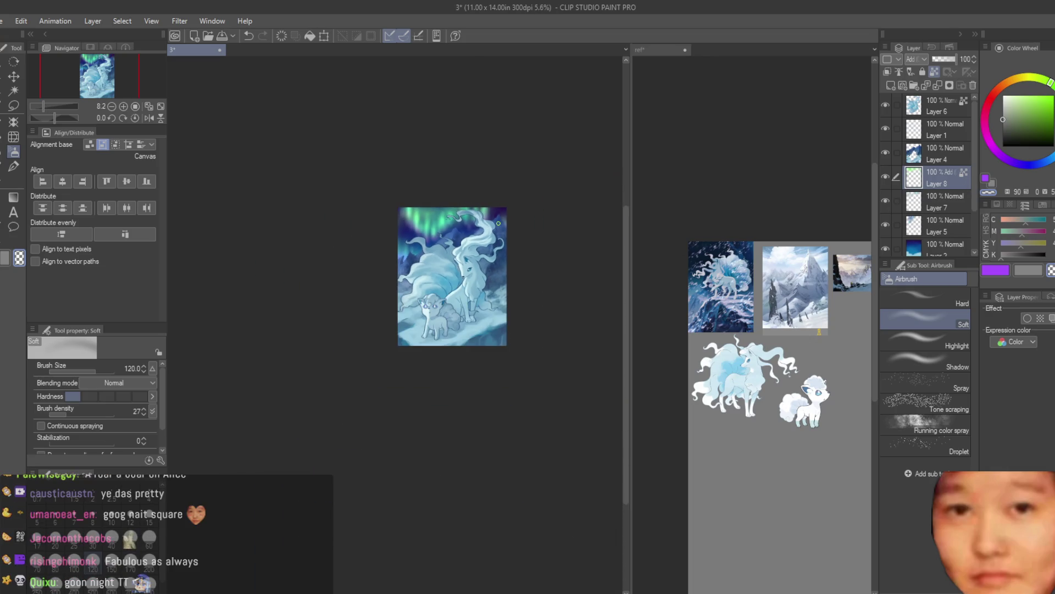
pyautogui.scroll(2, 445, 198)
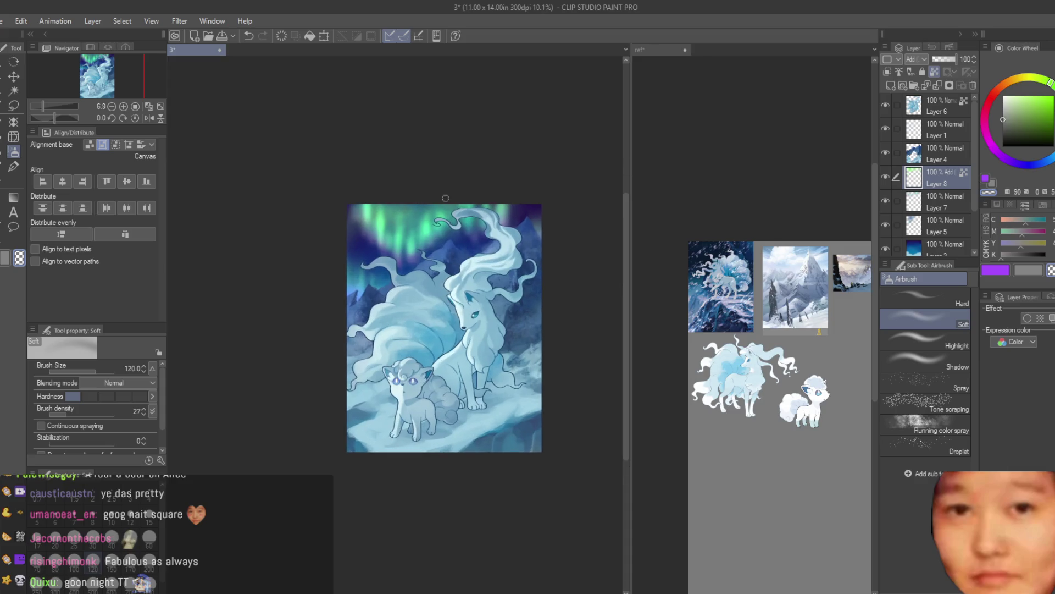
pyautogui.scroll(3, 544, 250)
pyautogui.press(']')
pyautogui.press(']')
pyautogui.press(']')
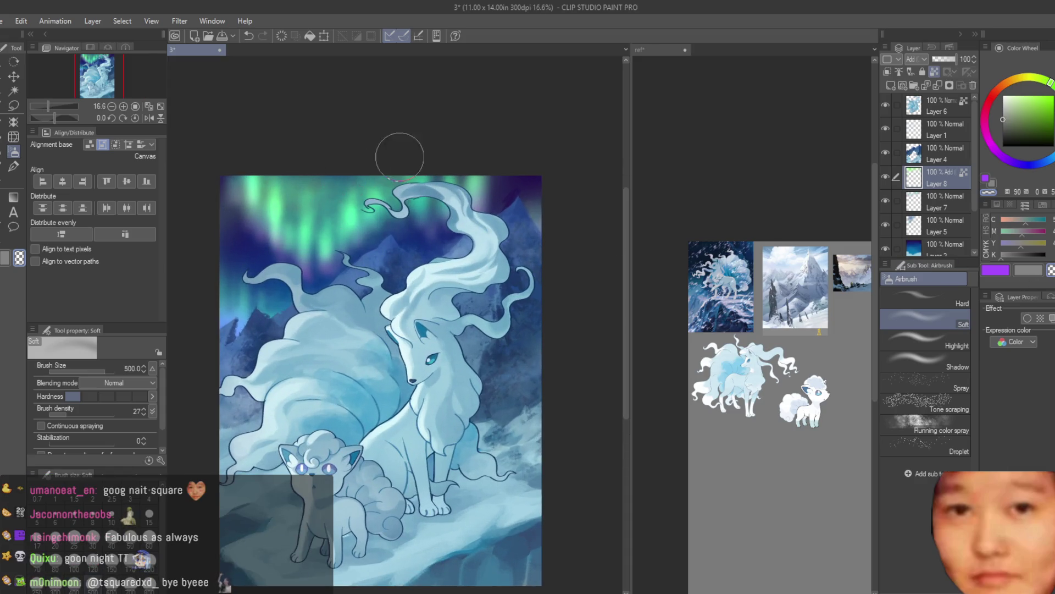
pyautogui.press(']')
pyautogui.press(']')
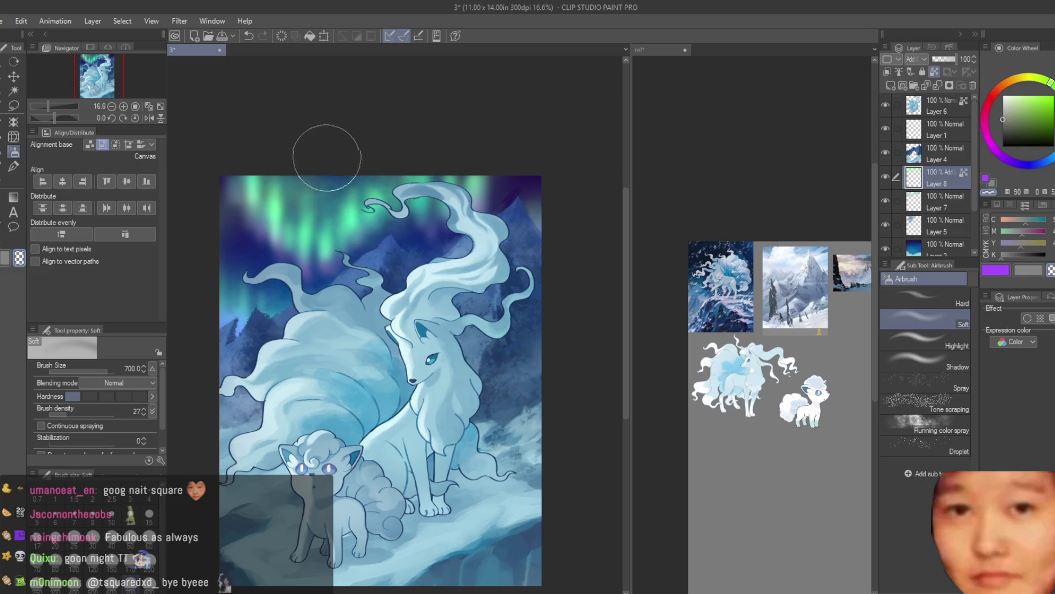
pyautogui.scroll(-3, 555, 160)
pyautogui.scroll(-3, 556, 159)
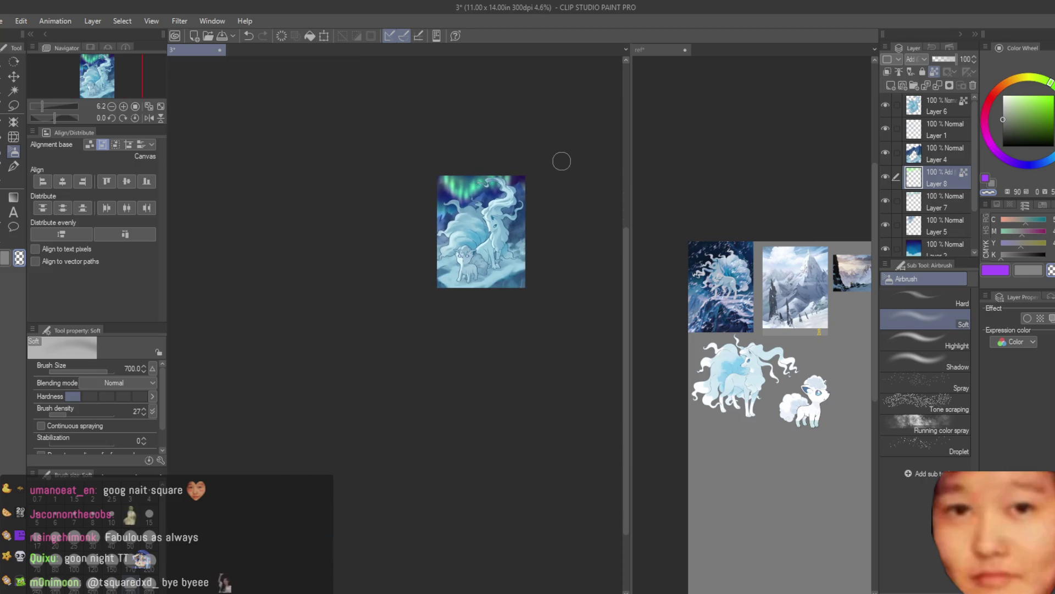
pyautogui.scroll(2, 549, 162)
pyautogui.scroll(2, 512, 165)
# Save the painting with Ctrl+S
pyautogui.hotkey('ctrl', 's')
pyautogui.scroll(1, 495, 160)
pyautogui.scroll(-1, 923, 204)
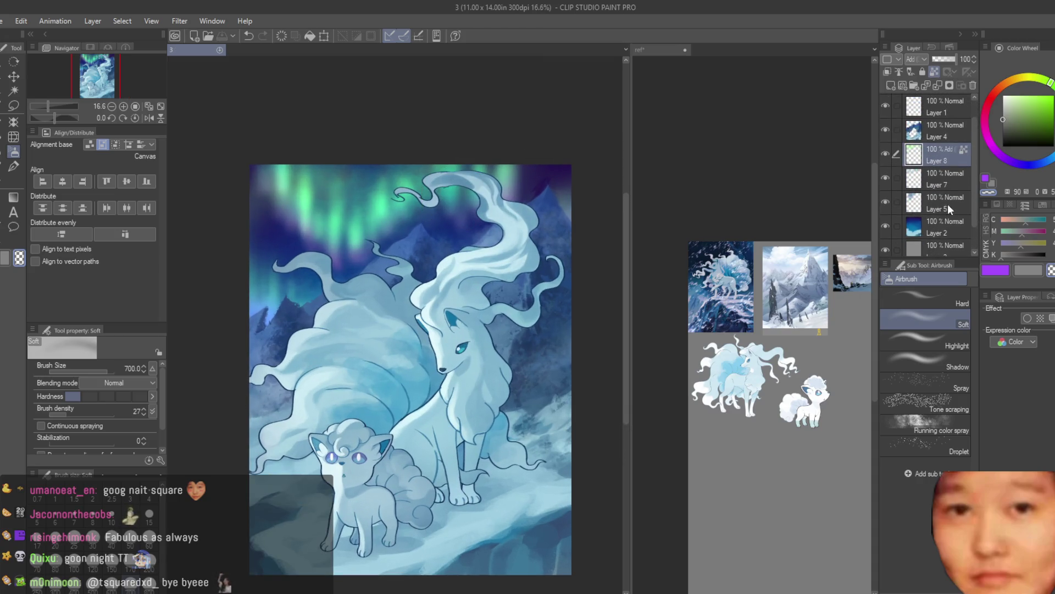
pyautogui.keyDown('shift'); pyautogui.click(946, 225); pyautogui.keyUp('shift')
# Merge the selected layers and switch to a small hard-edged airbrush
pyautogui.hotkey('shift', 'alt', 'e')
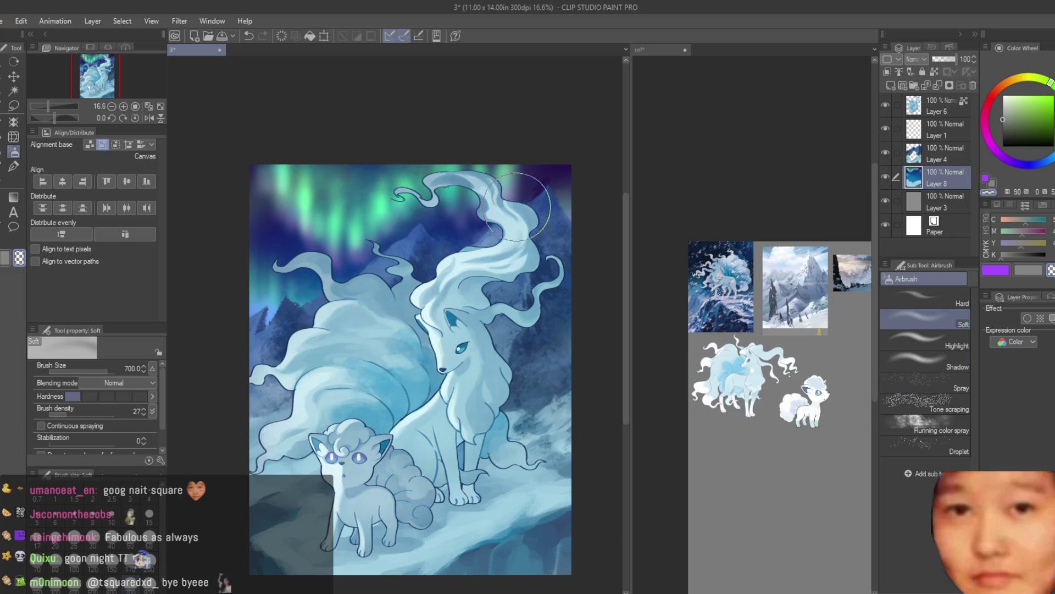
pyautogui.scroll(2, 527, 205)
pyautogui.click(926, 300)
pyautogui.scroll(1, 389, 206)
pyautogui.press('[')
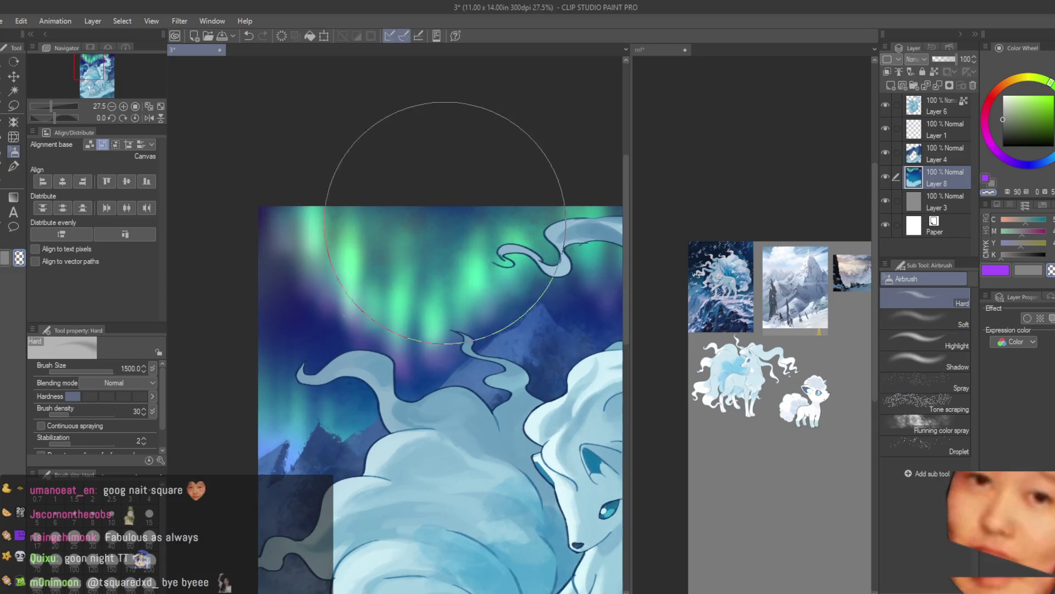
pyautogui.press('[')
pyautogui.press('[')
pyautogui.press('[')
pyautogui.press('[')
pyautogui.scroll(1, 389, 329)
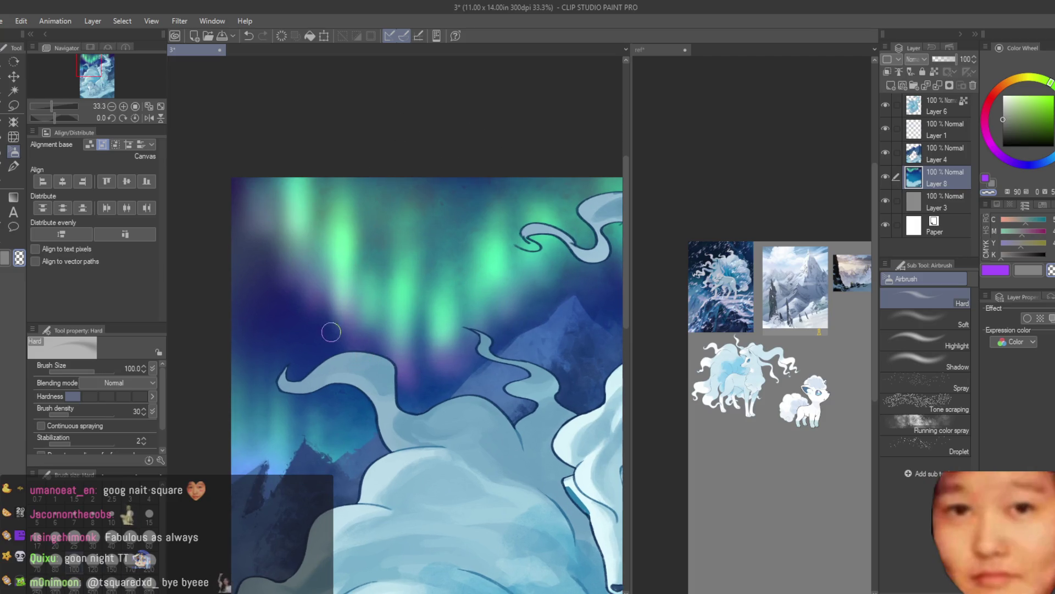
# Sample teal from the aurora and paint a teal streak into it
pyautogui.keyDown('alt'); pyautogui.click(344, 265); pyautogui.keyUp('alt')
pyautogui.keyDown('alt'); pyautogui.click(369, 291); pyautogui.keyUp('alt')
pyautogui.scroll(-3, 372, 242)
pyautogui.scroll(2, 400, 225)
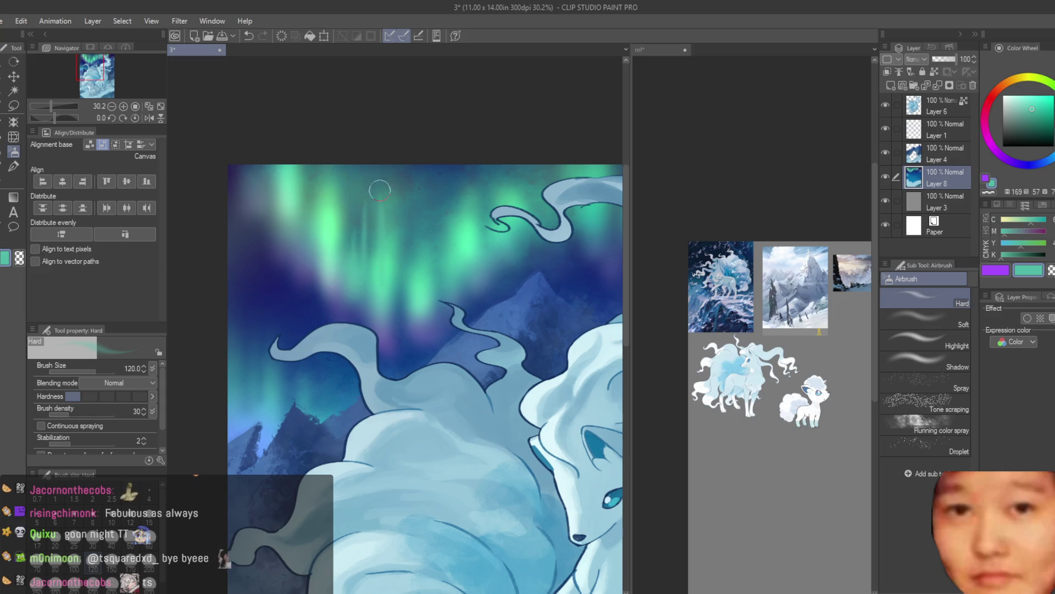
pyautogui.keyDown('alt'); pyautogui.click(419, 270); pyautogui.keyUp('alt')
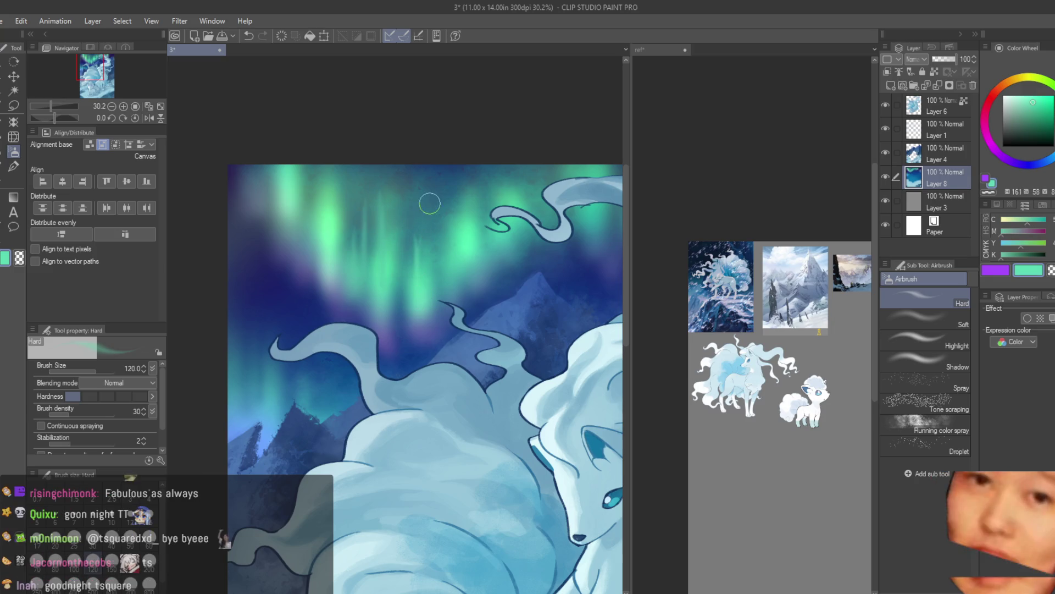
pyautogui.hotkey('ctrl', 'z')
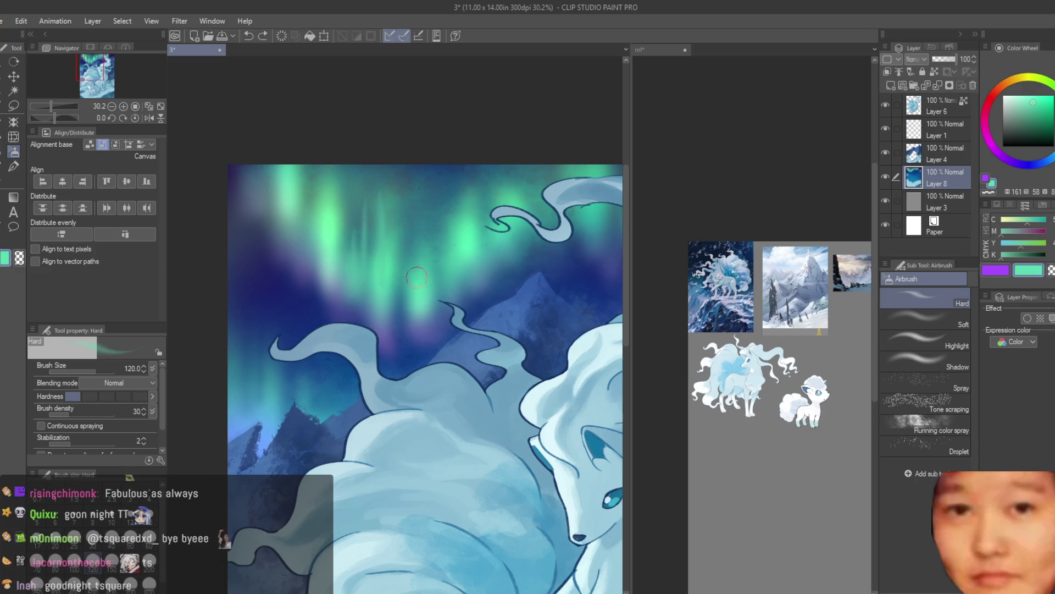
pyautogui.moveTo(416, 289); pyautogui.dragTo(449, 257)
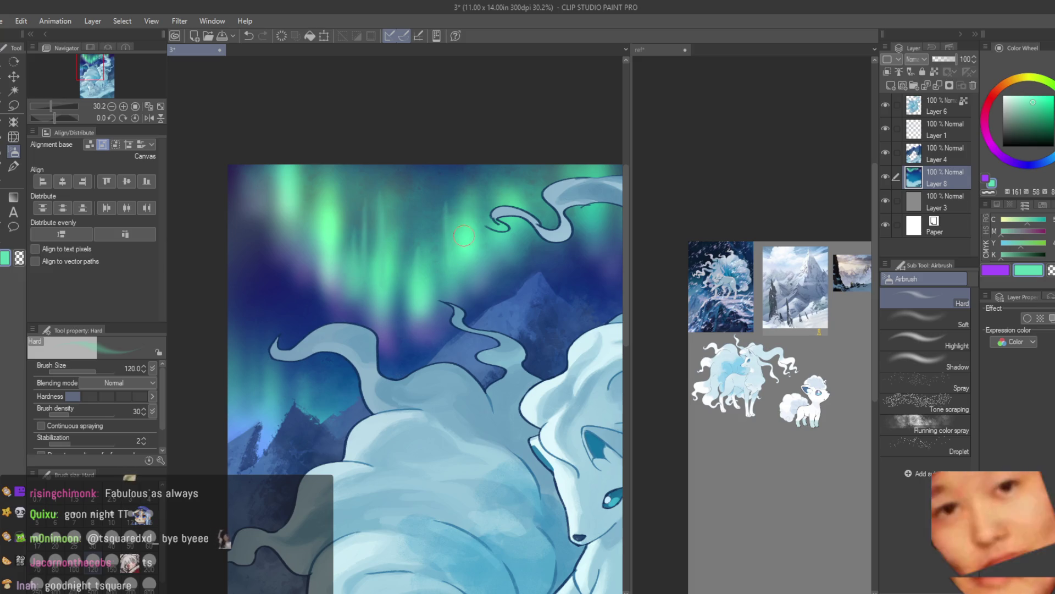
# Sample the blue from the tails area and darken the sky just below the aurora
pyautogui.scroll(-5, 301, 255)
pyautogui.scroll(3, 384, 343)
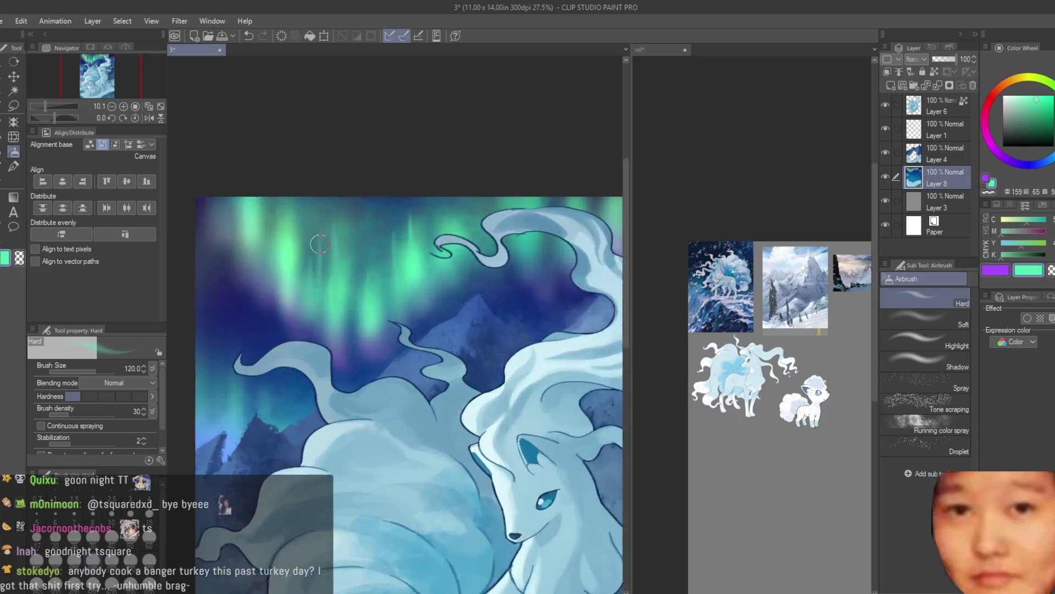
pyautogui.scroll(2, 384, 343)
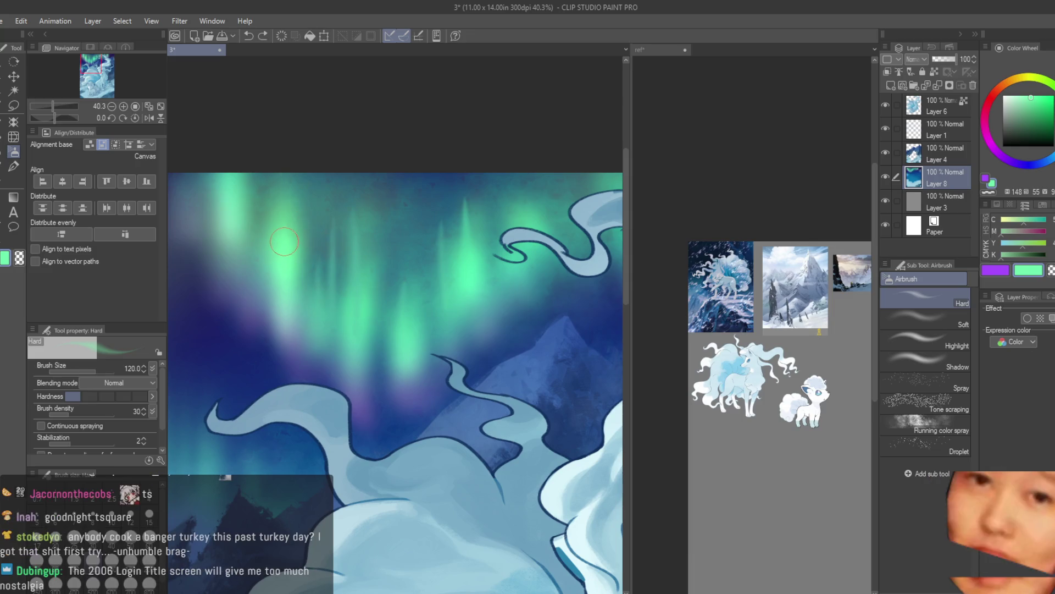
pyautogui.scroll(-1, 465, 209)
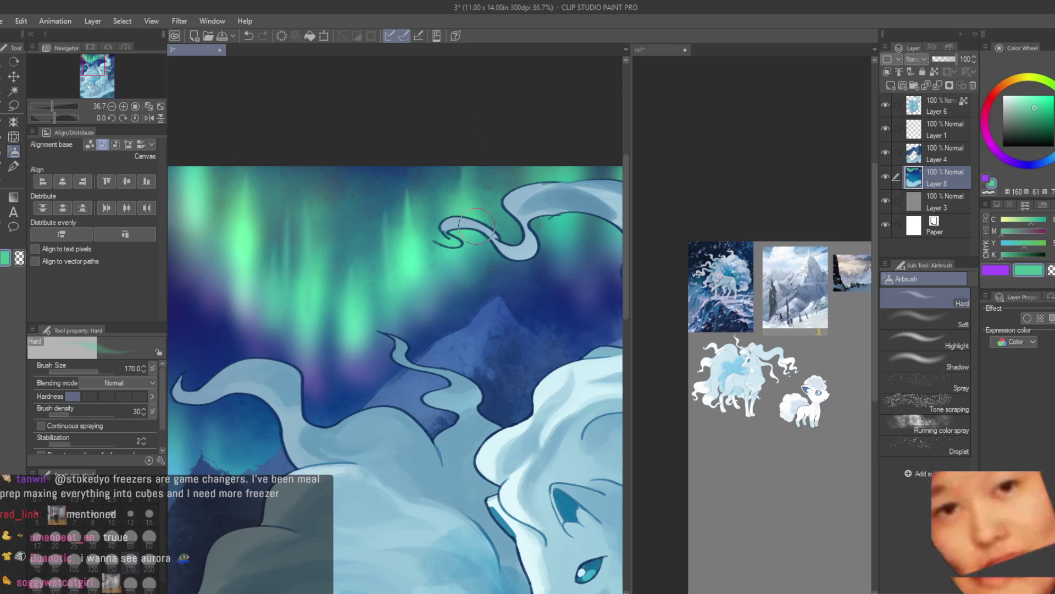
pyautogui.scroll(-2, 337, 289)
pyautogui.scroll(2, 344, 292)
pyautogui.keyDown('alt'); pyautogui.click(360, 338); pyautogui.keyUp('alt')
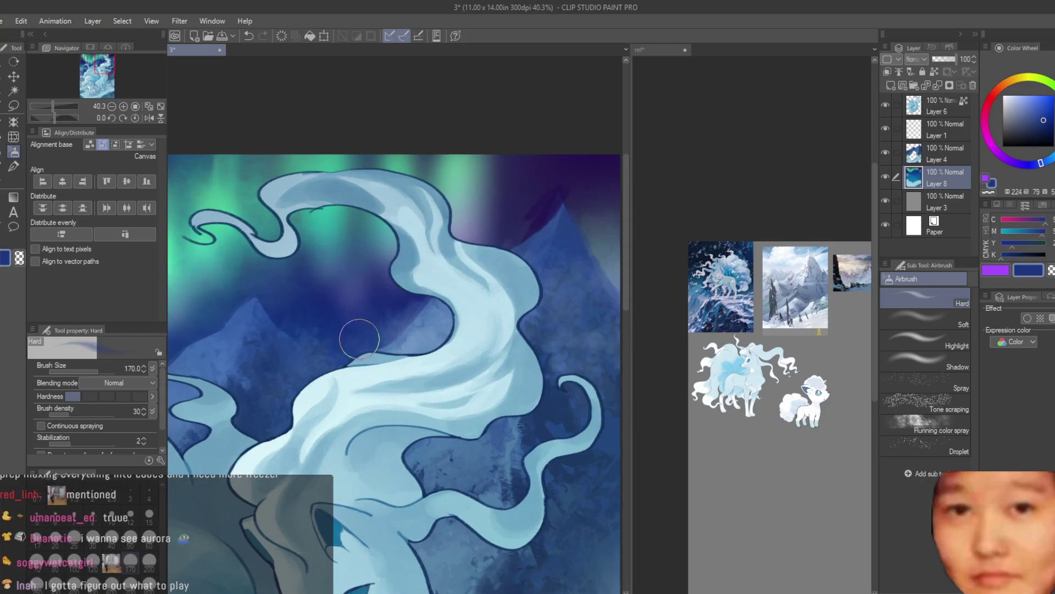
pyautogui.scroll(-1, 317, 196)
pyautogui.scroll(-1, 324, 230)
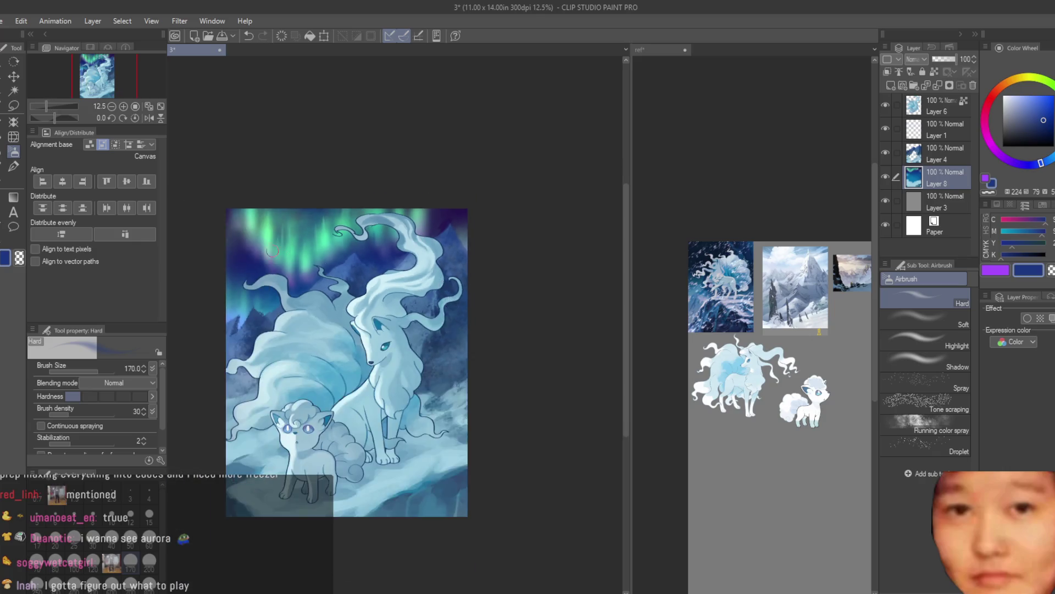
pyautogui.scroll(2, 336, 325)
pyautogui.scroll(1, 332, 262)
pyautogui.moveTo(332, 263)
pyautogui.mouseDown()
pyautogui.moveTo(338, 352)
pyautogui.moveTo(380, 216)
pyautogui.mouseUp()
pyautogui.keyDown('alt'); pyautogui.click(385, 342); pyautogui.keyUp('alt')
pyautogui.scroll(-1, 403, 291)
# Sample the sky purple and aurora green, then undo the last stroke
pyautogui.keyDown('alt'); pyautogui.click(263, 276); pyautogui.keyUp('alt')
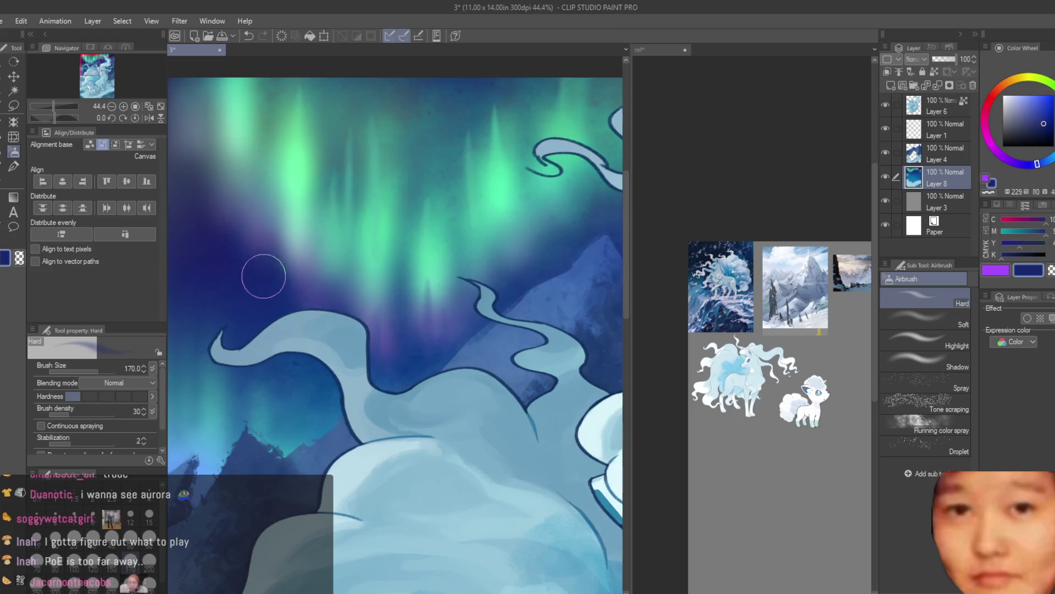
pyautogui.keyDown('alt'); pyautogui.click(274, 181); pyautogui.keyUp('alt')
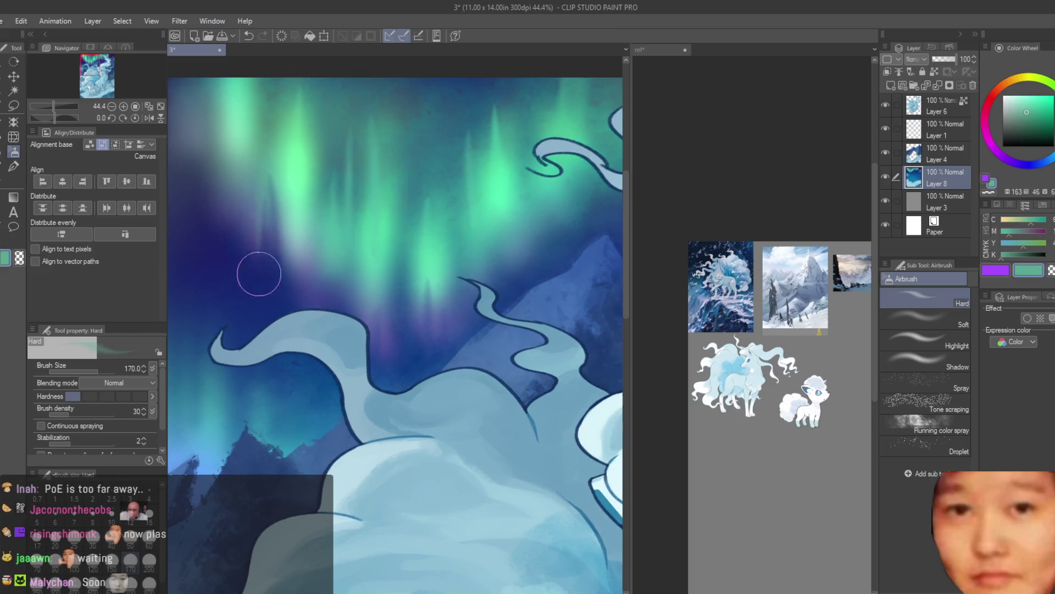
pyautogui.scroll(-2, 376, 253)
pyautogui.scroll(1, 377, 336)
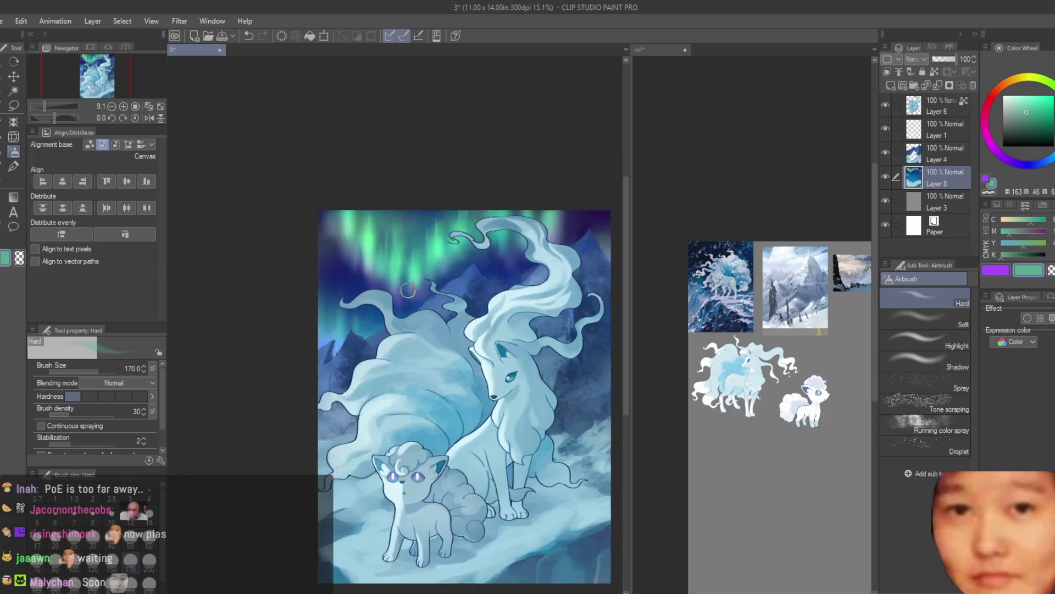
pyautogui.scroll(1, 377, 337)
pyautogui.hotkey('ctrl', 'z')
# Pick progressively deeper dark blues from the sky and save the illustration
pyautogui.keyDown('alt'); pyautogui.click(301, 308); pyautogui.keyUp('alt')
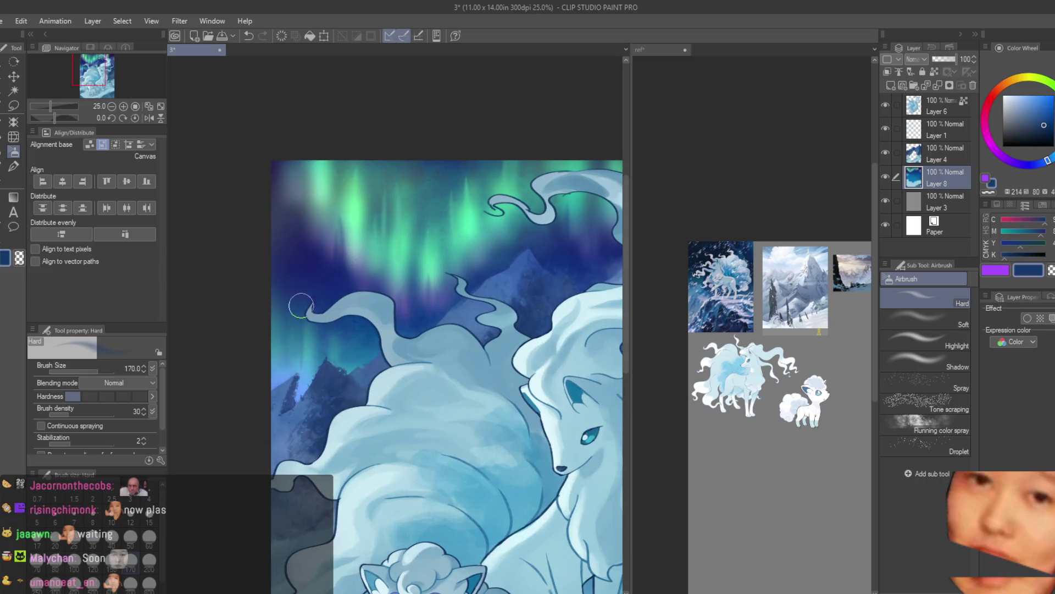
pyautogui.keyDown('alt'); pyautogui.click(283, 242); pyautogui.keyUp('alt')
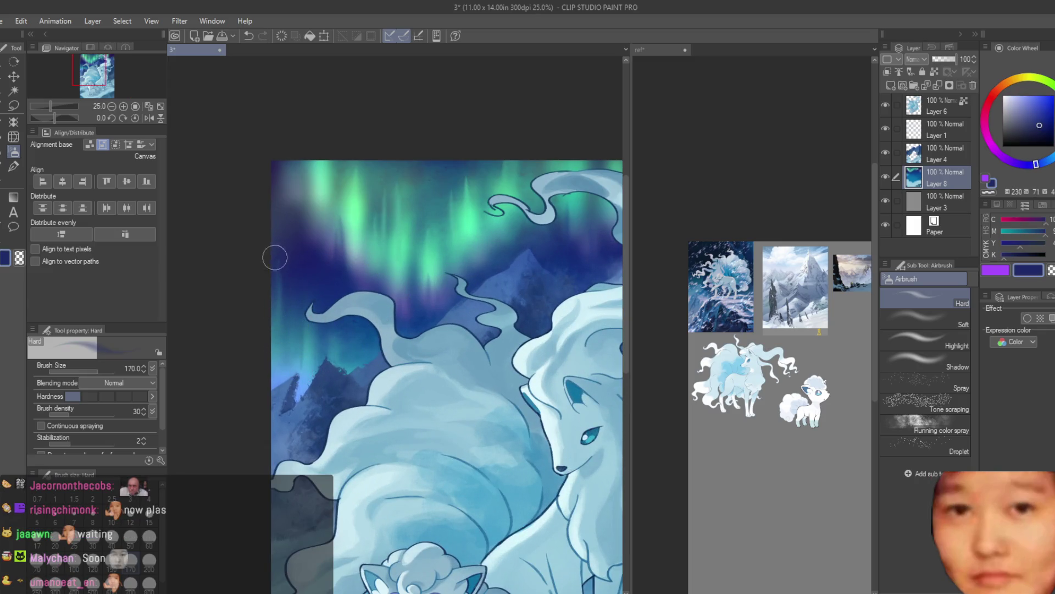
pyautogui.scroll(-2, 292, 341)
pyautogui.scroll(-1, 363, 330)
pyautogui.scroll(2, 396, 264)
pyautogui.scroll(2, 412, 242)
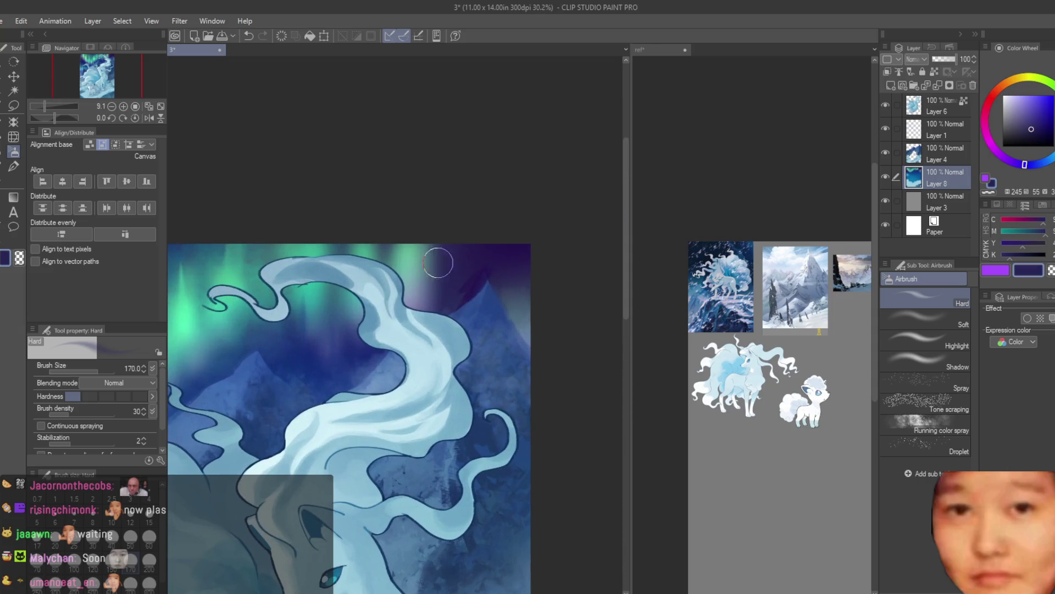
pyautogui.keyDown('alt'); pyautogui.click(439, 251); pyautogui.keyUp('alt')
pyautogui.scroll(-3, 467, 220)
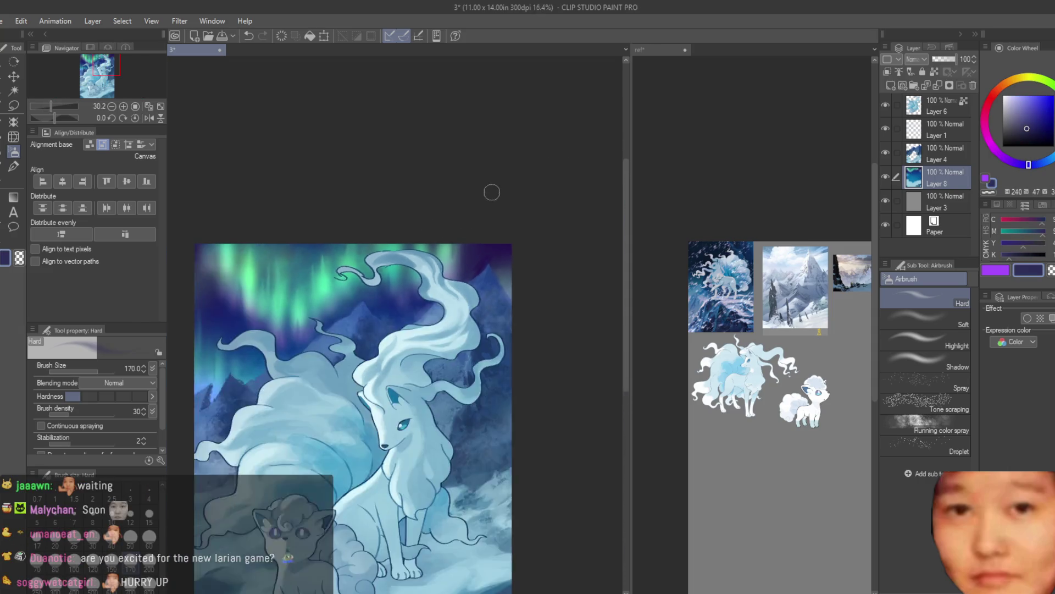
pyautogui.scroll(1, 483, 360)
pyautogui.hotkey('ctrl', 's')
pyautogui.scroll(1, 484, 360)
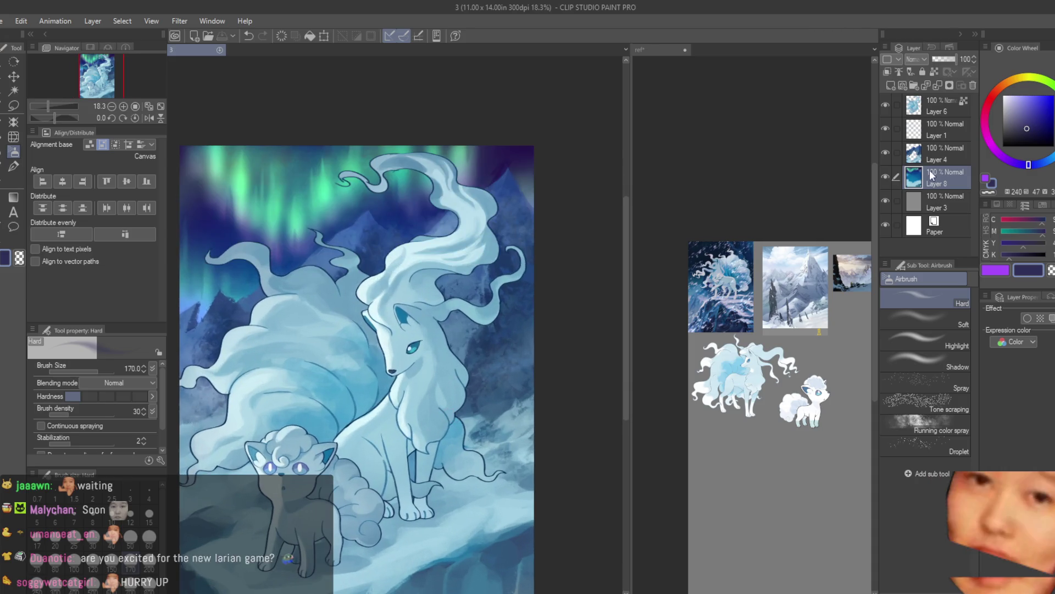
# Set Layer 1 to 78 opacity, merge Layers 4 and 8 into it, and switch to Dry Texture
pyautogui.click(887, 127)
pyautogui.scroll(-4, 484, 171)
pyautogui.scroll(1, 516, 231)
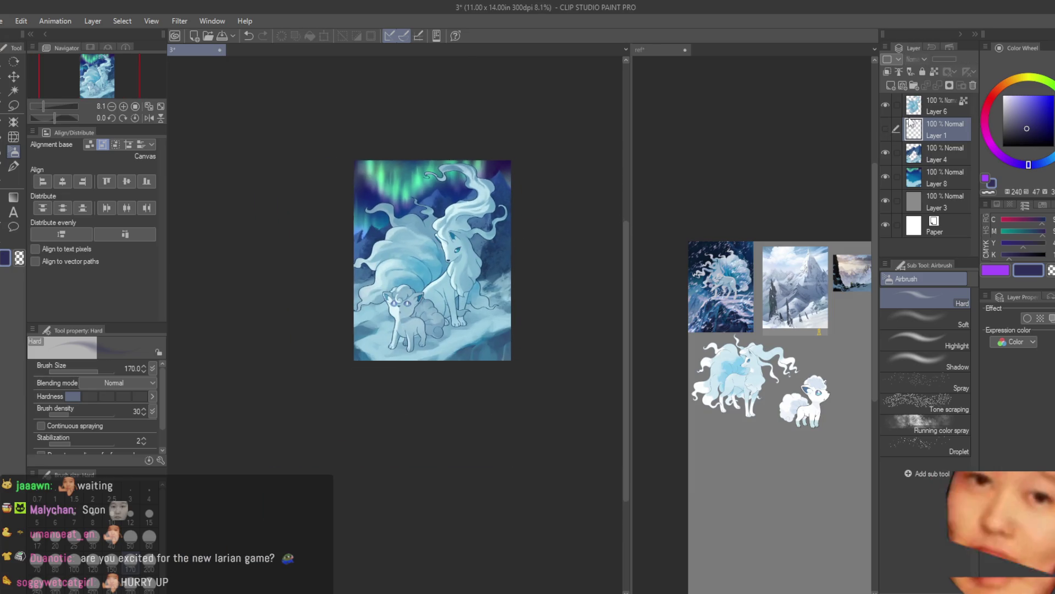
pyautogui.click(951, 59)
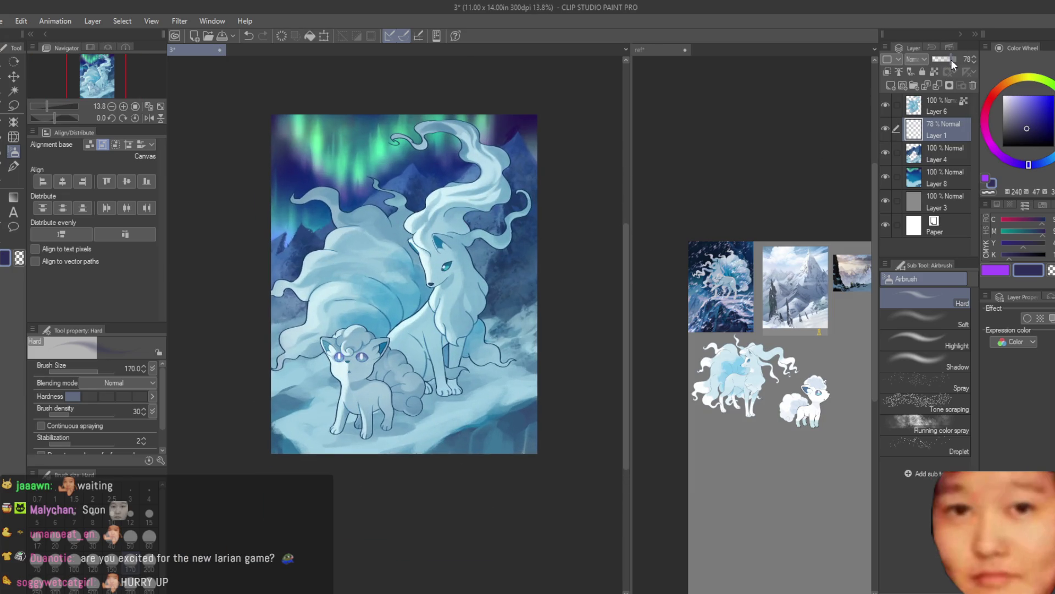
pyautogui.keyDown('shift'); pyautogui.click(948, 178); pyautogui.keyUp('shift')
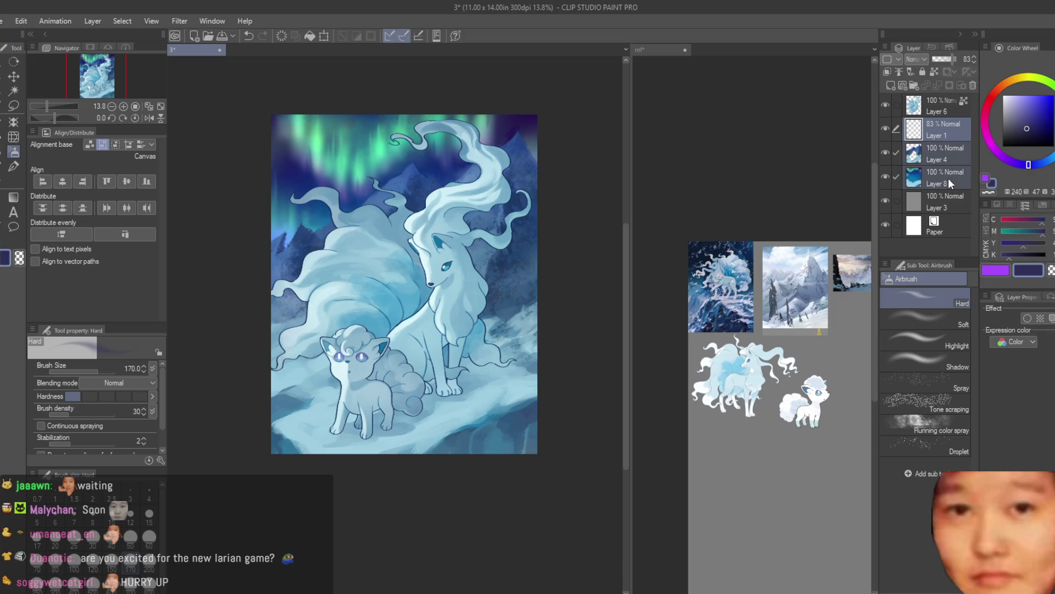
pyautogui.hotkey('shift', 'alt', 'e')
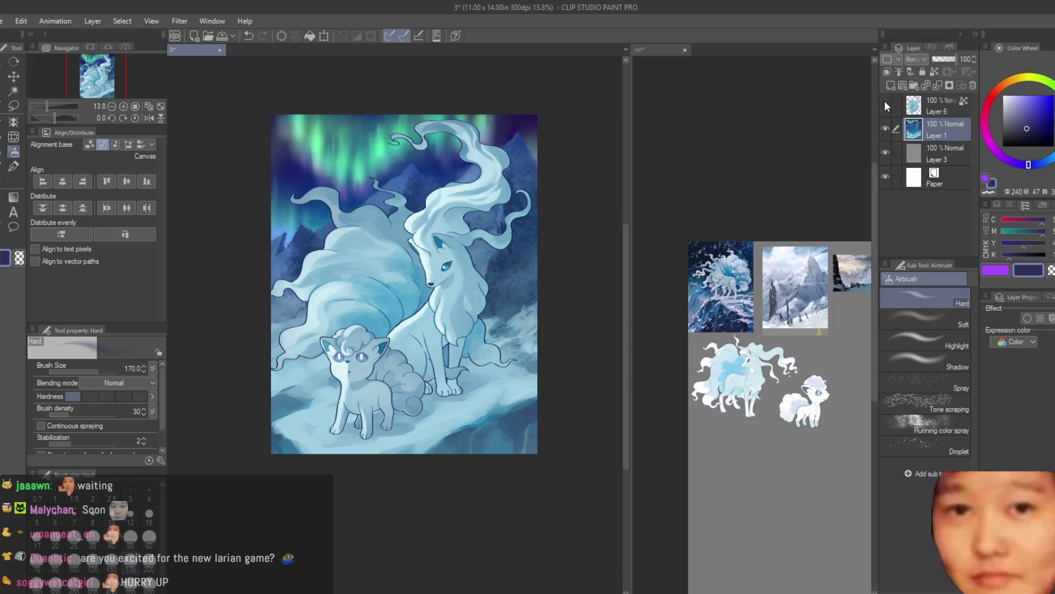
pyautogui.scroll(4, 506, 140)
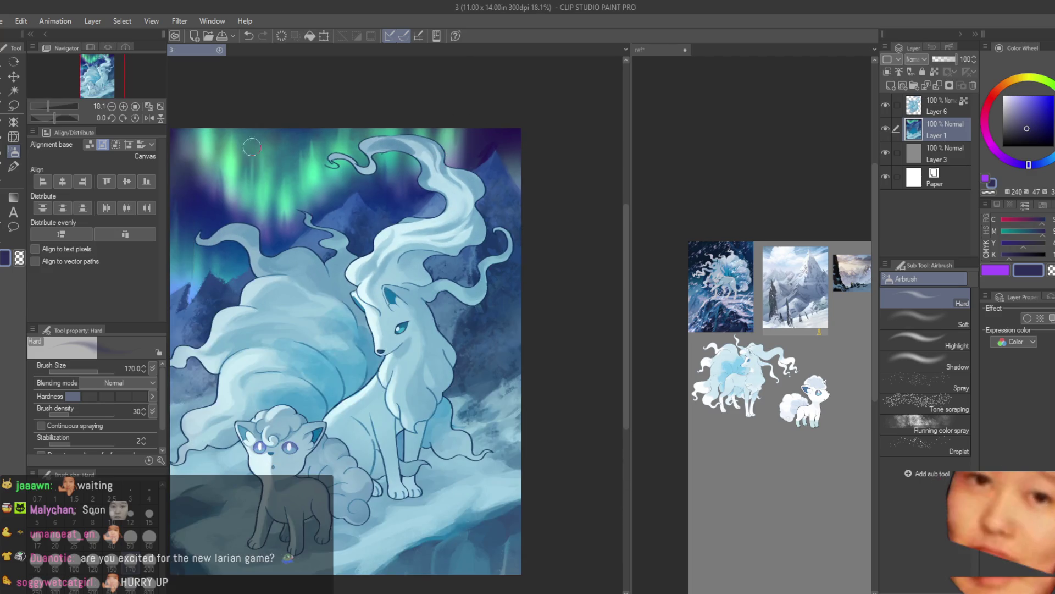
pyautogui.press('b')
pyautogui.scroll(3, 503, 174)
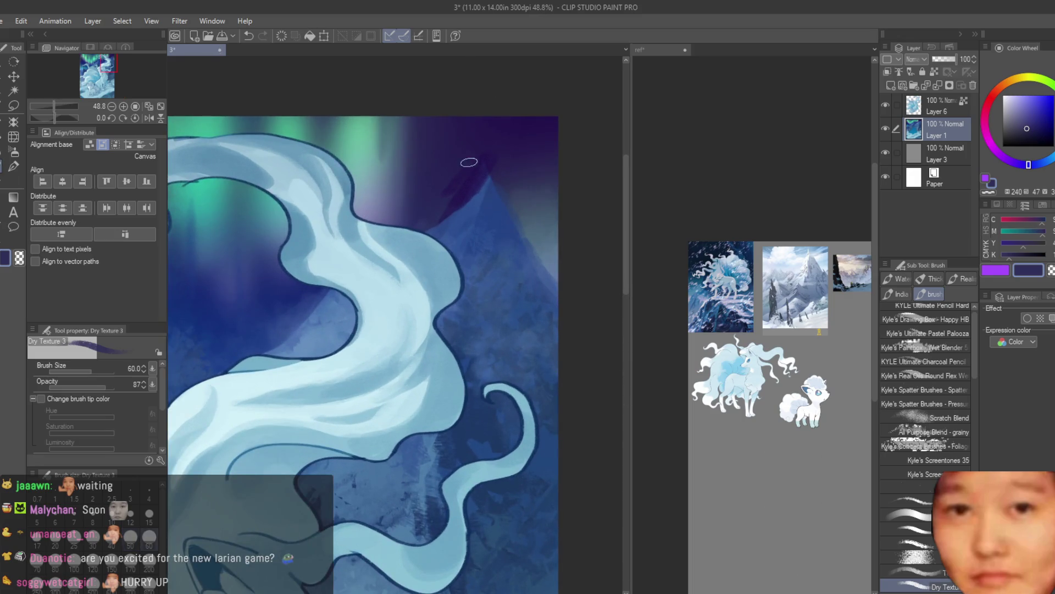
# Enlarge the brush to 60 and sample sky purple and mountain blue, checking the mountain reference
pyautogui.scroll(2, 497, 182)
pyautogui.press(']')
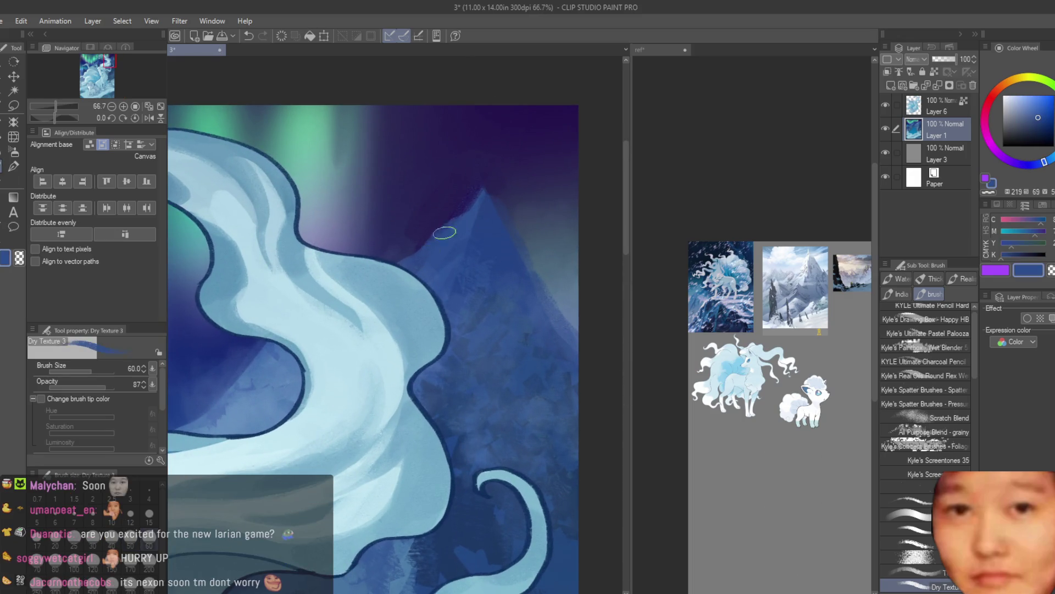
pyautogui.keyDown('alt'); pyautogui.click(447, 197); pyautogui.keyUp('alt')
pyautogui.keyDown('alt'); pyautogui.click(461, 230); pyautogui.keyUp('alt')
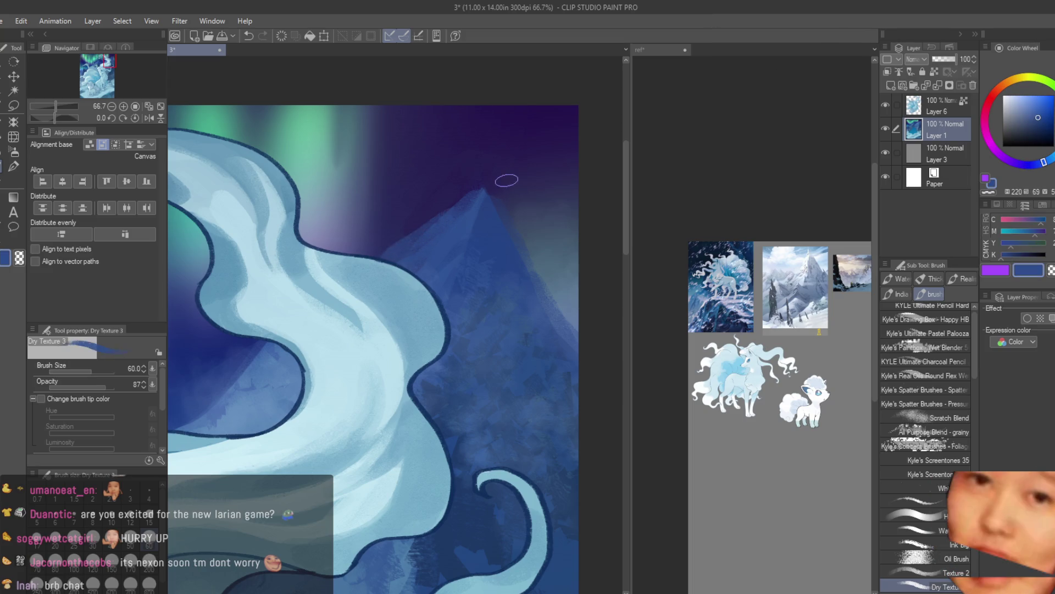
pyautogui.keyDown('alt'); pyautogui.click(495, 182); pyautogui.keyUp('alt')
pyautogui.click(671, 247)
pyautogui.scroll(2, 791, 246)
pyautogui.scroll(2, 790, 246)
pyautogui.scroll(2, 791, 246)
pyautogui.scroll(2, 791, 246)
pyautogui.click(503, 171)
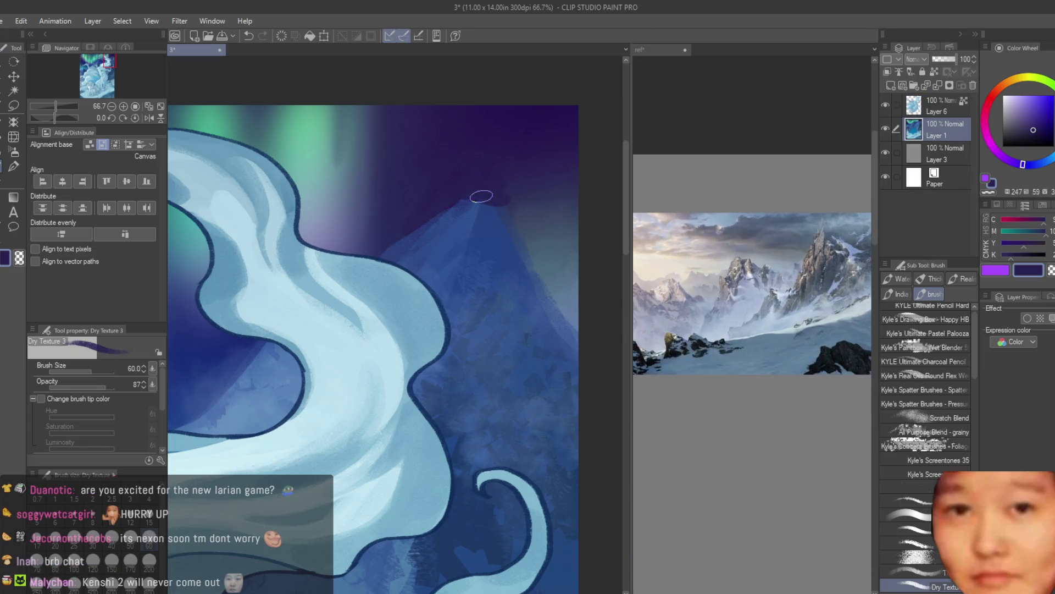
# Darken the mountain peak and upper slope with purple, then add blue-grey haze beside it
pyautogui.keyDown('alt'); pyautogui.click(481, 196); pyautogui.keyUp('alt')
pyautogui.moveTo(447, 219)
pyautogui.mouseDown()
pyautogui.moveTo(379, 256)
pyautogui.moveTo(467, 206)
pyautogui.moveTo(537, 226)
pyautogui.moveTo(536, 237)
pyautogui.mouseUp()
pyautogui.keyDown('alt'); pyautogui.click(452, 197); pyautogui.keyUp('alt')
pyautogui.keyDown('alt'); pyautogui.click(510, 210); pyautogui.keyUp('alt')
pyautogui.keyDown('alt'); pyautogui.click(537, 226); pyautogui.keyUp('alt')
pyautogui.keyDown('alt'); pyautogui.click(531, 197); pyautogui.keyUp('alt')
# Add a light blue textured stroke and a dark diagonal stroke on the mountain
pyautogui.keyDown('alt'); pyautogui.click(508, 167); pyautogui.keyUp('alt')
pyautogui.keyDown('alt'); pyautogui.click(415, 204); pyautogui.keyUp('alt')
pyautogui.keyDown('alt'); pyautogui.click(417, 226); pyautogui.keyUp('alt')
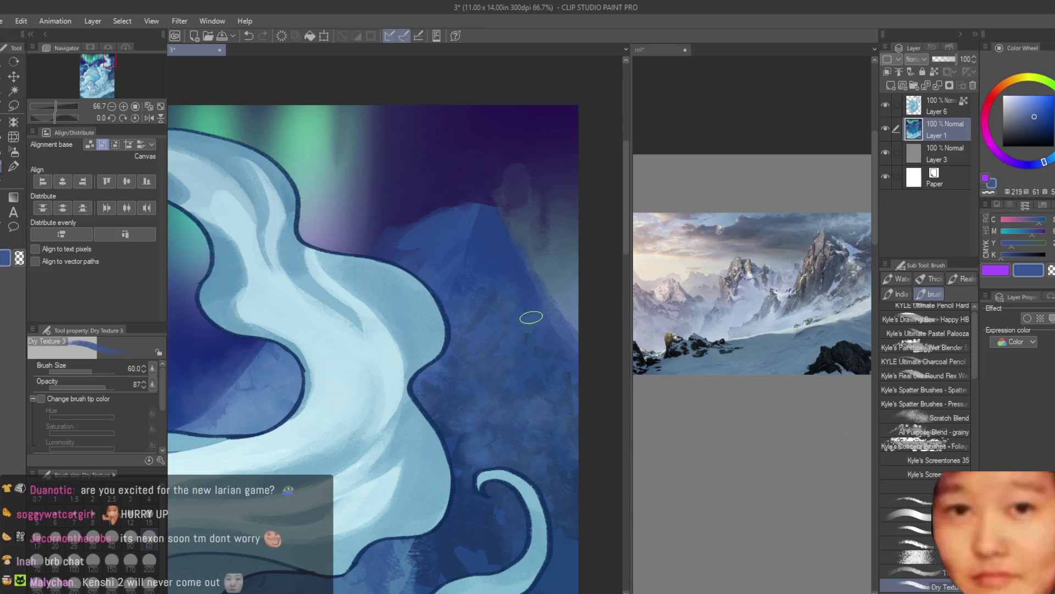
pyautogui.moveTo(501, 227); pyautogui.dragTo(505, 275)
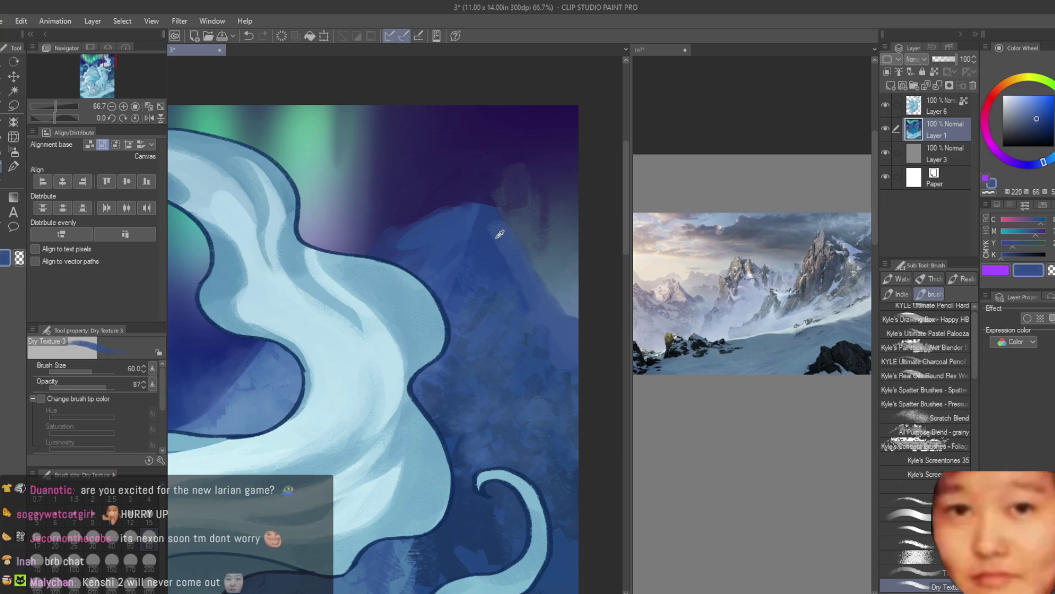
pyautogui.scroll(-5, 574, 321)
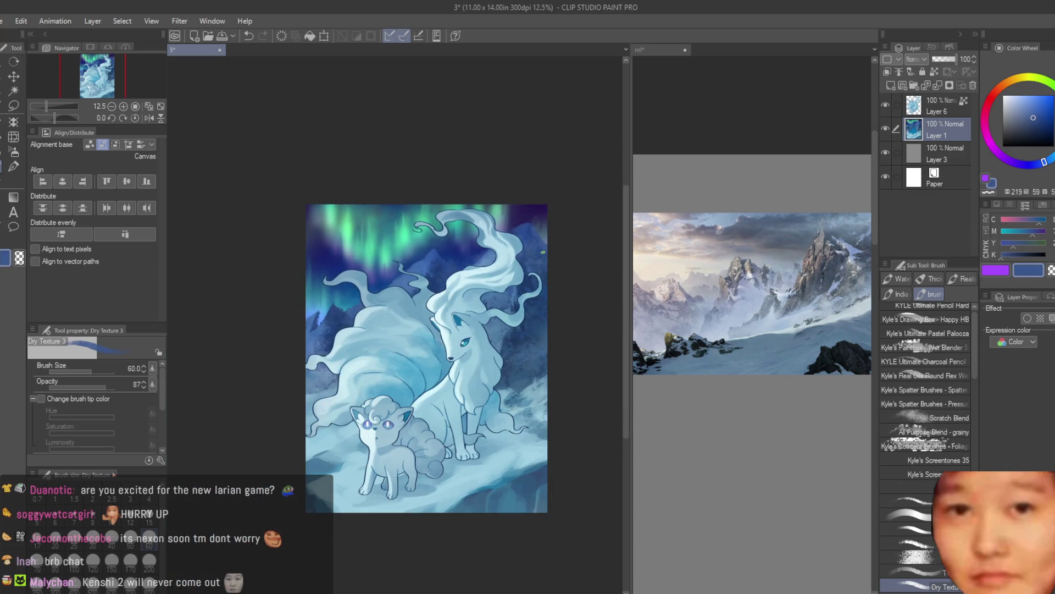
pyautogui.scroll(3, 543, 252)
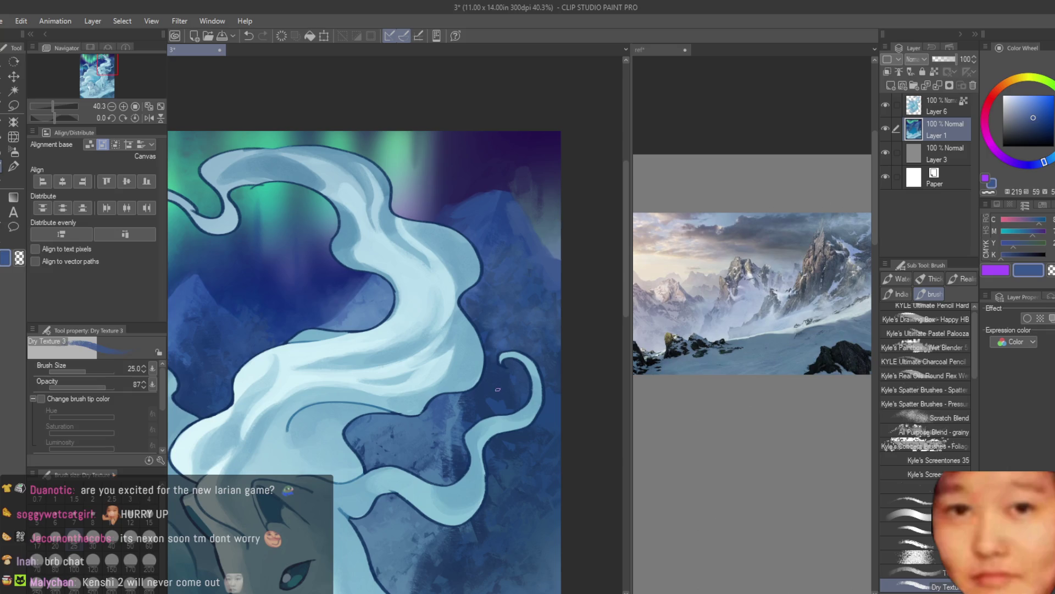
pyautogui.keyDown('alt'); pyautogui.click(498, 389); pyautogui.keyUp('alt')
pyautogui.scroll(2, 497, 389)
pyautogui.moveTo(496, 168); pyautogui.dragTo(552, 258)
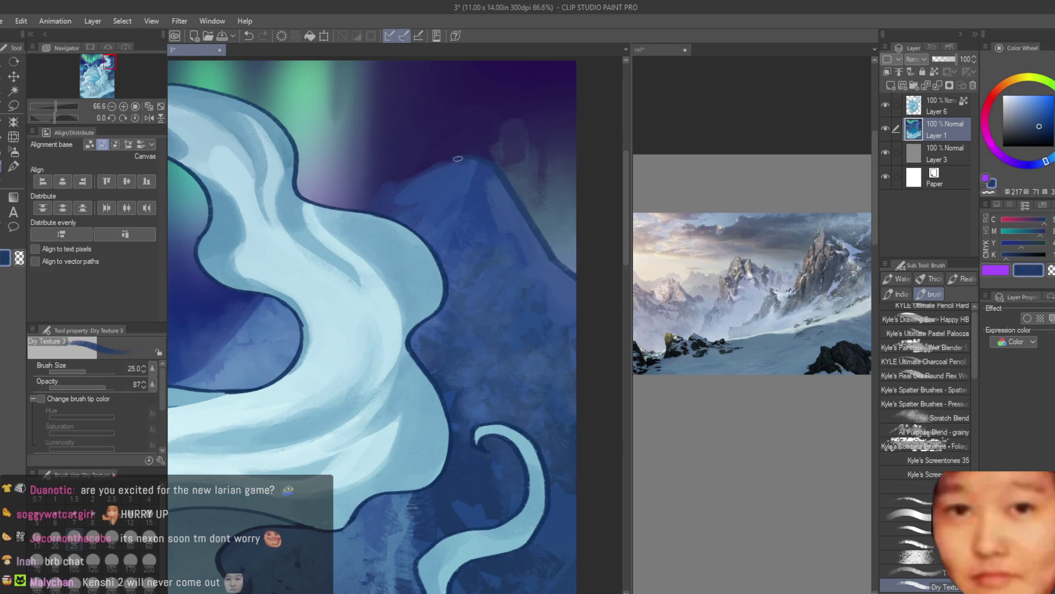
# Darken the mountain along the tail's edge with a sampled blue
pyautogui.scroll(-4, 358, 212)
pyautogui.scroll(2, 418, 237)
pyautogui.scroll(2, 442, 249)
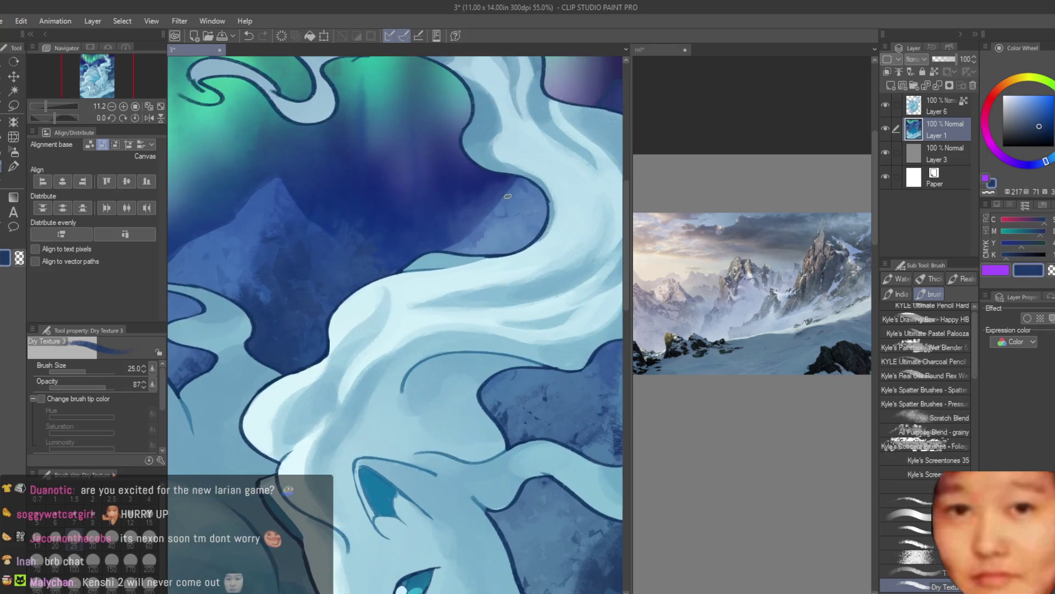
pyautogui.keyDown('alt'); pyautogui.click(502, 200); pyautogui.keyUp('alt')
pyautogui.moveTo(511, 189); pyautogui.dragTo(476, 232)
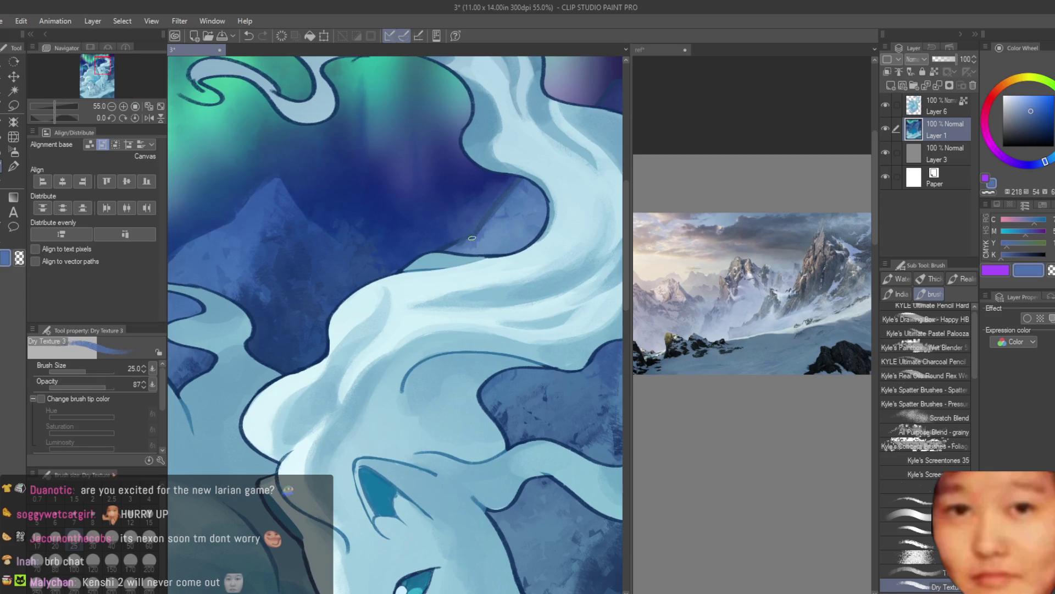
# Sample several mountain blues, settling on a deep mountain blue as the painting colour
pyautogui.scroll(-1, 437, 254)
pyautogui.keyDown('alt'); pyautogui.click(409, 229); pyautogui.keyUp('alt')
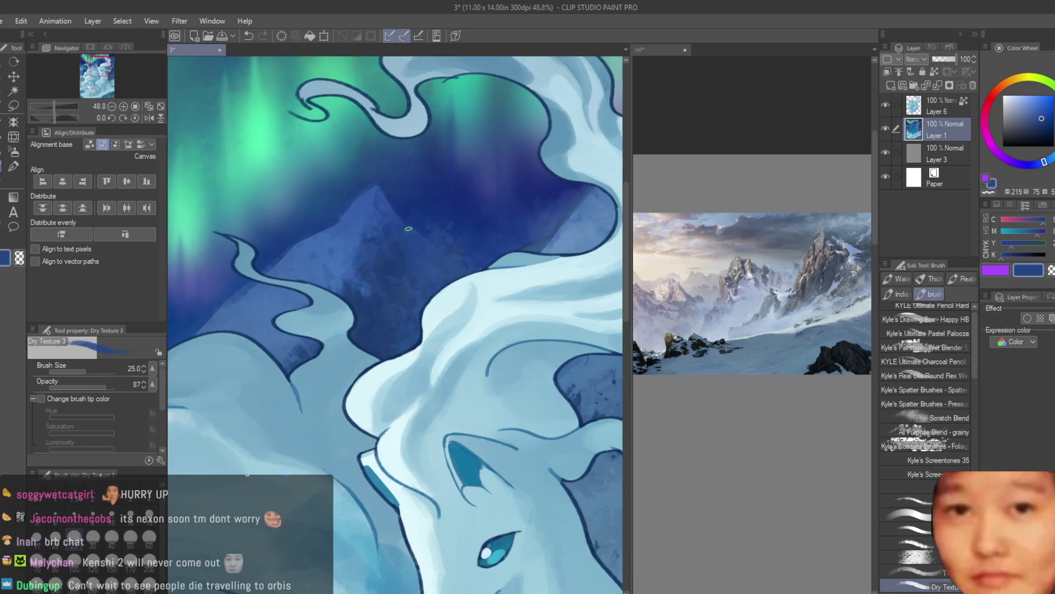
pyautogui.scroll(4, 490, 256)
pyautogui.keyDown('alt'); pyautogui.click(544, 231); pyautogui.keyUp('alt')
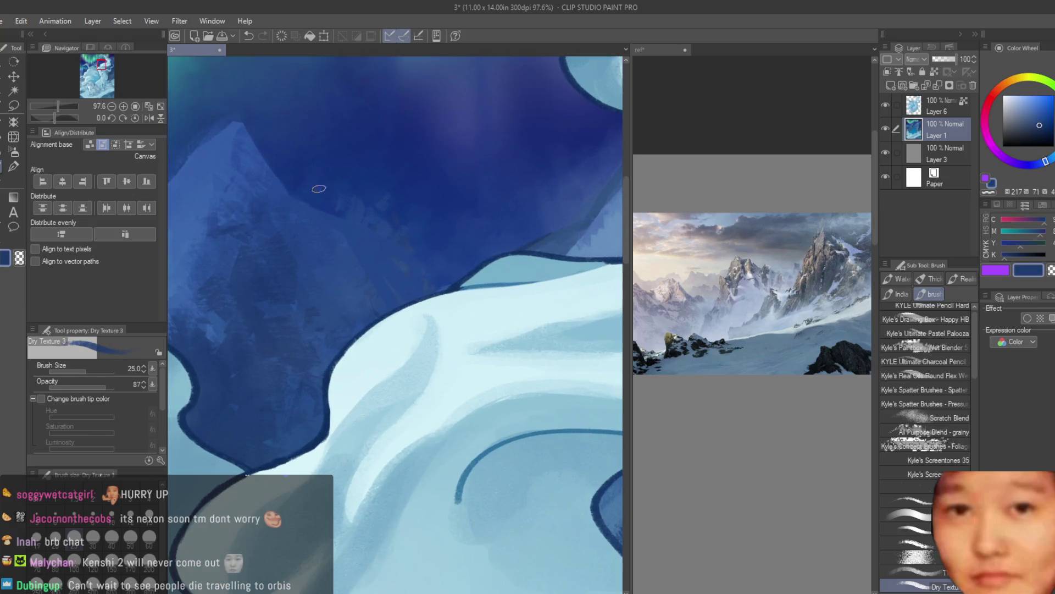
pyautogui.scroll(-2, 334, 213)
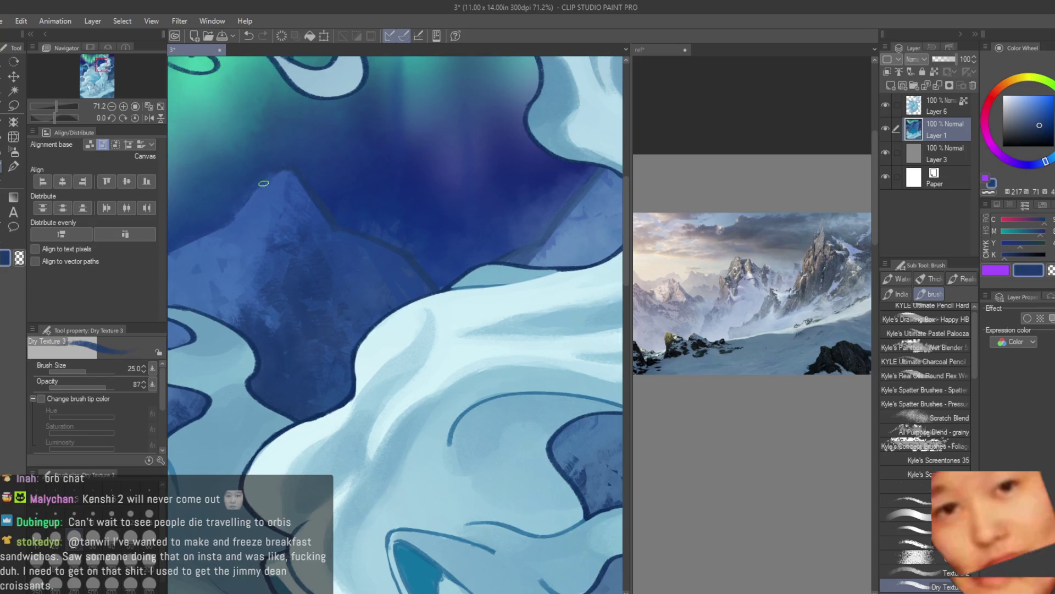
pyautogui.scroll(-2, 233, 210)
pyautogui.scroll(1, 306, 249)
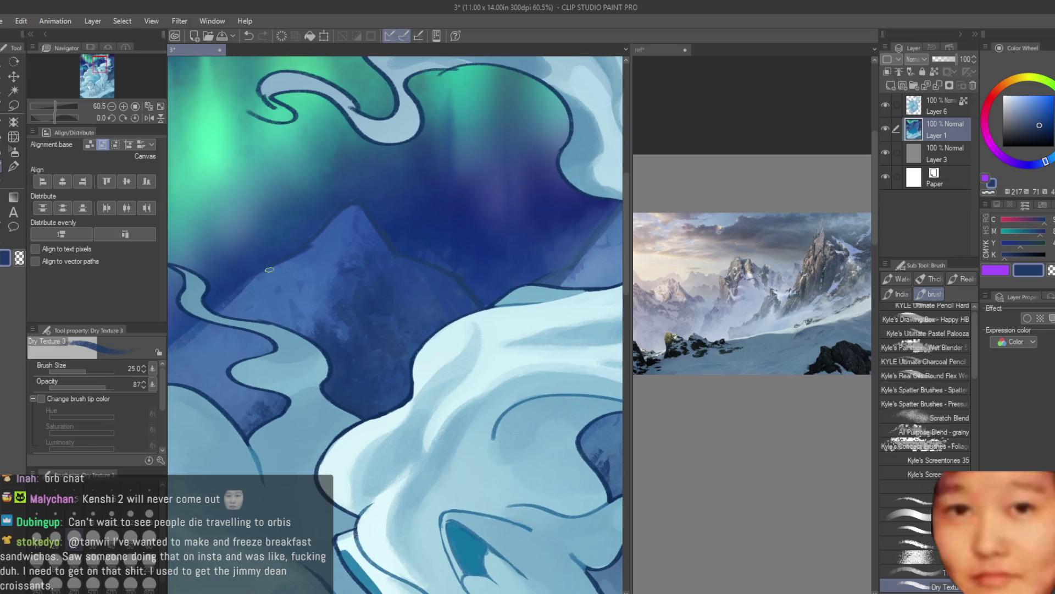
pyautogui.scroll(-2, 221, 304)
pyautogui.scroll(-2, 330, 275)
pyautogui.scroll(-1, 385, 259)
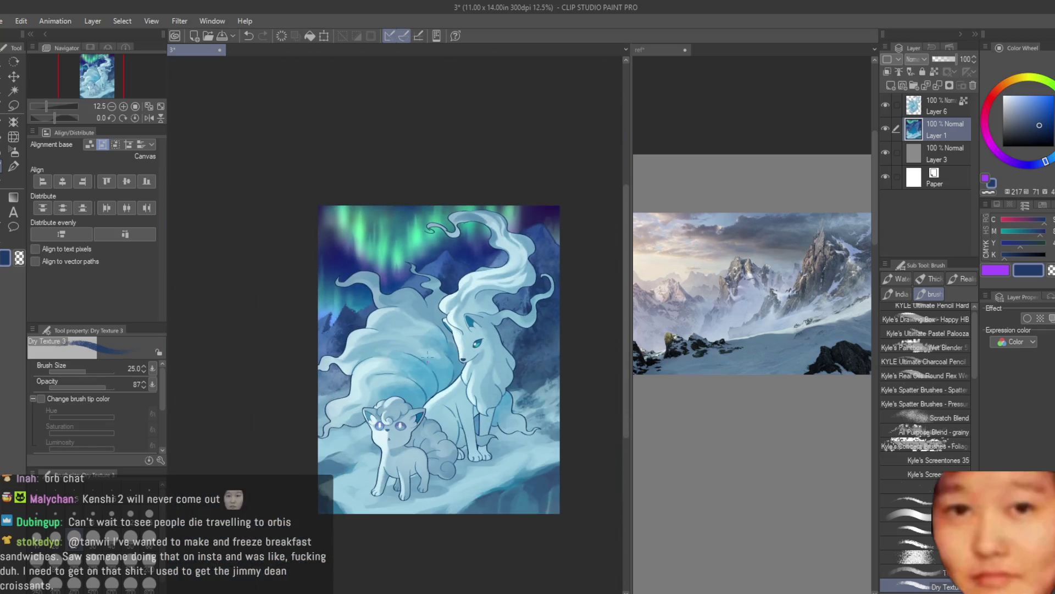
pyautogui.scroll(1, 465, 241)
pyautogui.scroll(2, 465, 241)
pyautogui.scroll(-1, 463, 259)
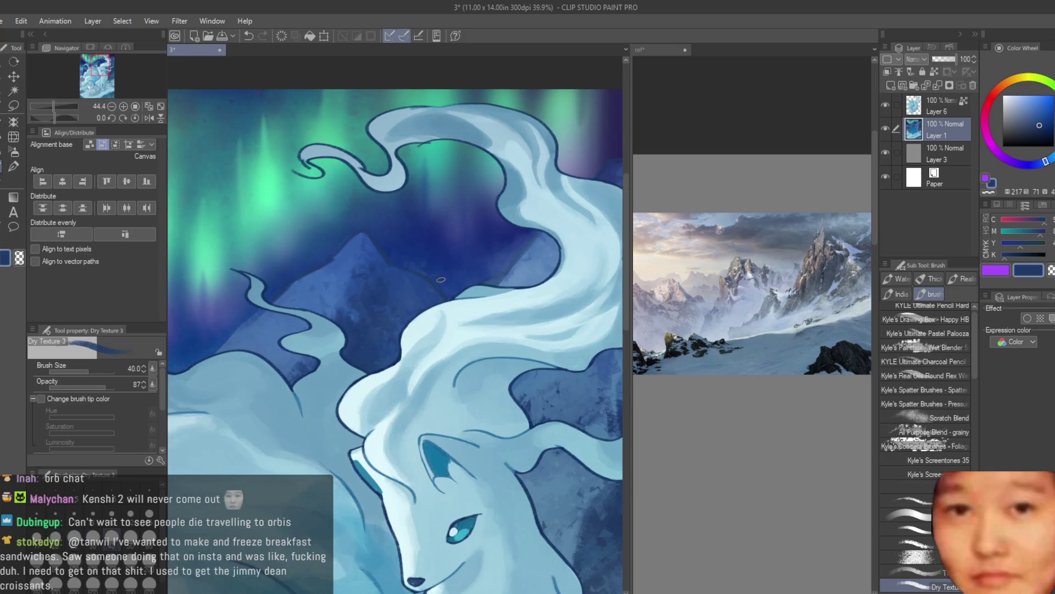
pyautogui.scroll(2, 413, 259)
pyautogui.scroll(1, 348, 240)
pyautogui.keyDown('alt'); pyautogui.click(323, 218); pyautogui.keyUp('alt')
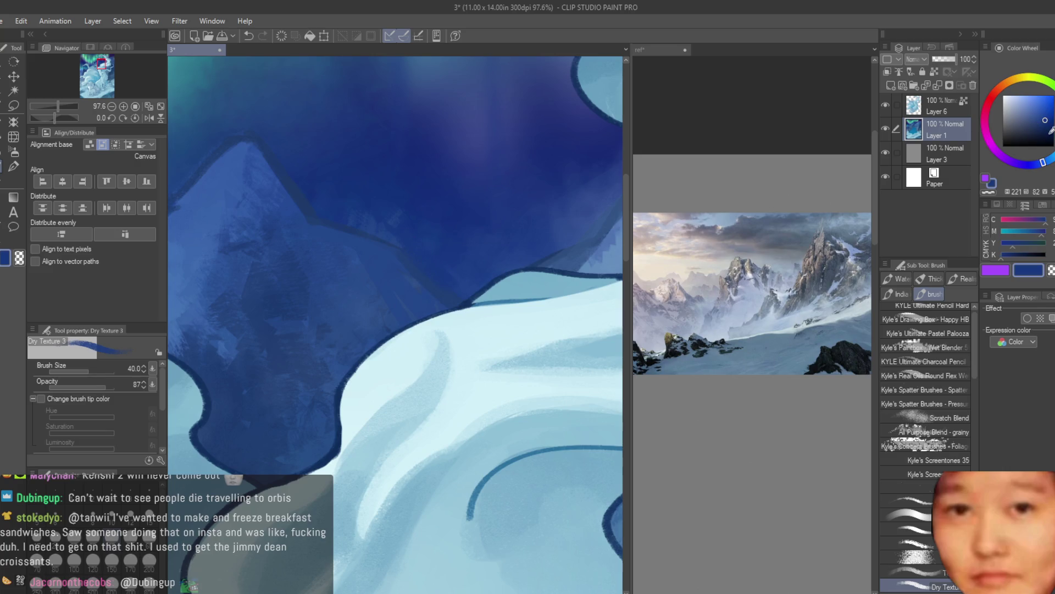
pyautogui.keyDown('alt'); pyautogui.click(426, 262); pyautogui.keyUp('alt')
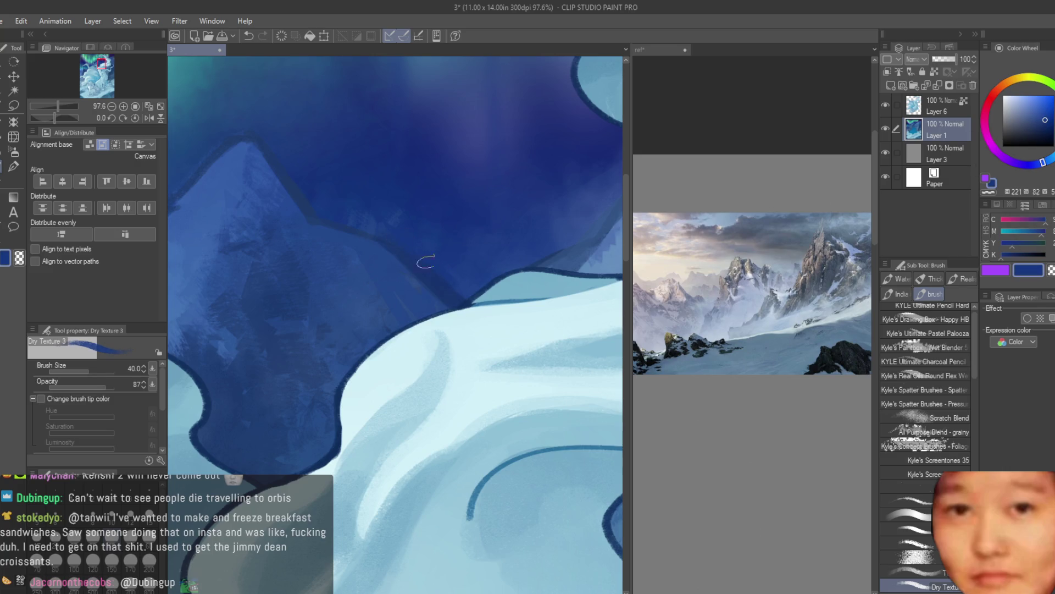
pyautogui.keyDown('alt'); pyautogui.click(291, 213); pyautogui.keyUp('alt')
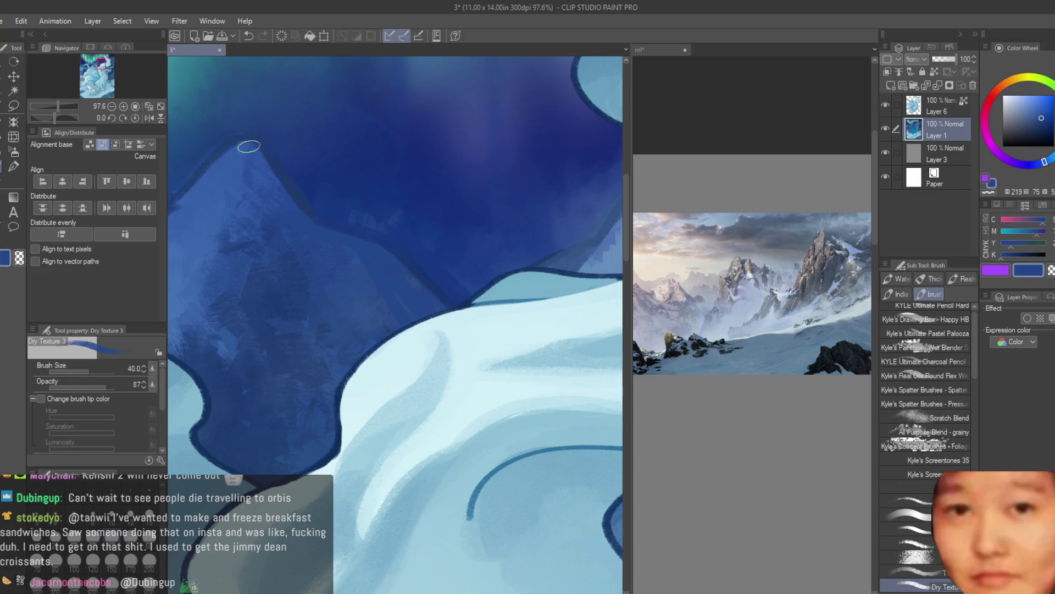
pyautogui.keyDown('alt'); pyautogui.click(309, 190); pyautogui.keyUp('alt')
pyautogui.scroll(-5, 309, 190)
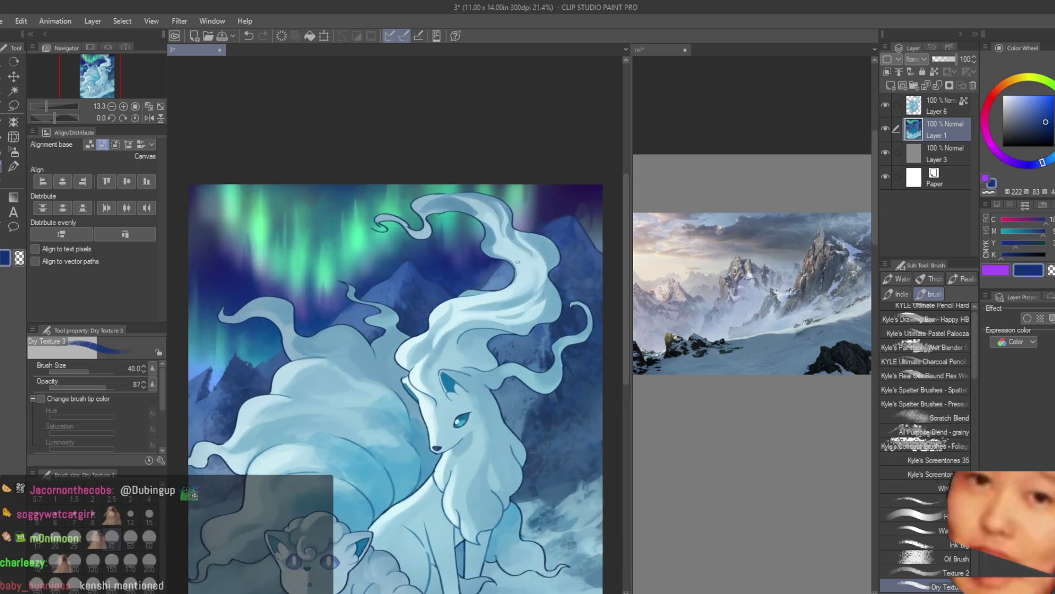
# Paint dark ridge blue along the mountain ridge edge with a smaller brush
pyautogui.scroll(5, 506, 242)
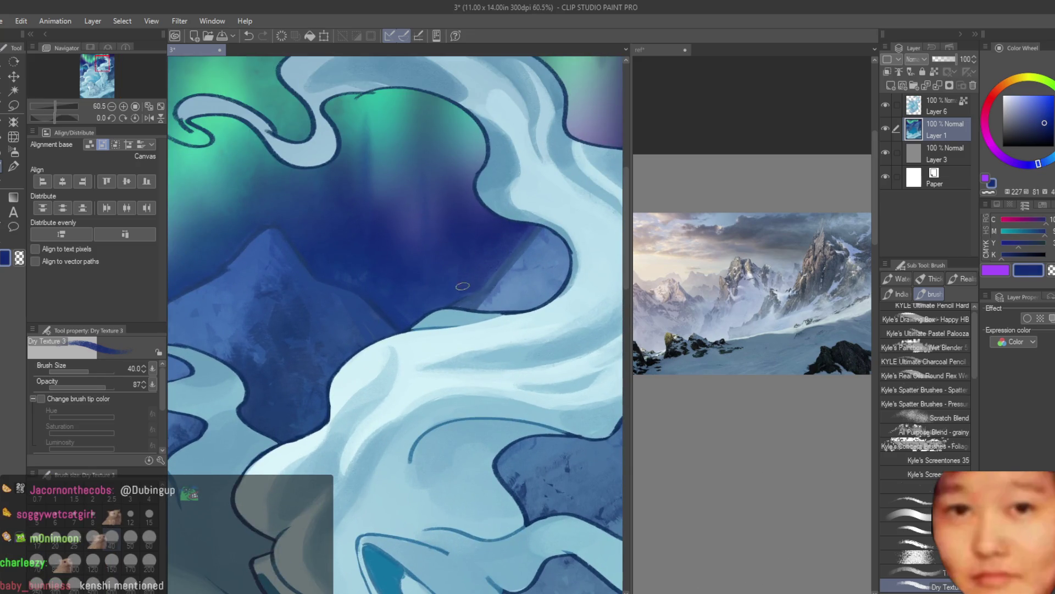
pyautogui.scroll(1, 381, 318)
pyautogui.keyDown('alt'); pyautogui.click(541, 258); pyautogui.keyUp('alt')
pyautogui.press('[')
pyautogui.press('[')
pyautogui.press('[')
pyautogui.moveTo(550, 261); pyautogui.dragTo(530, 286)
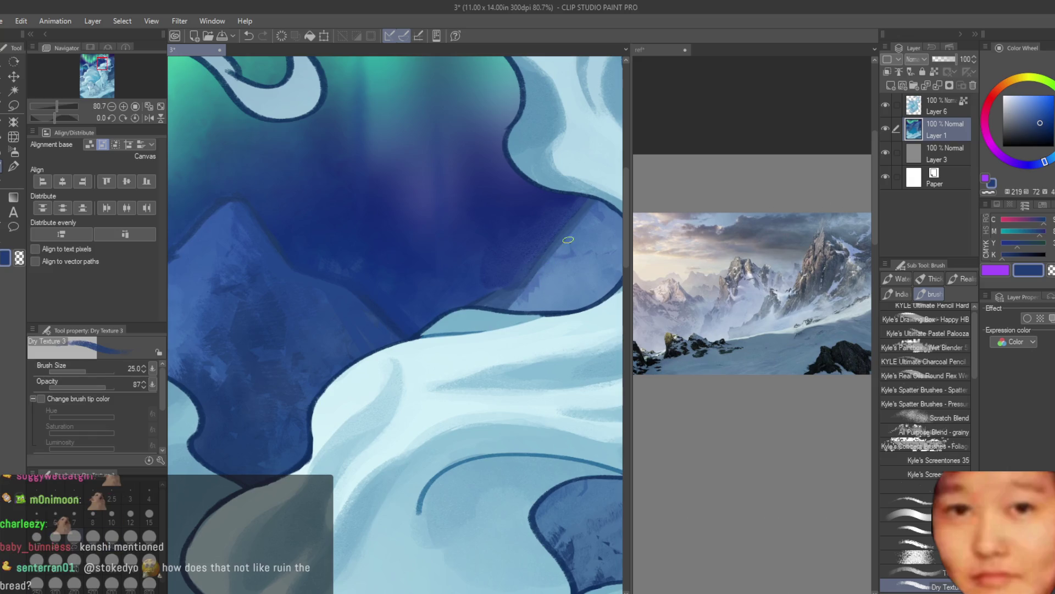
pyautogui.moveTo(585, 211); pyautogui.dragTo(528, 280)
pyautogui.press(']')
pyautogui.press(']')
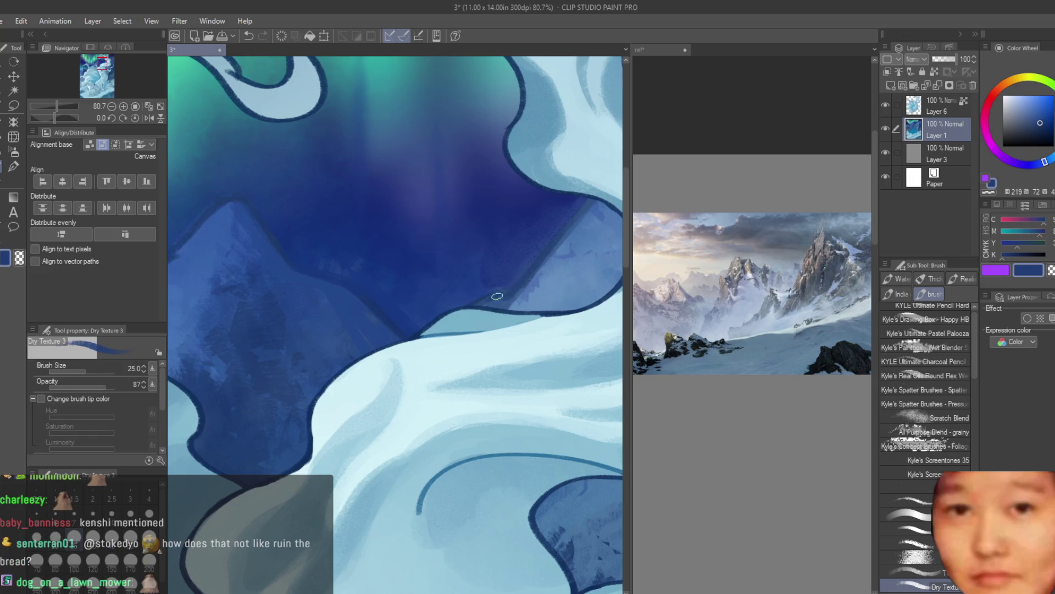
# Enlarge the brush, sample cyan and mountain blues, and paint a lighter blue ridge stroke
pyautogui.scroll(-3, 495, 295)
pyautogui.scroll(1, 306, 330)
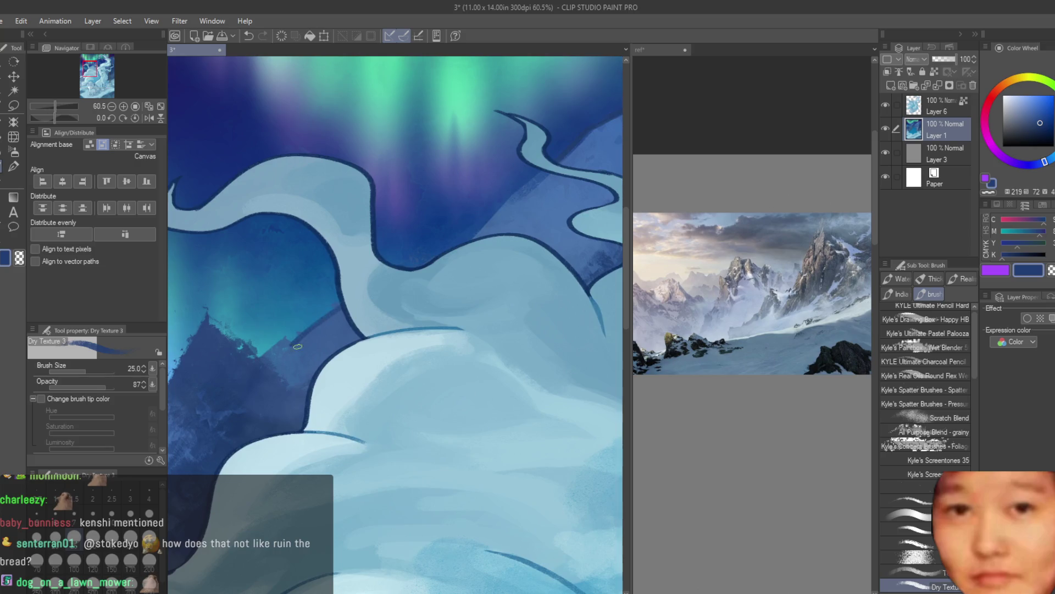
pyautogui.keyDown('alt'); pyautogui.click(314, 328); pyautogui.keyUp('alt')
pyautogui.press(']')
pyautogui.press(']')
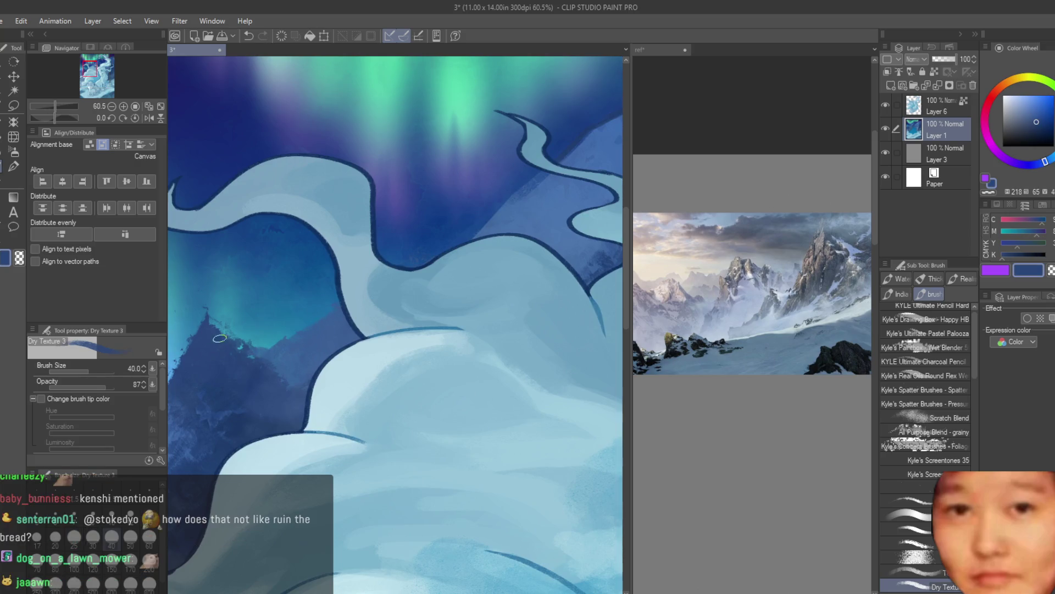
pyautogui.keyDown('alt'); pyautogui.click(236, 330); pyautogui.keyUp('alt')
pyautogui.keyDown('alt'); pyautogui.click(239, 330); pyautogui.keyUp('alt')
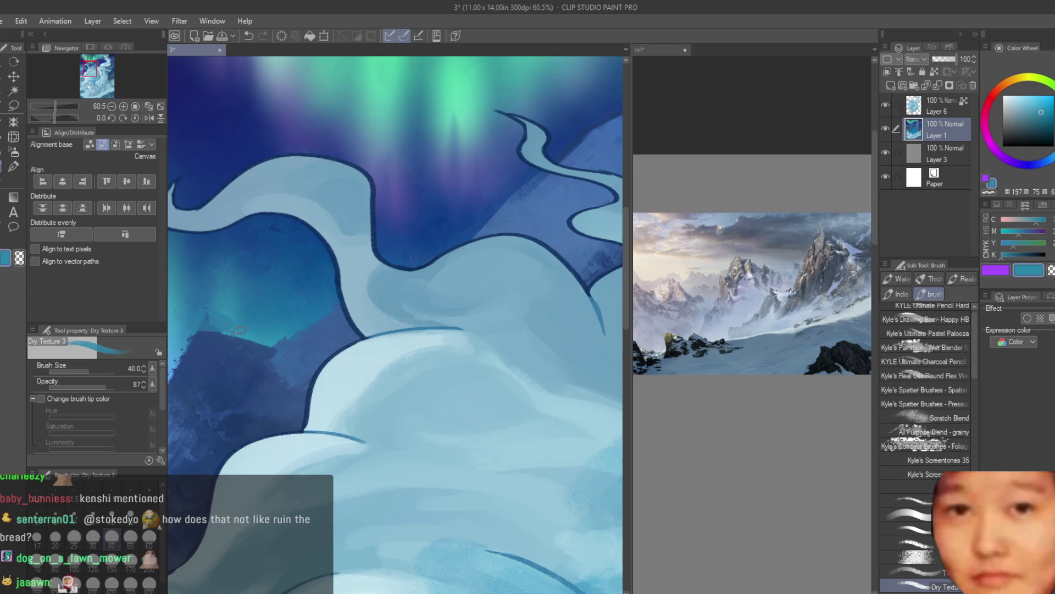
pyautogui.keyDown('alt'); pyautogui.click(292, 334); pyautogui.keyUp('alt')
pyautogui.keyDown('alt'); pyautogui.click(338, 309); pyautogui.keyUp('alt')
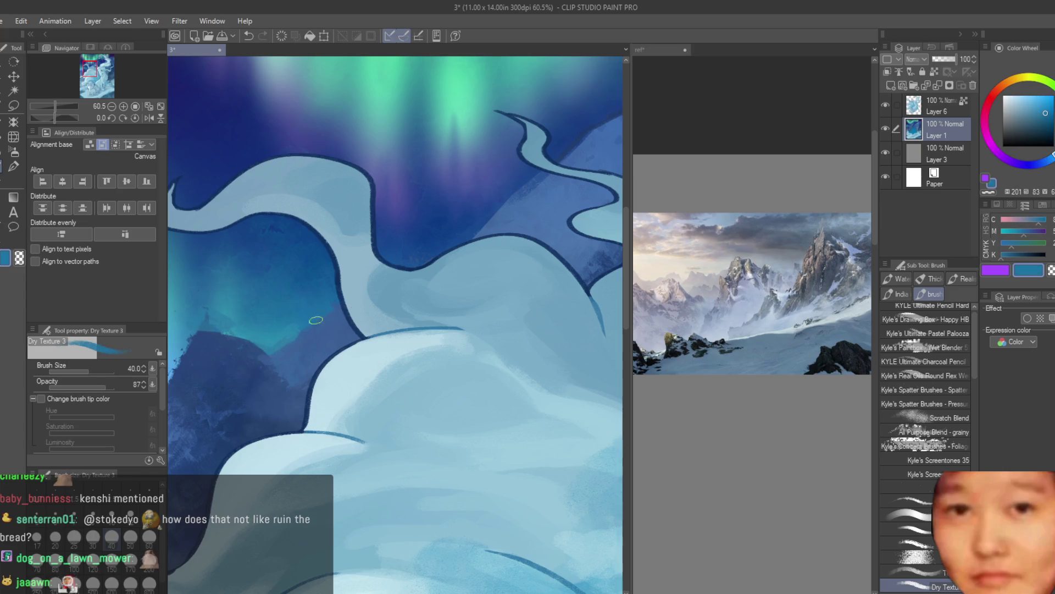
pyautogui.keyDown('alt'); pyautogui.click(308, 344); pyautogui.keyUp('alt')
pyautogui.scroll(-5, 304, 352)
pyautogui.scroll(4, 304, 352)
pyautogui.keyDown('alt'); pyautogui.click(299, 371); pyautogui.keyUp('alt')
pyautogui.keyDown('alt'); pyautogui.click(295, 377); pyautogui.keyUp('alt')
pyautogui.moveTo(346, 305); pyautogui.dragTo(353, 332)
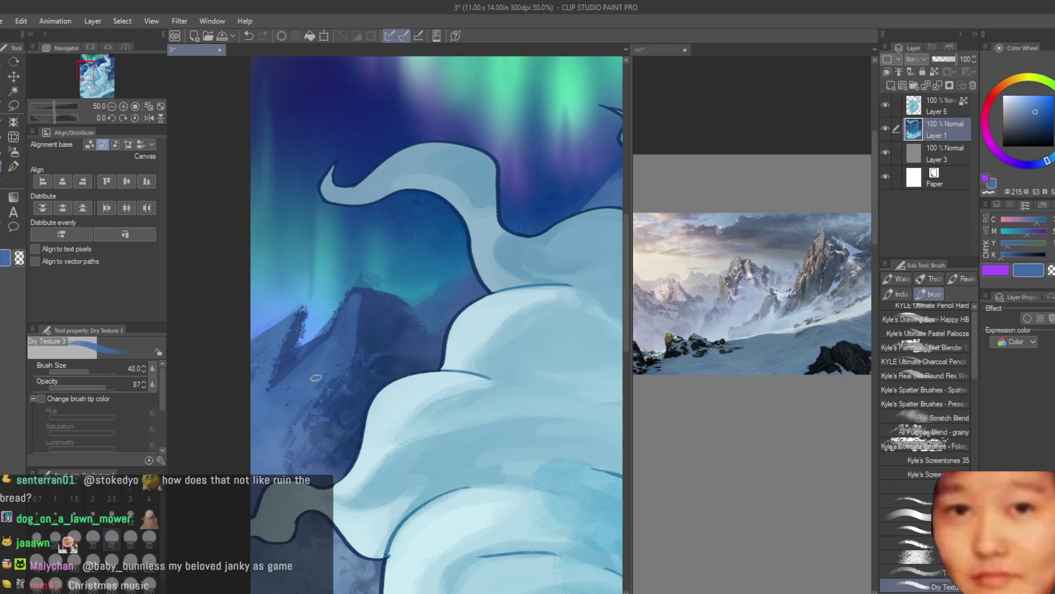
# Sample alternating lighter and darker blues from the mountain peak
pyautogui.keyDown('alt'); pyautogui.click(332, 335); pyautogui.keyUp('alt')
pyautogui.keyDown('alt'); pyautogui.click(307, 332); pyautogui.keyUp('alt')
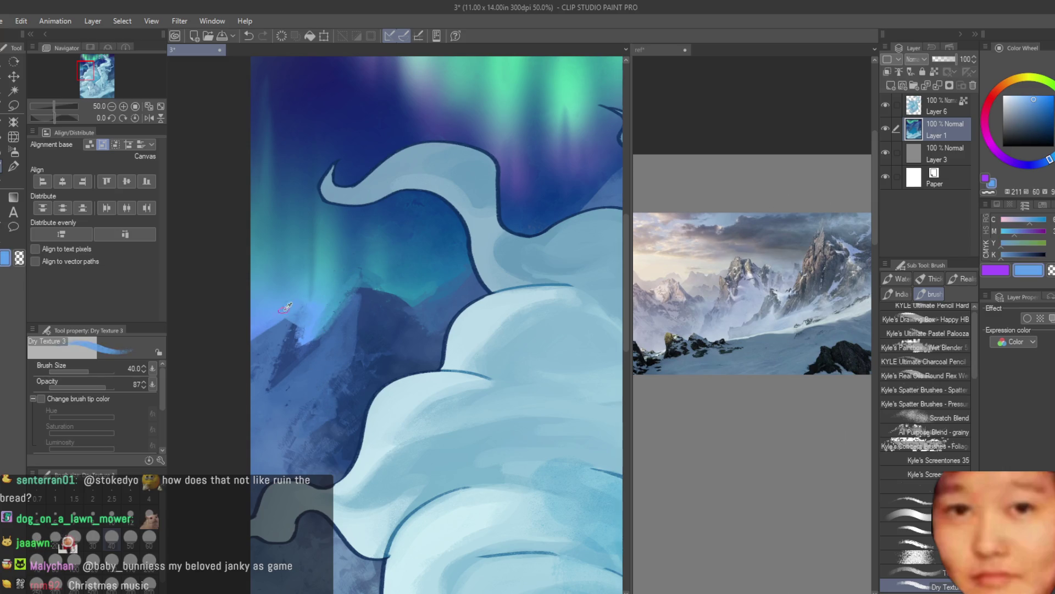
pyautogui.keyDown('alt'); pyautogui.click(291, 341); pyautogui.keyUp('alt')
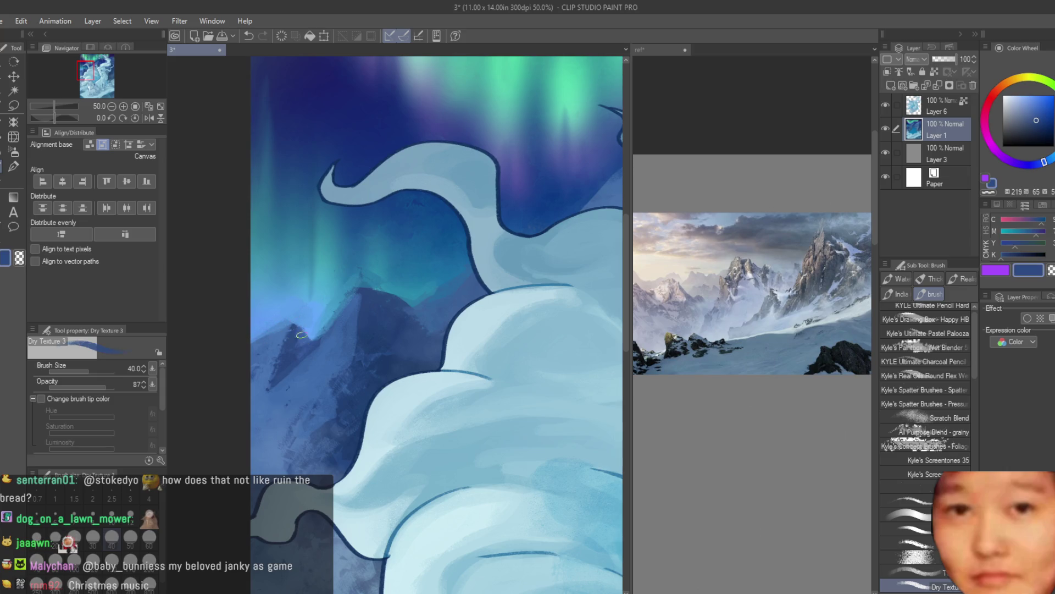
pyautogui.keyDown('alt'); pyautogui.click(305, 332); pyautogui.keyUp('alt')
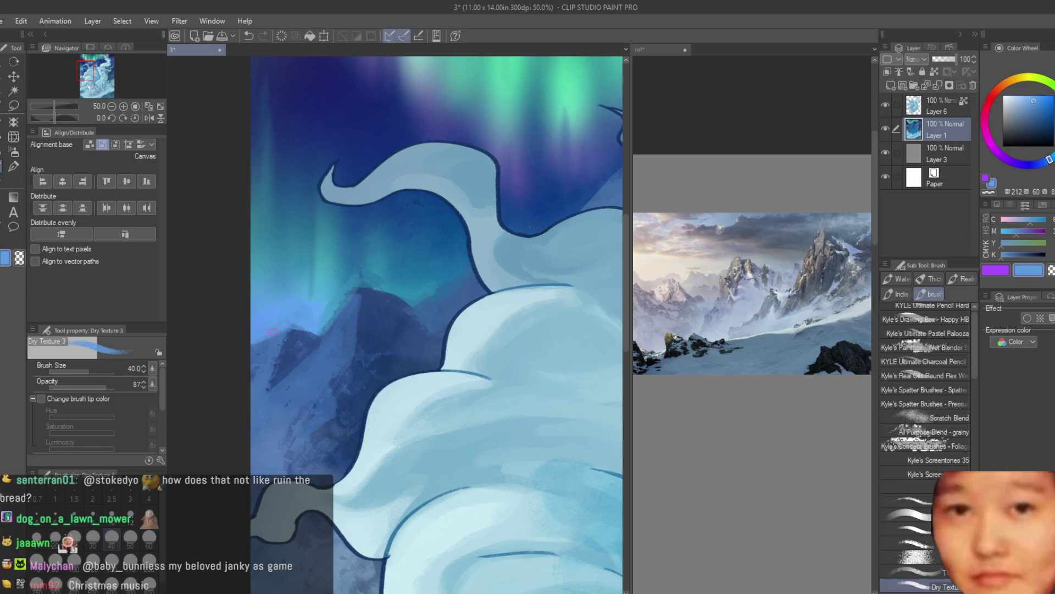
pyautogui.keyDown('alt'); pyautogui.click(273, 332); pyautogui.keyUp('alt')
pyautogui.scroll(-3, 268, 393)
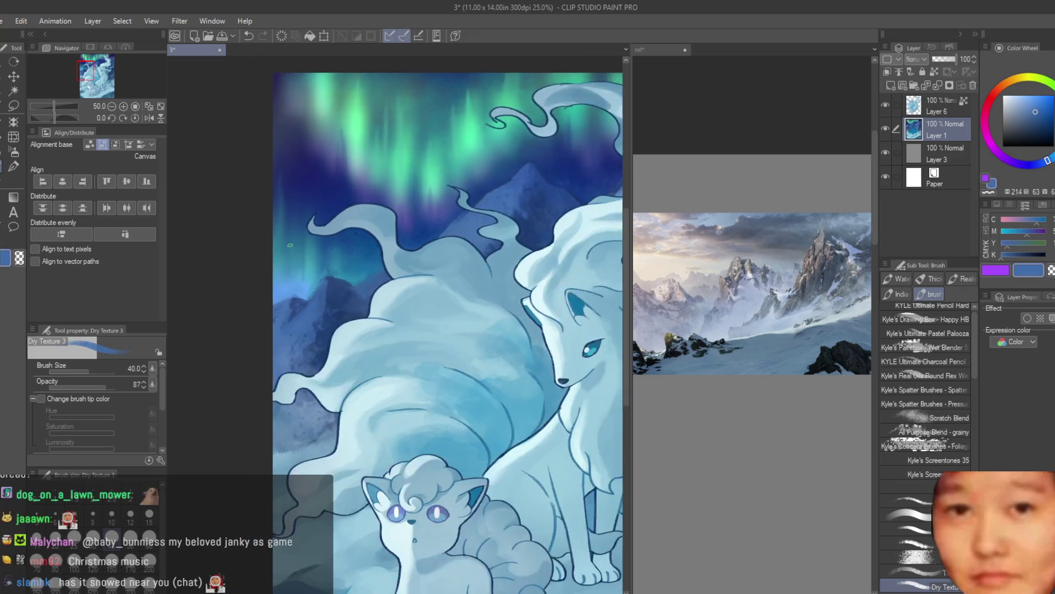
# Sample several mountain blues, from darker to lighter, from the painting
pyautogui.scroll(-2, 268, 392)
pyautogui.scroll(3, 325, 231)
pyautogui.scroll(2, 325, 231)
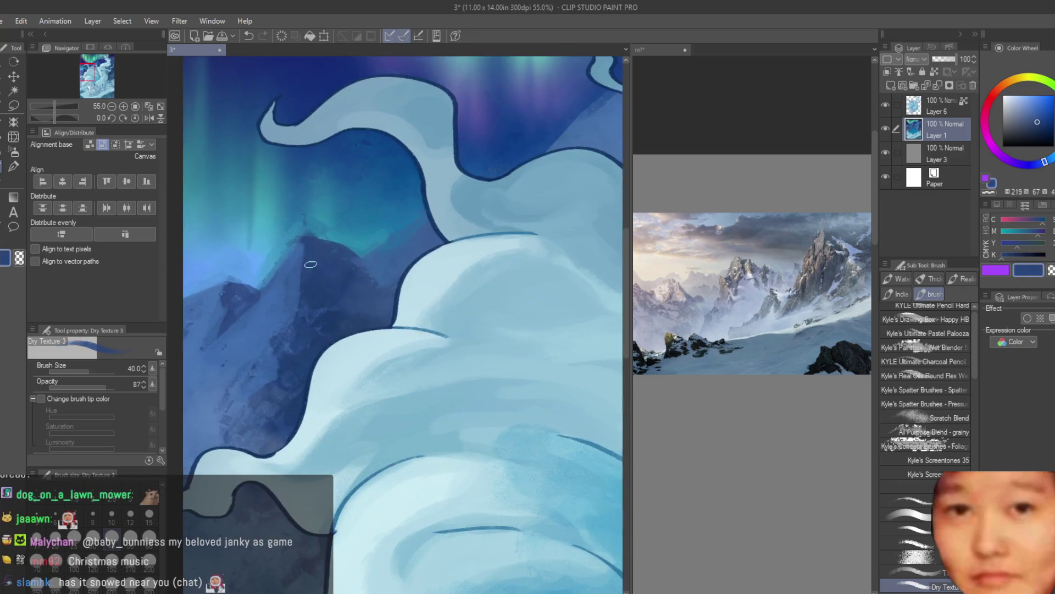
pyautogui.scroll(-2, 356, 241)
pyautogui.scroll(1, 226, 398)
pyautogui.keyDown('alt'); pyautogui.click(225, 398); pyautogui.keyUp('alt')
pyautogui.keyDown('alt'); pyautogui.click(284, 352); pyautogui.keyUp('alt')
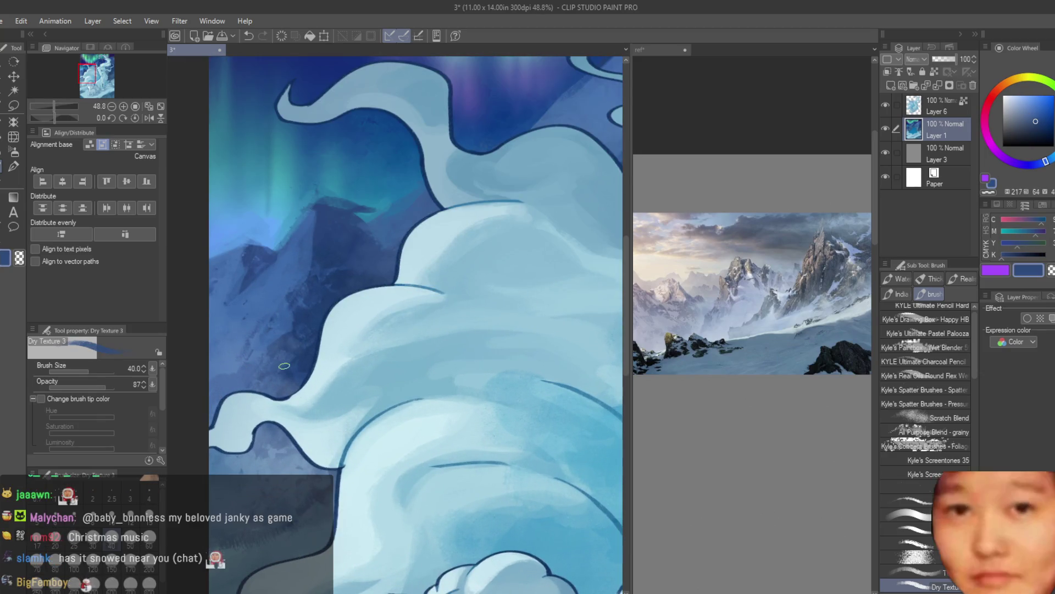
pyautogui.keyDown('alt'); pyautogui.click(243, 382); pyautogui.keyUp('alt')
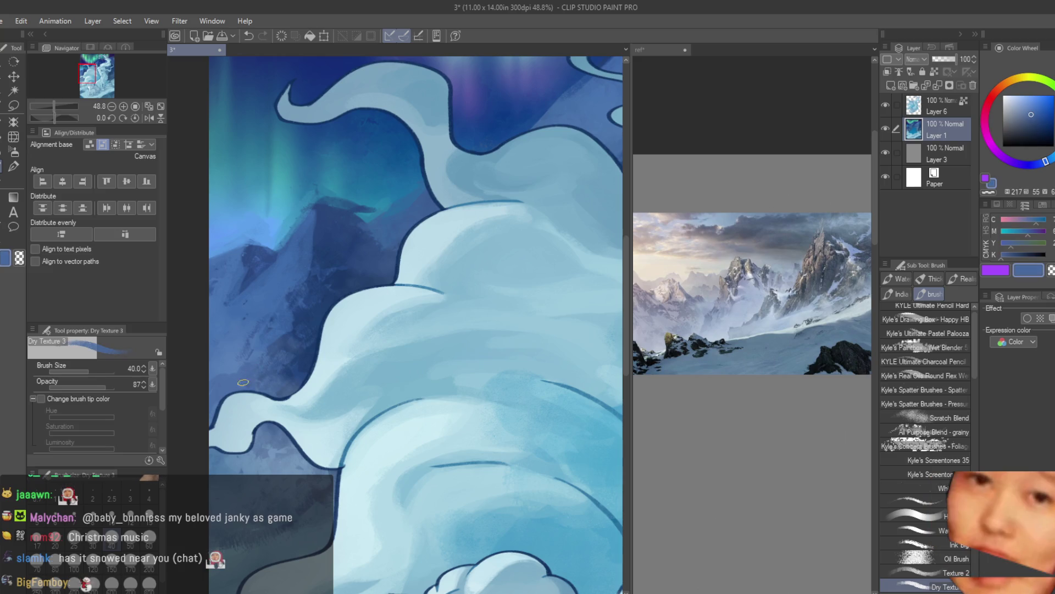
pyautogui.keyDown('alt'); pyautogui.click(280, 344); pyautogui.keyUp('alt')
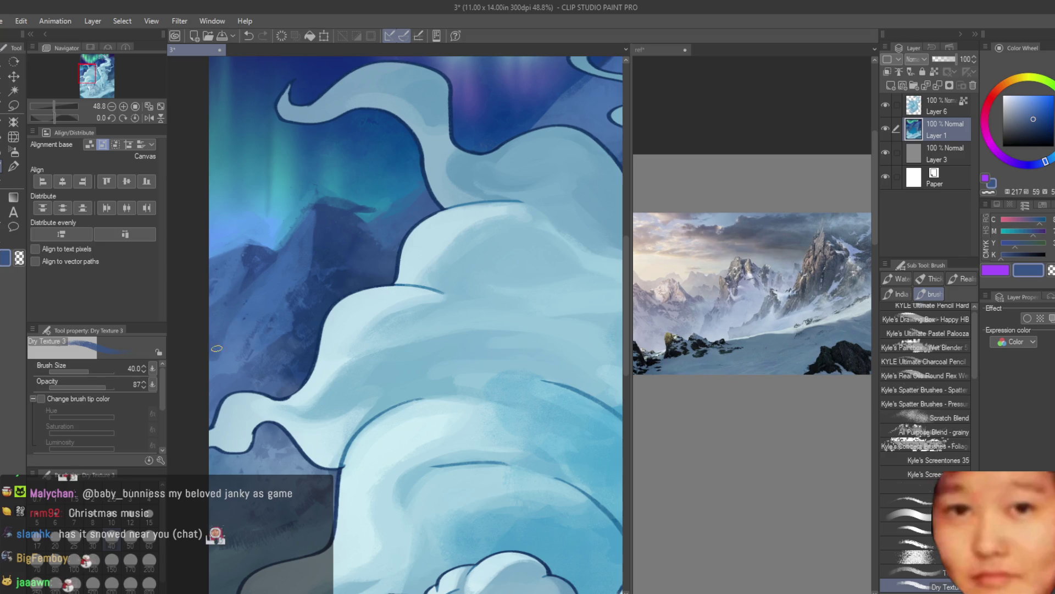
pyautogui.keyDown('alt'); pyautogui.click(231, 335); pyautogui.keyUp('alt')
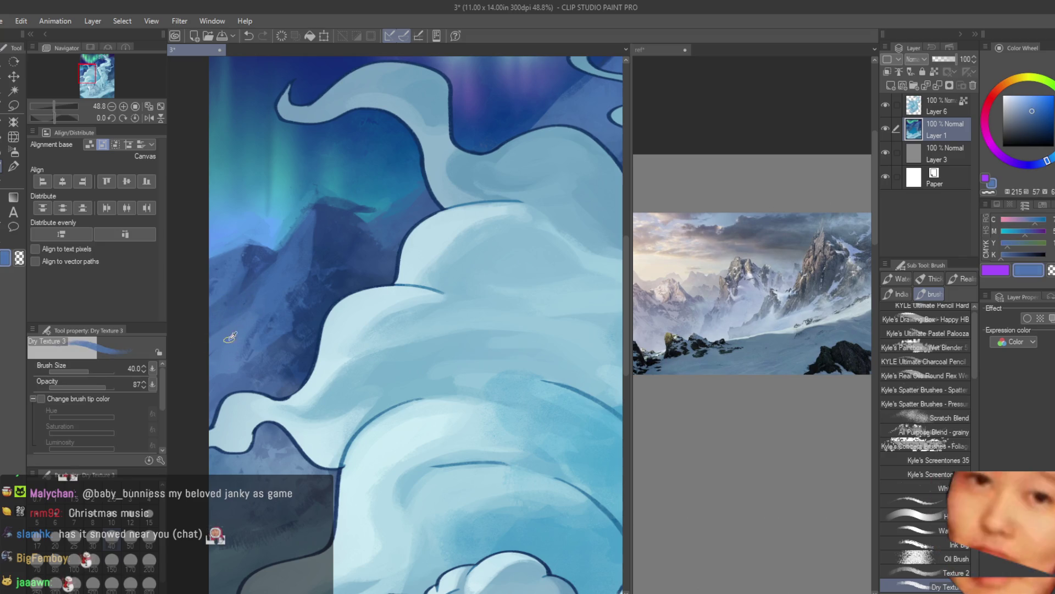
pyautogui.keyDown('alt'); pyautogui.click(230, 337); pyautogui.keyUp('alt')
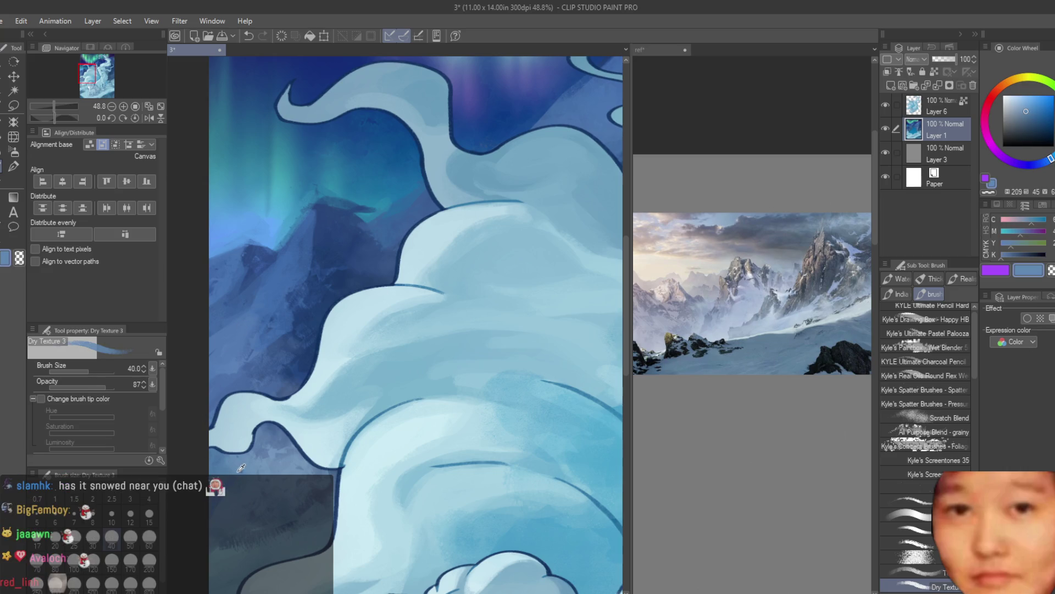
# Pick a pale icy snow blue near Vulpix and switch to the Scratches brush at size 800
pyautogui.scroll(-3, 275, 470)
pyautogui.keyDown('alt'); pyautogui.click(275, 470); pyautogui.keyUp('alt')
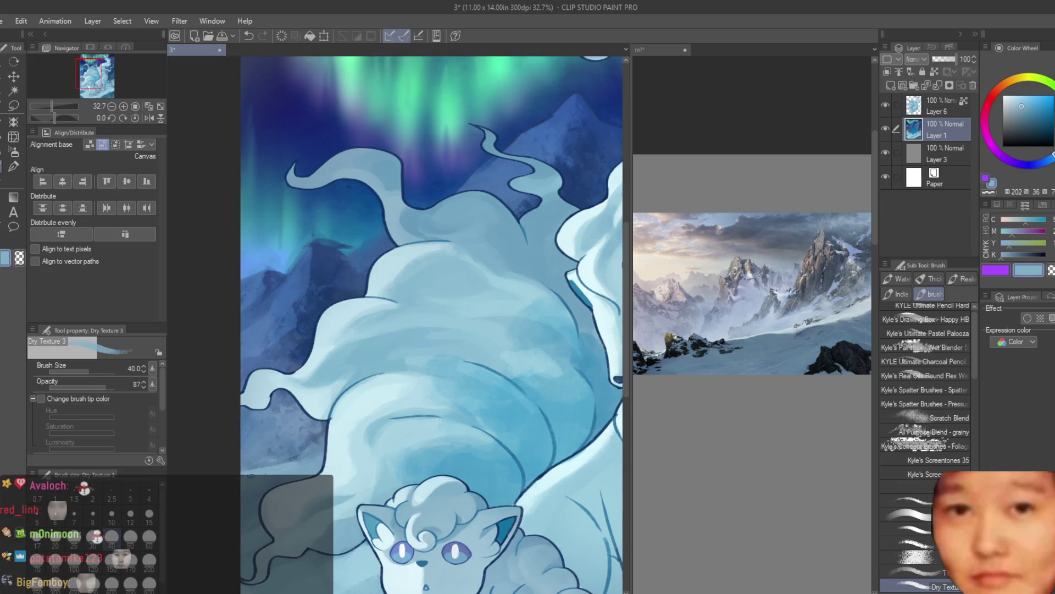
pyautogui.scroll(-3, 418, 482)
pyautogui.scroll(1, 417, 481)
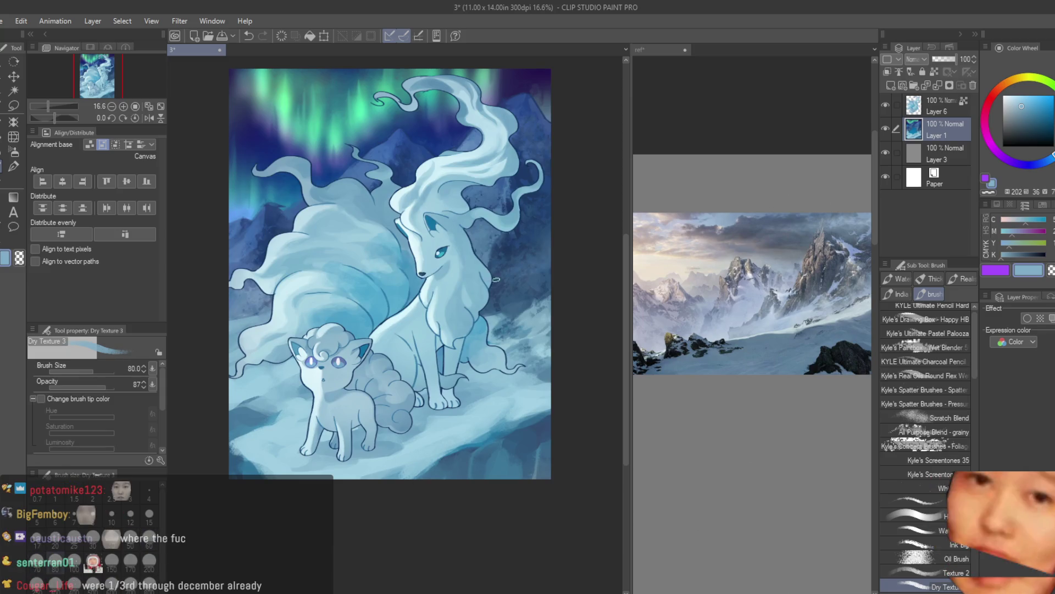
pyautogui.scroll(-2, 662, 391)
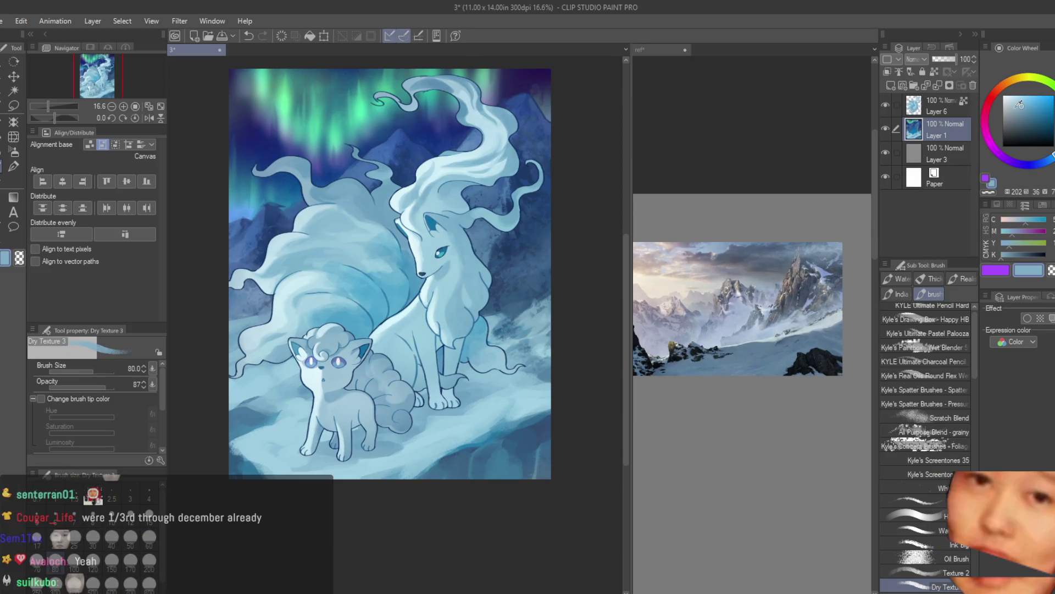
pyautogui.scroll(2, 314, 428)
pyautogui.keyDown('alt'); pyautogui.click(294, 436); pyautogui.keyUp('alt')
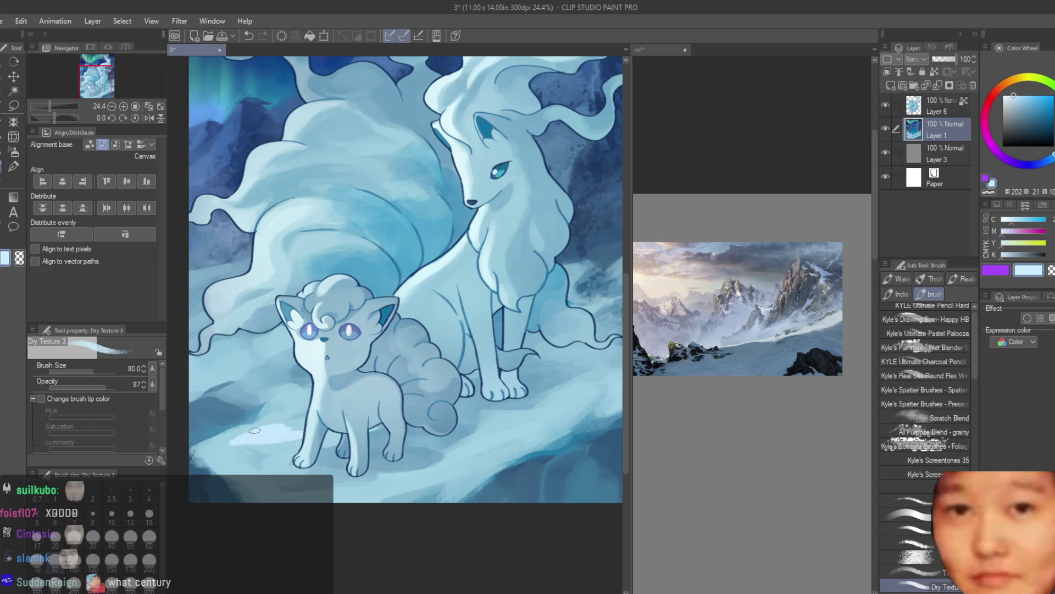
pyautogui.scroll(-2, 302, 486)
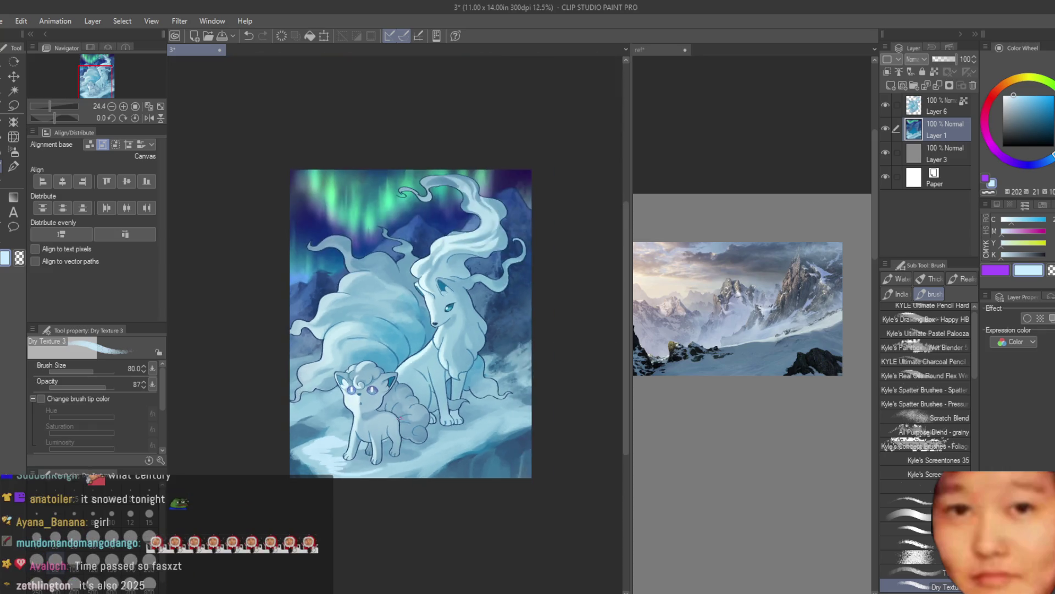
pyautogui.scroll(-1, 448, 480)
pyautogui.press(']')
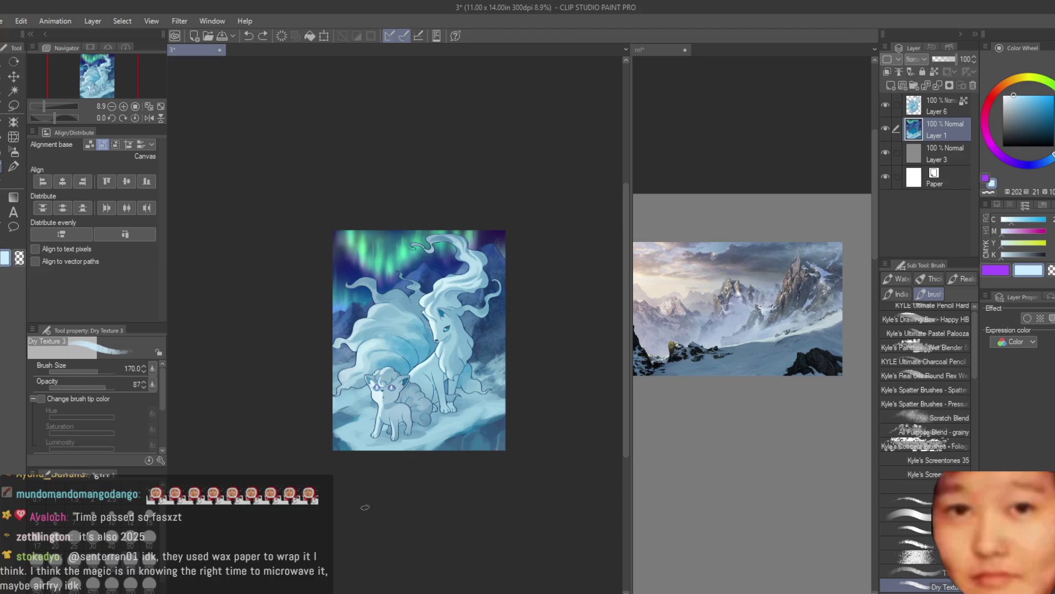
pyautogui.scroll(2, 365, 507)
pyautogui.scroll(4, 384, 472)
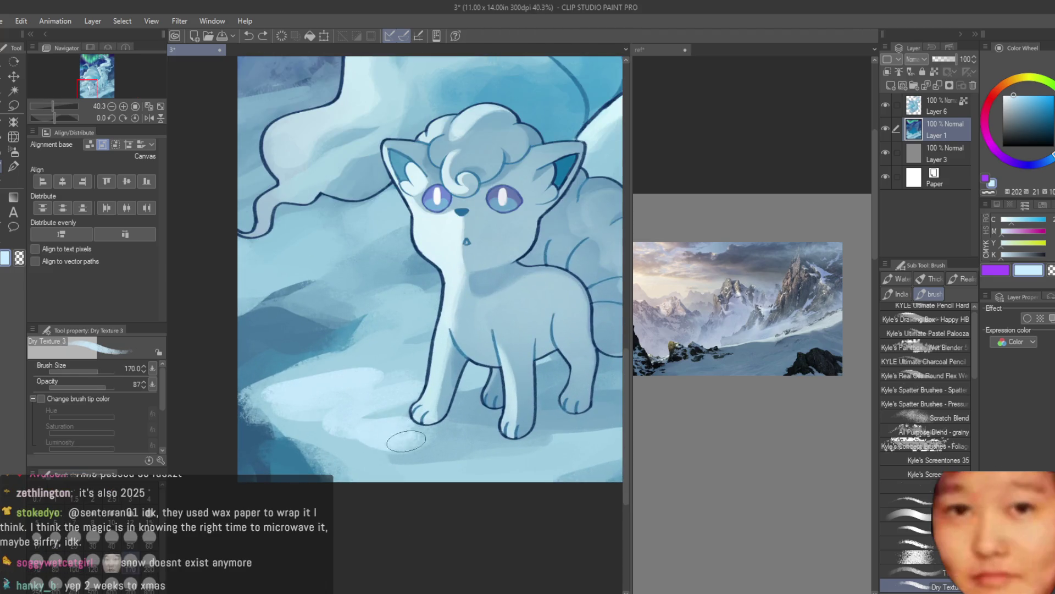
pyautogui.press('.')
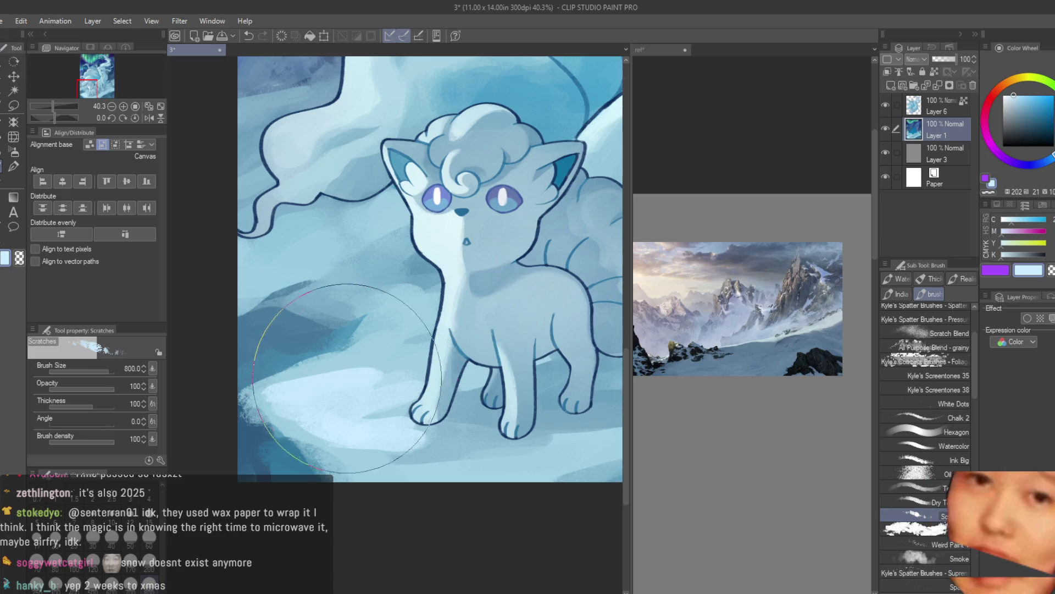
# Spatter white snow specks onto the ground with the Weird Paint 1 brush
pyautogui.click(906, 544)
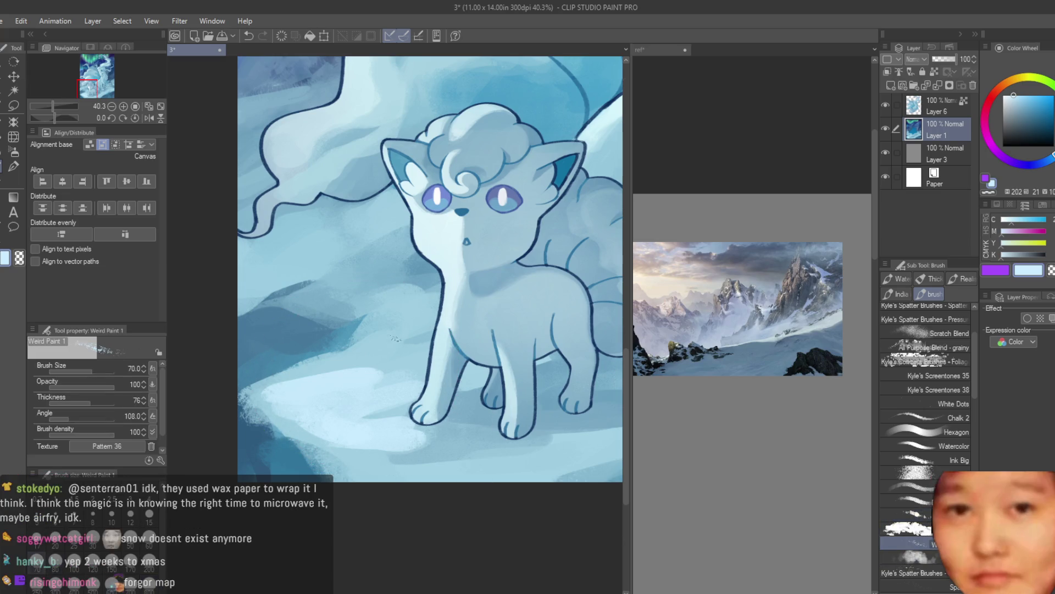
pyautogui.moveTo(362, 374)
pyautogui.mouseDown()
pyautogui.moveTo(385, 365)
pyautogui.moveTo(338, 378)
pyautogui.mouseUp()
pyautogui.scroll(-3, 404, 385)
pyautogui.scroll(2, 404, 384)
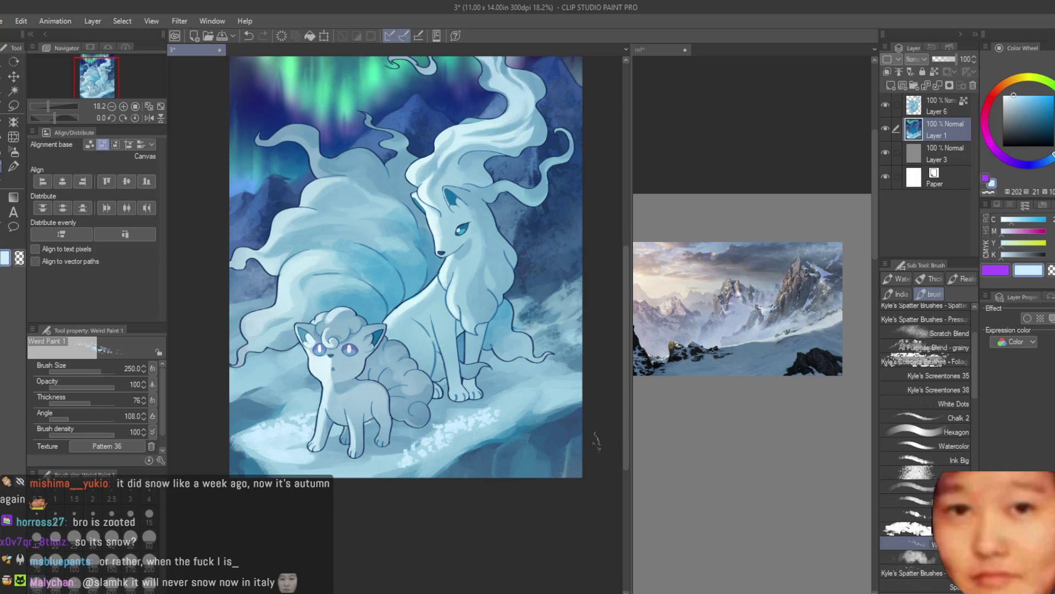
# Paint white Dry Texture 3 snow strokes along the ledge, then shrink the brush below 200
pyautogui.click(907, 501)
pyautogui.scroll(2, 547, 479)
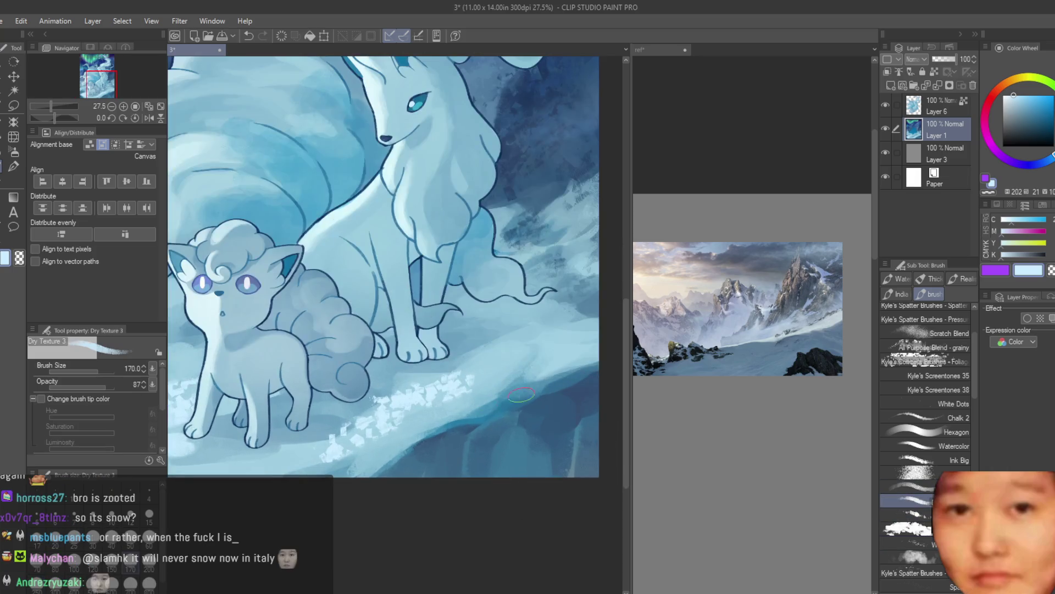
pyautogui.moveTo(433, 389)
pyautogui.mouseDown()
pyautogui.moveTo(352, 434)
pyautogui.moveTo(374, 448)
pyautogui.mouseUp()
pyautogui.press('[')
pyautogui.press('[')
pyautogui.press('[')
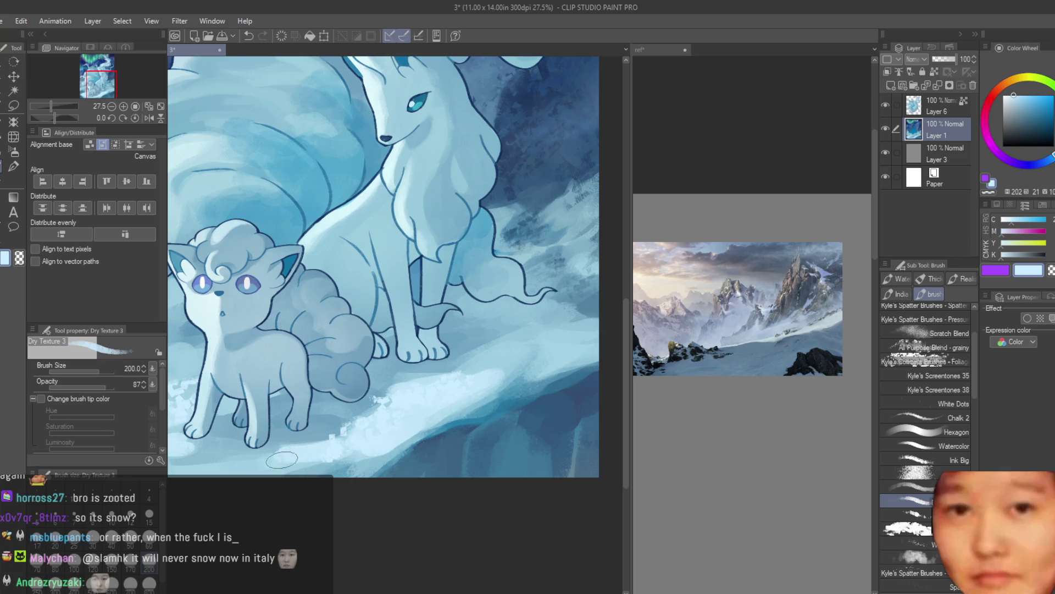
pyautogui.scroll(-2, 522, 440)
pyautogui.scroll(-2, 521, 440)
pyautogui.scroll(1, 521, 440)
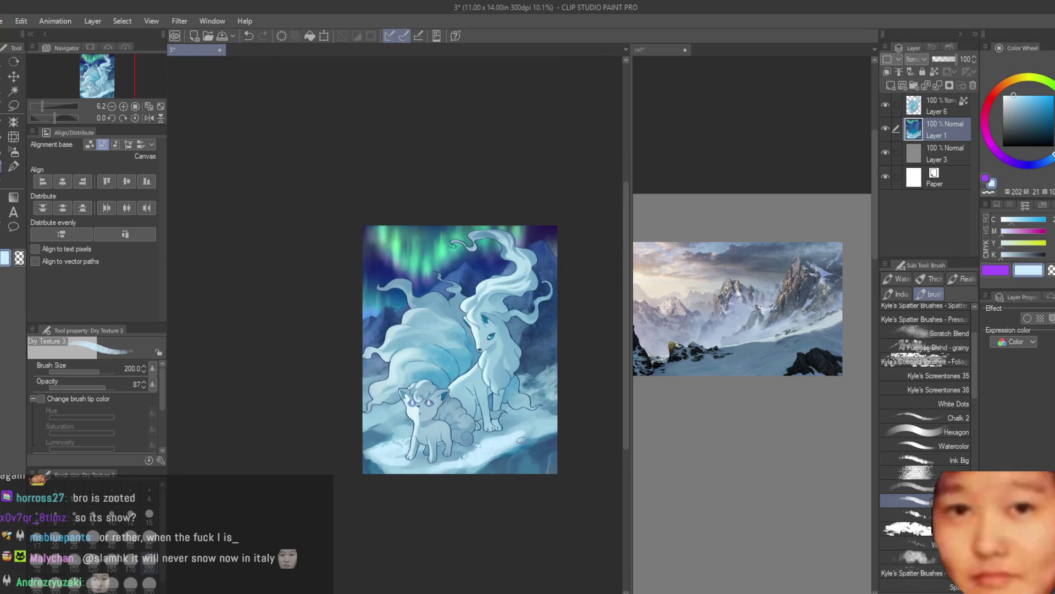
pyautogui.scroll(1, 523, 439)
pyautogui.press('[')
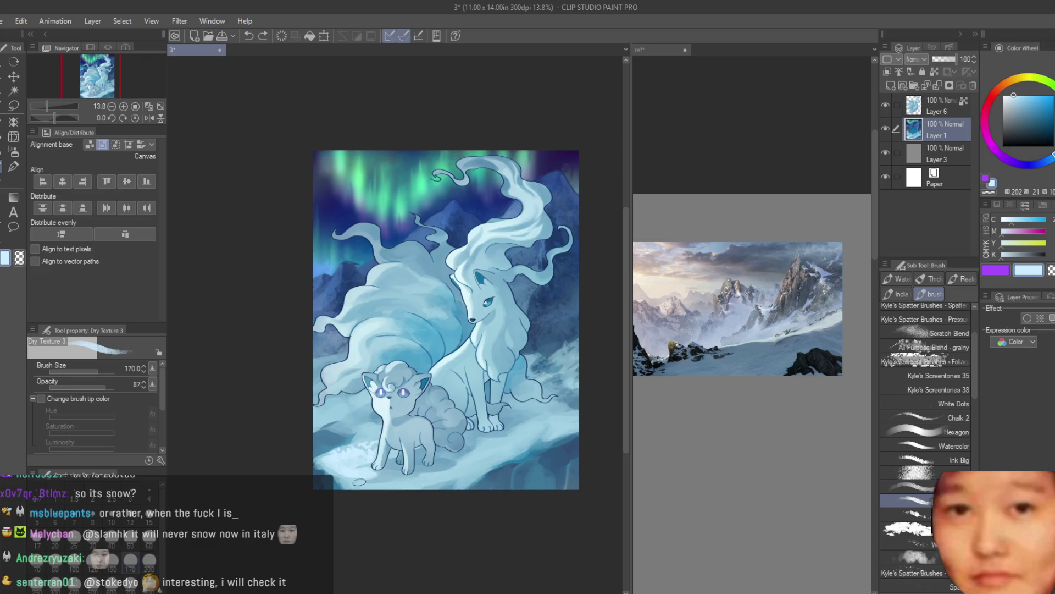
pyautogui.scroll(1, 351, 479)
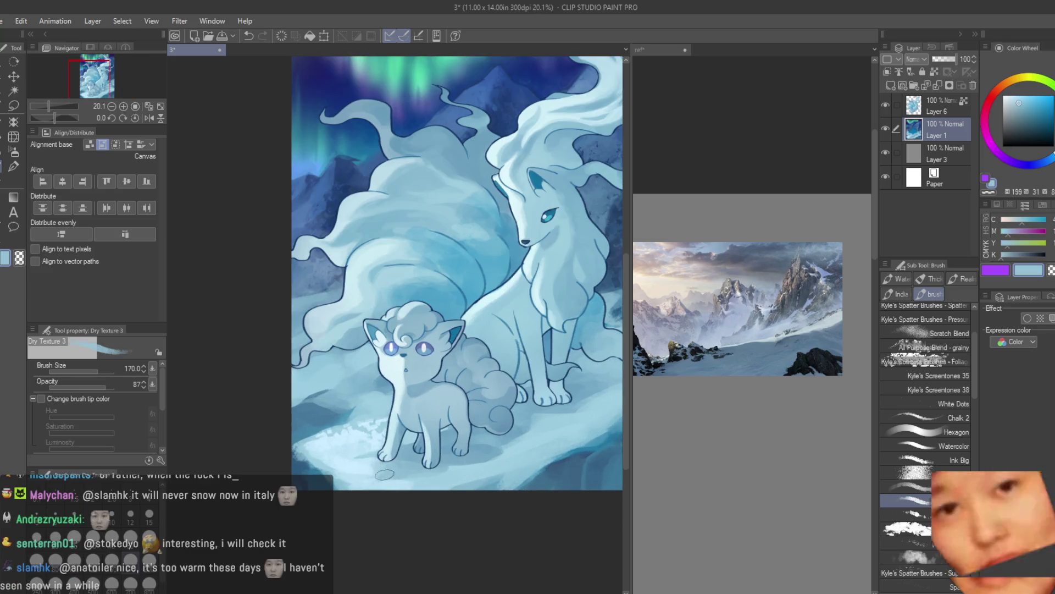
# Sample lighter and darker blues from the painting's snow
pyautogui.keyDown('alt'); pyautogui.click(380, 476); pyautogui.keyUp('alt')
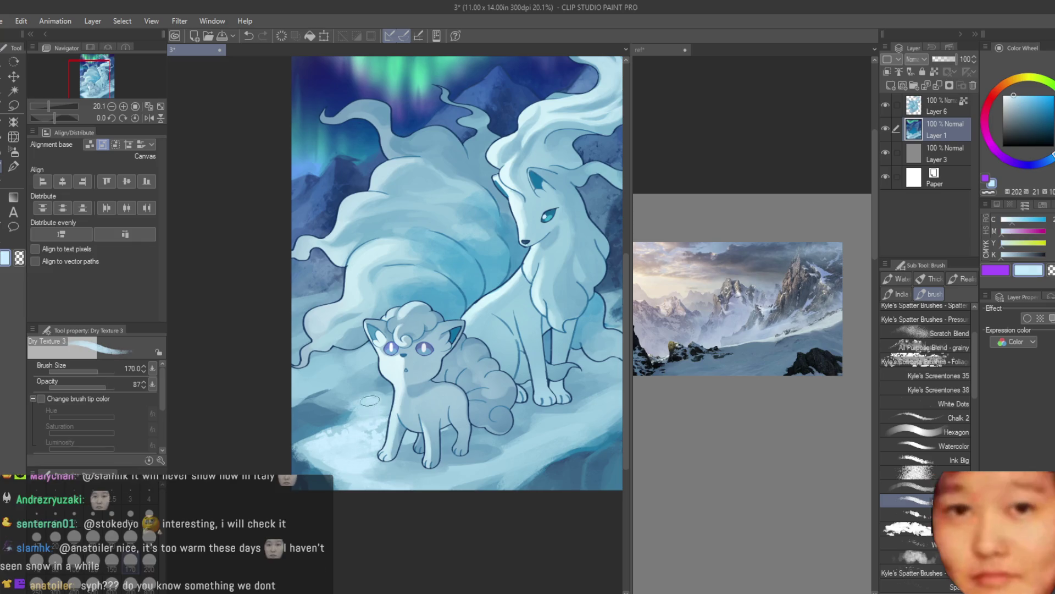
pyautogui.keyDown('alt'); pyautogui.click(332, 376); pyautogui.keyUp('alt')
pyautogui.keyDown('alt'); pyautogui.click(332, 371); pyautogui.keyUp('alt')
pyautogui.scroll(-3, 453, 374)
pyautogui.scroll(-3, 484, 363)
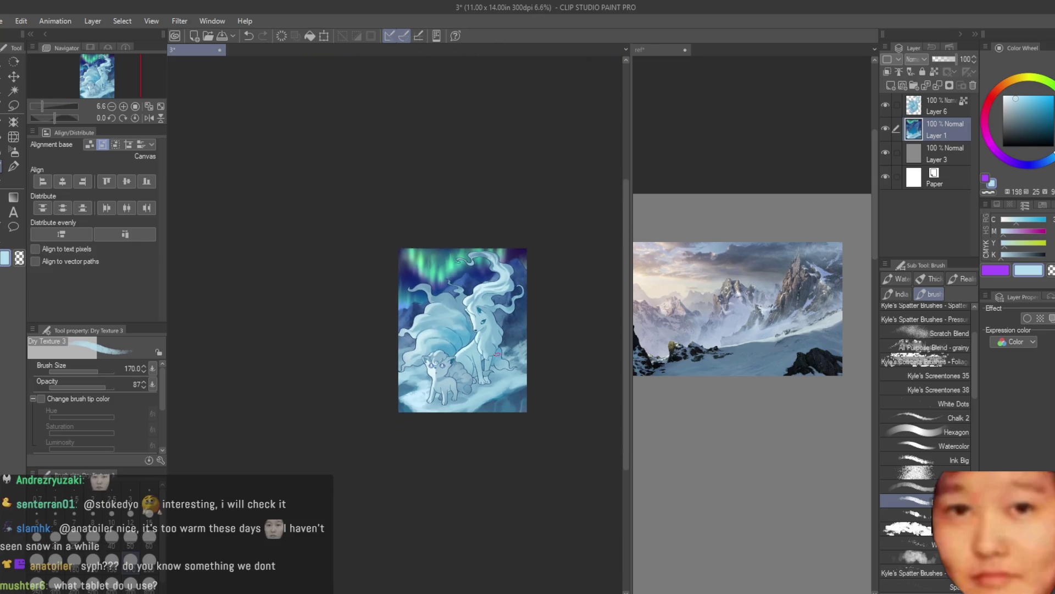
pyautogui.scroll(1, 455, 398)
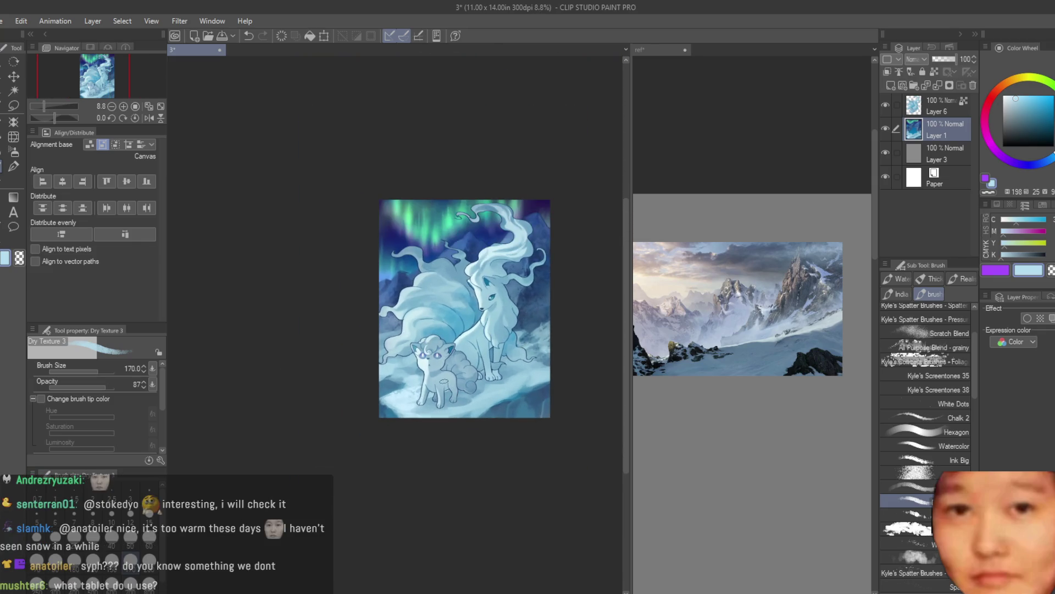
pyautogui.scroll(-2, 681, 429)
pyautogui.scroll(-2, 714, 412)
pyautogui.scroll(1, 770, 395)
pyautogui.scroll(-1, 821, 386)
pyautogui.scroll(3, 821, 385)
pyautogui.scroll(2, 813, 385)
pyautogui.scroll(2, 407, 440)
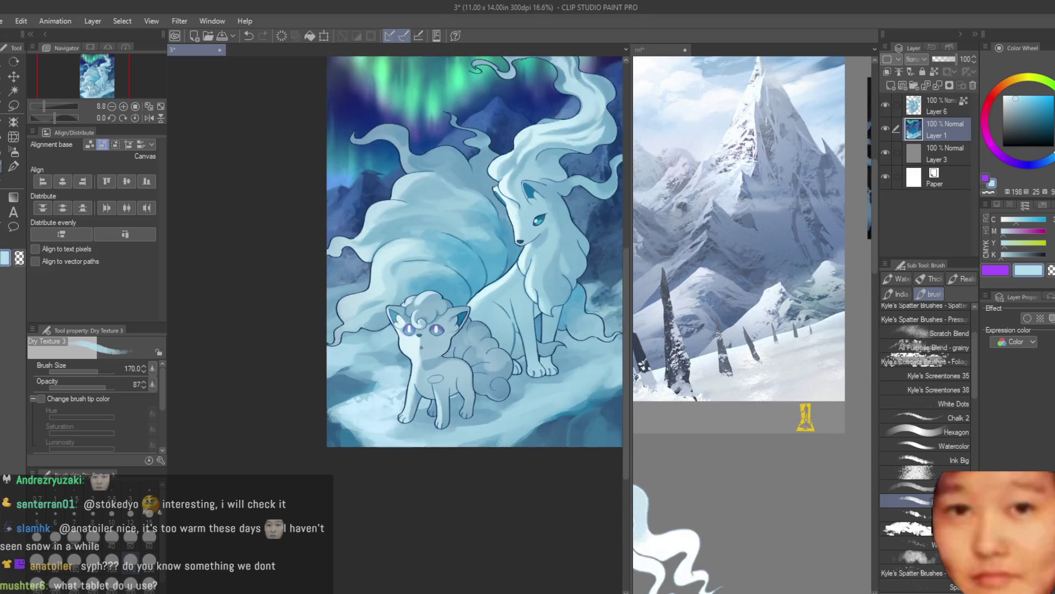
pyautogui.scroll(2, 393, 451)
pyautogui.scroll(1, 319, 440)
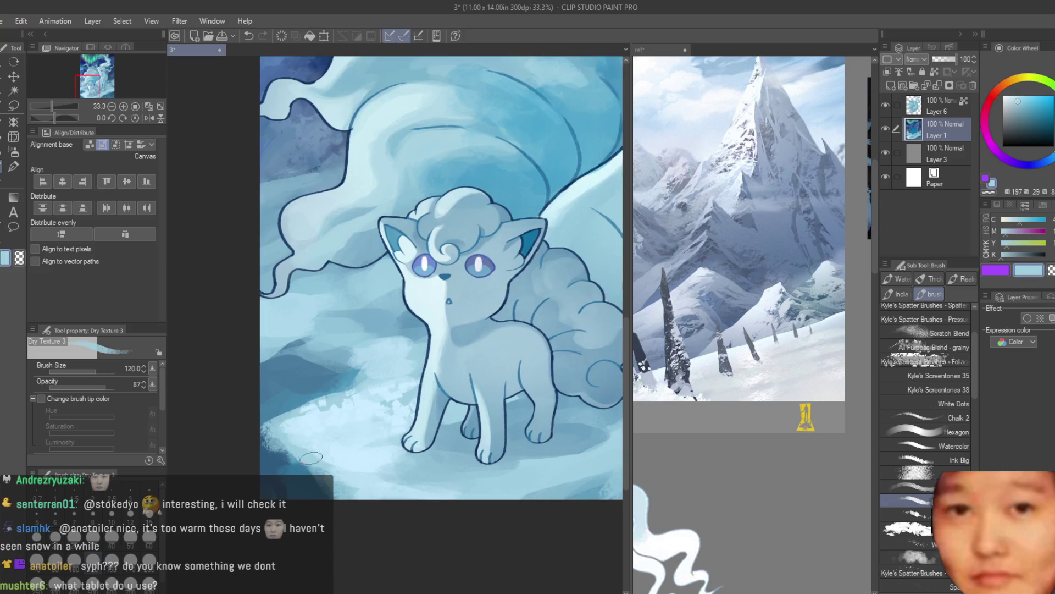
# Deepen a sampled snow blue and paint dark blue strokes on the lower-left snow
pyautogui.keyDown('alt'); pyautogui.click(321, 470); pyautogui.keyUp('alt')
pyautogui.click(1039, 115)
pyautogui.click(1050, 160)
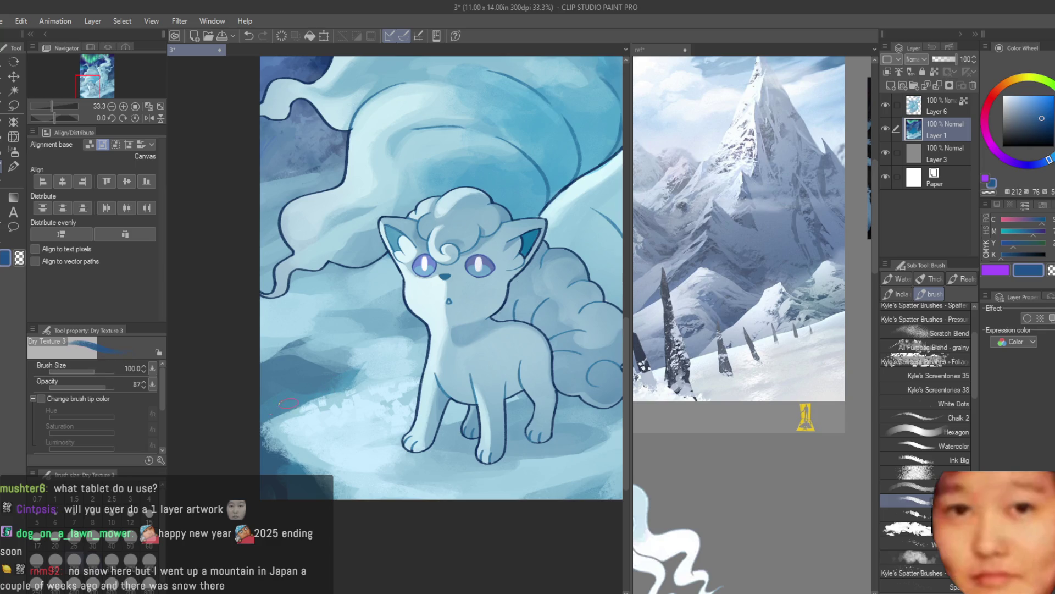
pyautogui.keyDown('alt'); pyautogui.click(301, 475); pyautogui.keyUp('alt')
pyautogui.keyDown('alt'); pyautogui.click(287, 469); pyautogui.keyUp('alt')
pyautogui.scroll(-1, 319, 409)
pyautogui.moveTo(278, 394)
pyautogui.mouseDown()
pyautogui.moveTo(319, 410)
pyautogui.moveTo(319, 426)
pyautogui.moveTo(333, 419)
pyautogui.mouseUp()
pyautogui.keyDown('alt'); pyautogui.click(255, 404); pyautogui.keyUp('alt')
pyautogui.keyDown('alt'); pyautogui.click(264, 401); pyautogui.keyUp('alt')
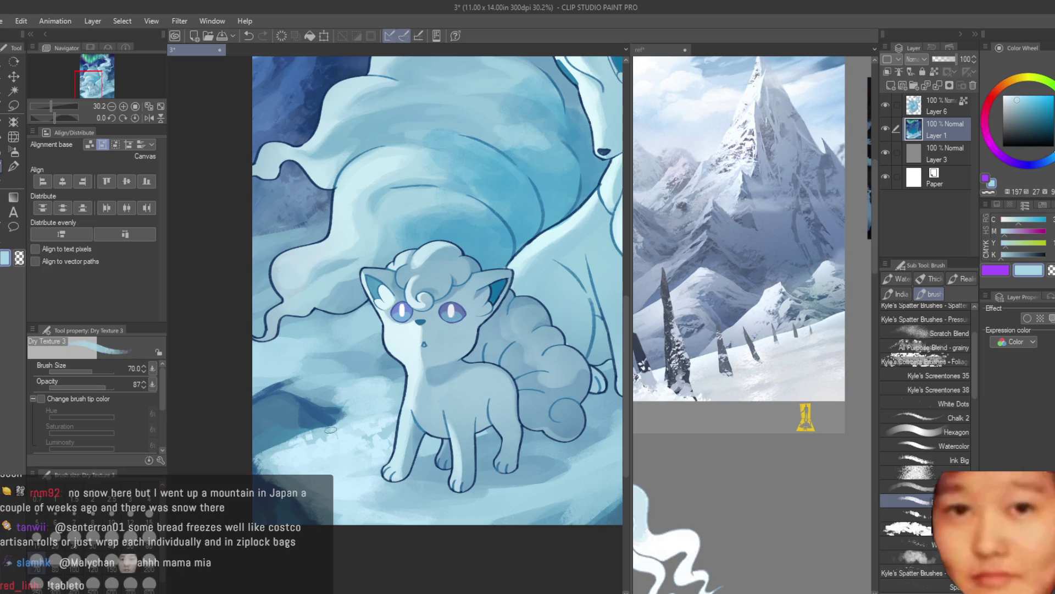
# Shift to a dark navy indigo, enlarge the brush, and paint dark vertical strokes on the cliff
pyautogui.keyDown('alt'); pyautogui.click(284, 434); pyautogui.keyUp('alt')
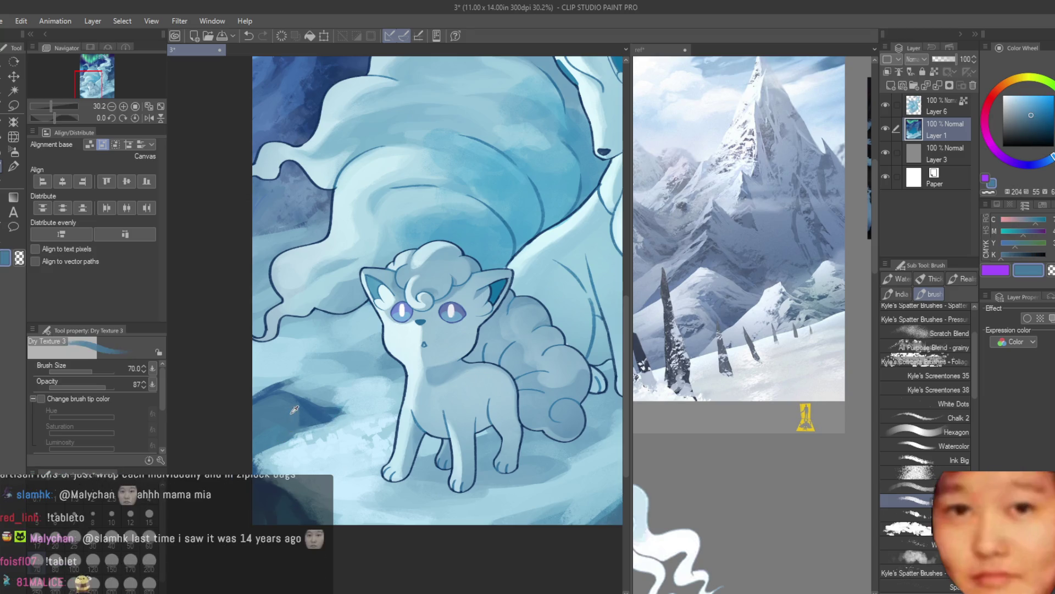
pyautogui.keyDown('alt'); pyautogui.click(264, 435); pyautogui.keyUp('alt')
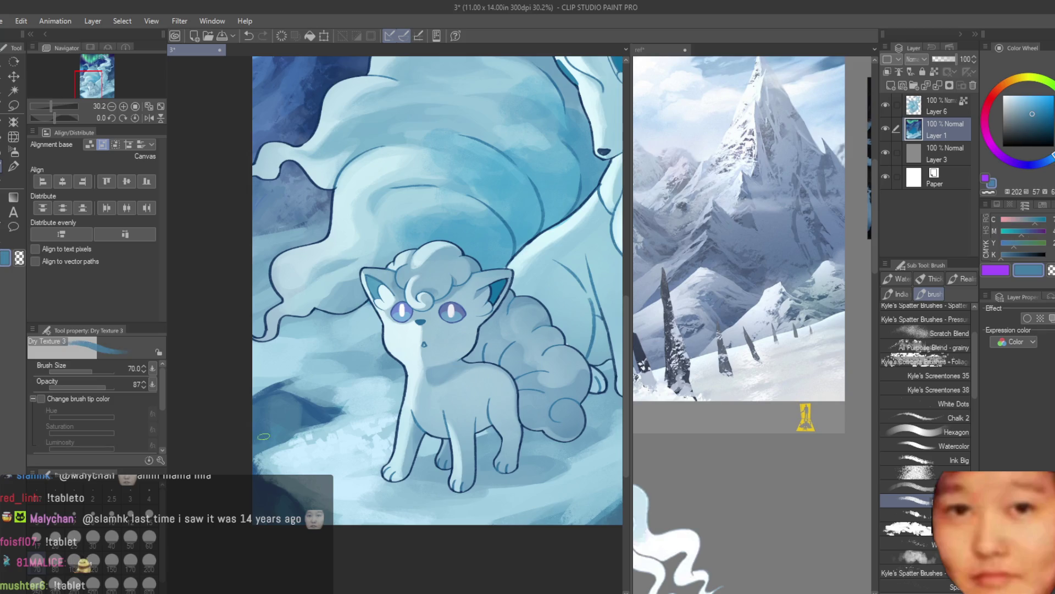
pyautogui.keyDown('alt'); pyautogui.click(290, 386); pyautogui.keyUp('alt')
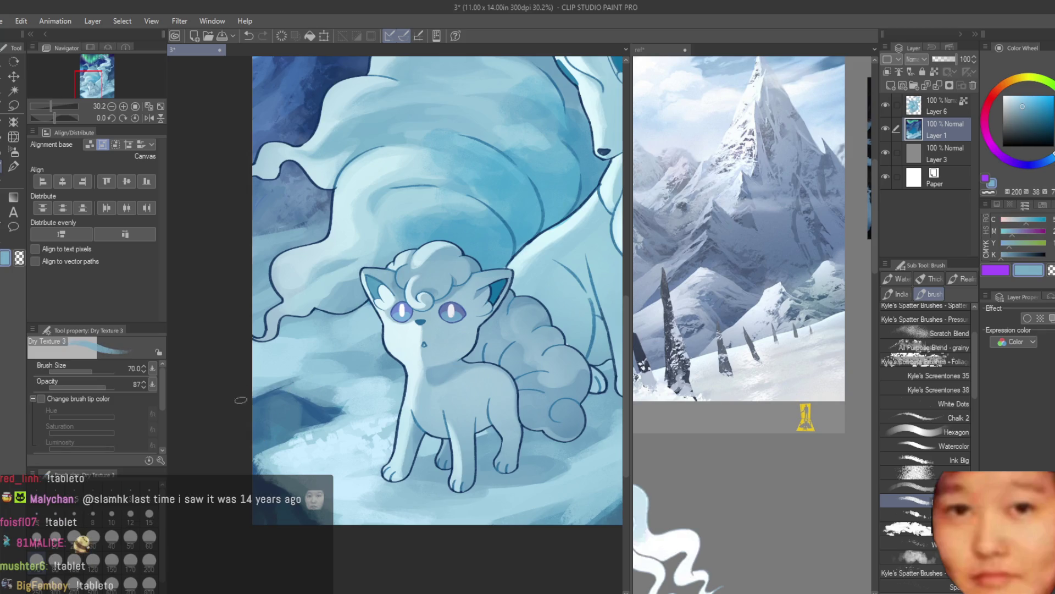
pyautogui.keyDown('alt'); pyautogui.click(259, 418); pyautogui.keyUp('alt')
pyautogui.scroll(-5, 330, 330)
pyautogui.scroll(4, 385, 385)
pyautogui.keyDown('alt'); pyautogui.click(469, 416); pyautogui.keyUp('alt')
pyautogui.press(']')
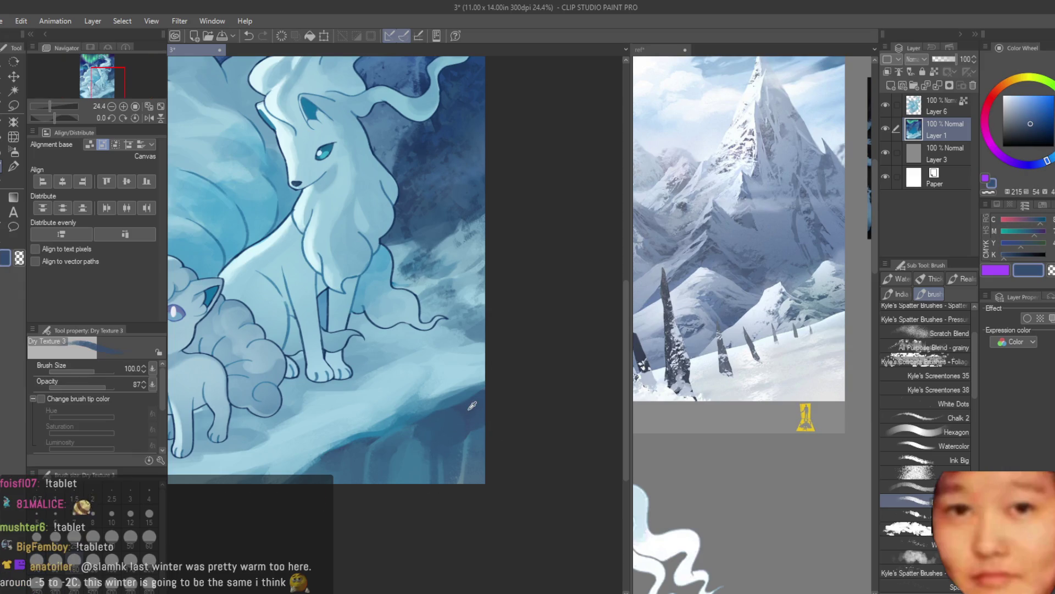
pyautogui.click(1047, 168)
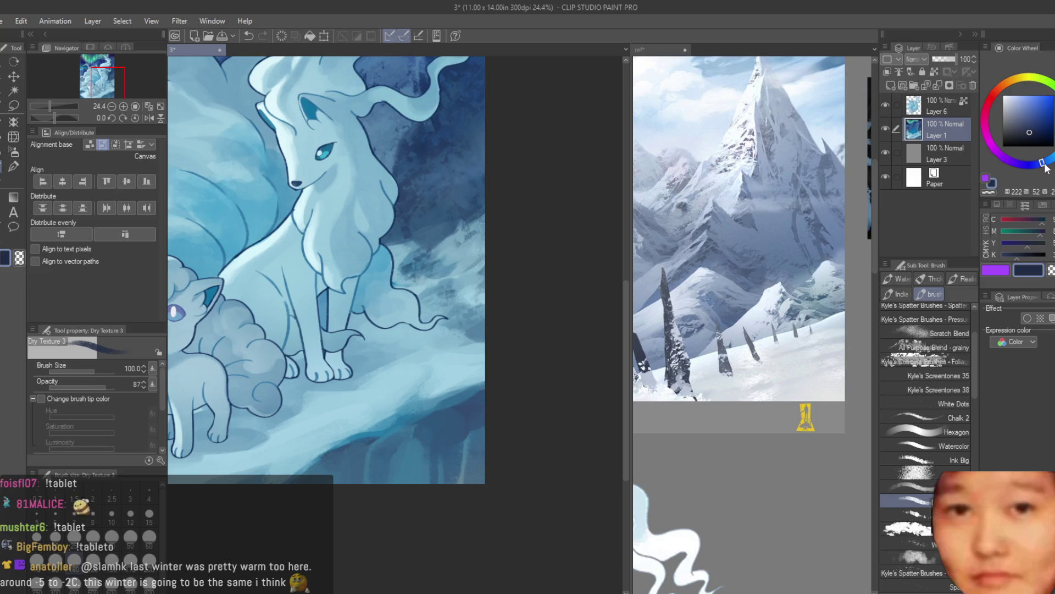
pyautogui.moveTo(330, 456); pyautogui.dragTo(336, 484)
pyautogui.moveTo(368, 440); pyautogui.dragTo(371, 464)
pyautogui.moveTo(447, 412); pyautogui.dragTo(442, 529)
pyautogui.scroll(-5, 442, 529)
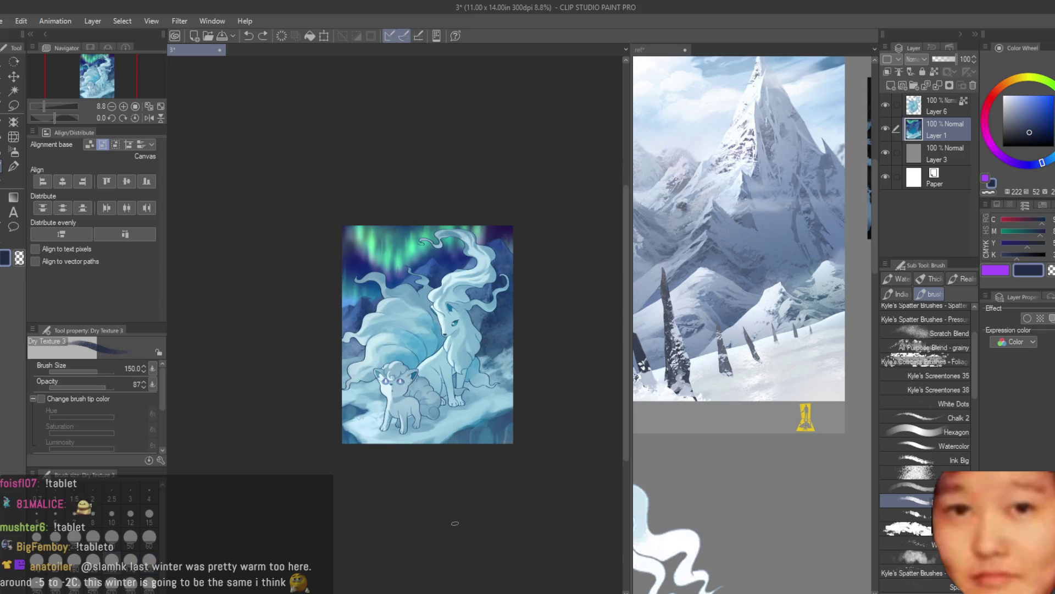
# Choose a darker grey-blue and paint a shadow stroke on the snow below Ninetales
pyautogui.scroll(-3, 832, 370)
pyautogui.scroll(3, 832, 370)
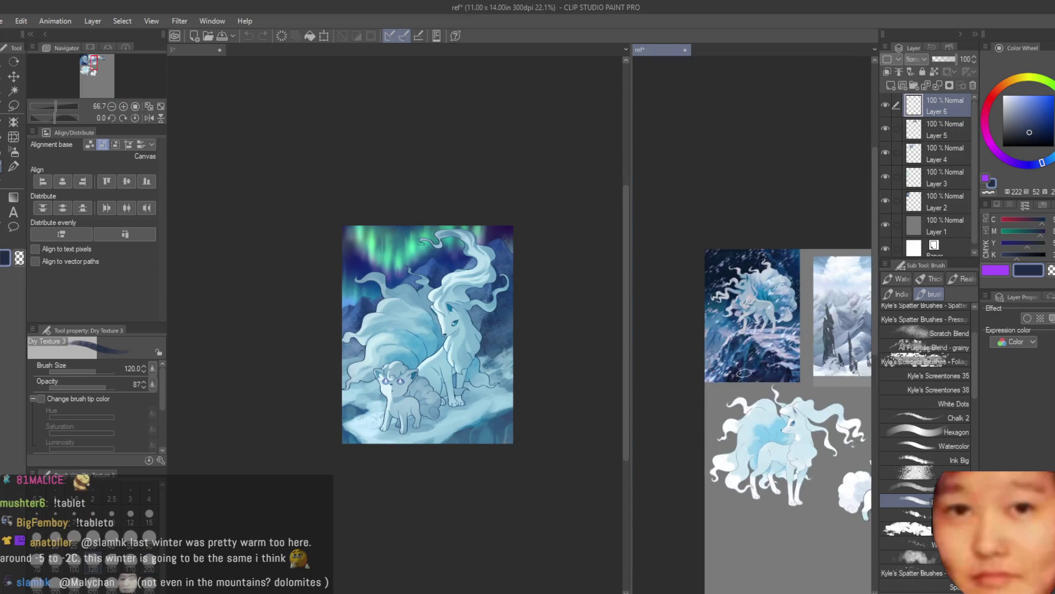
pyautogui.scroll(5, 493, 347)
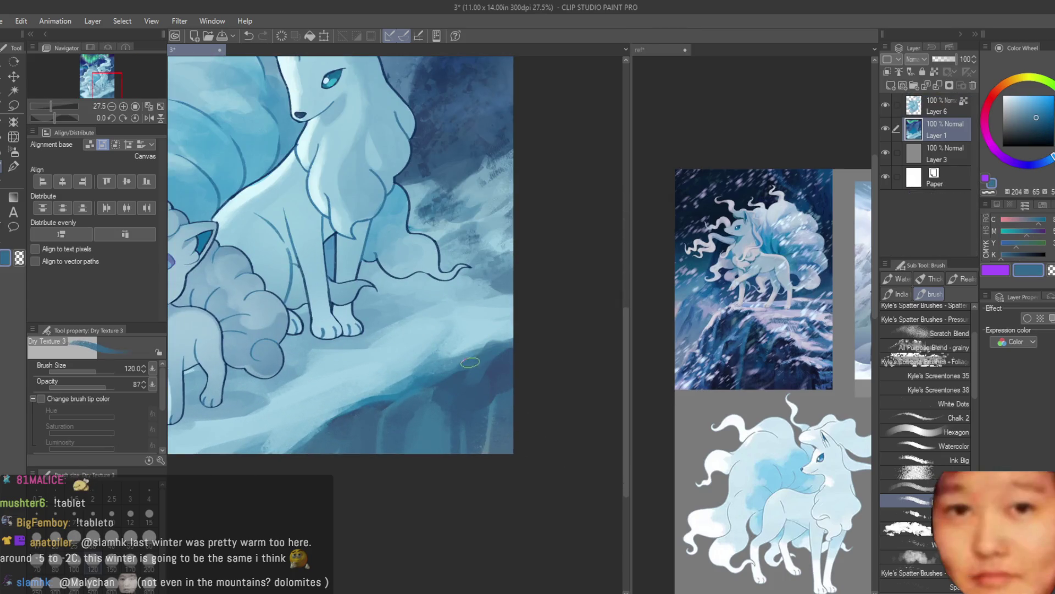
pyautogui.keyDown('alt'); pyautogui.click(482, 348); pyautogui.keyUp('alt')
pyautogui.keyDown('alt'); pyautogui.click(492, 333); pyautogui.keyUp('alt')
pyautogui.keyDown('alt'); pyautogui.click(489, 313); pyautogui.keyUp('alt')
pyautogui.keyDown('alt'); pyautogui.click(464, 313); pyautogui.keyUp('alt')
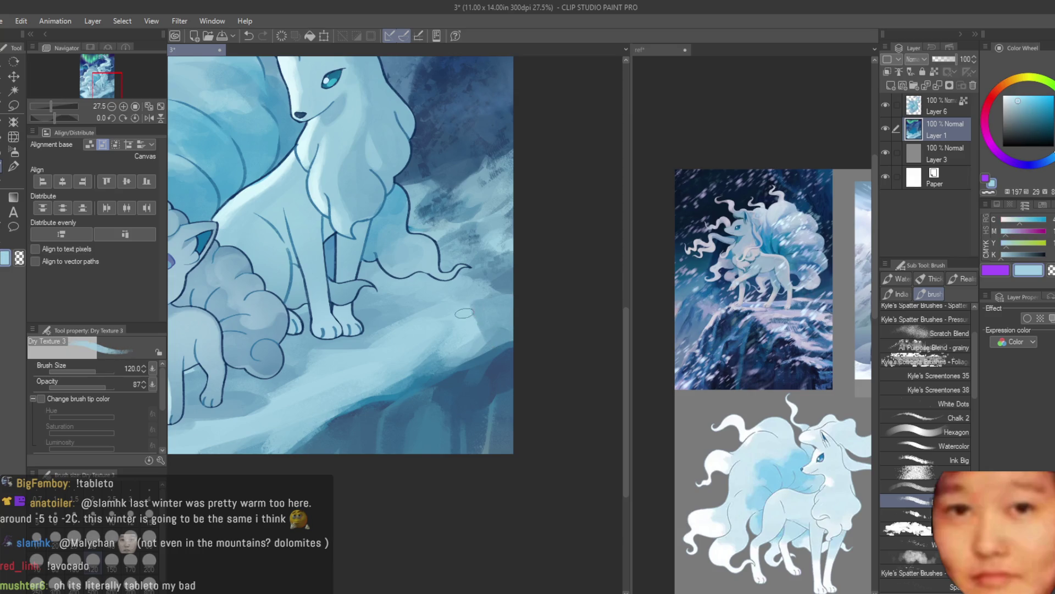
pyautogui.scroll(-3, 486, 340)
pyautogui.scroll(3, 489, 373)
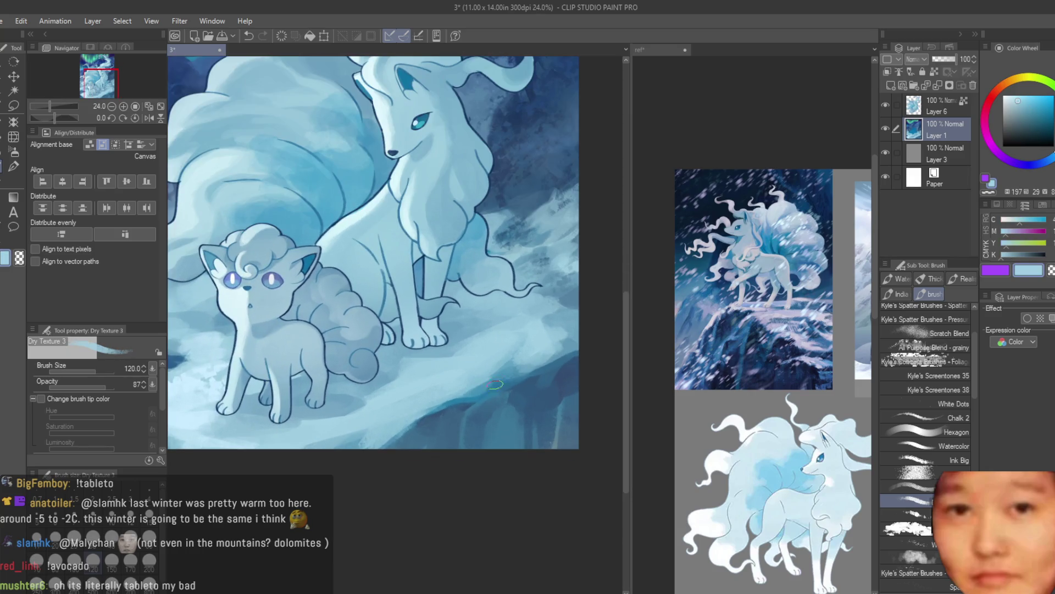
pyautogui.keyDown('alt'); pyautogui.click(494, 395); pyautogui.keyUp('alt')
pyautogui.moveTo(456, 352)
pyautogui.mouseDown()
pyautogui.moveTo(401, 364)
pyautogui.moveTo(462, 352)
pyautogui.mouseUp()
# Adjust the colour to a lighter, slightly more saturated blue
pyautogui.keyDown('alt'); pyautogui.click(462, 356); pyautogui.keyUp('alt')
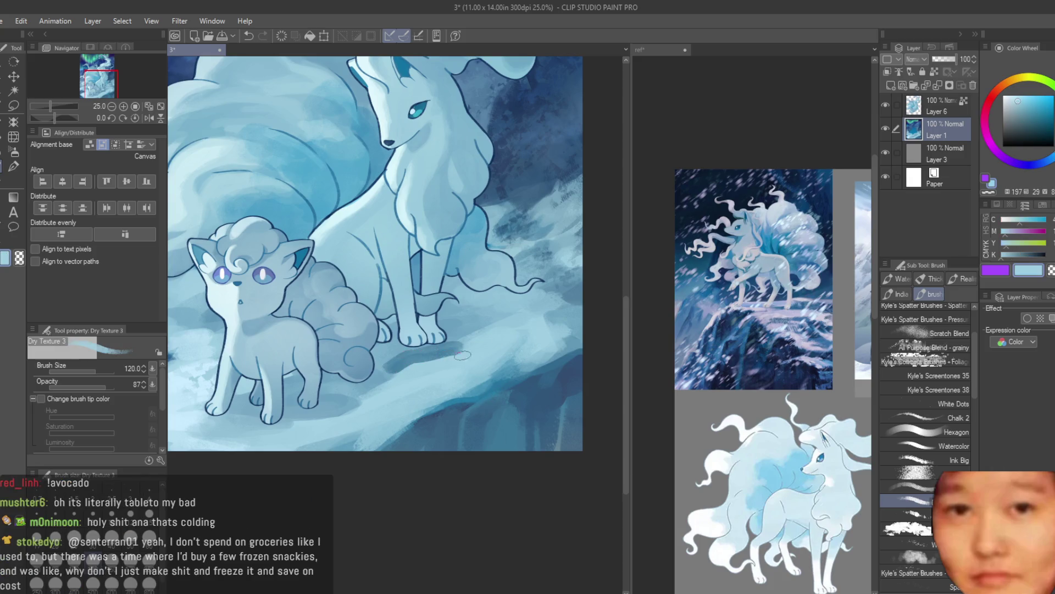
pyautogui.keyDown('alt'); pyautogui.click(413, 355); pyautogui.keyUp('alt')
pyautogui.keyDown('alt'); pyautogui.click(442, 341); pyautogui.keyUp('alt')
pyautogui.keyDown('alt'); pyautogui.click(463, 332); pyautogui.keyUp('alt')
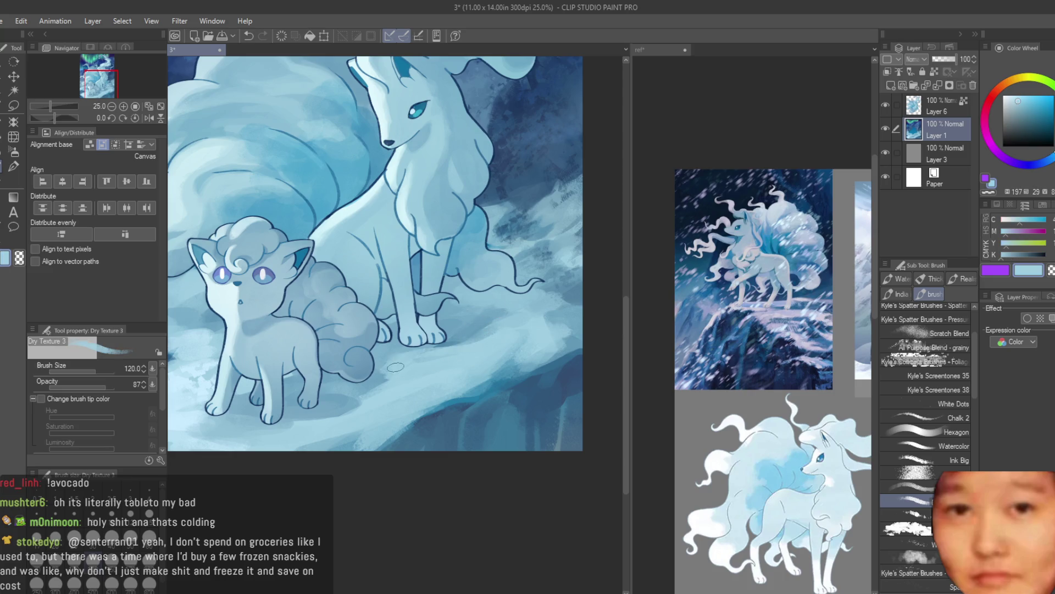
pyautogui.scroll(-5, 531, 341)
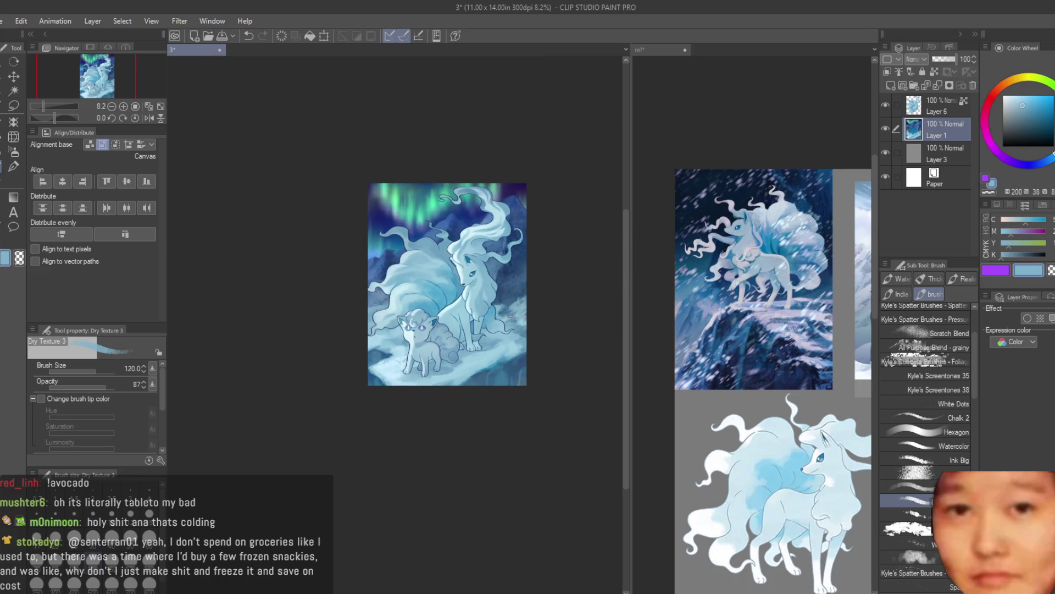
# Sample several blues from the fox area of the painting
pyautogui.scroll(2, 510, 311)
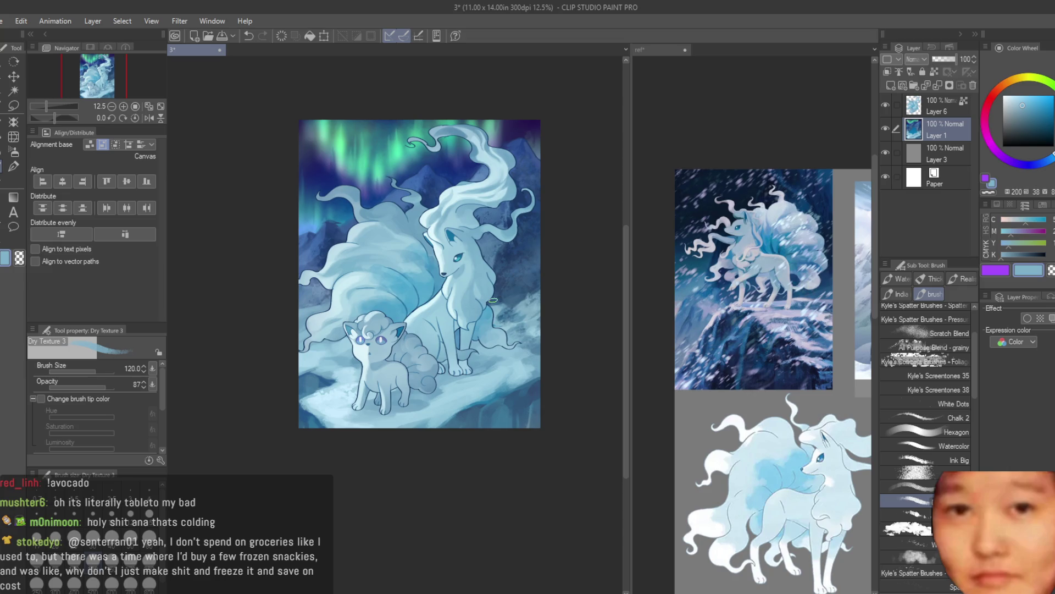
pyautogui.scroll(2, 560, 299)
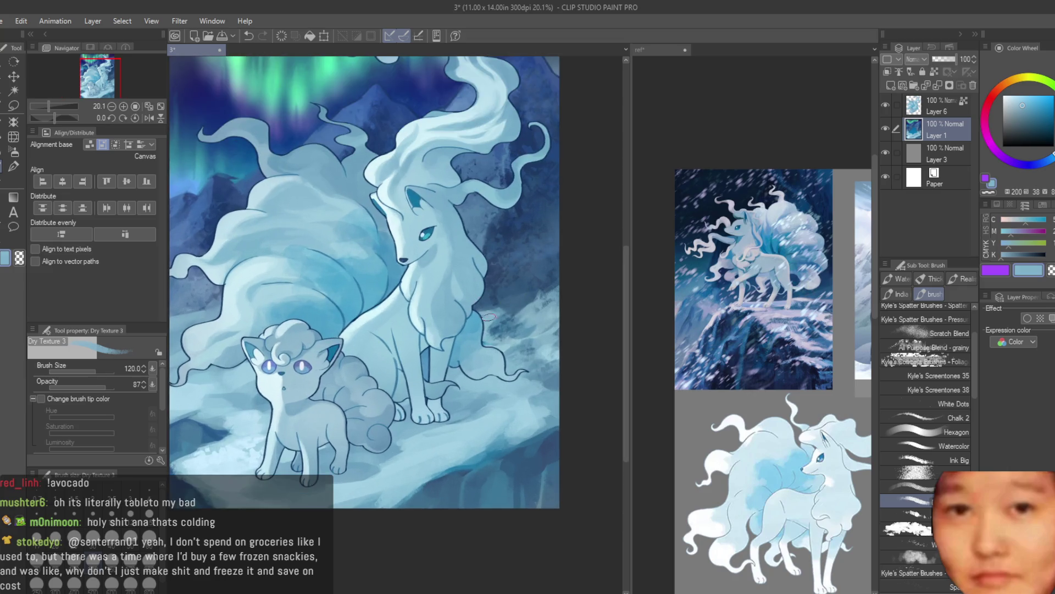
pyautogui.keyDown('alt'); pyautogui.click(519, 292); pyautogui.keyUp('alt')
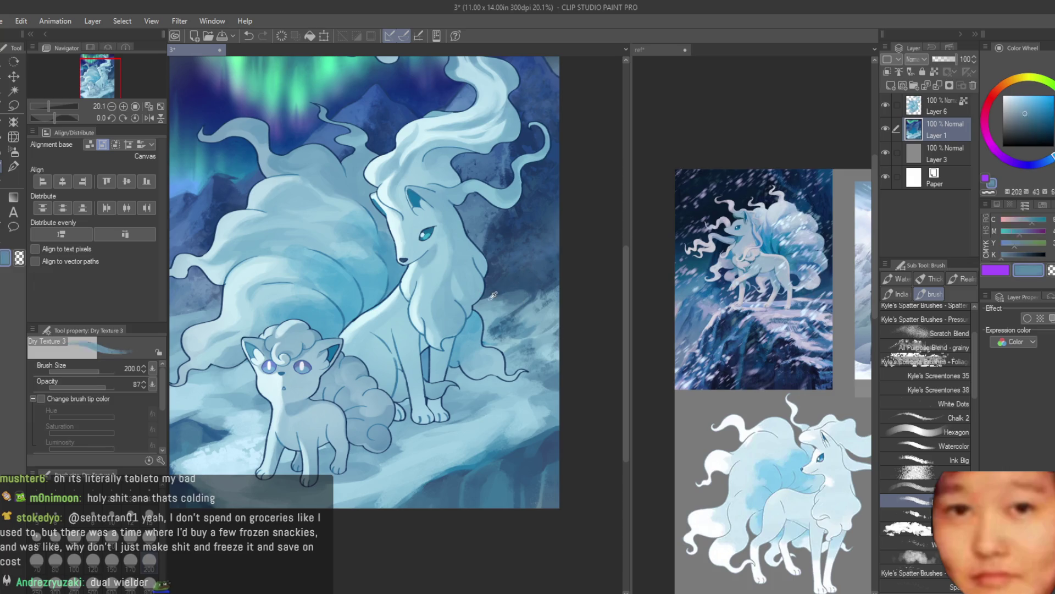
pyautogui.keyDown('alt'); pyautogui.click(521, 288); pyautogui.keyUp('alt')
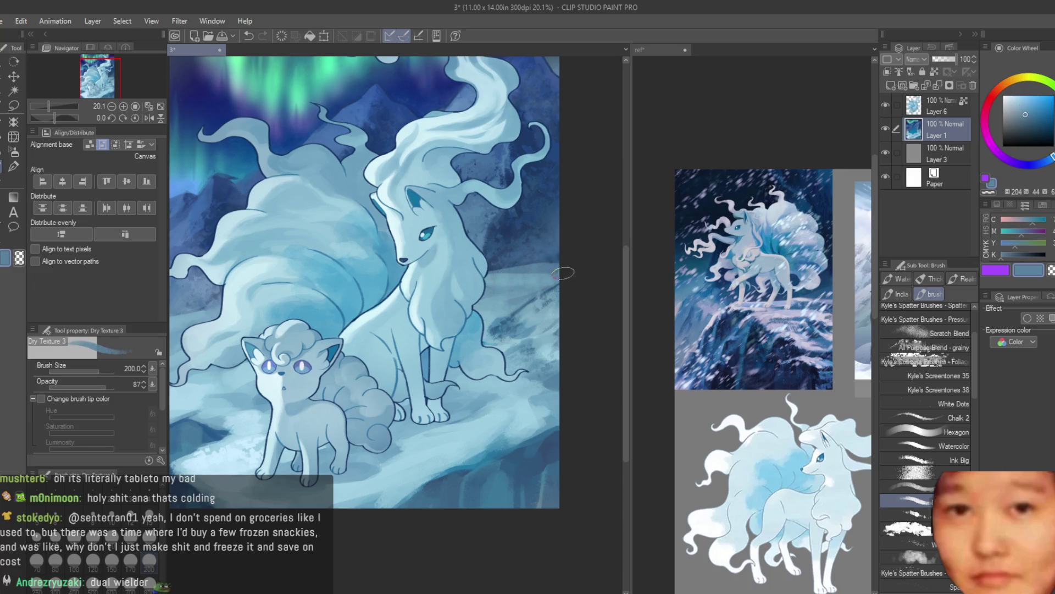
pyautogui.keyDown('alt'); pyautogui.click(497, 272); pyautogui.keyUp('alt')
pyautogui.keyDown('alt'); pyautogui.click(506, 296); pyautogui.keyUp('alt')
pyautogui.keyDown('alt'); pyautogui.click(514, 302); pyautogui.keyUp('alt')
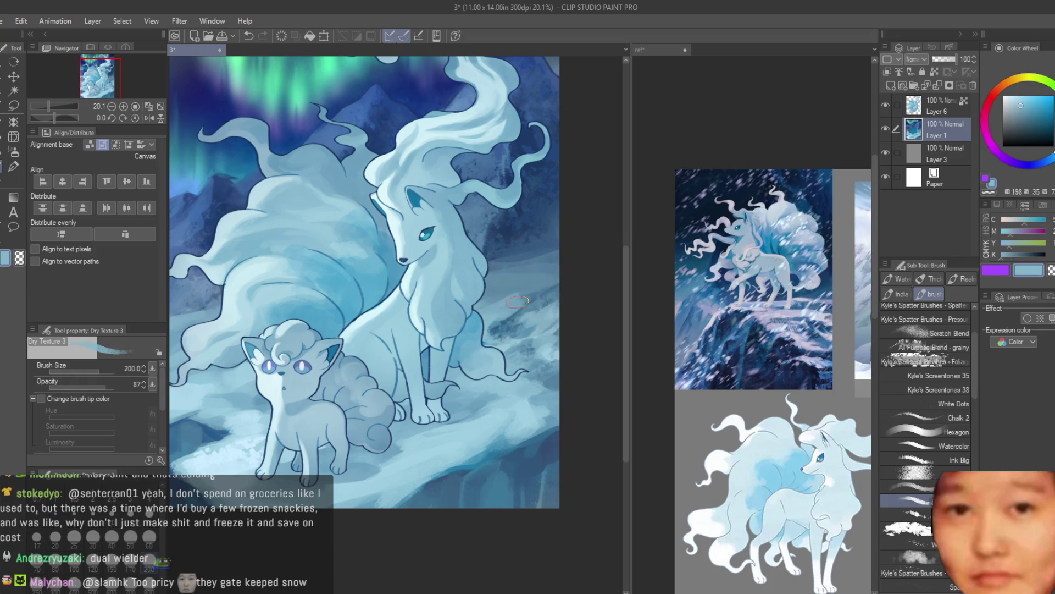
pyautogui.keyDown('alt'); pyautogui.click(473, 268); pyautogui.keyUp('alt')
pyautogui.scroll(-1, 525, 258)
pyautogui.scroll(-1, 536, 308)
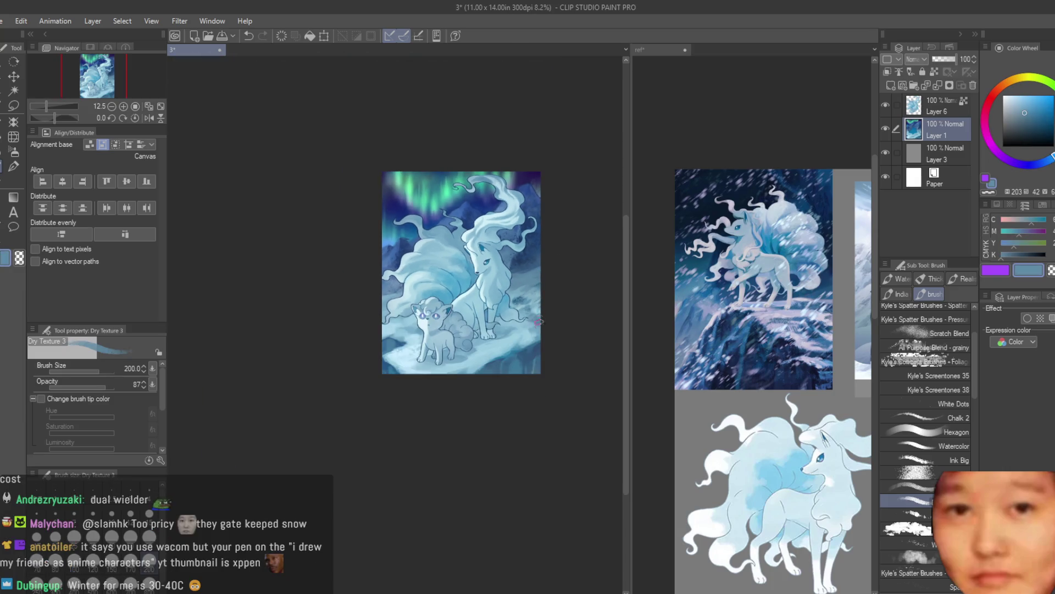
pyautogui.scroll(1, 577, 255)
pyautogui.scroll(1, 527, 280)
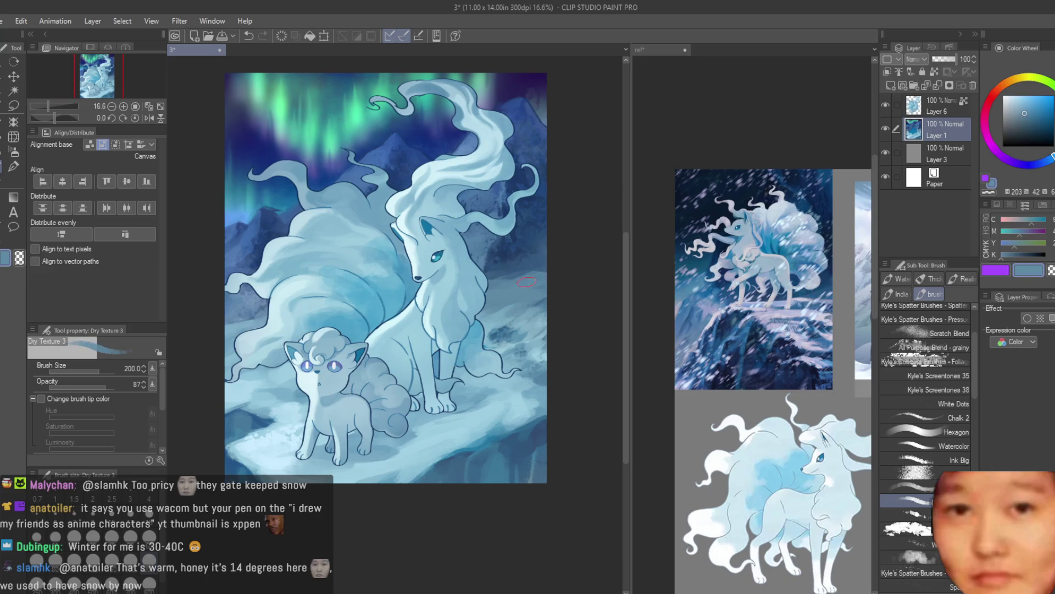
# Sample lighter, more saturated and greyer blues, then zoom out to view the whole painting
pyautogui.keyDown('alt'); pyautogui.click(505, 338); pyautogui.keyUp('alt')
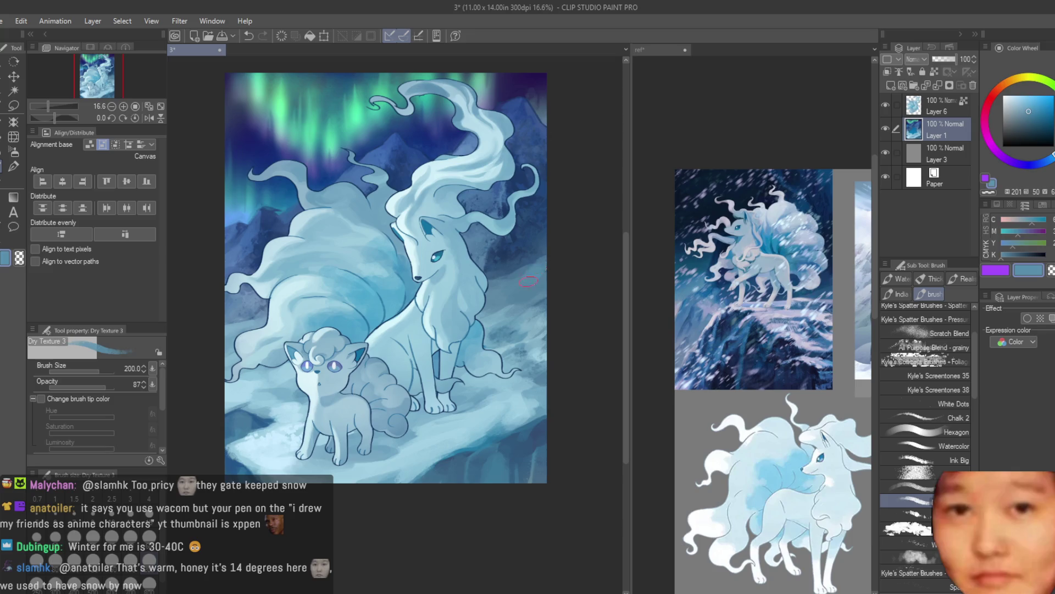
pyautogui.keyDown('alt'); pyautogui.click(530, 257); pyautogui.keyUp('alt')
pyautogui.scroll(1, 516, 293)
pyautogui.keyDown('alt'); pyautogui.click(539, 309); pyautogui.keyUp('alt')
pyautogui.scroll(-2, 572, 271)
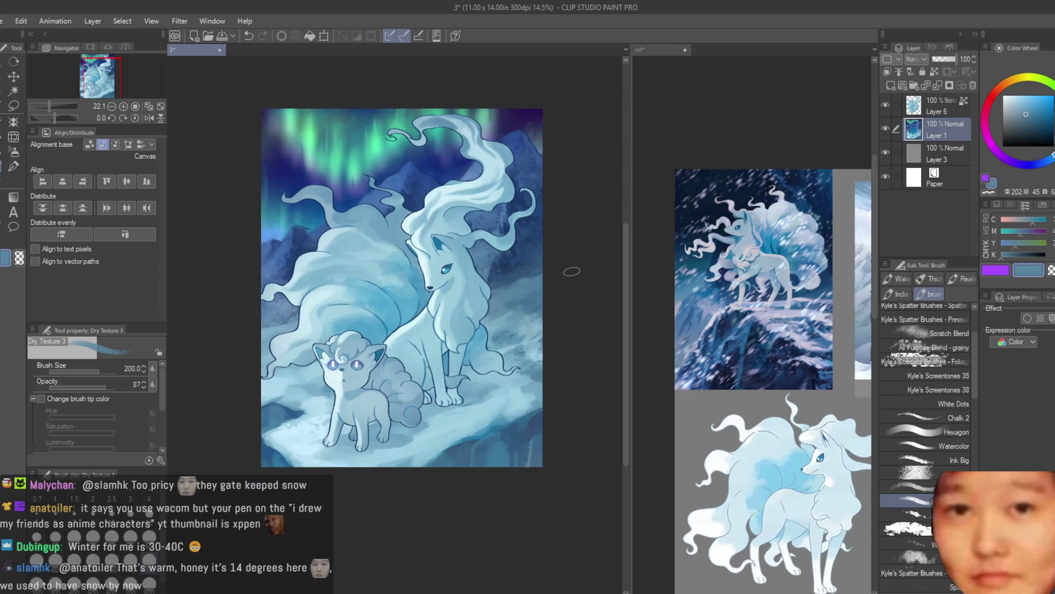
pyautogui.scroll(1, 300, 321)
pyautogui.keyDown('alt'); pyautogui.click(299, 321); pyautogui.keyUp('alt')
pyautogui.keyDown('alt'); pyautogui.click(300, 316); pyautogui.keyUp('alt')
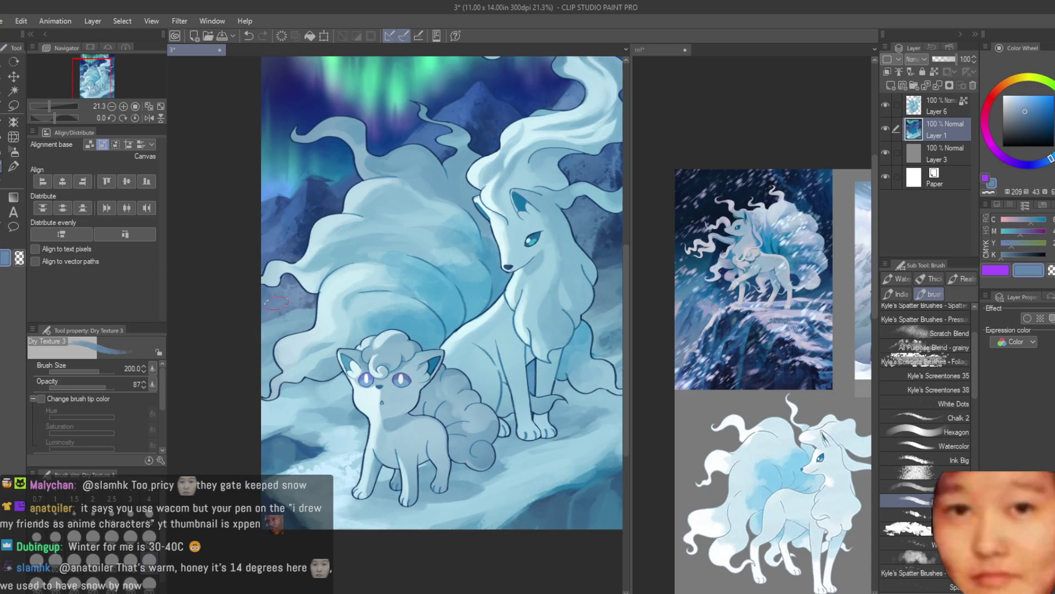
pyautogui.scroll(-2, 308, 308)
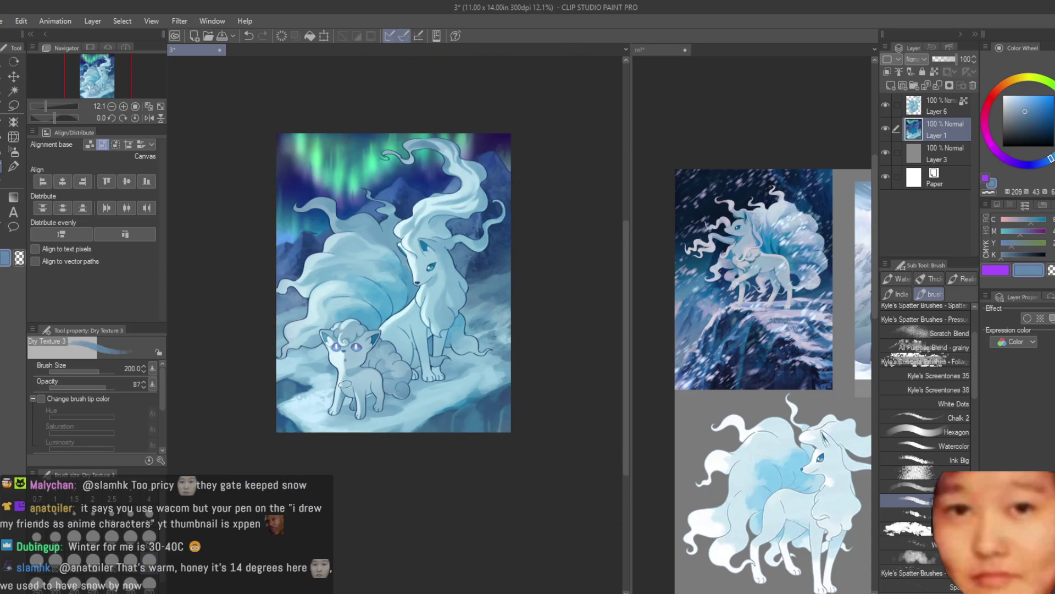
pyautogui.scroll(2, 352, 301)
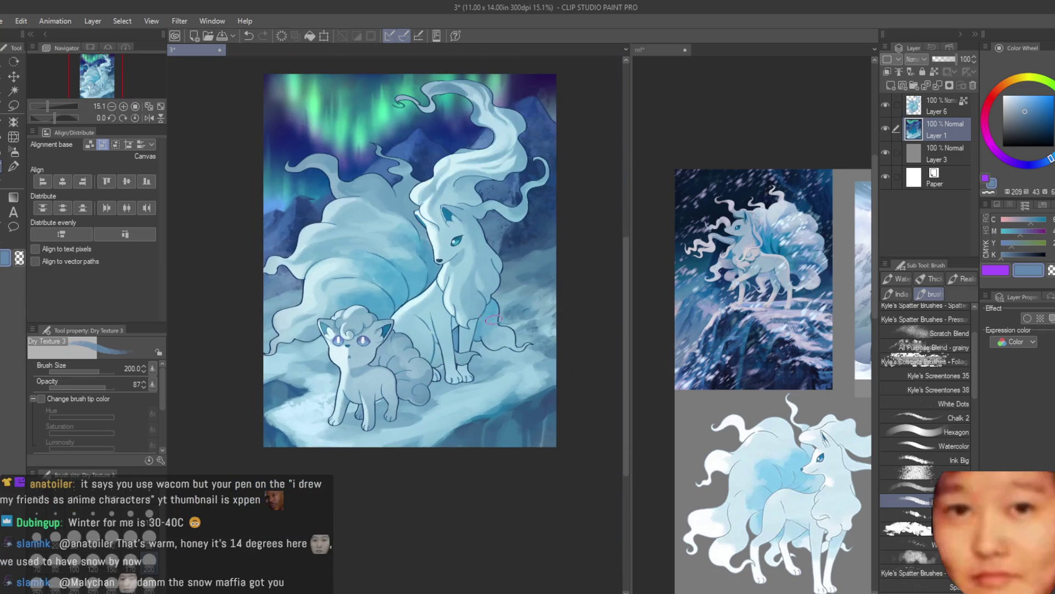
pyautogui.hotkey('ctrl', '-')
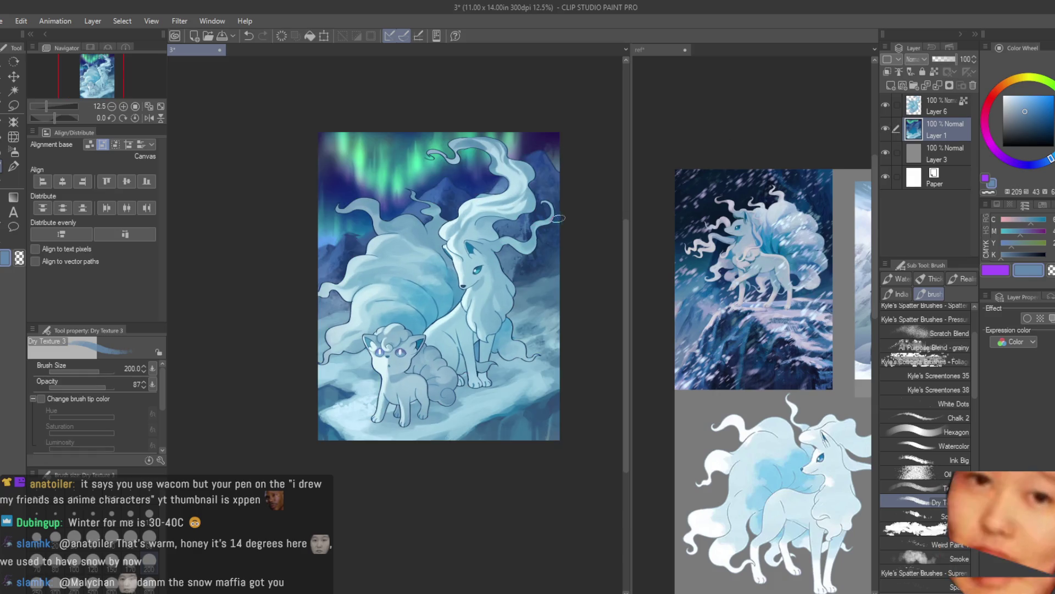
# Add a new Add (Glow) layer with a light cyan colour and the Hard airbrush
pyautogui.click(891, 84)
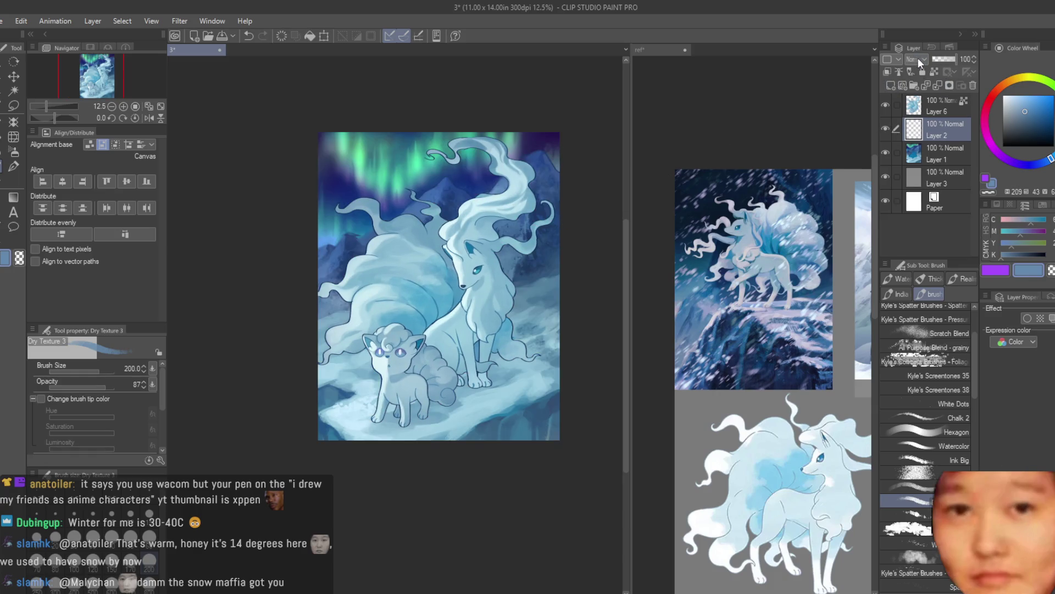
pyautogui.click(918, 58)
pyautogui.click(929, 203)
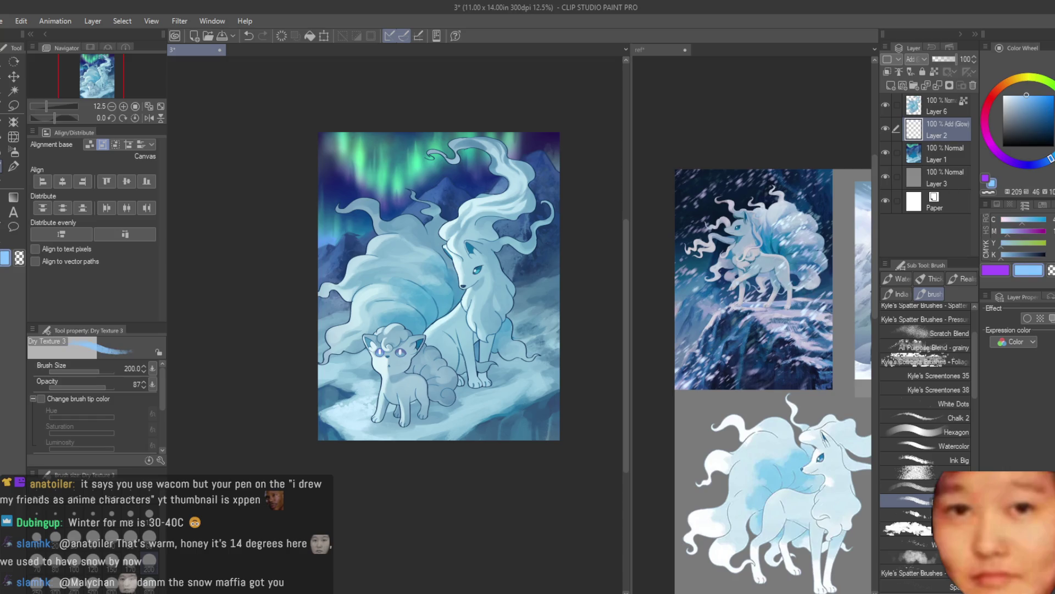
pyautogui.click(14, 152)
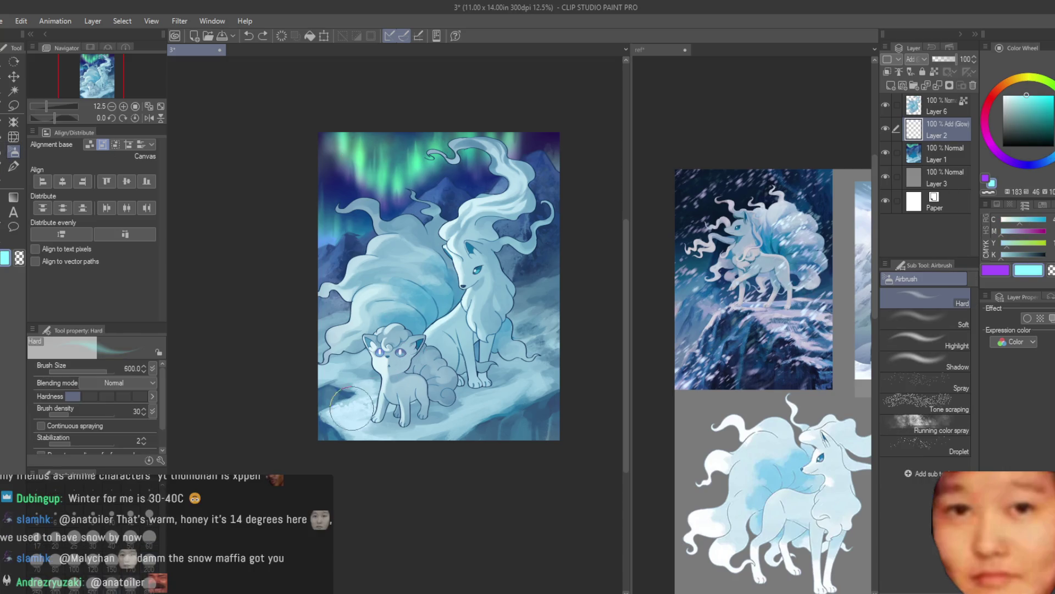
# Spray cyan glow over the lower-right snow, rocks and the fox's tail
pyautogui.moveTo(350, 408); pyautogui.dragTo(513, 422)
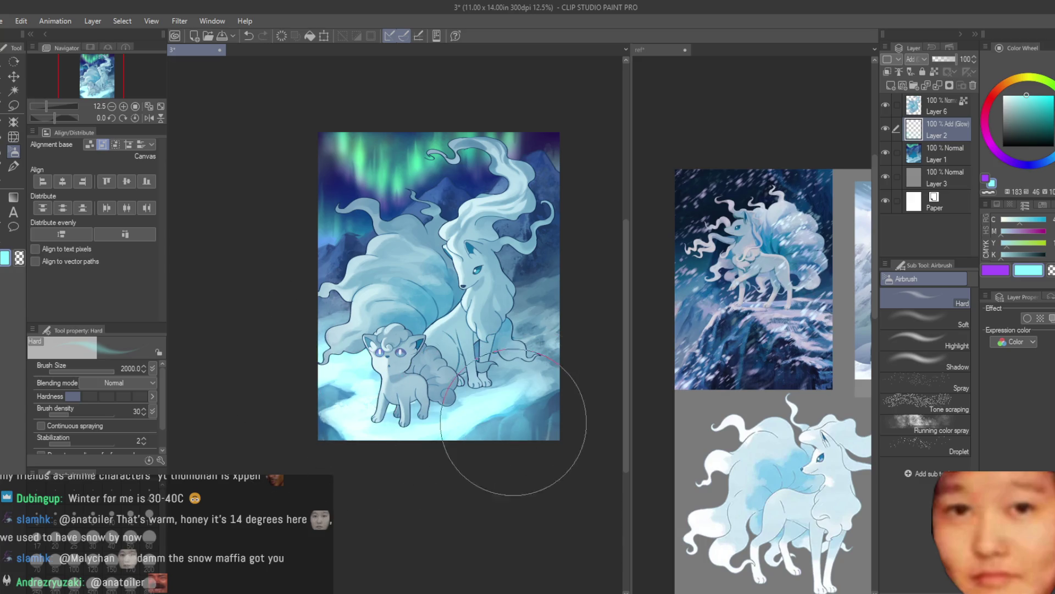
pyautogui.hotkey('ctrl', 'z')
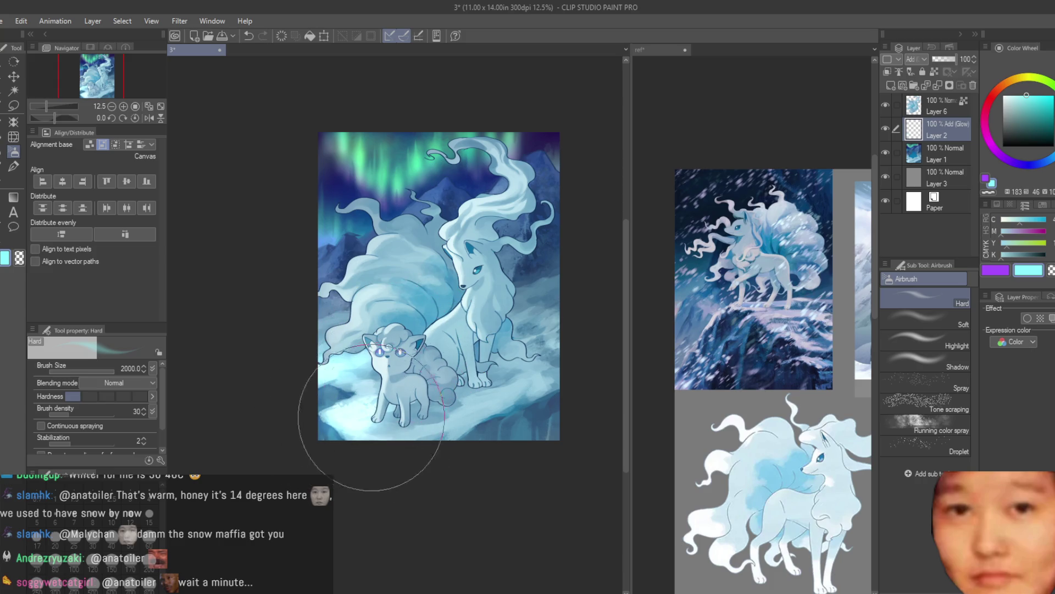
pyautogui.moveTo(499, 390); pyautogui.dragTo(456, 426)
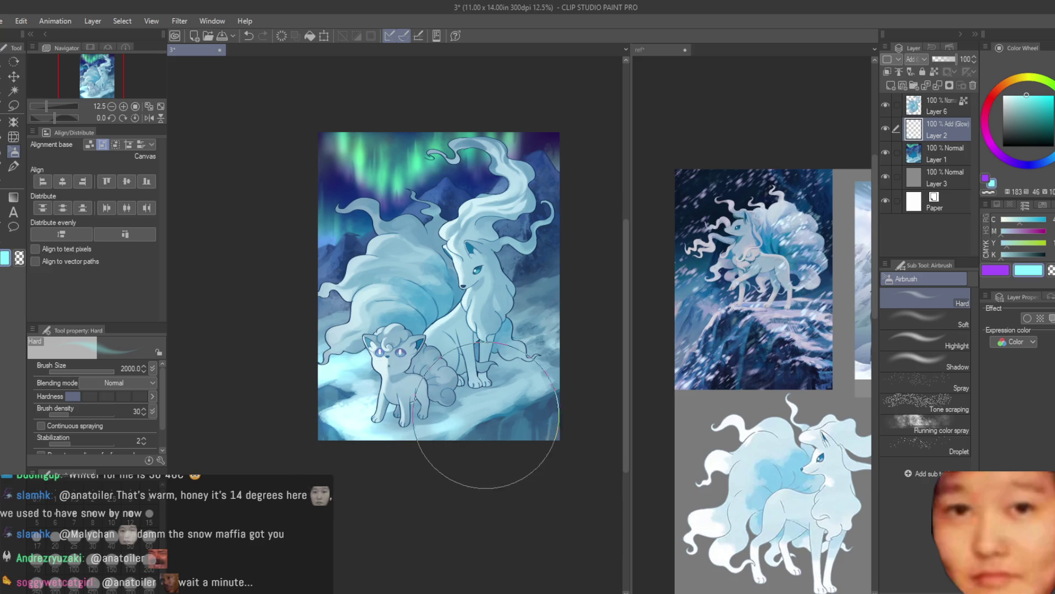
pyautogui.moveTo(485, 415); pyautogui.dragTo(555, 334)
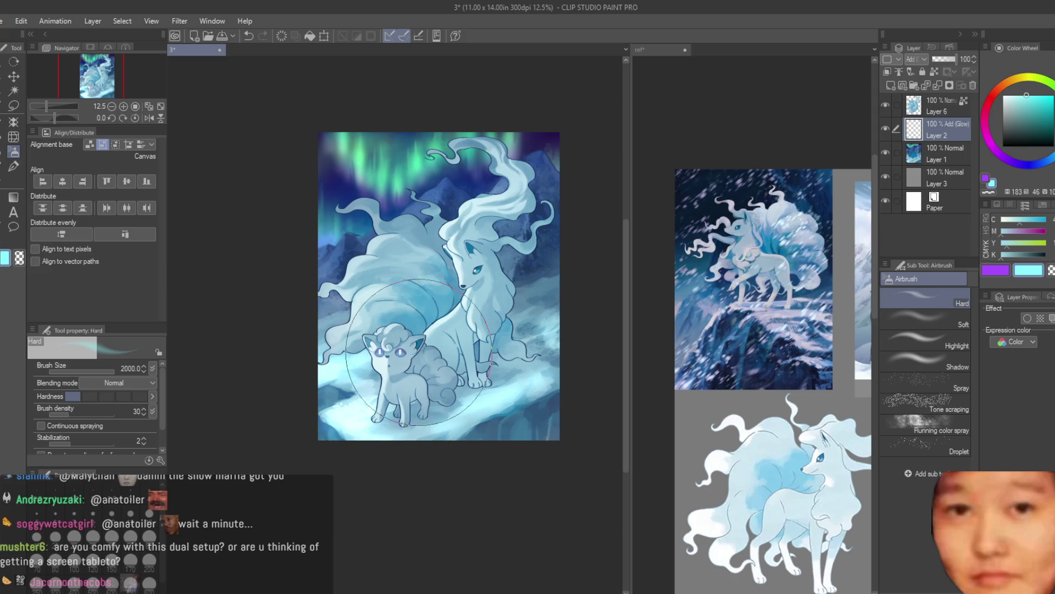
# Lower the glow layer to 63% opacity and shrink the airbrush to 600
pyautogui.moveTo(946, 58); pyautogui.dragTo(949, 61)
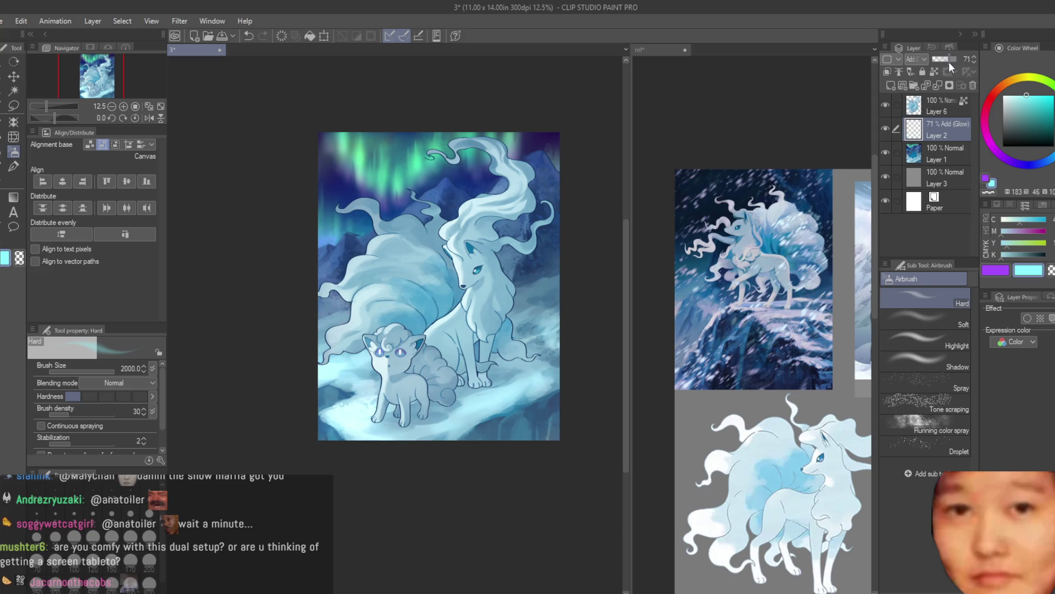
pyautogui.press('[')
pyautogui.press('[')
pyautogui.press('[')
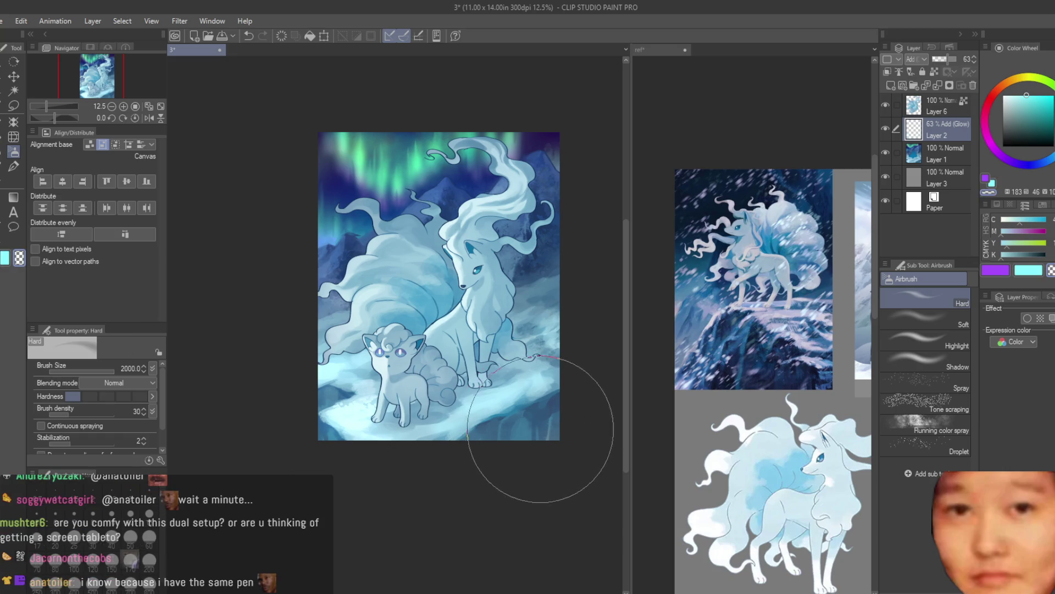
pyautogui.press('[')
pyautogui.press('[')
pyautogui.press('[')
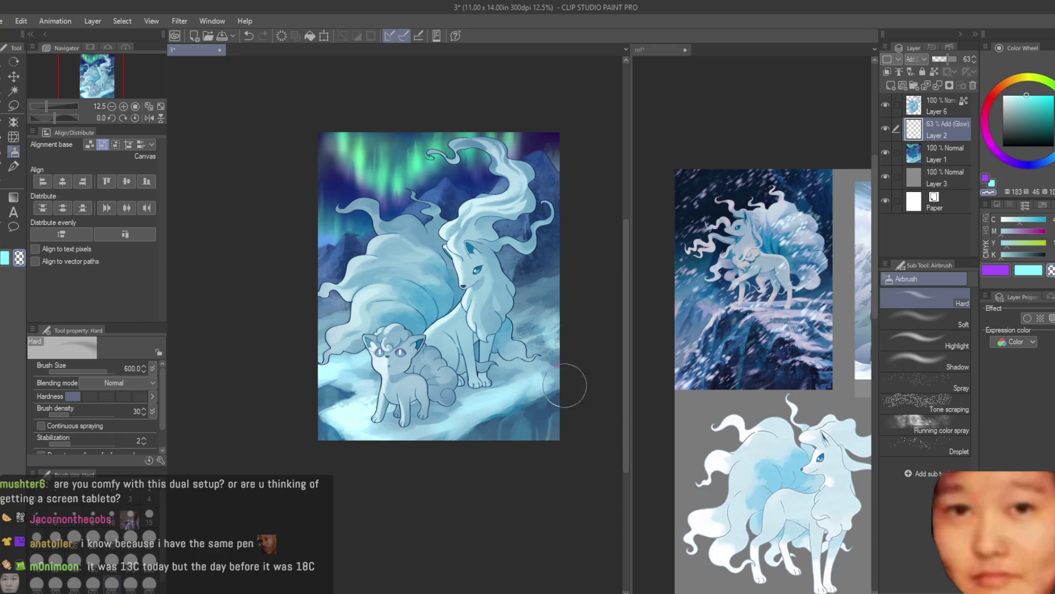
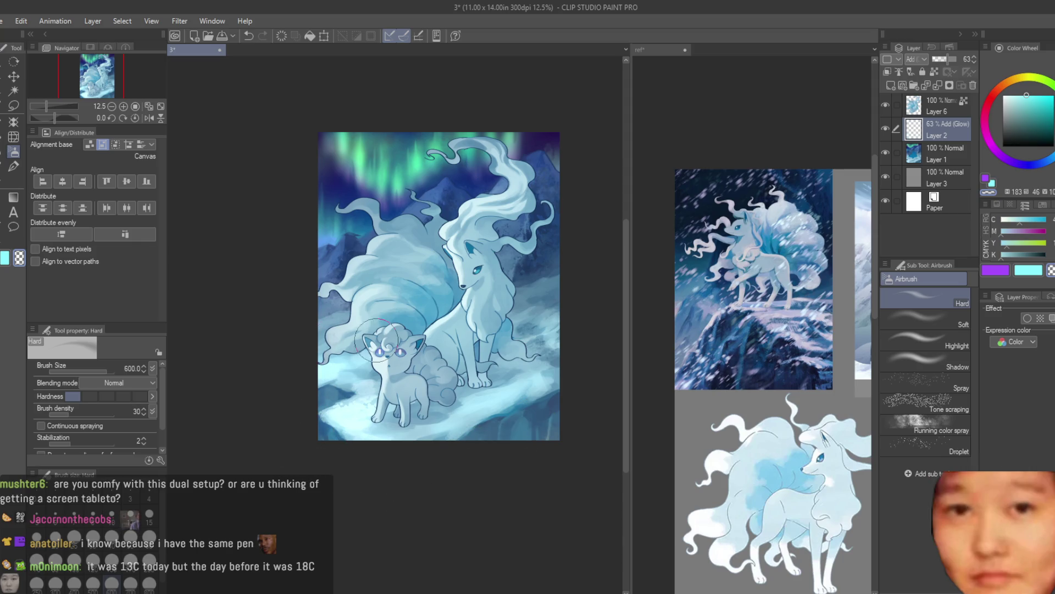
# Zoom around the Ninetales and Vulpix painting, then add a new Layer 4 at the top
pyautogui.scroll(1, 338, 245)
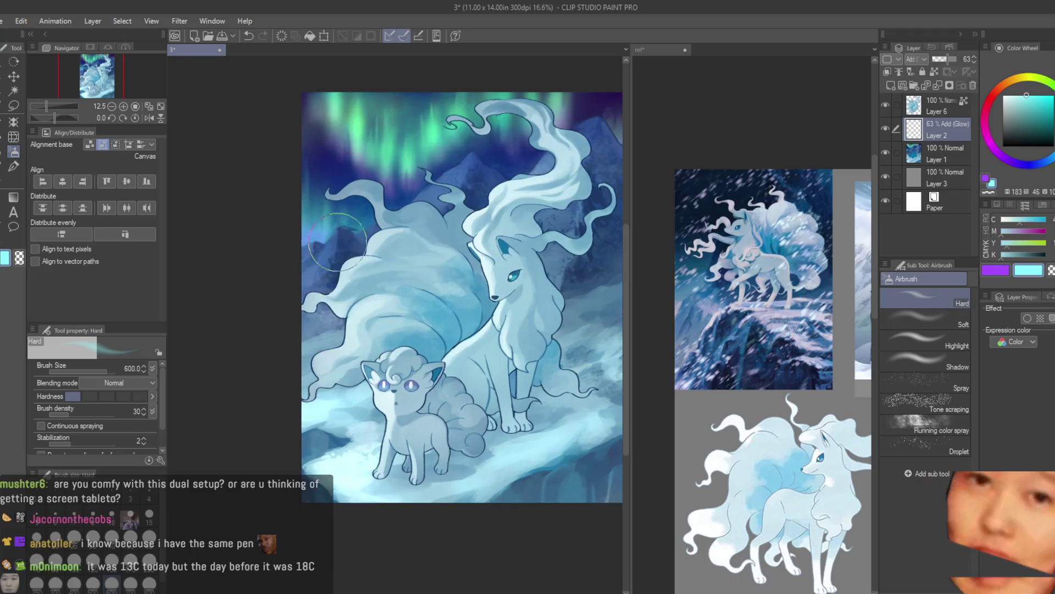
pyautogui.scroll(-2, 338, 245)
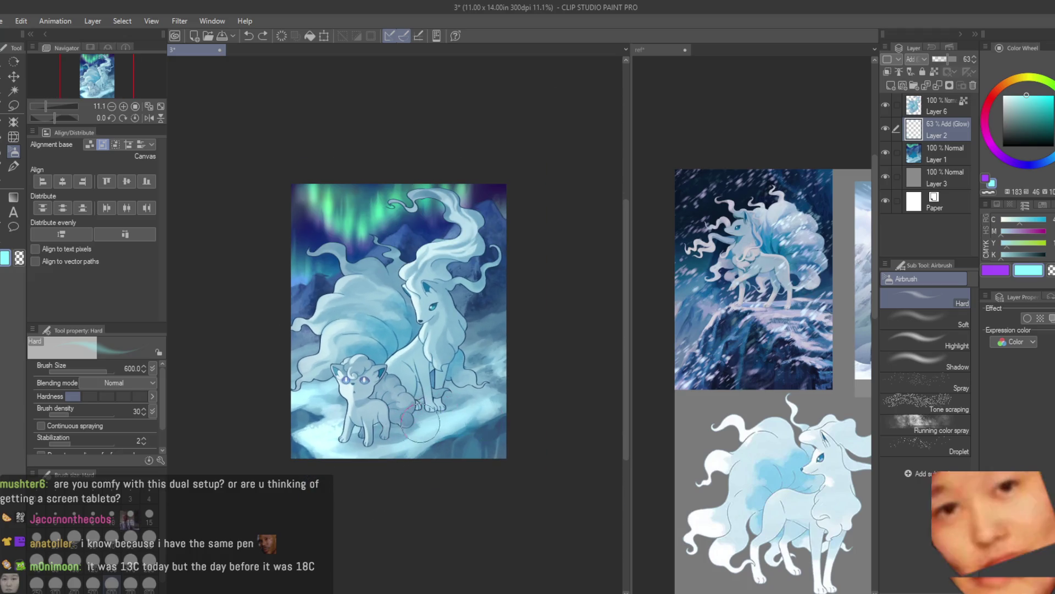
pyautogui.scroll(1, 547, 292)
pyautogui.scroll(1, 464, 345)
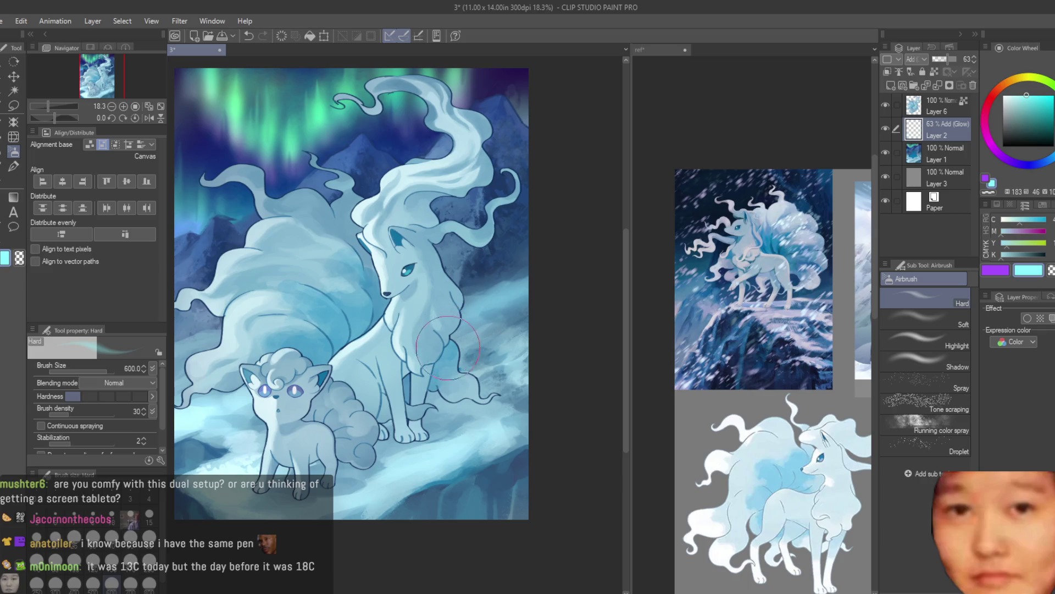
pyautogui.scroll(-2, 554, 306)
pyautogui.scroll(-1, 554, 305)
pyautogui.scroll(1, 545, 401)
pyautogui.scroll(2, 361, 280)
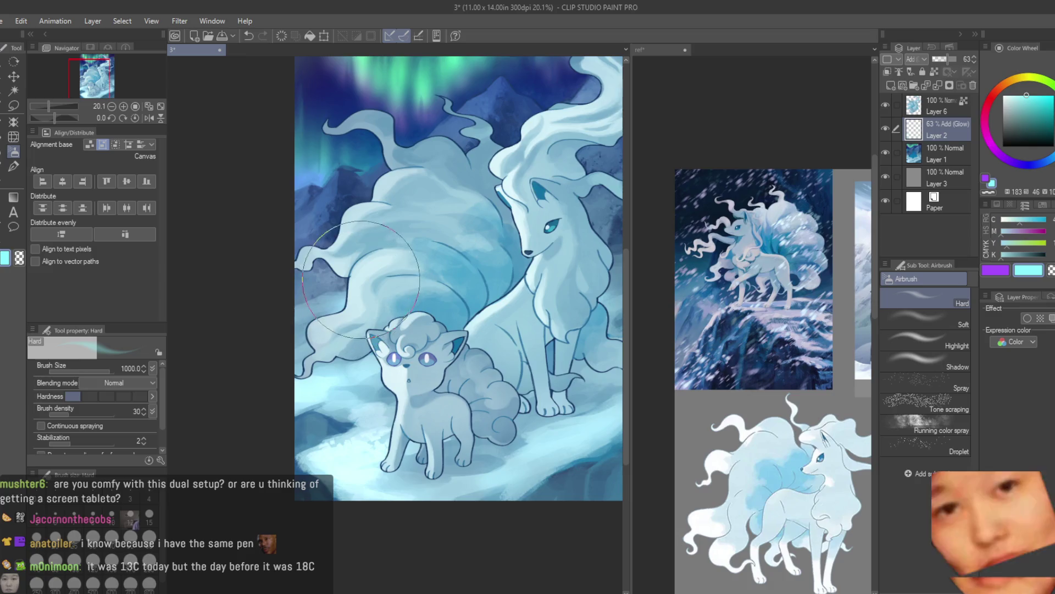
pyautogui.scroll(-1, 360, 279)
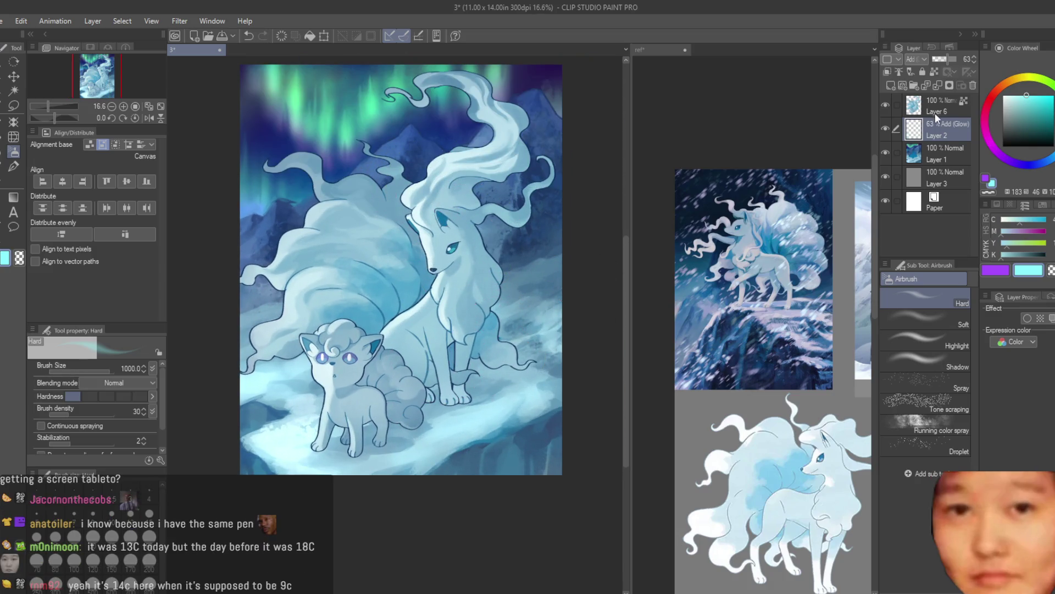
pyautogui.click(888, 85)
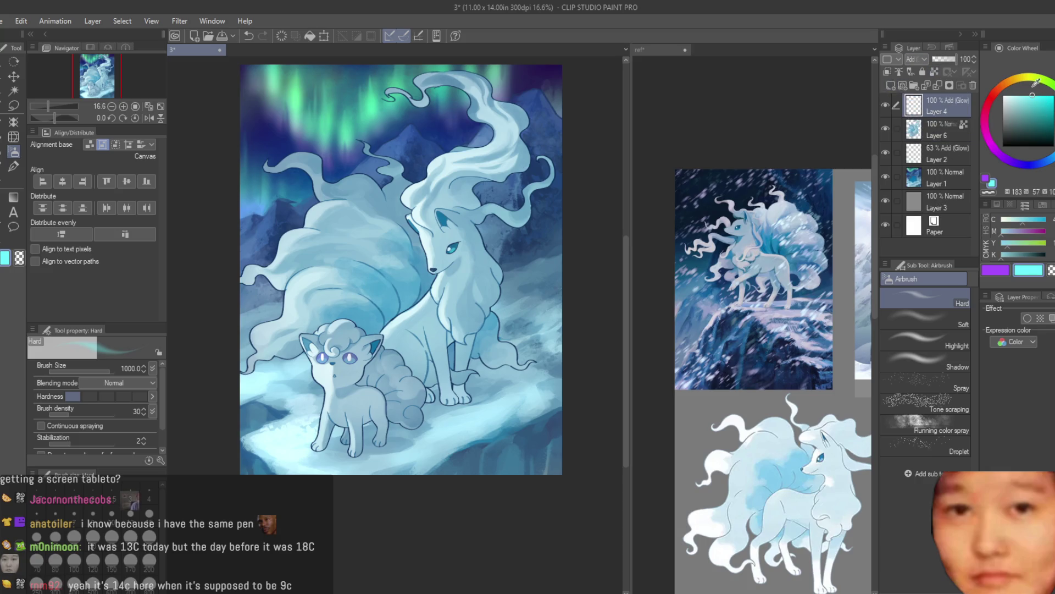
# Airbrush glow on Vulpix's face, clip Layer 4 below, and brighten the snow by its legs at size 500
pyautogui.scroll(2, 341, 358)
pyautogui.moveTo(352, 352); pyautogui.dragTo(379, 407)
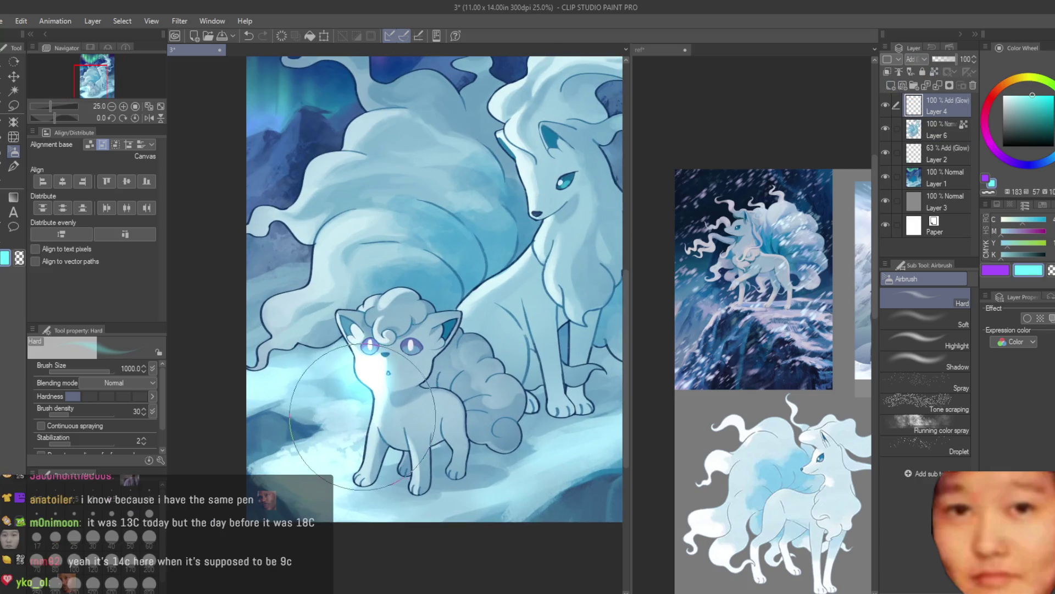
pyautogui.click(888, 72)
pyautogui.press('[')
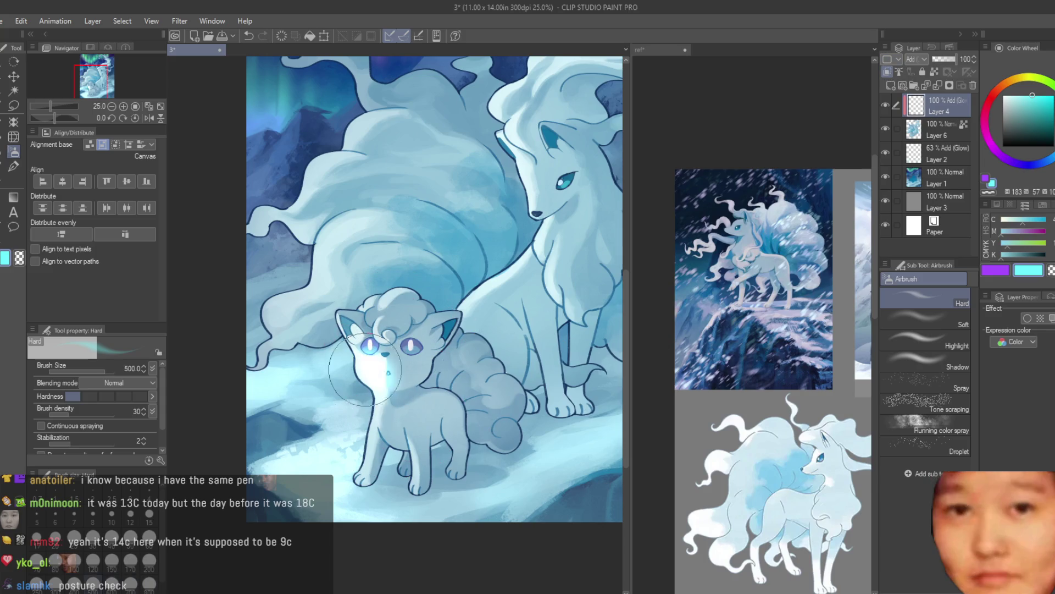
pyautogui.moveTo(367, 376)
pyautogui.mouseDown()
pyautogui.moveTo(360, 460)
pyautogui.moveTo(380, 462)
pyautogui.mouseUp()
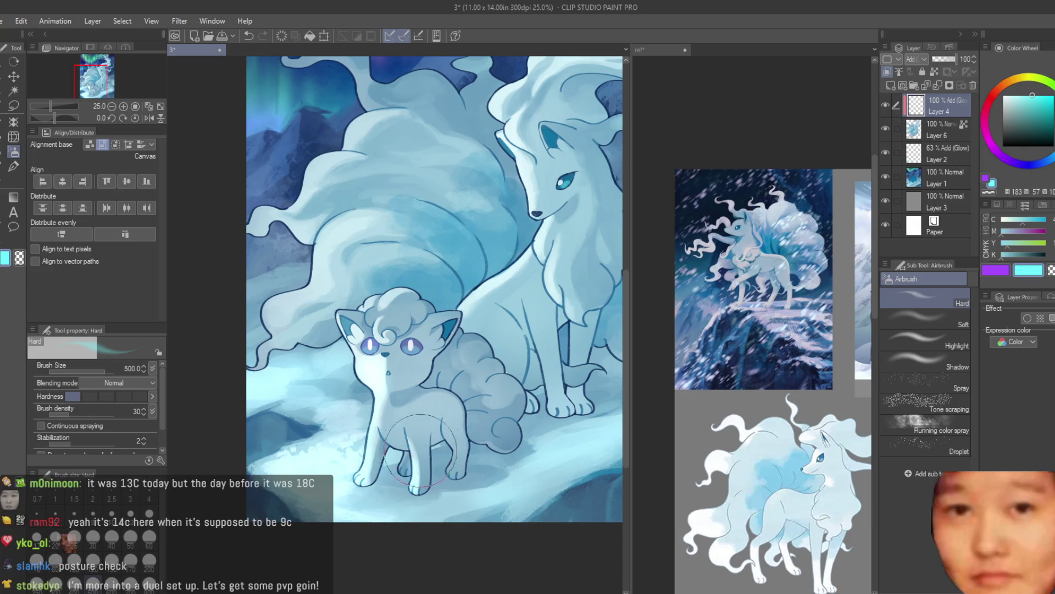
# Brighten and smooth the mane above Ninetales' head
pyautogui.scroll(-2, 380, 454)
pyautogui.scroll(-2, 440, 385)
pyautogui.scroll(3, 465, 440)
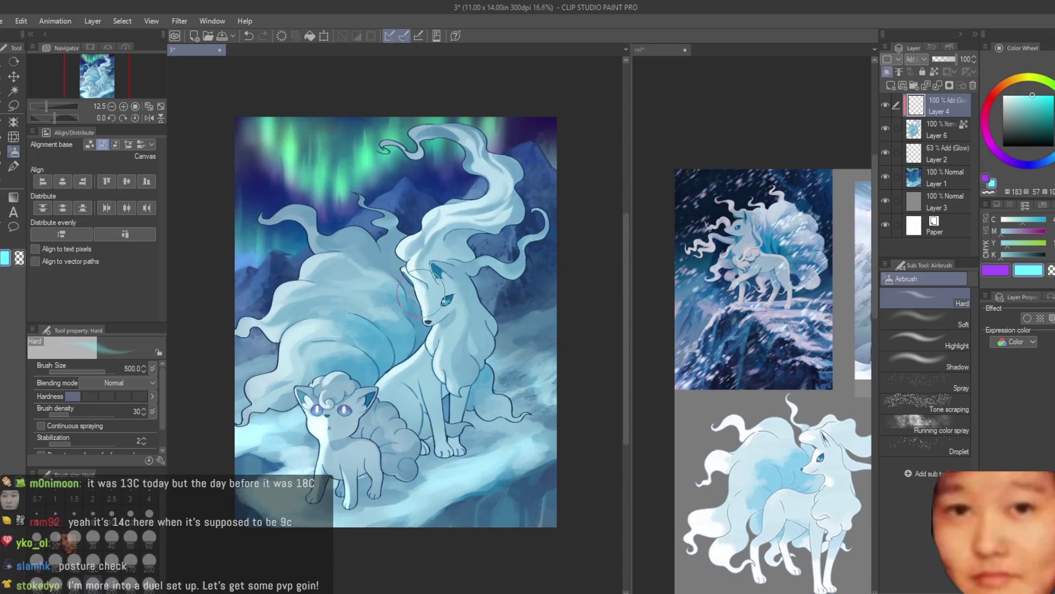
pyautogui.scroll(4, 422, 303)
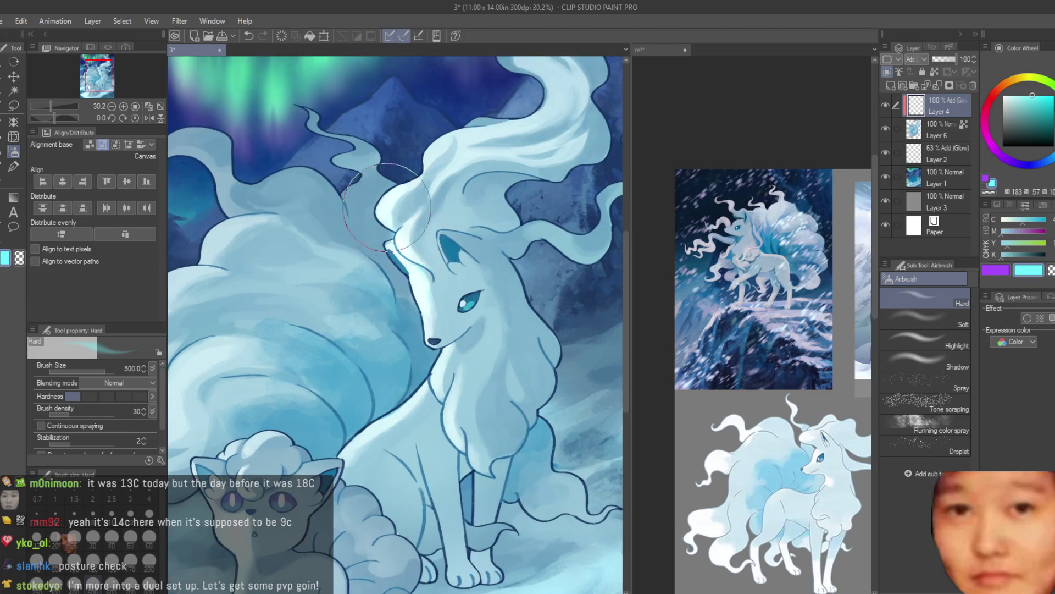
pyautogui.moveTo(426, 167); pyautogui.dragTo(462, 138)
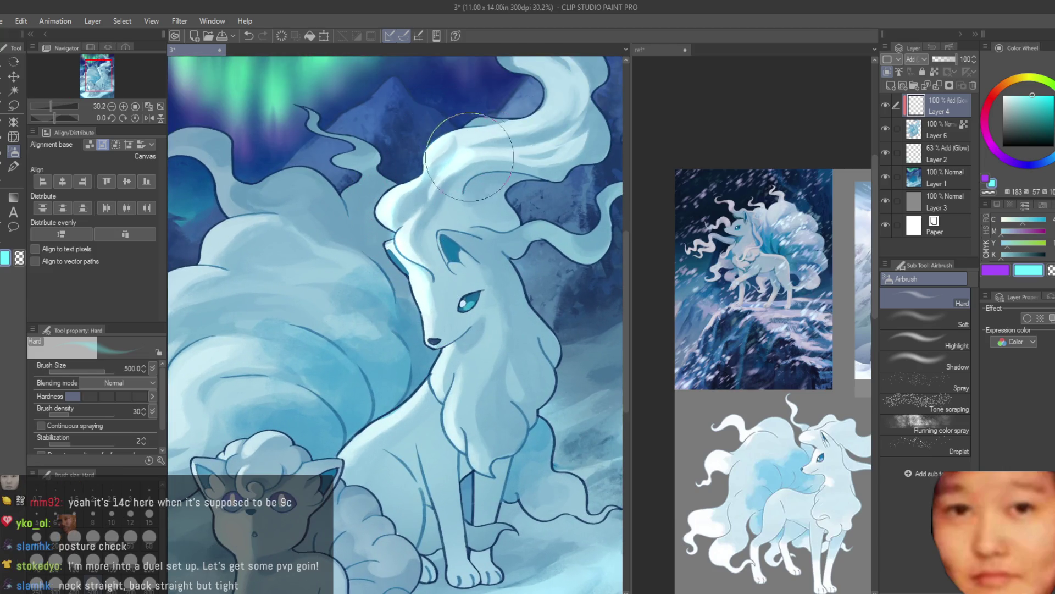
# Brighten Ninetales' tail with soft light and mirror the canvas horizontally
pyautogui.scroll(-1, 572, 231)
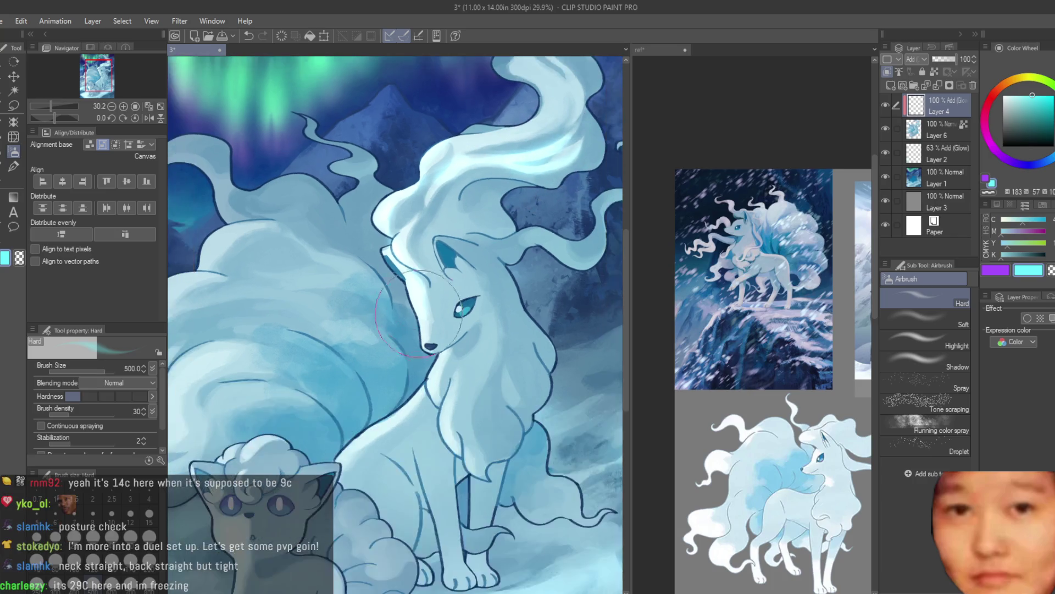
pyautogui.scroll(-4, 576, 254)
pyautogui.scroll(4, 483, 236)
pyautogui.scroll(3, 484, 236)
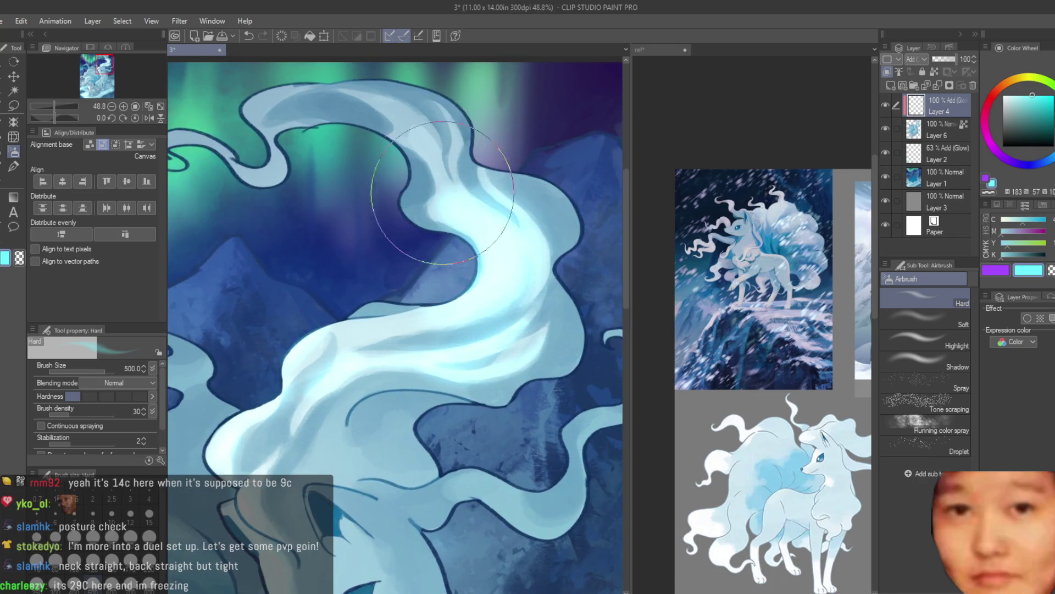
pyautogui.scroll(-5, 563, 241)
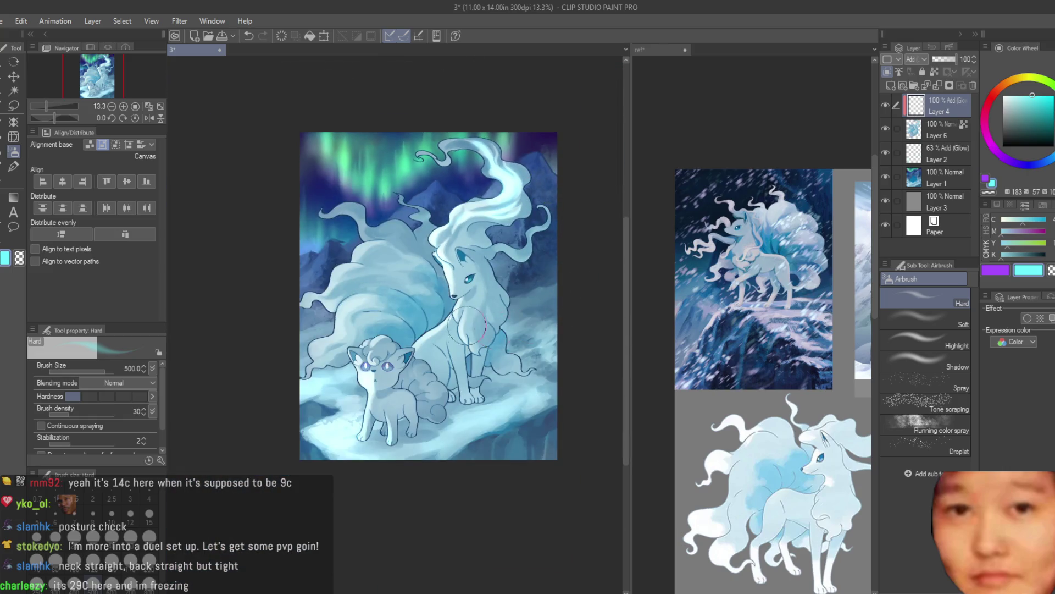
pyautogui.scroll(3, 468, 327)
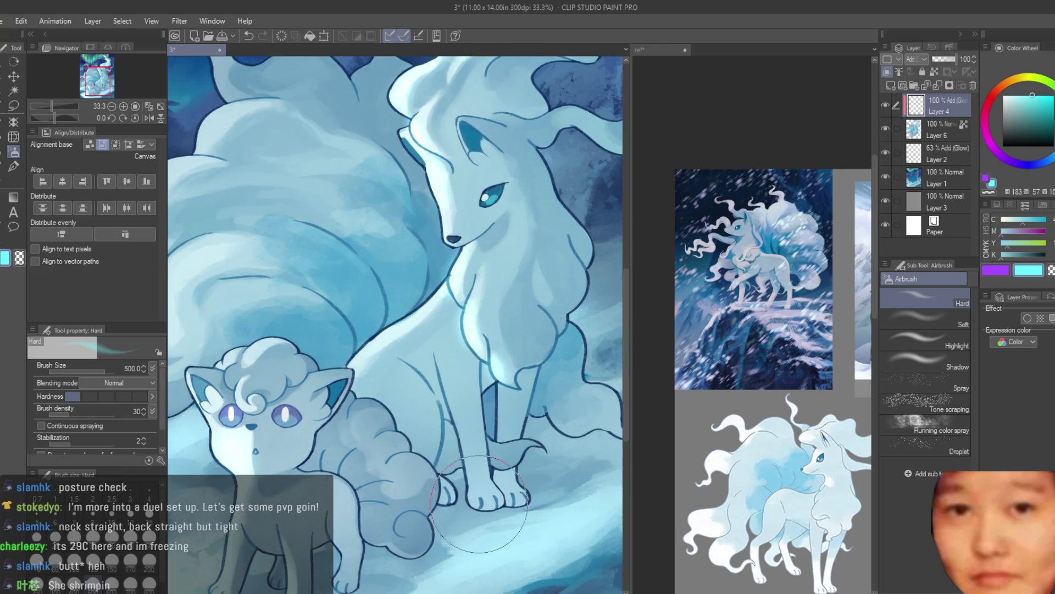
pyautogui.scroll(-2, 480, 504)
pyautogui.moveTo(388, 254)
pyautogui.mouseDown()
pyautogui.moveTo(336, 283)
pyautogui.moveTo(297, 379)
pyautogui.mouseUp()
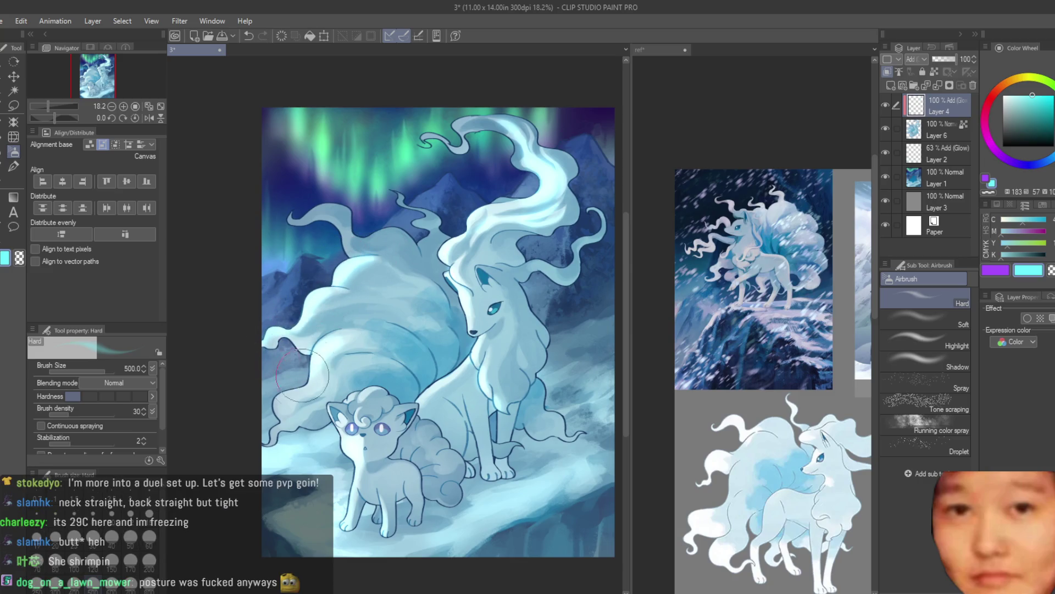
pyautogui.scroll(-1, 307, 358)
pyautogui.scroll(-3, 520, 301)
pyautogui.press('h')
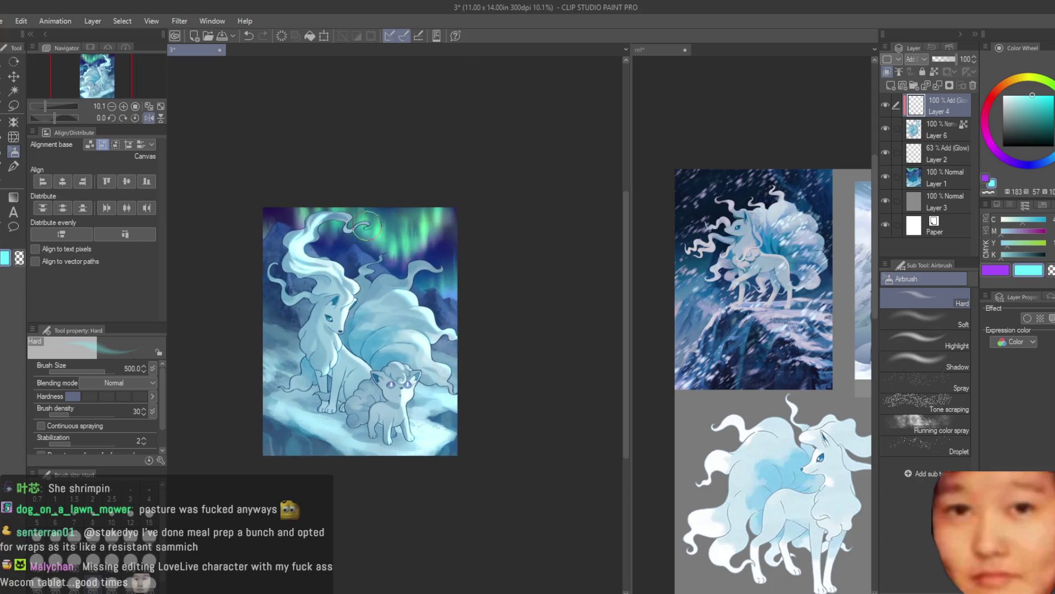
# Fill the dark gap between Ninetales' tail strands with light blue glow
pyautogui.scroll(3, 379, 247)
pyautogui.scroll(2, 401, 275)
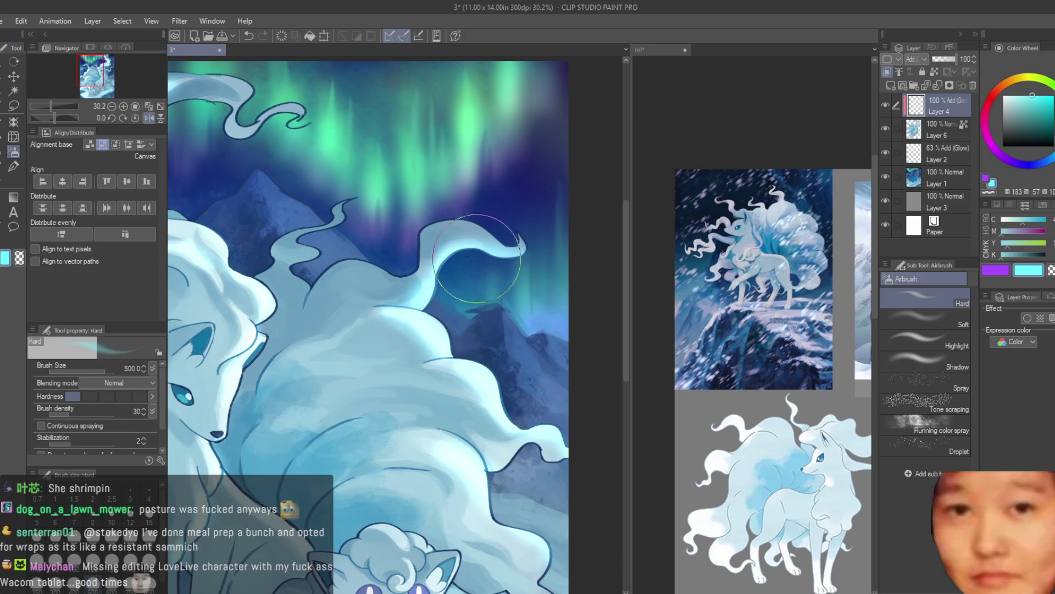
pyautogui.scroll(-1, 355, 266)
pyautogui.scroll(1, 355, 266)
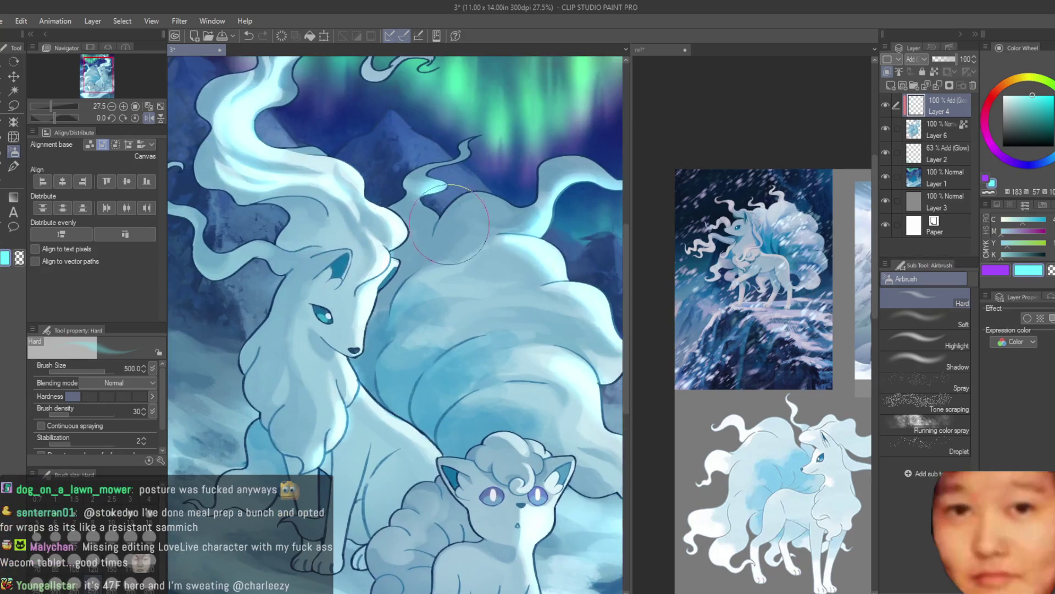
pyautogui.moveTo(432, 214); pyautogui.dragTo(463, 220)
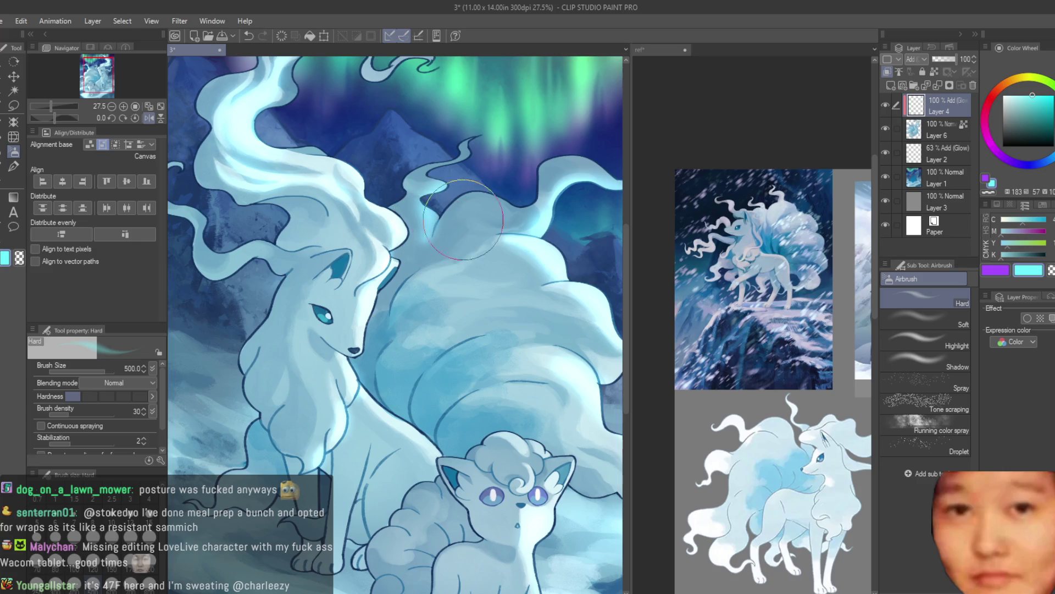
pyautogui.scroll(-1, 434, 191)
pyautogui.scroll(1, 322, 257)
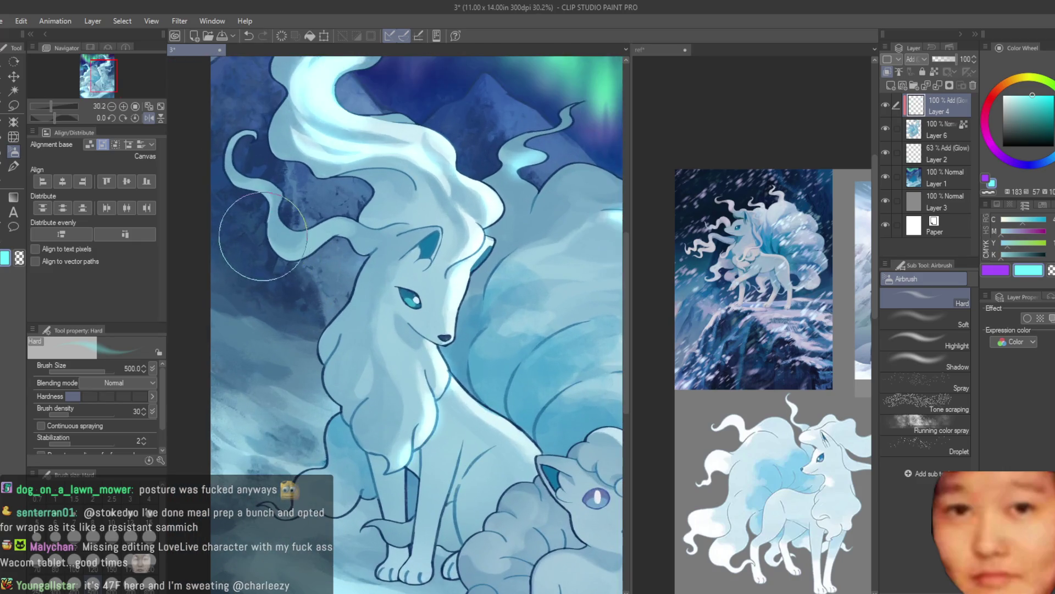
pyautogui.scroll(-3, 465, 383)
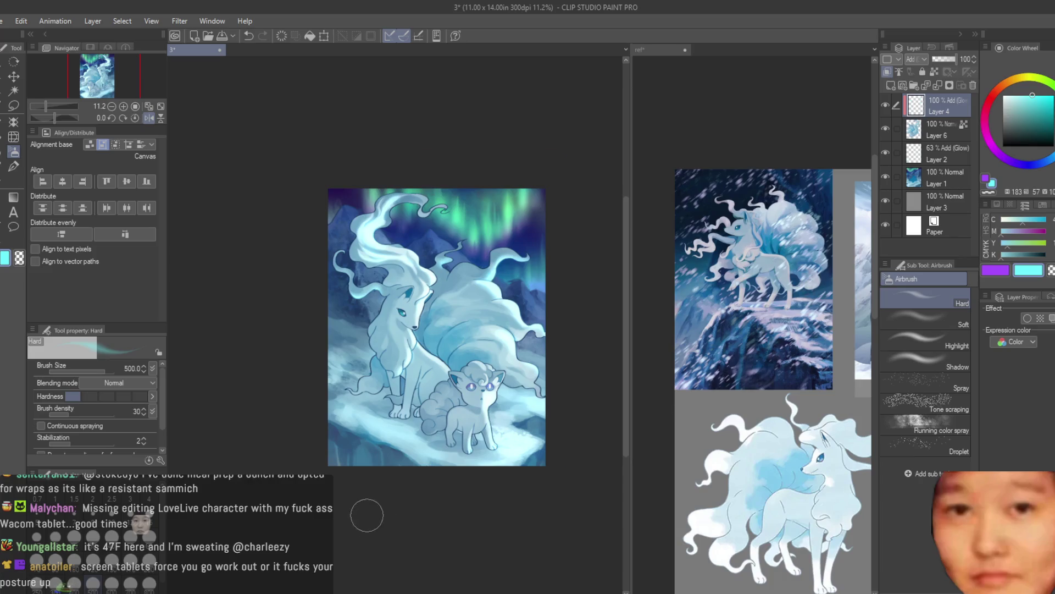
pyautogui.scroll(2, 367, 392)
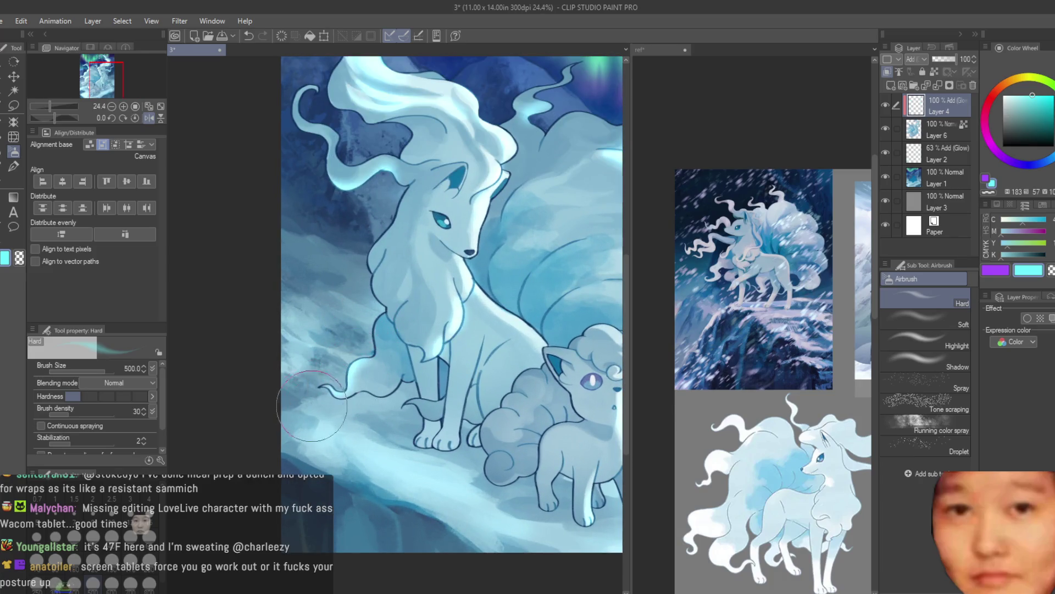
pyautogui.scroll(-3, 434, 301)
pyautogui.scroll(2, 572, 322)
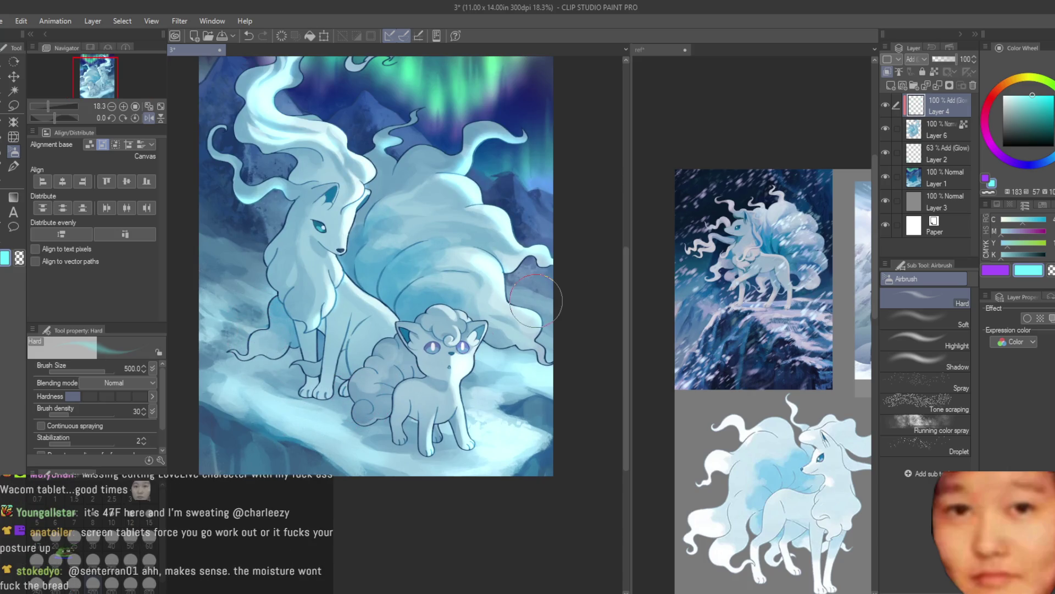
# Save the painting with Ctrl+S and toggle Layer 4's visibility to compare the glow
pyautogui.hotkey('ctrl', 's')
pyautogui.scroll(-1, 556, 275)
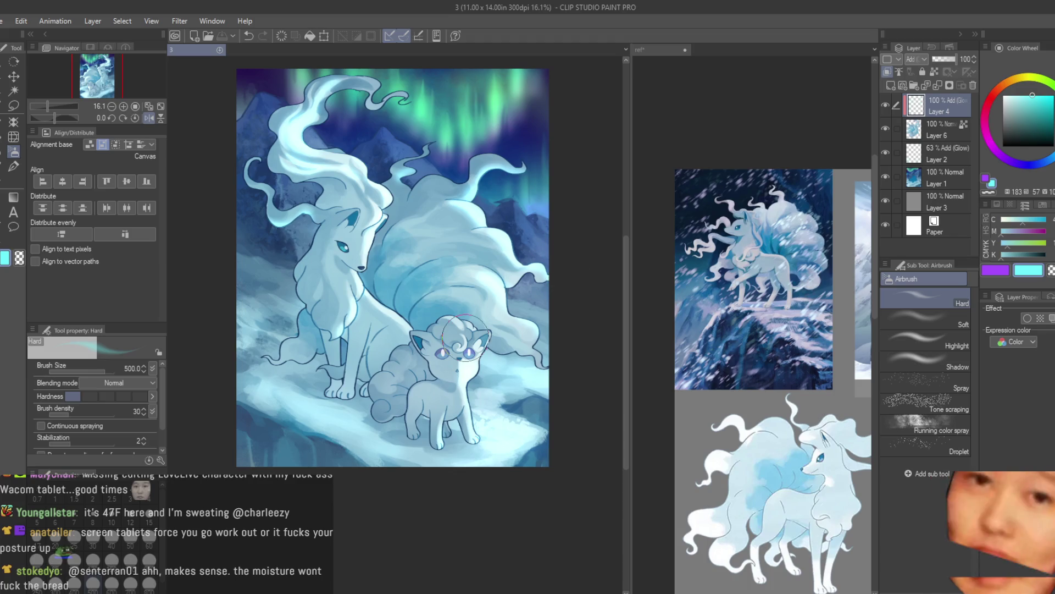
pyautogui.scroll(-1, 564, 256)
pyautogui.scroll(-2, 533, 384)
pyautogui.scroll(2, 514, 390)
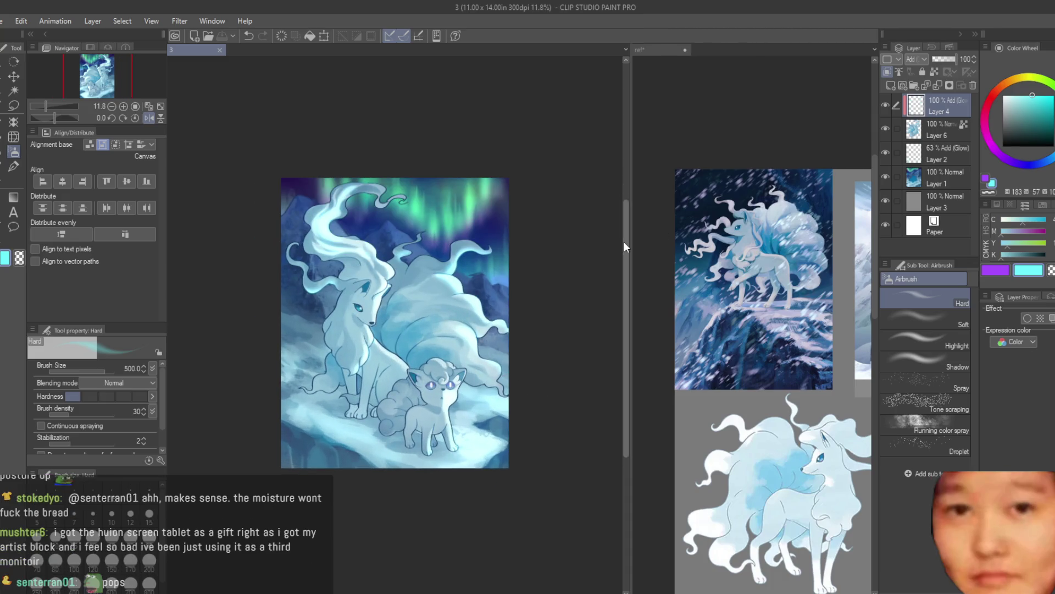
pyautogui.click(886, 105)
pyautogui.click(885, 105)
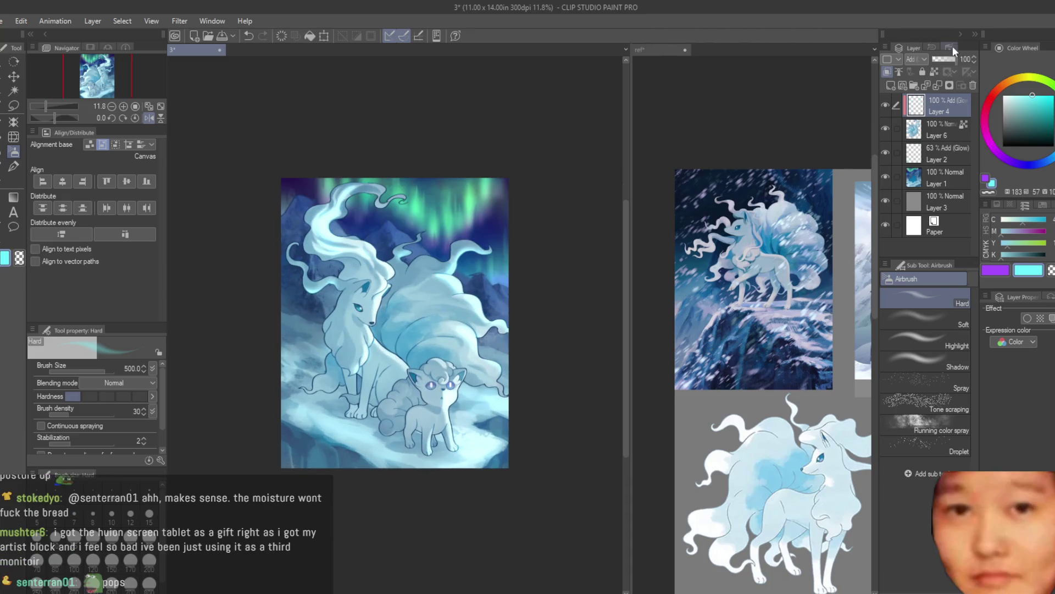
pyautogui.click(940, 58)
# Lower Layer 4's Add (Glow) opacity to 29%
pyautogui.moveTo(941, 57); pyautogui.dragTo(936, 58)
pyautogui.scroll(5, 434, 396)
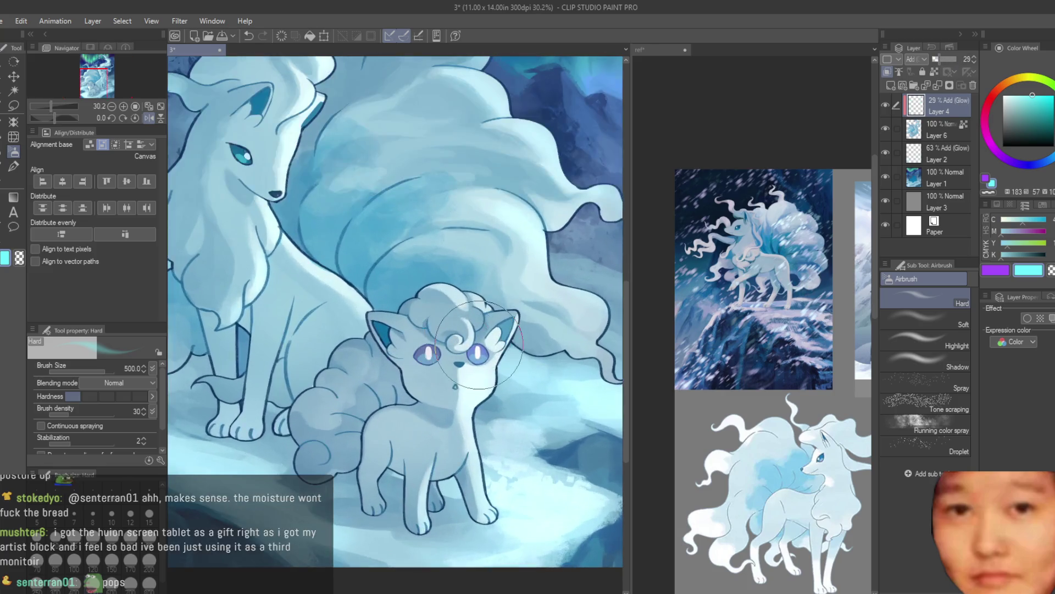
pyautogui.scroll(2, 495, 354)
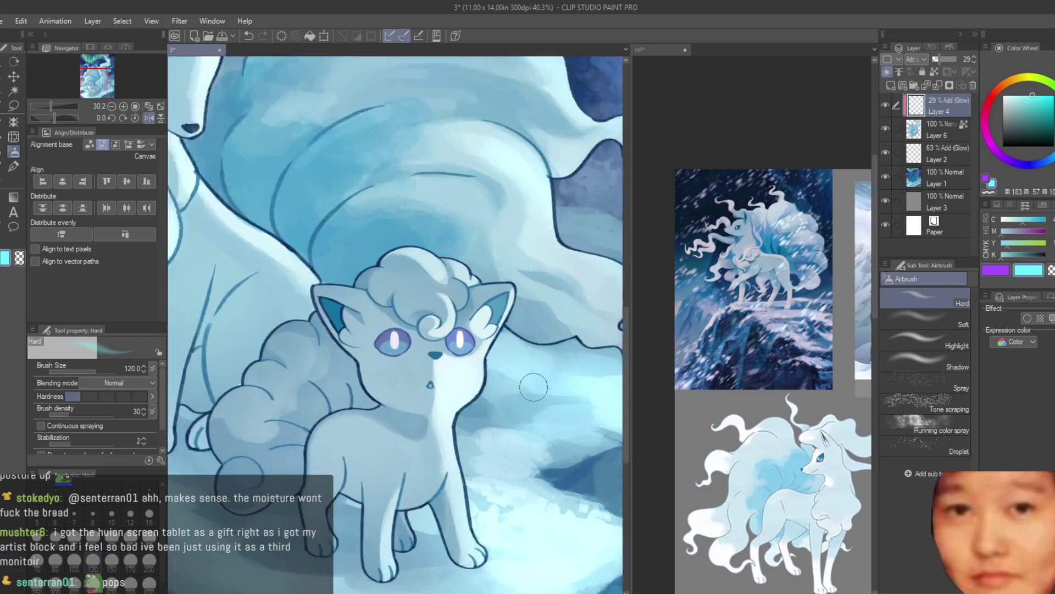
pyautogui.scroll(2, 450, 341)
pyautogui.scroll(2, 423, 332)
# Dab glow onto the lower irises of both of Vulpix's eyes
pyautogui.click(425, 327)
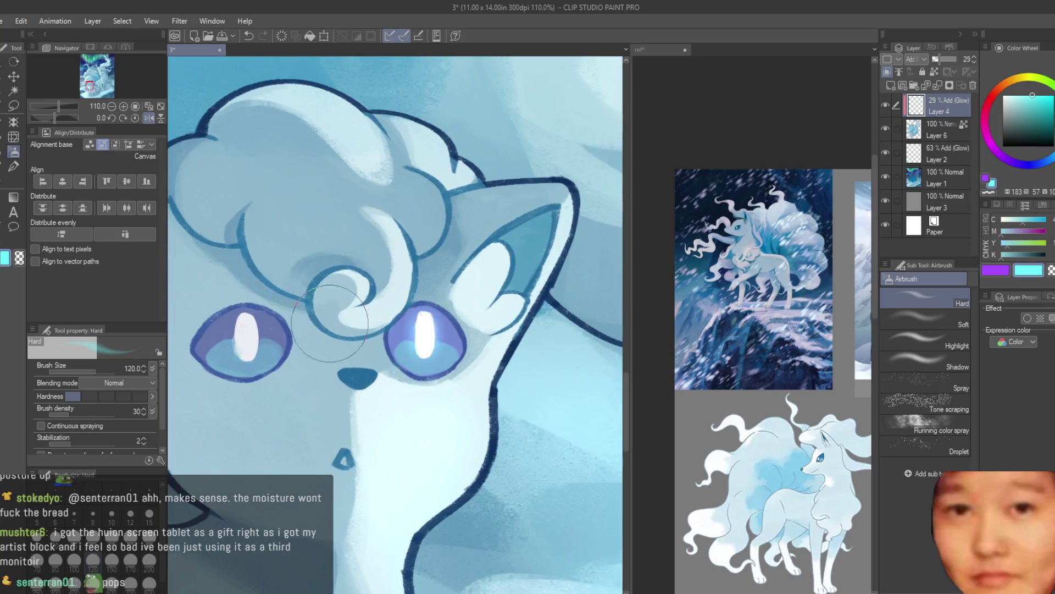
pyautogui.click(247, 330)
pyautogui.scroll(-4, 384, 357)
pyautogui.scroll(1, 495, 385)
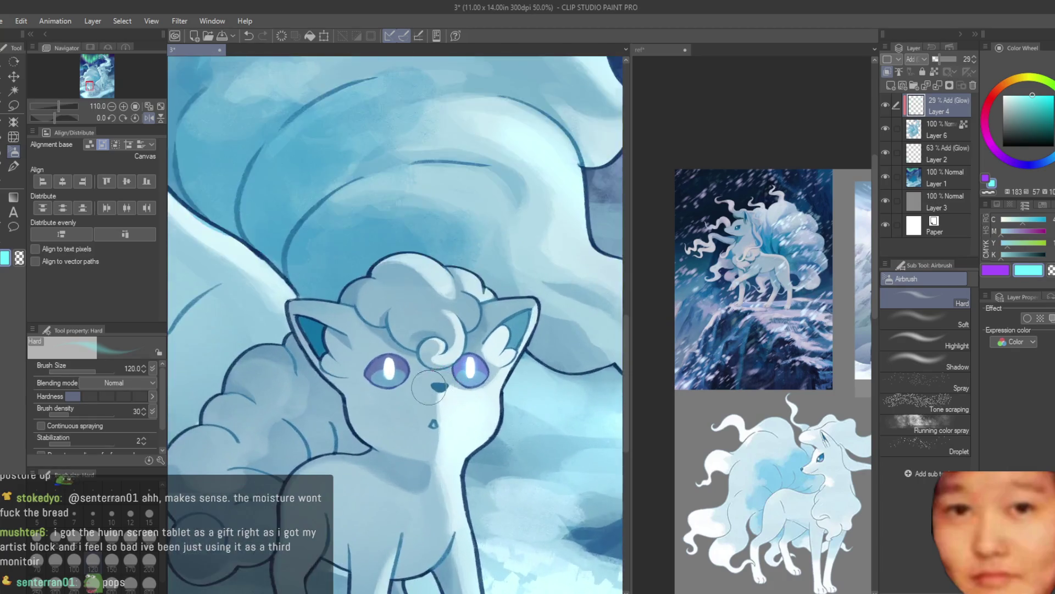
pyautogui.scroll(2, 439, 382)
pyautogui.scroll(-2, 455, 377)
pyautogui.scroll(-1, 494, 412)
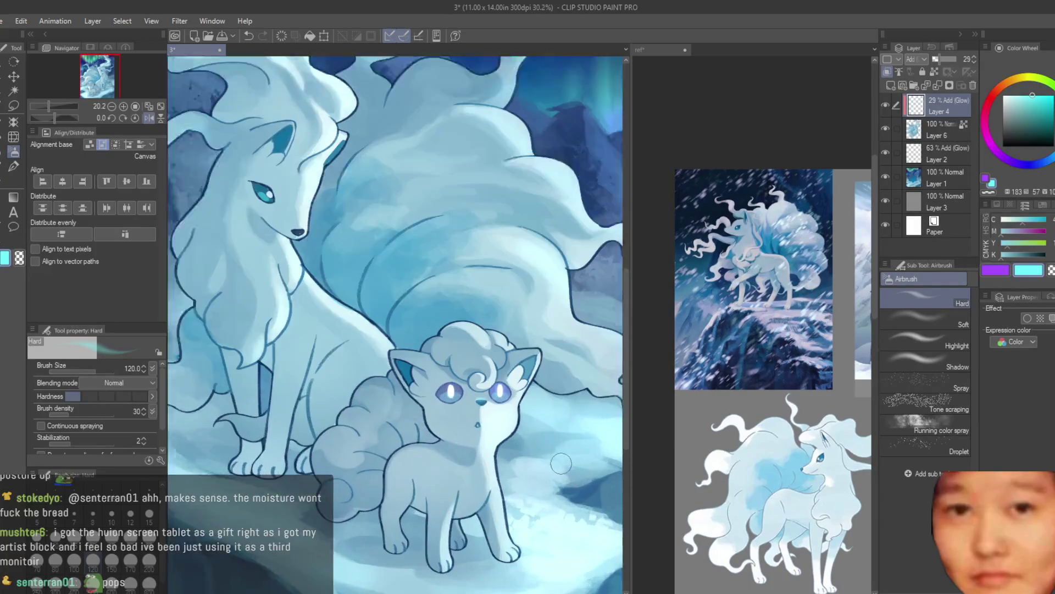
pyautogui.scroll(-1, 544, 452)
# At brush size 170, lighten Vulpix's head and forehead curls, then mirror the view to check
pyautogui.press(']')
pyautogui.press(']')
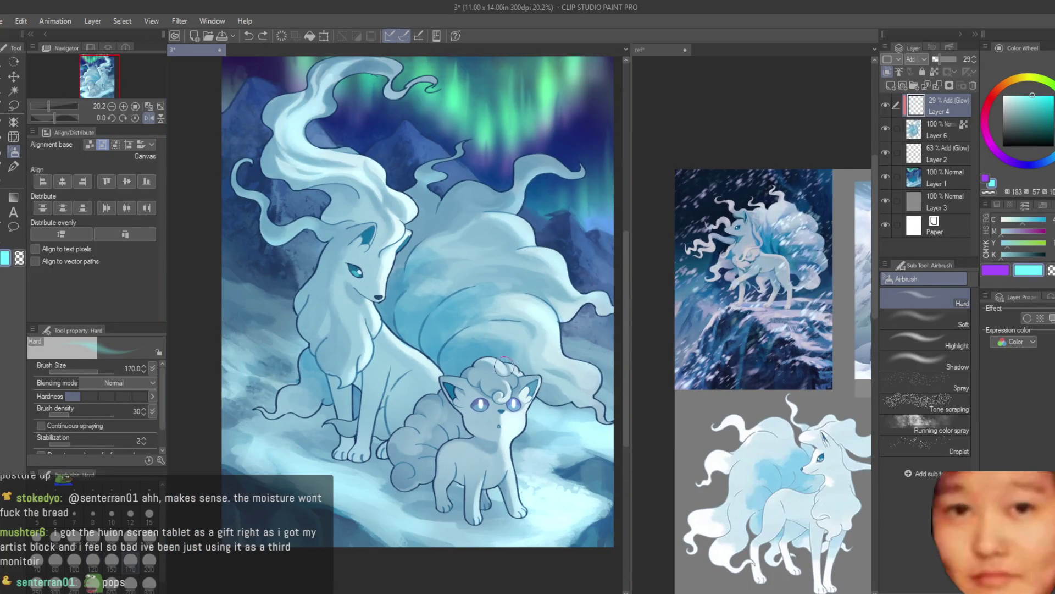
pyautogui.scroll(3, 504, 368)
pyautogui.scroll(1, 449, 342)
pyautogui.moveTo(449, 342); pyautogui.dragTo(476, 360)
pyautogui.moveTo(506, 411); pyautogui.dragTo(486, 462)
pyautogui.scroll(-3, 536, 379)
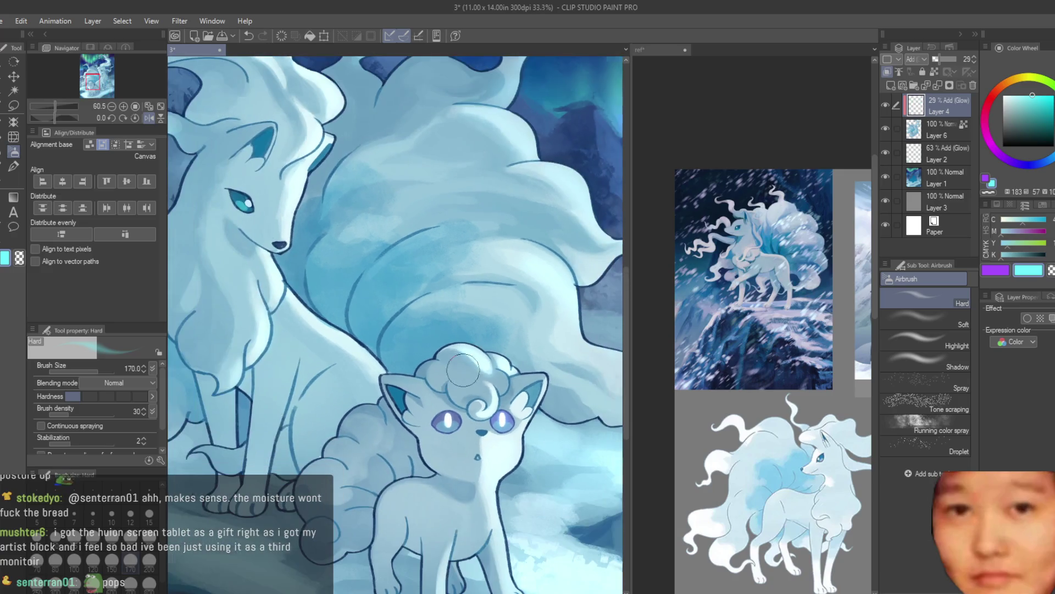
pyautogui.scroll(2, 544, 376)
pyautogui.scroll(-3, 549, 374)
pyautogui.scroll(-2, 495, 318)
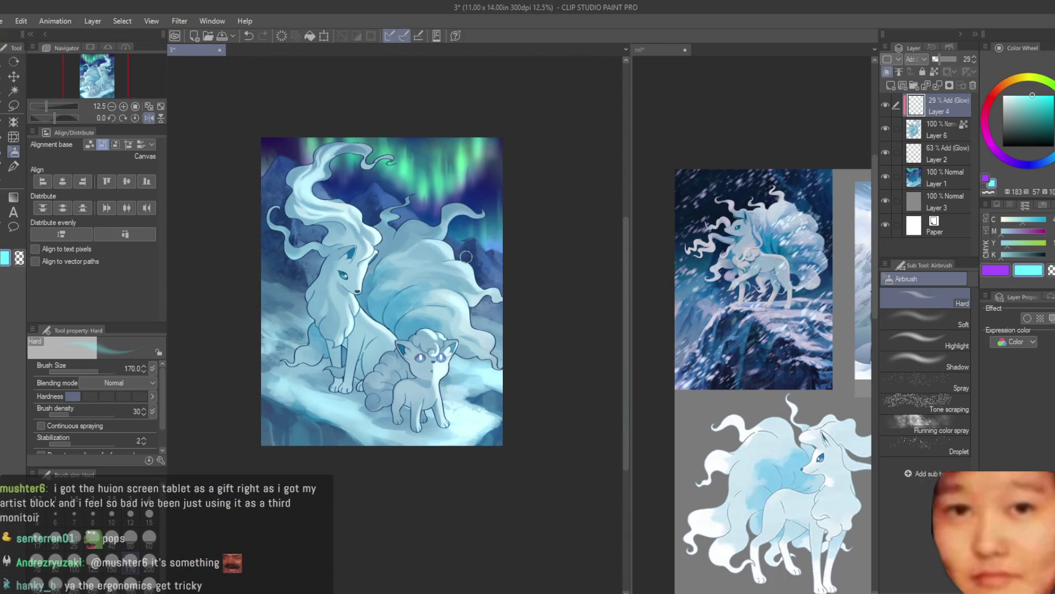
pyautogui.press('h')
pyautogui.press('h')
pyautogui.scroll(-1, 502, 258)
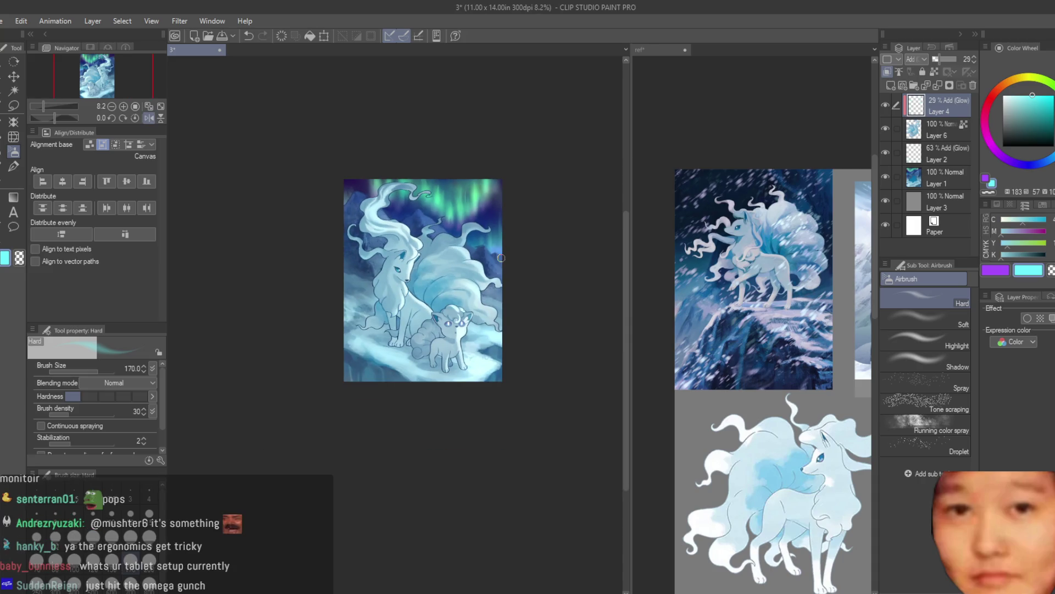
pyautogui.scroll(1, 501, 257)
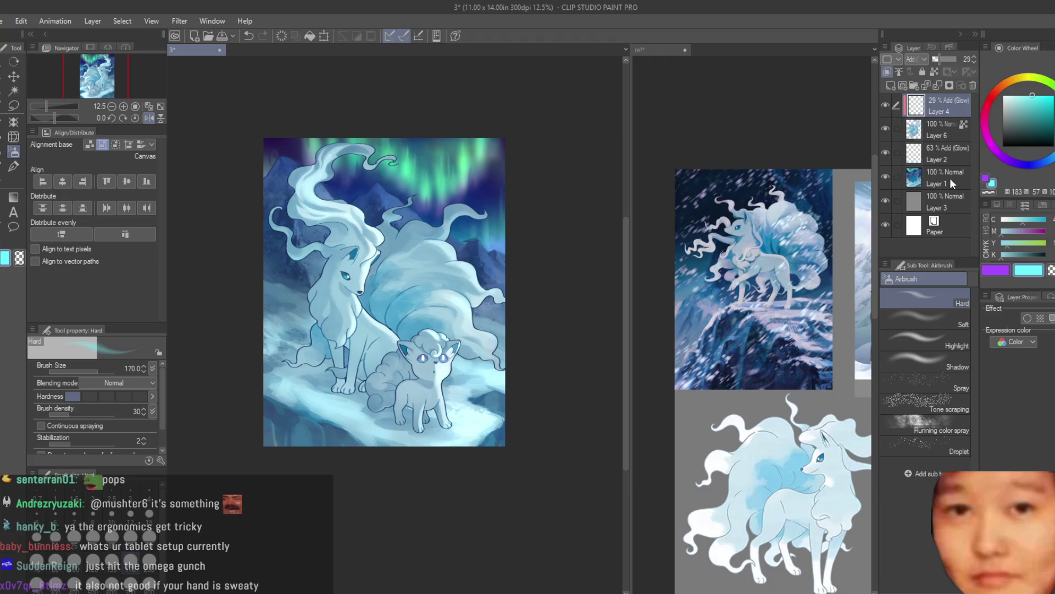
# Try merging Layer 4 into the layer below, then undo the merge
pyautogui.keyDown('shift'); pyautogui.click(950, 178); pyautogui.keyUp('shift')
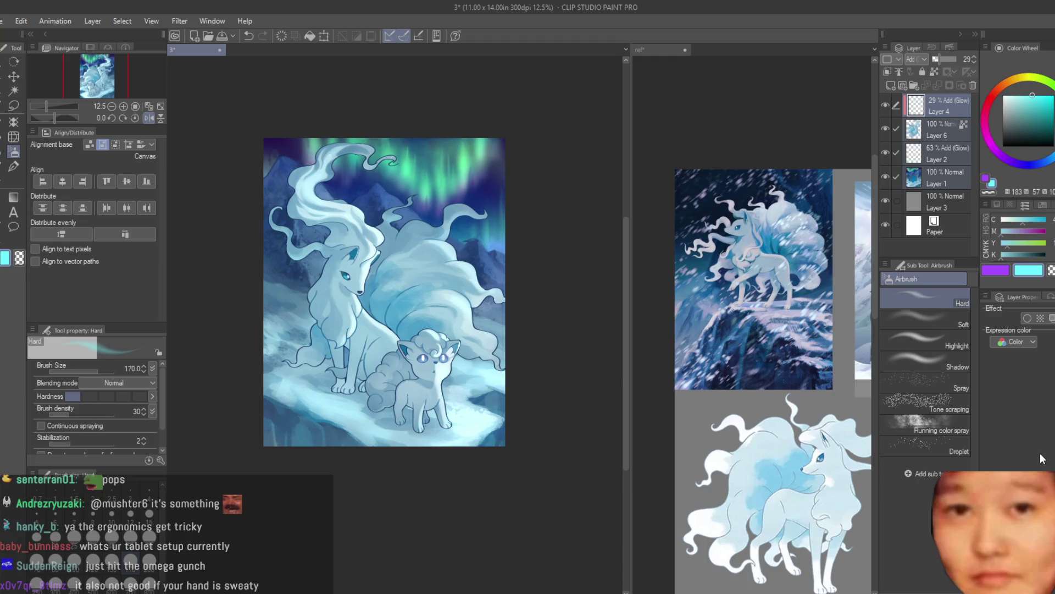
pyautogui.click(954, 110)
pyautogui.click(973, 85)
pyautogui.click(945, 131)
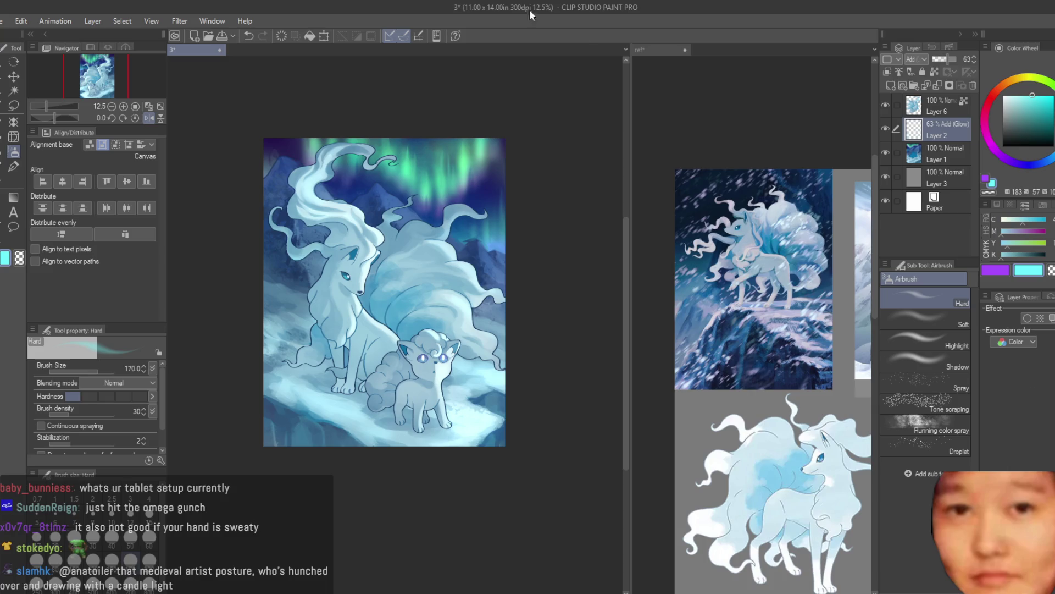
pyautogui.hotkey('ctrl', 'z')
# Compare Layer 4 on and off, then merge both glow layers down into Layer 1
pyautogui.click(885, 105)
pyautogui.click(885, 104)
pyautogui.press('Delete')
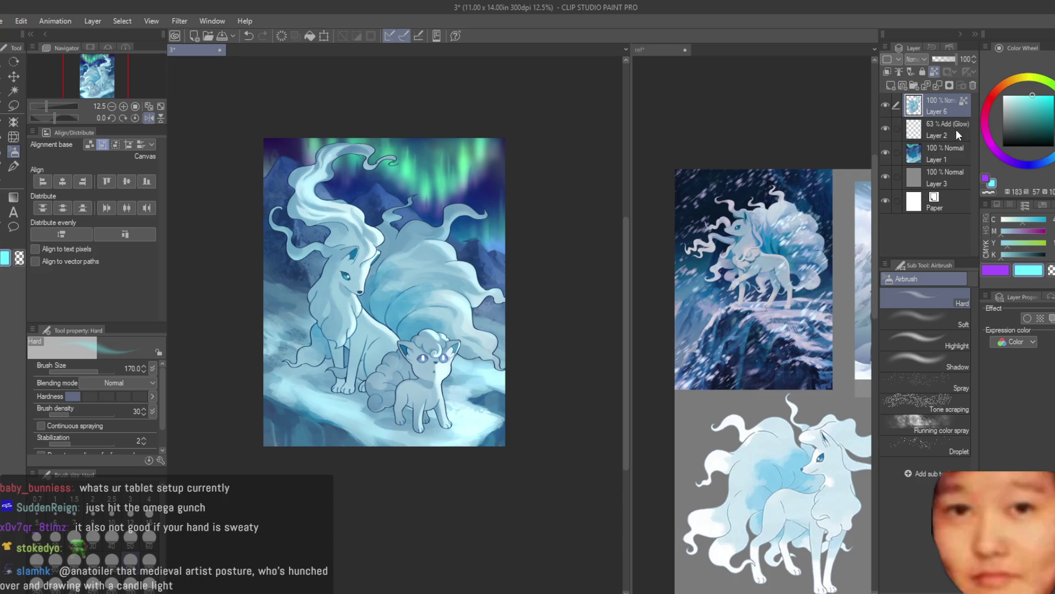
pyautogui.click(954, 130)
pyautogui.press('Delete')
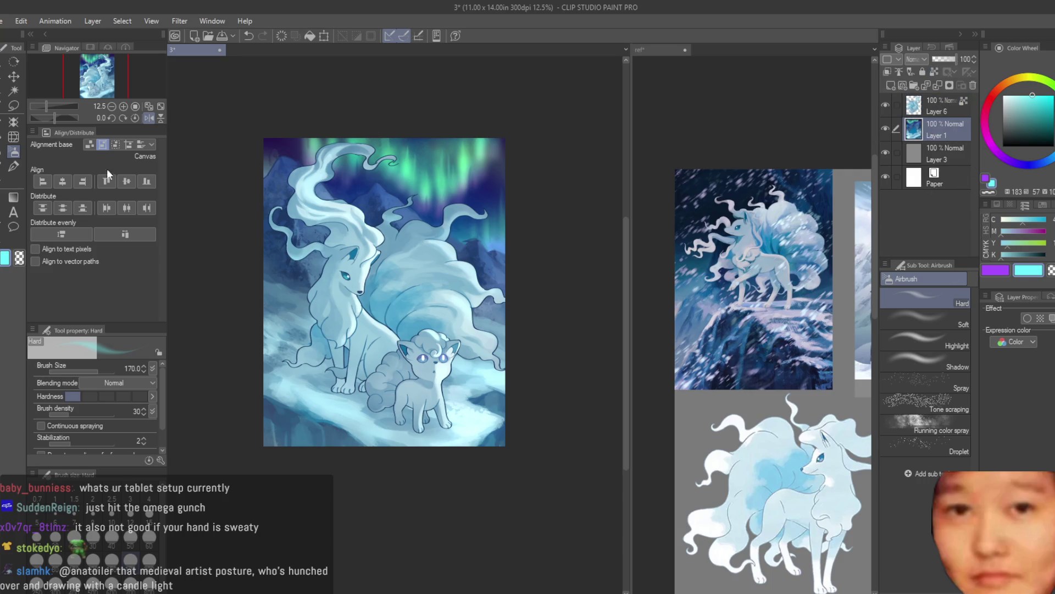
# Switch to the Dry Texture 3 brush and sample dark and navy blues from the painting and colour wheel
pyautogui.press('b')
pyautogui.scroll(2, 285, 397)
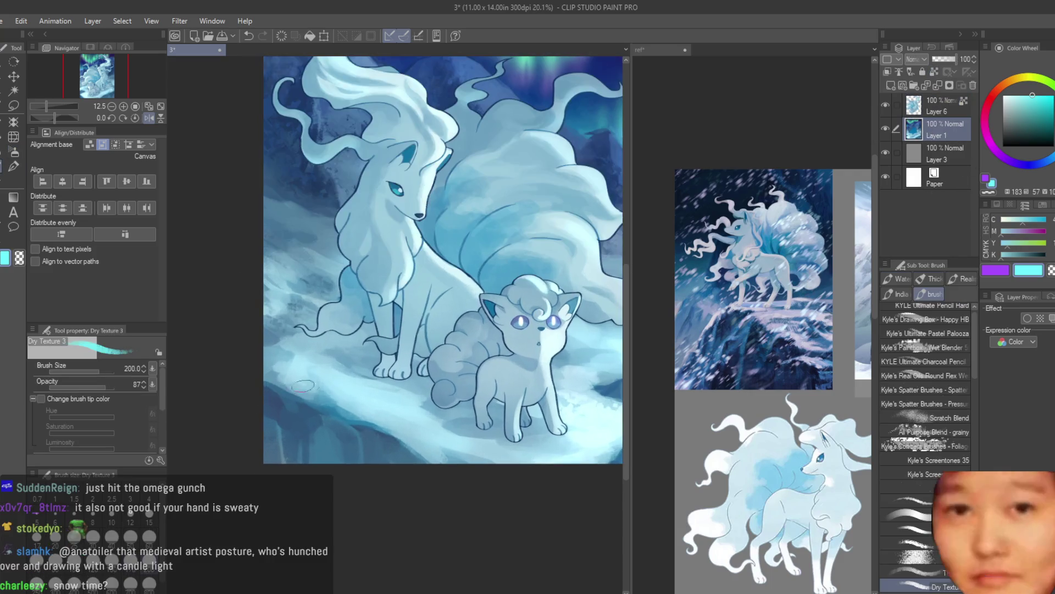
pyautogui.keyDown('alt'); pyautogui.click(290, 411); pyautogui.keyUp('alt')
pyautogui.keyDown('alt'); pyautogui.click(283, 405); pyautogui.keyUp('alt')
pyautogui.keyDown('alt'); pyautogui.click(295, 408); pyautogui.keyUp('alt')
pyautogui.keyDown('alt'); pyautogui.click(282, 395); pyautogui.keyUp('alt')
pyautogui.keyDown('alt'); pyautogui.click(283, 415); pyautogui.keyUp('alt')
pyautogui.keyDown('alt'); pyautogui.click(286, 395); pyautogui.keyUp('alt')
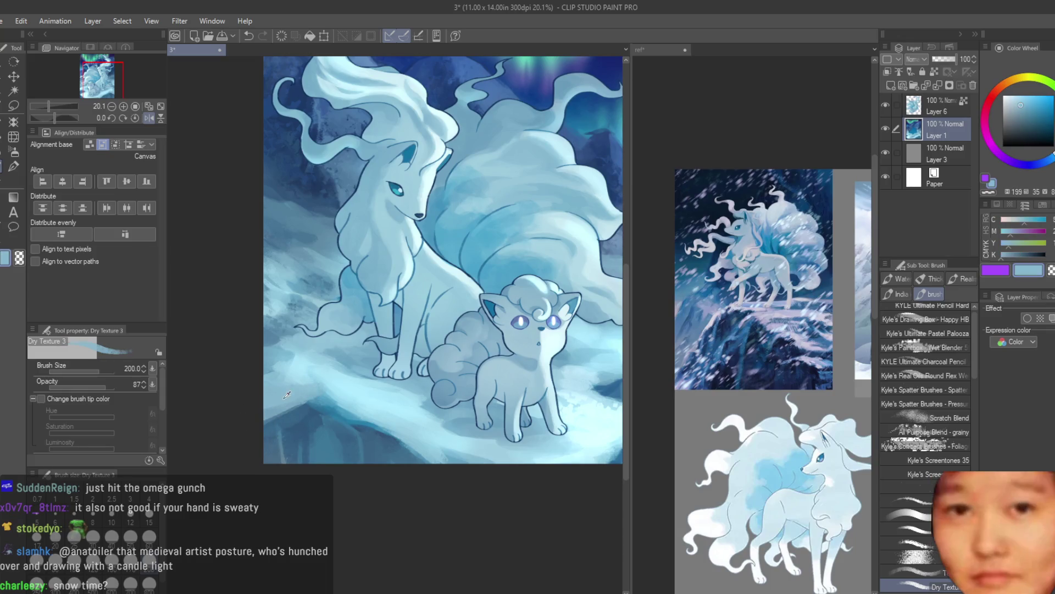
pyautogui.keyDown('alt'); pyautogui.click(283, 430); pyautogui.keyUp('alt')
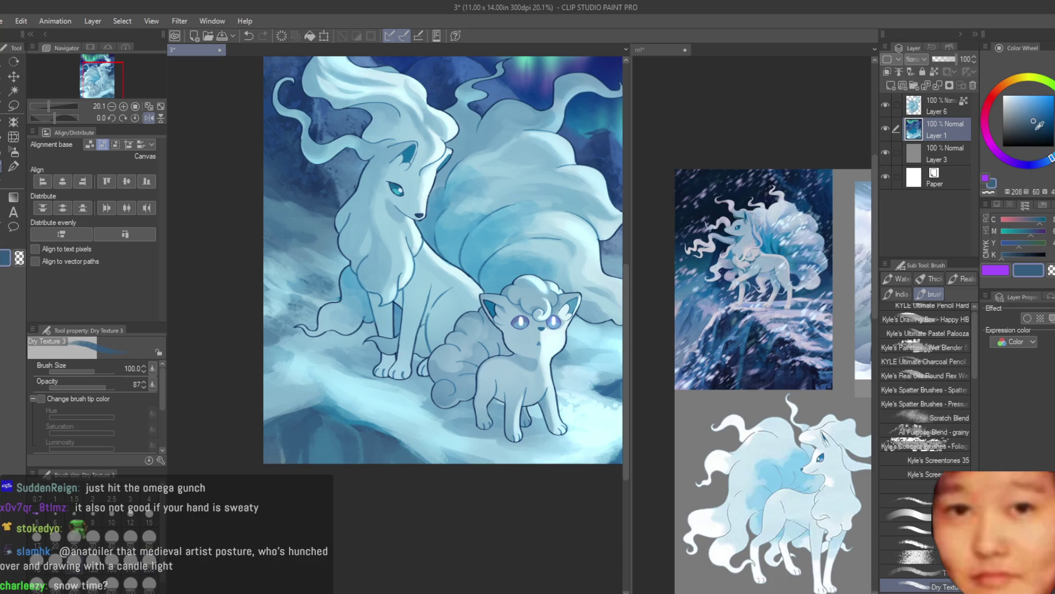
pyautogui.click(1042, 132)
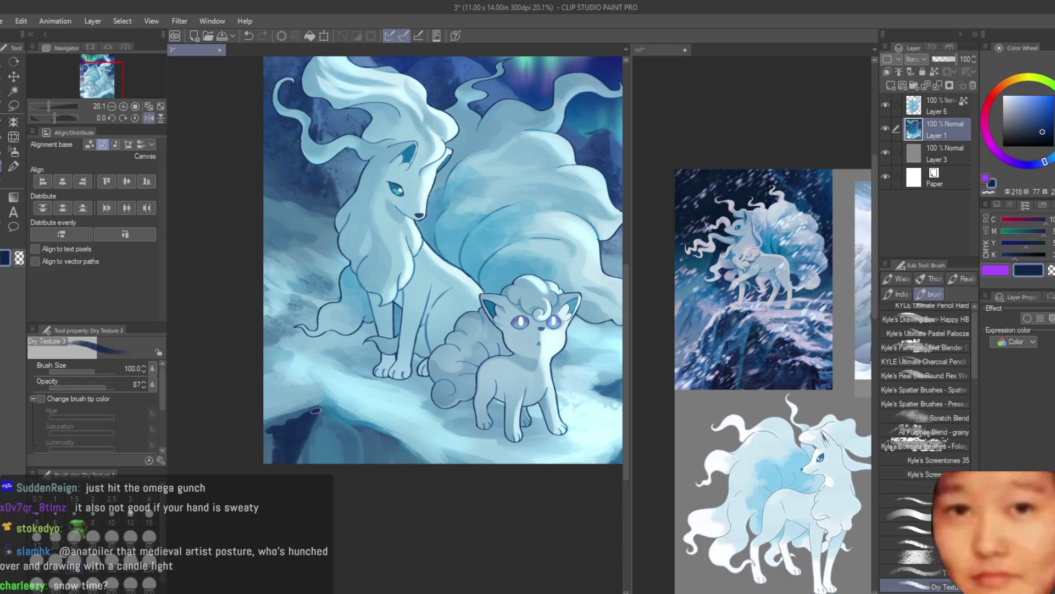
pyautogui.keyDown('alt'); pyautogui.click(355, 439); pyautogui.keyUp('alt')
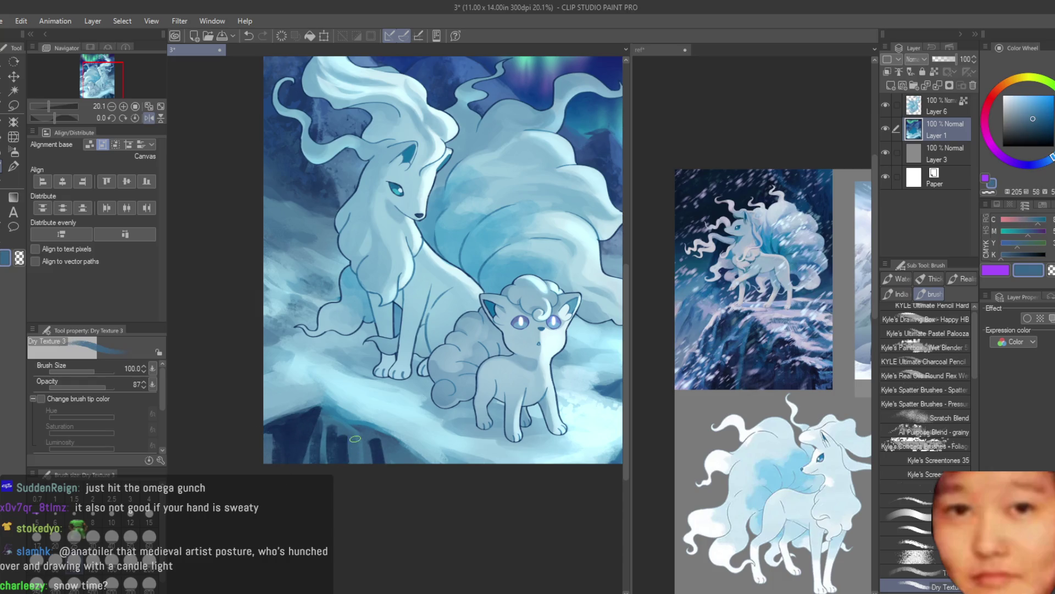
pyautogui.keyDown('alt'); pyautogui.click(315, 407); pyautogui.keyUp('alt')
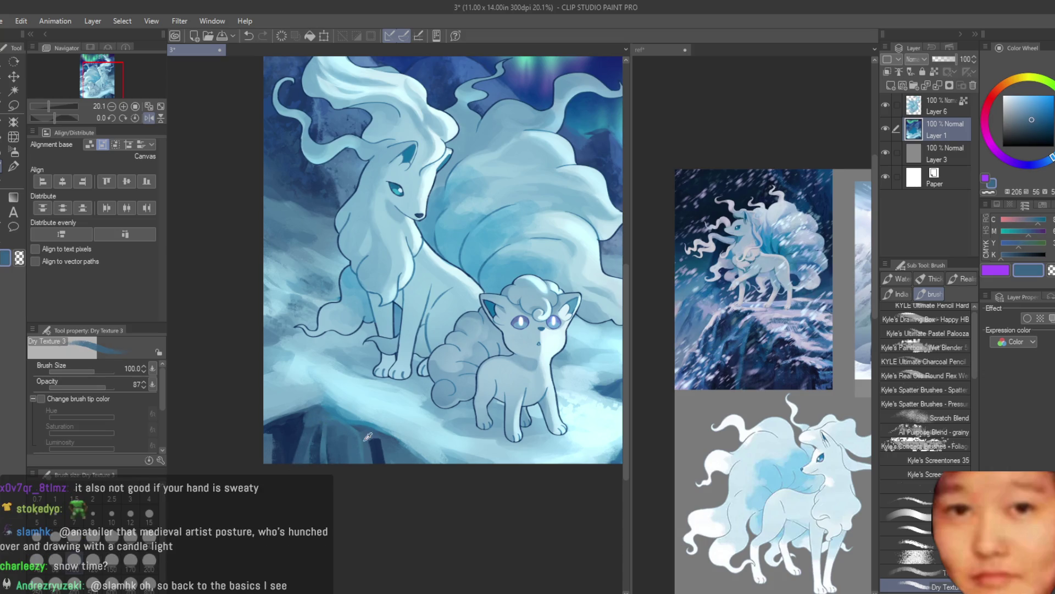
# Try further blues, from a dark rock tone to light cyan and mid blue
pyautogui.scroll(-1, 368, 436)
pyautogui.keyDown('alt'); pyautogui.click(249, 442); pyautogui.keyUp('alt')
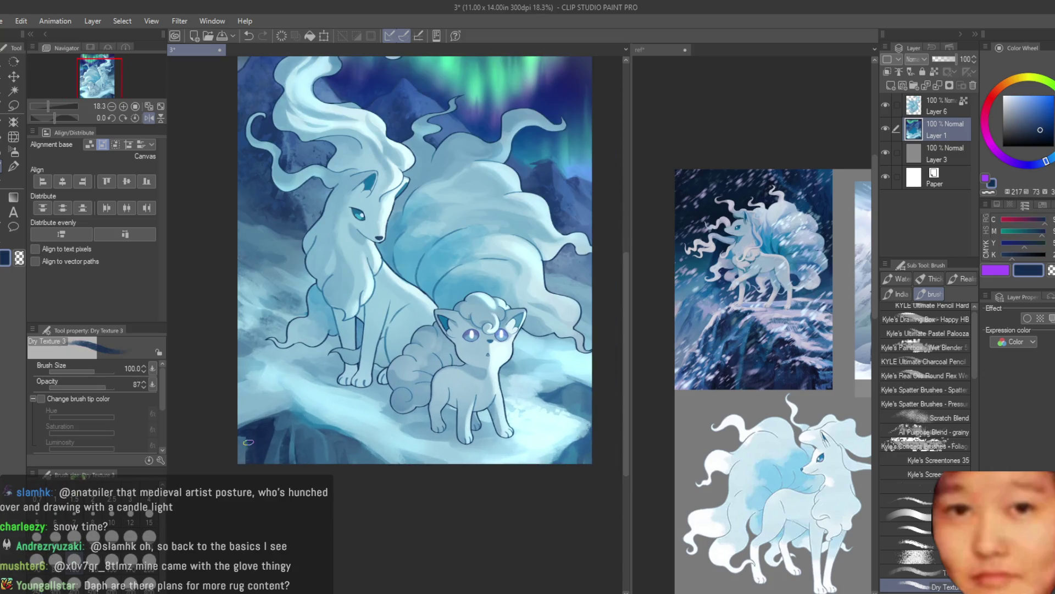
pyautogui.scroll(1, 549, 399)
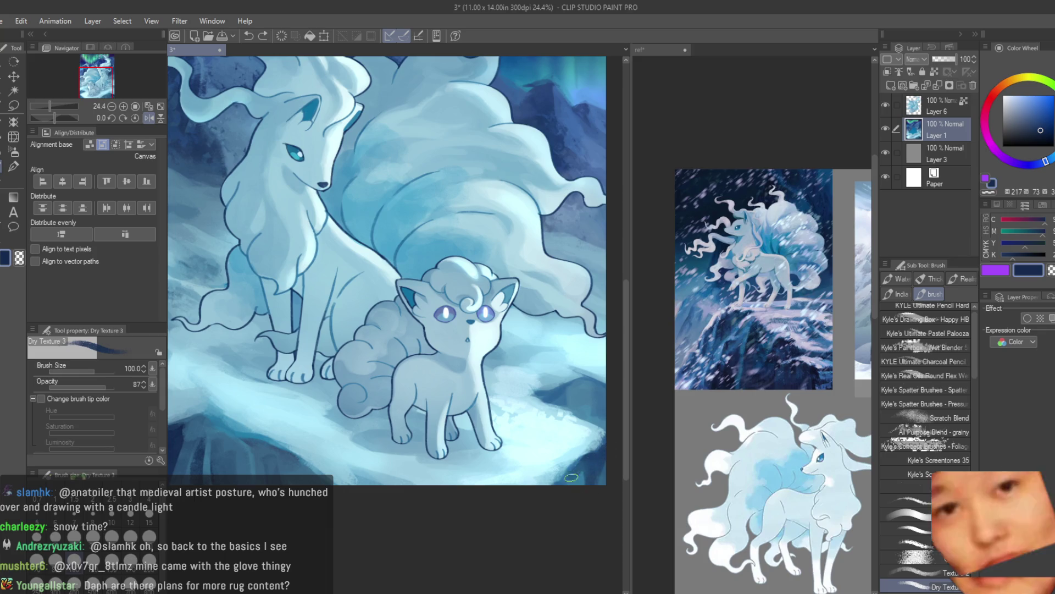
pyautogui.keyDown('alt'); pyautogui.click(578, 477); pyautogui.keyUp('alt')
pyautogui.keyDown('alt'); pyautogui.click(578, 477); pyautogui.keyUp('alt')
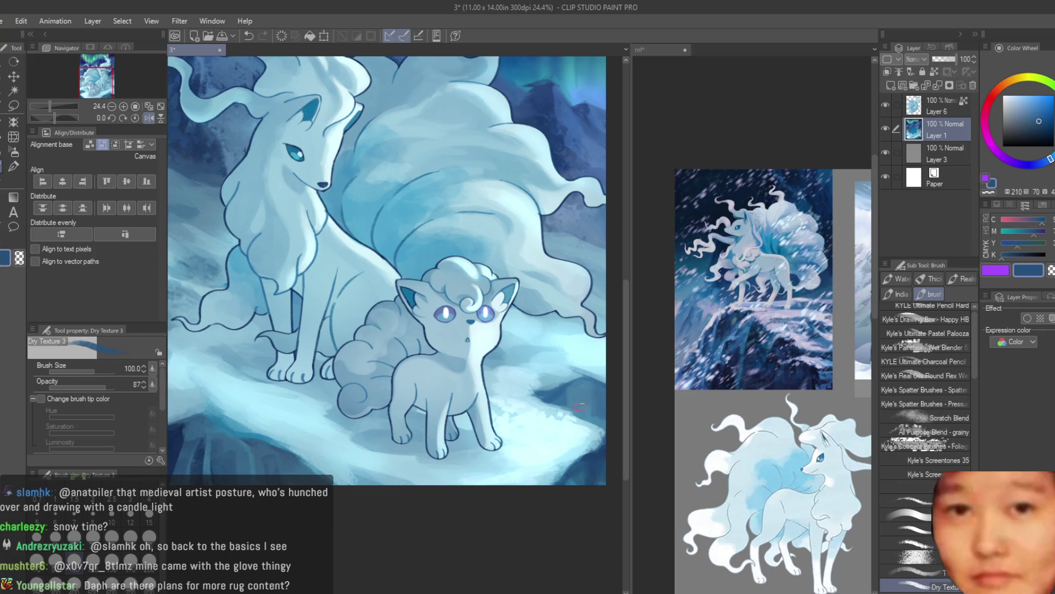
pyautogui.keyDown('alt'); pyautogui.click(577, 421); pyautogui.keyUp('alt')
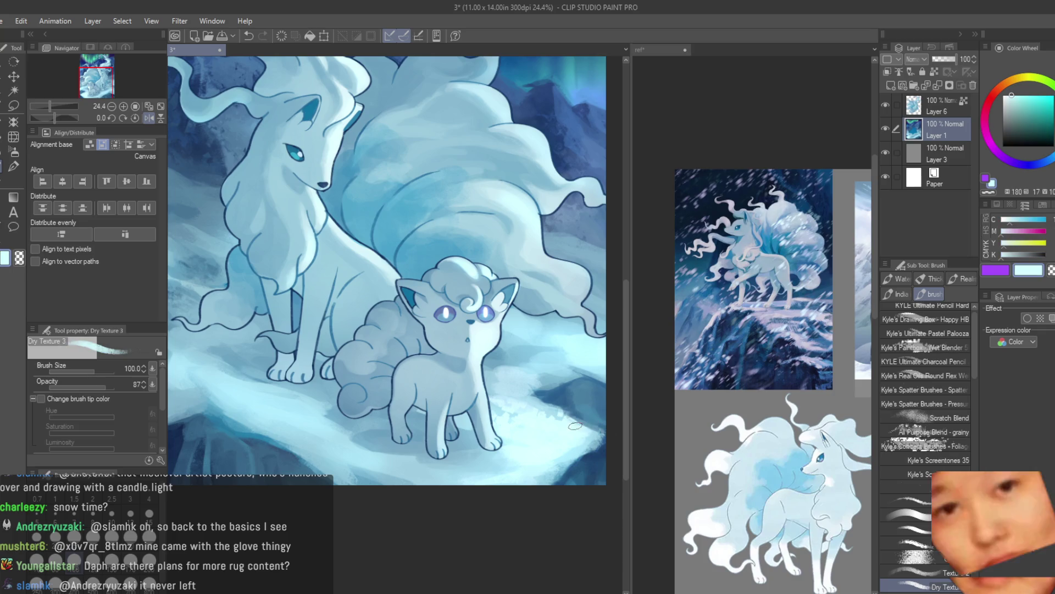
pyautogui.scroll(-2, 530, 446)
pyautogui.keyDown('alt'); pyautogui.click(571, 396); pyautogui.keyUp('alt')
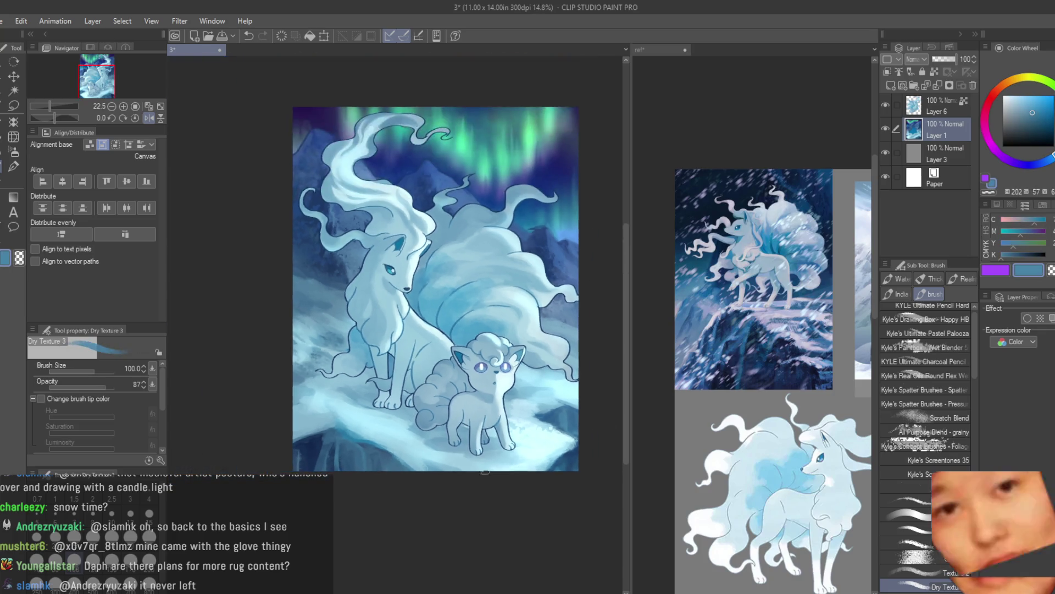
pyautogui.scroll(-2, 485, 471)
pyautogui.scroll(4, 359, 463)
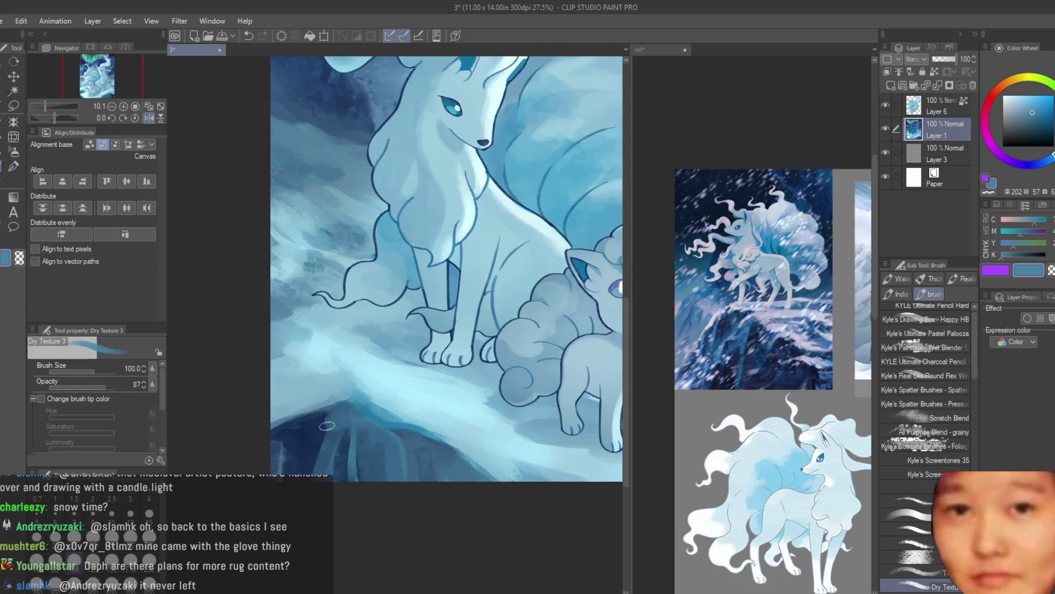
# Settle on a dark rock blue and paint a textured stroke near Ninetales' front legs
pyautogui.keyDown('alt'); pyautogui.click(312, 450); pyautogui.keyUp('alt')
pyautogui.keyDown('alt'); pyautogui.click(398, 453); pyautogui.keyUp('alt')
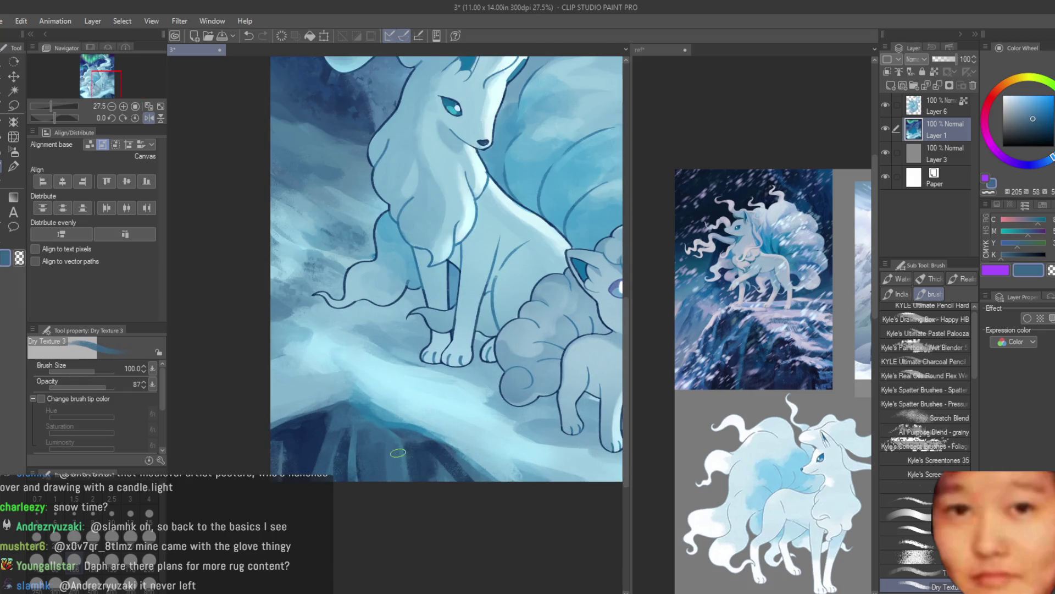
pyautogui.scroll(-3, 429, 463)
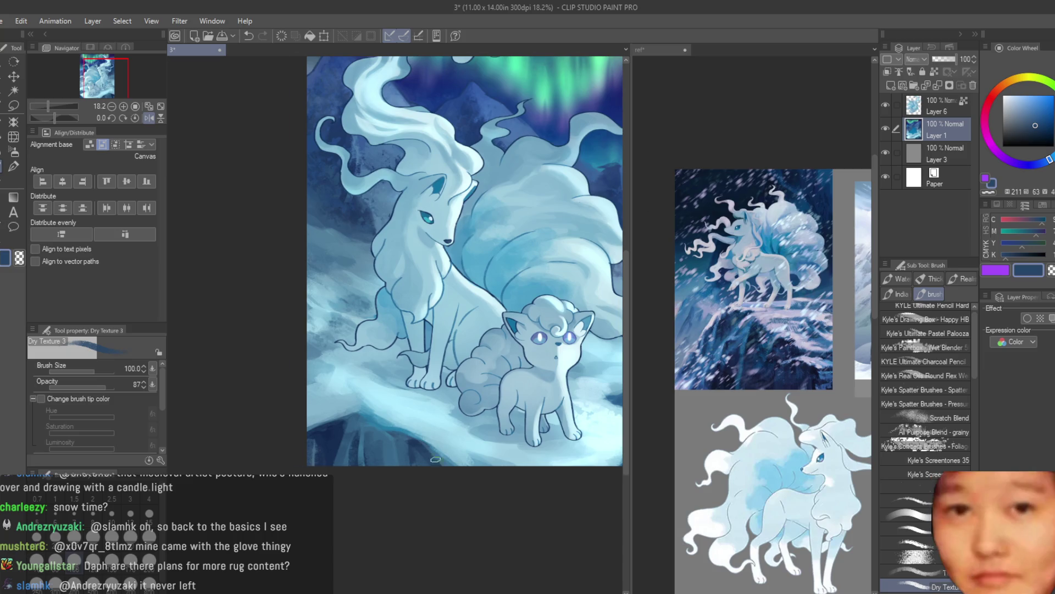
pyautogui.scroll(2, 322, 434)
pyautogui.keyDown('alt'); pyautogui.click(322, 434); pyautogui.keyUp('alt')
pyautogui.scroll(-2, 384, 401)
pyautogui.scroll(1, 435, 369)
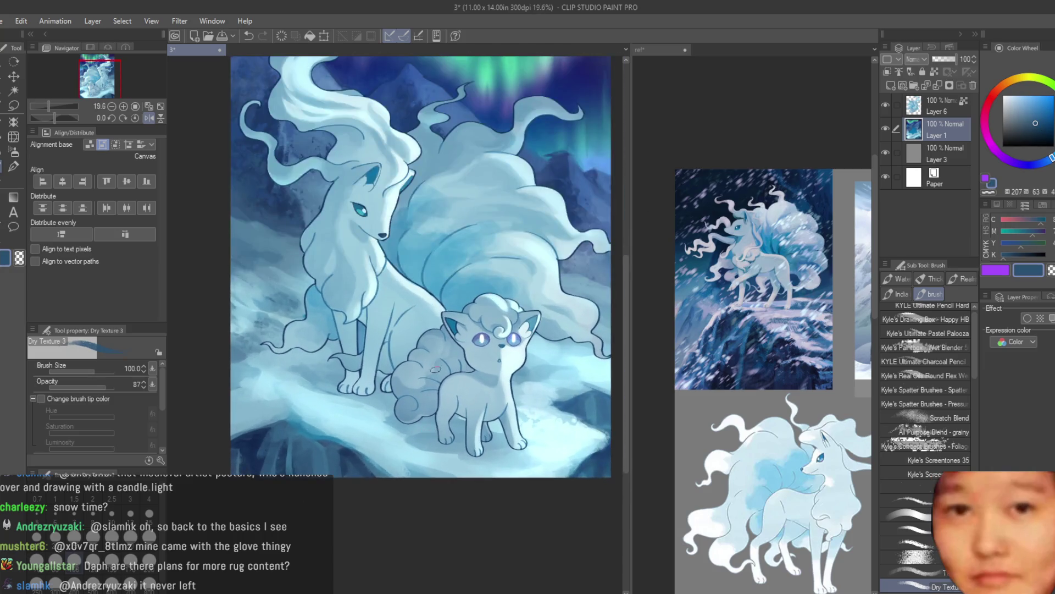
pyautogui.moveTo(341, 356); pyautogui.dragTo(309, 368)
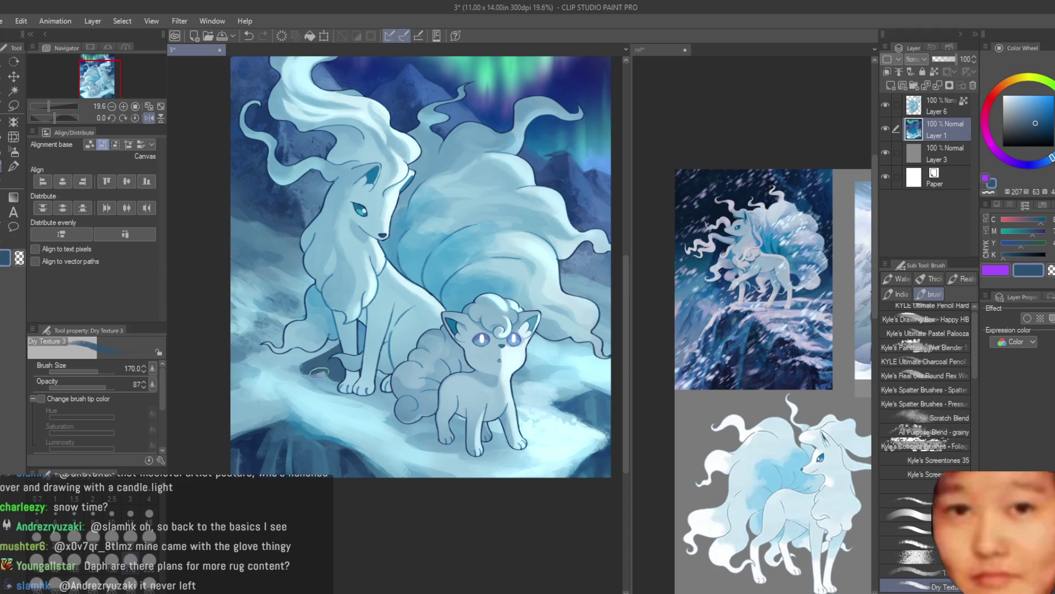
# Sample a series of light and dark blues from the fox painting
pyautogui.keyDown('alt'); pyautogui.click(320, 373); pyautogui.keyUp('alt')
pyautogui.keyDown('alt'); pyautogui.click(293, 371); pyautogui.keyUp('alt')
pyautogui.keyDown('alt'); pyautogui.click(264, 367); pyautogui.keyUp('alt')
pyautogui.keyDown('alt'); pyautogui.click(258, 377); pyautogui.keyUp('alt')
pyautogui.keyDown('alt'); pyautogui.click(298, 366); pyautogui.keyUp('alt')
pyautogui.keyDown('alt'); pyautogui.click(344, 376); pyautogui.keyUp('alt')
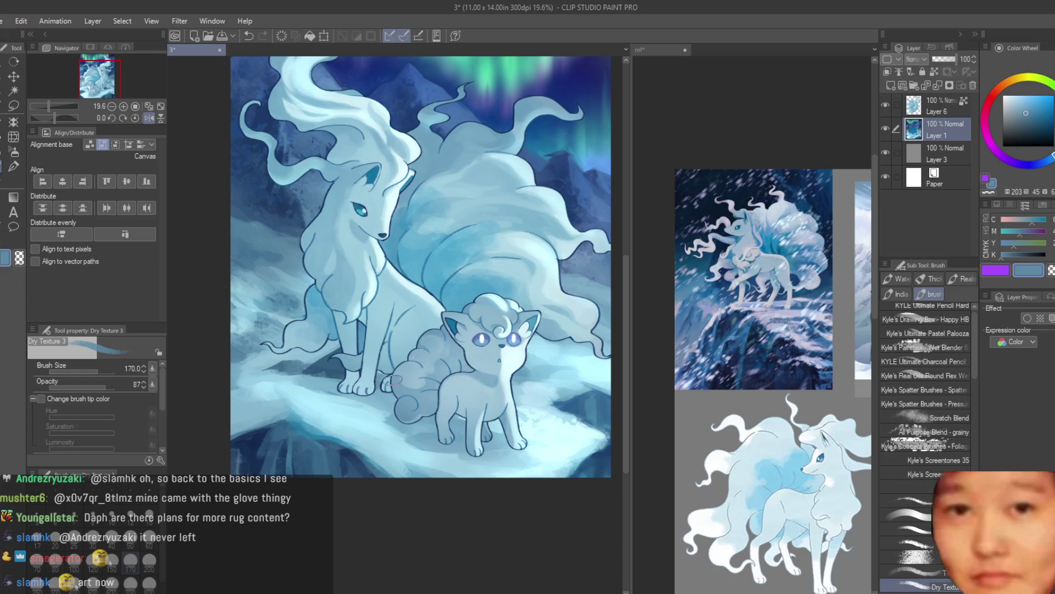
pyautogui.keyDown('alt'); pyautogui.click(340, 374); pyautogui.keyUp('alt')
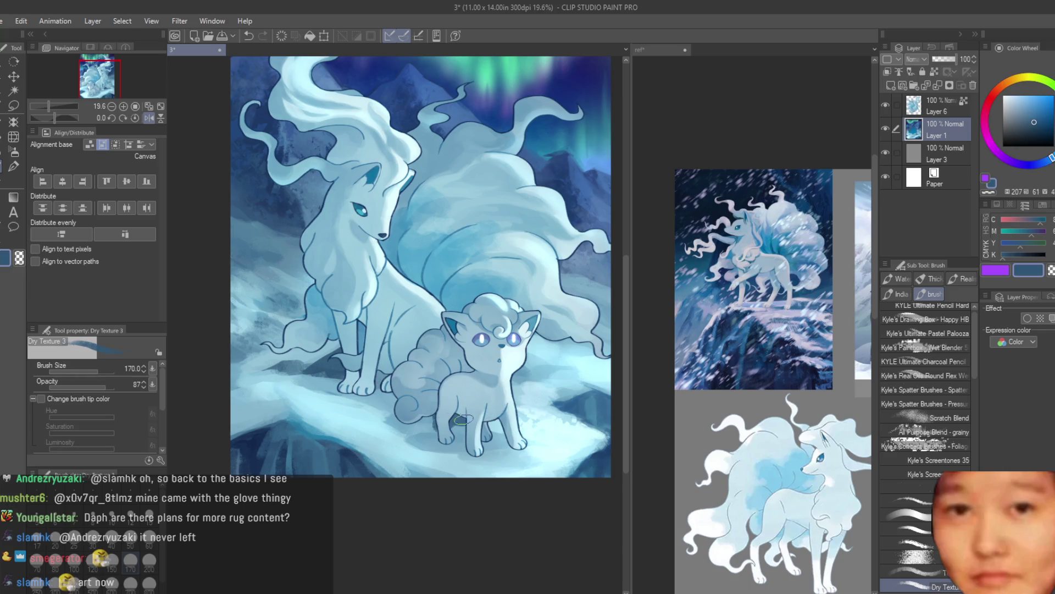
pyautogui.keyDown('alt'); pyautogui.click(409, 429); pyautogui.keyUp('alt')
pyautogui.keyDown('alt'); pyautogui.click(367, 418); pyautogui.keyUp('alt')
pyautogui.keyDown('alt'); pyautogui.click(363, 405); pyautogui.keyUp('alt')
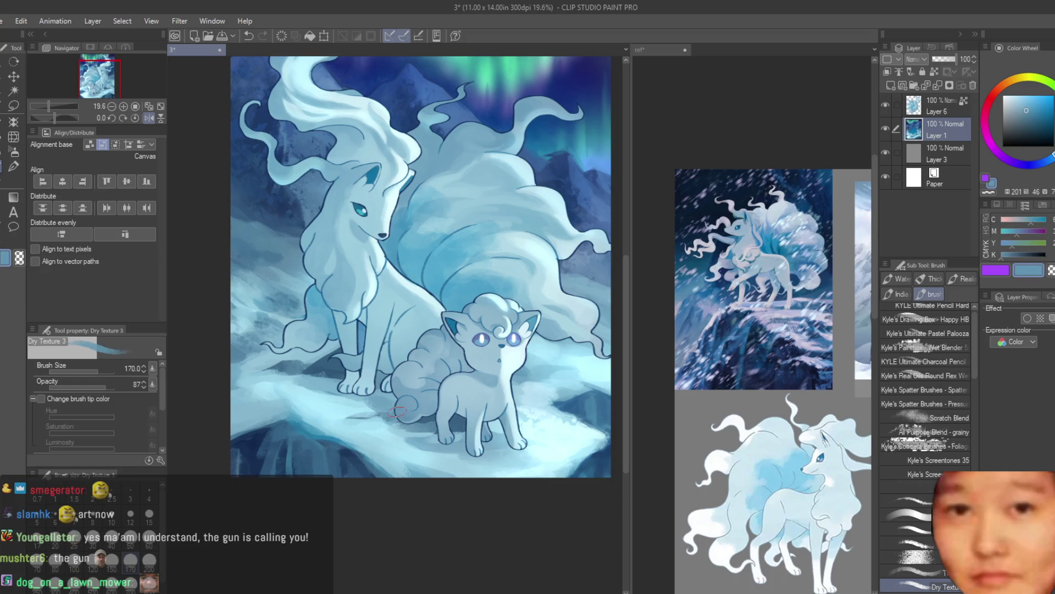
pyautogui.keyDown('alt'); pyautogui.click(373, 416); pyautogui.keyUp('alt')
pyautogui.keyDown('alt'); pyautogui.click(336, 416); pyautogui.keyUp('alt')
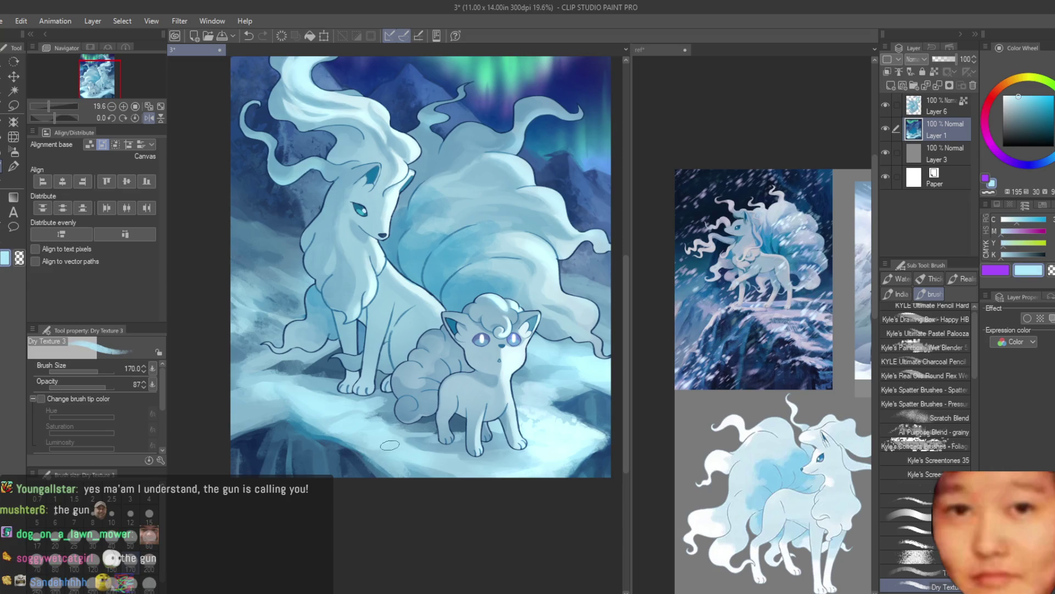
pyautogui.keyDown('alt'); pyautogui.click(413, 443); pyautogui.keyUp('alt')
pyautogui.keyDown('alt'); pyautogui.click(409, 461); pyautogui.keyUp('alt')
# Zoom in and out while sampling more light, mid and deeper blues from the canvas
pyautogui.scroll(-3, 472, 423)
pyautogui.scroll(1, 545, 391)
pyautogui.scroll(2, 544, 391)
pyautogui.scroll(1, 544, 391)
pyautogui.keyDown('alt'); pyautogui.click(486, 382); pyautogui.keyUp('alt')
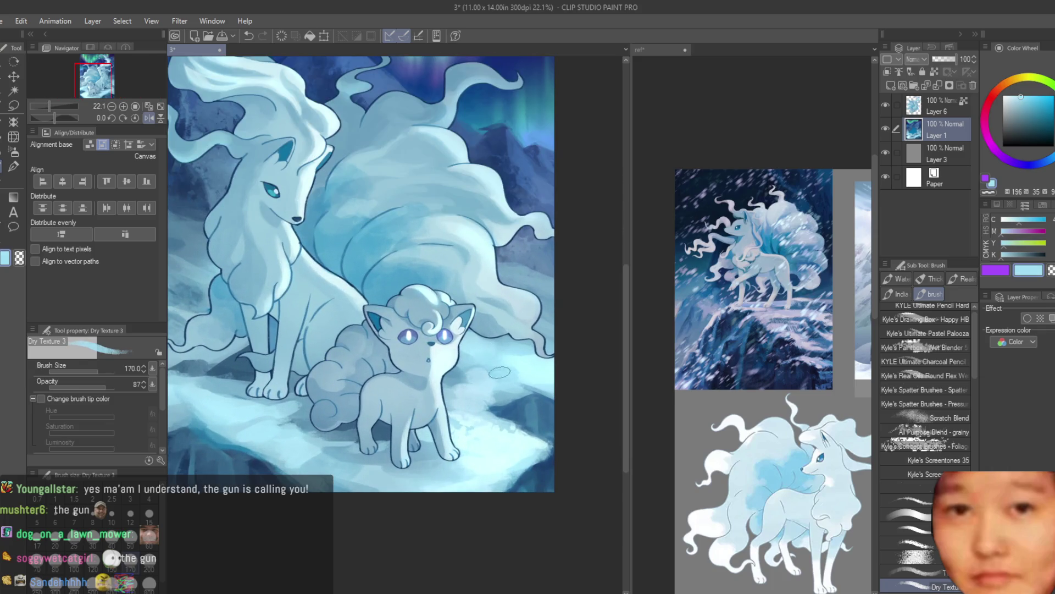
pyautogui.scroll(-1, 522, 384)
pyautogui.scroll(-1, 524, 390)
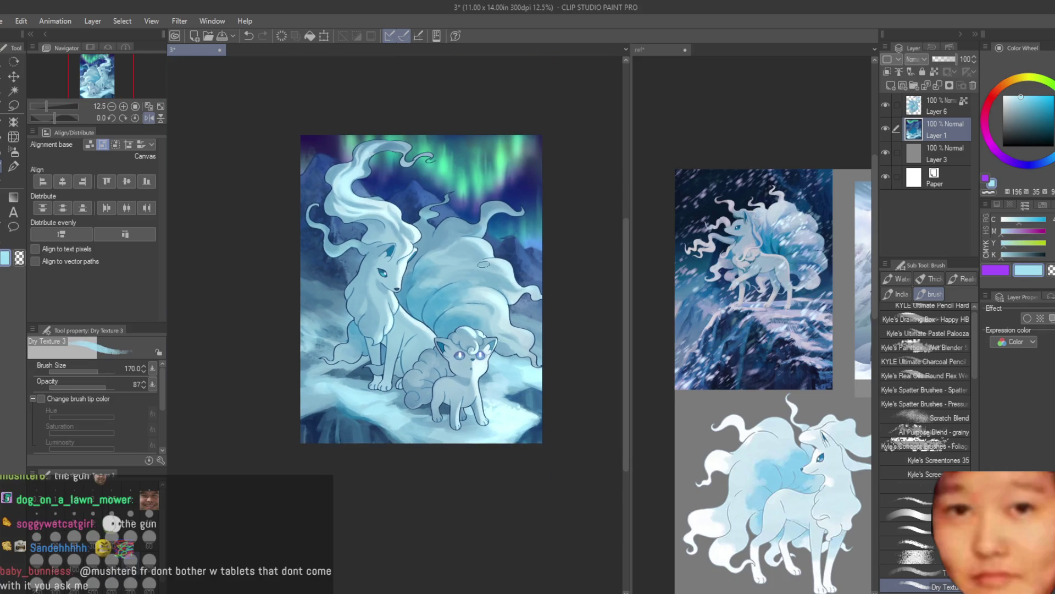
pyautogui.scroll(1, 500, 332)
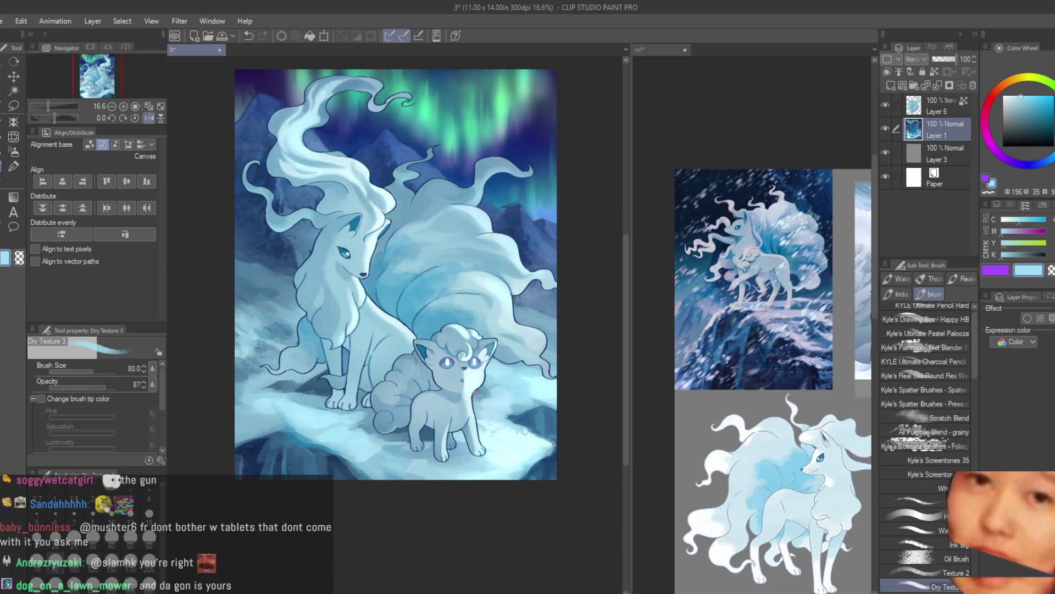
pyautogui.scroll(1, 283, 370)
pyautogui.keyDown('alt'); pyautogui.click(283, 371); pyautogui.keyUp('alt')
pyautogui.keyDown('alt'); pyautogui.click(267, 319); pyautogui.keyUp('alt')
pyautogui.scroll(1, 287, 290)
pyautogui.keyDown('alt'); pyautogui.click(299, 274); pyautogui.keyUp('alt')
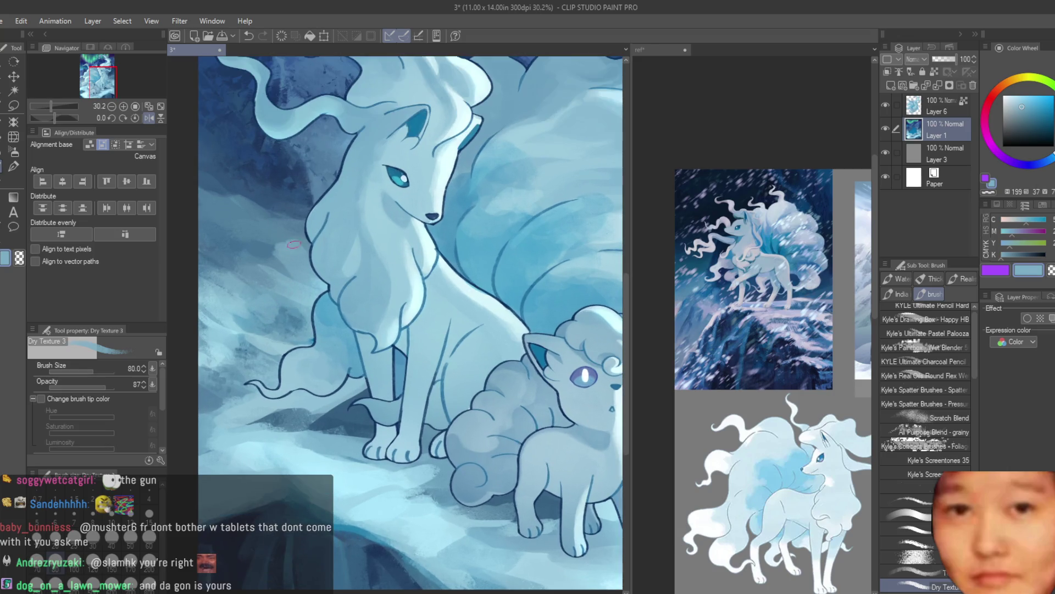
pyautogui.keyDown('alt'); pyautogui.click(227, 217); pyautogui.keyUp('alt')
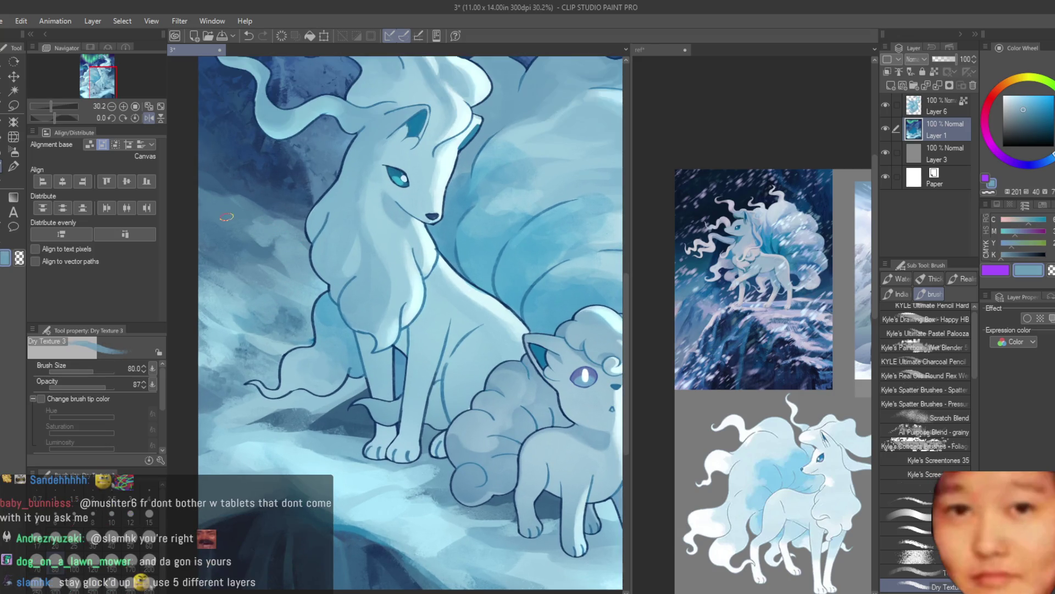
pyautogui.keyDown('alt'); pyautogui.click(226, 237); pyautogui.keyUp('alt')
pyautogui.scroll(-2, 226, 236)
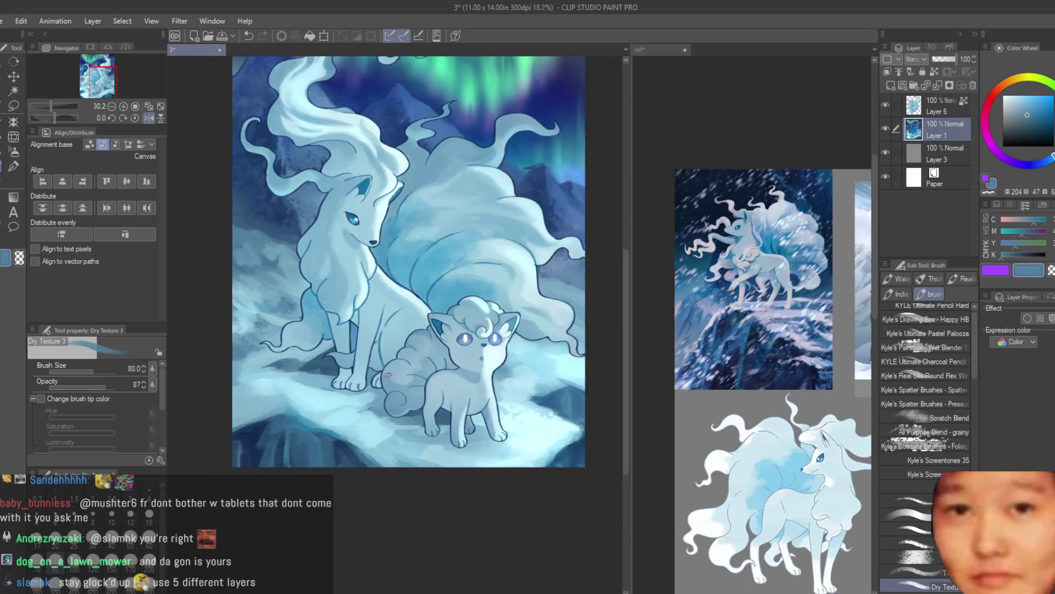
pyautogui.scroll(-2, 330, 275)
pyautogui.scroll(2, 496, 321)
pyautogui.scroll(1, 496, 322)
pyautogui.keyDown('alt'); pyautogui.click(496, 321); pyautogui.keyUp('alt')
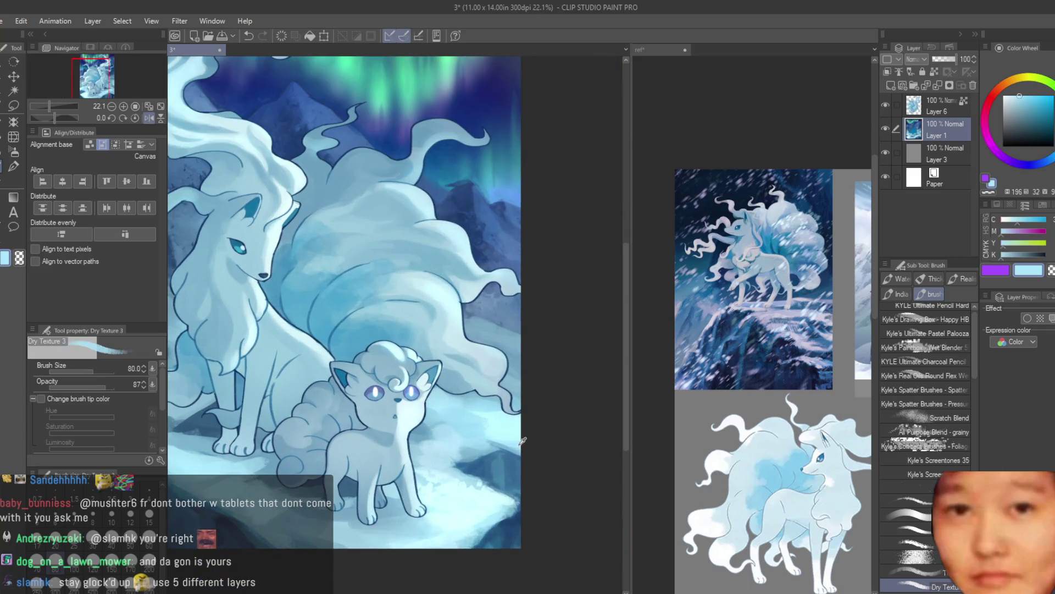
pyautogui.keyDown('alt'); pyautogui.click(492, 344); pyautogui.keyUp('alt')
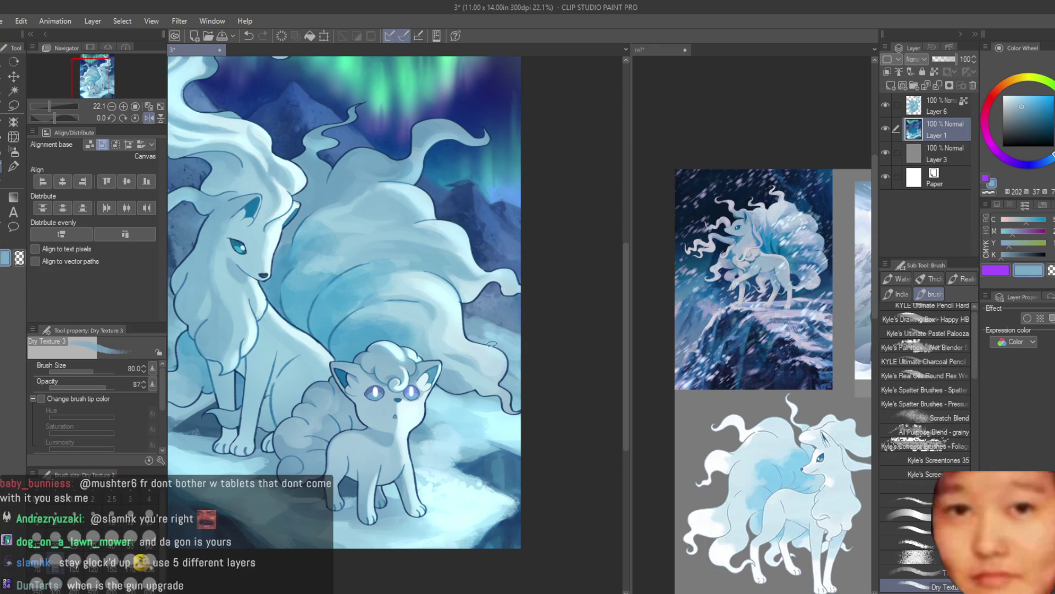
pyautogui.keyDown('alt'); pyautogui.click(470, 328); pyautogui.keyUp('alt')
# Sample a dark blue and a deep indigo from the sky while zooming around
pyautogui.scroll(-3, 470, 328)
pyautogui.scroll(2, 520, 339)
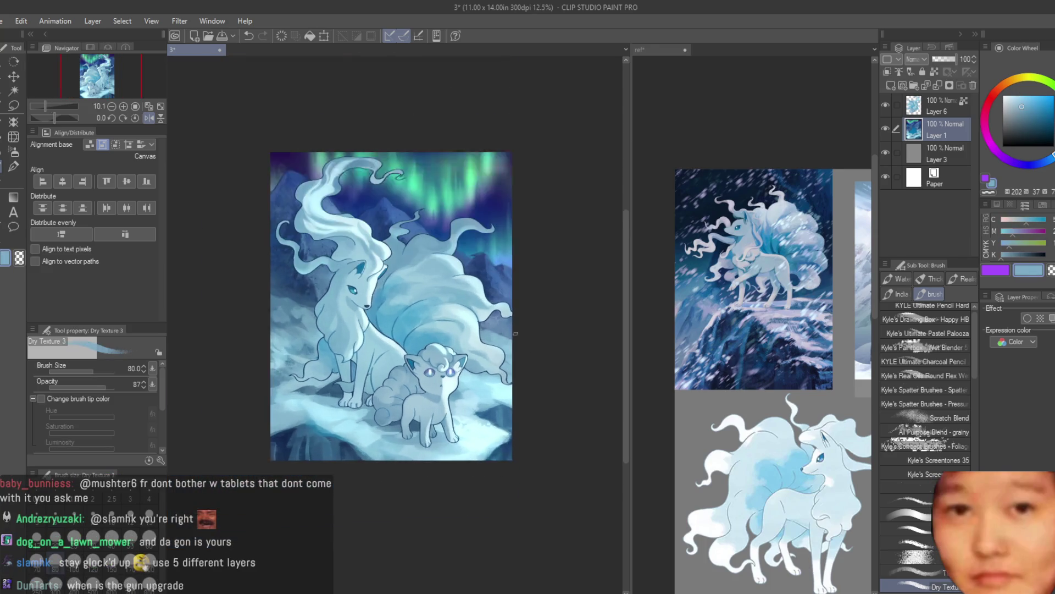
pyautogui.scroll(2, 493, 214)
pyautogui.scroll(2, 493, 214)
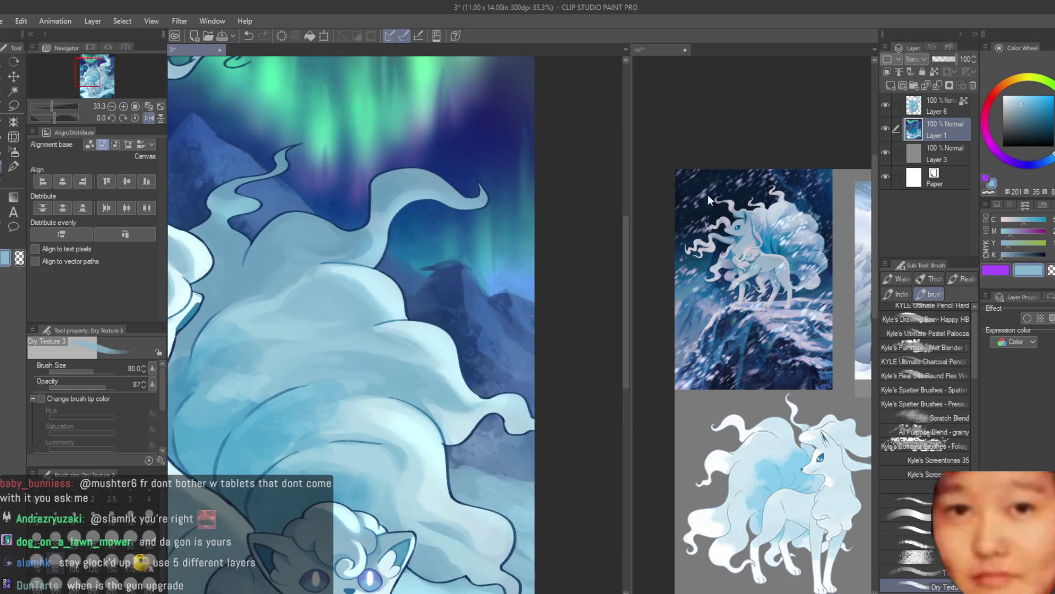
pyautogui.scroll(1, 424, 263)
pyautogui.keyDown('alt'); pyautogui.click(425, 263); pyautogui.keyUp('alt')
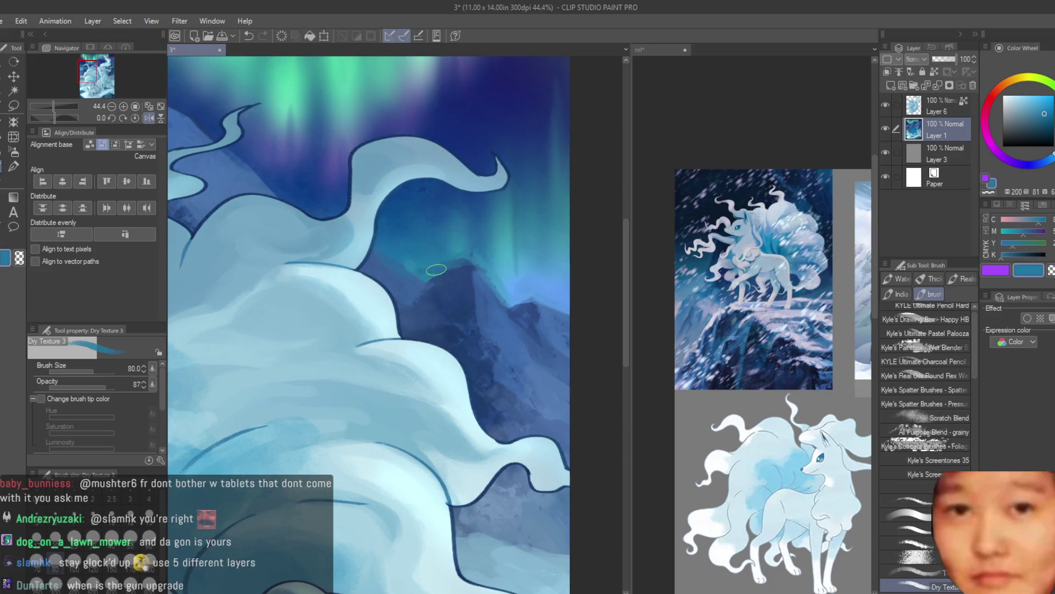
pyautogui.scroll(-2, 440, 266)
pyautogui.scroll(-1, 451, 263)
pyautogui.scroll(-1, 462, 259)
pyautogui.keyDown('alt'); pyautogui.click(465, 258); pyautogui.keyUp('alt')
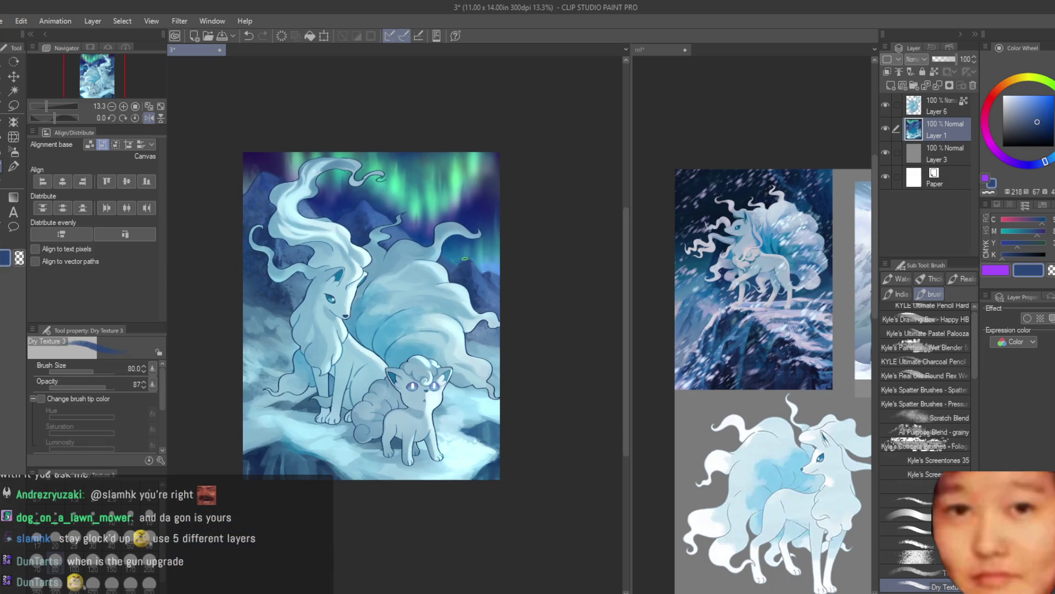
pyautogui.scroll(2, 452, 253)
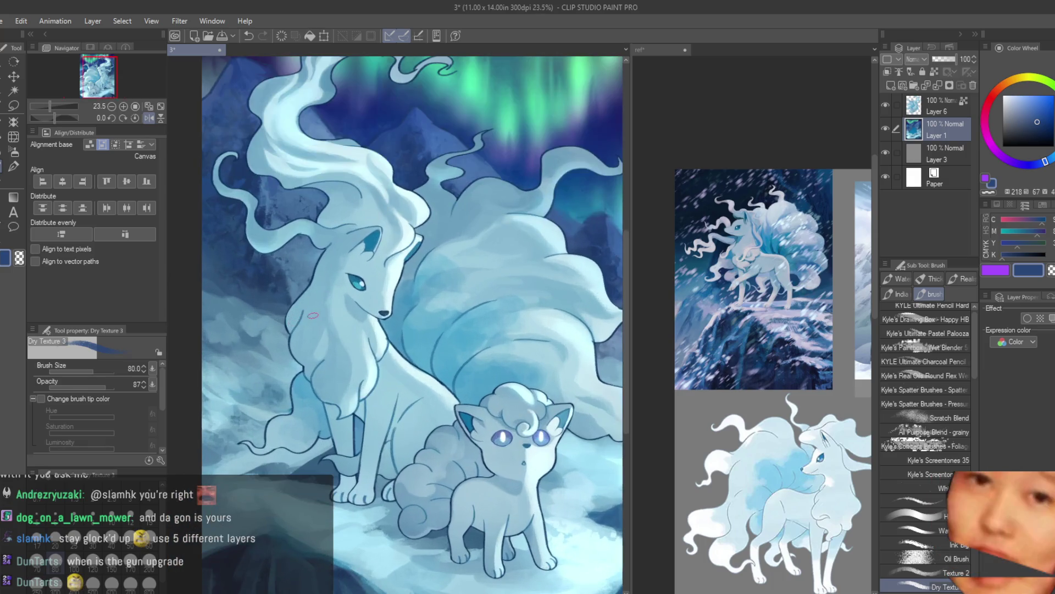
pyautogui.scroll(1, 418, 283)
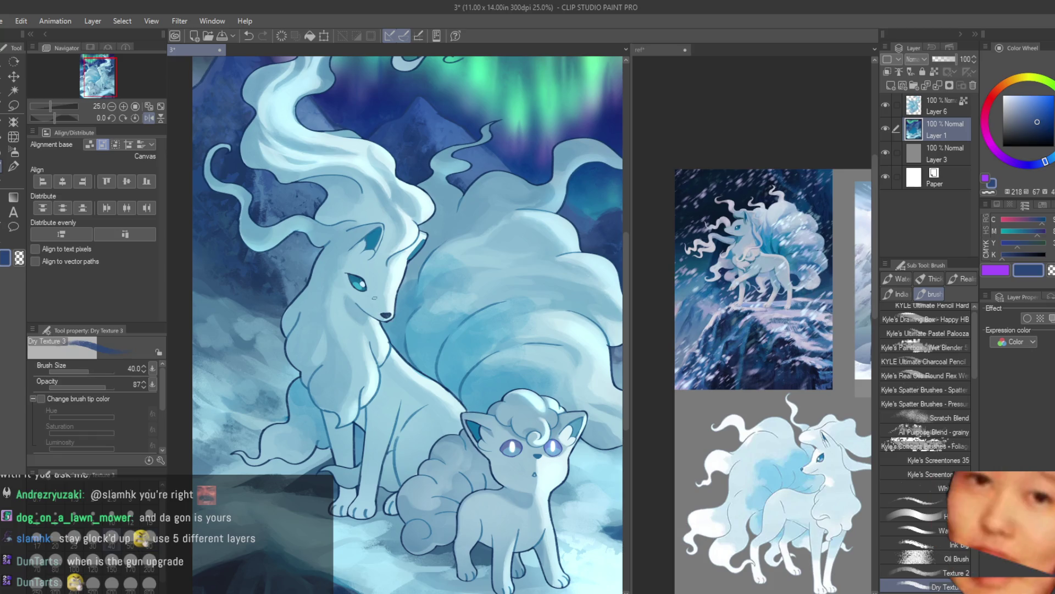
# Hide and re-show Layer 6 to compare, then make Layer 6 the working layer
pyautogui.click(885, 105)
pyautogui.click(885, 105)
pyautogui.click(937, 107)
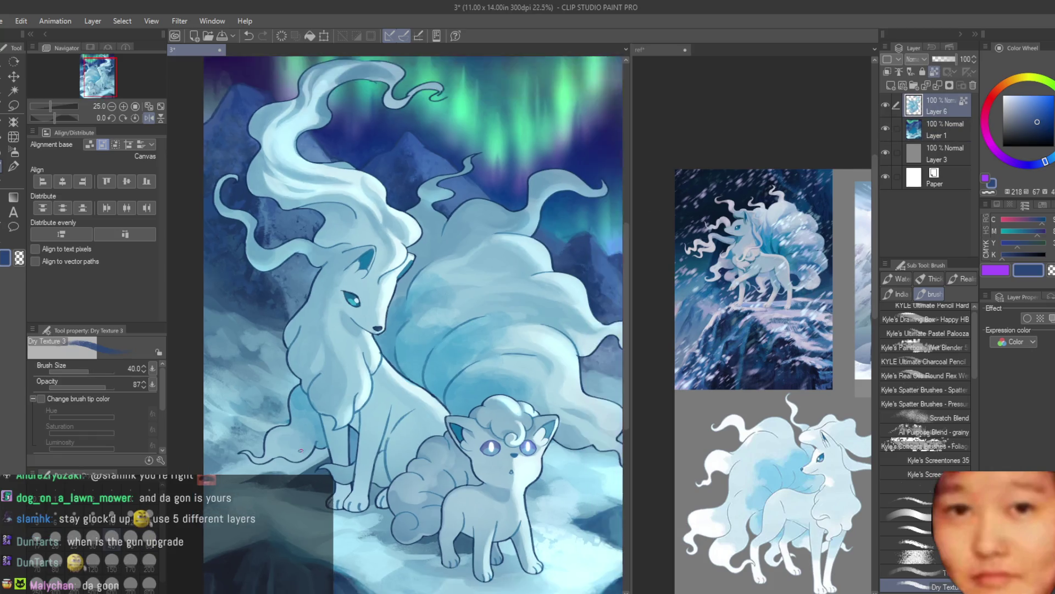
# Switch the drawing colour to light blue, toggling briefly between eraser and brush
pyautogui.scroll(1, 418, 150)
pyautogui.press('x')
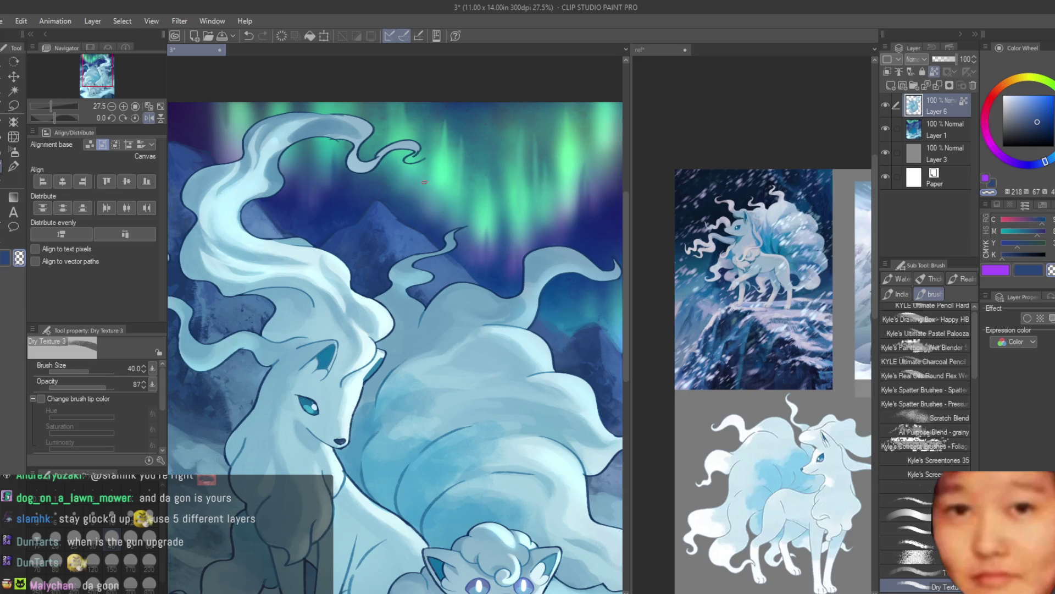
pyautogui.keyDown('alt'); pyautogui.click(346, 121); pyautogui.keyUp('alt')
pyautogui.scroll(3, 345, 122)
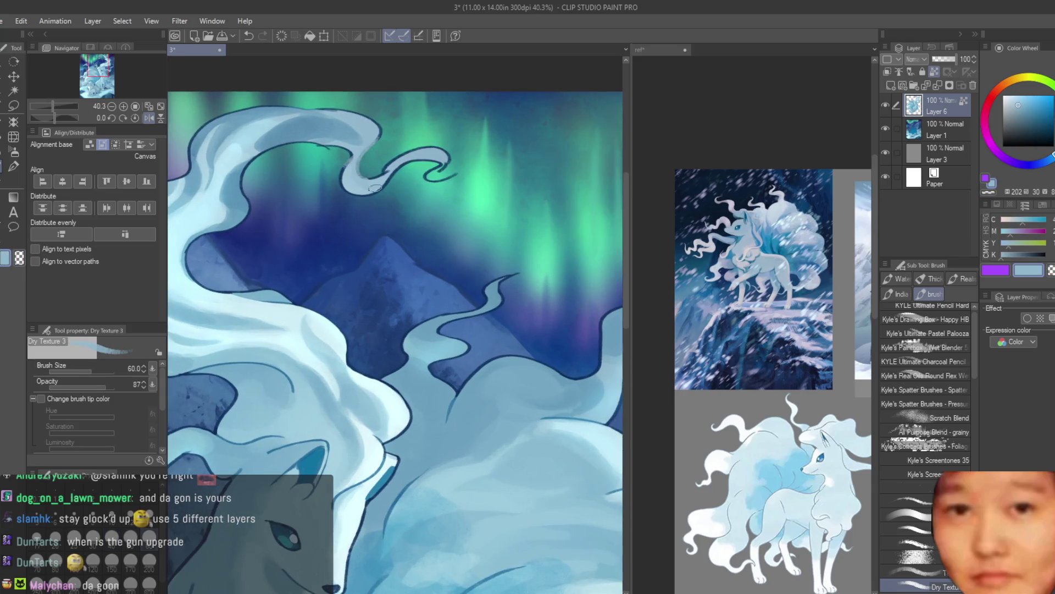
pyautogui.press('e')
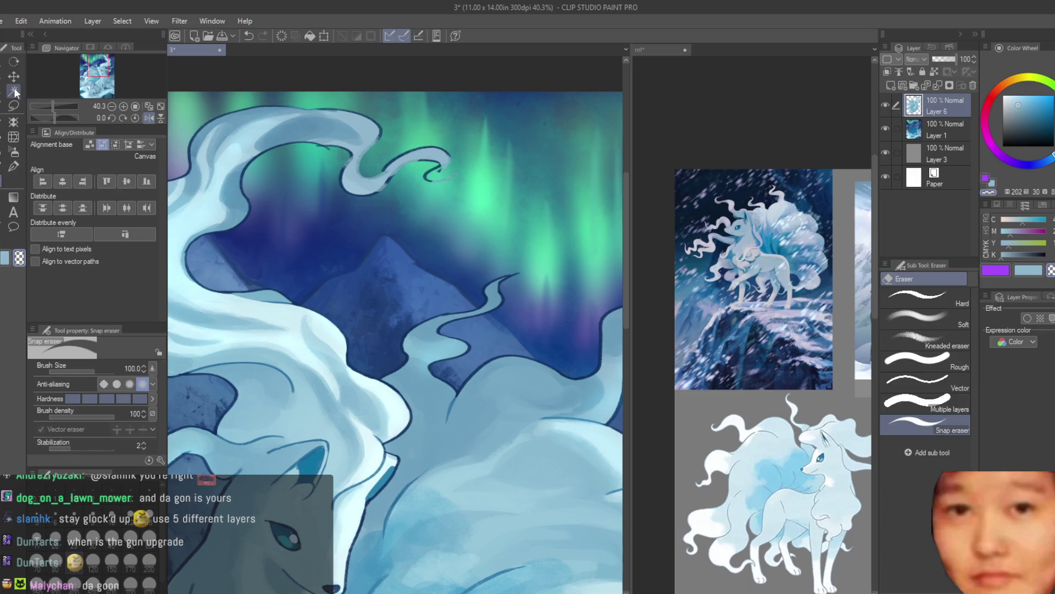
pyautogui.press('b')
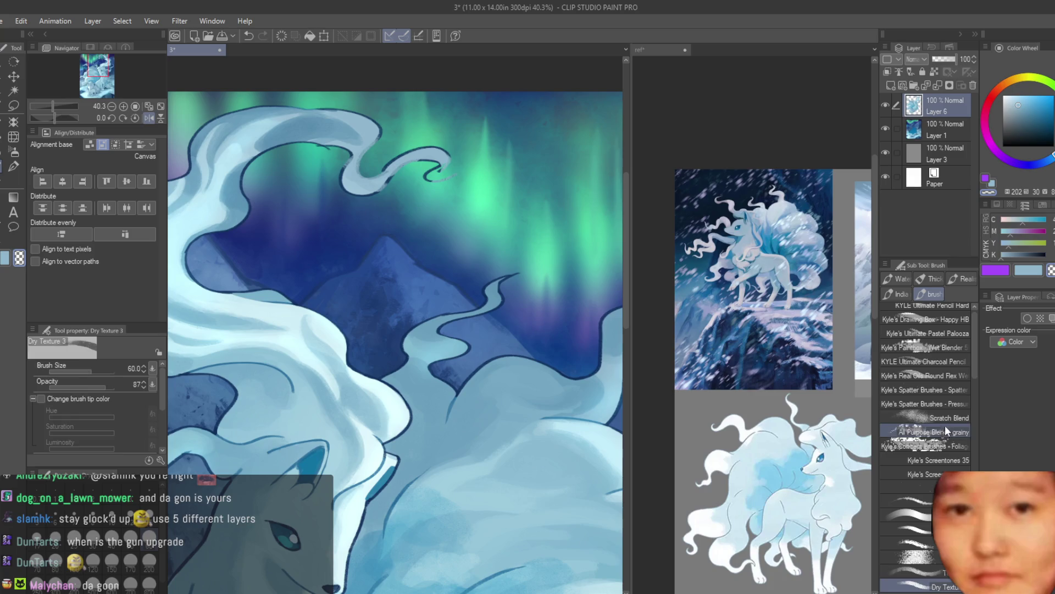
# Soften the curling tail tip with the All Purpose Blend - grainy sub-tool in purple
pyautogui.click(946, 431)
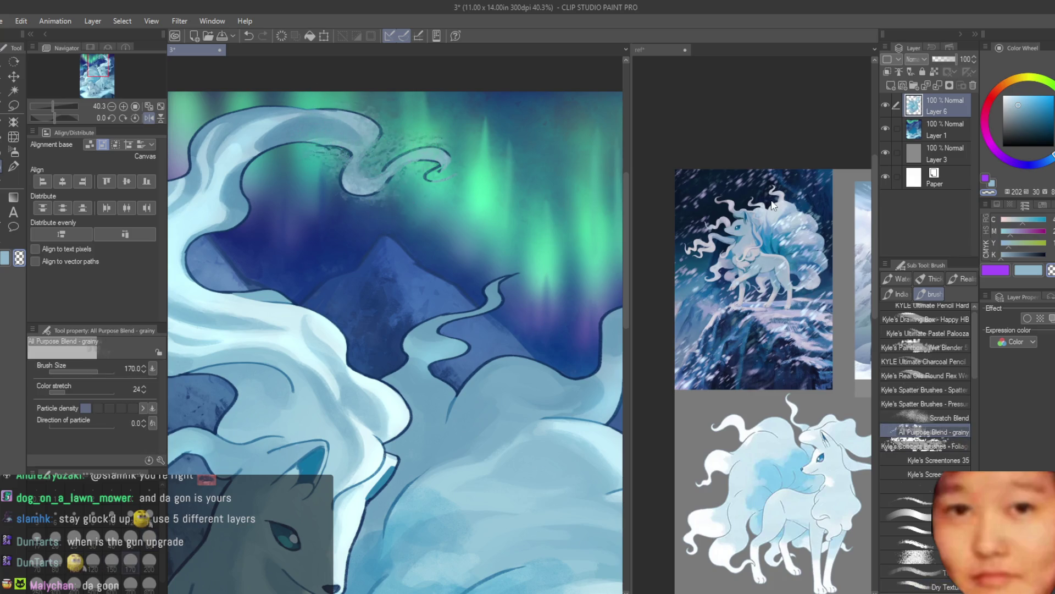
pyautogui.click(1010, 270)
pyautogui.hotkey('ctrl', 'z')
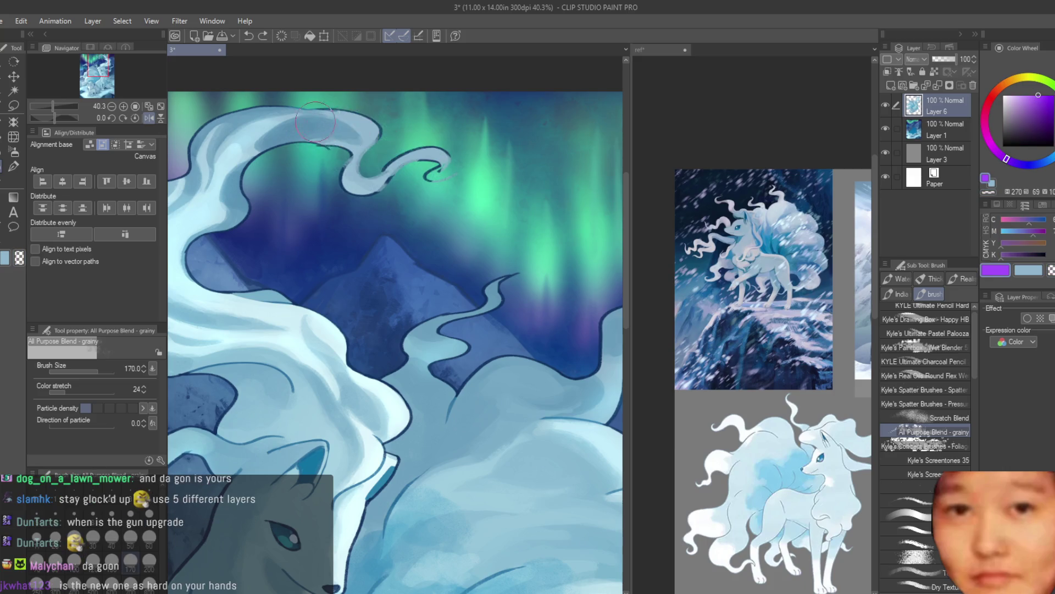
pyautogui.moveTo(341, 192)
pyautogui.mouseDown()
pyautogui.moveTo(418, 153)
pyautogui.moveTo(448, 174)
pyautogui.mouseUp()
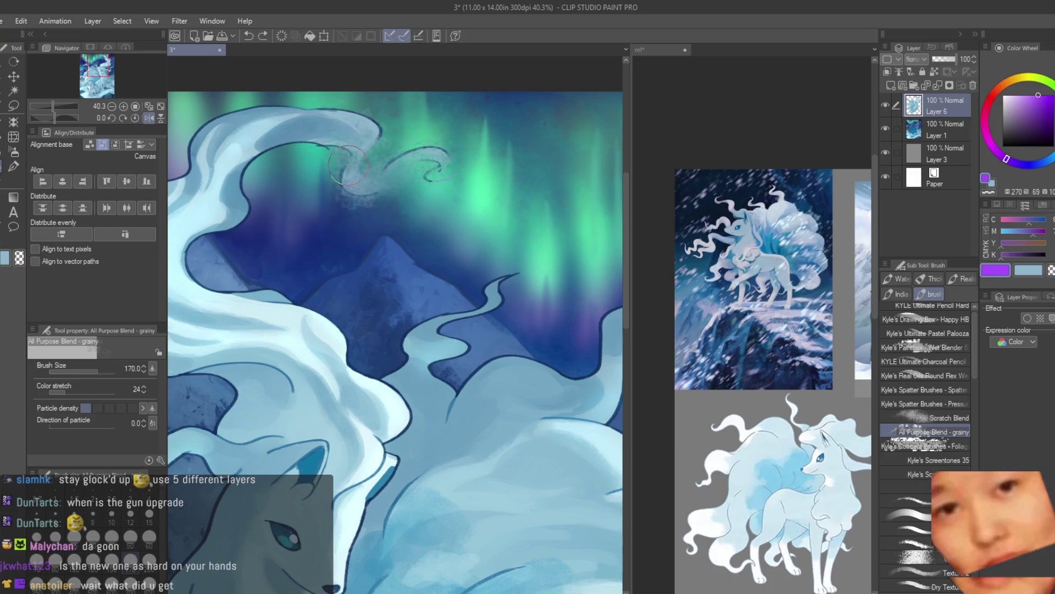
# Fit the whole painting in view and mirror it to check the composition
pyautogui.hotkey('ctrl', '-')
pyautogui.hotkey('ctrl', '-')
pyautogui.hotkey('ctrl', '-')
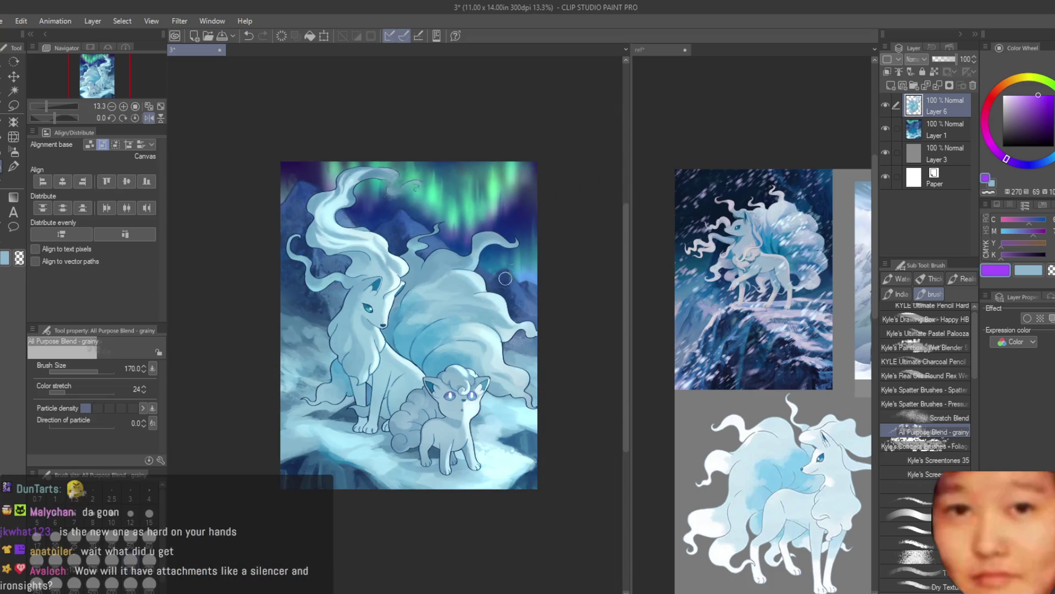
pyautogui.press('[')
pyautogui.press('[')
pyautogui.press('[')
pyautogui.press('h')
pyautogui.press('h')
pyautogui.press('h')
pyautogui.hotkey('ctrl', '+')
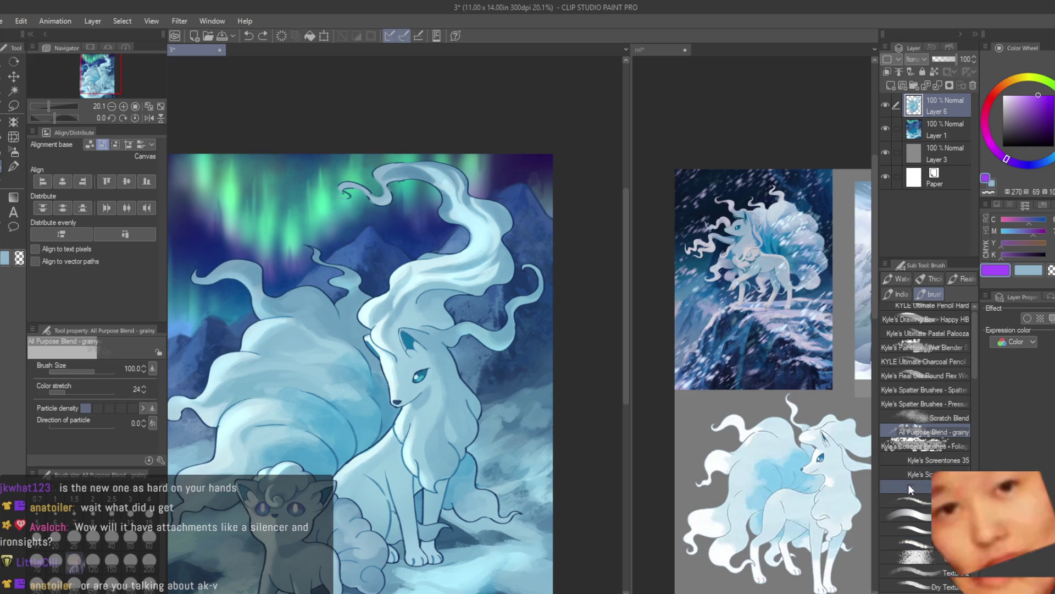
pyautogui.click(934, 586)
# Set the Dry Texture 3 brush to size 40 and paint light strokes along the upper tail
pyautogui.scroll(1, 472, 98)
pyautogui.scroll(1, 318, 185)
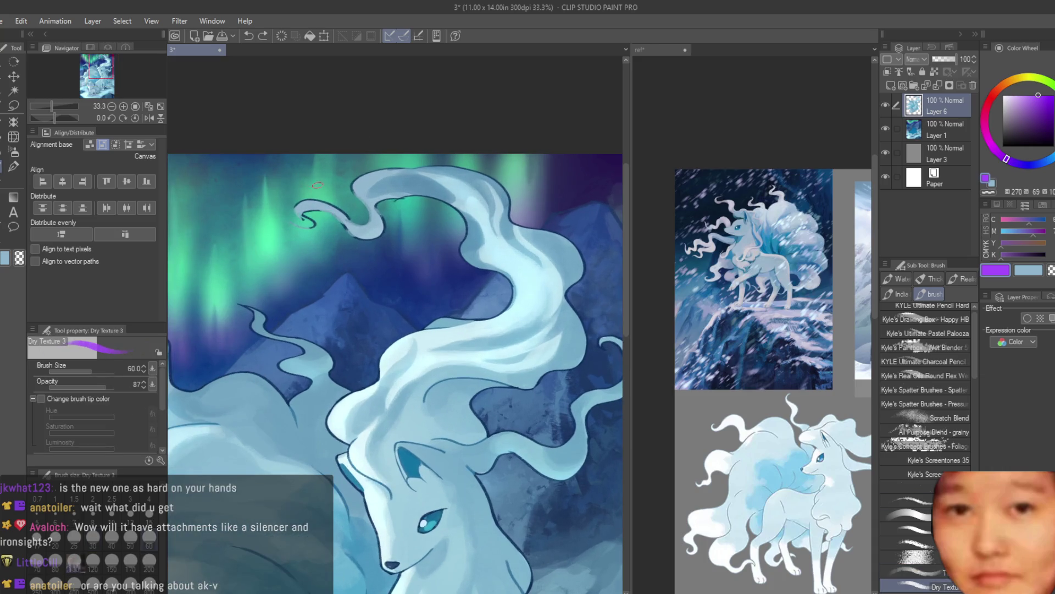
pyautogui.press('[')
pyautogui.press('[')
pyautogui.scroll(2, 472, 187)
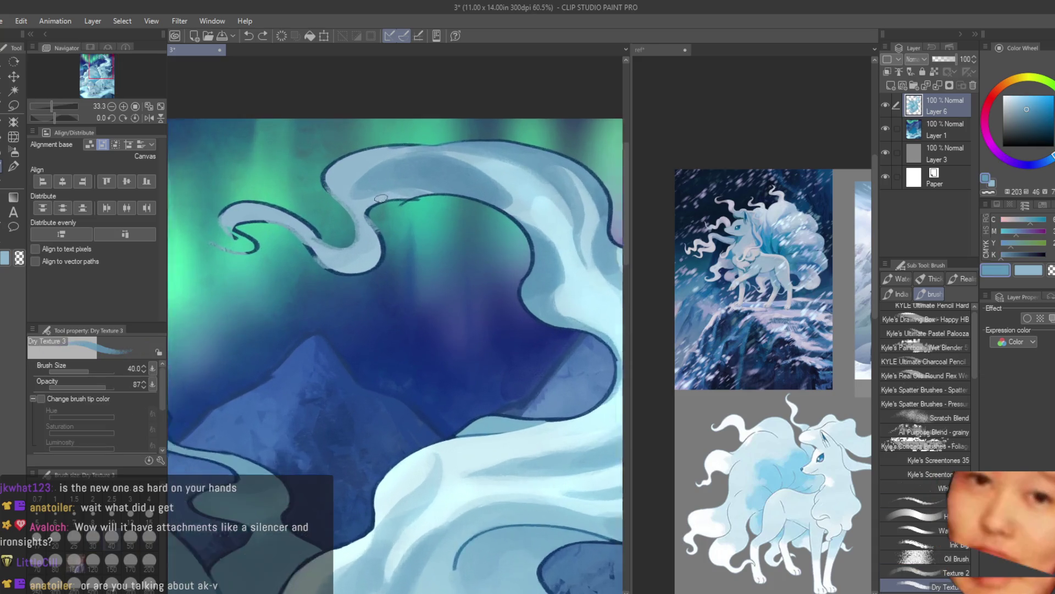
pyautogui.moveTo(465, 190); pyautogui.dragTo(368, 231)
pyautogui.moveTo(429, 195)
pyautogui.mouseDown()
pyautogui.moveTo(550, 242)
pyautogui.moveTo(308, 240)
pyautogui.mouseUp()
pyautogui.keyDown('alt'); pyautogui.click(536, 277); pyautogui.keyUp('alt')
# Extend the tail tip and lengthen the tail loop with light blue grainy curls
pyautogui.scroll(-3, 363, 228)
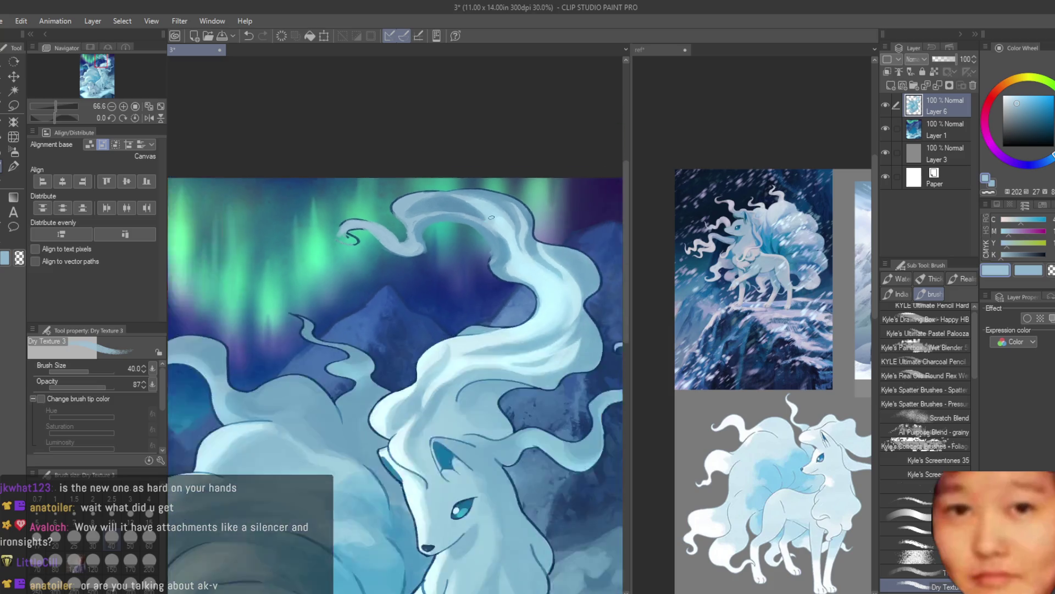
pyautogui.scroll(1, 362, 229)
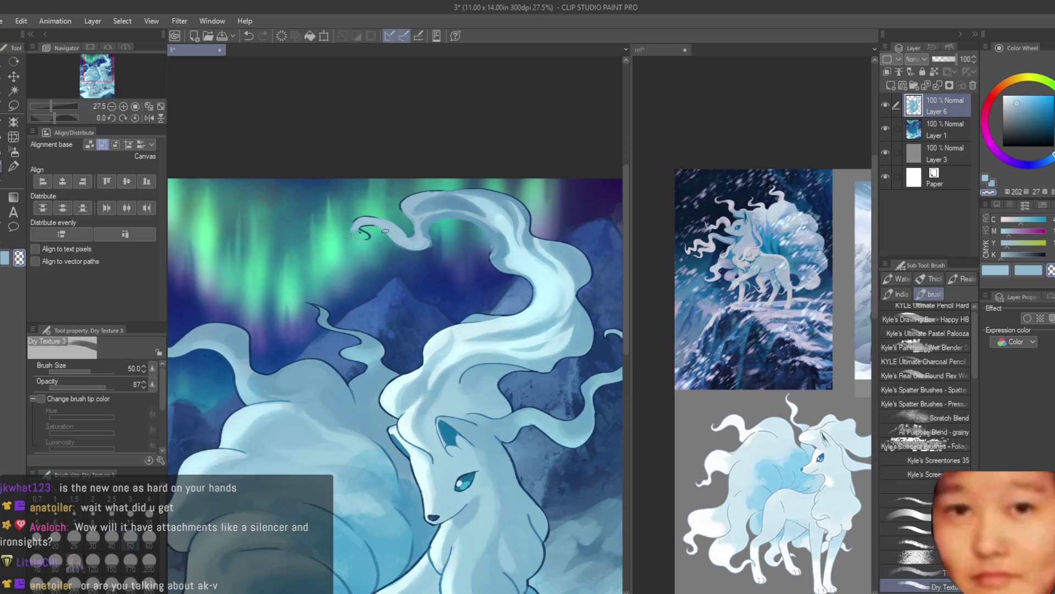
pyautogui.scroll(2, 363, 228)
pyautogui.scroll(1, 364, 231)
pyautogui.scroll(1, 373, 240)
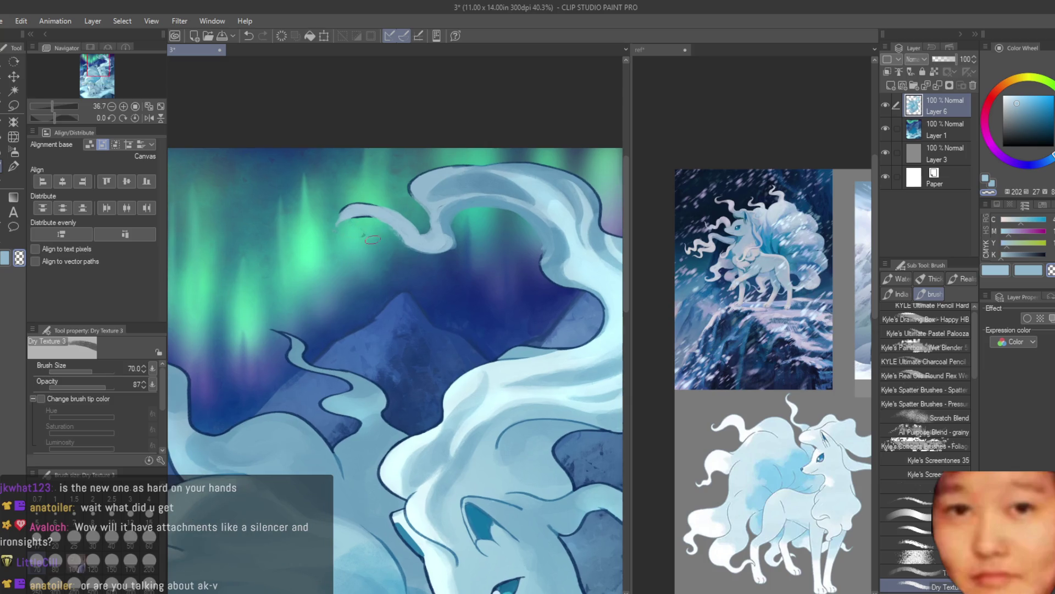
pyautogui.scroll(2, 351, 257)
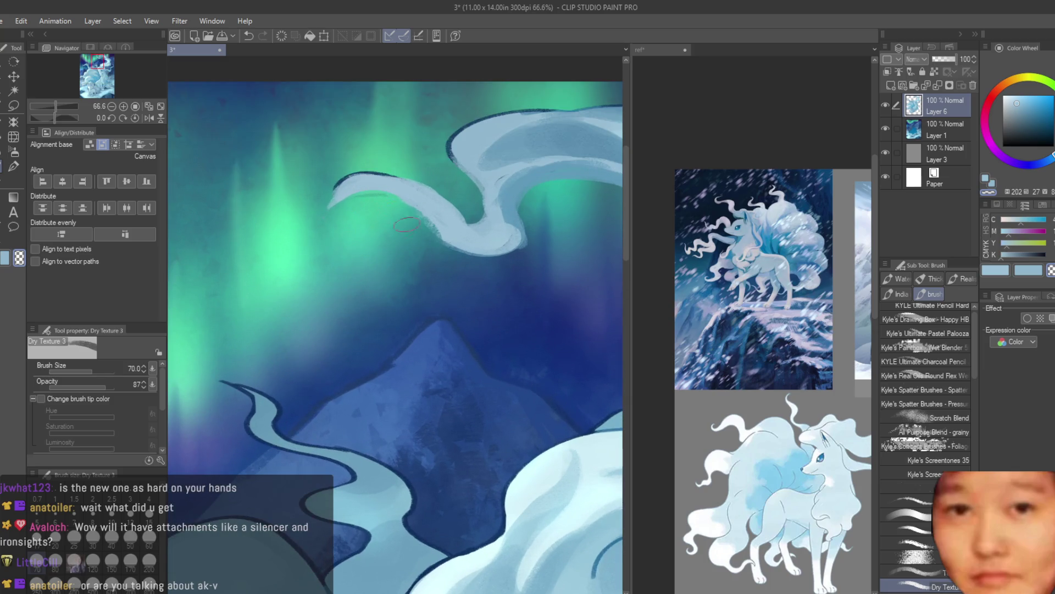
pyautogui.moveTo(360, 174); pyautogui.dragTo(337, 234)
pyautogui.moveTo(536, 212); pyautogui.dragTo(487, 280)
pyautogui.scroll(-3, 484, 248)
pyautogui.scroll(2, 445, 215)
# Sample blue-greys from the tail curl and paint a blue-grey stroke down the upper curl
pyautogui.keyDown('alt'); pyautogui.click(445, 211); pyautogui.keyUp('alt')
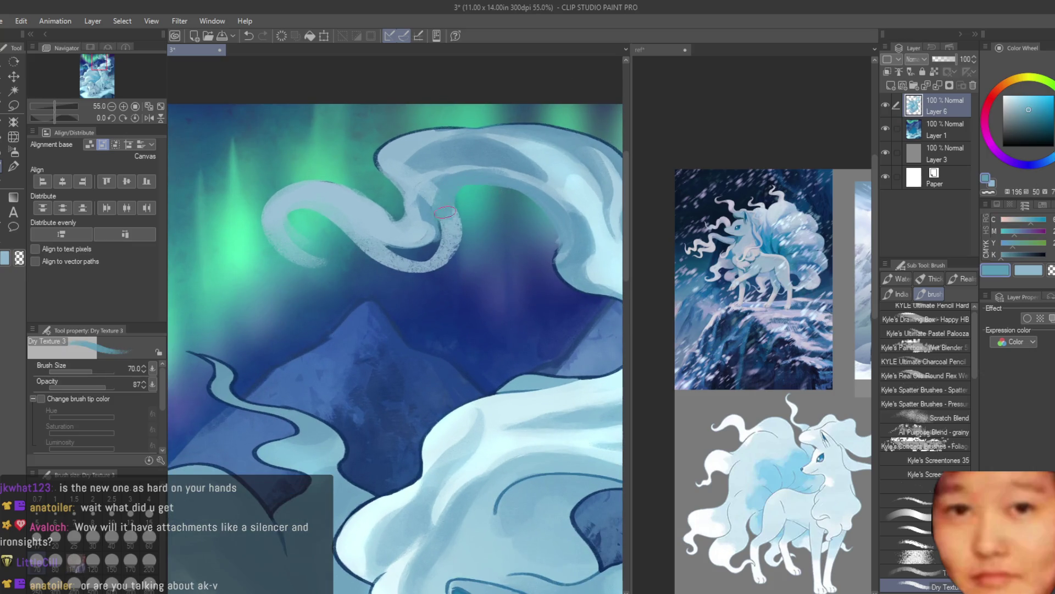
pyautogui.keyDown('alt'); pyautogui.click(445, 212); pyautogui.keyUp('alt')
pyautogui.keyDown('alt'); pyautogui.click(467, 138); pyautogui.keyUp('alt')
pyautogui.moveTo(467, 137); pyautogui.dragTo(422, 202)
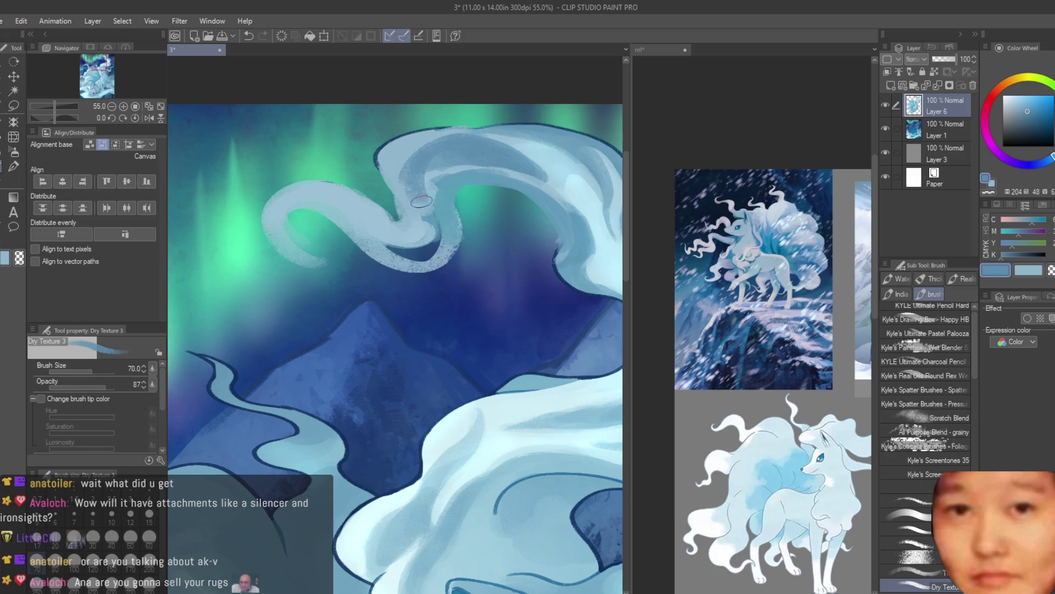
pyautogui.keyDown('alt'); pyautogui.click(528, 159); pyautogui.keyUp('alt')
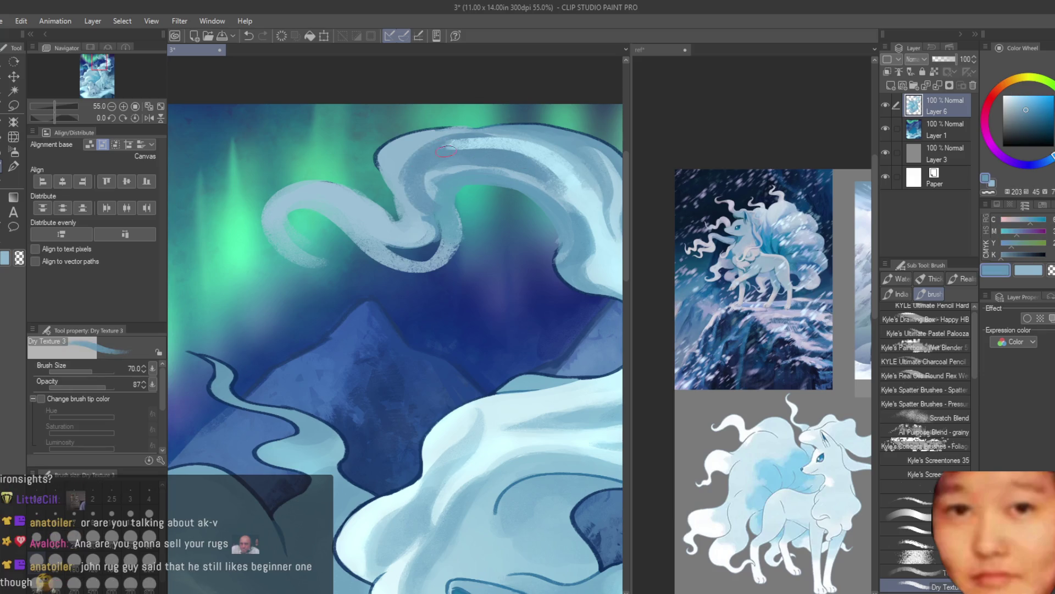
pyautogui.scroll(-1, 561, 204)
pyautogui.scroll(-5, 549, 231)
pyautogui.scroll(3, 480, 295)
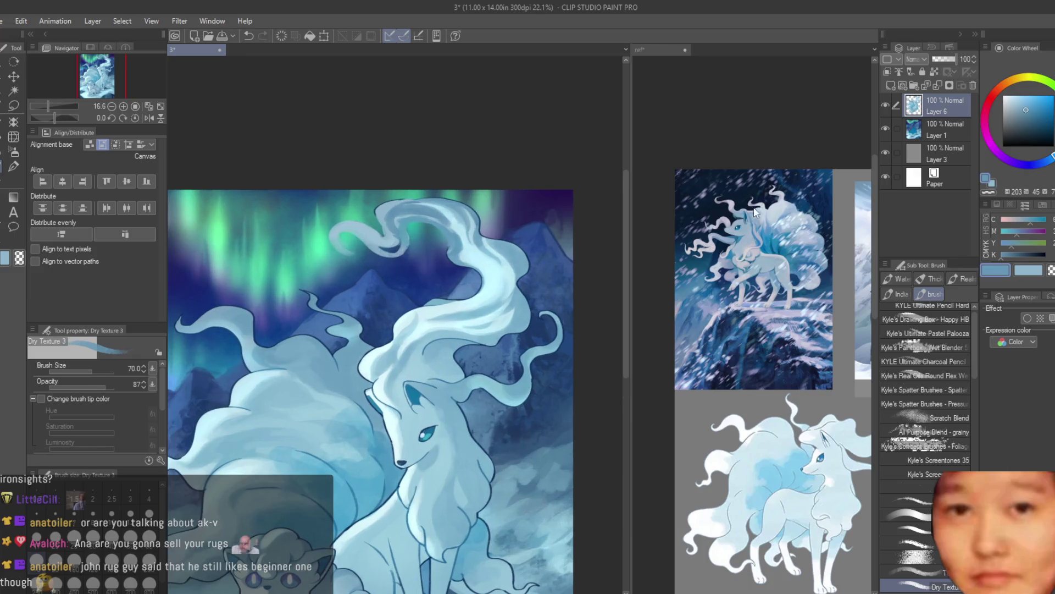
pyautogui.scroll(2, 399, 269)
pyautogui.scroll(2, 399, 269)
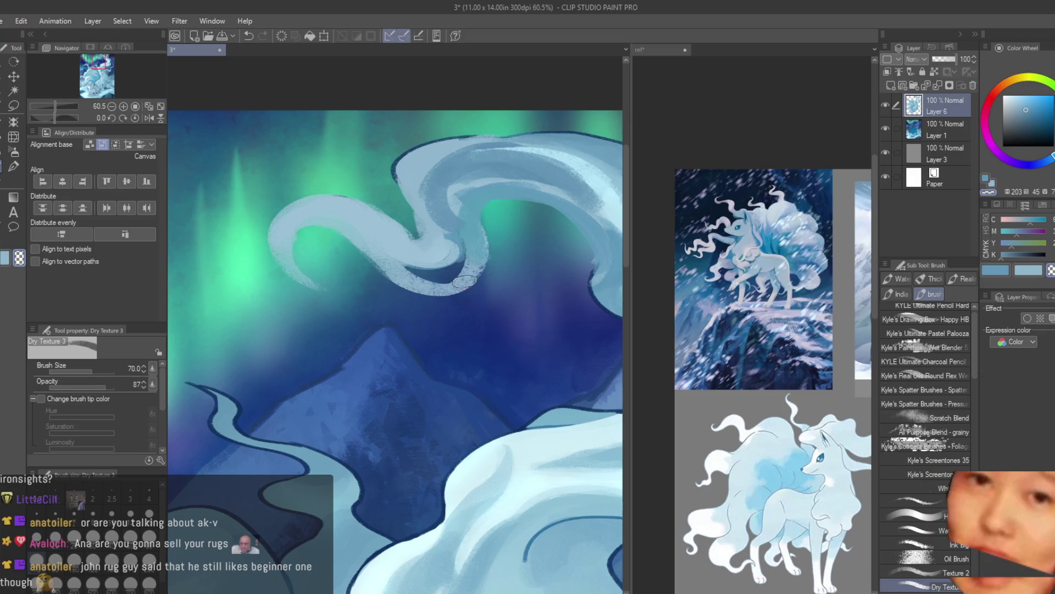
# Undo the light texture at the tail's edge and swap to the other stored colour
pyautogui.hotkey('ctrl', 'z')
pyautogui.scroll(-3, 464, 281)
pyautogui.scroll(3, 385, 247)
pyautogui.scroll(2, 340, 225)
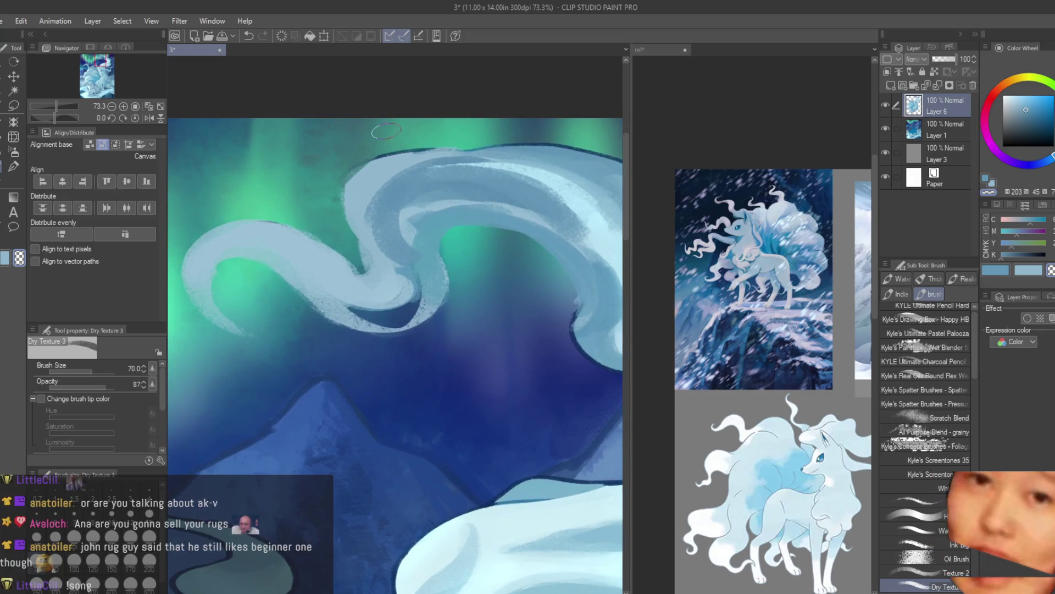
pyautogui.scroll(-3, 417, 165)
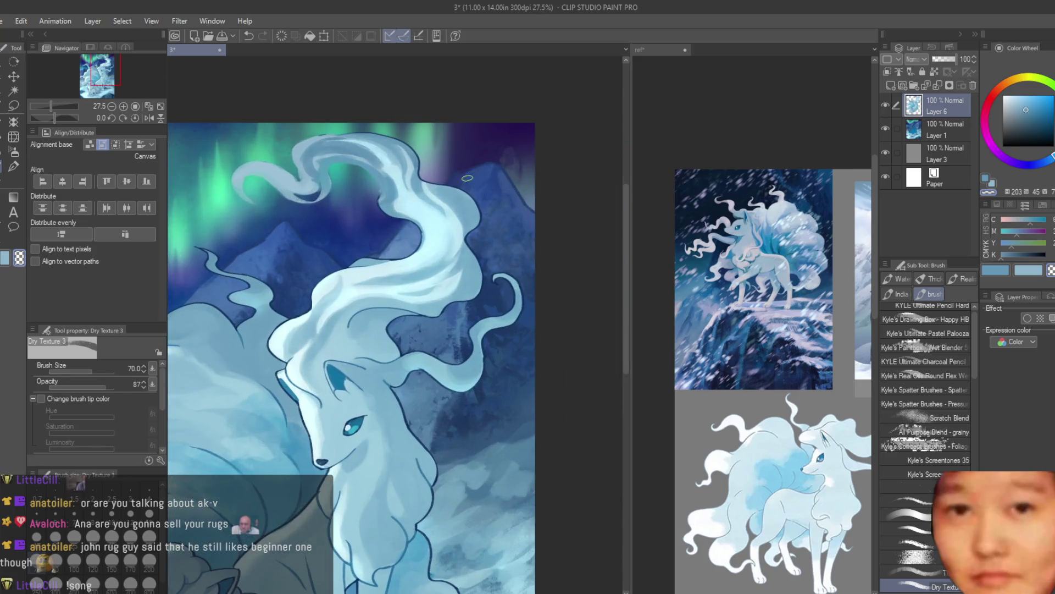
pyautogui.press('x')
pyautogui.scroll(2, 517, 297)
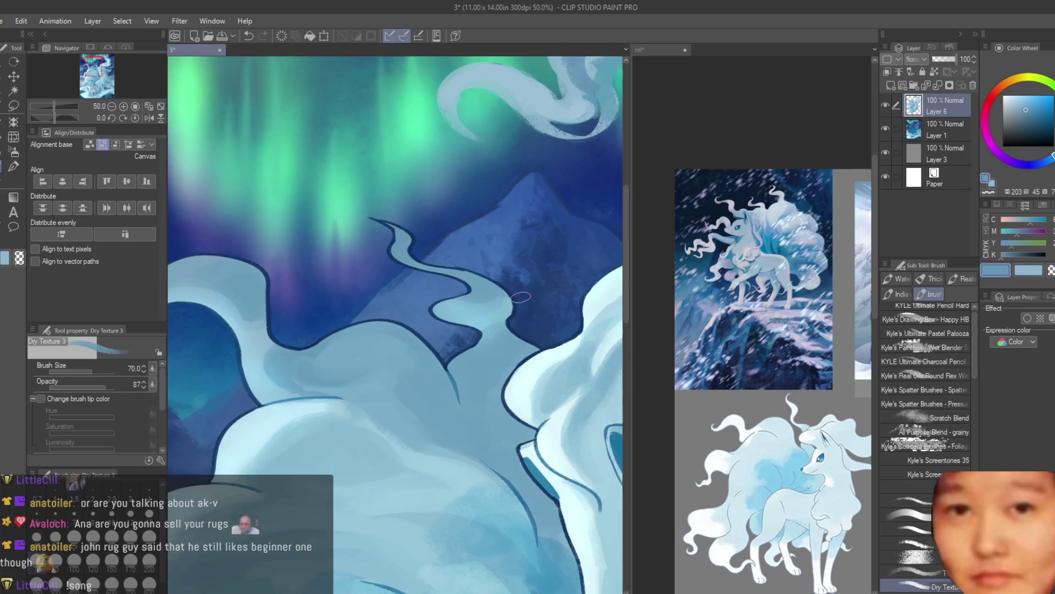
# Switch to the Hard airbrush and zoom to frame the dark snowy ledge
pyautogui.press('b')
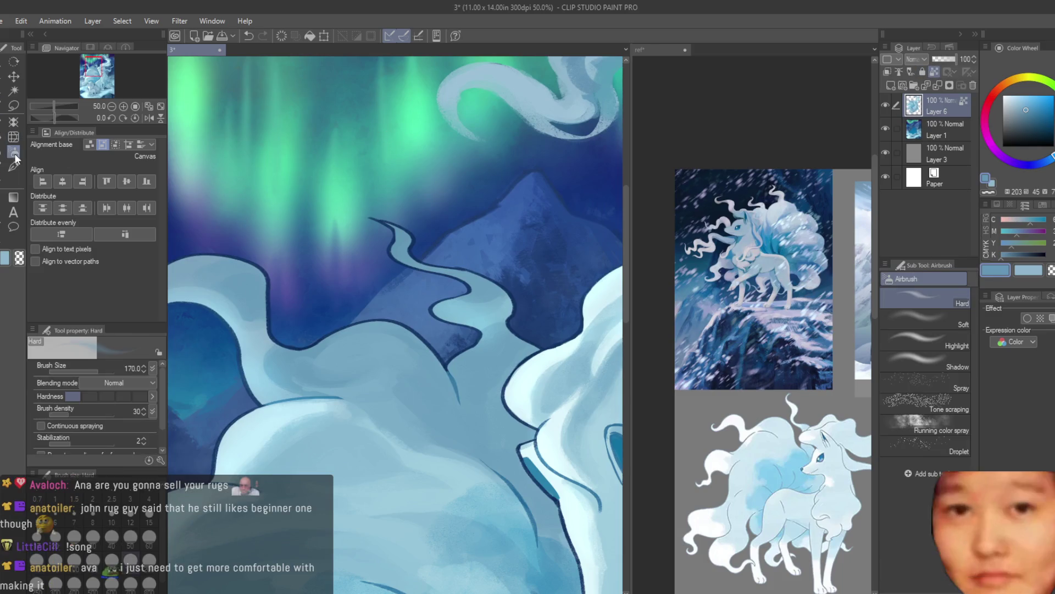
pyautogui.scroll(-3, 462, 258)
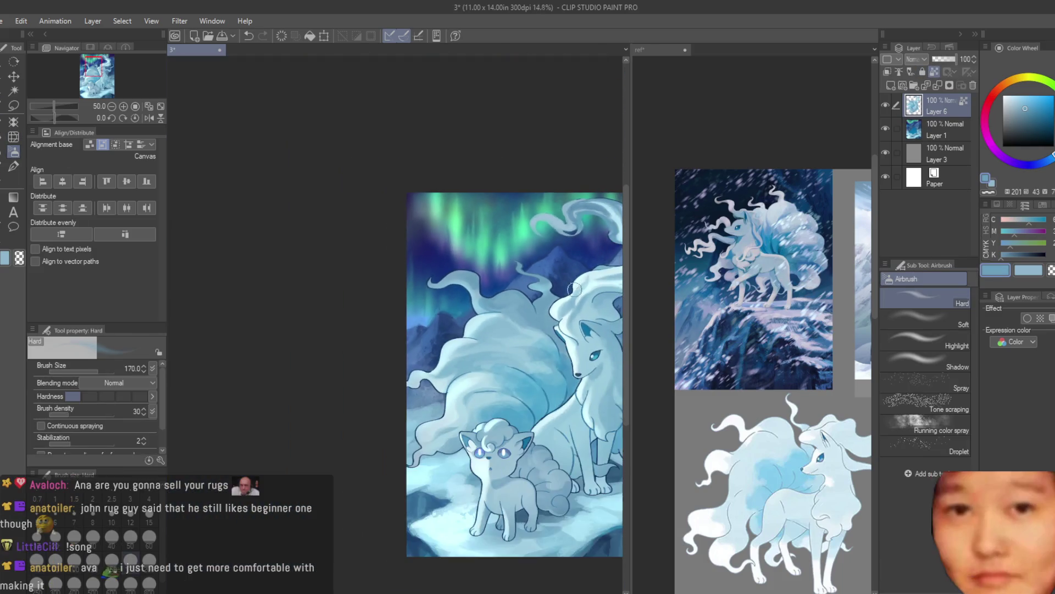
pyautogui.scroll(2, 502, 227)
pyautogui.scroll(2, 573, 238)
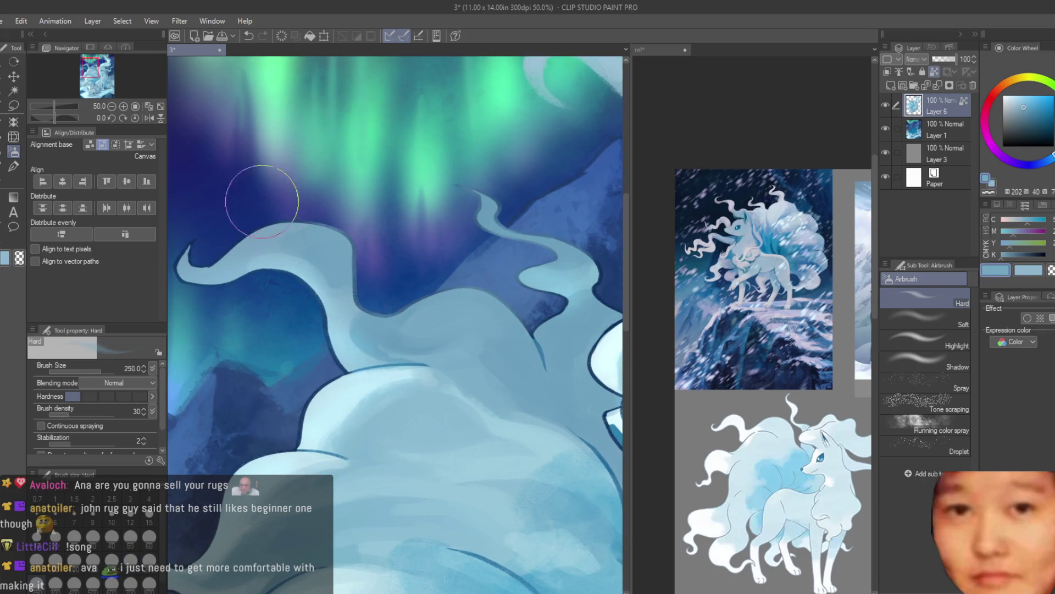
pyautogui.scroll(-2, 312, 245)
pyautogui.scroll(-1, 311, 245)
pyautogui.scroll(2, 215, 441)
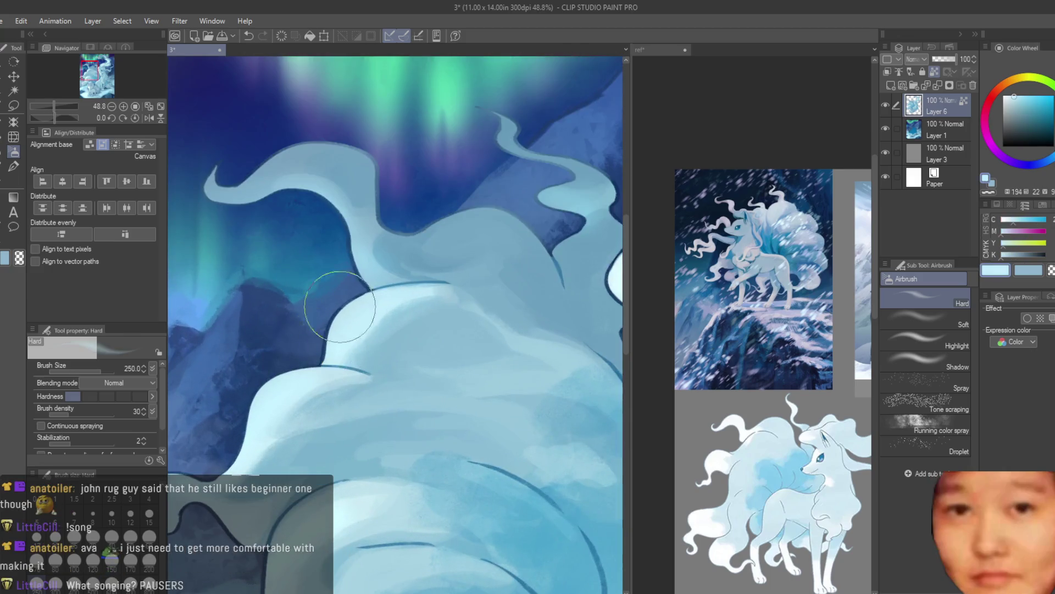
pyautogui.scroll(-3, 349, 423)
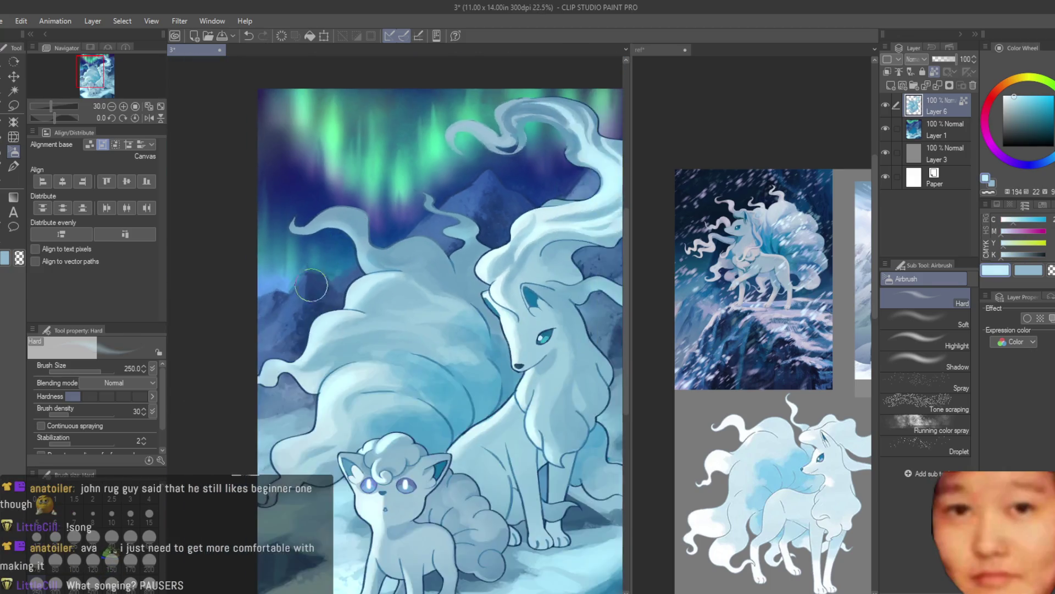
pyautogui.scroll(-2, 341, 385)
pyautogui.scroll(-1, 554, 301)
pyautogui.scroll(5, 418, 318)
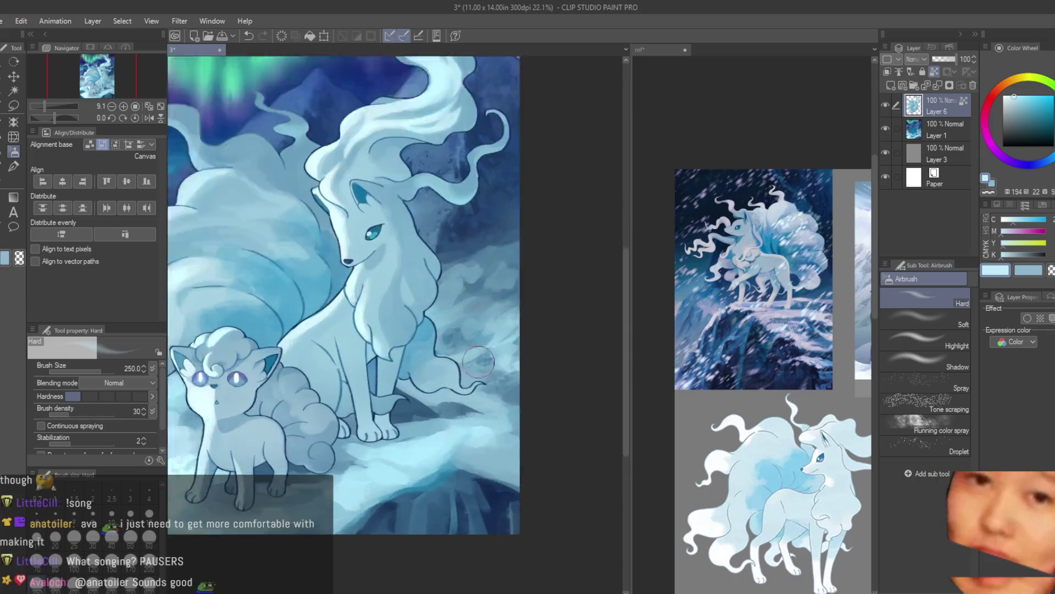
pyautogui.scroll(2, 407, 313)
# Paint light blue haze over the dark ledge, sampling snow blues between strokes
pyautogui.moveTo(407, 433); pyautogui.dragTo(374, 462)
pyautogui.keyDown('alt'); pyautogui.click(418, 396); pyautogui.keyUp('alt')
pyautogui.moveTo(418, 396); pyautogui.dragTo(484, 484)
pyautogui.keyDown('alt'); pyautogui.click(411, 355); pyautogui.keyUp('alt')
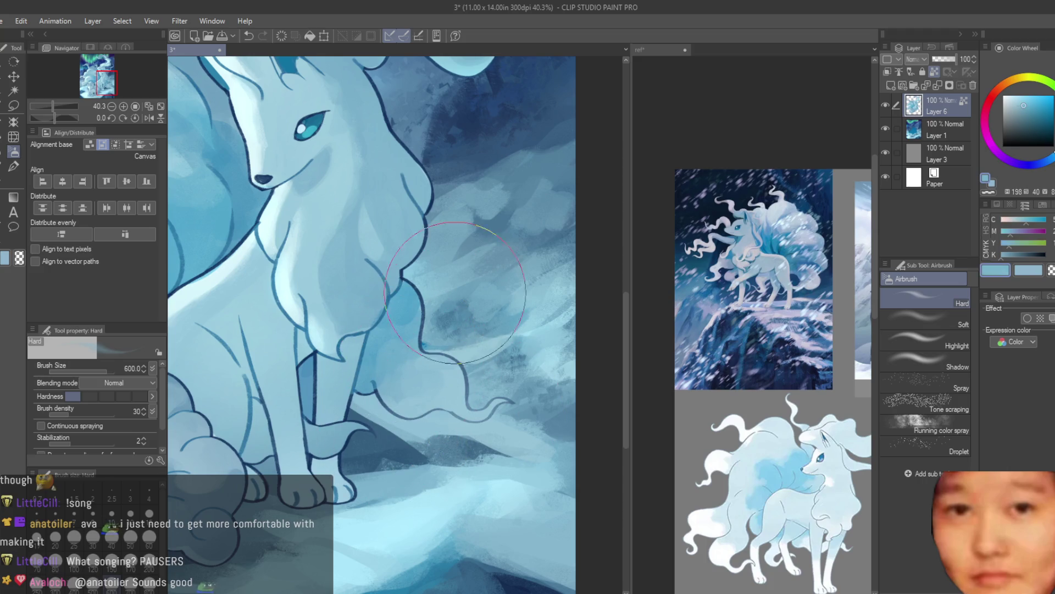
pyautogui.keyDown('alt'); pyautogui.click(360, 100); pyautogui.keyUp('alt')
pyautogui.scroll(-2, 565, 341)
pyautogui.scroll(-2, 565, 341)
pyautogui.scroll(1, 571, 319)
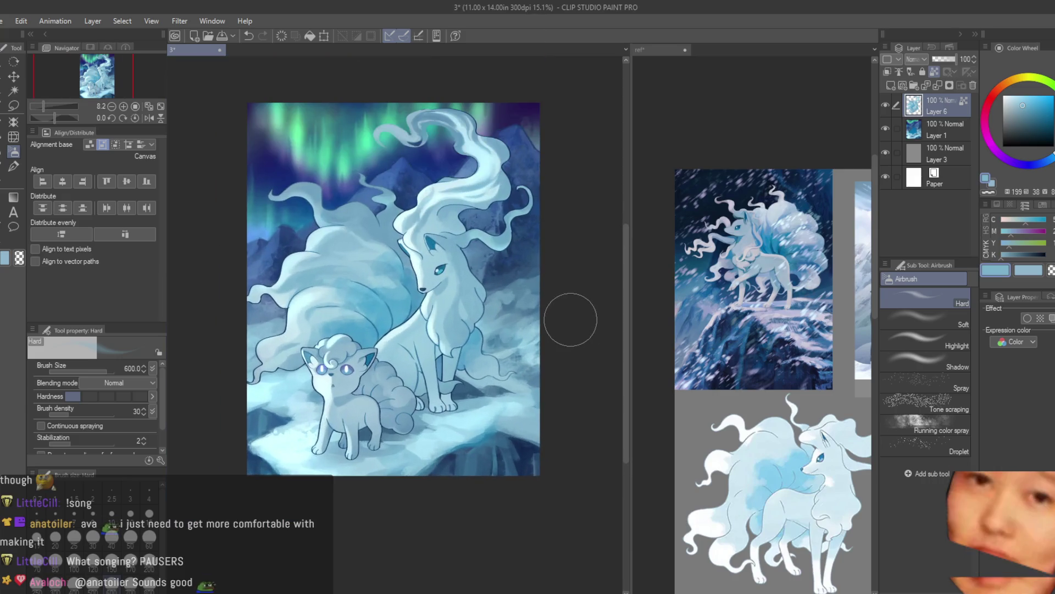
pyautogui.scroll(-1, 487, 308)
# Save the painting, then mirror the view to check it and flip back
pyautogui.hotkey('ctrl', 's')
pyautogui.scroll(1, 486, 308)
pyautogui.press('h')
pyautogui.scroll(-2, 491, 285)
pyautogui.press('h')
pyautogui.scroll(3, 533, 267)
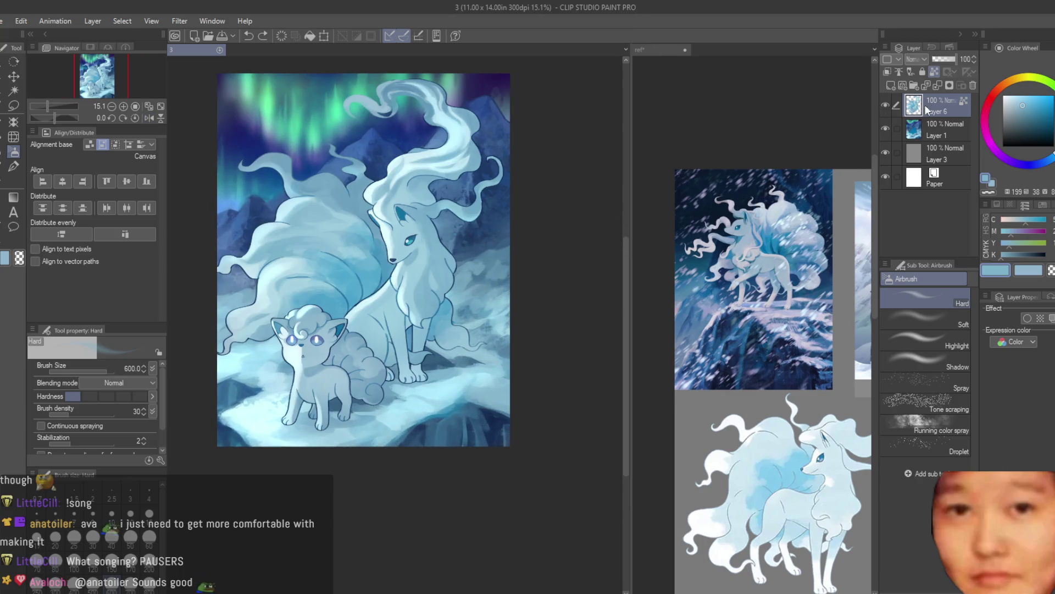
pyautogui.click(891, 86)
pyautogui.click(888, 72)
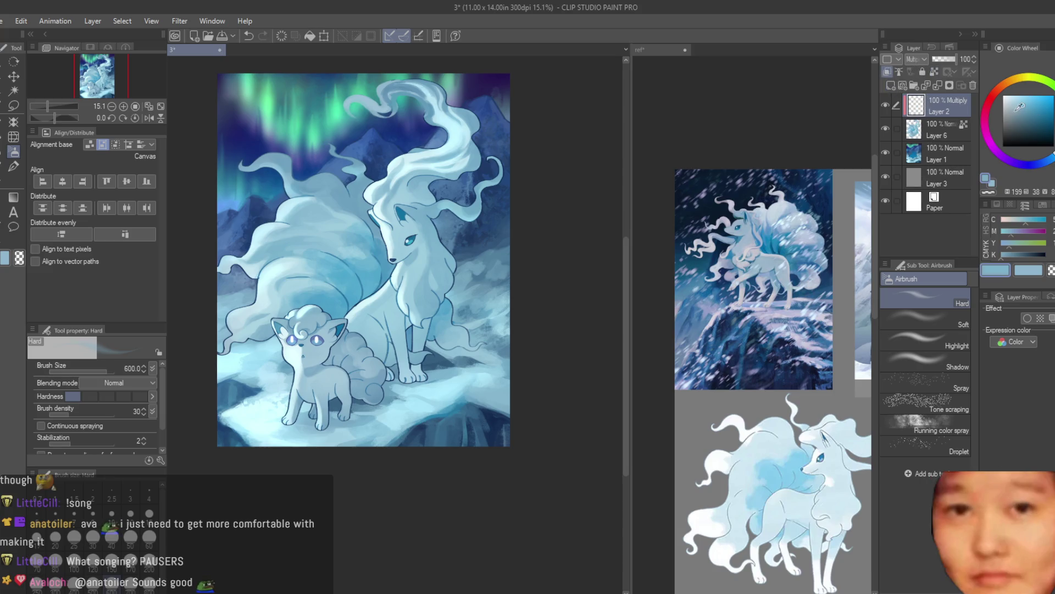
pyautogui.click(14, 166)
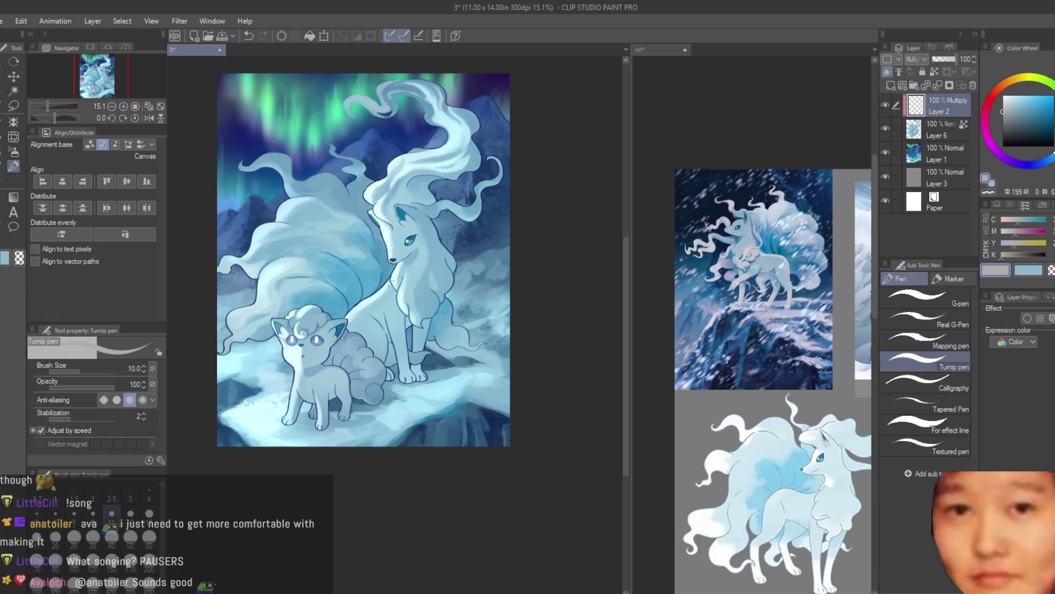
pyautogui.scroll(-2, 448, 221)
pyautogui.scroll(1, 448, 221)
pyautogui.press(']')
pyautogui.press(']')
pyautogui.press(']')
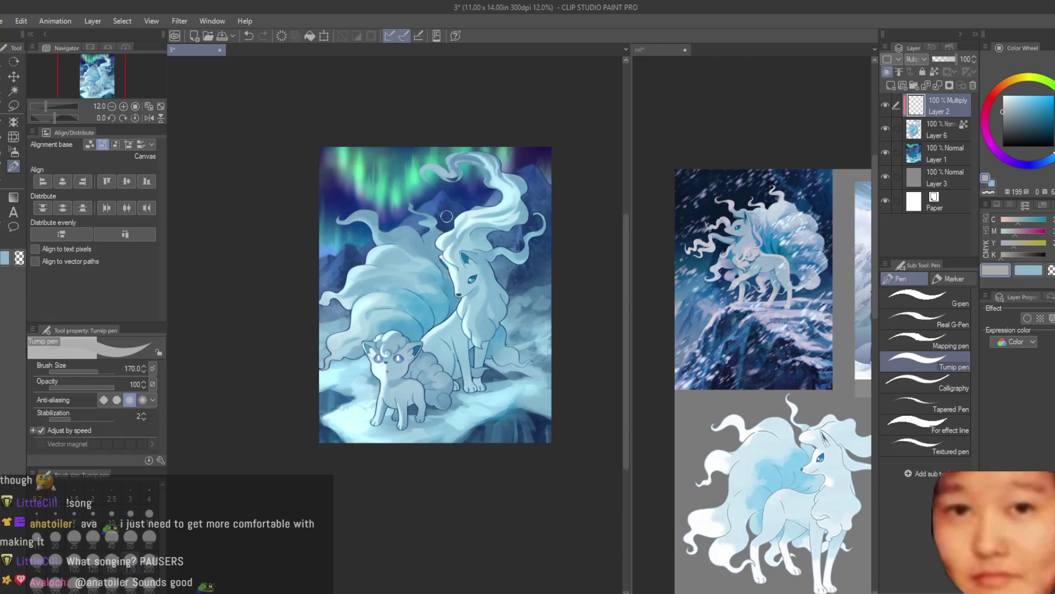
pyautogui.moveTo(597, 179); pyautogui.dragTo(451, 385)
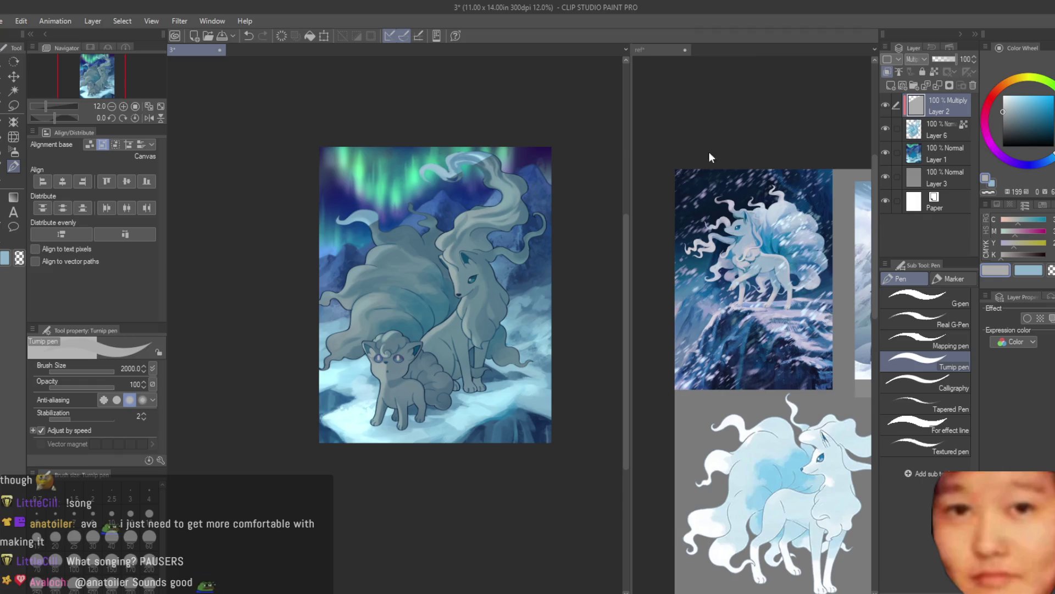
pyautogui.hotkey('ctrl', 'z')
pyautogui.keyDown('alt'); pyautogui.click(781, 264); pyautogui.keyUp('alt')
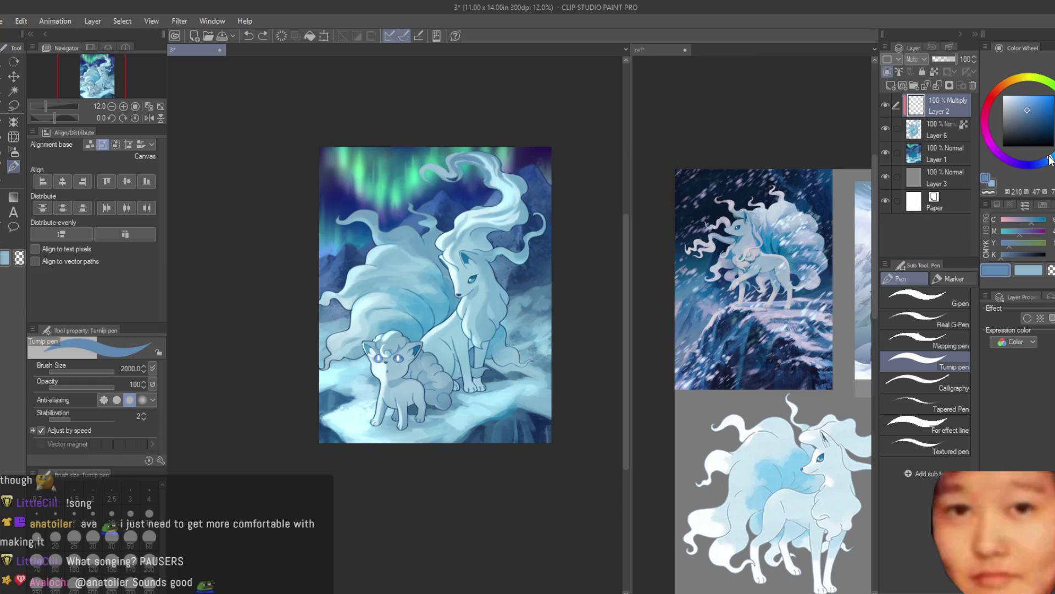
pyautogui.scroll(-2, 739, 291)
pyautogui.scroll(-2, 701, 292)
pyautogui.scroll(-2, 701, 291)
pyautogui.moveTo(495, 159)
pyautogui.mouseDown()
pyautogui.moveTo(589, 330)
pyautogui.moveTo(385, 357)
pyautogui.mouseUp()
pyautogui.hotkey('ctrl', 'z')
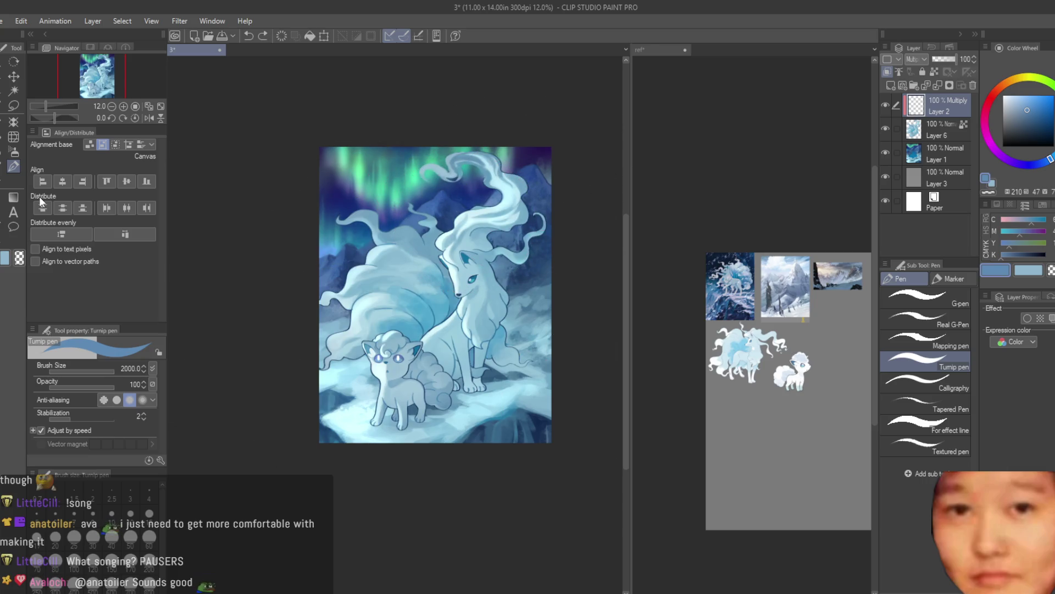
pyautogui.click(16, 152)
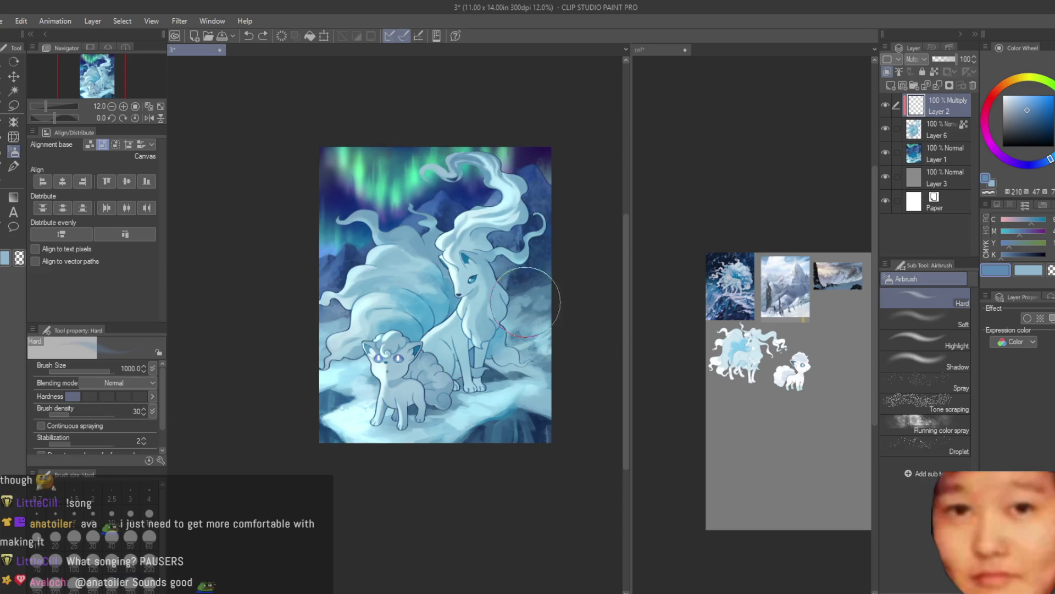
pyautogui.moveTo(503, 134); pyautogui.dragTo(319, 373)
pyautogui.hotkey('ctrl', 'z')
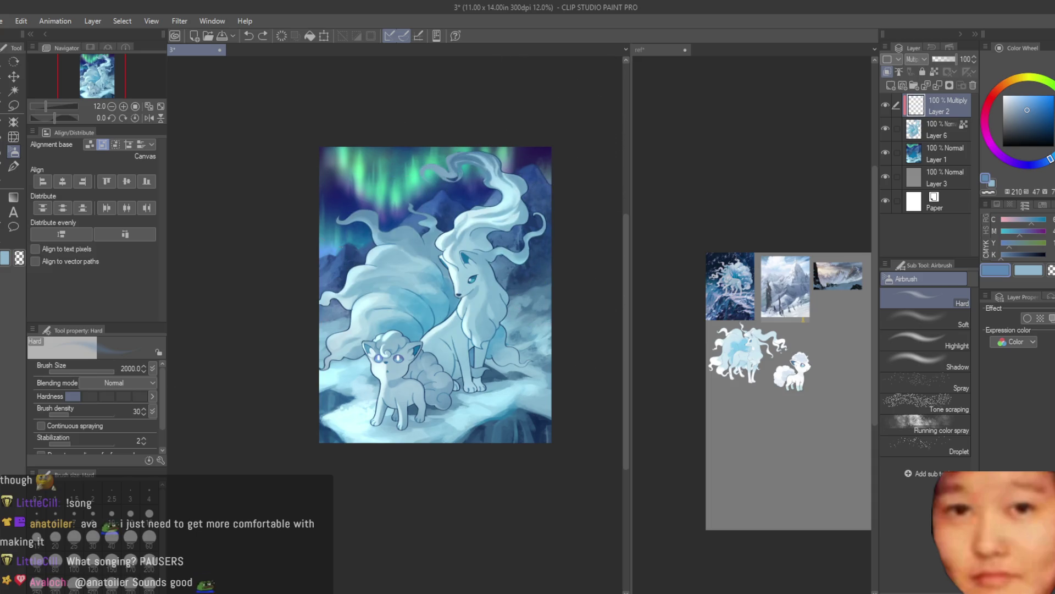
pyautogui.click(660, 81)
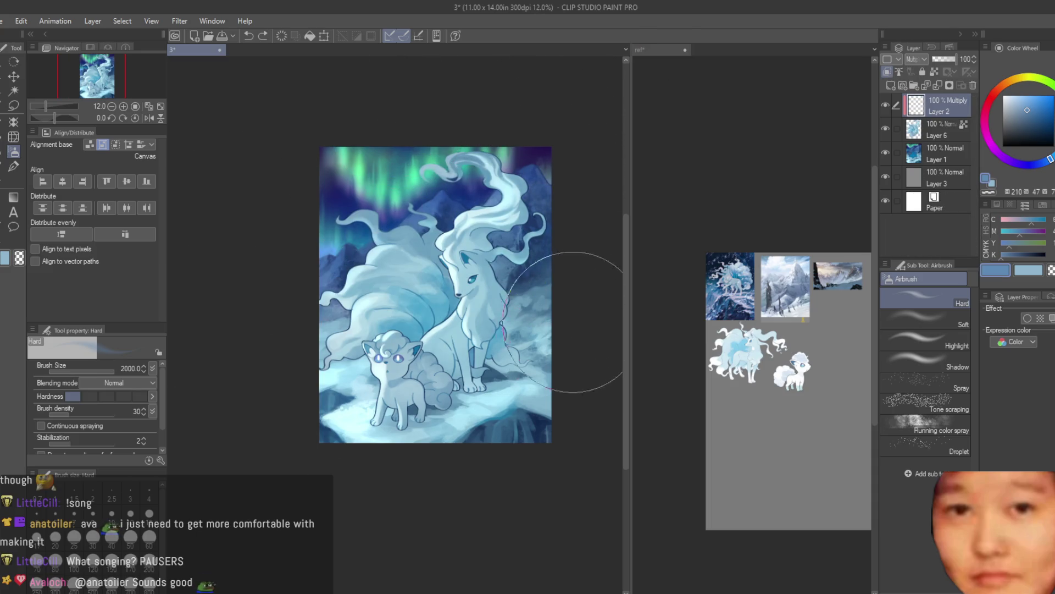
pyautogui.scroll(-3, 550, 407)
pyautogui.scroll(-3, 558, 408)
pyautogui.scroll(4, 560, 410)
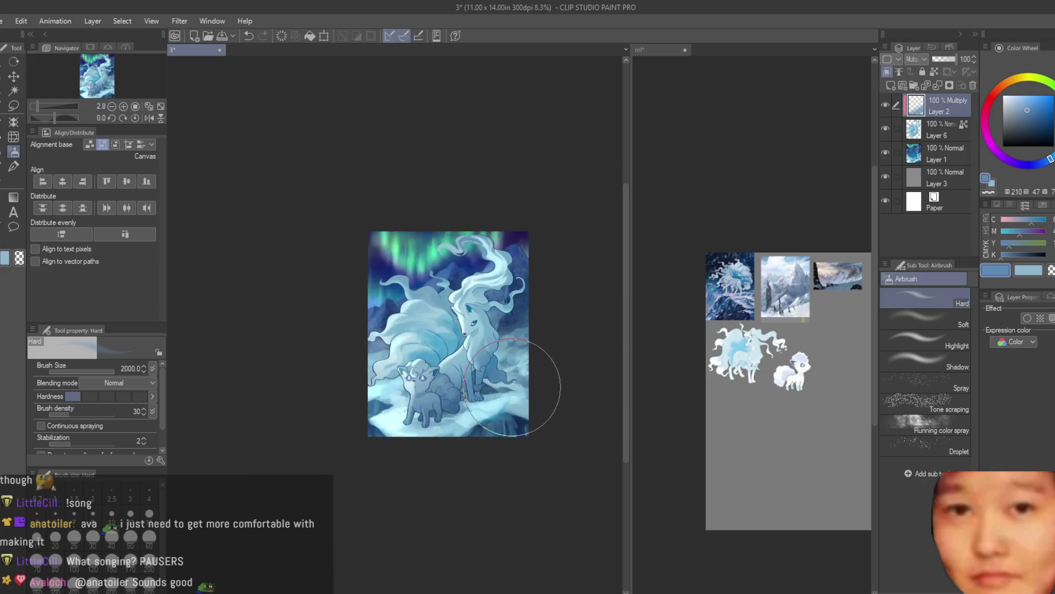
pyautogui.scroll(2, 603, 421)
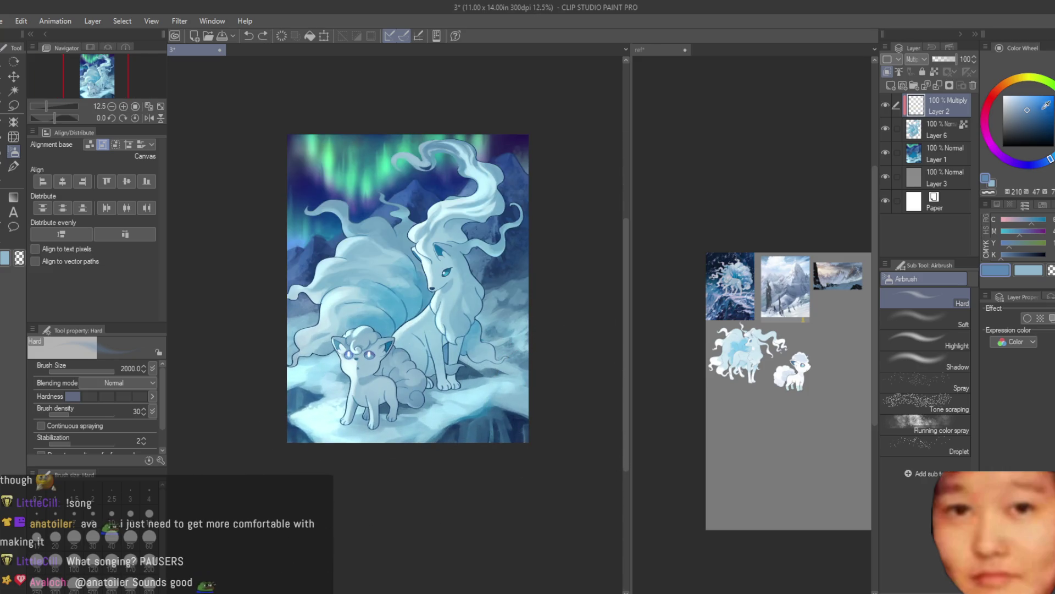
pyautogui.moveTo(1052, 162); pyautogui.dragTo(1053, 148)
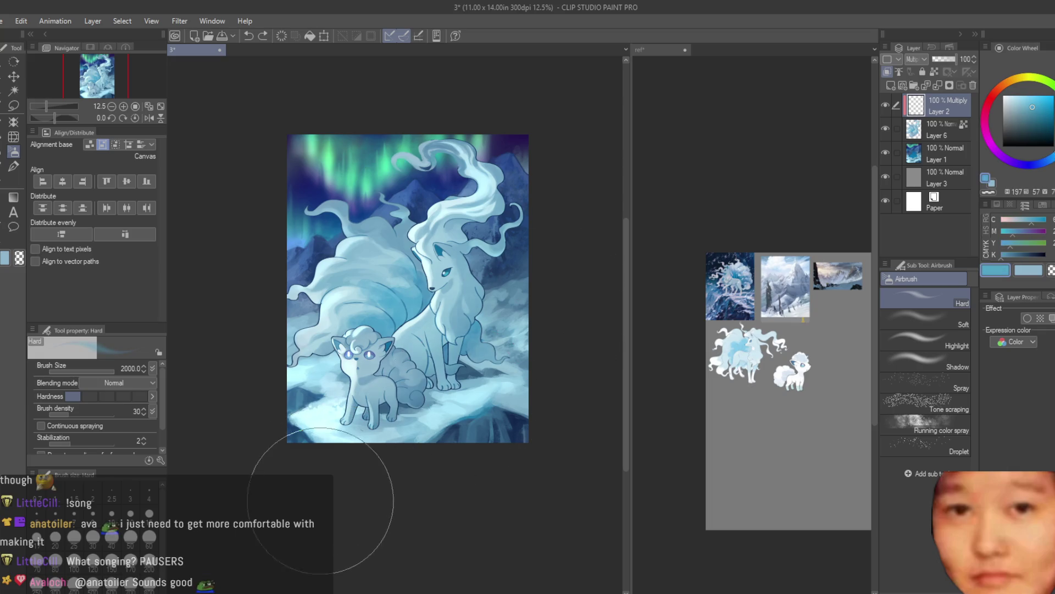
pyautogui.click(1041, 164)
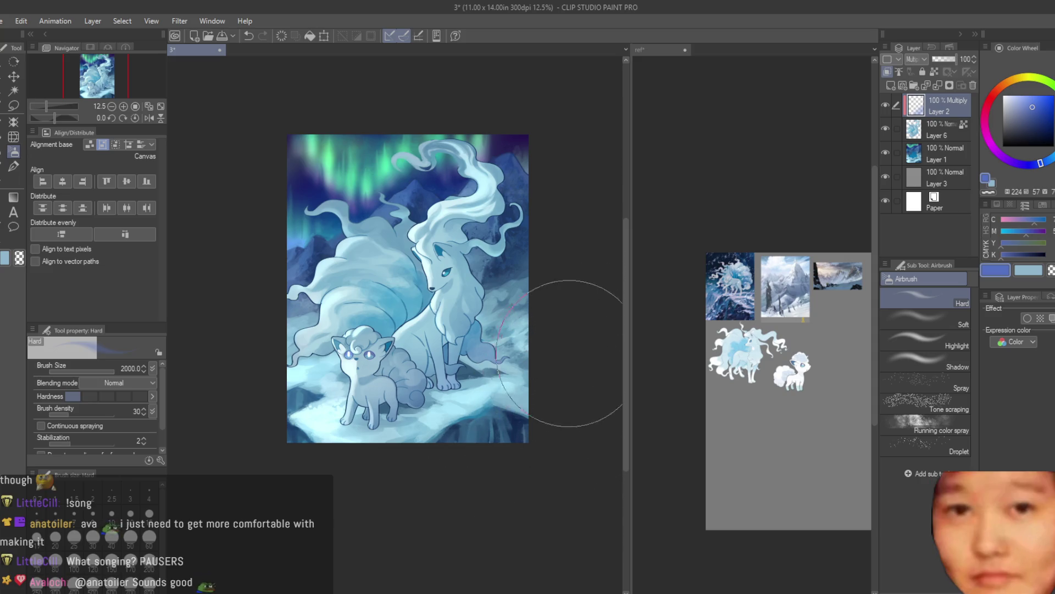
pyautogui.scroll(-1, 596, 210)
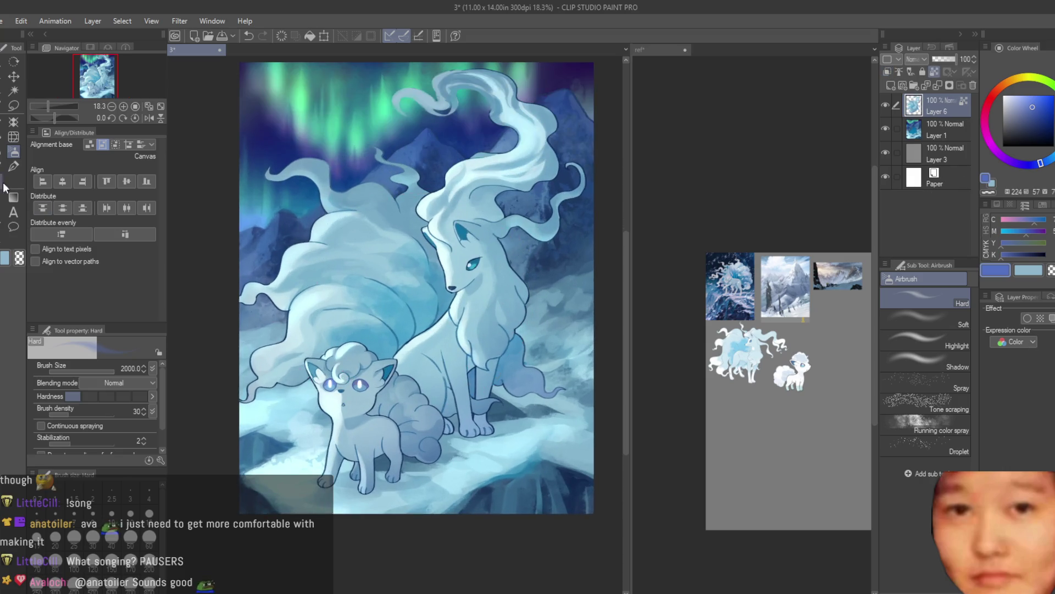
# Paint textured shading on the chest fur with the Dry Texture brush at size 40
pyautogui.press('b')
pyautogui.scroll(1, 431, 316)
pyautogui.scroll(3, 430, 316)
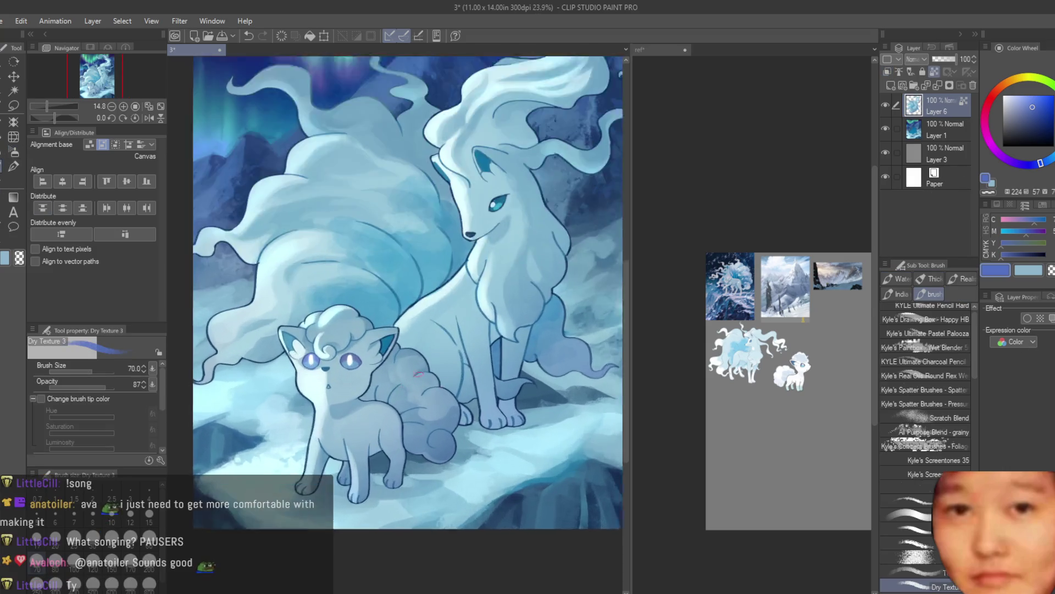
pyautogui.scroll(3, 430, 316)
pyautogui.scroll(3, 430, 317)
pyautogui.moveTo(440, 325); pyautogui.dragTo(478, 380)
pyautogui.hotkey('ctrl', 'z')
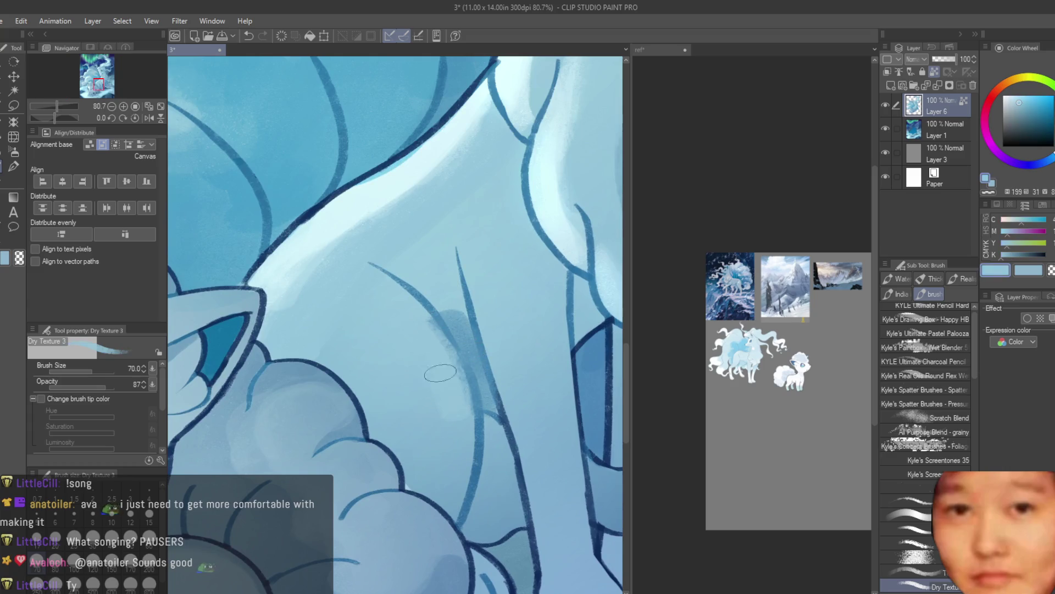
pyautogui.moveTo(434, 319); pyautogui.dragTo(466, 441)
pyautogui.hotkey('ctrl', 'z')
pyautogui.press('[')
pyautogui.press('[')
pyautogui.press('[')
pyautogui.moveTo(448, 319); pyautogui.dragTo(489, 401)
pyautogui.moveTo(437, 281); pyautogui.dragTo(463, 346)
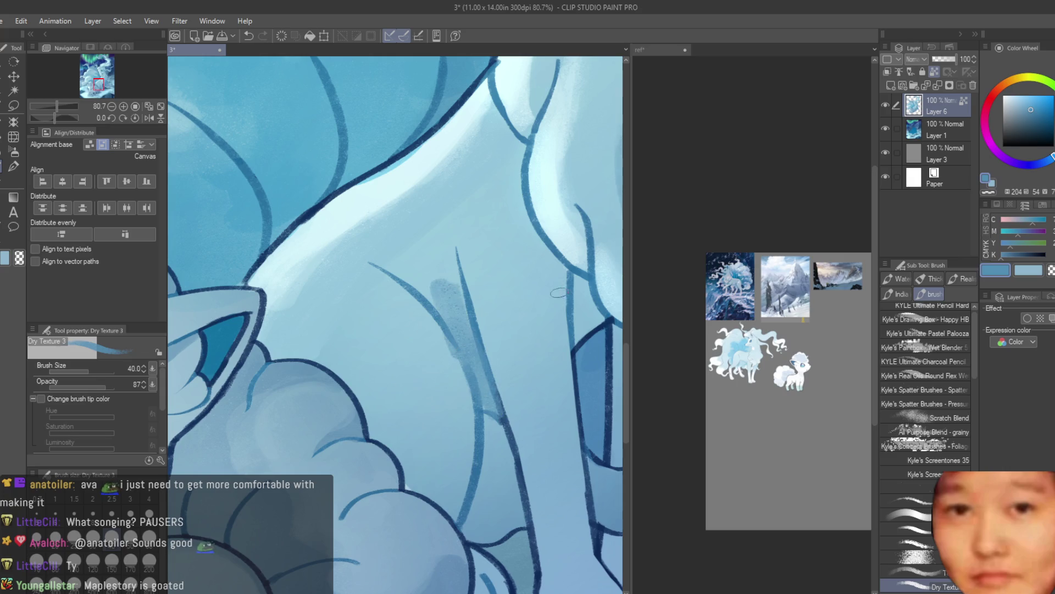
# Eyedrop blues from the fur and add darker blue shadows on the chest and lower fur
pyautogui.scroll(1, 570, 281)
pyautogui.moveTo(570, 281); pyautogui.dragTo(558, 330)
pyautogui.scroll(-2, 562, 460)
pyautogui.keyDown('alt'); pyautogui.click(536, 299); pyautogui.keyUp('alt')
pyautogui.moveTo(456, 283); pyautogui.dragTo(446, 311)
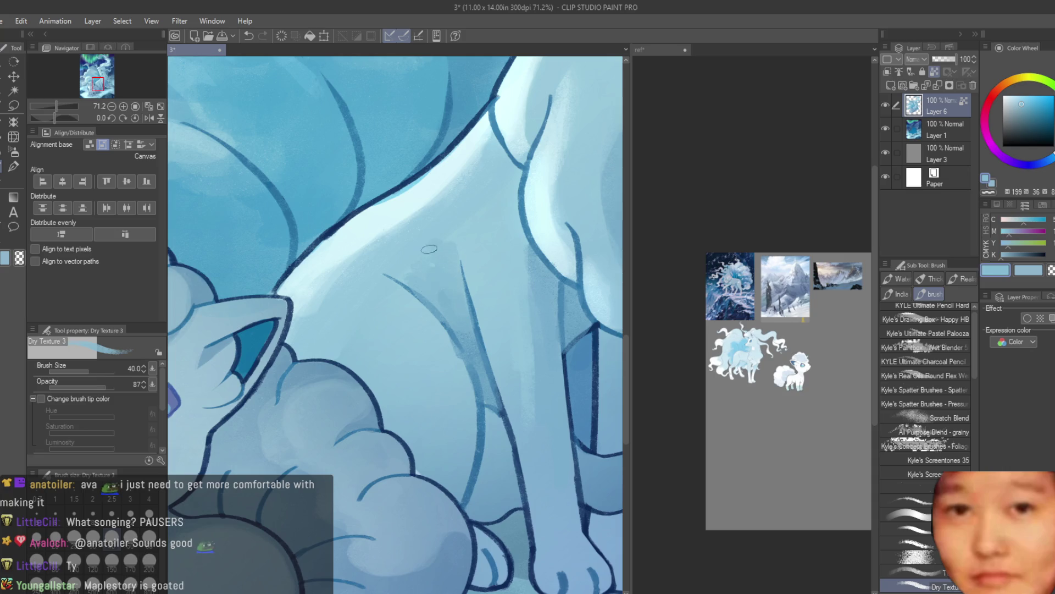
pyautogui.keyDown('alt'); pyautogui.click(461, 269); pyautogui.keyUp('alt')
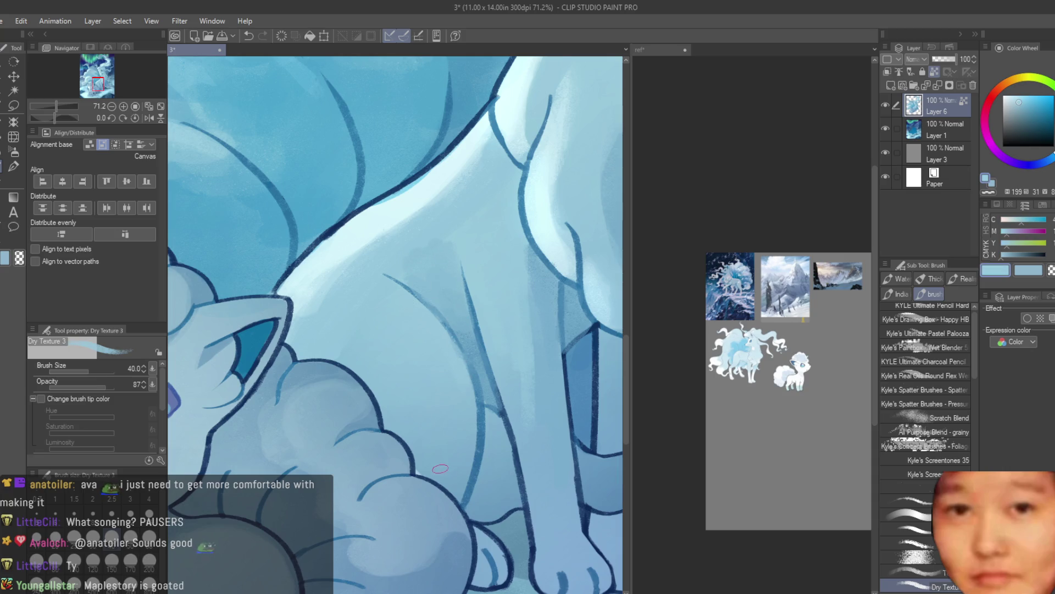
pyautogui.scroll(3, 443, 451)
pyautogui.keyDown('alt'); pyautogui.click(473, 285); pyautogui.keyUp('alt')
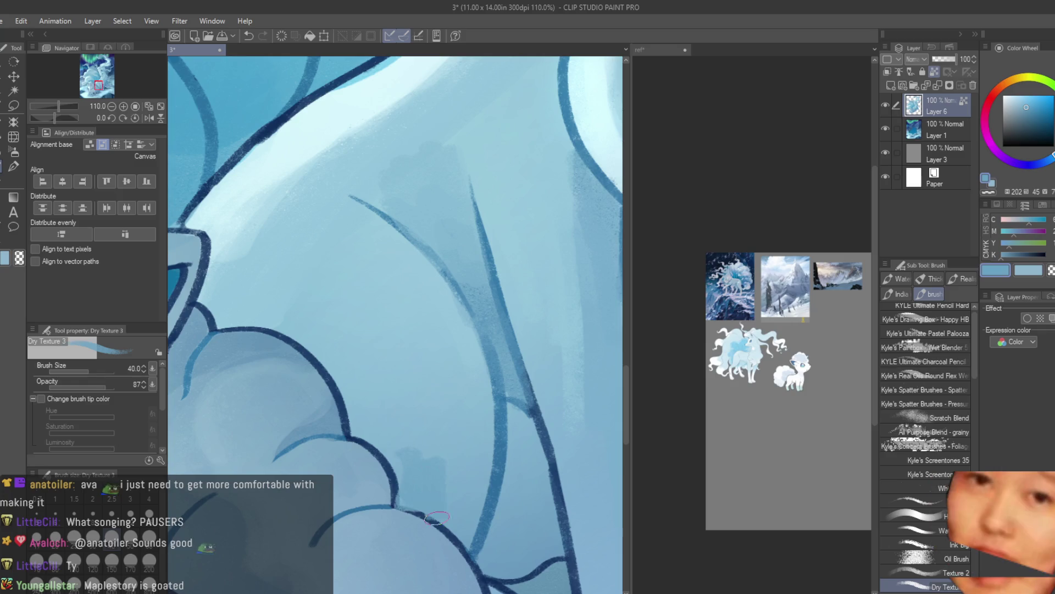
pyautogui.moveTo(429, 467)
pyautogui.mouseDown()
pyautogui.moveTo(365, 424)
pyautogui.moveTo(463, 479)
pyautogui.mouseUp()
# Draw a dark blue outline stroke along the lower fur edge
pyautogui.keyDown('alt'); pyautogui.click(394, 442); pyautogui.keyUp('alt')
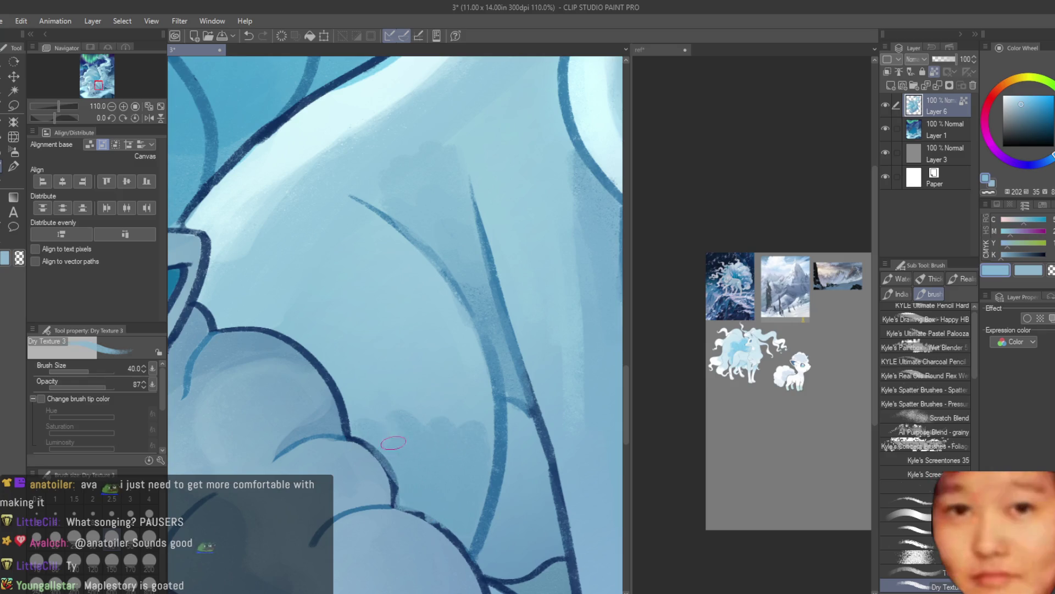
pyautogui.keyDown('alt'); pyautogui.click(330, 384); pyautogui.keyUp('alt')
pyautogui.moveTo(379, 463); pyautogui.dragTo(459, 550)
pyautogui.keyDown('alt'); pyautogui.click(421, 532); pyautogui.keyUp('alt')
# Redo the light textured stroke down the front leg at brush size 40
pyautogui.scroll(-10, 340, 443)
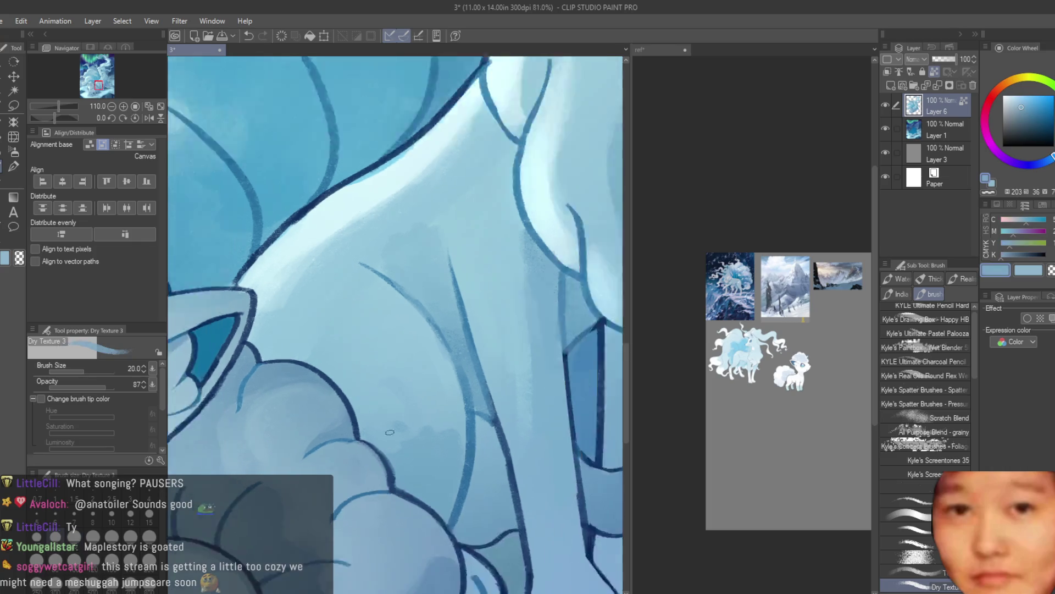
pyautogui.scroll(2, 529, 285)
pyautogui.scroll(2, 530, 284)
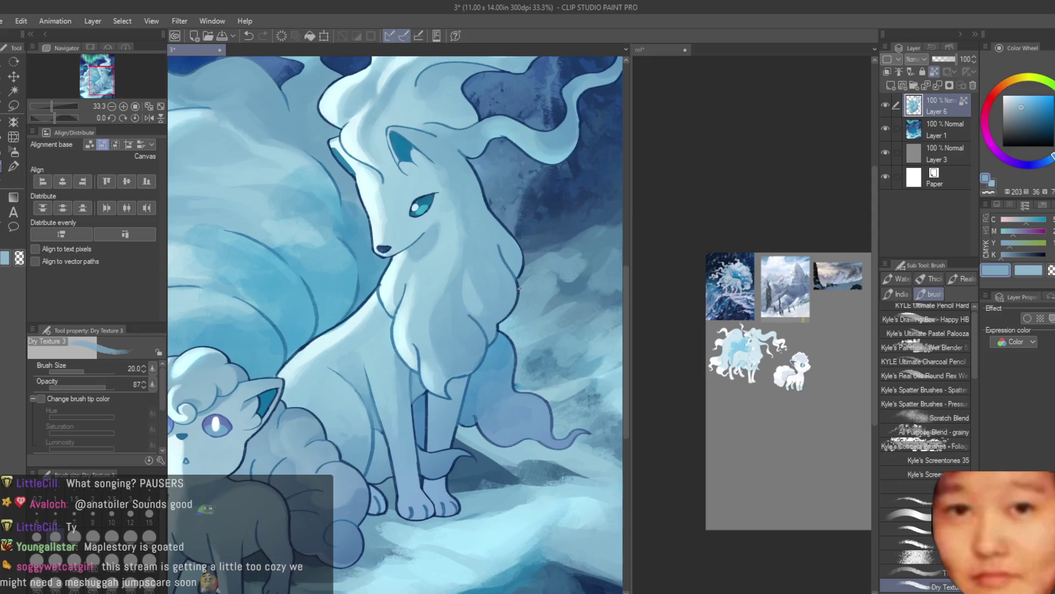
pyautogui.scroll(2, 457, 407)
pyautogui.scroll(1, 451, 398)
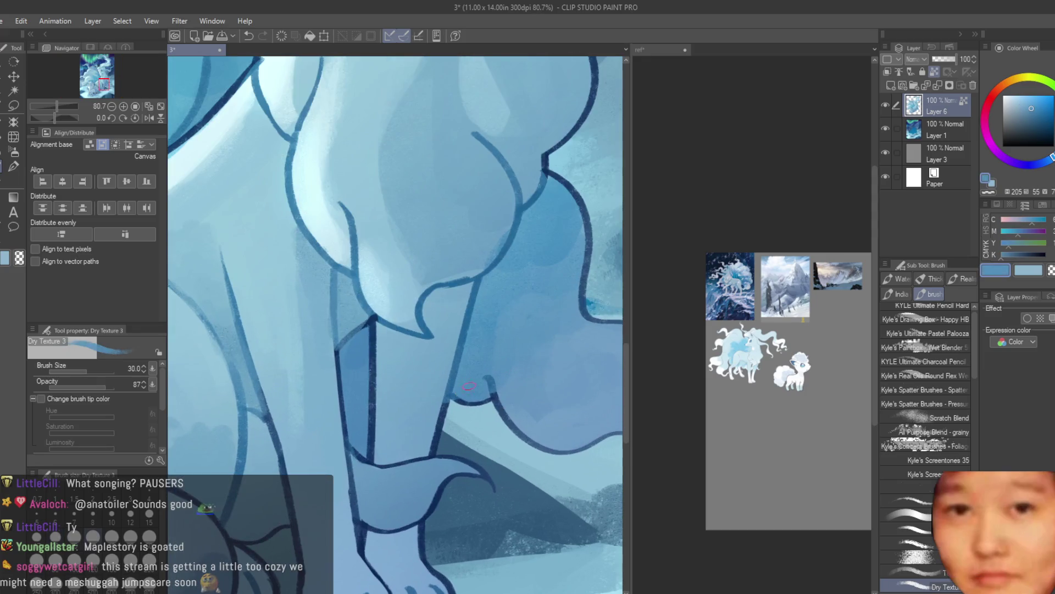
pyautogui.scroll(1, 442, 391)
pyautogui.scroll(-2, 438, 384)
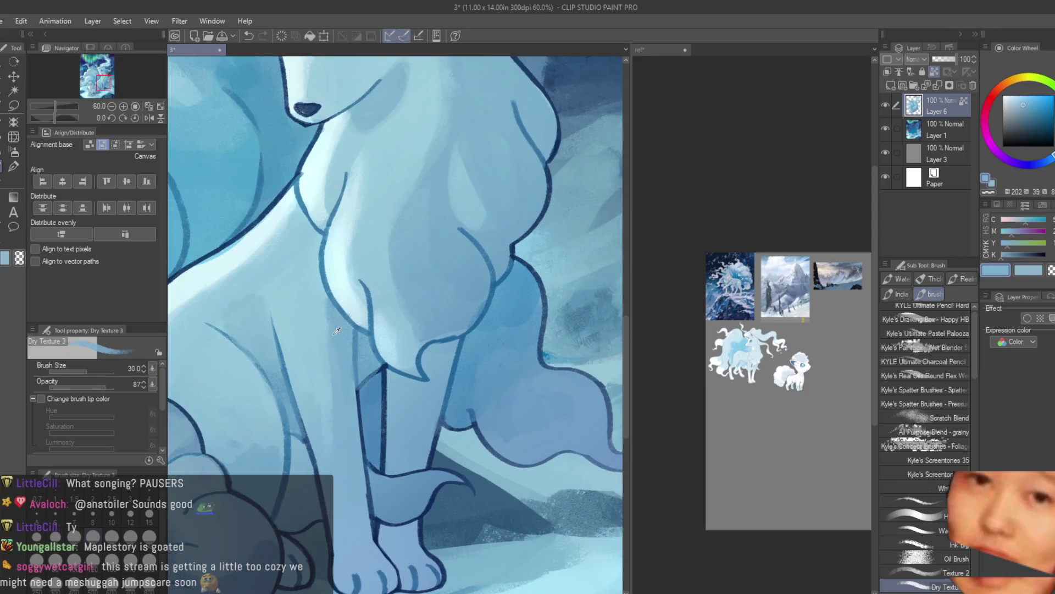
pyautogui.hotkey('ctrl', 'z')
pyautogui.press(']')
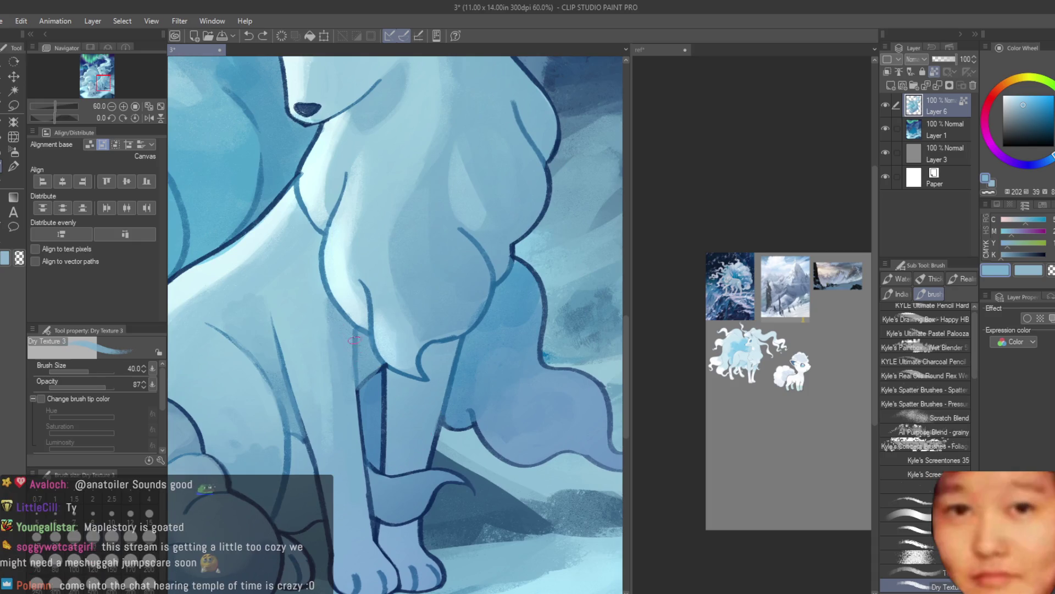
pyautogui.scroll(1, 432, 258)
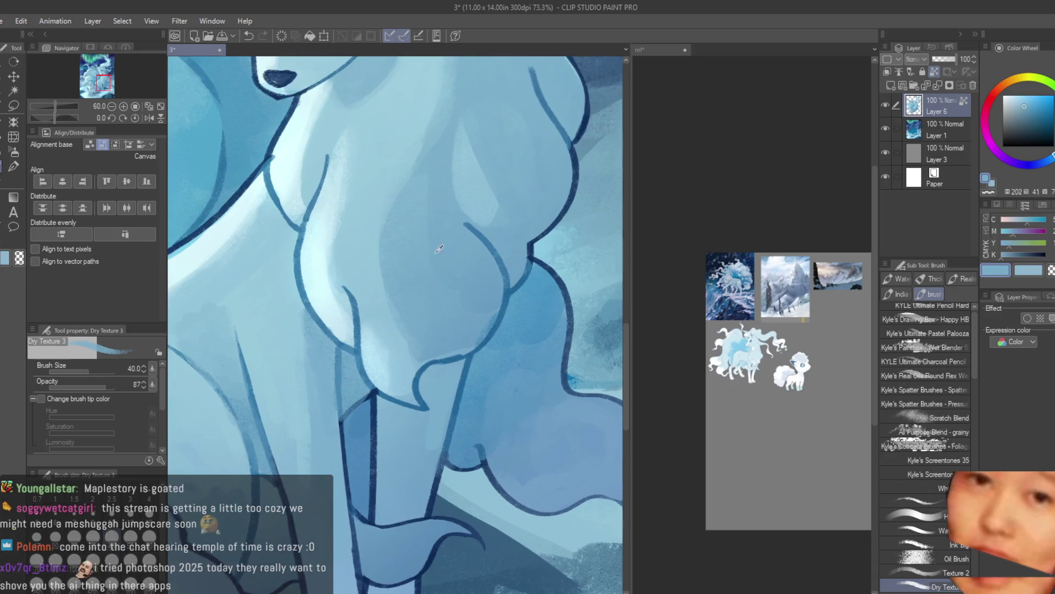
pyautogui.scroll(1, 439, 343)
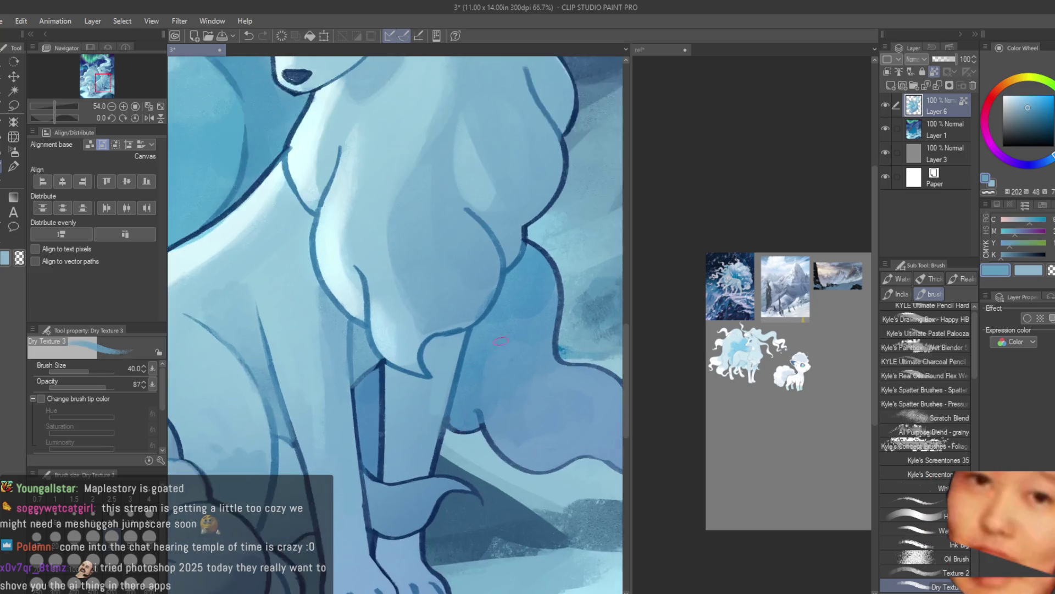
pyautogui.moveTo(438, 343); pyautogui.dragTo(425, 410)
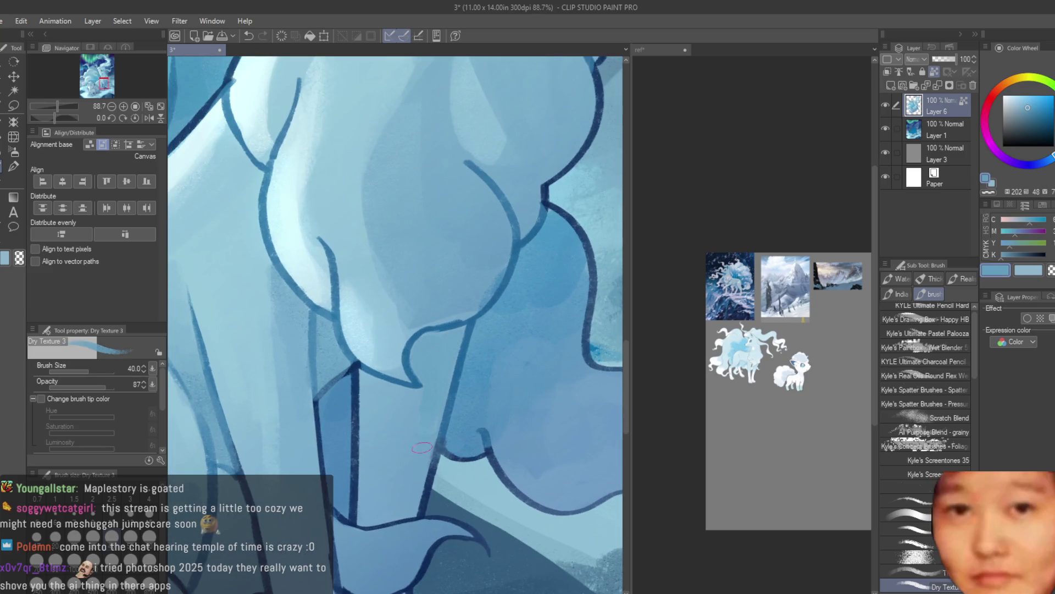
pyautogui.keyDown('alt'); pyautogui.click(503, 328); pyautogui.keyUp('alt')
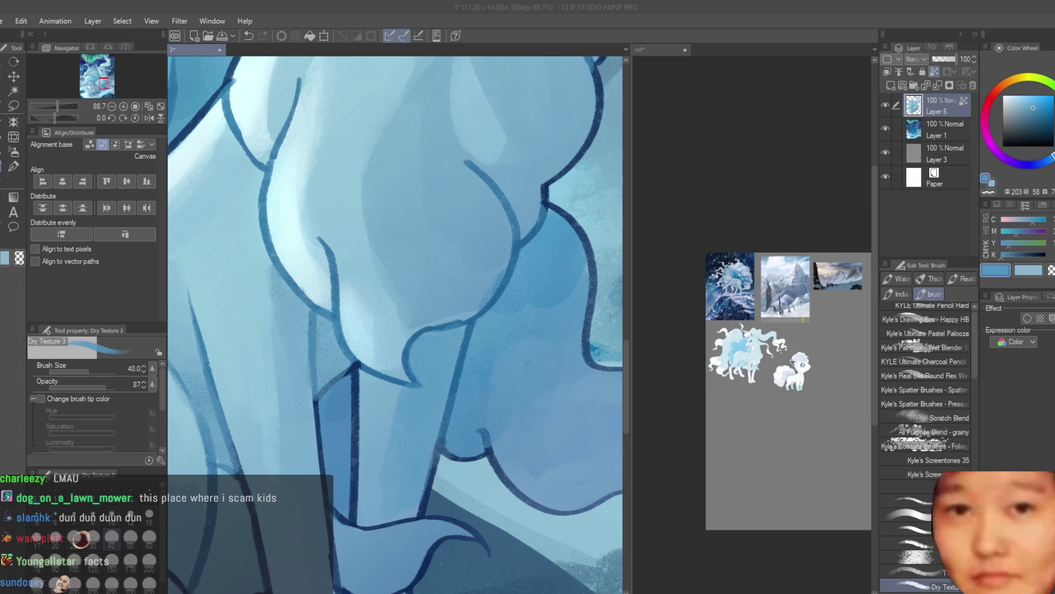
# Fit the canvas to the window and brush soft light and dark shading onto the paw
pyautogui.hotkey('ctrl', '0')
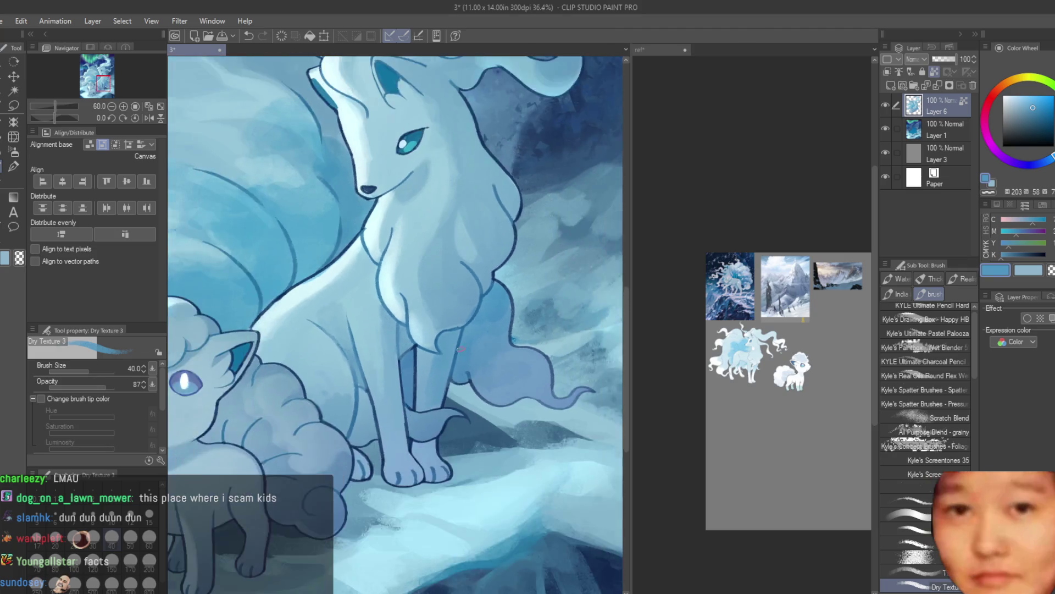
pyautogui.scroll(4, 460, 444)
pyautogui.scroll(3, 408, 421)
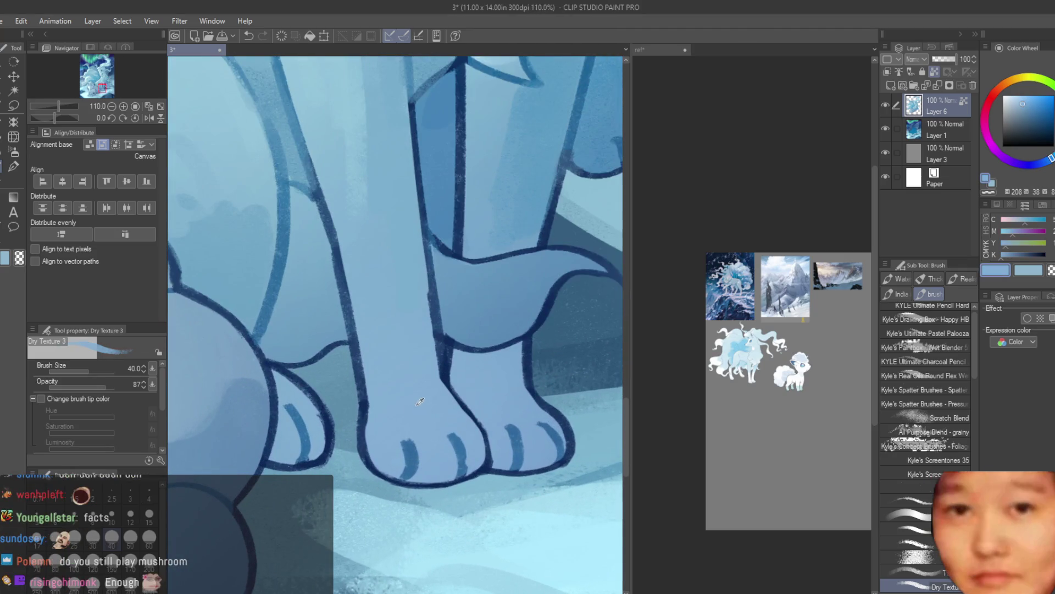
pyautogui.scroll(1, 413, 431)
pyautogui.moveTo(400, 431)
pyautogui.mouseDown()
pyautogui.moveTo(424, 377)
pyautogui.moveTo(415, 399)
pyautogui.mouseUp()
pyautogui.hotkey('ctrl', 'z')
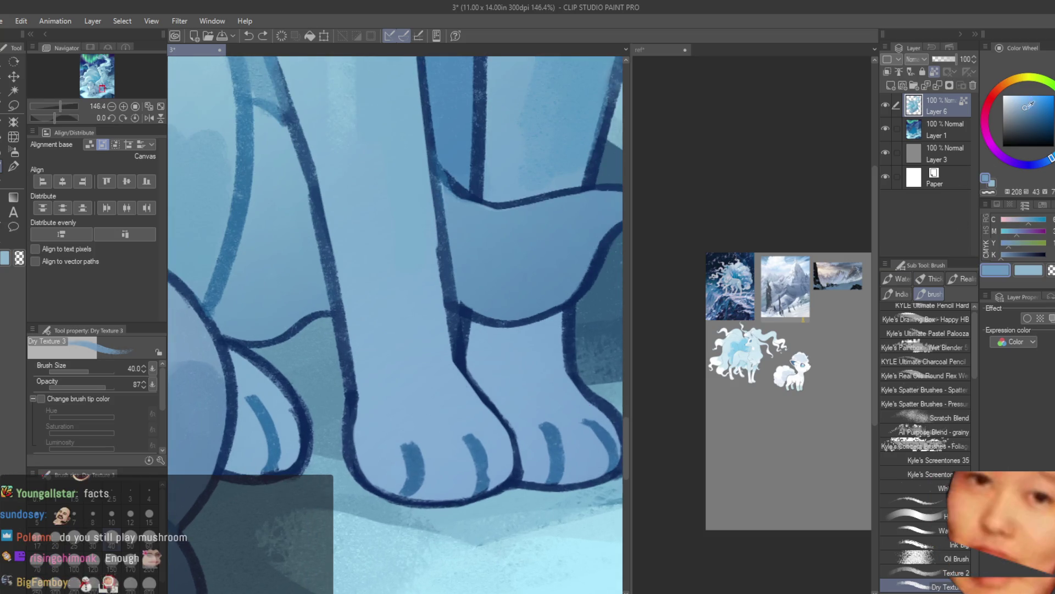
pyautogui.scroll(1, 392, 380)
pyautogui.moveTo(455, 424); pyautogui.dragTo(408, 374)
pyautogui.scroll(-1, 428, 388)
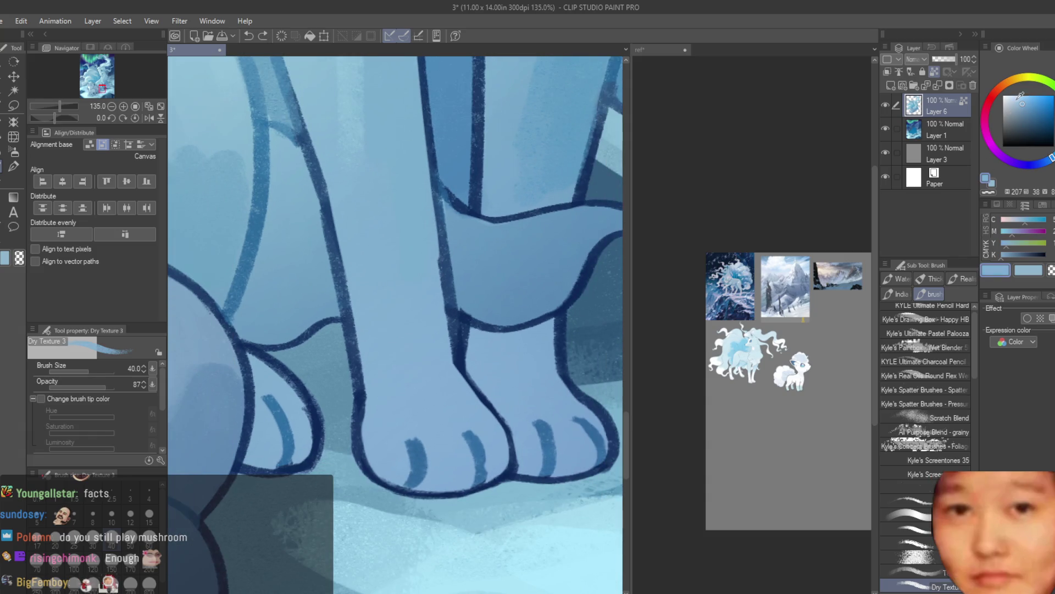
pyautogui.scroll(1, 425, 417)
pyautogui.moveTo(440, 402); pyautogui.dragTo(412, 357)
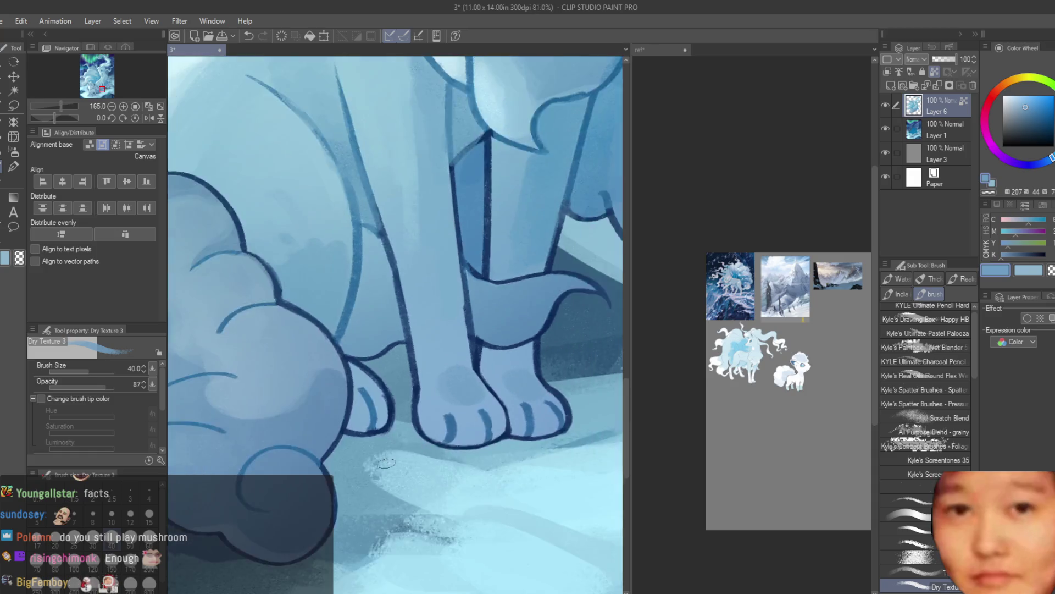
# Shrink the brush to size 30 and eyedrop dark and light blues from the paw
pyautogui.scroll(-4, 547, 370)
pyautogui.scroll(-4, 456, 544)
pyautogui.scroll(3, 456, 544)
pyautogui.scroll(3, 473, 494)
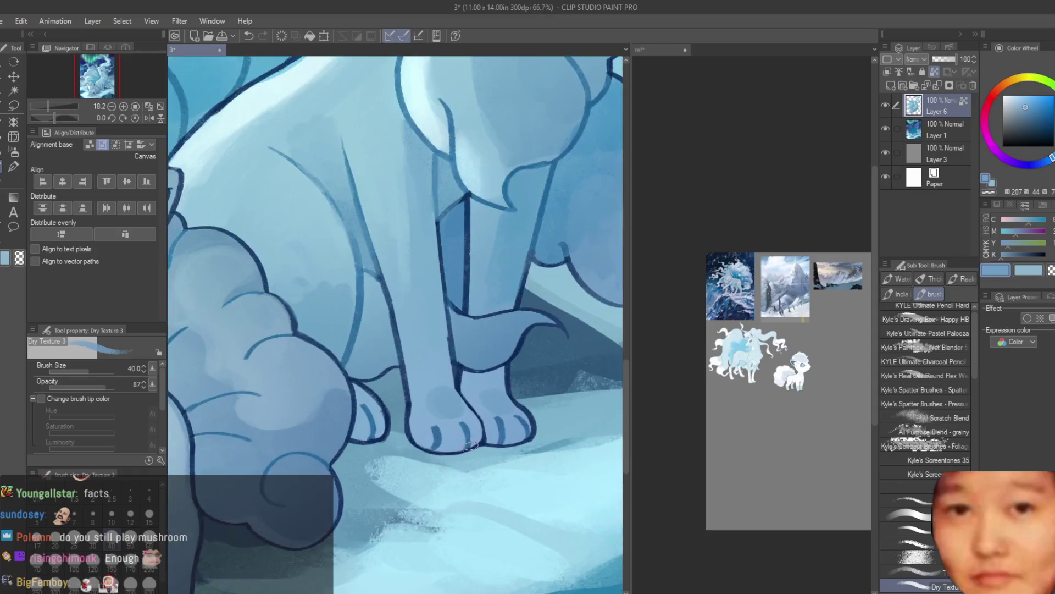
pyautogui.scroll(2, 495, 445)
pyautogui.keyDown('alt'); pyautogui.click(497, 440); pyautogui.keyUp('alt')
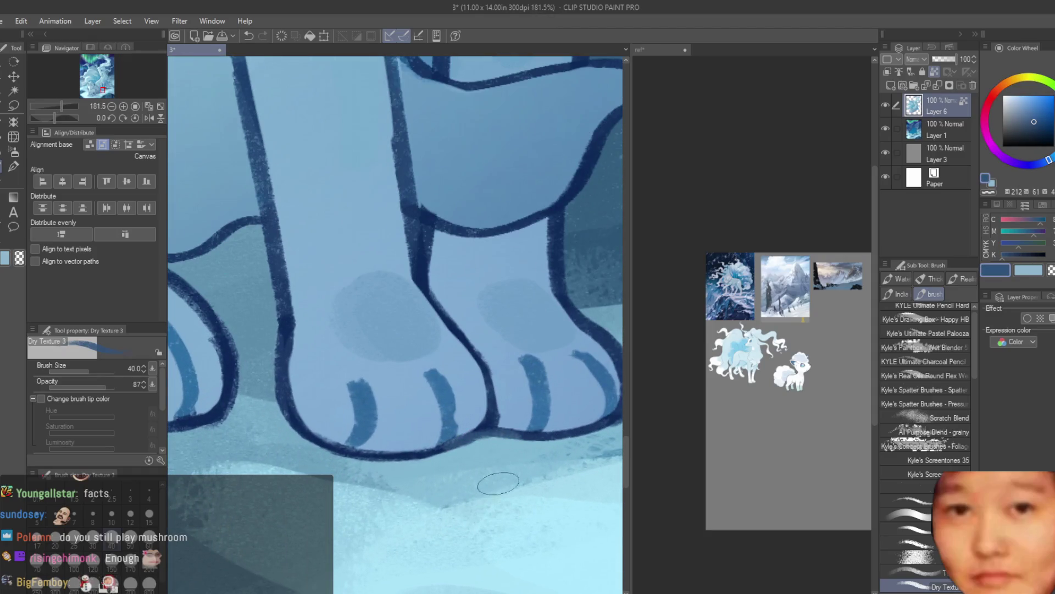
pyautogui.press('[')
pyautogui.keyDown('alt'); pyautogui.click(374, 290); pyautogui.keyUp('alt')
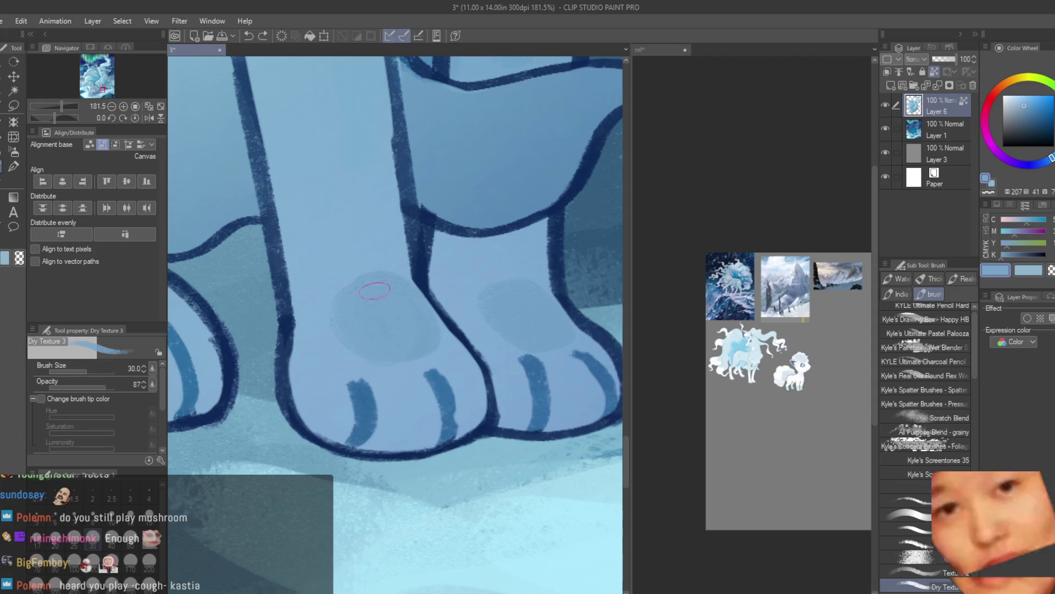
pyautogui.keyDown('alt'); pyautogui.click(359, 276); pyautogui.keyUp('alt')
# Sample more blues from the leg and paw, then zoom out to view the whole painting
pyautogui.scroll(-1, 425, 429)
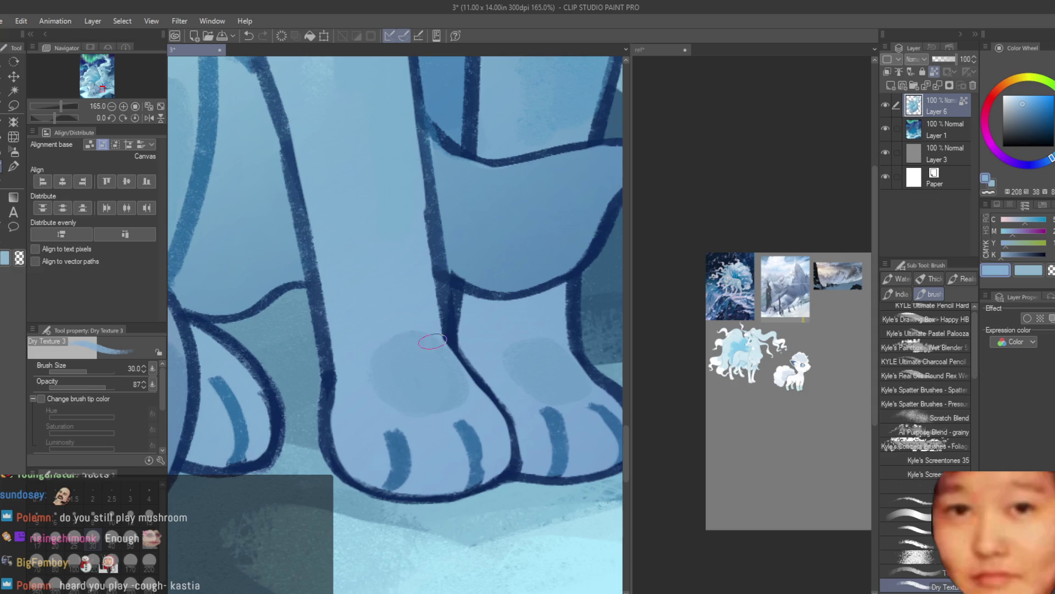
pyautogui.scroll(-4, 499, 420)
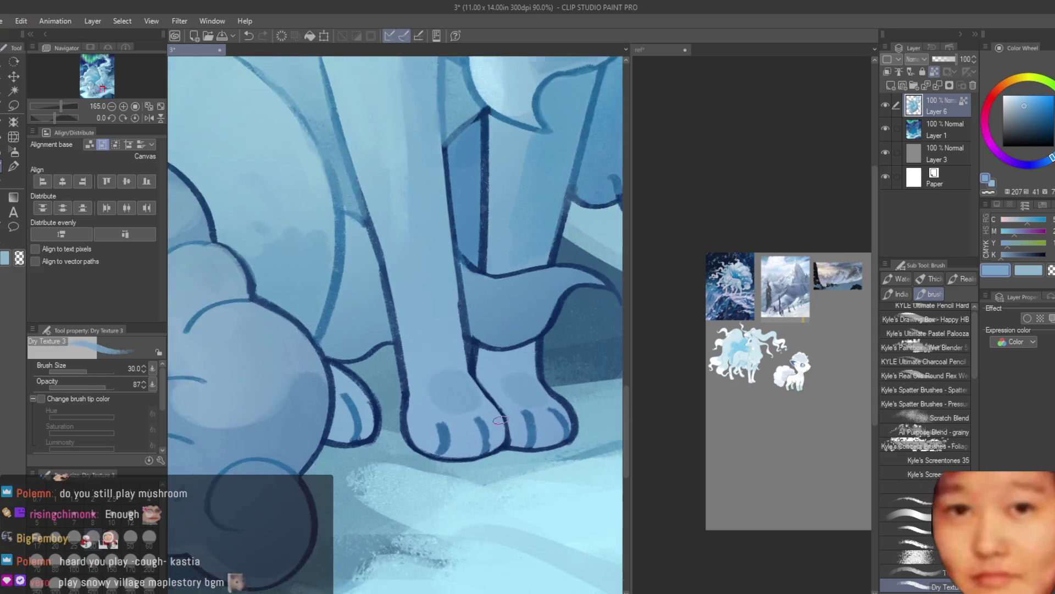
pyautogui.scroll(-2, 499, 420)
pyautogui.scroll(-2, 498, 434)
pyautogui.scroll(-1, 497, 448)
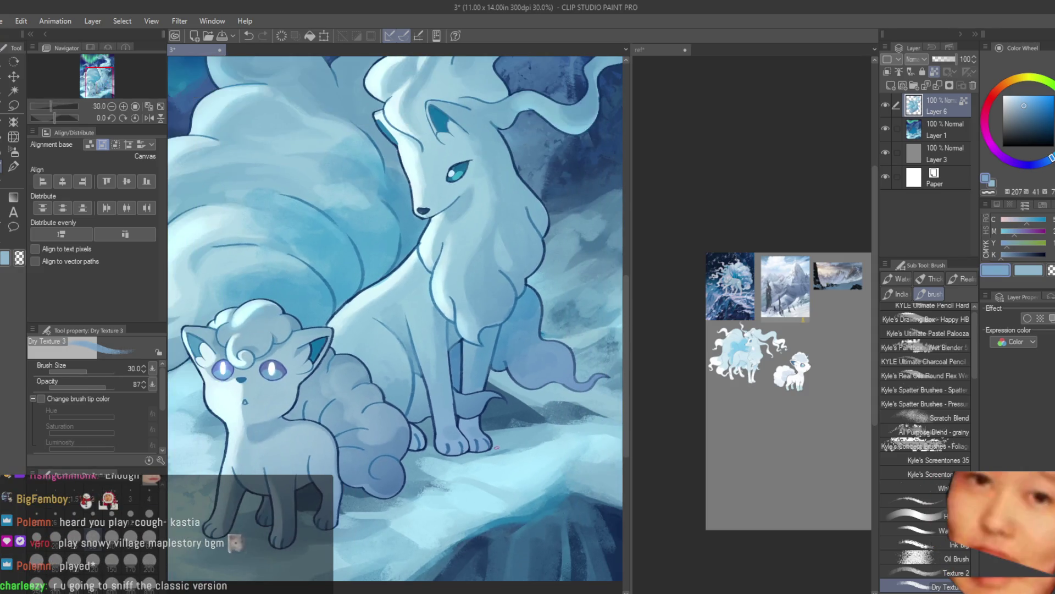
pyautogui.scroll(2, 496, 447)
pyautogui.scroll(2, 467, 426)
pyautogui.scroll(1, 438, 403)
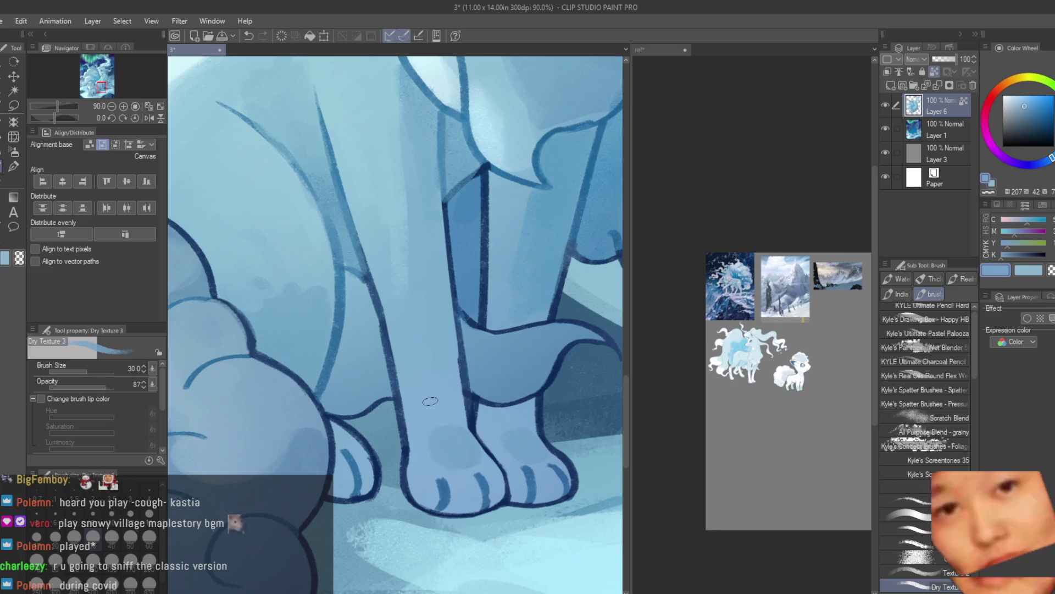
pyautogui.scroll(2, 461, 456)
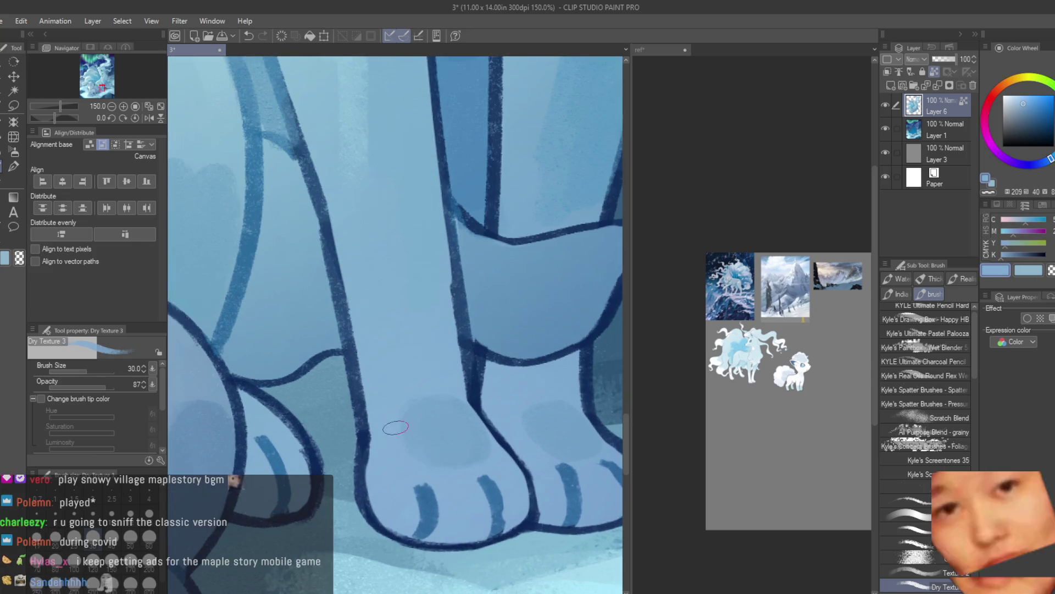
pyautogui.keyDown('alt'); pyautogui.click(470, 463); pyautogui.keyUp('alt')
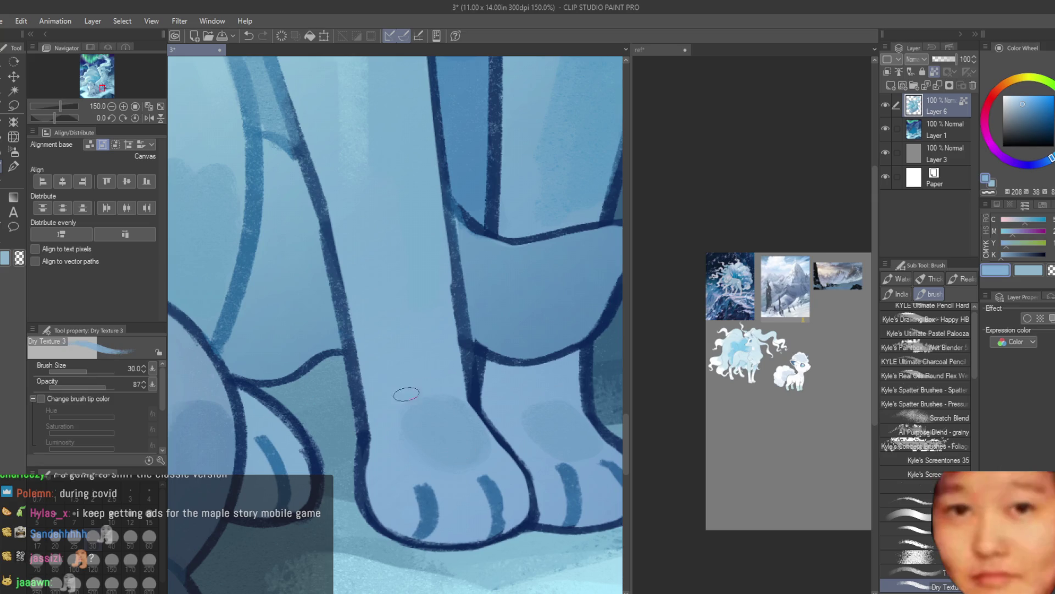
pyautogui.keyDown('alt'); pyautogui.click(544, 410); pyautogui.keyUp('alt')
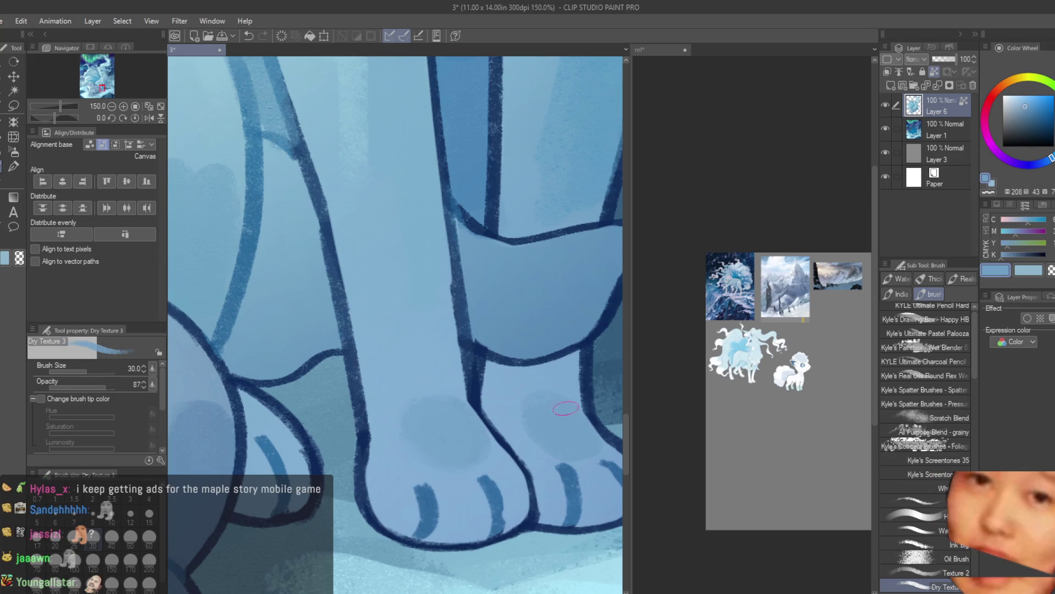
pyautogui.keyDown('alt'); pyautogui.click(520, 388); pyautogui.keyUp('alt')
pyautogui.scroll(-1, 522, 401)
pyautogui.scroll(-1, 505, 439)
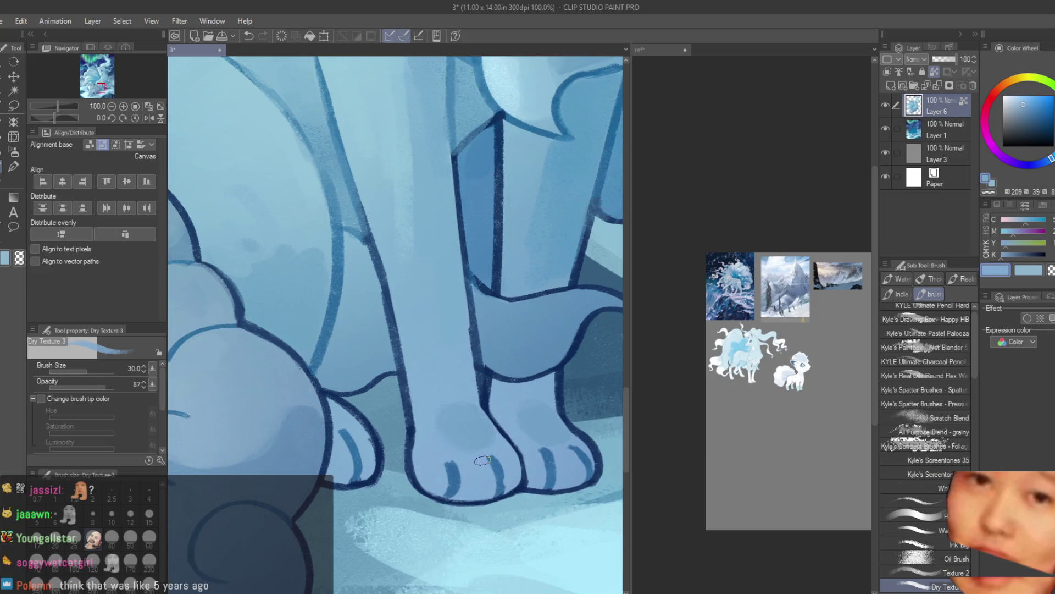
pyautogui.scroll(-1, 421, 477)
pyautogui.scroll(-1, 434, 479)
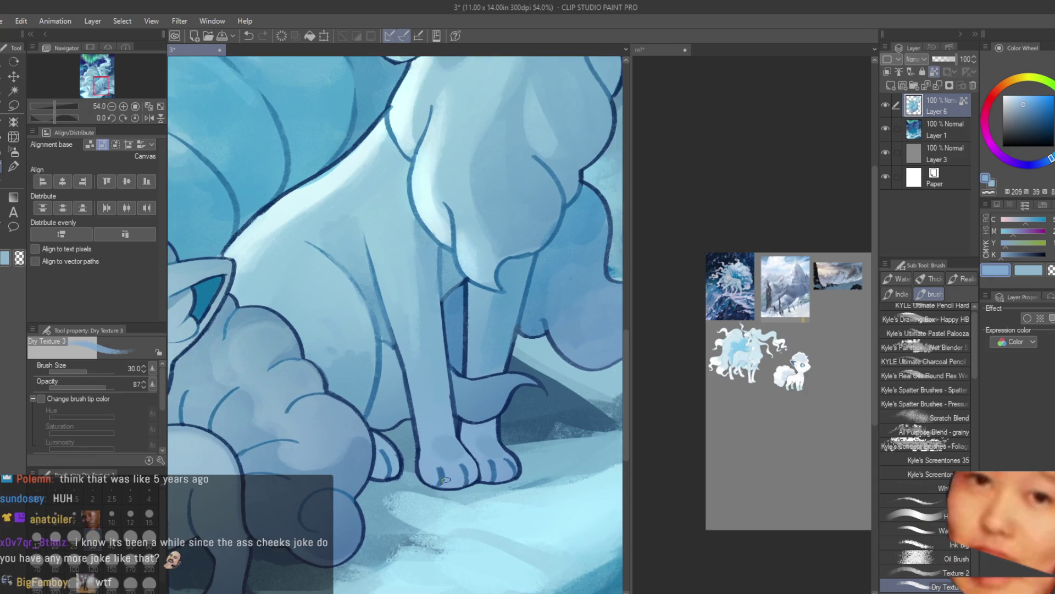
pyautogui.scroll(-4, 445, 480)
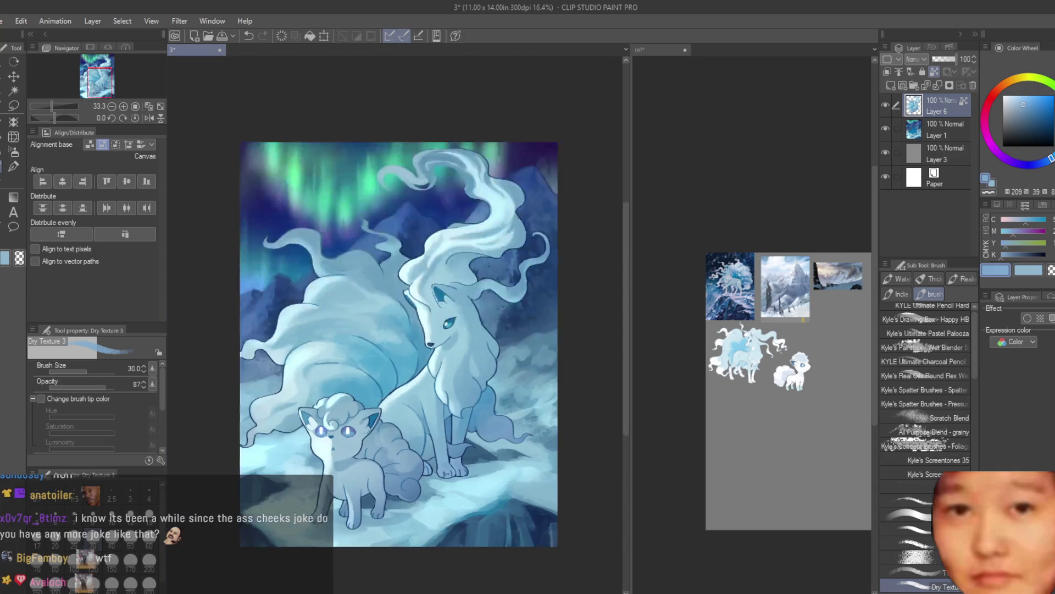
# Paint dark blue shadows into the leg crease with a sampled darker blue
pyautogui.scroll(1, 495, 429)
pyautogui.scroll(1, 505, 421)
pyautogui.scroll(2, 505, 421)
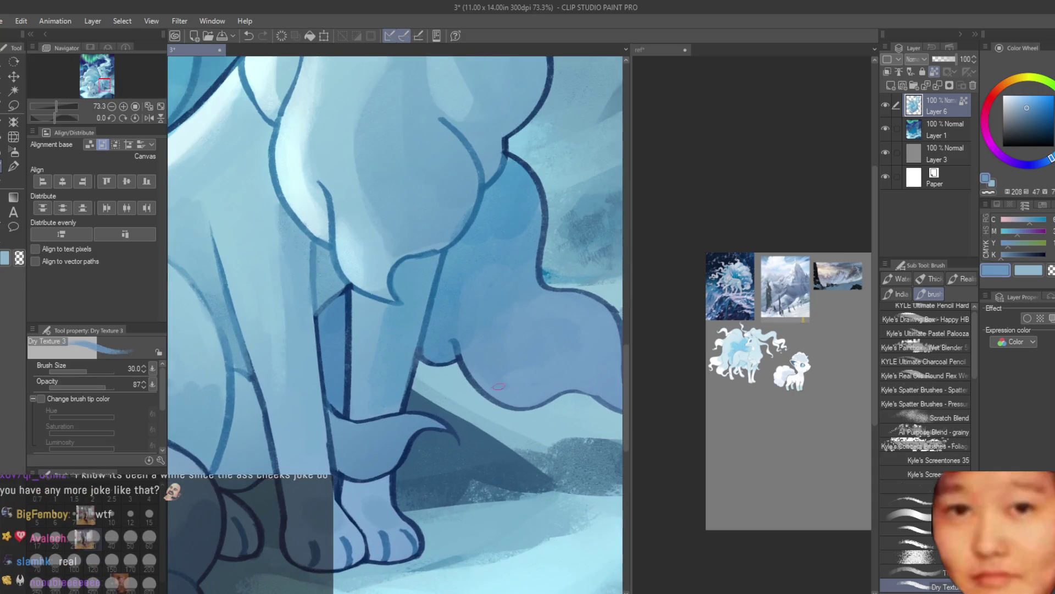
pyautogui.scroll(1, 507, 397)
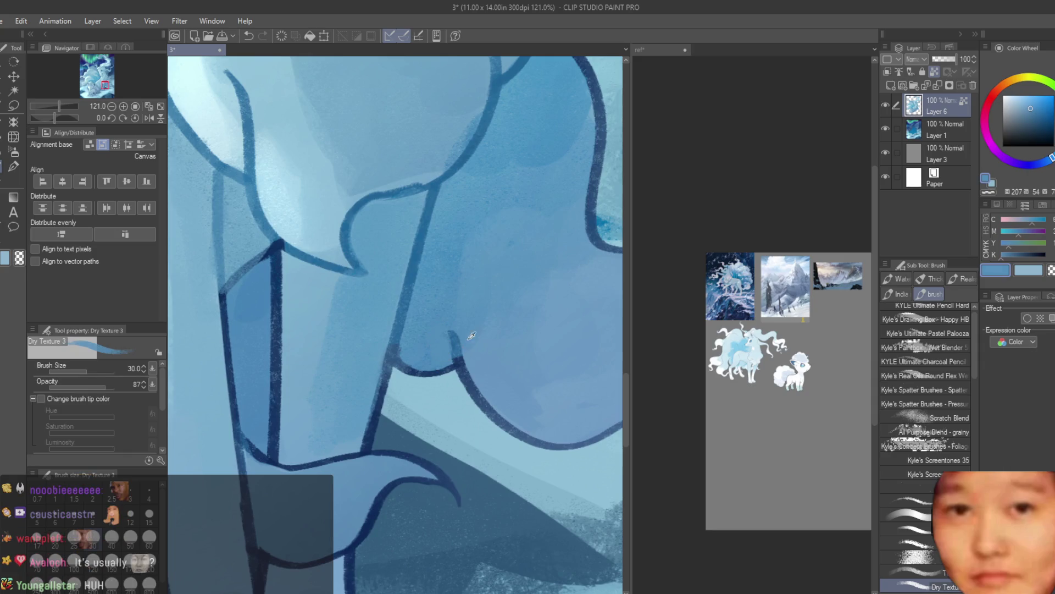
pyautogui.scroll(1, 535, 377)
pyautogui.scroll(-4, 535, 378)
pyautogui.scroll(1, 544, 377)
pyautogui.scroll(1, 550, 377)
pyautogui.scroll(1, 551, 376)
pyautogui.scroll(2, 550, 377)
pyautogui.keyDown('alt'); pyautogui.click(495, 395); pyautogui.keyUp('alt')
pyautogui.moveTo(498, 379); pyautogui.dragTo(473, 457)
pyautogui.moveTo(468, 391); pyautogui.dragTo(457, 528)
pyautogui.moveTo(487, 409); pyautogui.dragTo(478, 507)
# Redo the shadow between the legs with the brush reduced to size 30
pyautogui.scroll(-2, 479, 507)
pyautogui.scroll(-3, 484, 501)
pyautogui.scroll(1, 506, 484)
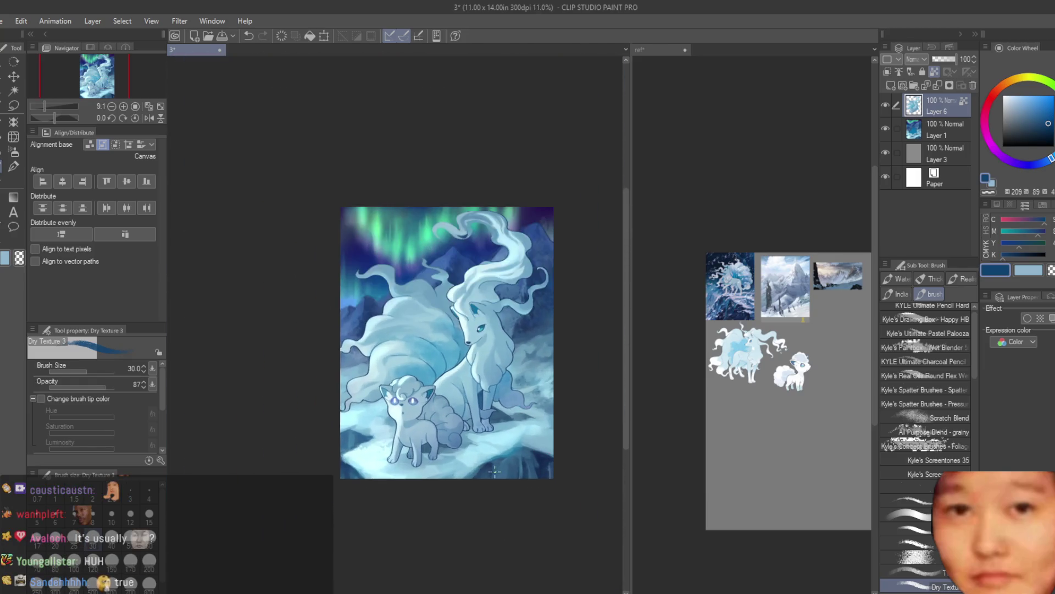
pyautogui.scroll(1, 522, 472)
pyautogui.scroll(2, 494, 418)
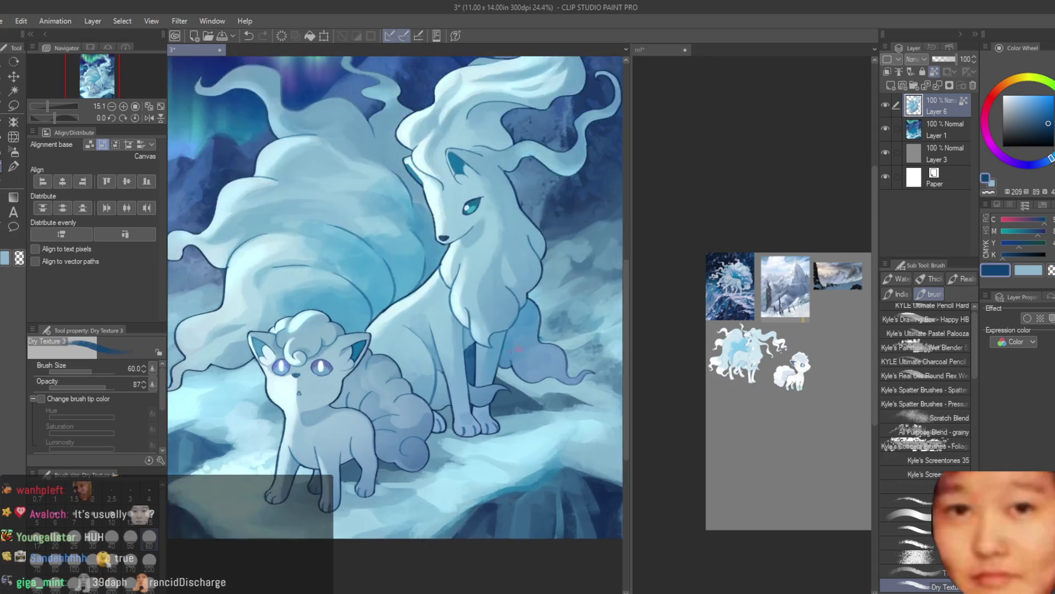
pyautogui.scroll(2, 455, 354)
pyautogui.scroll(2, 455, 372)
pyautogui.hotkey('ctrl', 'z')
pyautogui.moveTo(456, 324)
pyautogui.mouseDown()
pyautogui.moveTo(439, 382)
pyautogui.moveTo(463, 308)
pyautogui.moveTo(440, 406)
pyautogui.mouseUp()
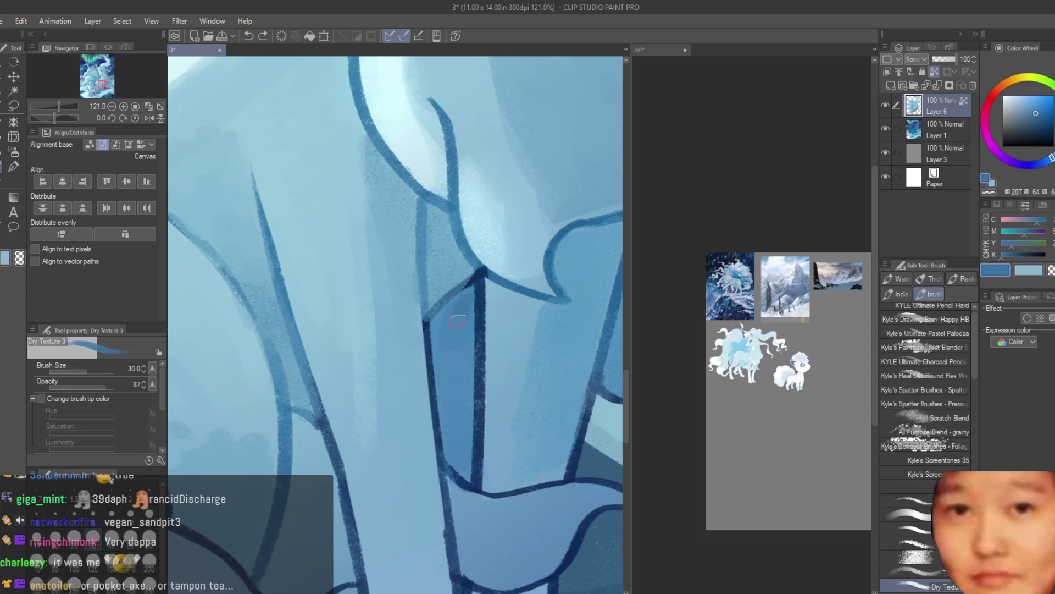
pyautogui.press('[')
pyautogui.moveTo(447, 306); pyautogui.dragTo(456, 410)
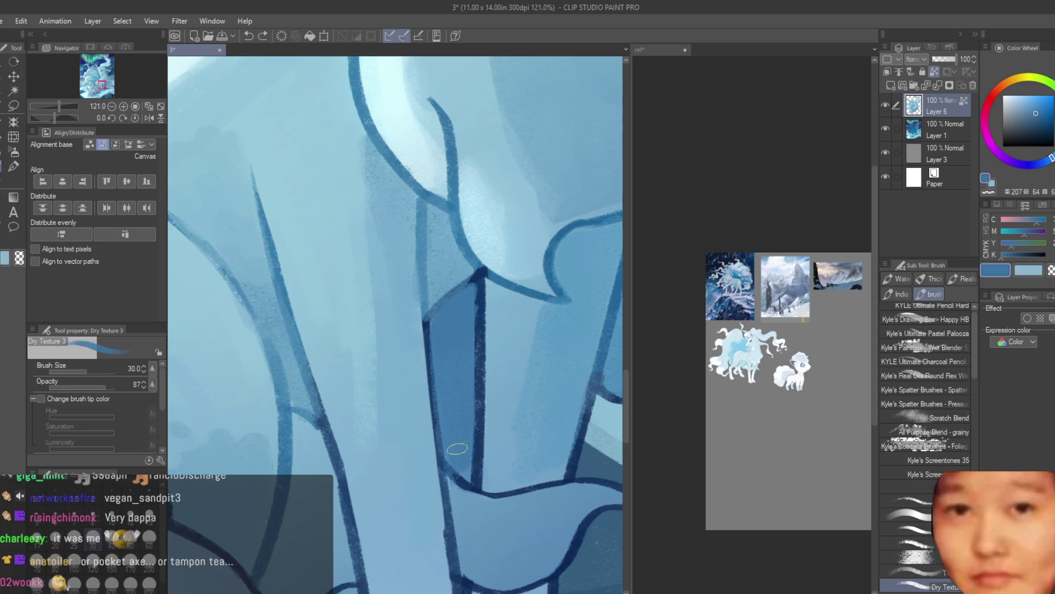
# Blend the chest shadow and add a darker shading stroke along the chest line
pyautogui.scroll(-1, 495, 395)
pyautogui.scroll(-1, 540, 363)
pyautogui.scroll(2, 541, 363)
pyautogui.moveTo(441, 350)
pyautogui.mouseDown()
pyautogui.moveTo(472, 329)
pyautogui.moveTo(456, 351)
pyautogui.mouseUp()
pyautogui.moveTo(410, 420); pyautogui.dragTo(378, 531)
pyautogui.keyDown('alt'); pyautogui.click(412, 479); pyautogui.keyUp('alt')
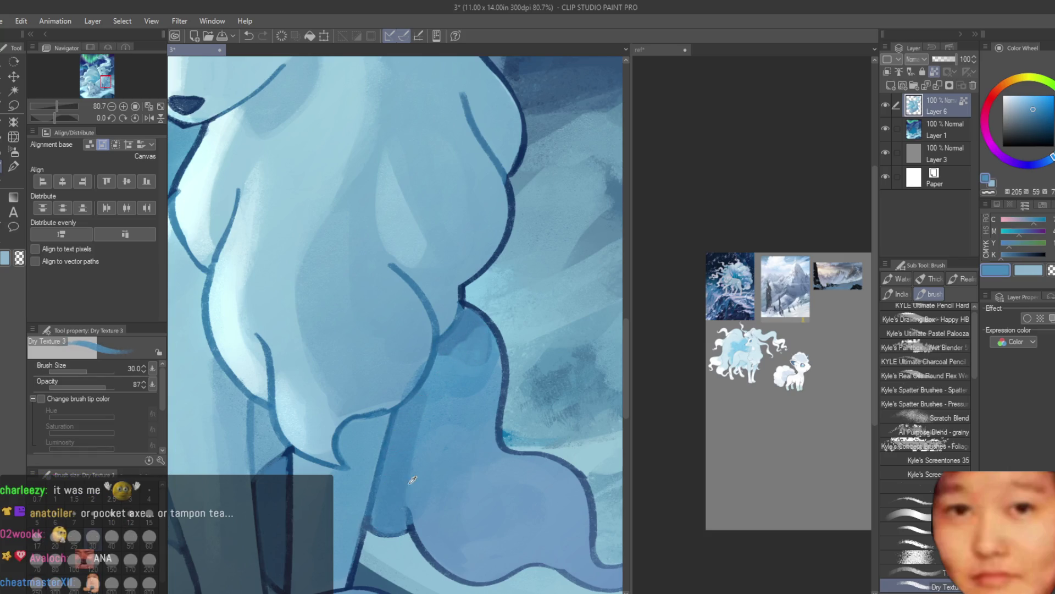
pyautogui.keyDown('alt'); pyautogui.click(406, 457); pyautogui.keyUp('alt')
# Eyedrop light cyan from the tails and paint over the dark tail streak
pyautogui.scroll(-4, 424, 395)
pyautogui.scroll(4, 464, 430)
pyautogui.scroll(2, 465, 429)
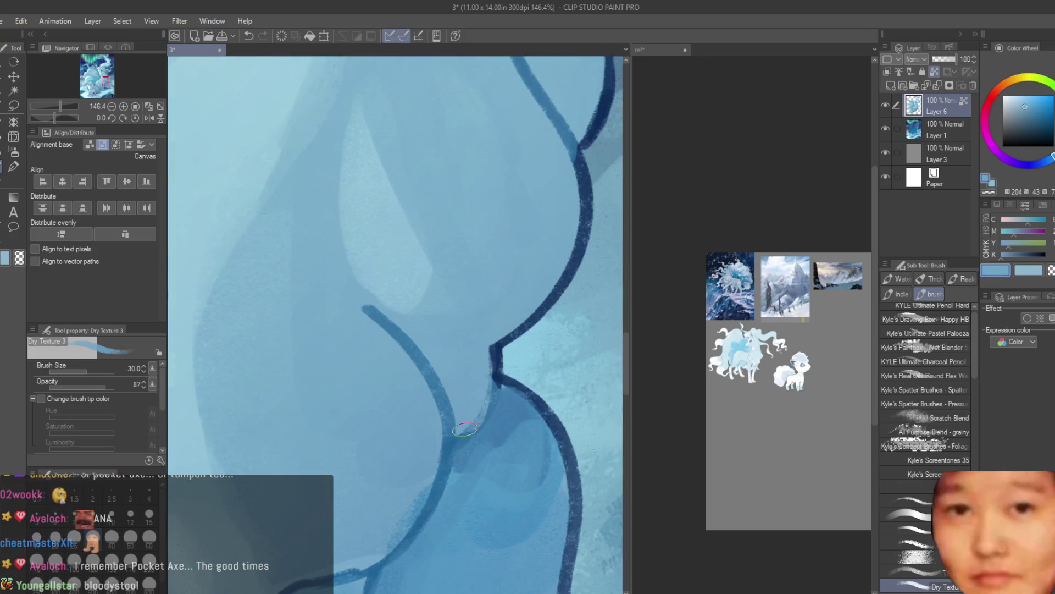
pyautogui.scroll(-2, 465, 359)
pyautogui.scroll(-3, 465, 358)
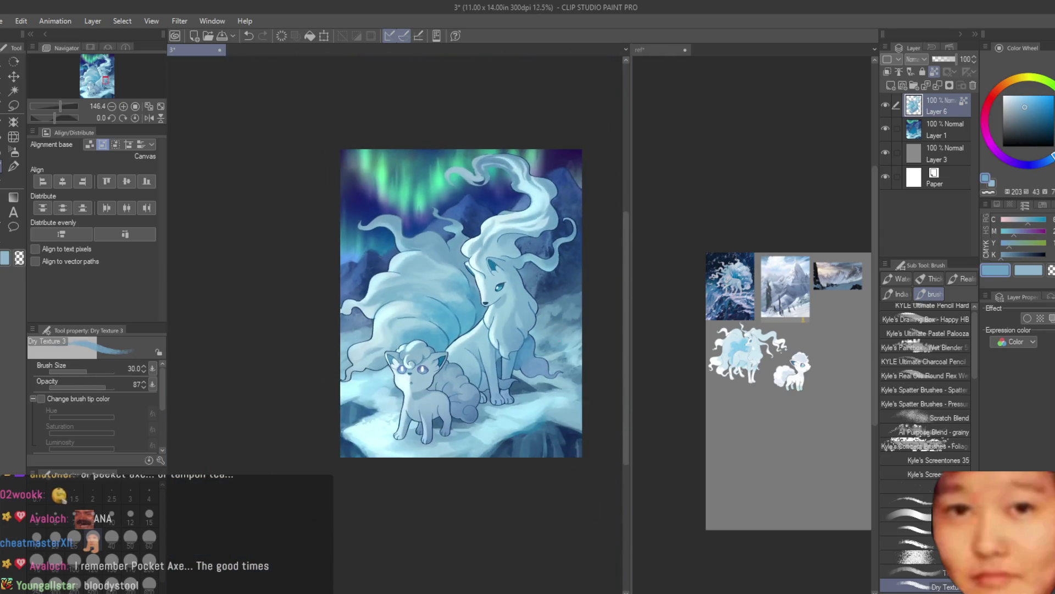
pyautogui.scroll(-1, 598, 412)
pyautogui.scroll(2, 592, 377)
pyautogui.scroll(3, 351, 363)
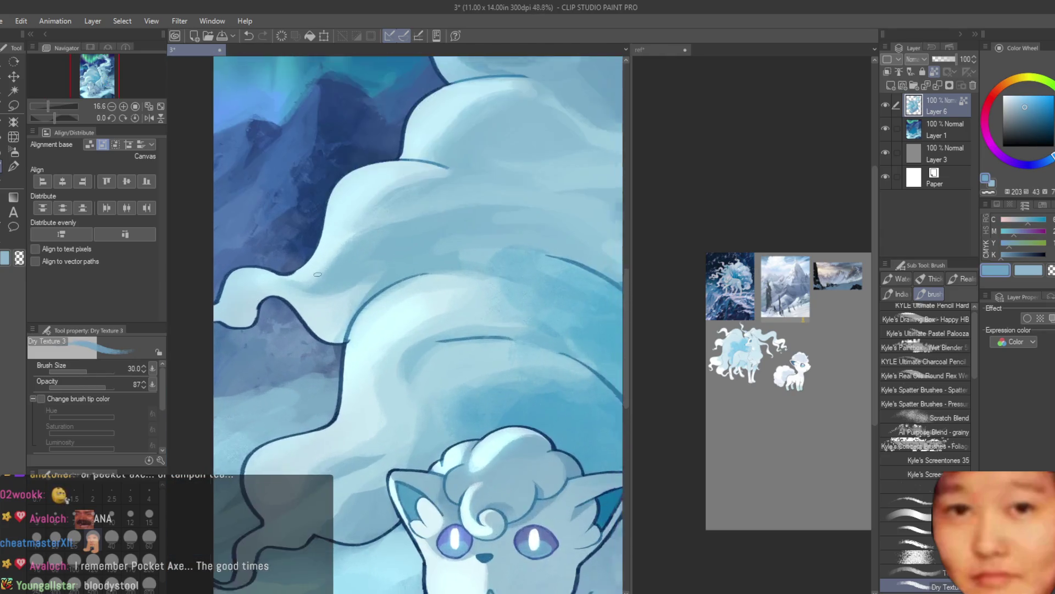
pyautogui.scroll(2, 352, 362)
pyautogui.moveTo(368, 319); pyautogui.dragTo(346, 364)
pyautogui.keyDown('alt'); pyautogui.click(352, 341); pyautogui.keyUp('alt')
pyautogui.moveTo(363, 313); pyautogui.dragTo(344, 374)
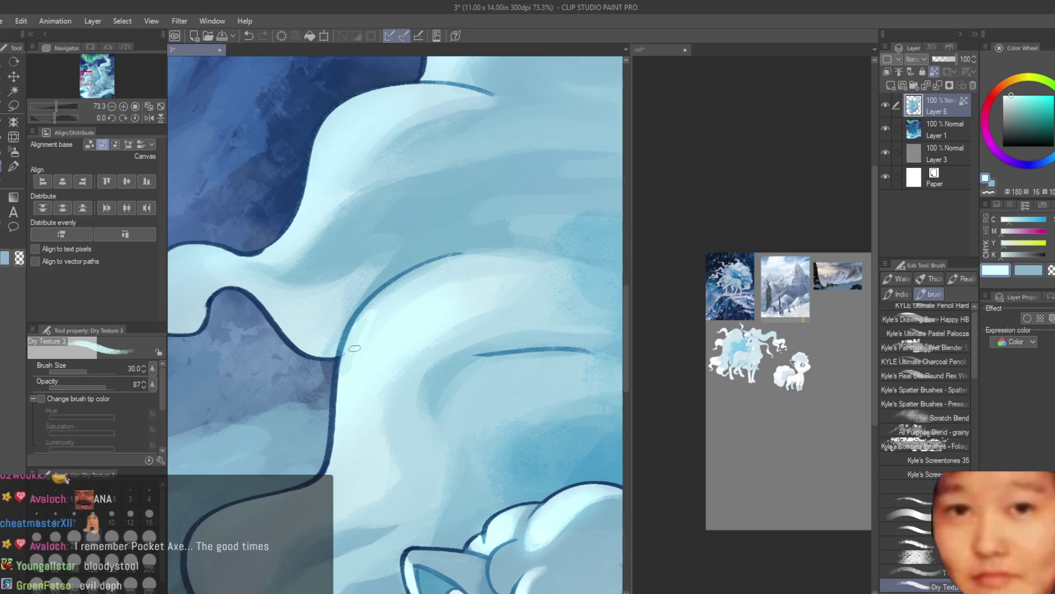
# Soften the dark tail outlines with even lighter cyan strokes
pyautogui.keyDown('alt'); pyautogui.click(352, 341); pyautogui.keyUp('alt')
pyautogui.moveTo(366, 311); pyautogui.dragTo(333, 475)
pyautogui.keyDown('alt'); pyautogui.click(358, 406); pyautogui.keyUp('alt')
pyautogui.moveTo(357, 409); pyautogui.dragTo(360, 379)
pyautogui.moveTo(384, 324); pyautogui.dragTo(355, 407)
# Fit the whole painting in view and eyedrop mid, pale and nose-dark blues
pyautogui.keyDown('alt'); pyautogui.click(440, 278); pyautogui.keyUp('alt')
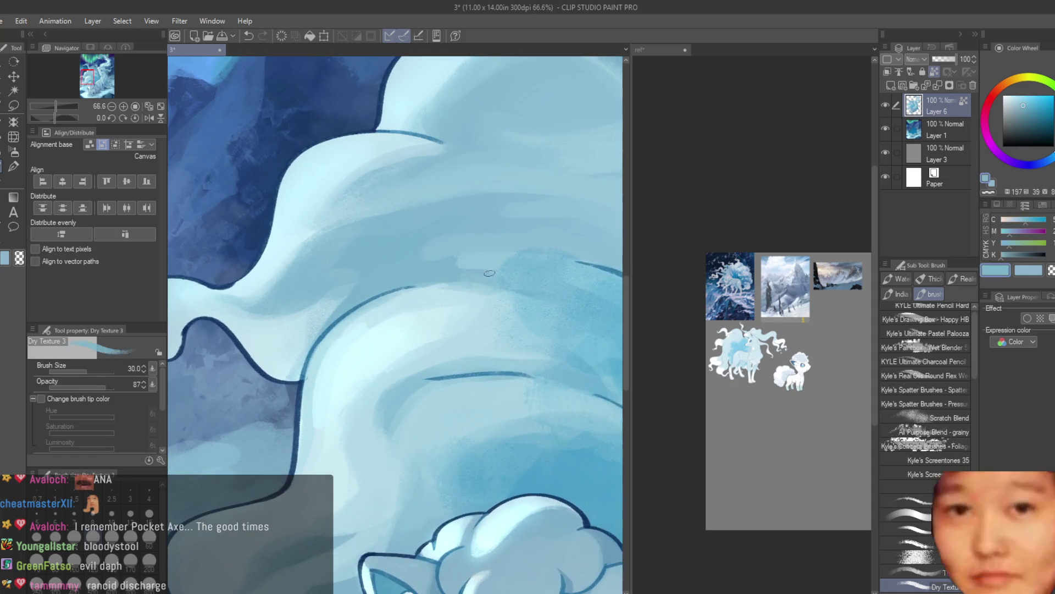
pyautogui.hotkey('ctrl', '0')
pyautogui.scroll(5, 406, 335)
pyautogui.keyDown('alt'); pyautogui.click(416, 309); pyautogui.keyUp('alt')
pyautogui.scroll(1, 385, 299)
pyautogui.keyDown('alt'); pyautogui.click(368, 259); pyautogui.keyUp('alt')
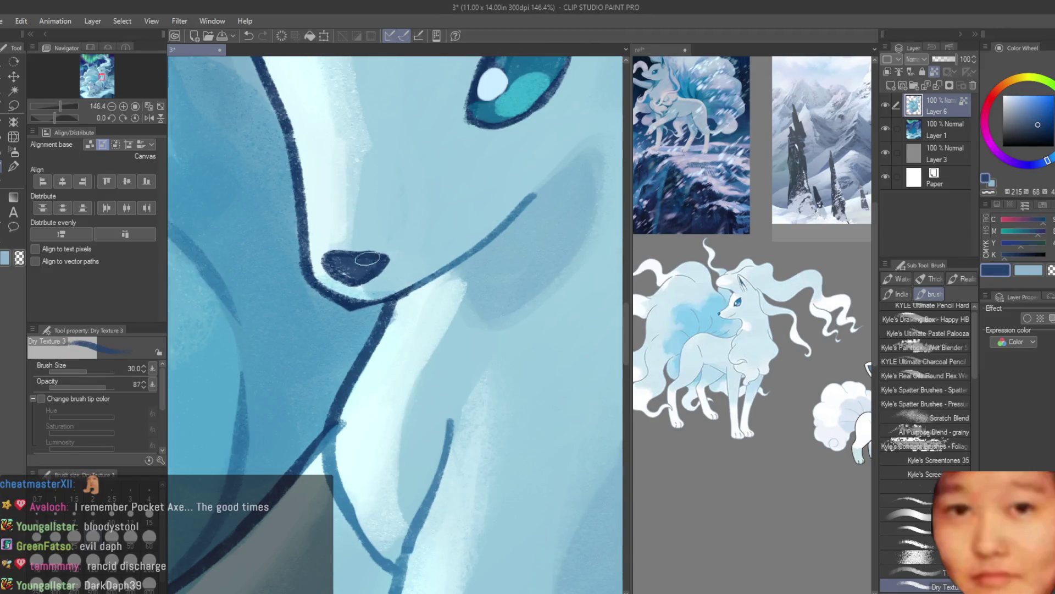
# Eyedrop the pale cyan and dark navy colours around the Ninetales' nose
pyautogui.keyDown('alt'); pyautogui.click(338, 207); pyautogui.keyUp('alt')
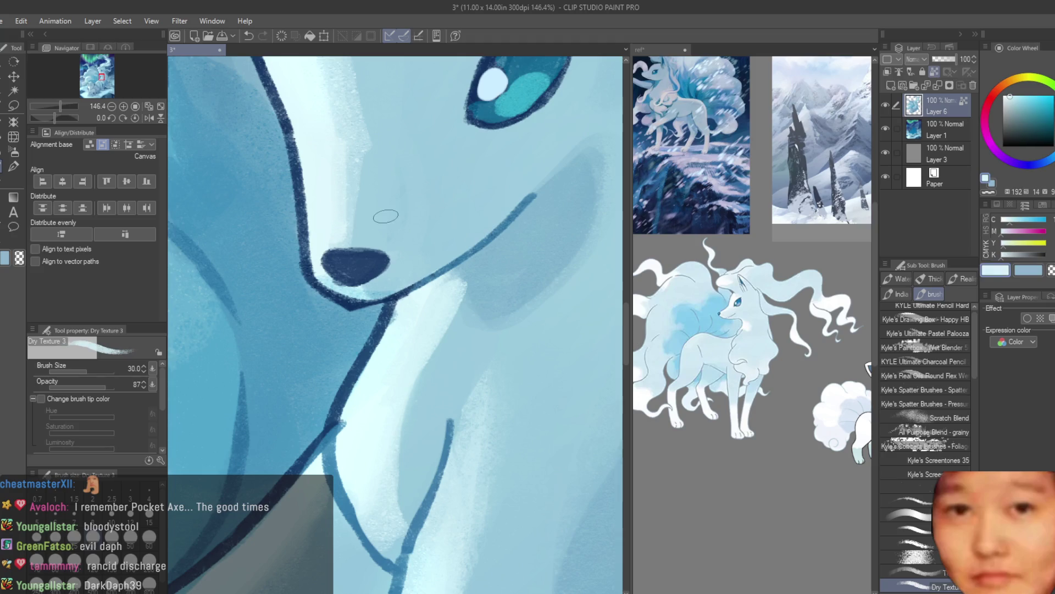
pyautogui.keyDown('alt'); pyautogui.click(357, 265); pyautogui.keyUp('alt')
pyautogui.keyDown('alt'); pyautogui.click(357, 265); pyautogui.keyUp('alt')
pyautogui.scroll(2, 362, 266)
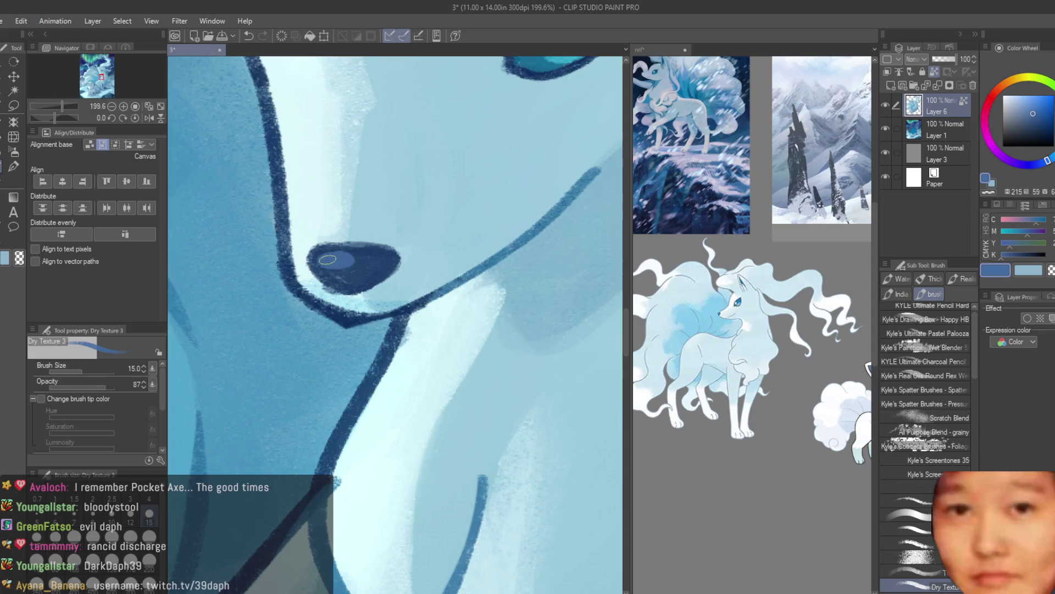
pyautogui.scroll(-5, 418, 329)
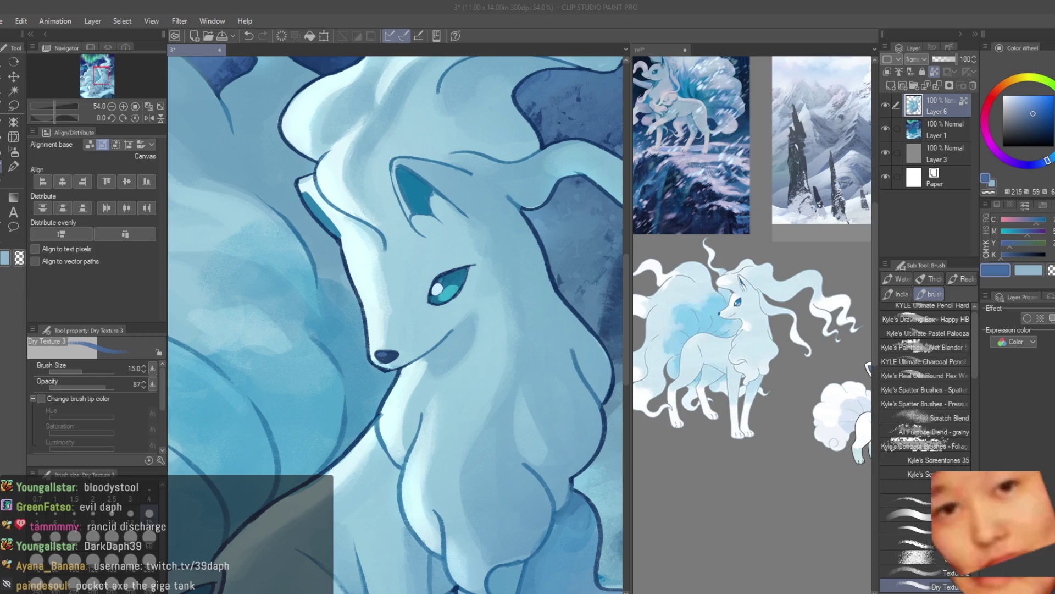
pyautogui.scroll(3, 365, 384)
pyautogui.scroll(2, 365, 384)
pyautogui.scroll(-2, 364, 384)
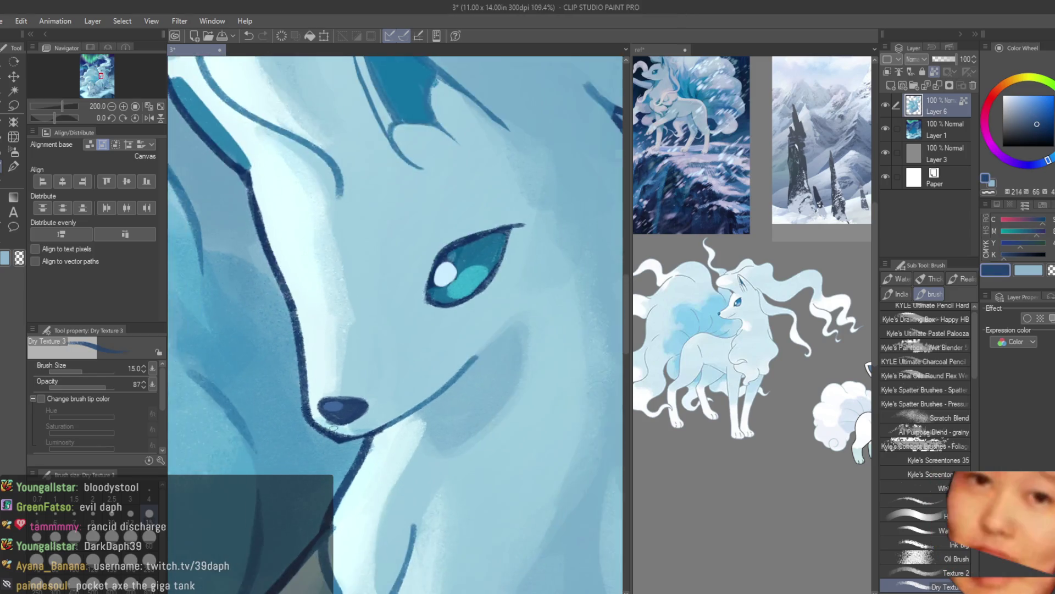
pyautogui.scroll(-1, 423, 318)
pyautogui.scroll(4, 473, 291)
# Eyedrop the teal, dark navy outline and light blues around the Ninetales' eye
pyautogui.keyDown('alt'); pyautogui.click(492, 284); pyautogui.keyUp('alt')
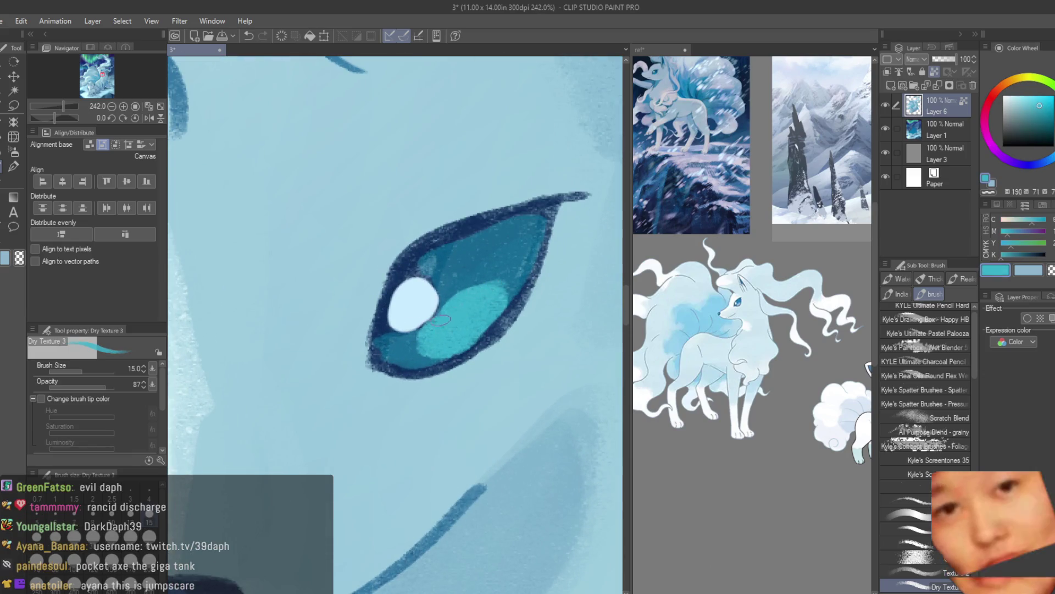
pyautogui.scroll(-2, 445, 286)
pyautogui.keyDown('alt'); pyautogui.click(451, 282); pyautogui.keyUp('alt')
pyautogui.keyDown('alt'); pyautogui.click(389, 318); pyautogui.keyUp('alt')
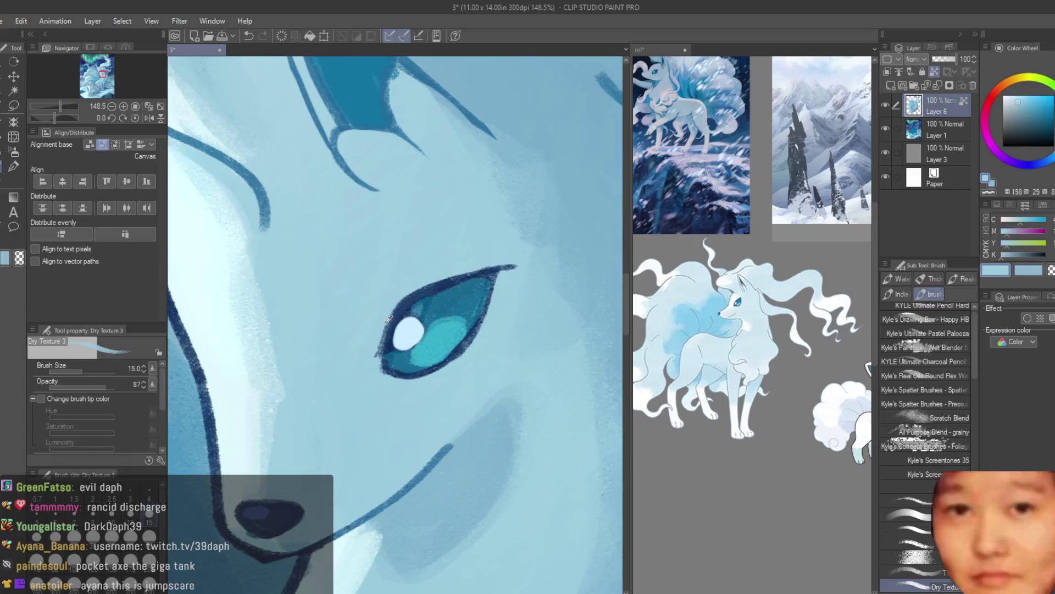
pyautogui.keyDown('alt'); pyautogui.click(557, 239); pyautogui.keyUp('alt')
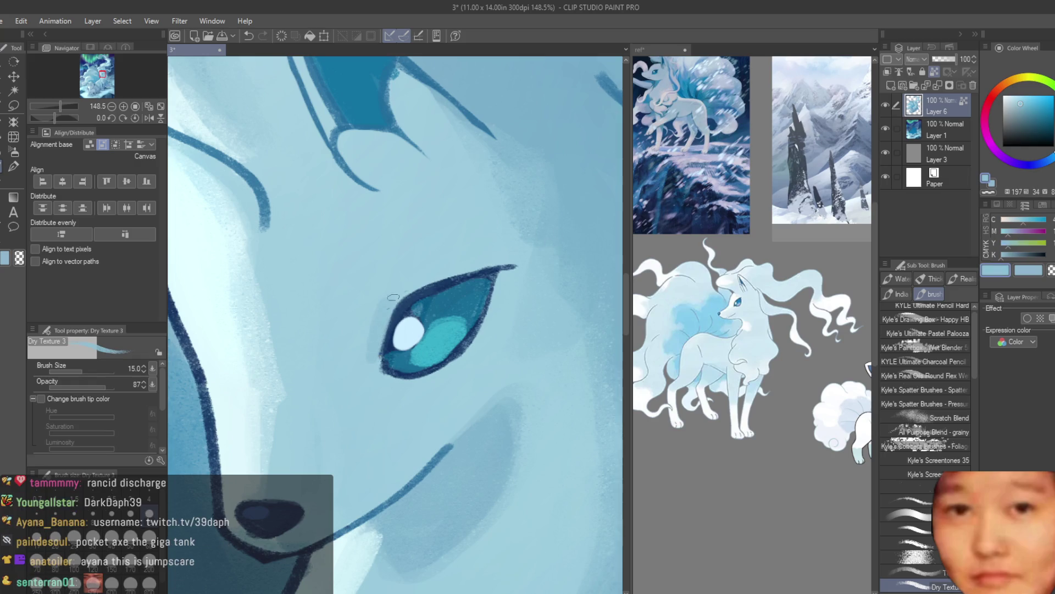
pyautogui.scroll(-3, 498, 303)
pyautogui.scroll(-2, 498, 304)
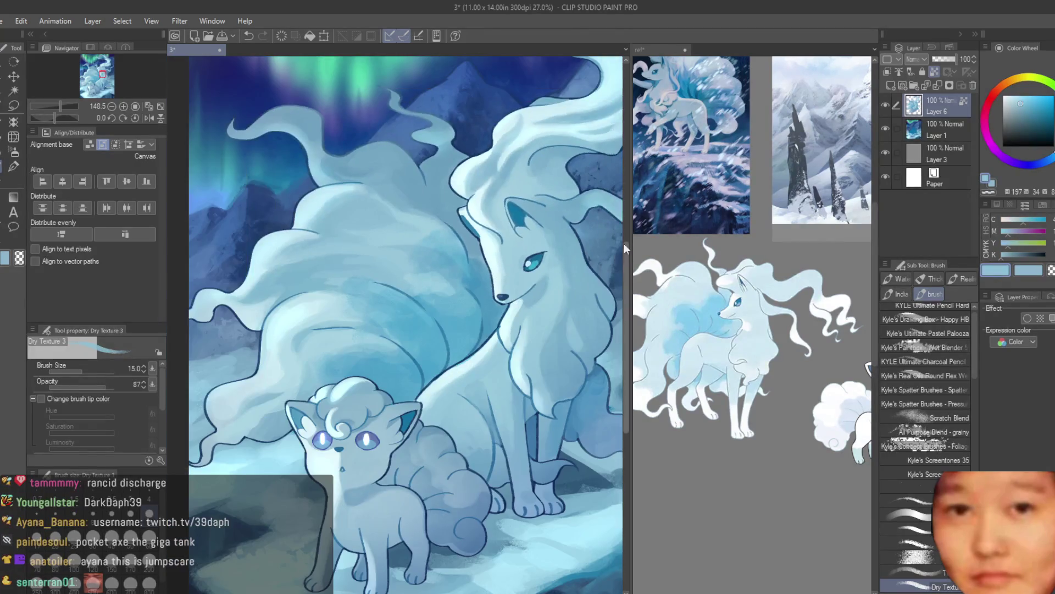
# Choose and fine-tune a lighter blue for the Vulpix's face
pyautogui.scroll(1, 396, 385)
pyautogui.scroll(3, 423, 407)
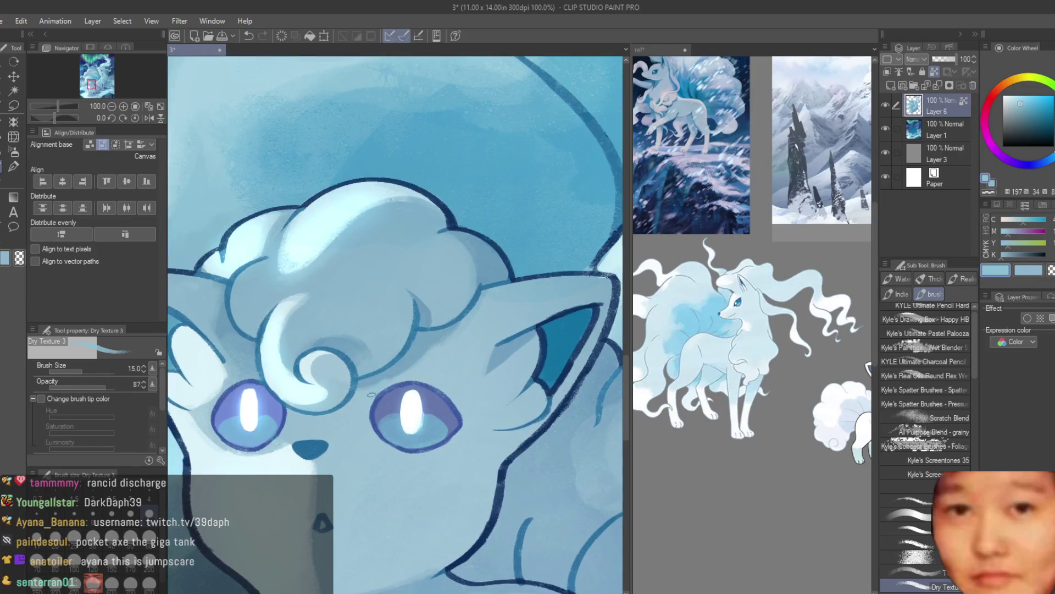
pyautogui.scroll(-3, 380, 389)
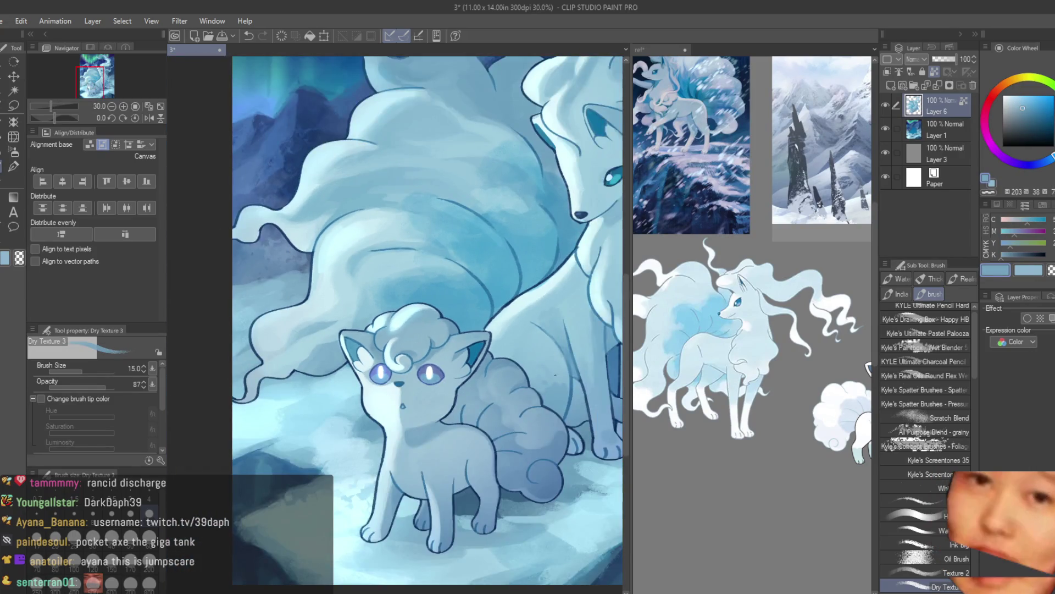
pyautogui.scroll(2, 400, 385)
pyautogui.scroll(2, 400, 385)
pyautogui.scroll(3, 400, 385)
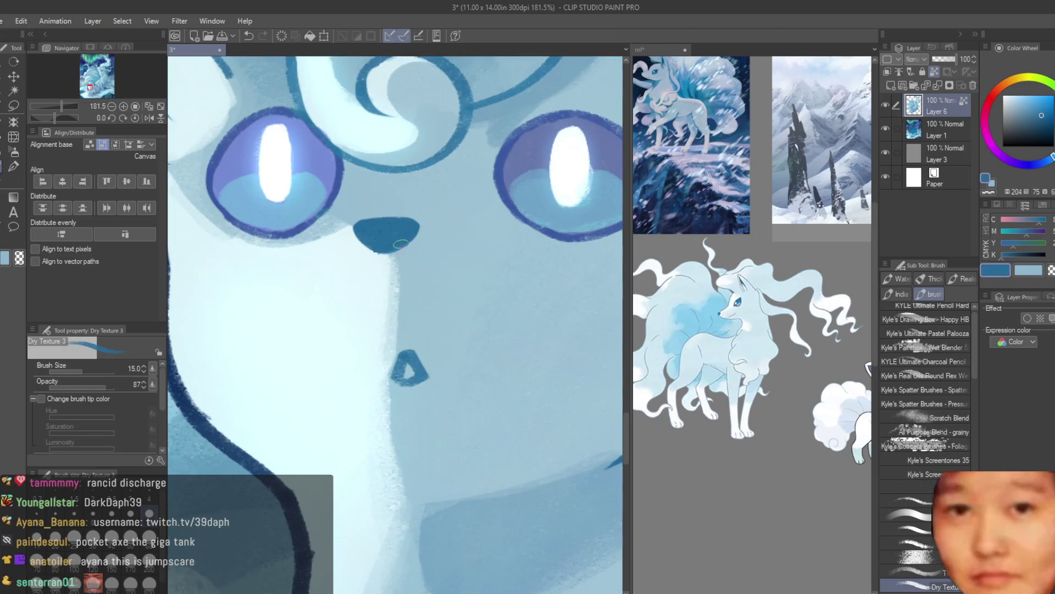
pyautogui.moveTo(1045, 118); pyautogui.dragTo(1035, 104)
pyautogui.keyDown('alt'); pyautogui.click(407, 360); pyautogui.keyUp('alt')
# Zoom the canvas in on the Ninetales' ear
pyautogui.scroll(-2, 401, 374)
pyautogui.scroll(-1, 402, 374)
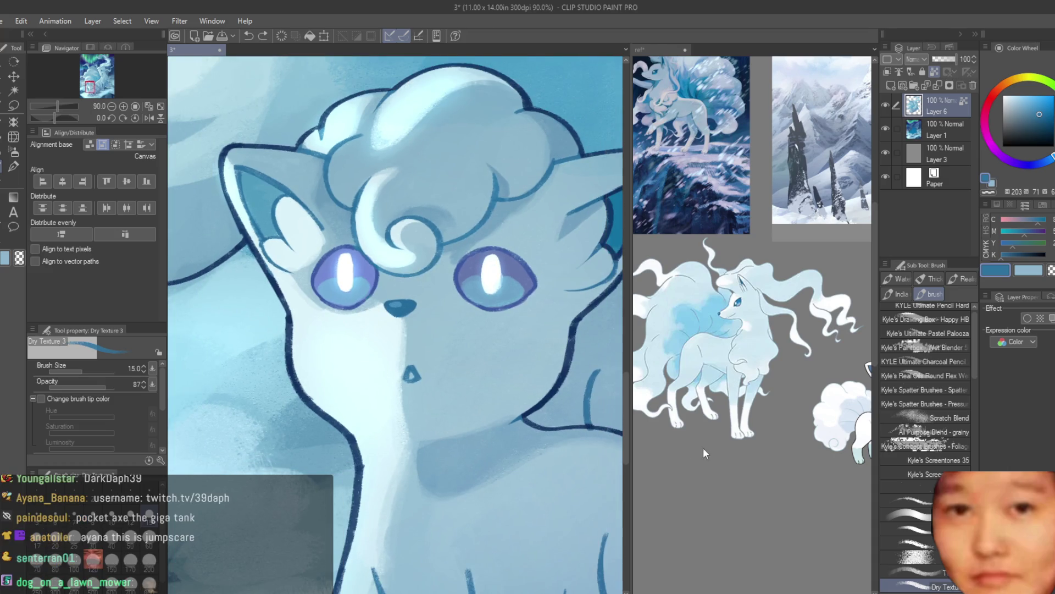
pyautogui.scroll(3, 824, 418)
pyautogui.scroll(2, 824, 418)
pyautogui.scroll(4, 423, 377)
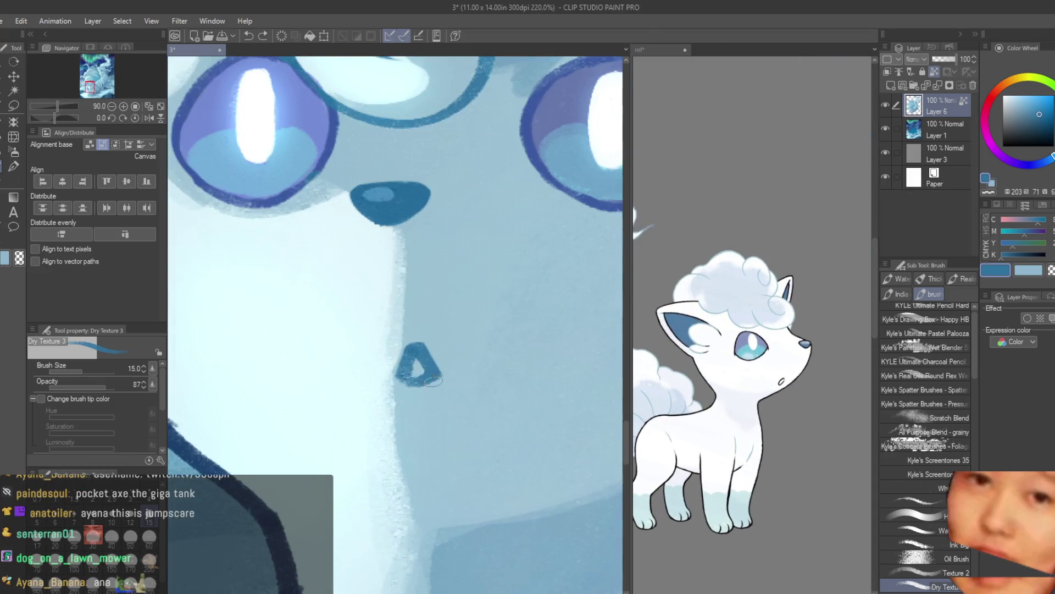
pyautogui.scroll(-2, 433, 381)
pyautogui.scroll(-2, 433, 380)
pyautogui.scroll(-1, 450, 388)
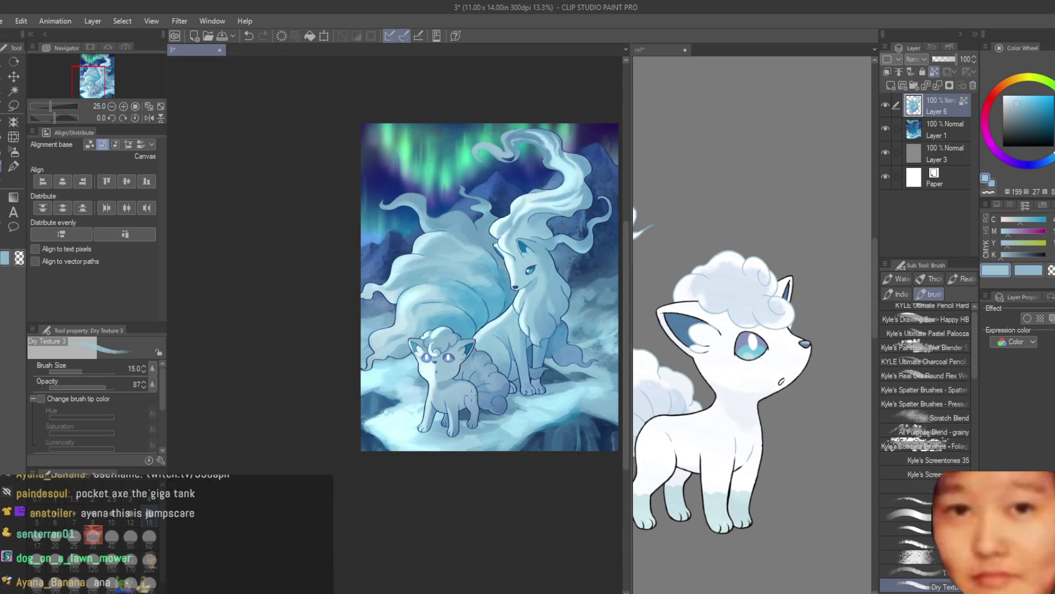
pyautogui.scroll(1, 443, 367)
pyautogui.scroll(3, 443, 367)
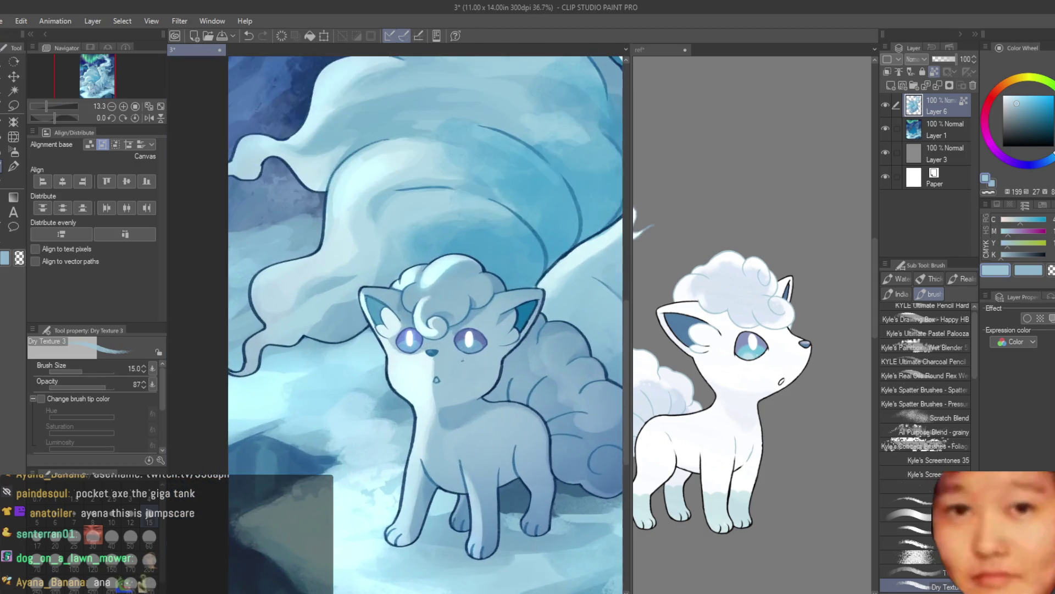
pyautogui.scroll(2, 477, 352)
pyautogui.scroll(-3, 328, 337)
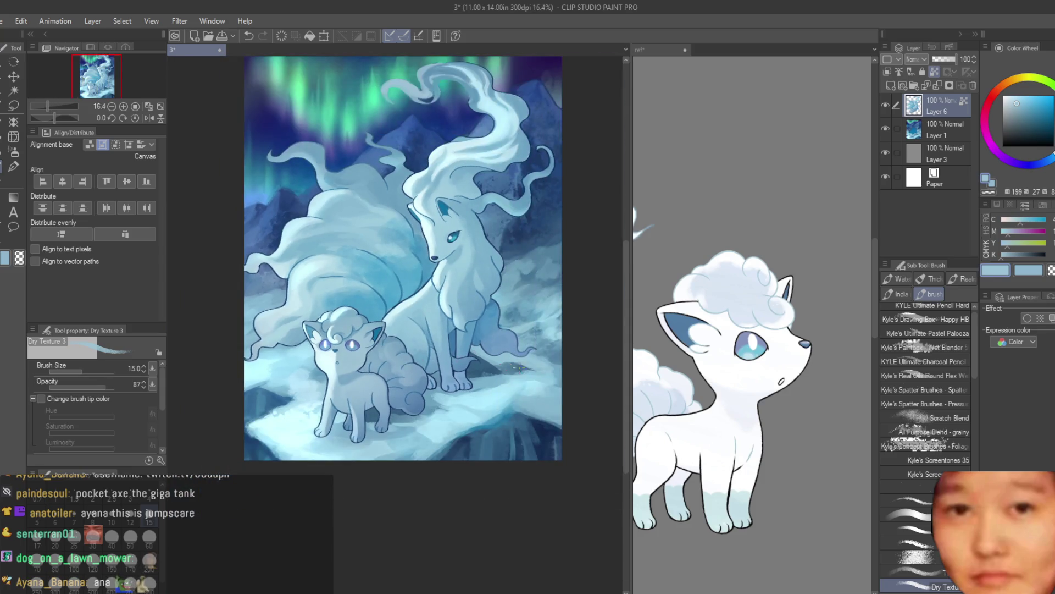
pyautogui.scroll(-1, 488, 338)
pyautogui.scroll(1, 478, 313)
pyautogui.scroll(2, 470, 285)
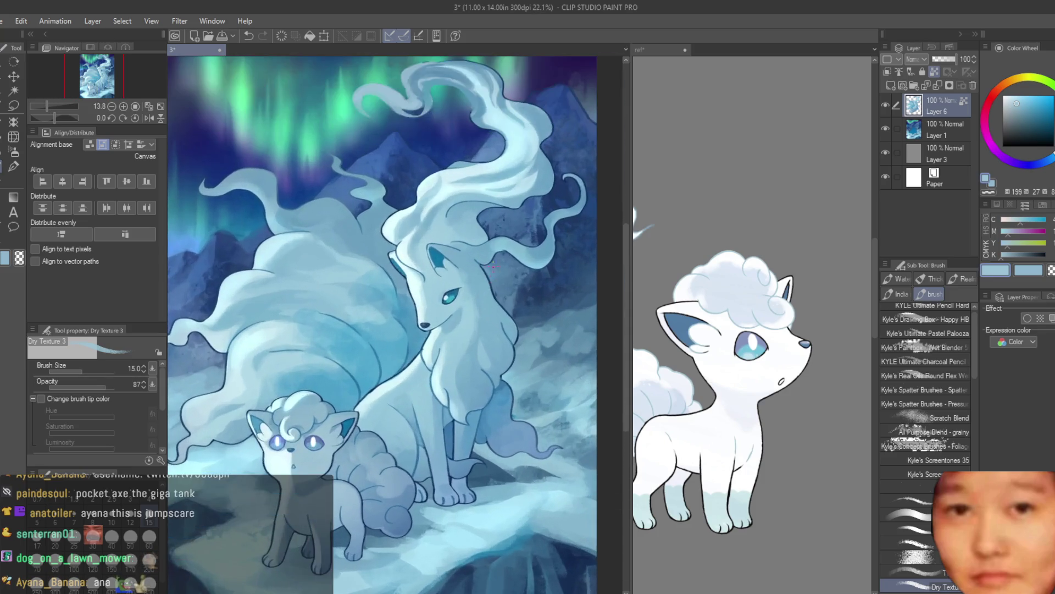
pyautogui.scroll(1, 460, 260)
pyautogui.scroll(5, 461, 259)
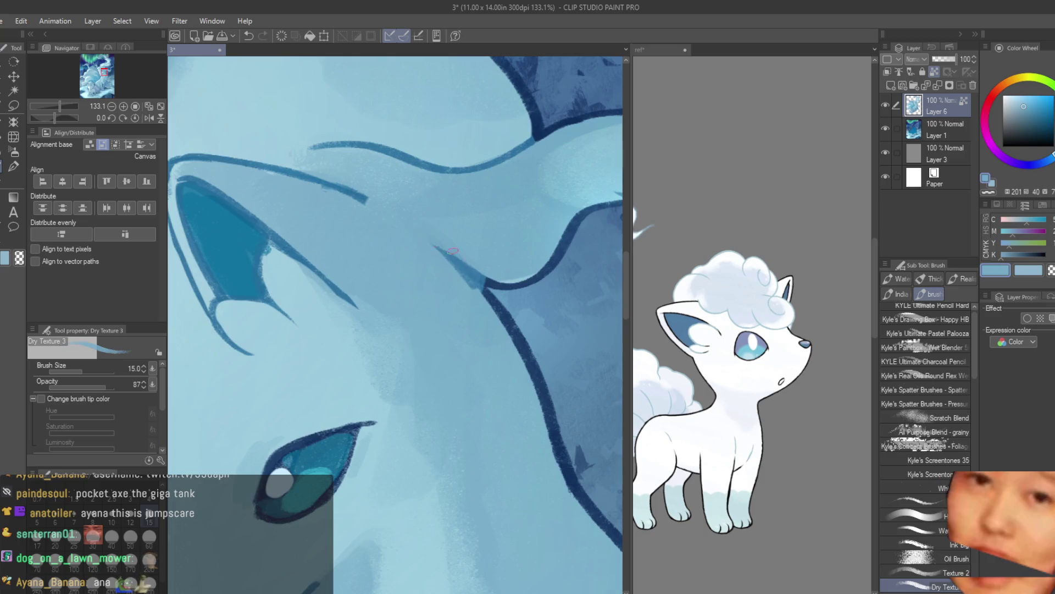
# Sample ear blues and paint light strokes along the inner ear's left edge
pyautogui.scroll(-1, 419, 248)
pyautogui.scroll(2, 305, 236)
pyautogui.keyDown('alt'); pyautogui.click(321, 236); pyautogui.keyUp('alt')
pyautogui.keyDown('alt'); pyautogui.click(297, 249); pyautogui.keyUp('alt')
pyautogui.moveTo(301, 242)
pyautogui.mouseDown()
pyautogui.moveTo(311, 324)
pyautogui.moveTo(297, 272)
pyautogui.mouseUp()
# Sample darker and paler ear blues and redraw the dark blue line along the ear
pyautogui.keyDown('alt'); pyautogui.click(334, 322); pyautogui.keyUp('alt')
pyautogui.keyDown('alt'); pyautogui.click(288, 251); pyautogui.keyUp('alt')
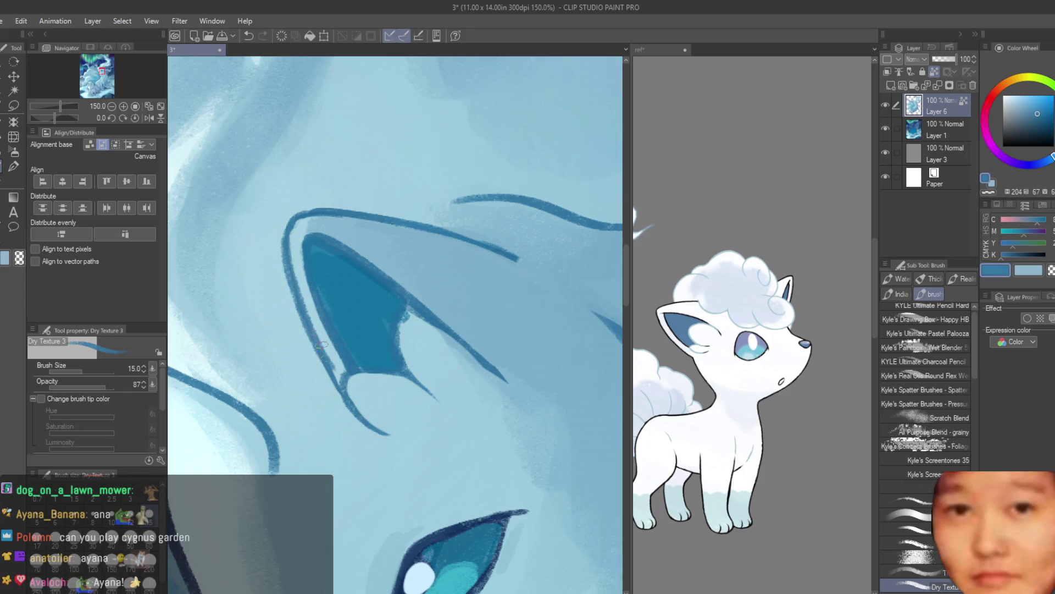
pyautogui.scroll(-5, 424, 294)
pyautogui.scroll(3, 448, 274)
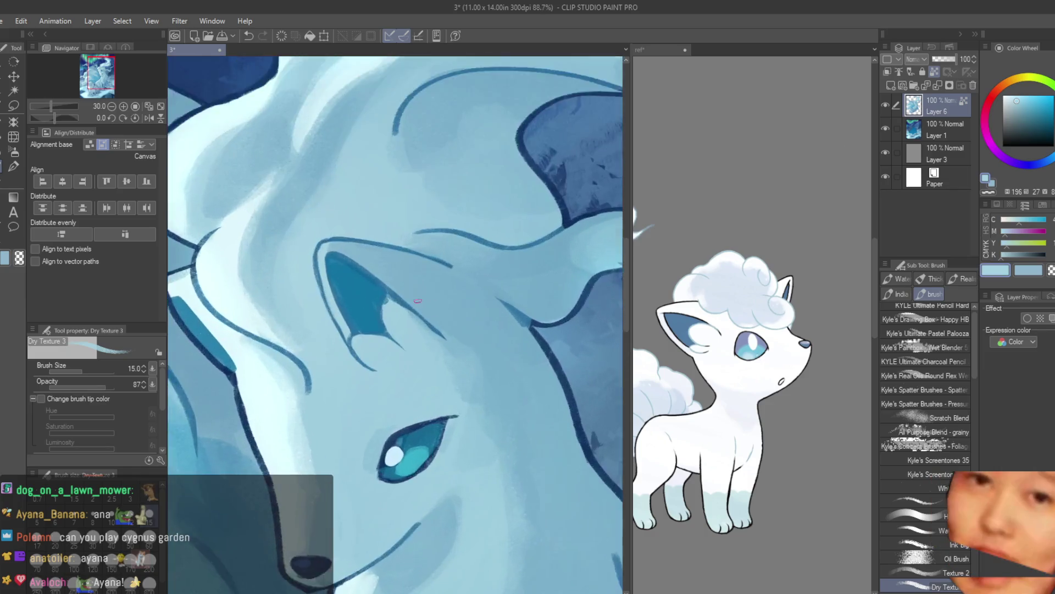
pyautogui.scroll(2, 448, 275)
pyautogui.keyDown('alt'); pyautogui.click(253, 333); pyautogui.keyUp('alt')
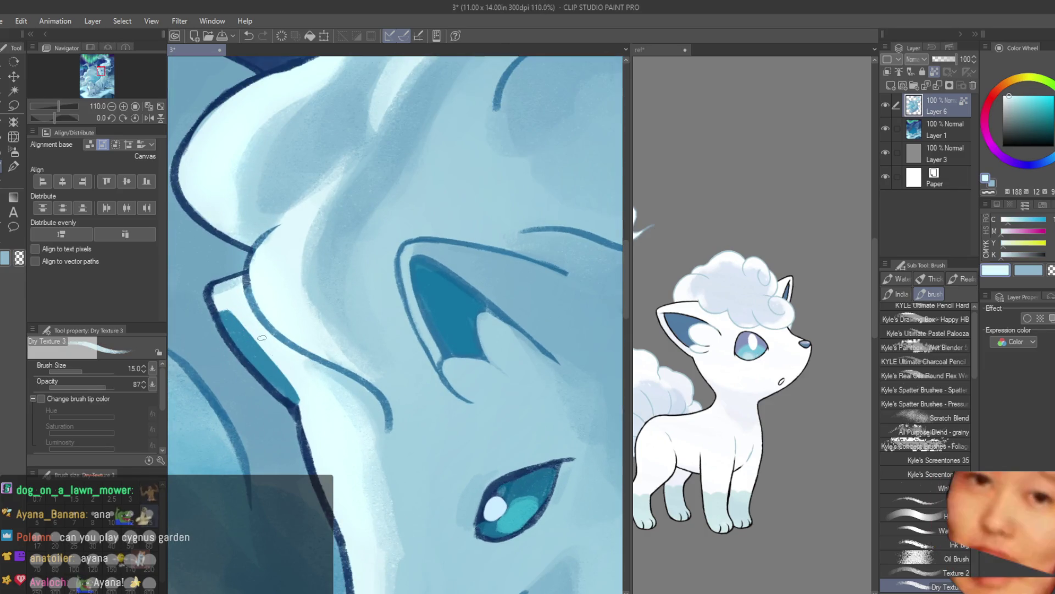
pyautogui.scroll(1, 237, 319)
pyautogui.keyDown('alt'); pyautogui.click(214, 309); pyautogui.keyUp('alt')
pyautogui.moveTo(218, 312); pyautogui.dragTo(312, 418)
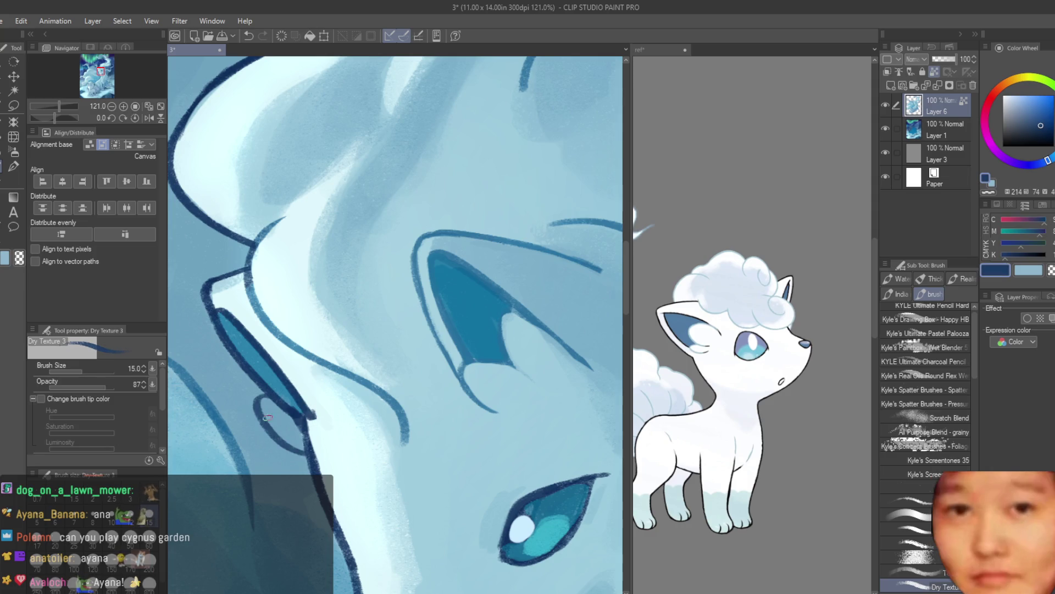
# Fill the inner-ear outline with pale blue
pyautogui.keyDown('alt'); pyautogui.click(317, 434); pyautogui.keyUp('alt')
pyautogui.moveTo(265, 409); pyautogui.dragTo(308, 447)
pyautogui.keyDown('alt'); pyautogui.click(317, 434); pyautogui.keyUp('alt')
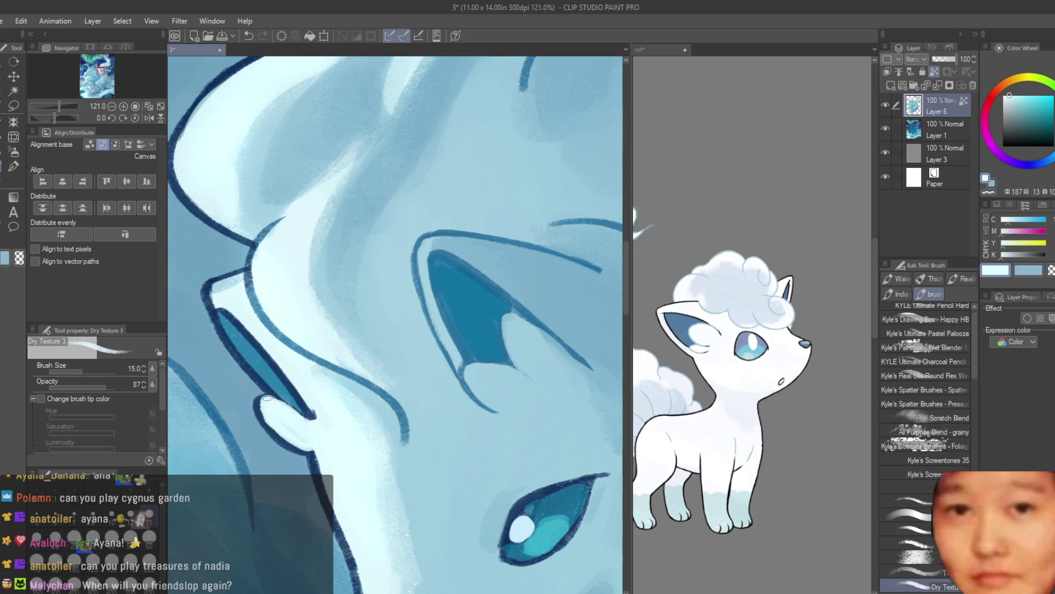
pyautogui.scroll(-1, 308, 444)
pyautogui.scroll(-2, 308, 444)
pyautogui.scroll(-2, 308, 444)
pyautogui.scroll(-1, 308, 444)
pyautogui.scroll(3, 430, 309)
pyautogui.scroll(3, 430, 309)
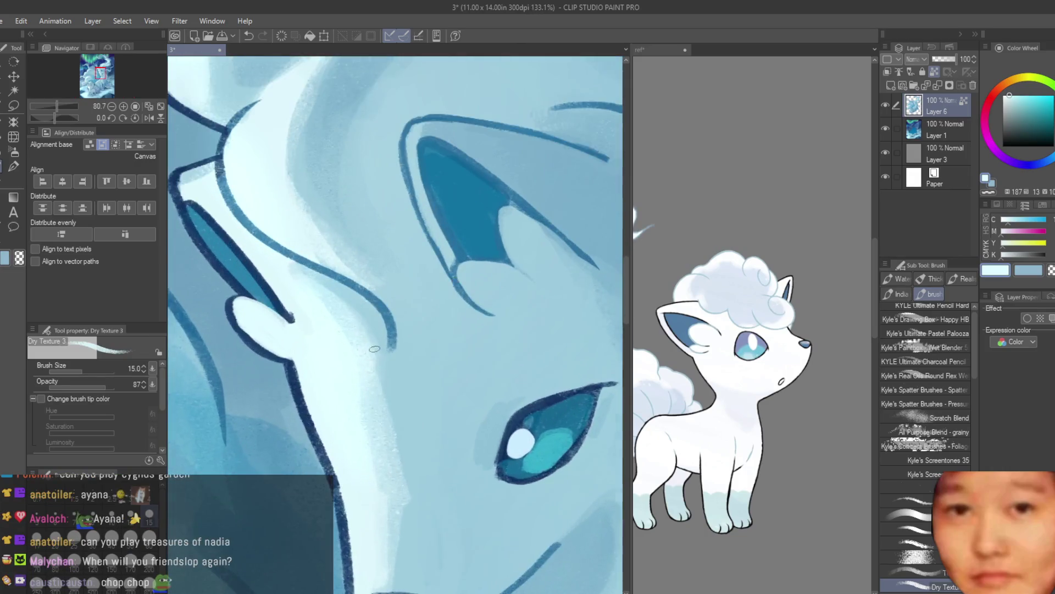
pyautogui.scroll(2, 430, 309)
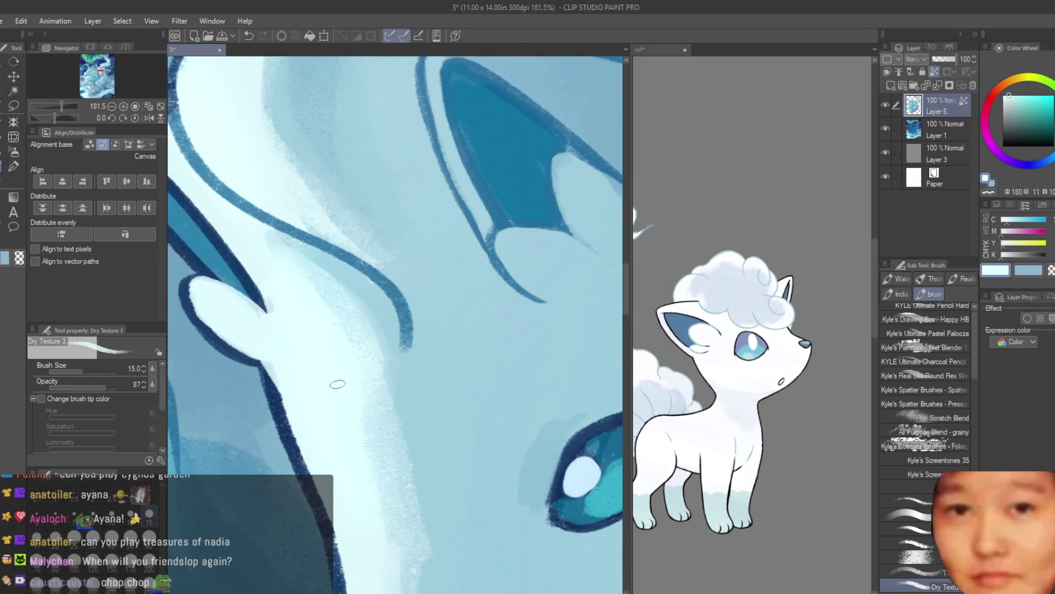
pyautogui.scroll(-2, 338, 384)
pyautogui.scroll(-2, 373, 369)
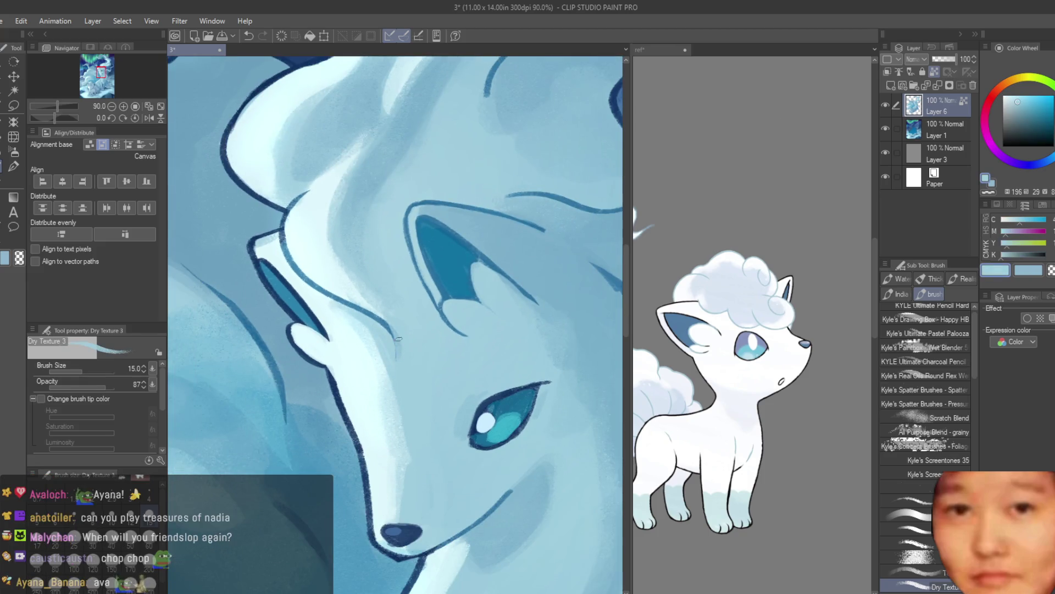
pyautogui.scroll(3, 398, 339)
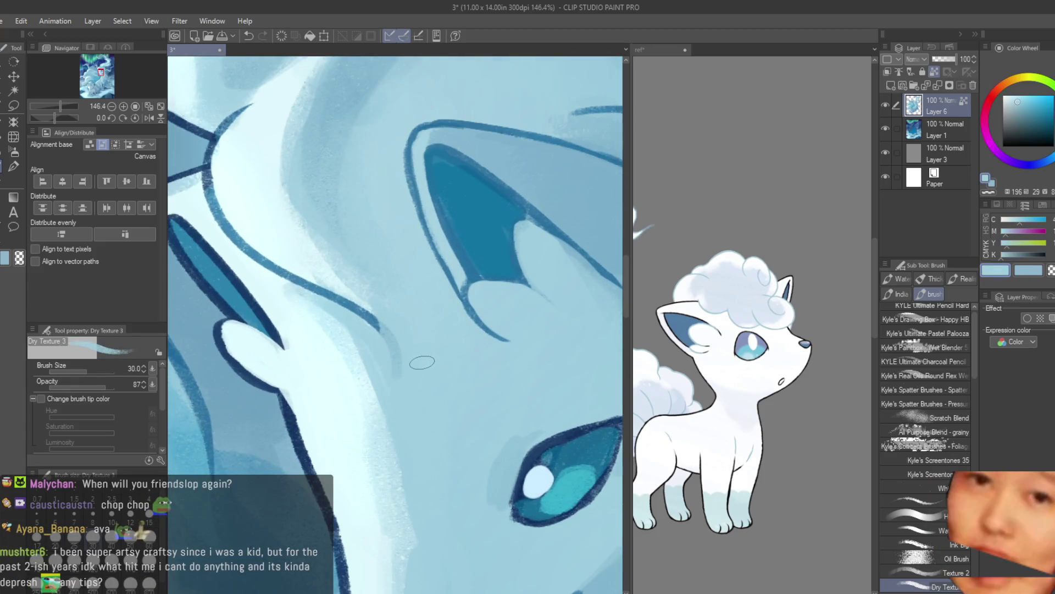
# Lighten the dark line beside the ear and sample nearby blues
pyautogui.moveTo(404, 363); pyautogui.dragTo(328, 281)
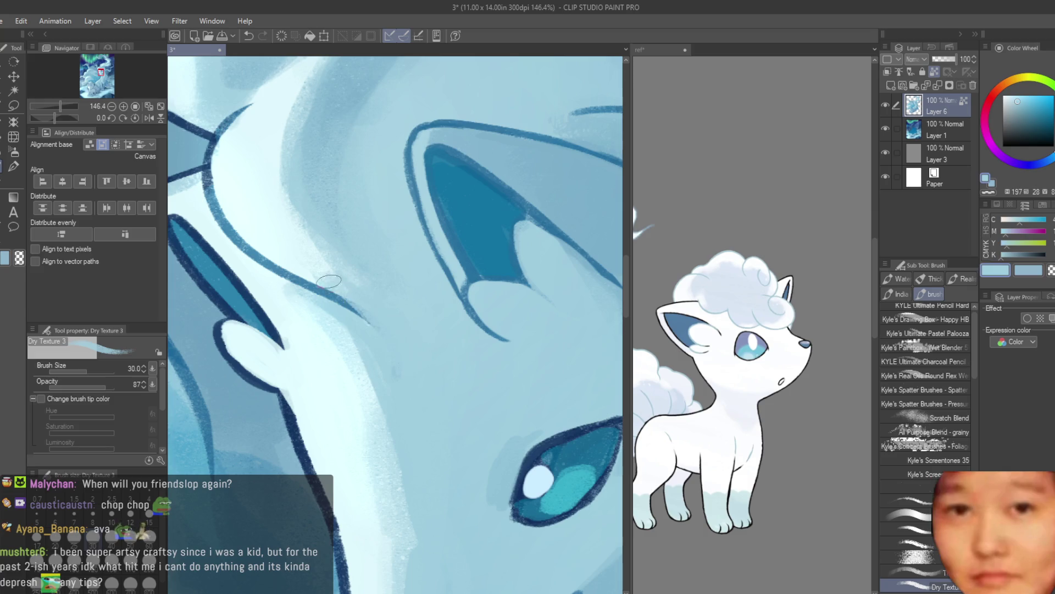
pyautogui.keyDown('alt'); pyautogui.click(303, 280); pyautogui.keyUp('alt')
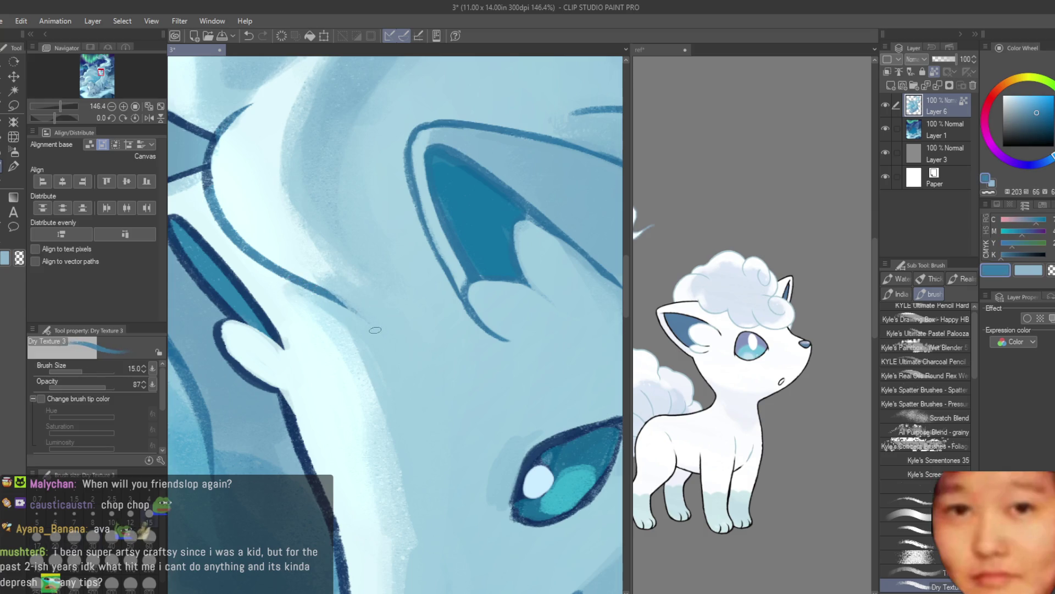
pyautogui.scroll(2, 375, 330)
pyautogui.keyDown('alt'); pyautogui.click(356, 329); pyautogui.keyUp('alt')
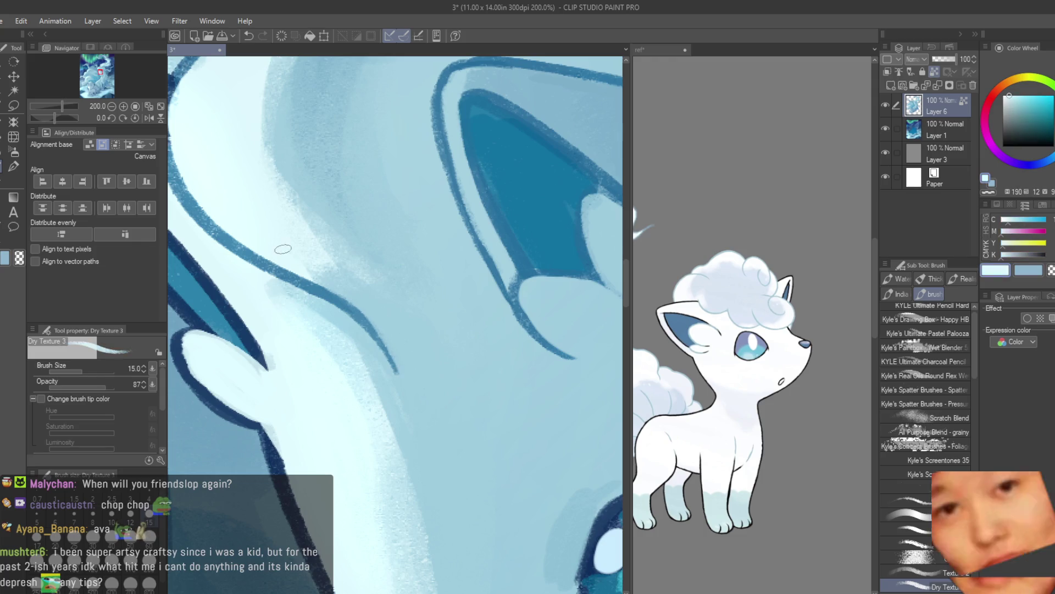
pyautogui.scroll(-4, 356, 291)
pyautogui.scroll(2, 381, 313)
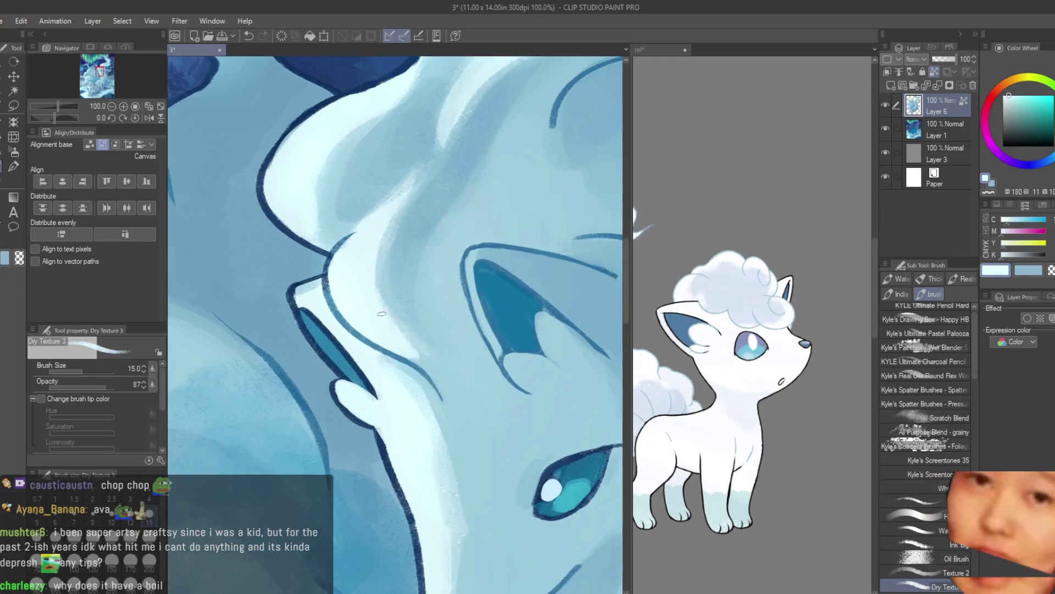
# Enlarge the brush to size 25 and sample pale and mid blues from the face and fur
pyautogui.press(']')
pyautogui.press(']')
pyautogui.press(']')
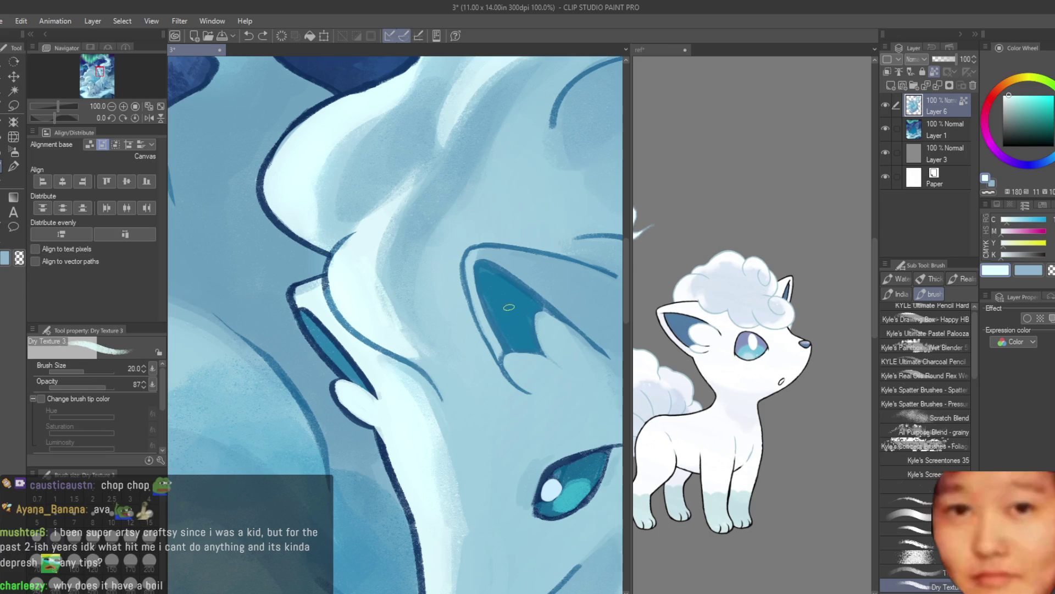
pyautogui.keyDown('alt'); pyautogui.click(367, 297); pyautogui.keyUp('alt')
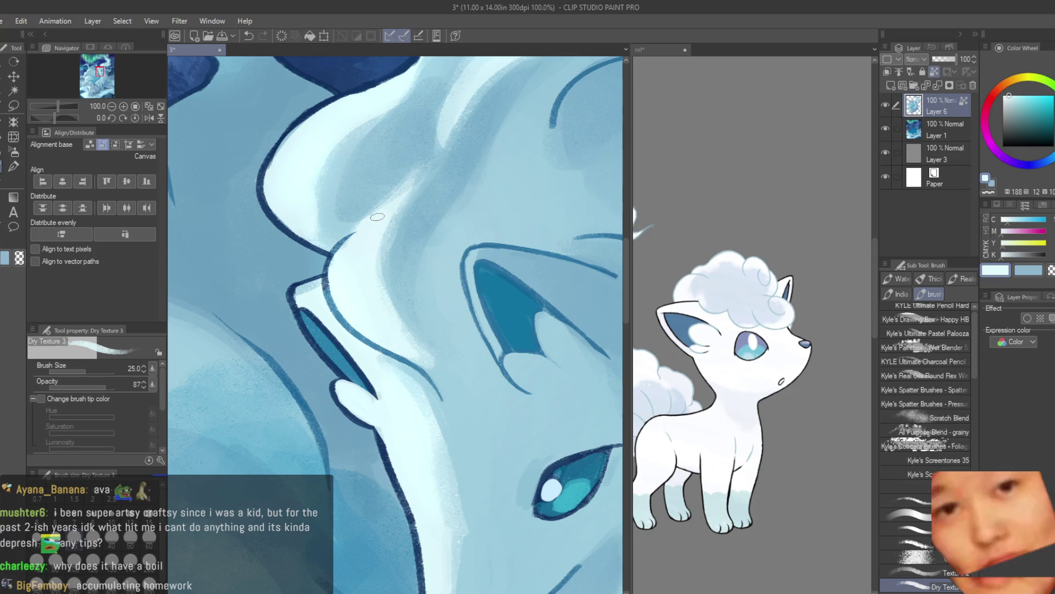
pyautogui.keyDown('alt'); pyautogui.click(338, 235); pyautogui.keyUp('alt')
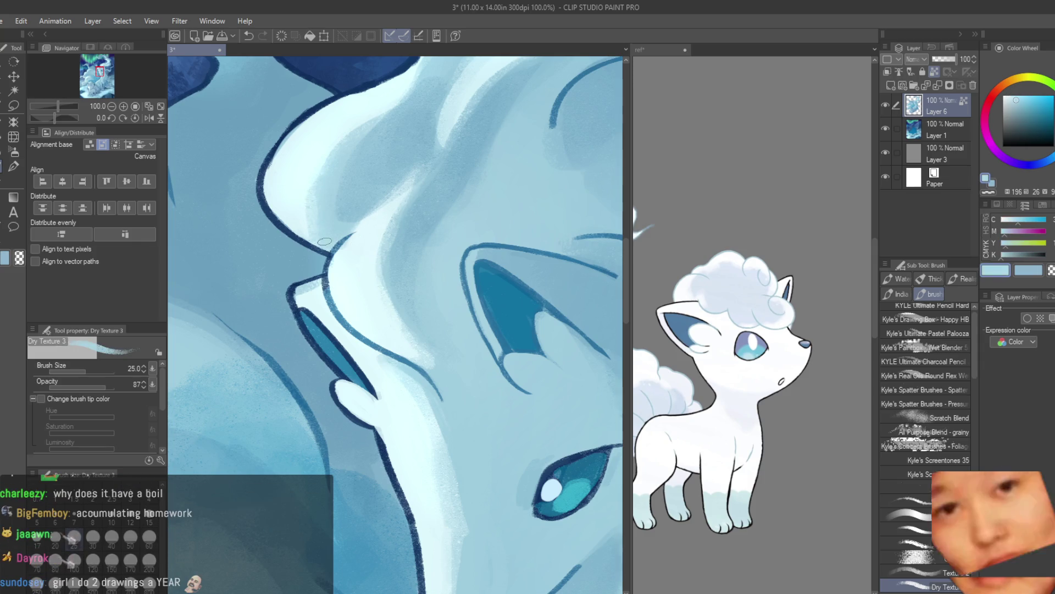
pyautogui.keyDown('alt'); pyautogui.click(324, 241); pyautogui.keyUp('alt')
pyautogui.scroll(-5, 440, 279)
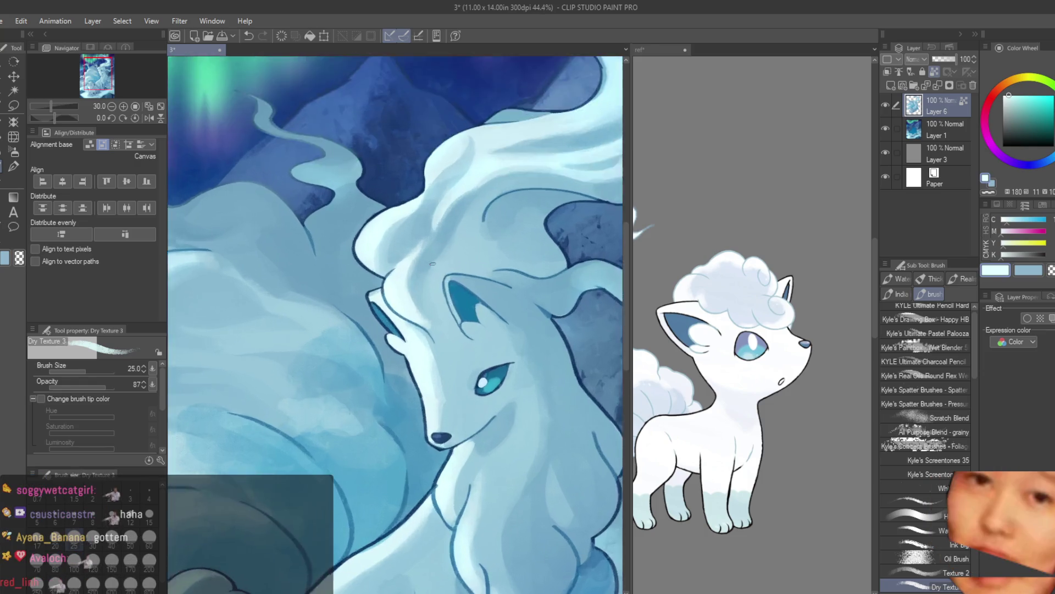
# Sample cheek and head-fur blues, from mid to lighter and deeper tones
pyautogui.scroll(5, 441, 301)
pyautogui.keyDown('alt'); pyautogui.click(455, 379); pyautogui.keyUp('alt')
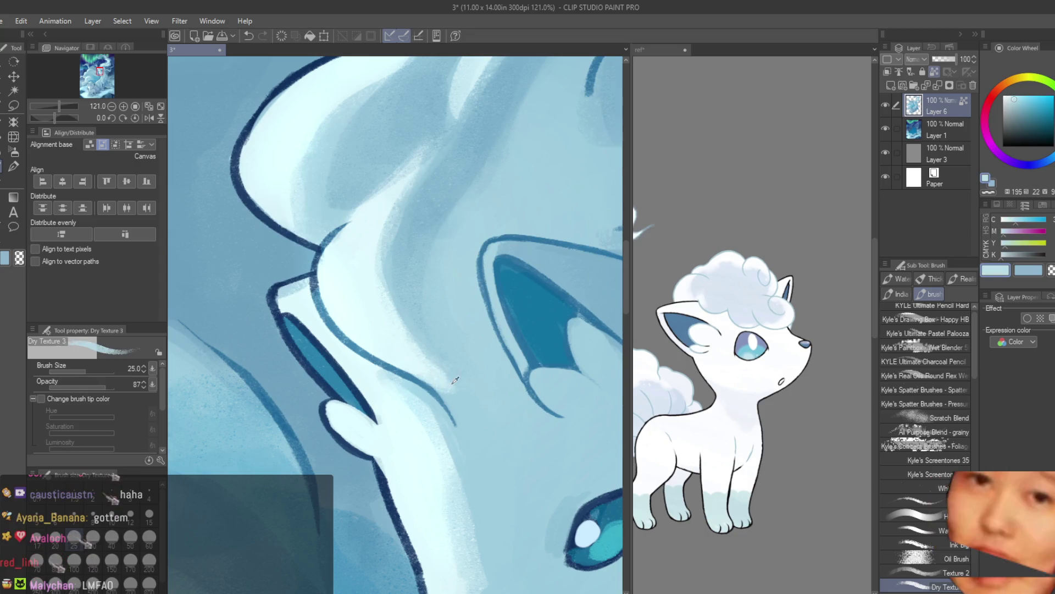
pyautogui.keyDown('alt'); pyautogui.click(462, 399); pyautogui.keyUp('alt')
pyautogui.scroll(-3, 452, 299)
pyautogui.scroll(-2, 452, 300)
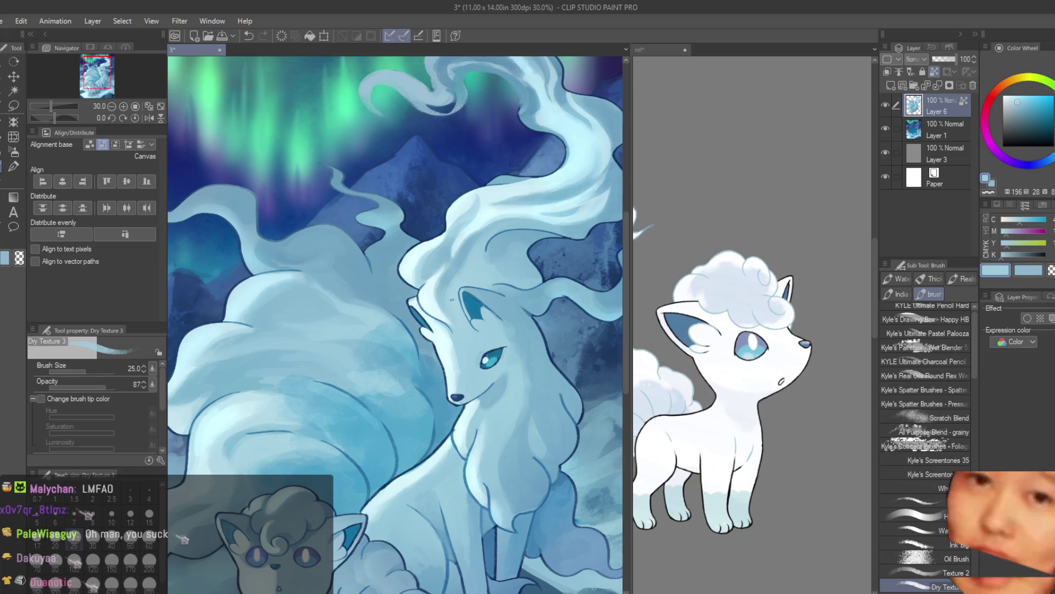
pyautogui.scroll(2, 452, 300)
pyautogui.scroll(3, 398, 300)
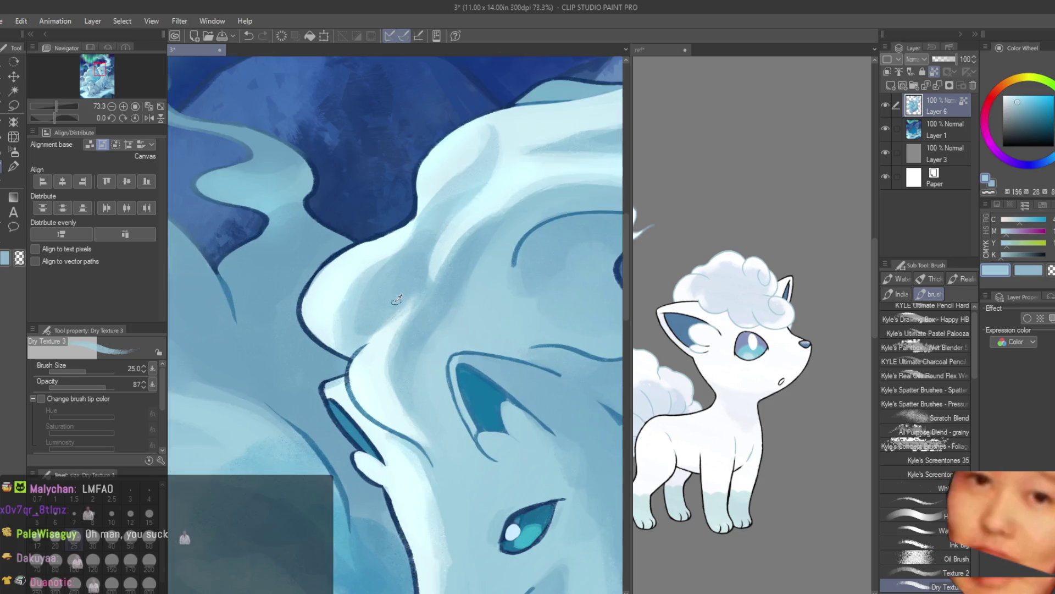
pyautogui.keyDown('alt'); pyautogui.click(361, 340); pyautogui.keyUp('alt')
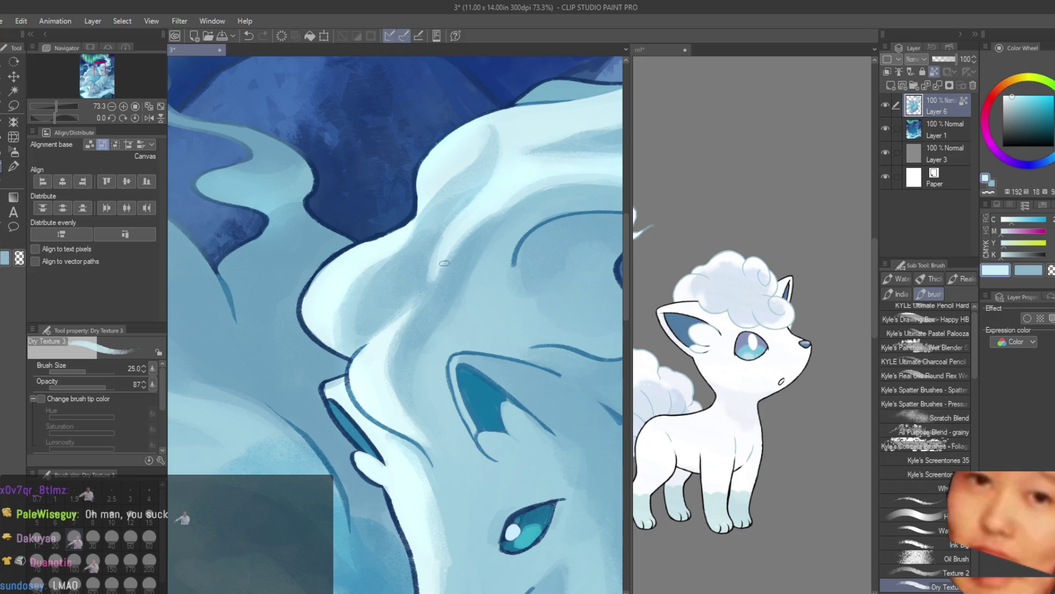
pyautogui.keyDown('alt'); pyautogui.click(430, 277); pyautogui.keyUp('alt')
pyautogui.scroll(-5, 430, 276)
pyautogui.scroll(4, 429, 286)
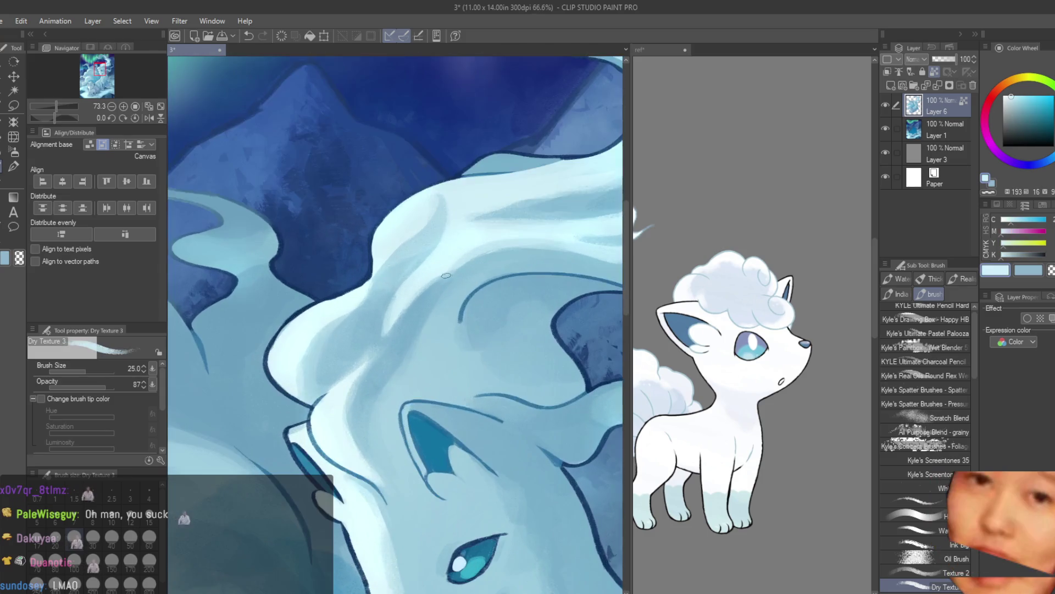
pyautogui.keyDown('alt'); pyautogui.click(429, 293); pyautogui.keyUp('alt')
pyautogui.keyDown('alt'); pyautogui.click(439, 314); pyautogui.keyUp('alt')
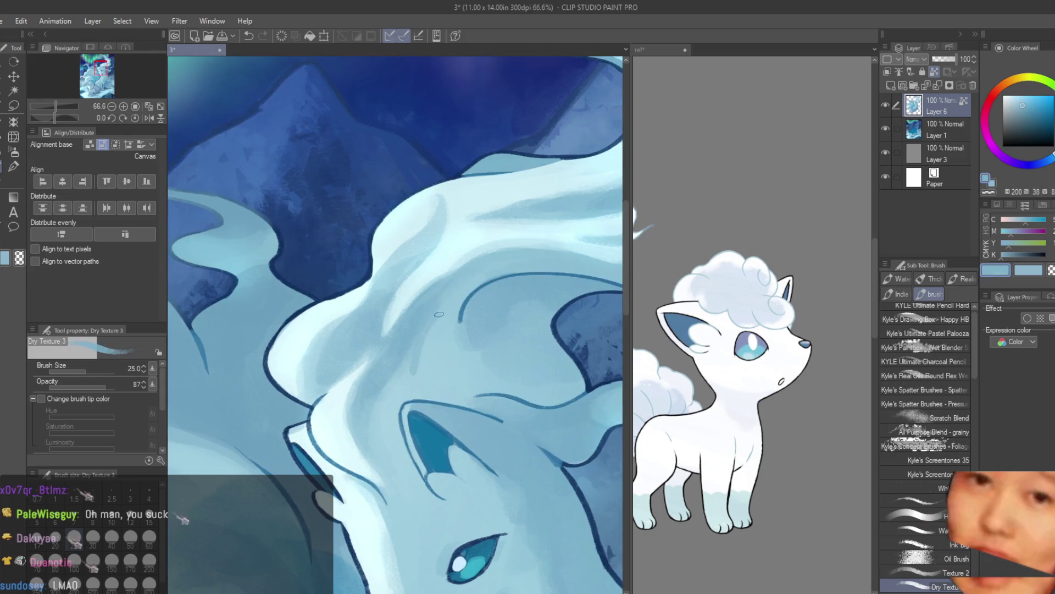
# Undo the last stroke, set the brush to size 50, and paint a lighter stroke across the head fur
pyautogui.hotkey('ctrl', 'z')
pyautogui.press(']')
pyautogui.press(']')
pyautogui.press(']')
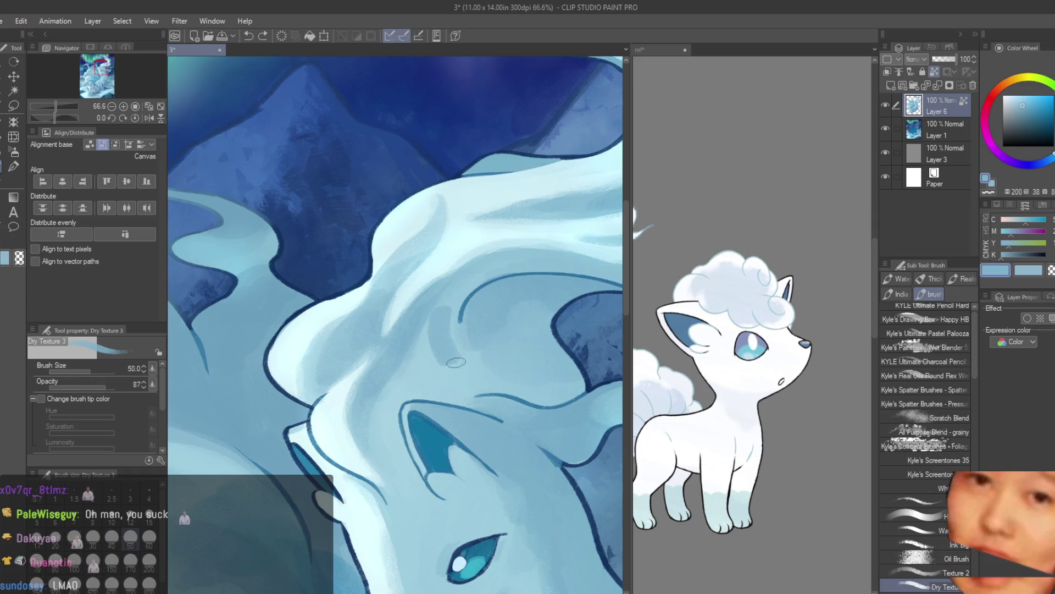
pyautogui.keyDown('alt'); pyautogui.click(444, 336); pyautogui.keyUp('alt')
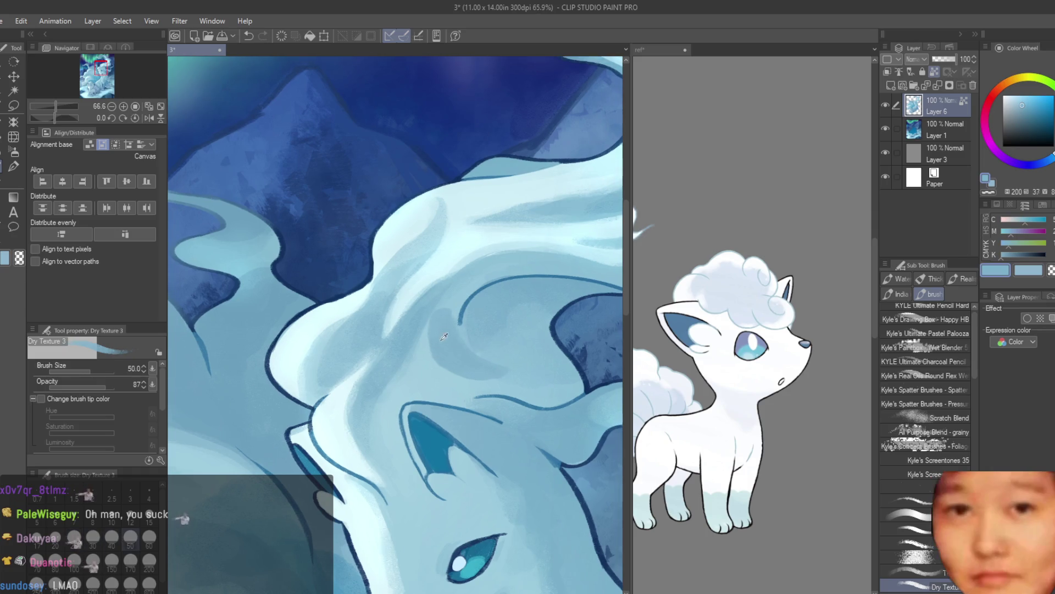
pyautogui.moveTo(505, 345); pyautogui.dragTo(510, 309)
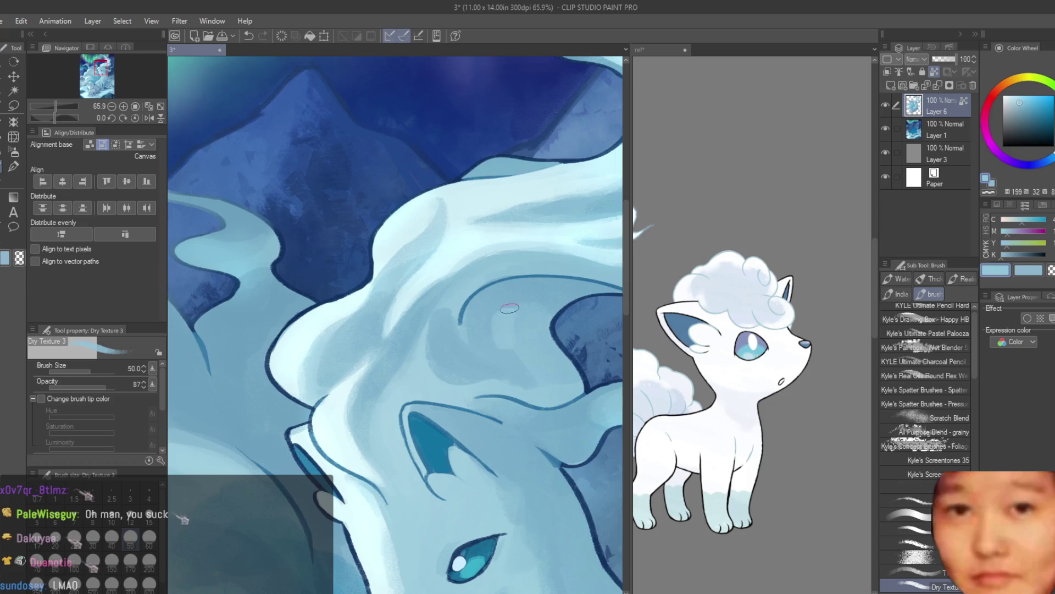
# Sample alternating deeper and lighter fur blues for further shading
pyautogui.keyDown('alt'); pyautogui.click(557, 291); pyautogui.keyUp('alt')
pyautogui.keyDown('alt'); pyautogui.click(513, 342); pyautogui.keyUp('alt')
pyautogui.keyDown('alt'); pyautogui.click(440, 380); pyautogui.keyUp('alt')
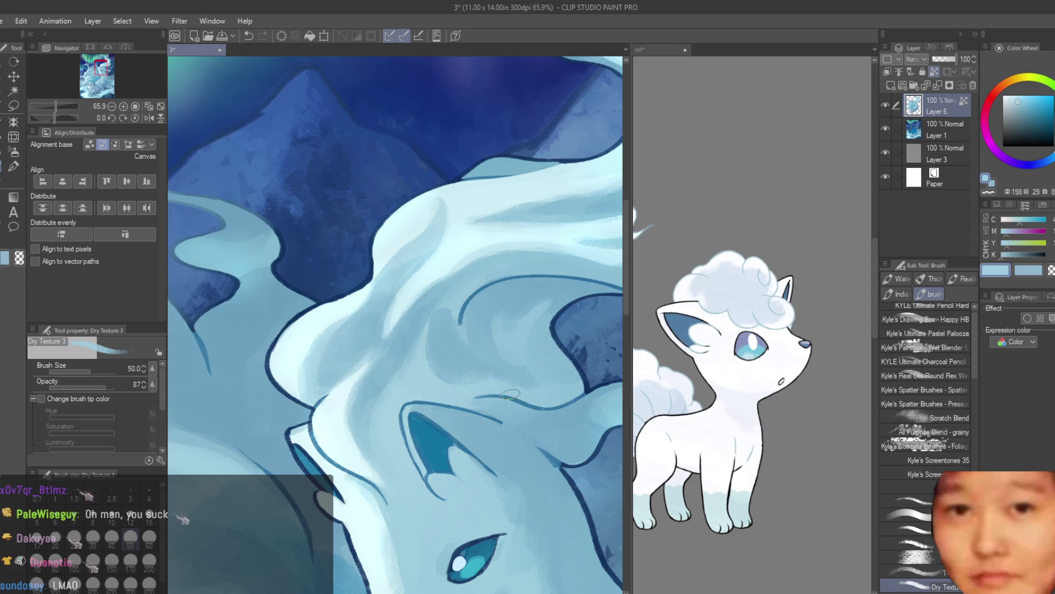
pyautogui.keyDown('alt'); pyautogui.click(443, 382); pyautogui.keyUp('alt')
pyautogui.keyDown('alt'); pyautogui.click(481, 376); pyautogui.keyUp('alt')
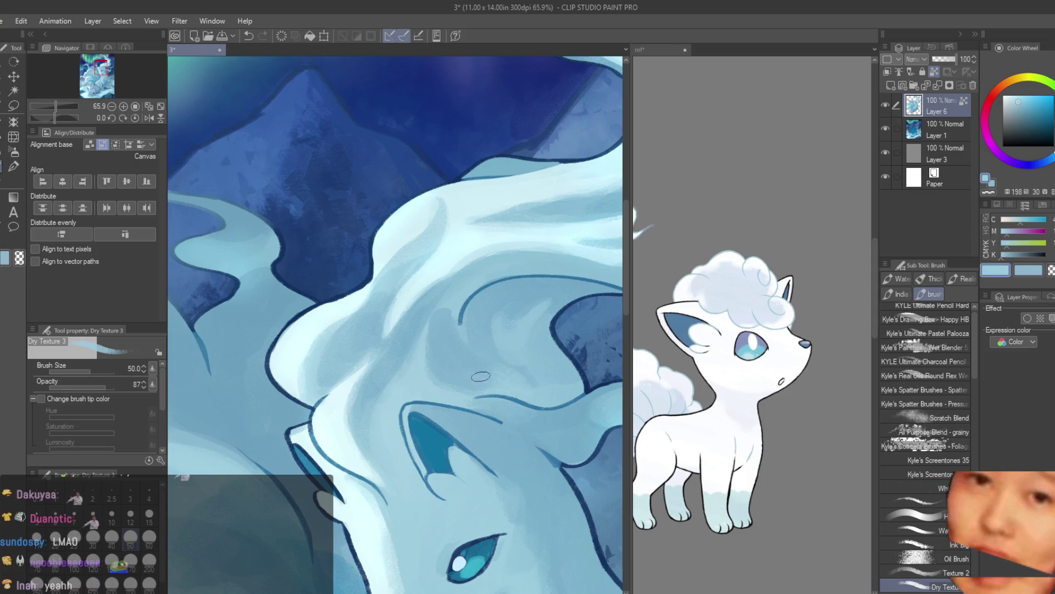
pyautogui.keyDown('alt'); pyautogui.click(435, 335); pyautogui.keyUp('alt')
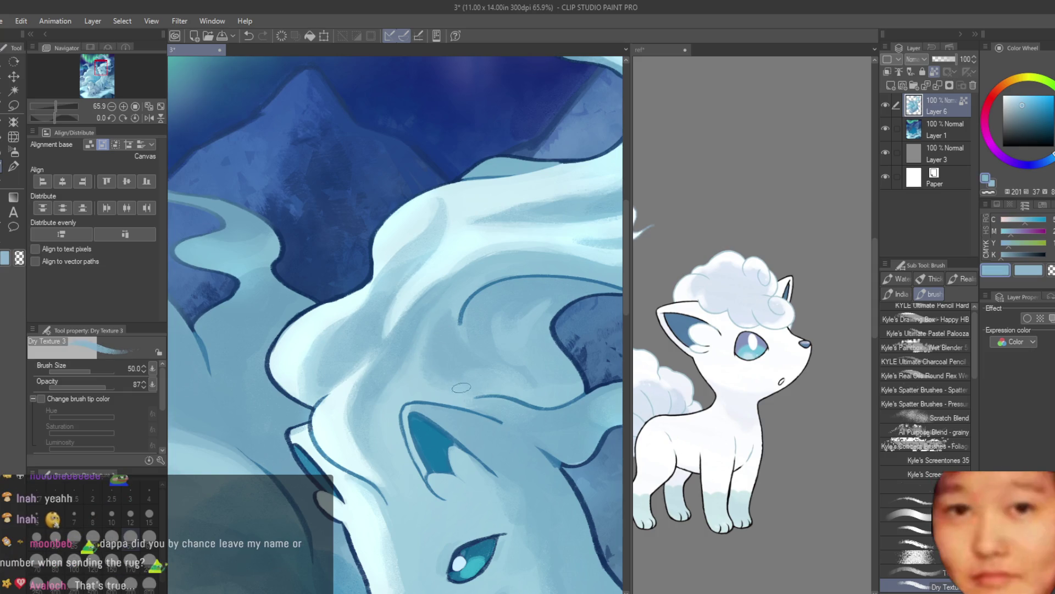
# Save the fox painting with Ctrl+S
pyautogui.scroll(-2, 461, 387)
pyautogui.scroll(-3, 461, 388)
pyautogui.scroll(4, 436, 253)
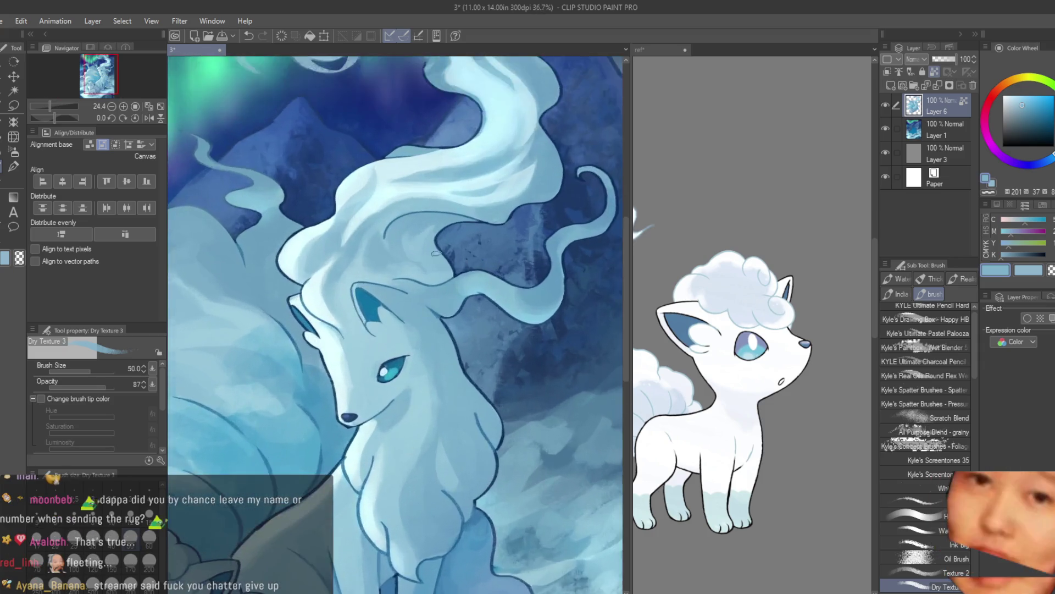
pyautogui.scroll(3, 436, 252)
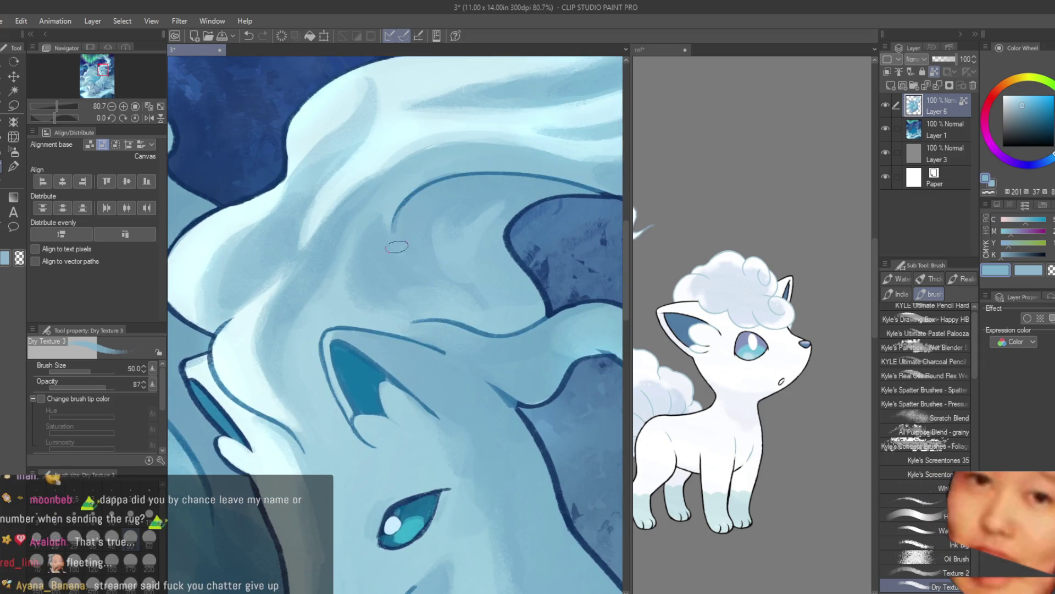
pyautogui.hotkey('ctrl', 's')
# Paint a darker blue stroke on the snow
pyautogui.scroll(-3, 397, 247)
pyautogui.scroll(-3, 397, 247)
pyautogui.scroll(3, 549, 260)
pyautogui.scroll(-2, 548, 261)
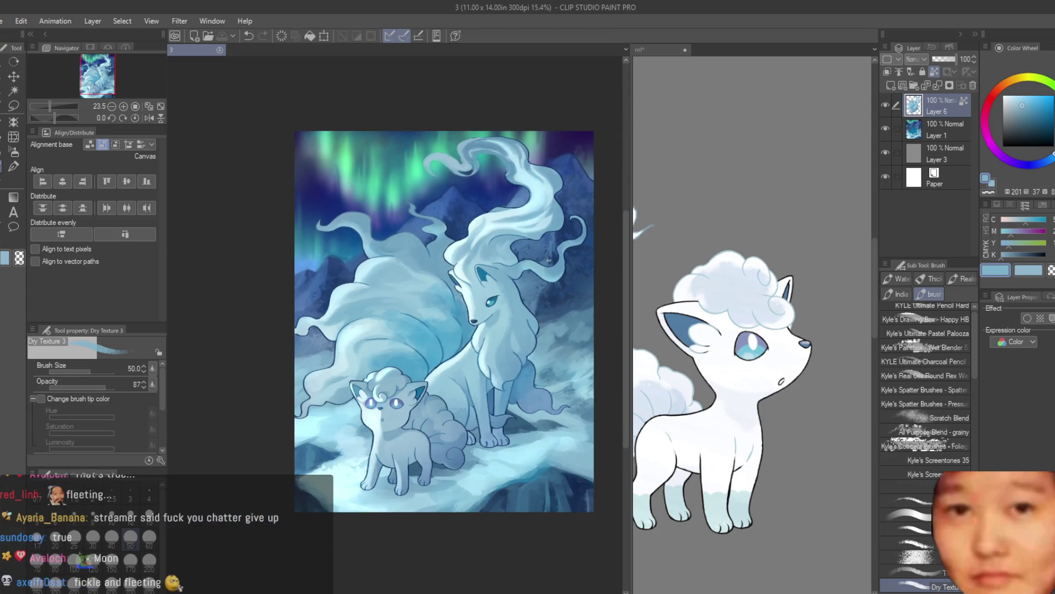
pyautogui.scroll(-1, 523, 372)
pyautogui.scroll(1, 517, 401)
pyautogui.scroll(1, 511, 434)
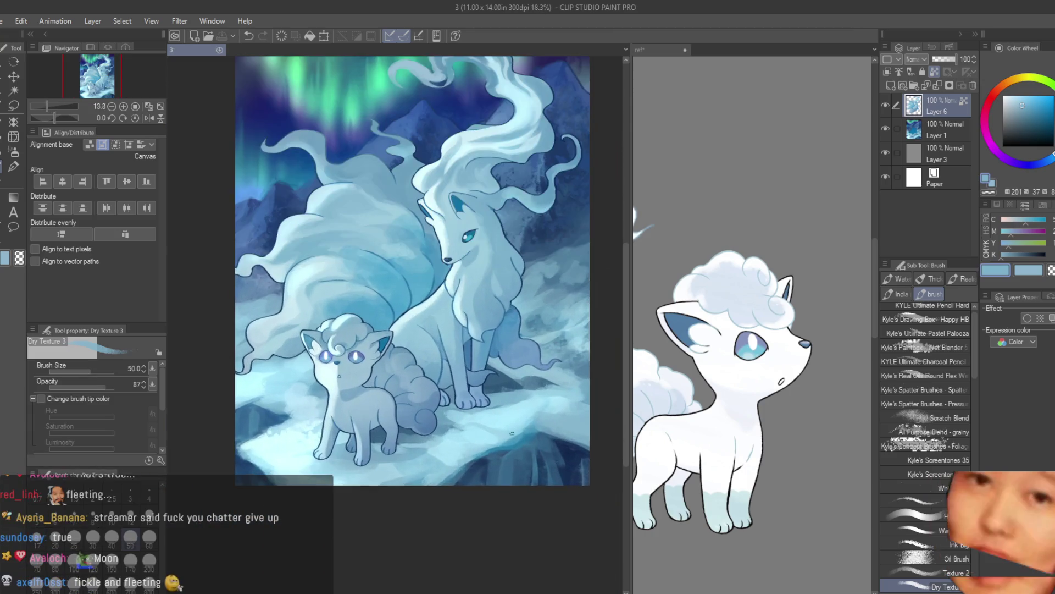
pyautogui.scroll(-2, 440, 451)
pyautogui.scroll(1, 352, 462)
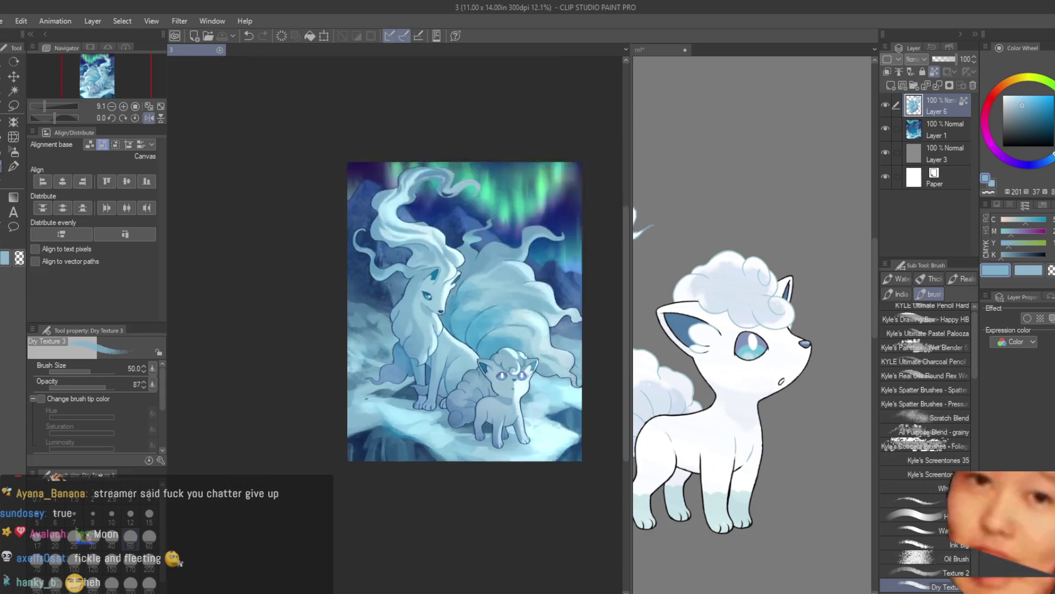
pyautogui.scroll(2, 341, 473)
pyautogui.keyDown('alt'); pyautogui.click(342, 473); pyautogui.keyUp('alt')
pyautogui.moveTo(343, 481); pyautogui.dragTo(350, 493)
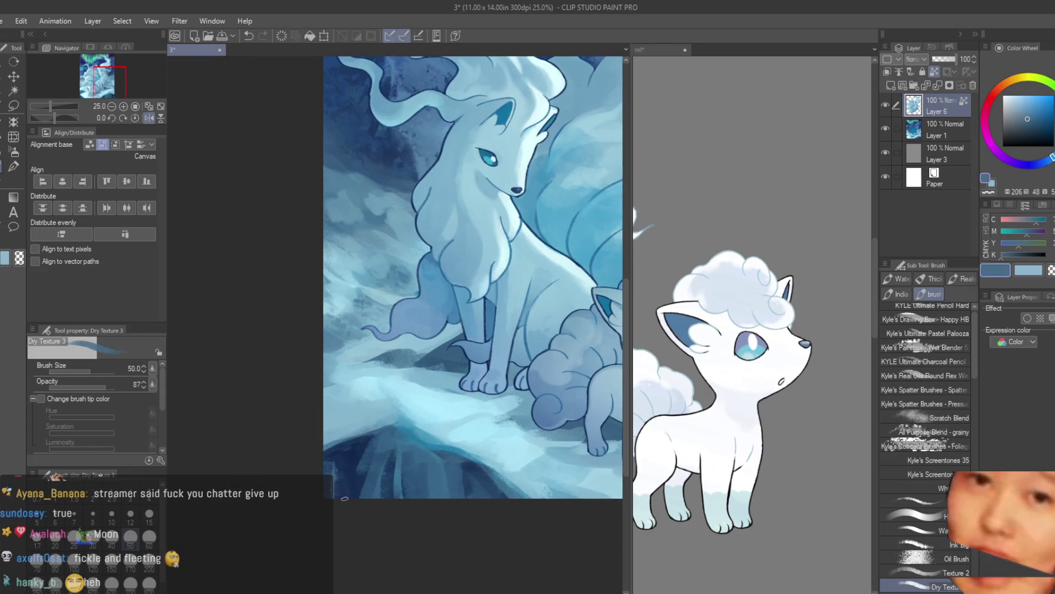
# Switch to Layer 1, sample an even darker blue, and save the painting again
pyautogui.hotkey('alt', '[')
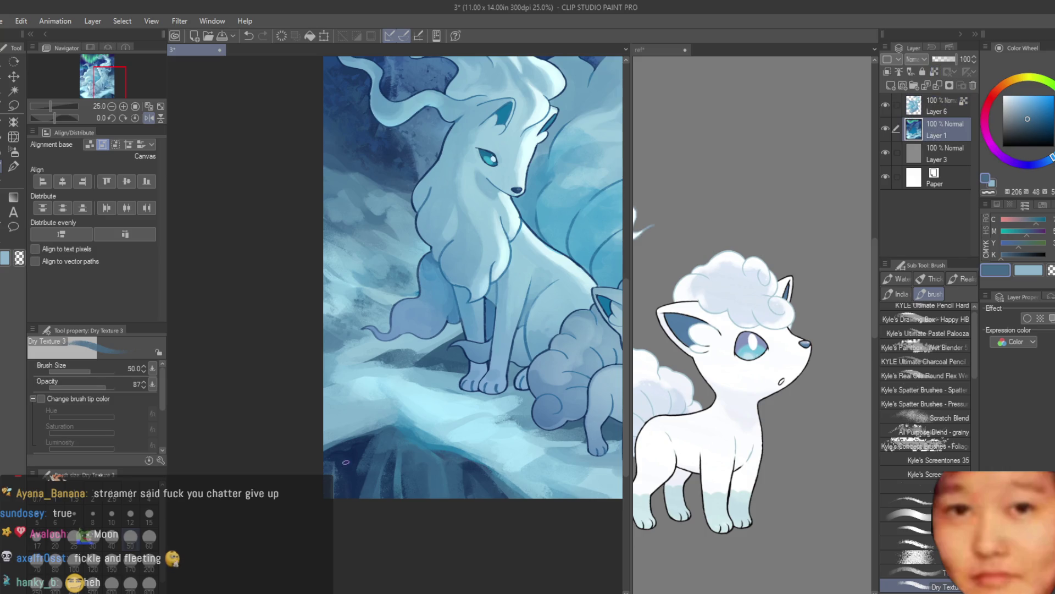
pyautogui.keyDown('alt'); pyautogui.click(342, 457); pyautogui.keyUp('alt')
pyautogui.scroll(-3, 440, 434)
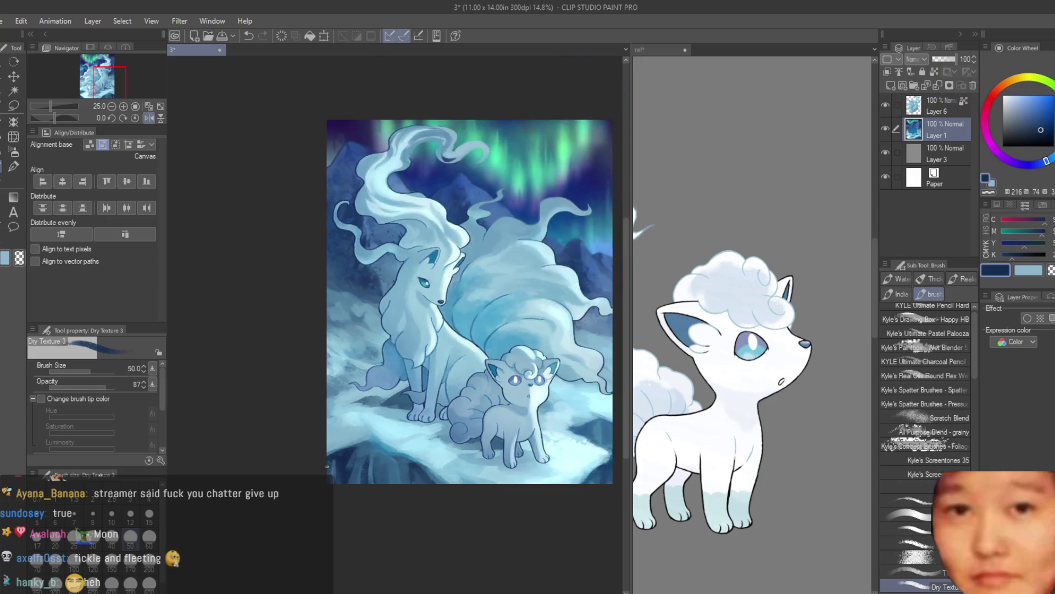
pyautogui.hotkey('ctrl', 's')
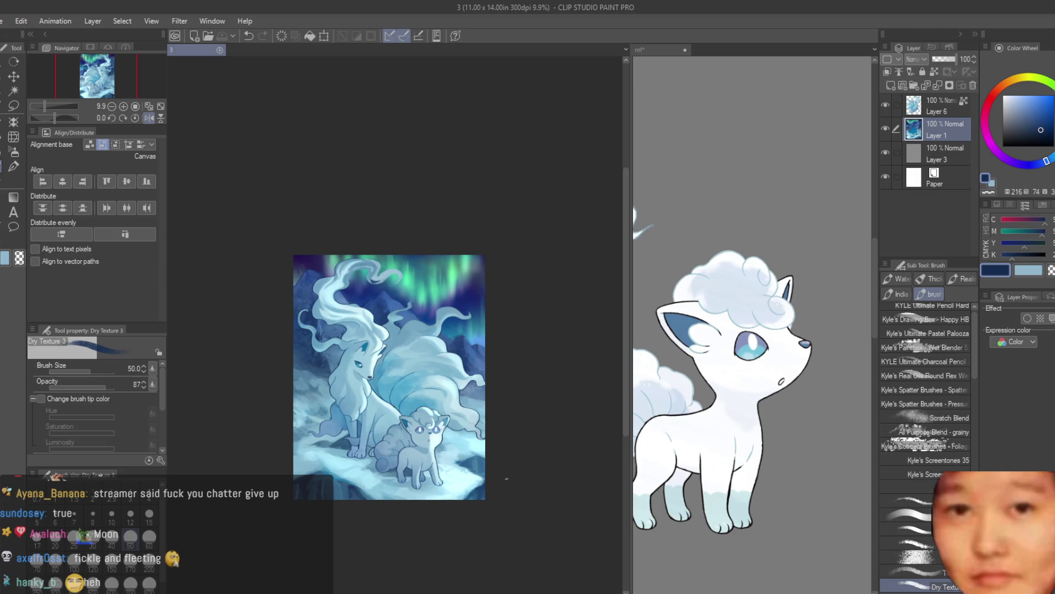
# Mirror the canvas view horizontally to check the composition
pyautogui.press('h')
pyautogui.press('h')
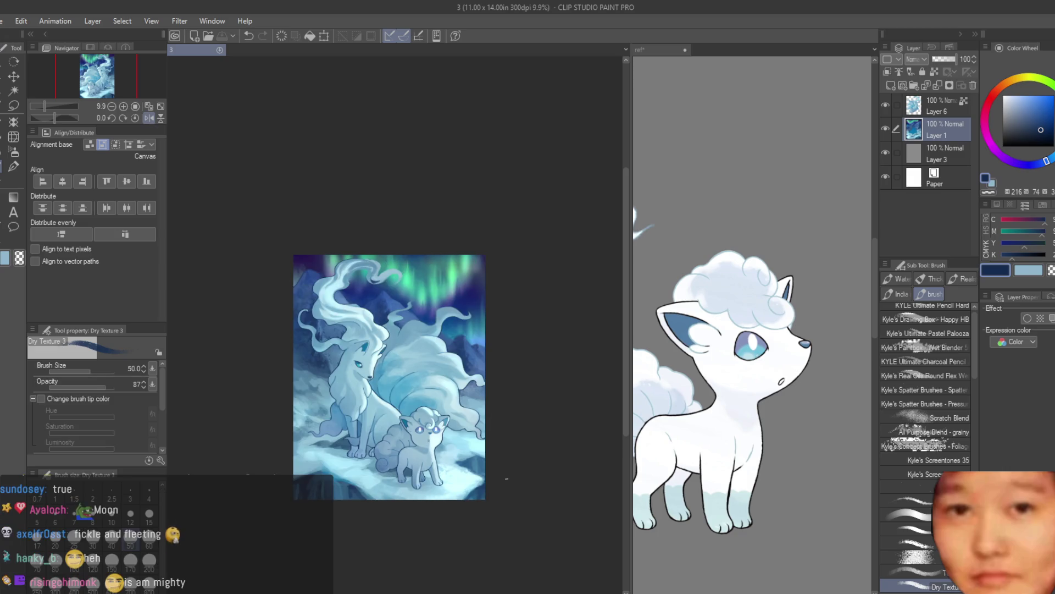
pyautogui.press('h')
pyautogui.scroll(1, 502, 496)
pyautogui.press('h')
pyautogui.press('h')
pyautogui.scroll(2, 385, 341)
pyautogui.scroll(-1, 385, 341)
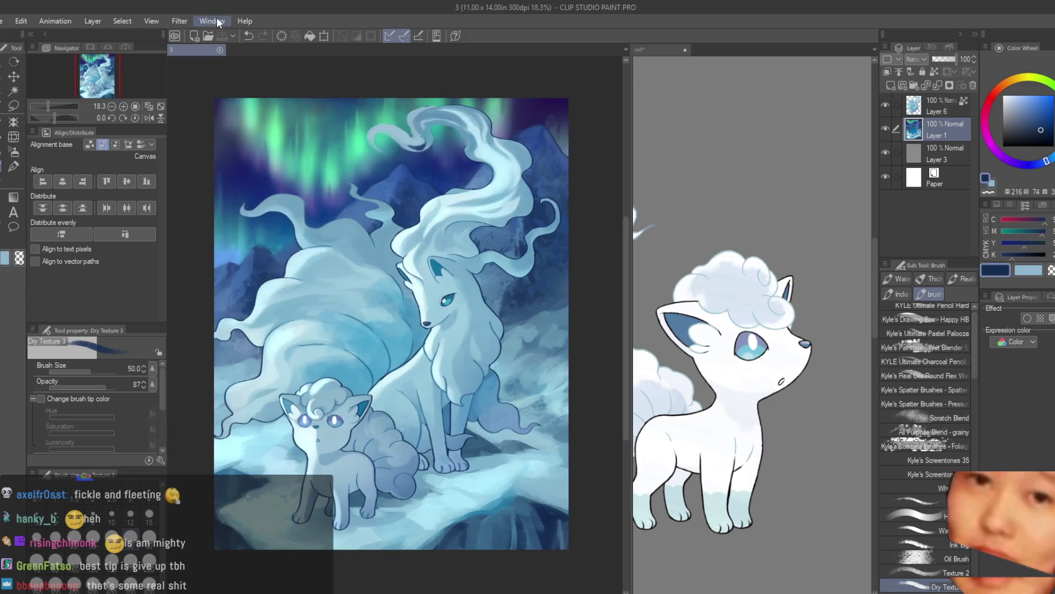
# Dock the reference sheet in a side-by-side pane and create a new blank document
pyautogui.moveTo(705, 49); pyautogui.dragTo(179, 45)
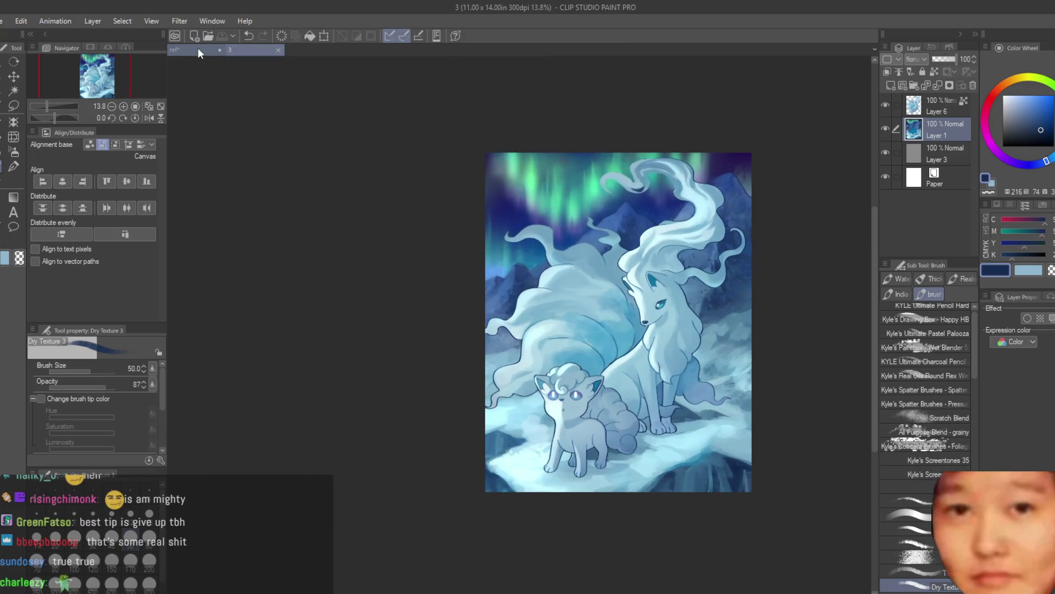
pyautogui.moveTo(879, 211)
pyautogui.mouseDown()
pyautogui.moveTo(521, 179)
pyautogui.moveTo(667, 176)
pyautogui.mouseUp()
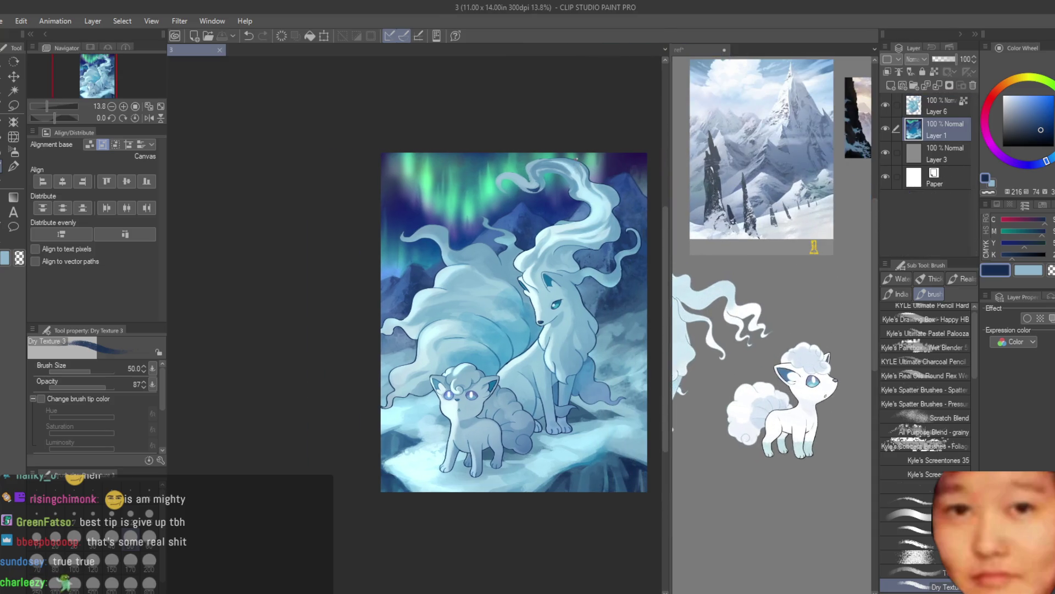
pyautogui.scroll(2, 541, 196)
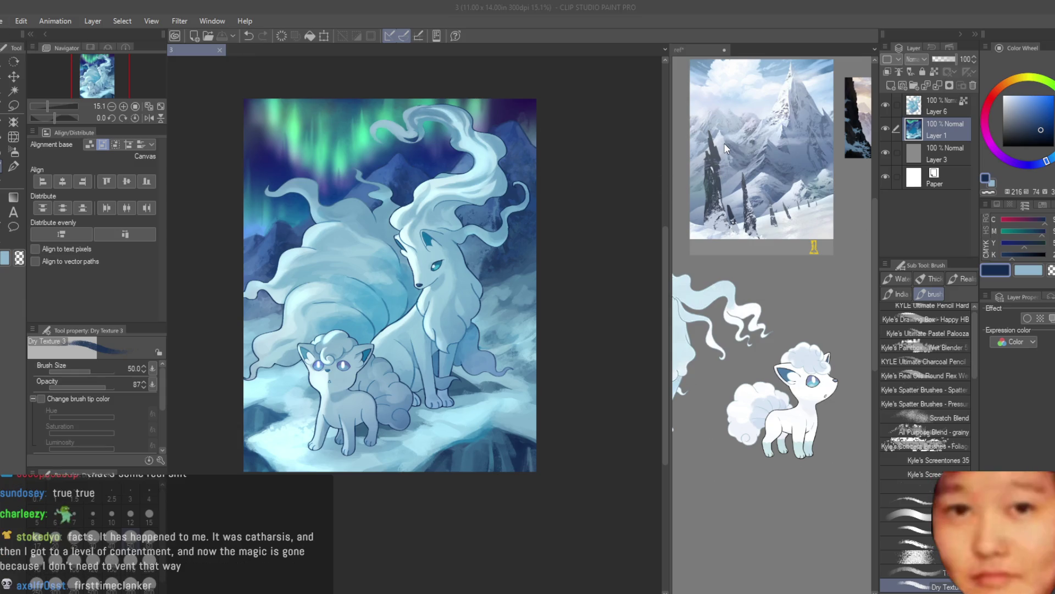
pyautogui.hotkey('ctrl', 'n')
pyautogui.press('Return')
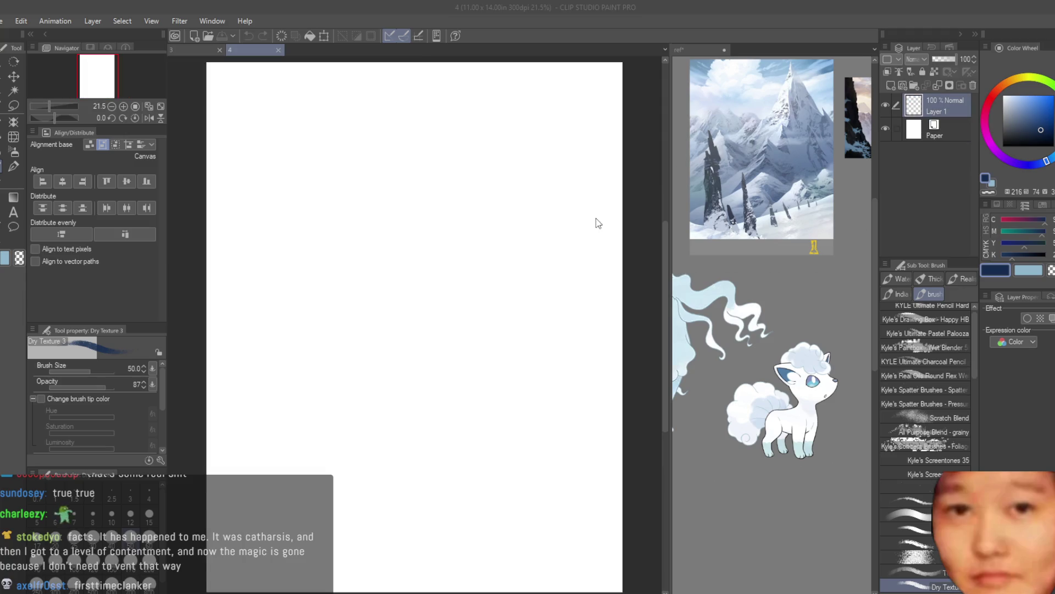
pyautogui.click(764, 165)
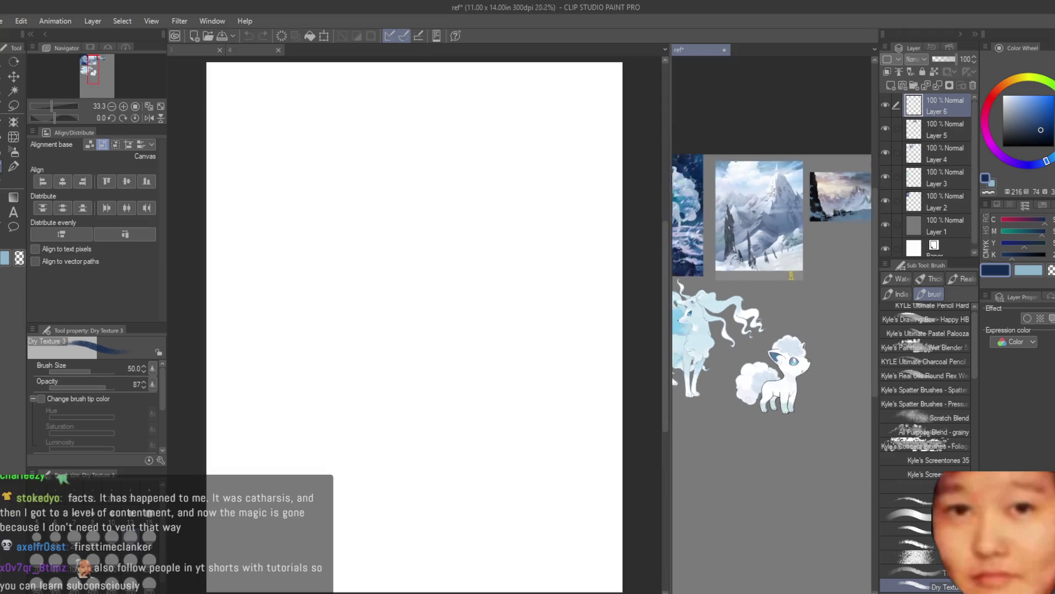
pyautogui.scroll(-4, 780, 247)
pyautogui.scroll(2, 780, 247)
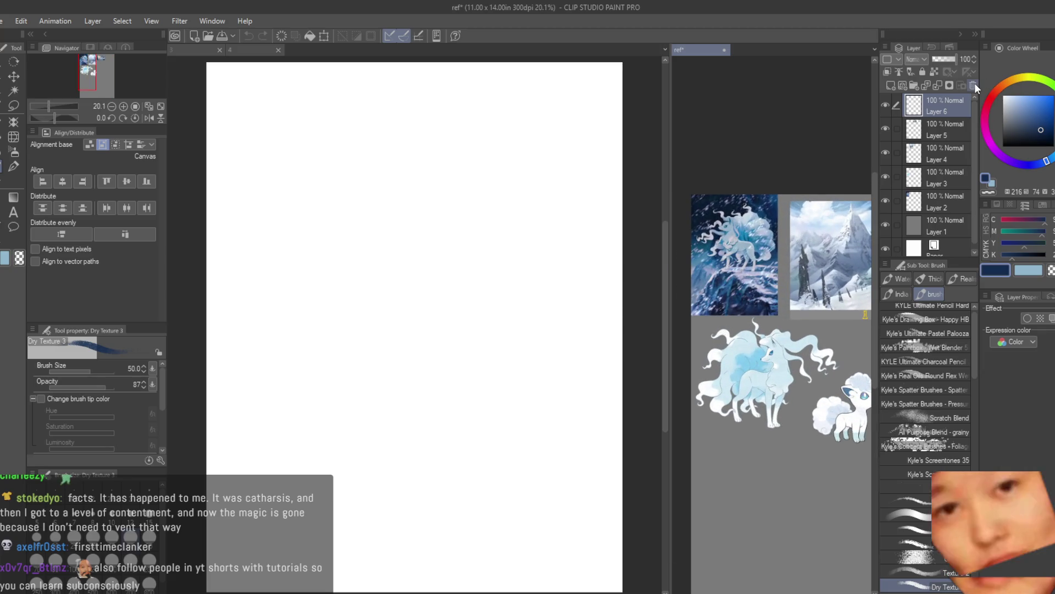
pyautogui.hotkey('ctrl', '-')
pyautogui.keyDown('shift'); pyautogui.click(955, 191); pyautogui.keyUp('shift')
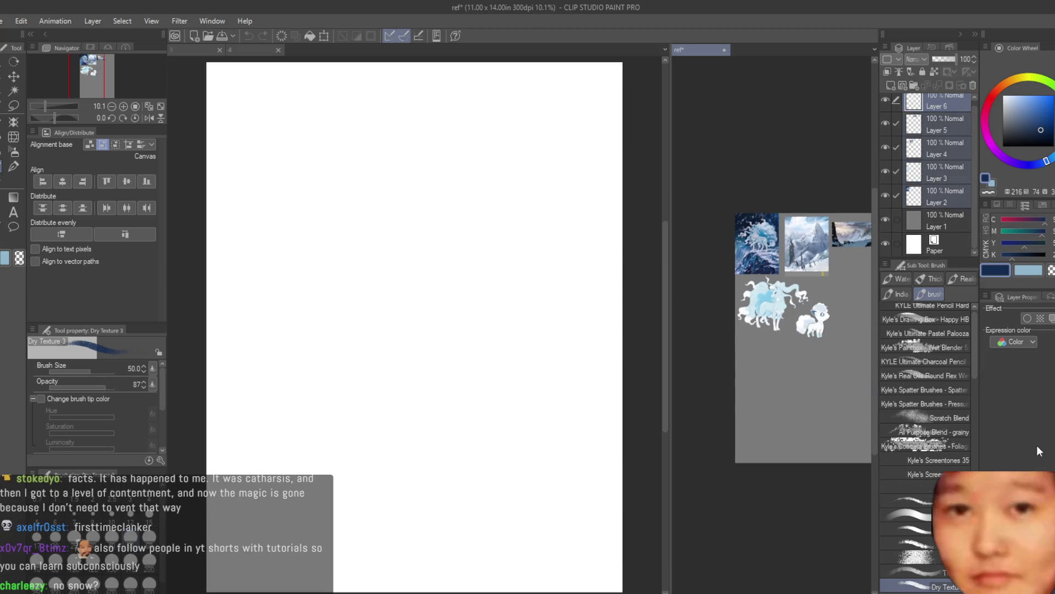
pyautogui.click(193, 49)
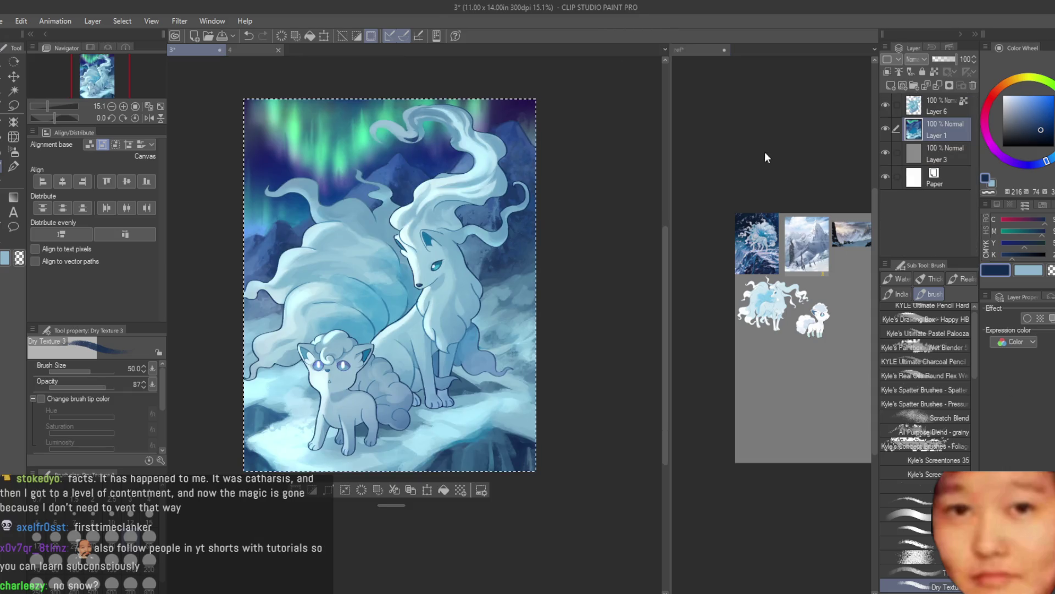
pyautogui.hotkey('ctrl', 'd')
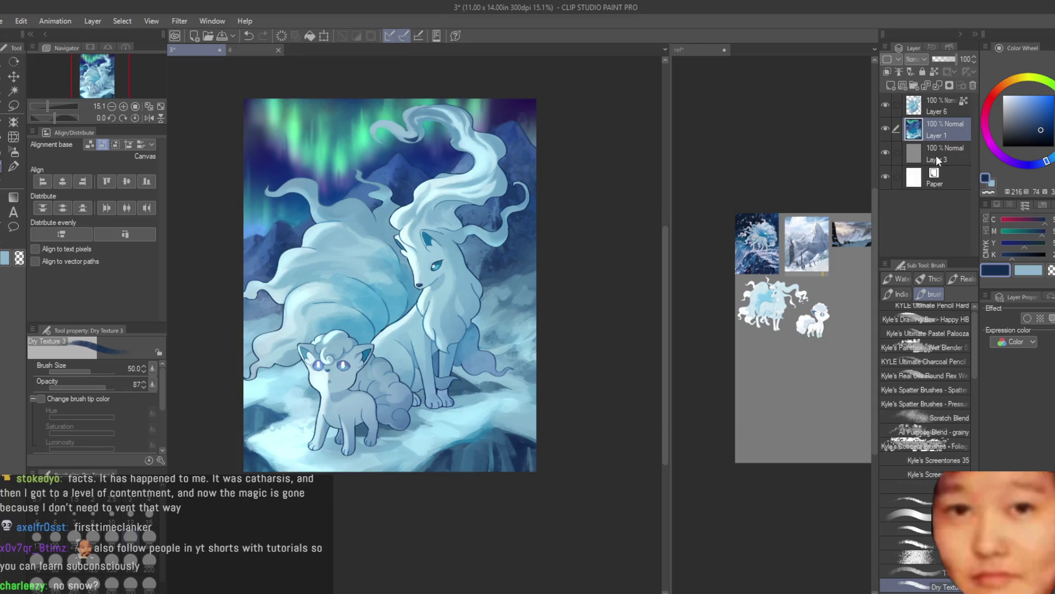
pyautogui.click(973, 85)
pyautogui.hotkey('ctrl', 'z')
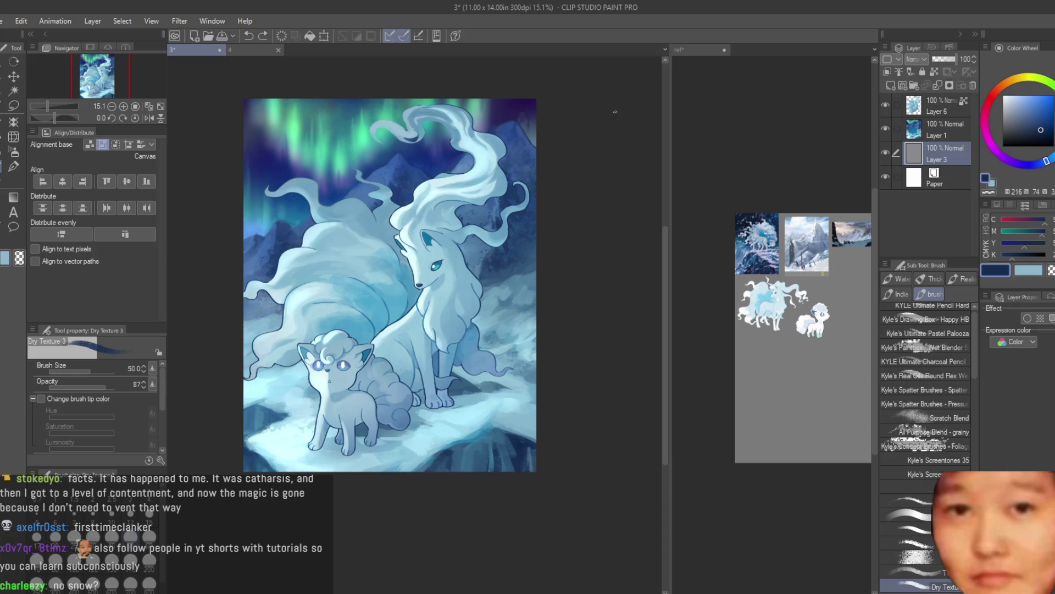
pyautogui.click(254, 51)
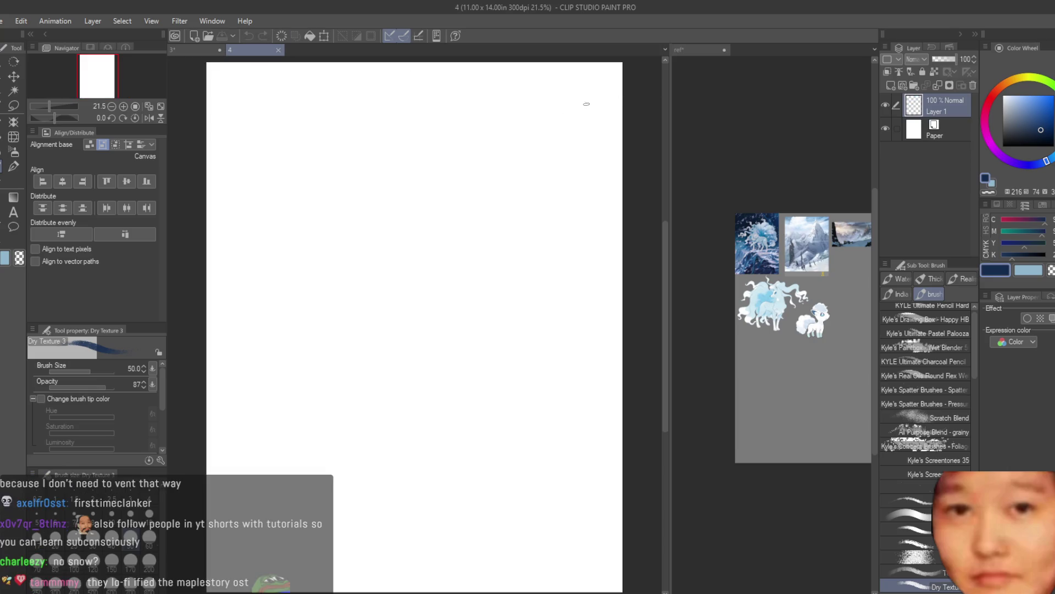
pyautogui.scroll(2, 769, 248)
pyautogui.scroll(-2, 769, 247)
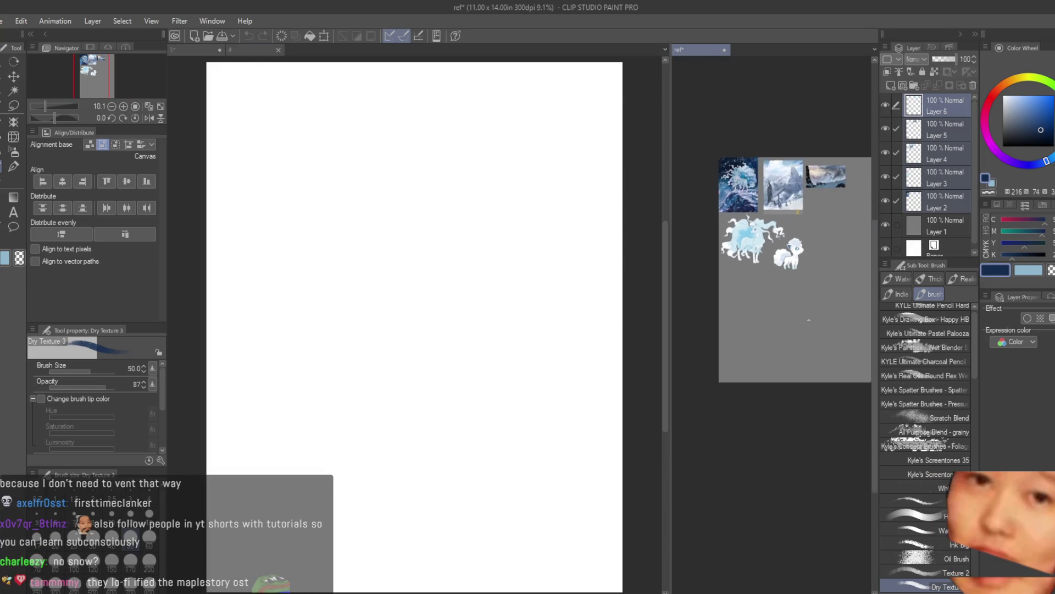
pyautogui.scroll(1, 770, 248)
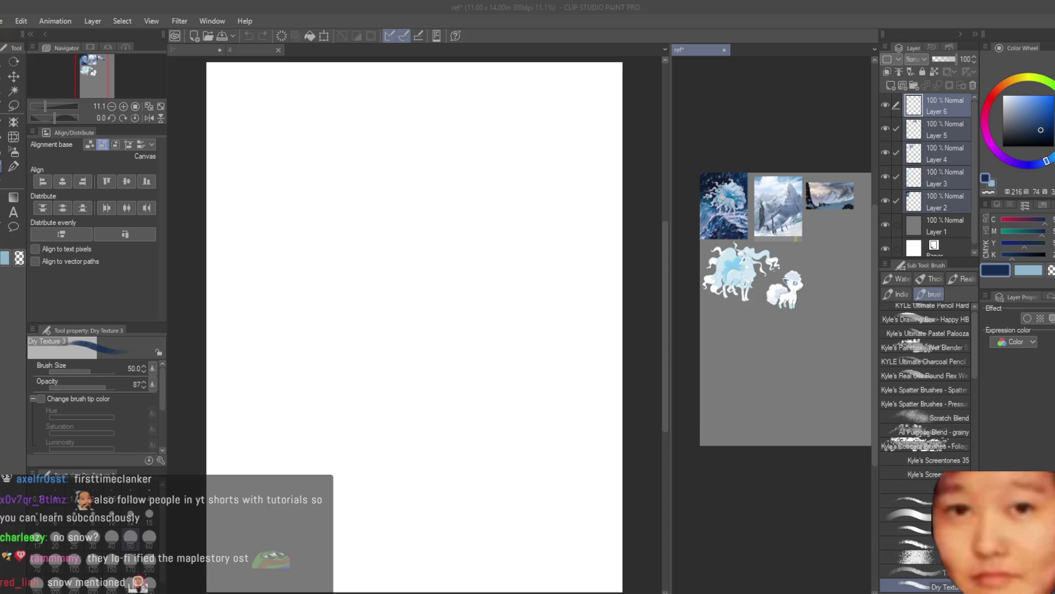
pyautogui.click(517, 186)
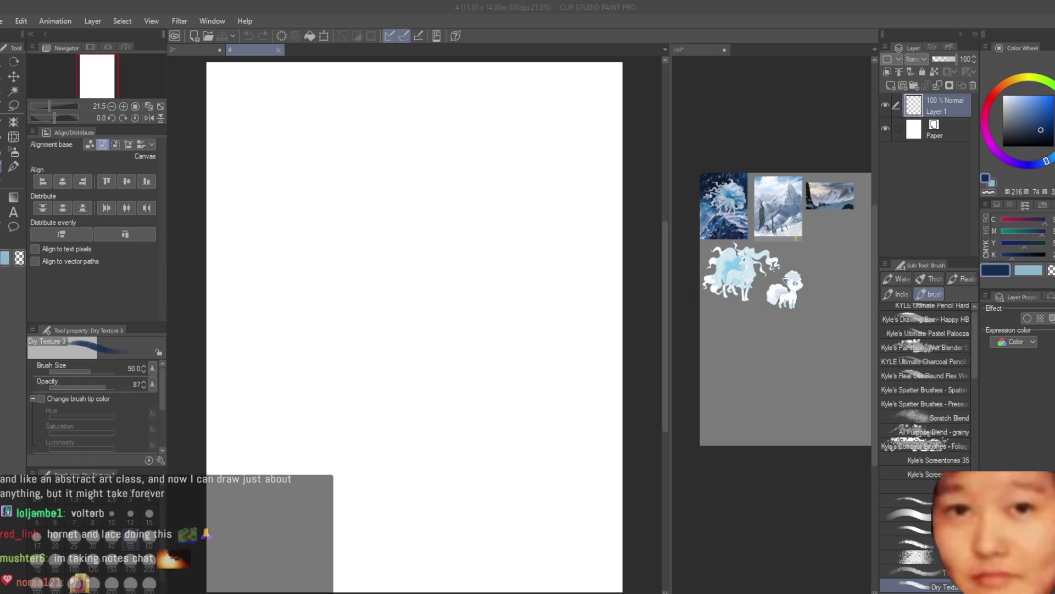
pyautogui.click(665, 21)
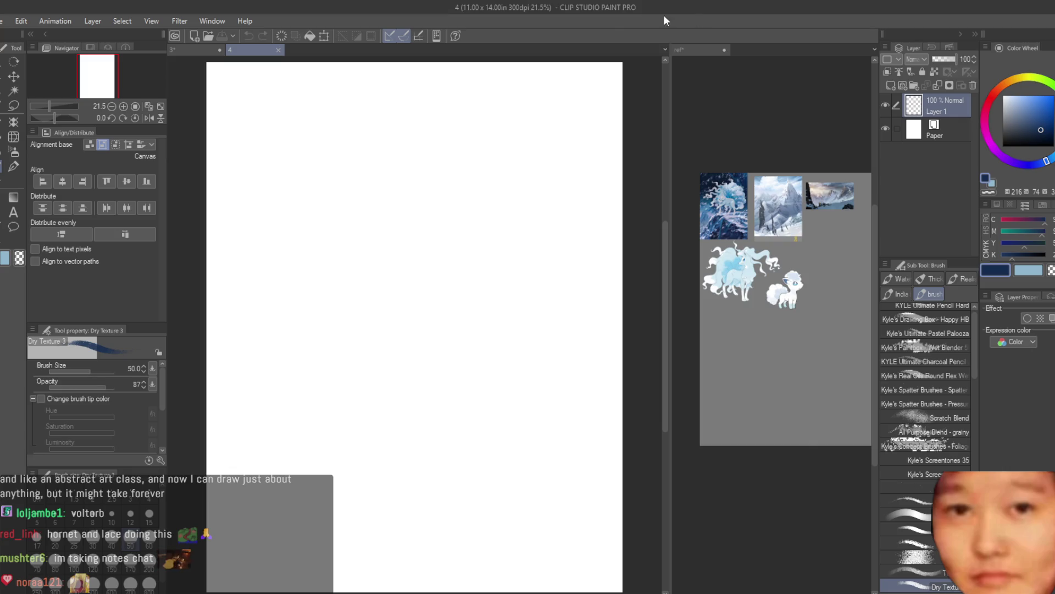
pyautogui.click(13, 76)
pyautogui.click(779, 241)
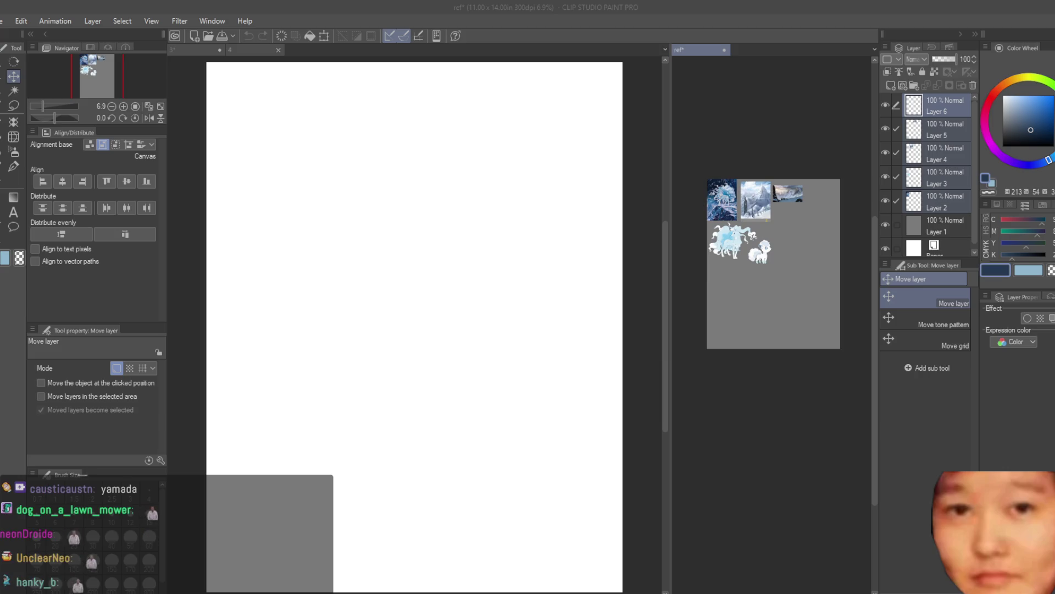
# With Fill set to Refer other layers, add a layer above Paper in document 4, fill it grey, then reselect Layer 1
pyautogui.click(13, 136)
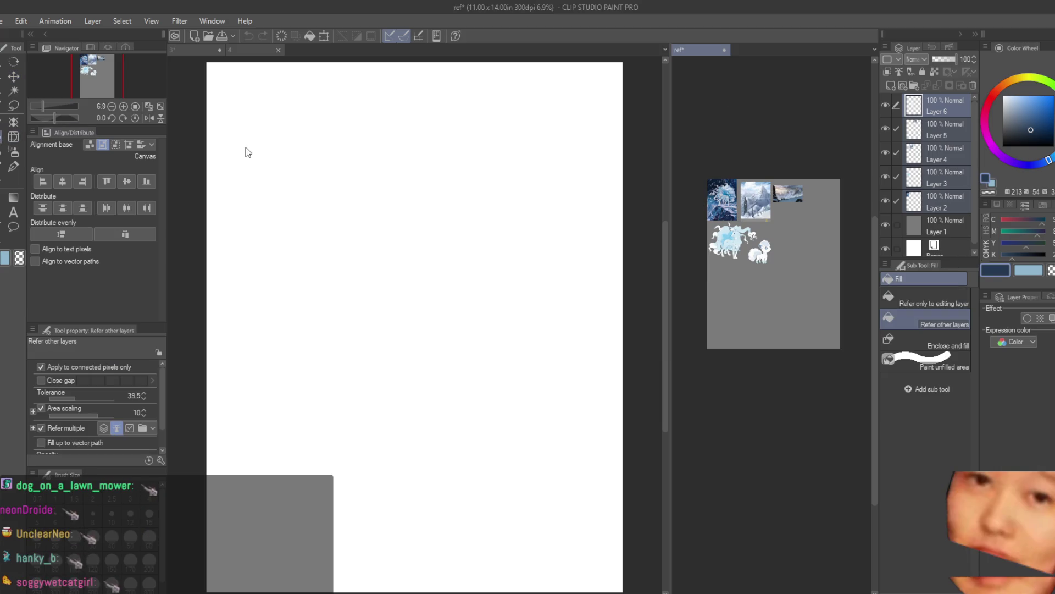
pyautogui.click(247, 49)
pyautogui.click(959, 129)
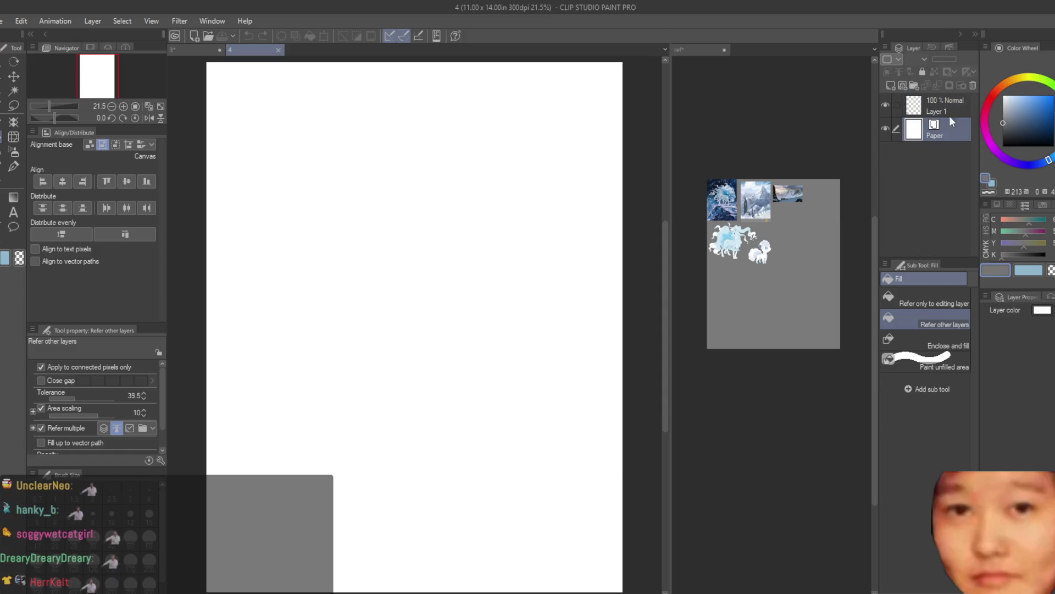
pyautogui.click(889, 86)
pyautogui.hotkey('alt', 'BackSpace')
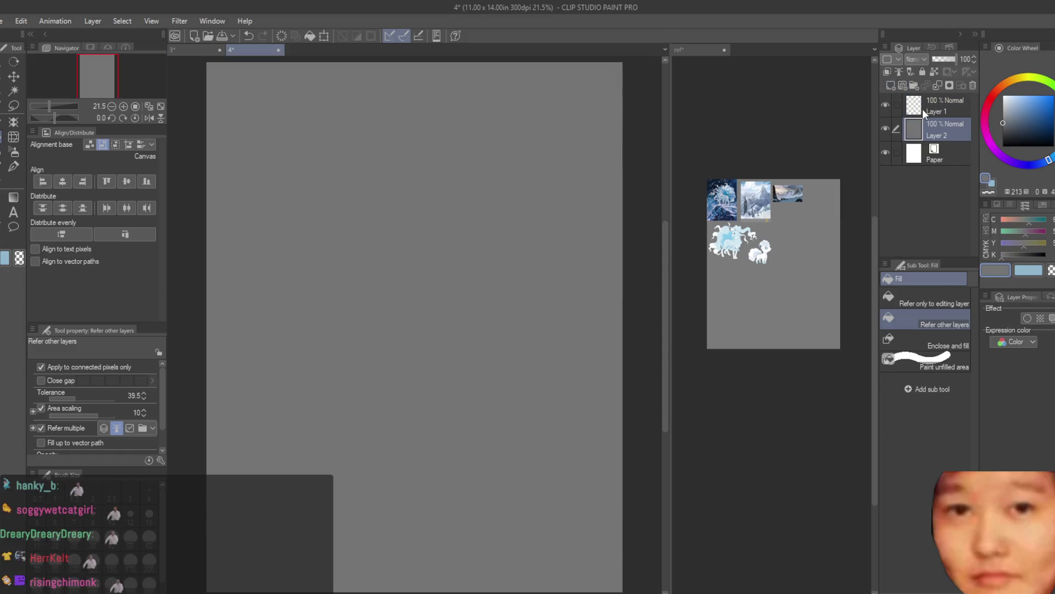
pyautogui.click(923, 109)
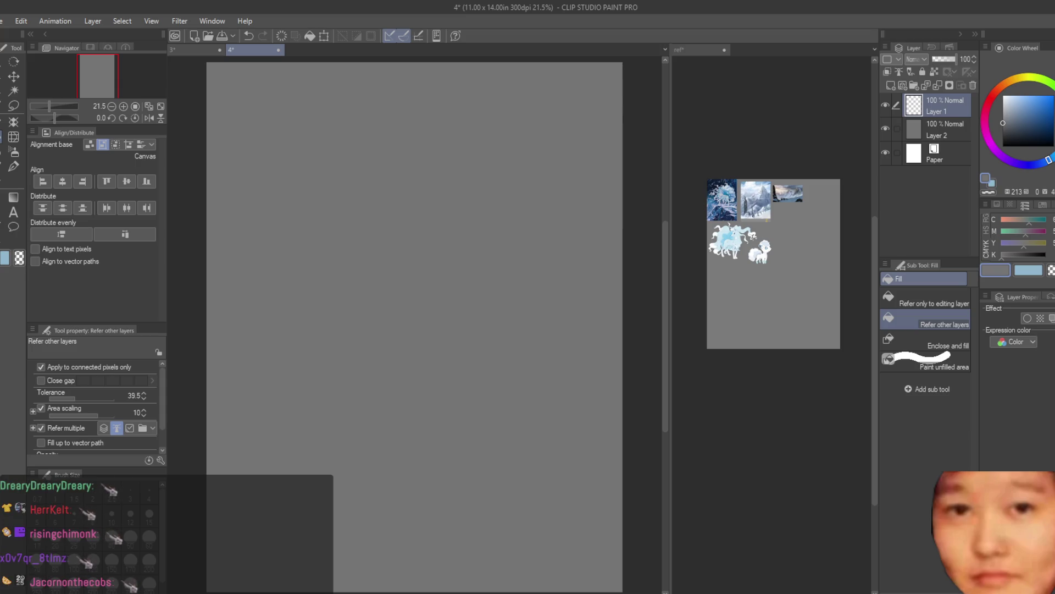
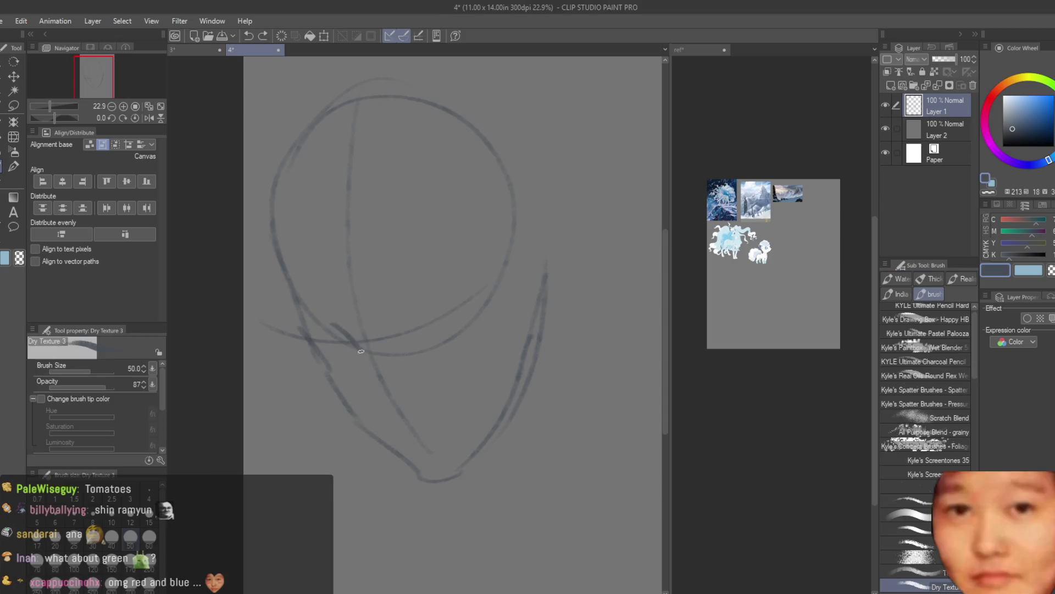
# Draw the second eye's upper lid after undoing a stray jaw stroke near the ear
pyautogui.moveTo(323, 332)
pyautogui.mouseDown()
pyautogui.moveTo(363, 356)
pyautogui.moveTo(300, 340)
pyautogui.moveTo(361, 362)
pyautogui.moveTo(349, 352)
pyautogui.moveTo(332, 360)
pyautogui.moveTo(360, 354)
pyautogui.mouseUp()
pyautogui.hotkey('ctrl', 'z')
pyautogui.hotkey('ctrl', 'z')
pyautogui.hotkey('ctrl', 'z')
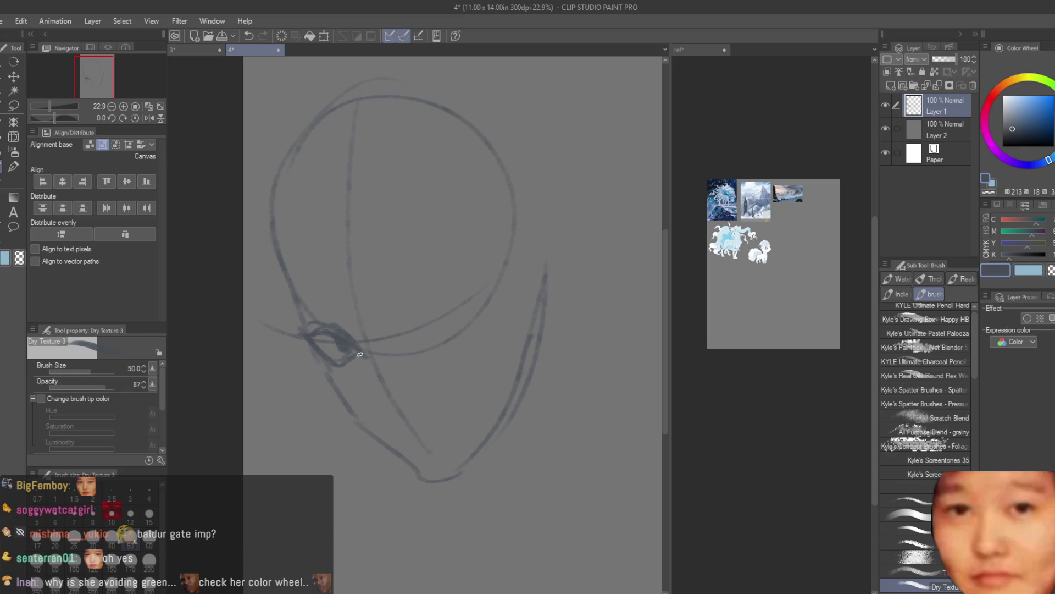
pyautogui.moveTo(428, 327); pyautogui.dragTo(483, 287)
pyautogui.moveTo(422, 313)
pyautogui.mouseDown()
pyautogui.moveTo(494, 285)
pyautogui.moveTo(425, 336)
pyautogui.moveTo(455, 295)
pyautogui.moveTo(440, 304)
pyautogui.moveTo(440, 318)
pyautogui.mouseUp()
pyautogui.hotkey('ctrl', 'z')
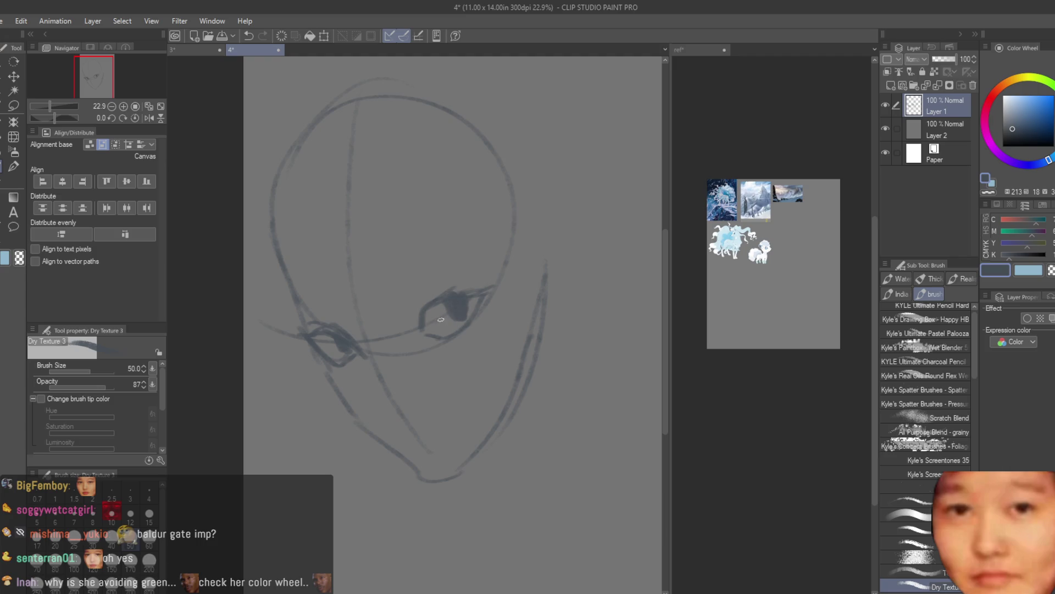
# Darken the left eye's upper lash line and draw the right eye's lid with a long lash
pyautogui.scroll(-2, 441, 319)
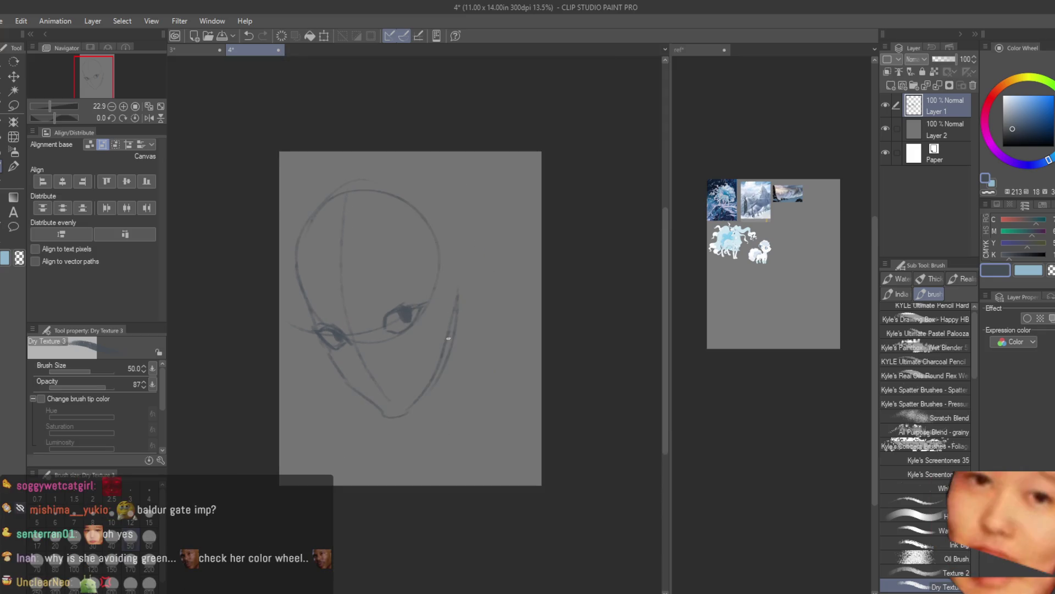
pyautogui.scroll(2, 407, 313)
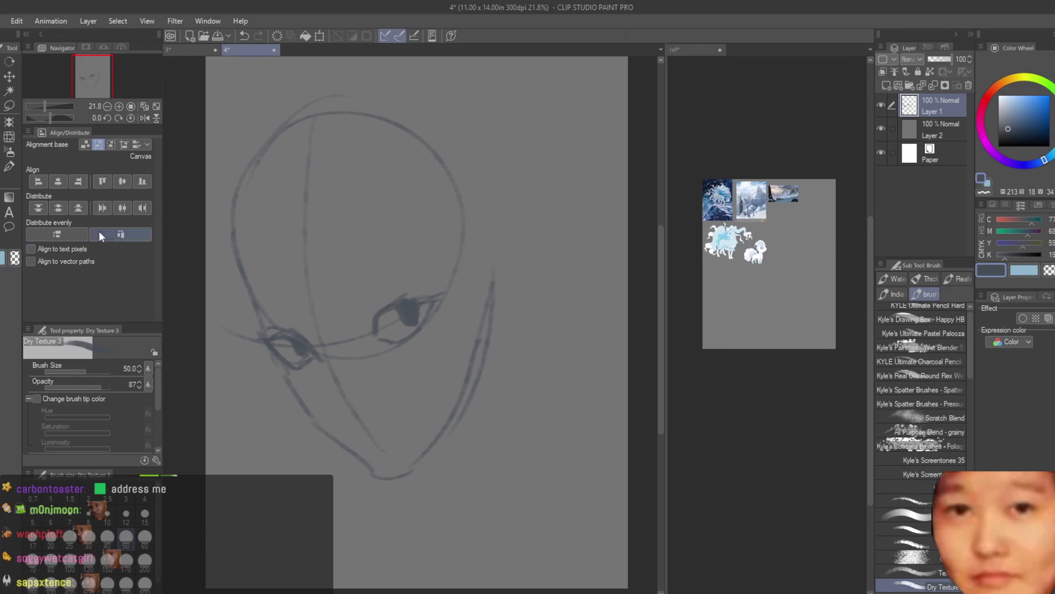
pyautogui.scroll(3, 342, 315)
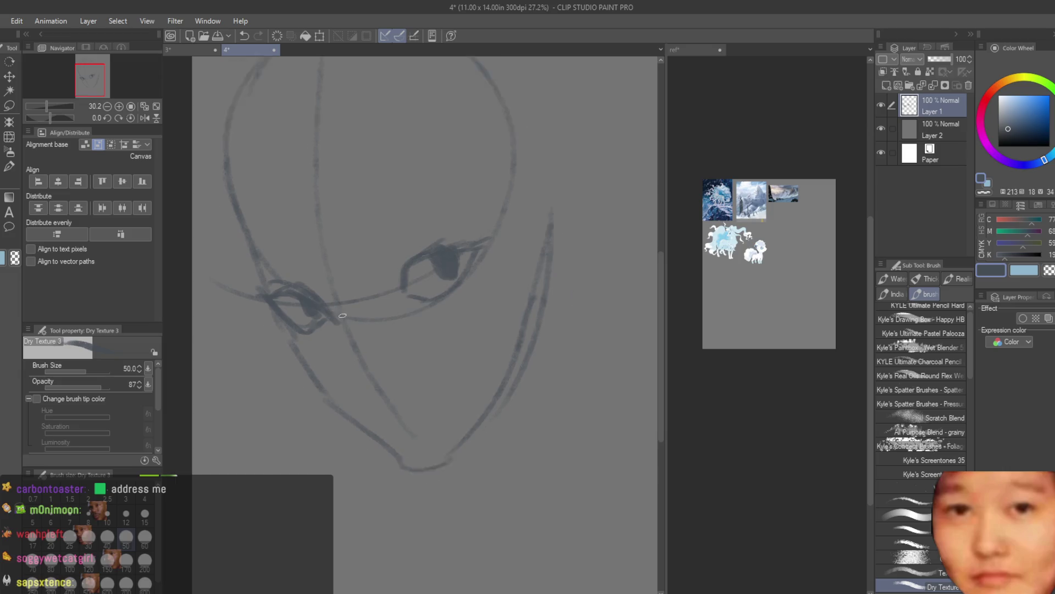
pyautogui.scroll(-1, 342, 315)
pyautogui.moveTo(271, 270); pyautogui.dragTo(332, 287)
pyautogui.moveTo(378, 262)
pyautogui.mouseDown()
pyautogui.moveTo(479, 222)
pyautogui.moveTo(431, 245)
pyautogui.mouseUp()
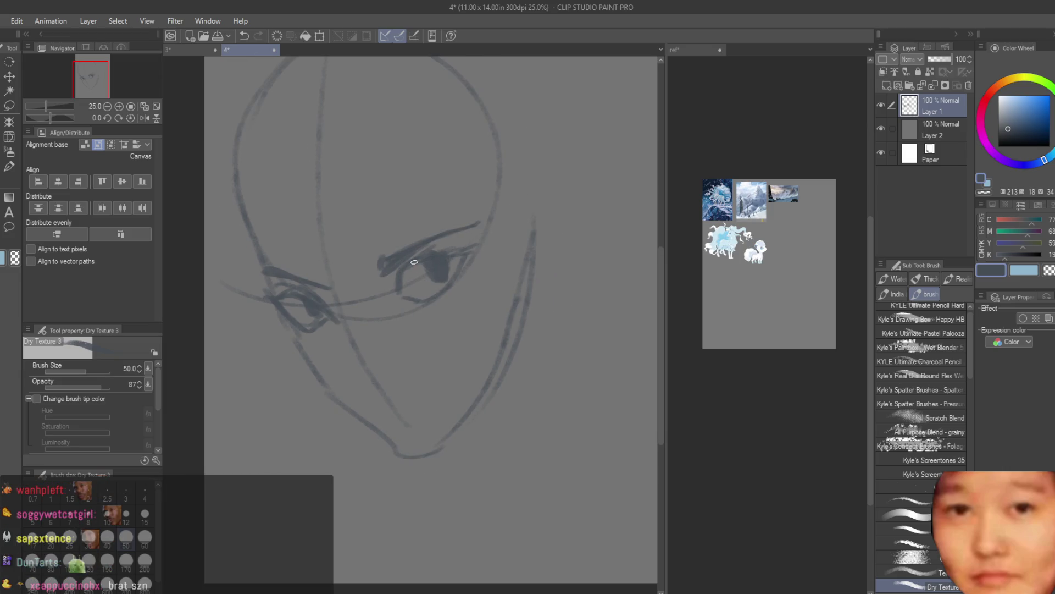
pyautogui.scroll(-3, 414, 262)
pyautogui.scroll(2, 418, 242)
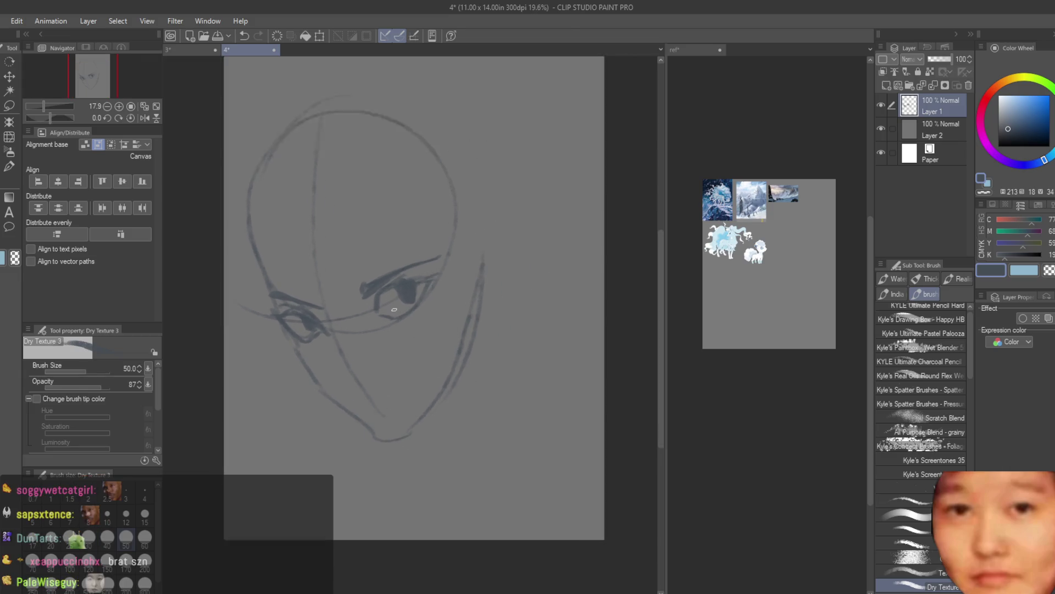
pyautogui.scroll(1, 394, 309)
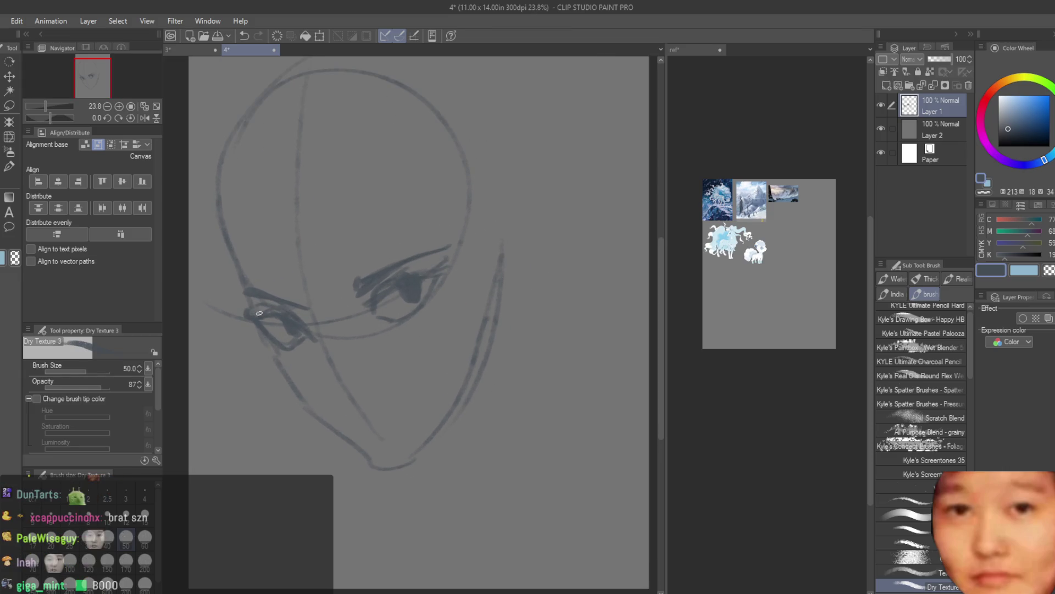
# Add a short nose stroke and extend the small mark beneath it
pyautogui.moveTo(329, 391); pyautogui.dragTo(351, 399)
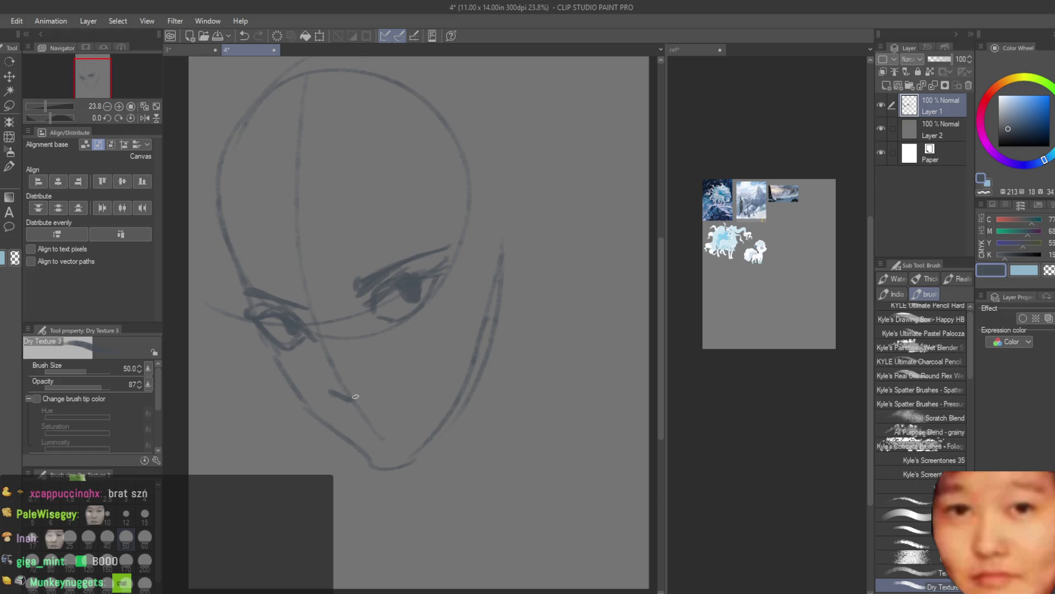
pyautogui.scroll(-3, 435, 413)
pyautogui.scroll(3, 388, 426)
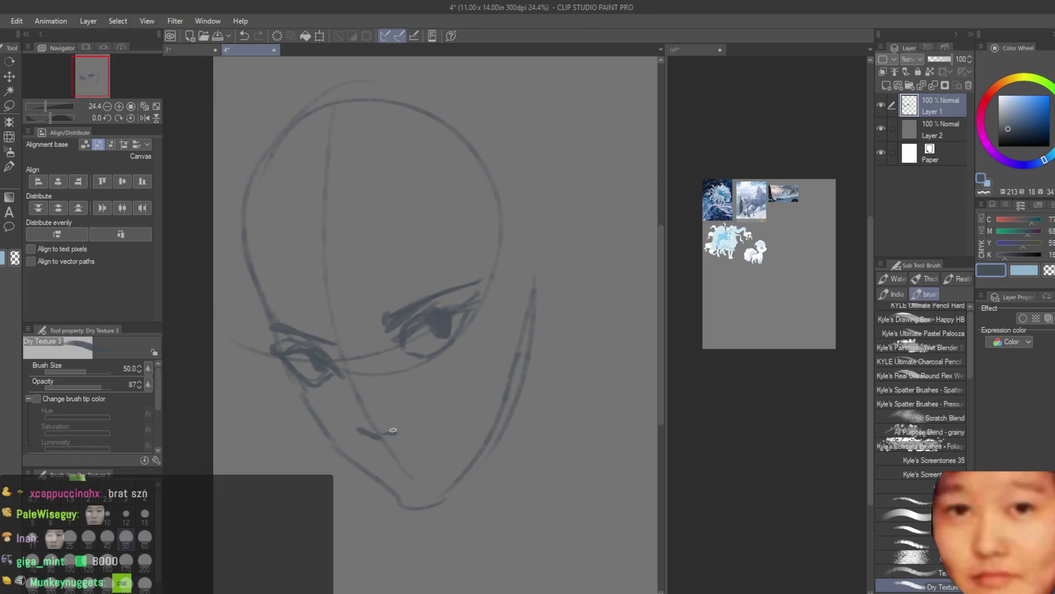
pyautogui.moveTo(395, 435); pyautogui.dragTo(391, 434)
pyautogui.scroll(-3, 378, 378)
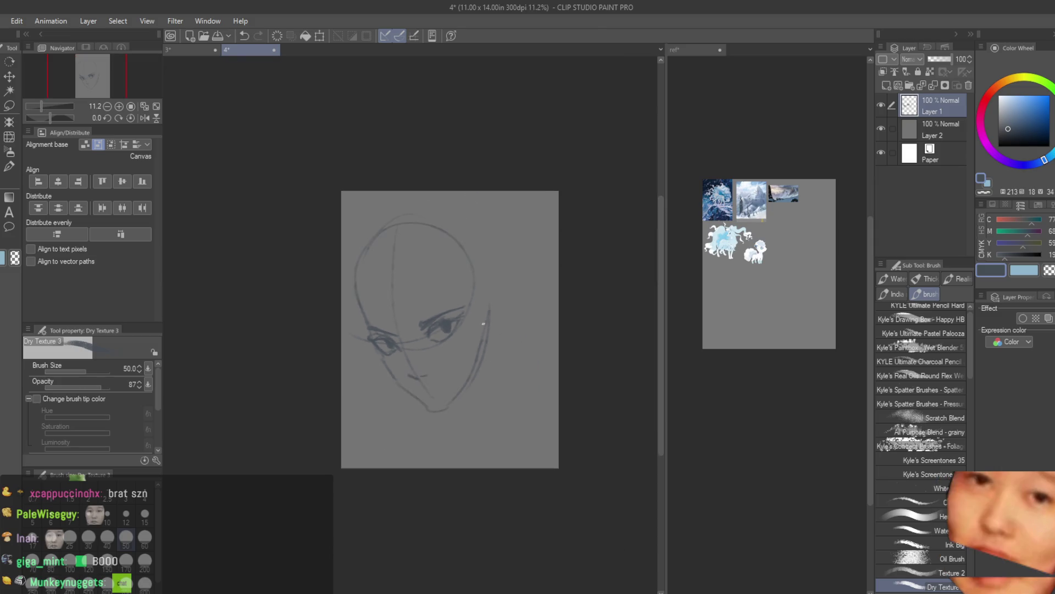
pyautogui.press('i')
pyautogui.press('b')
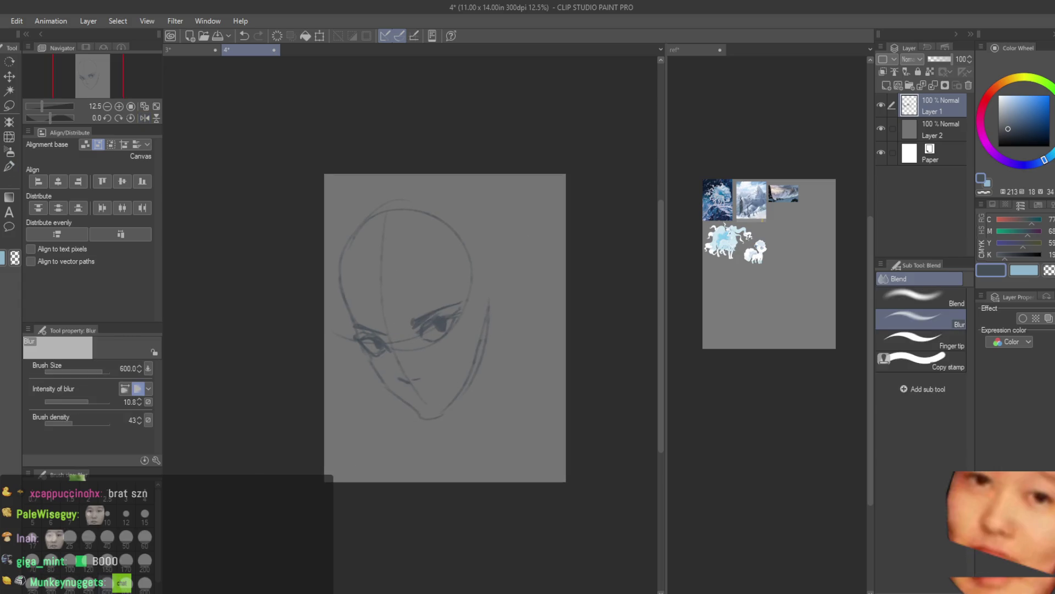
pyautogui.scroll(3, 406, 346)
pyautogui.scroll(3, 484, 323)
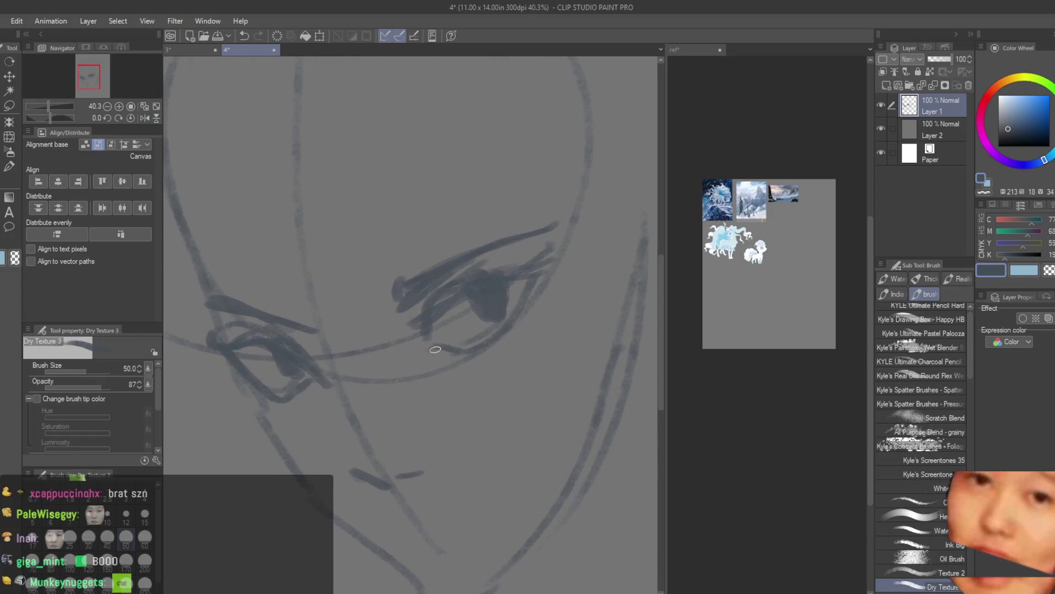
pyautogui.scroll(-3, 425, 352)
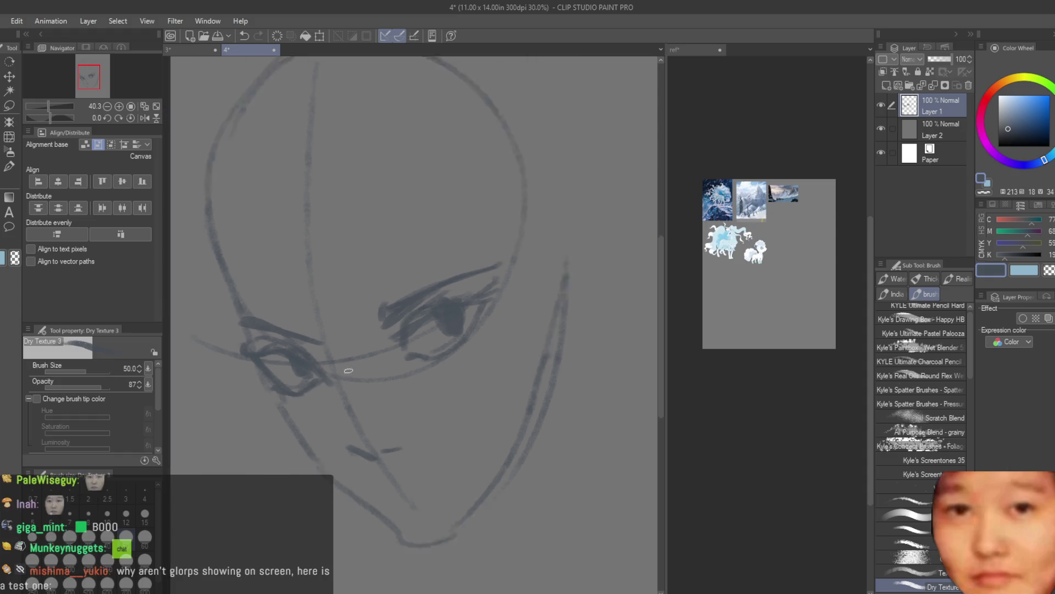
pyautogui.scroll(1, 425, 352)
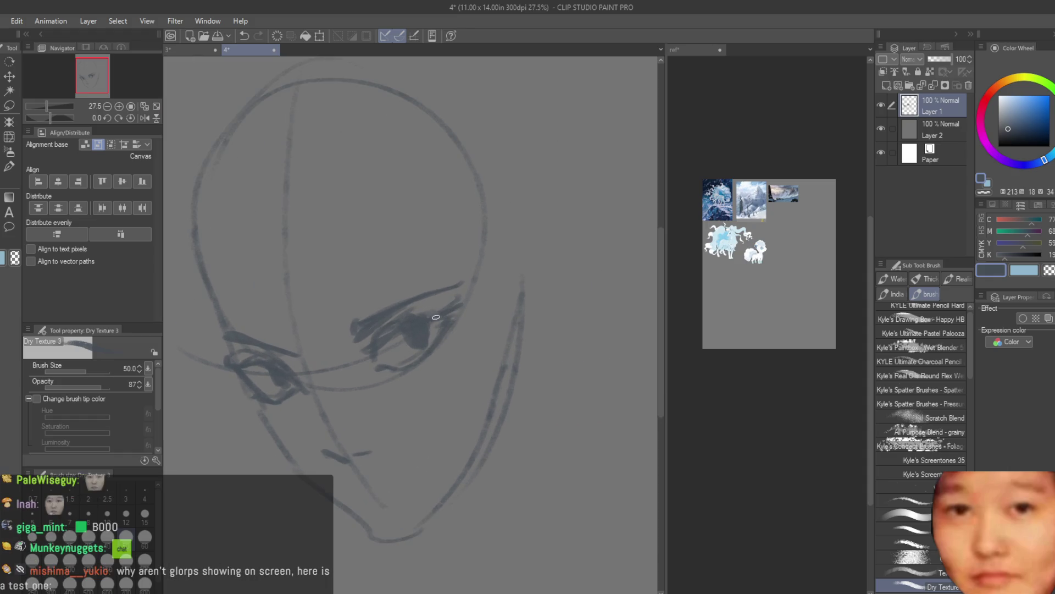
# Try a lip stroke below the nose, then undo it
pyautogui.press('e')
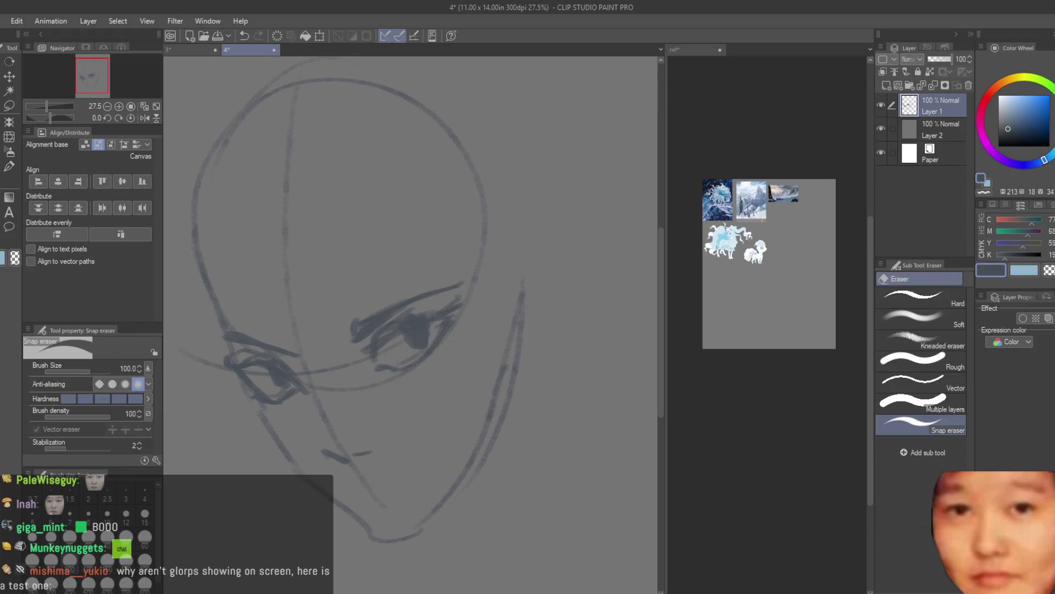
pyautogui.scroll(-2, 267, 401)
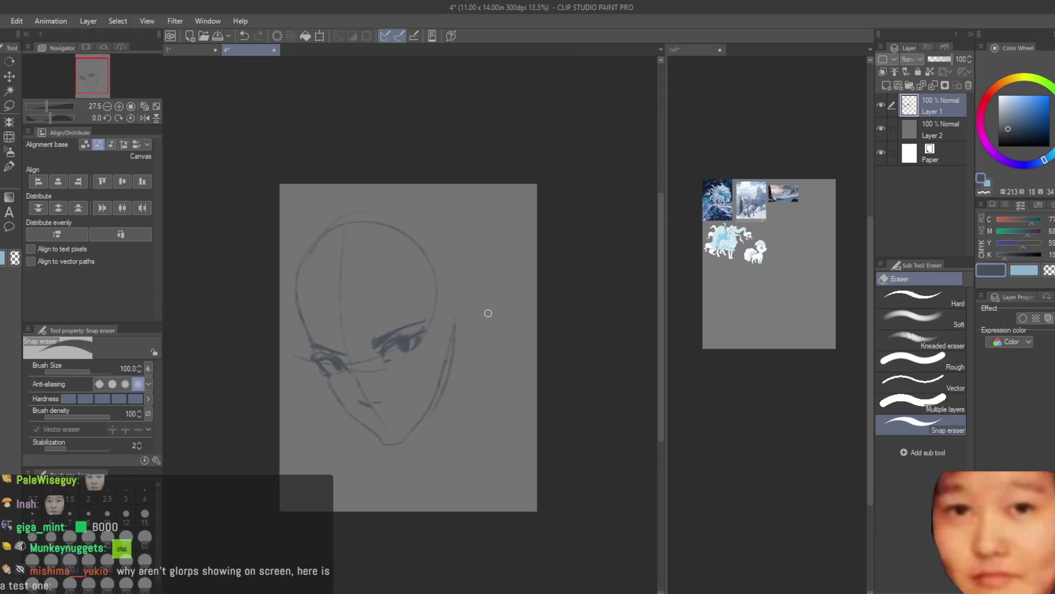
pyautogui.scroll(-2, 487, 308)
pyautogui.scroll(1, 522, 370)
pyautogui.press('b')
pyautogui.scroll(2, 419, 325)
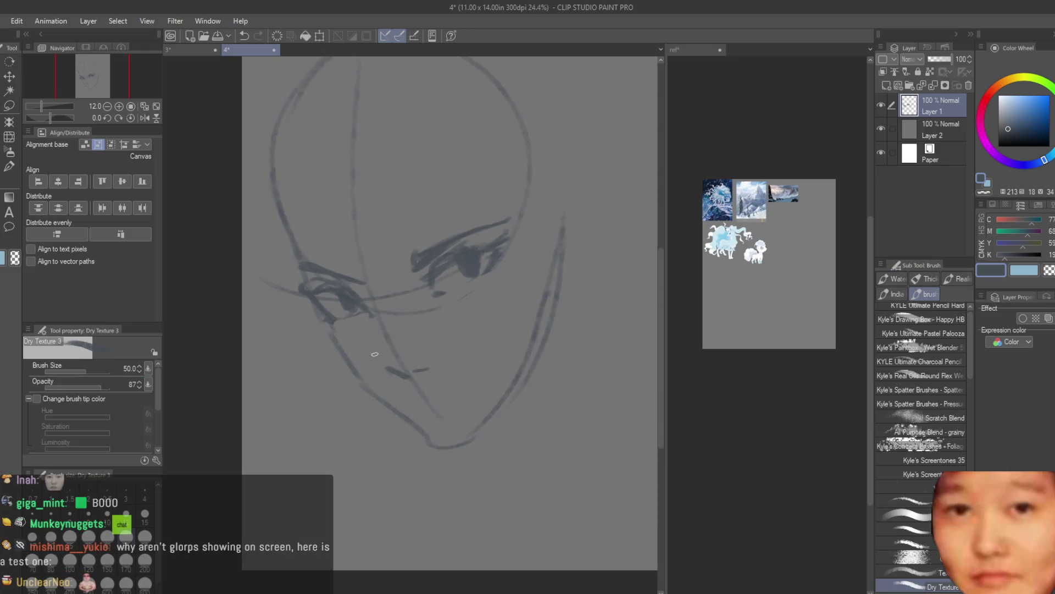
pyautogui.scroll(1, 419, 325)
pyautogui.scroll(1, 419, 325)
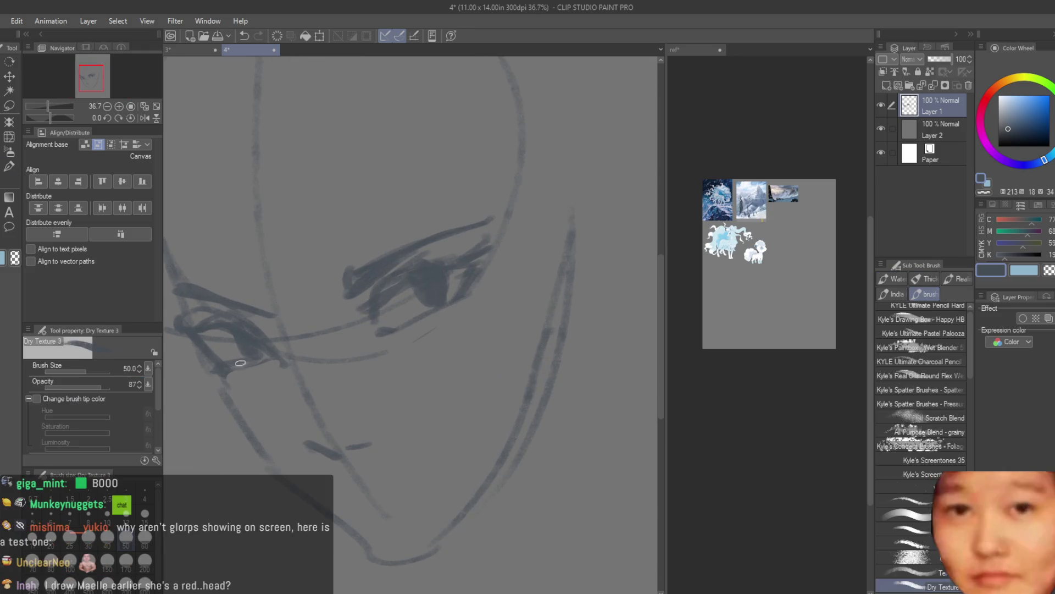
pyautogui.scroll(-2, 394, 459)
pyautogui.scroll(1, 394, 459)
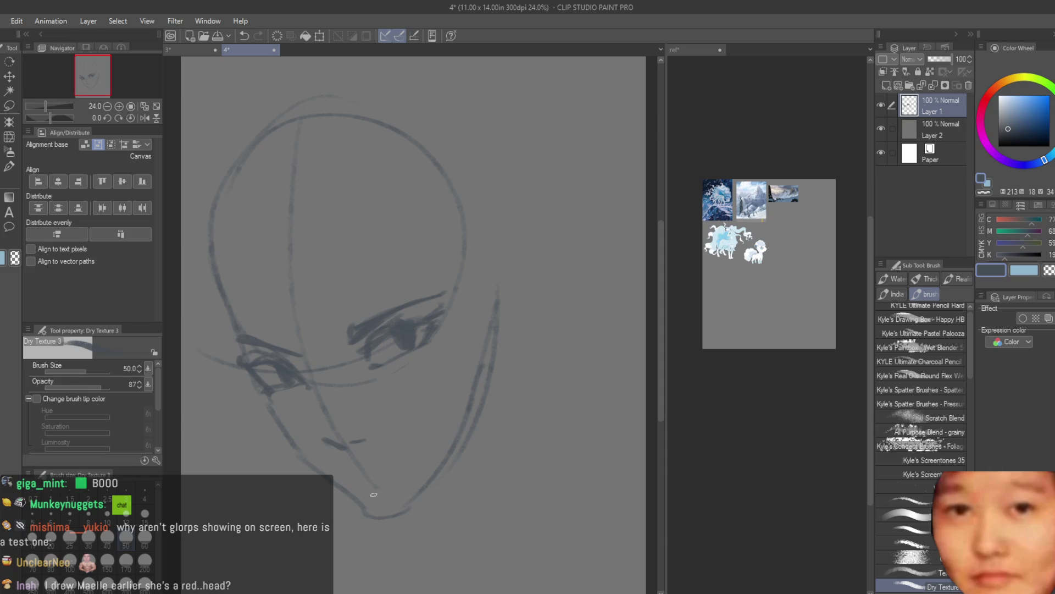
pyautogui.moveTo(385, 466); pyautogui.dragTo(350, 471)
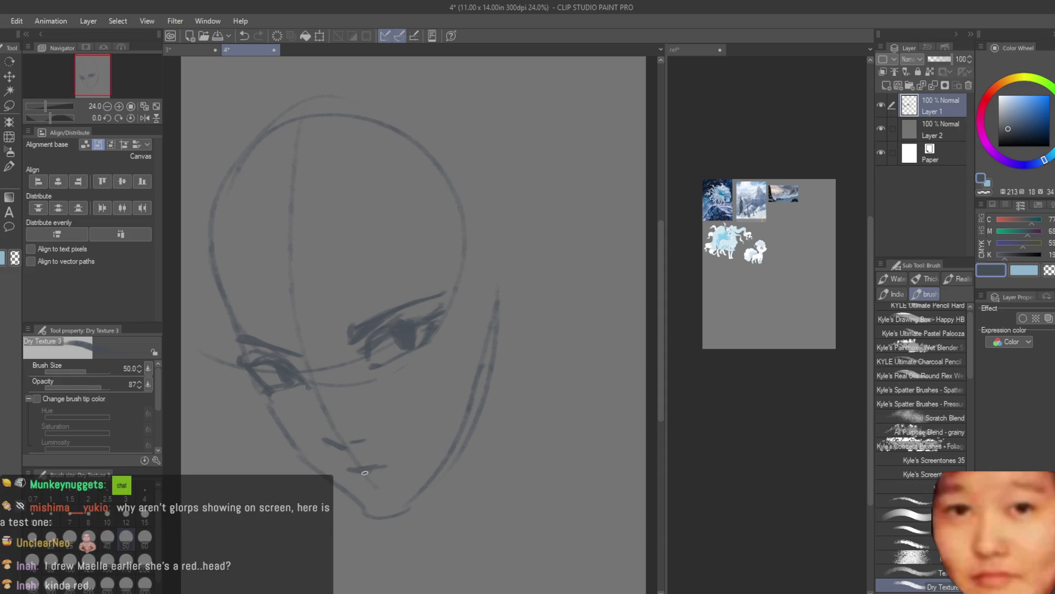
pyautogui.hotkey('ctrl', 'z')
# Delete the face-sketch layer and paste the character image into the ref document, scaled to about 640%
pyautogui.click(969, 85)
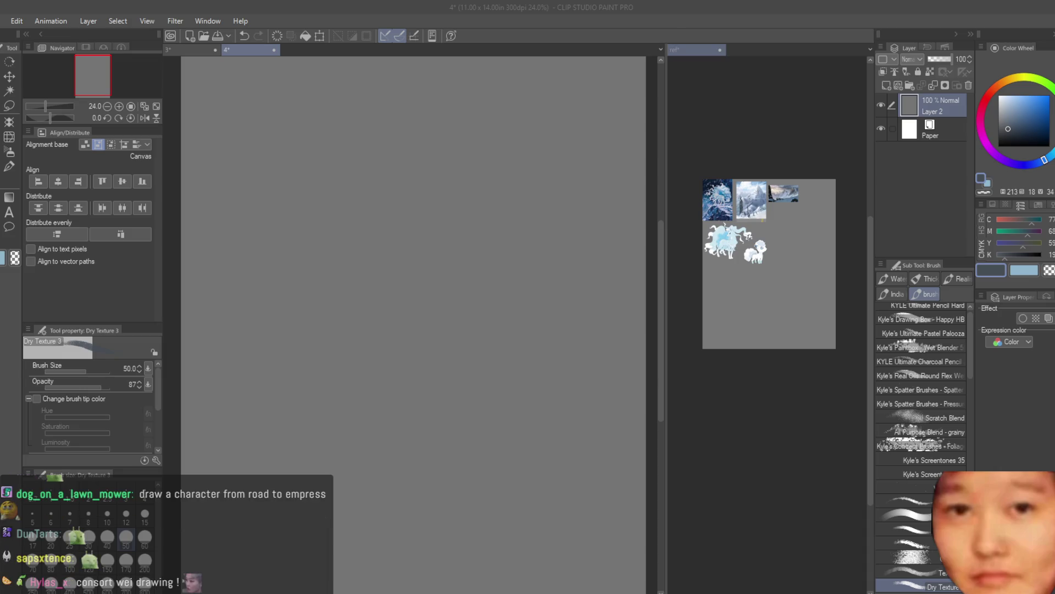
pyautogui.click(694, 50)
pyautogui.press('k')
pyautogui.scroll(2, 807, 280)
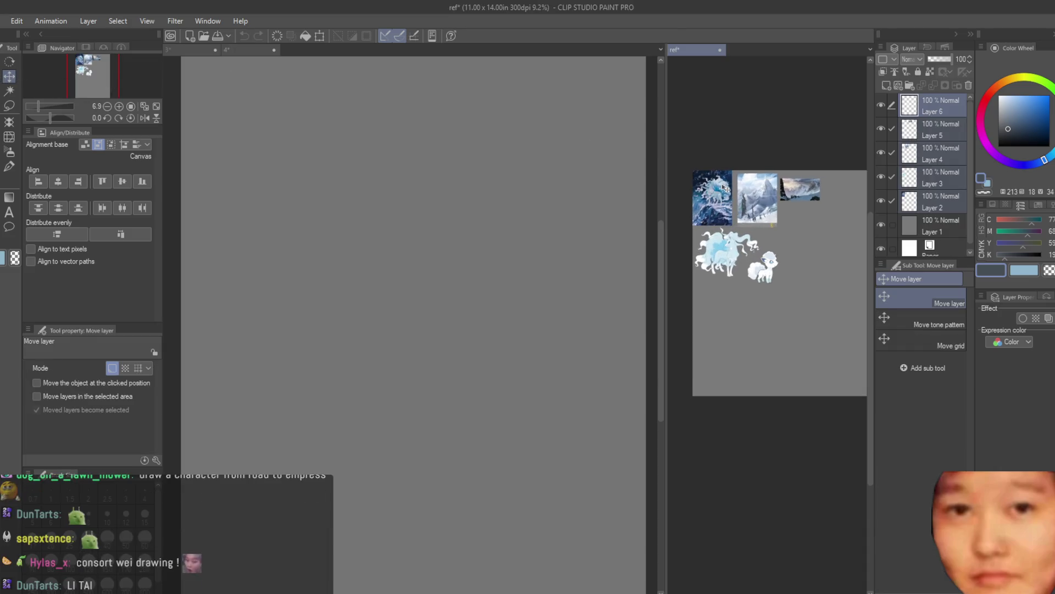
pyautogui.hotkey('ctrl', 'v')
pyautogui.scroll(2, 792, 297)
pyautogui.hotkey('ctrl', 't')
pyautogui.moveTo(781, 313); pyautogui.dragTo(866, 374)
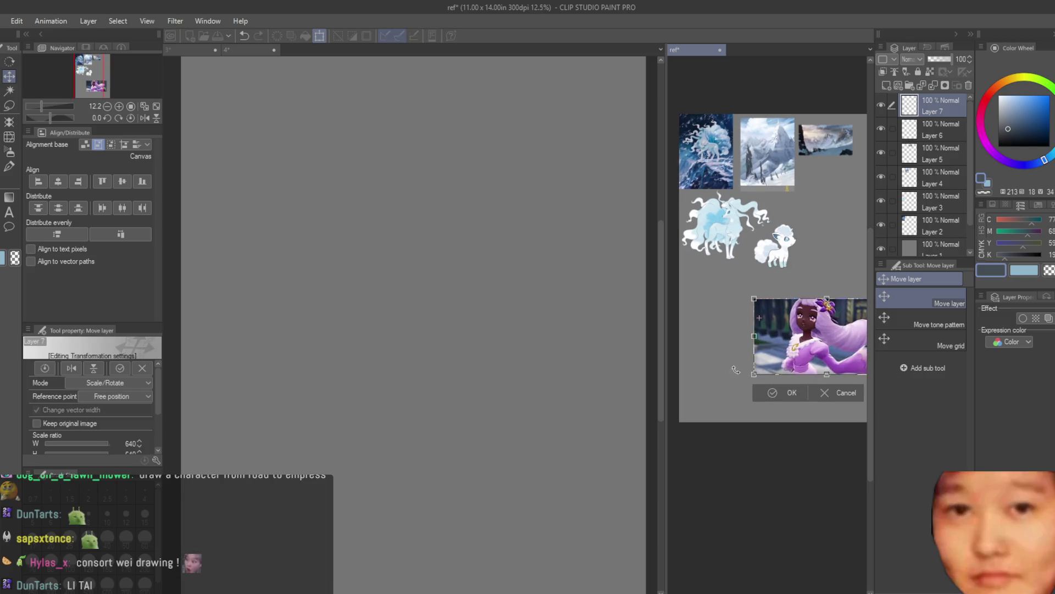
pyautogui.scroll(1, 845, 334)
pyautogui.press('Return')
# In drawing document 4, add a new layer and draw a freehand oval for the head
pyautogui.scroll(-2, 789, 303)
pyautogui.scroll(2, 790, 303)
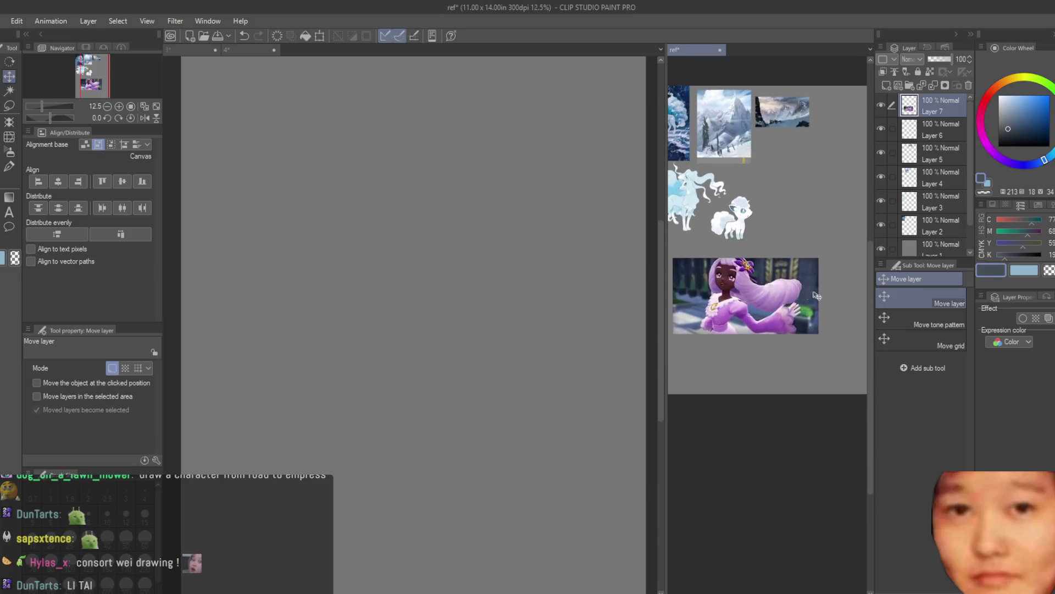
pyautogui.scroll(1, 789, 303)
pyautogui.scroll(1, 789, 303)
pyautogui.click(558, 285)
pyautogui.press('b')
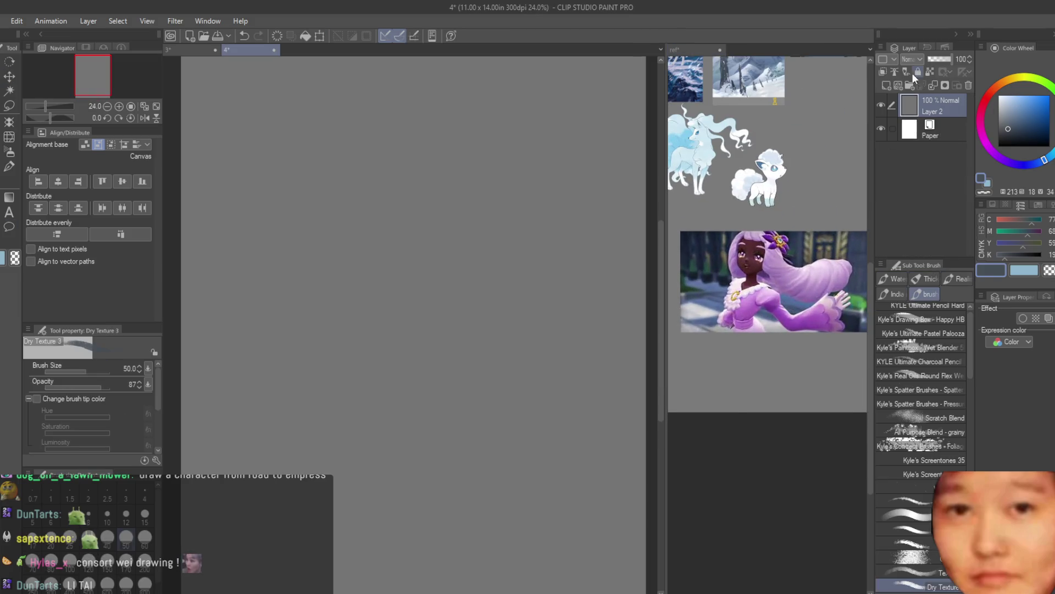
pyautogui.click(887, 86)
pyautogui.scroll(-2, 484, 270)
pyautogui.scroll(1, 484, 269)
pyautogui.moveTo(427, 141); pyautogui.dragTo(377, 165)
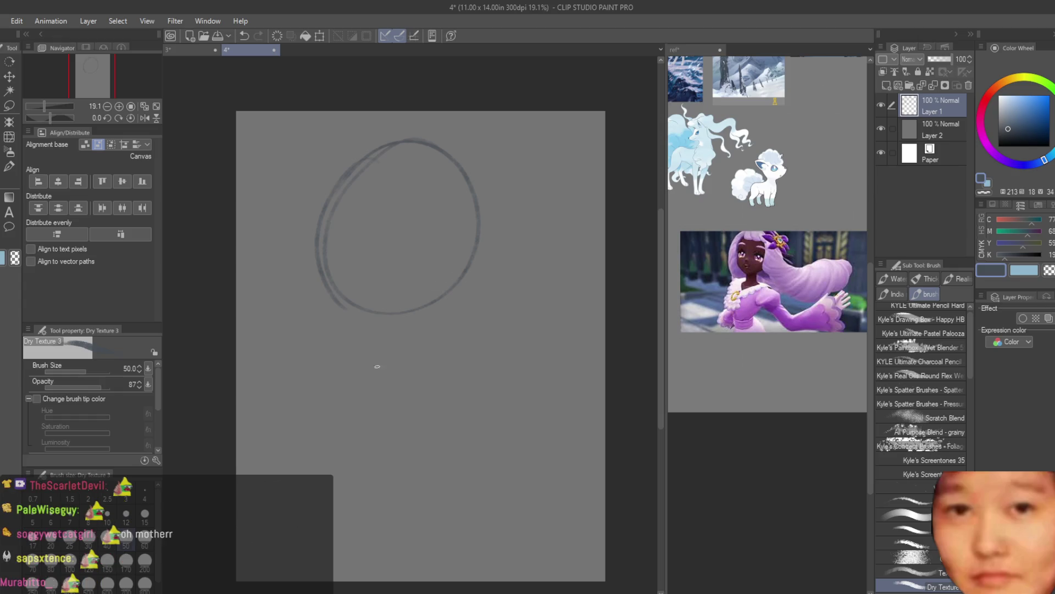
# Stroke the circle's upper left, then redraw the jaw curving from its lower left after two undone attempts
pyautogui.moveTo(324, 223); pyautogui.dragTo(353, 150)
pyautogui.moveTo(370, 354); pyautogui.dragTo(459, 321)
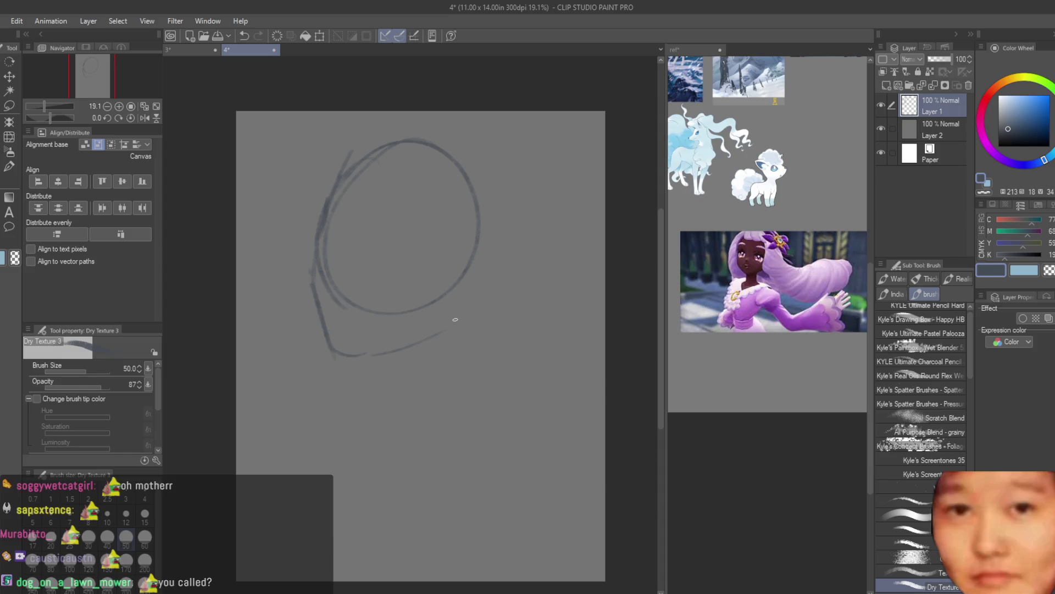
pyautogui.hotkey('ctrl', 'z')
pyautogui.moveTo(312, 264)
pyautogui.mouseDown()
pyautogui.moveTo(319, 315)
pyautogui.moveTo(363, 360)
pyautogui.mouseUp()
pyautogui.hotkey('ctrl', 'z')
pyautogui.moveTo(317, 311)
pyautogui.mouseDown()
pyautogui.moveTo(369, 356)
pyautogui.moveTo(450, 330)
pyautogui.mouseUp()
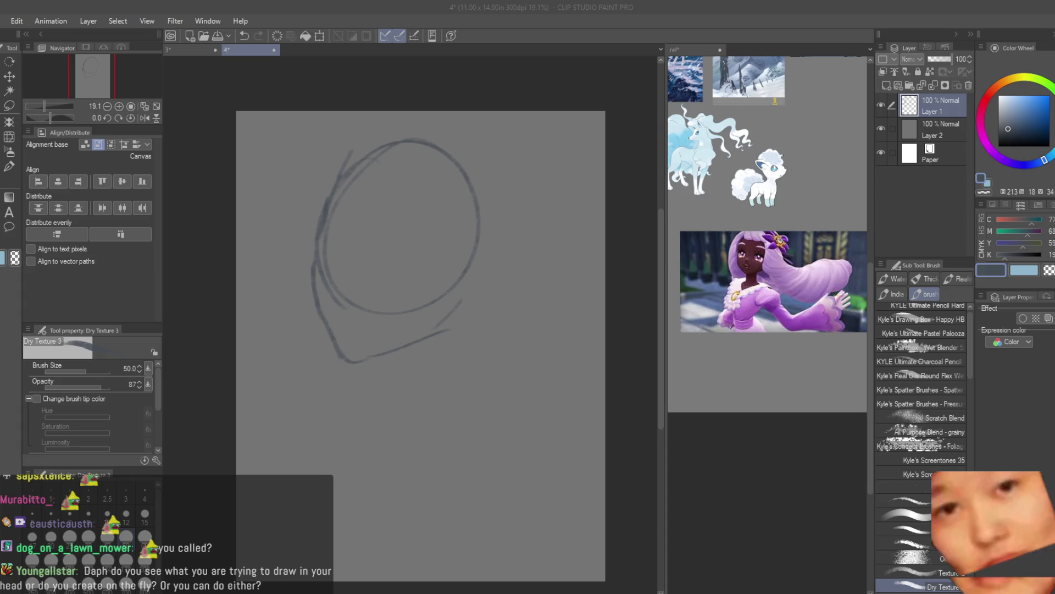
# Paste a purple close-up reference onto the ref board, nudge it into place, and zoom the board out
pyautogui.hotkey('ctrl', 'Tab')
pyautogui.press('k')
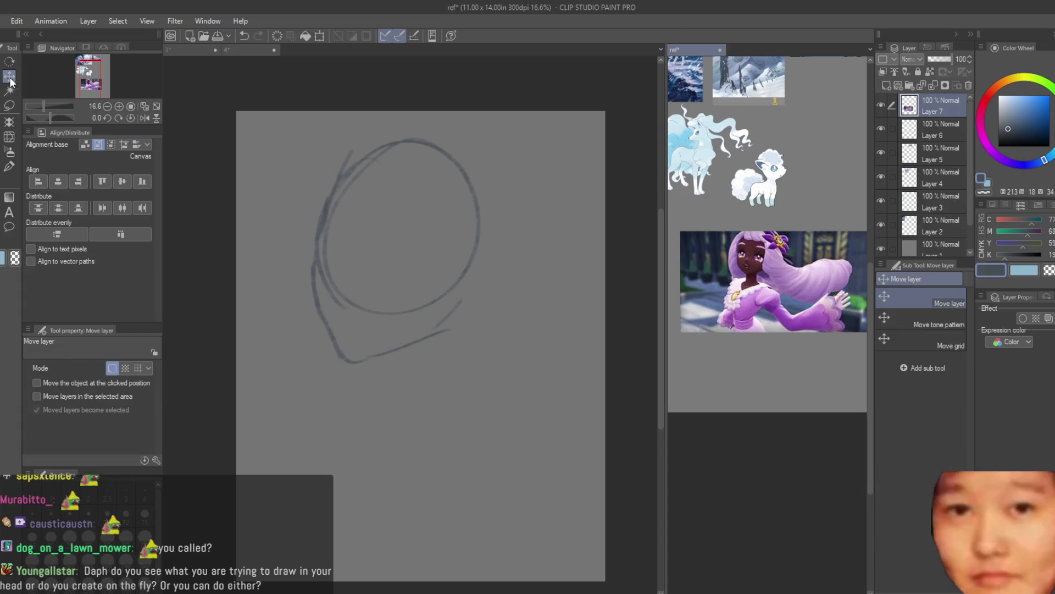
pyautogui.scroll(-2, 804, 324)
pyautogui.hotkey('ctrl', 'v')
pyautogui.scroll(3, 846, 271)
pyautogui.moveTo(846, 270); pyautogui.dragTo(850, 285)
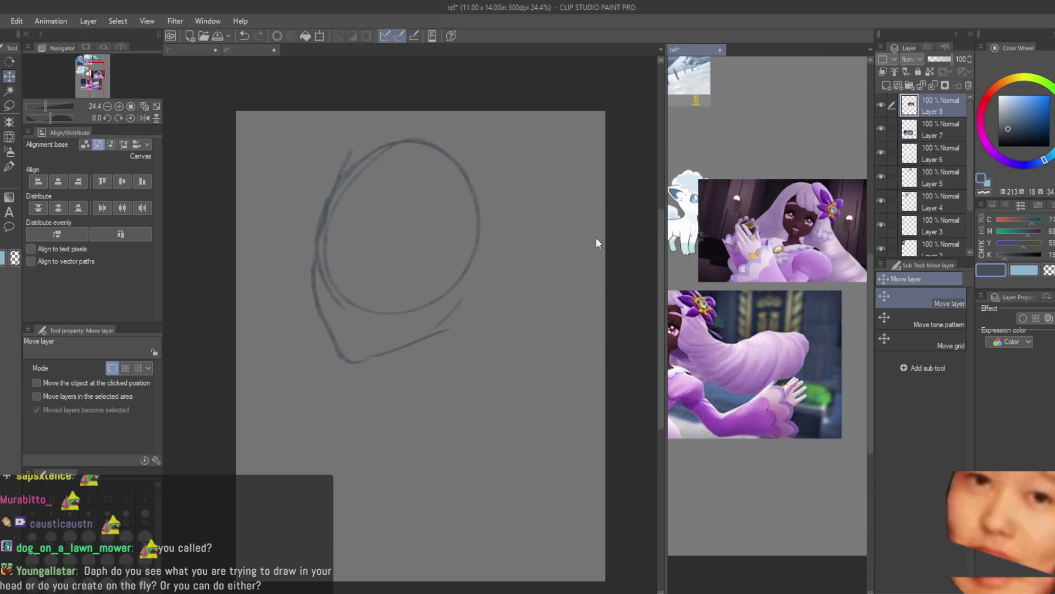
pyautogui.hotkey('ctrl', 'Tab')
pyautogui.press('b')
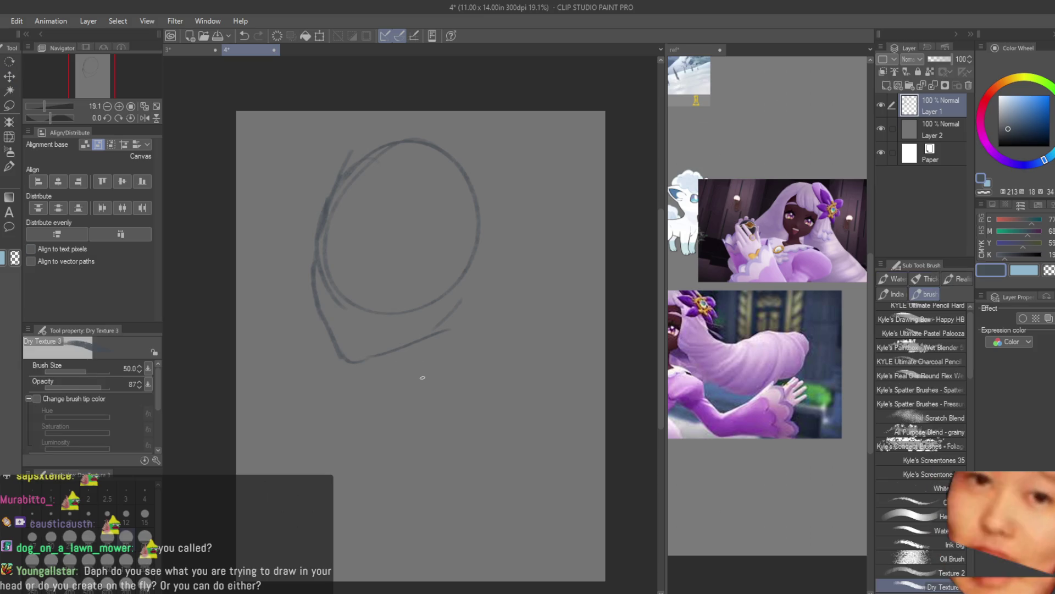
pyautogui.hotkey('ctrl', 'Tab')
pyautogui.hotkey('ctrl', '-')
pyautogui.hotkey('ctrl', 'Tab')
# Darken the left edge of the head circle and redraw the lower-left jaw line
pyautogui.scroll(1, 349, 269)
pyautogui.moveTo(329, 183)
pyautogui.mouseDown()
pyautogui.moveTo(309, 244)
pyautogui.moveTo(306, 354)
pyautogui.moveTo(330, 388)
pyautogui.moveTo(397, 387)
pyautogui.mouseUp()
pyautogui.scroll(1, 315, 338)
pyautogui.hotkey('ctrl', 'z')
pyautogui.moveTo(323, 369); pyautogui.dragTo(362, 394)
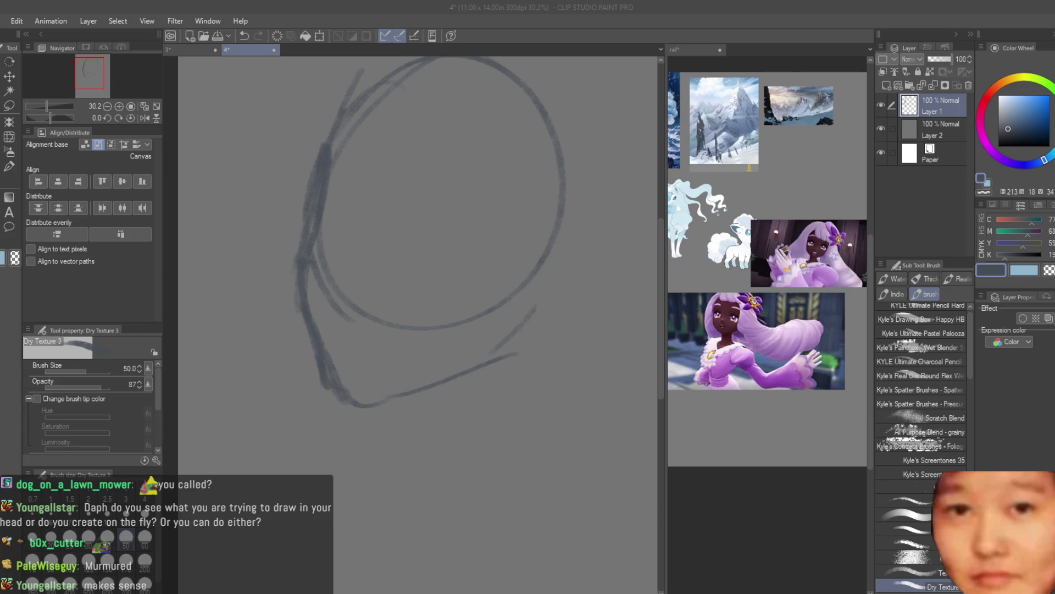
# Enlarge and reposition the Layer 9 picture on the reference board
pyautogui.click(740, 200)
pyautogui.click(10, 76)
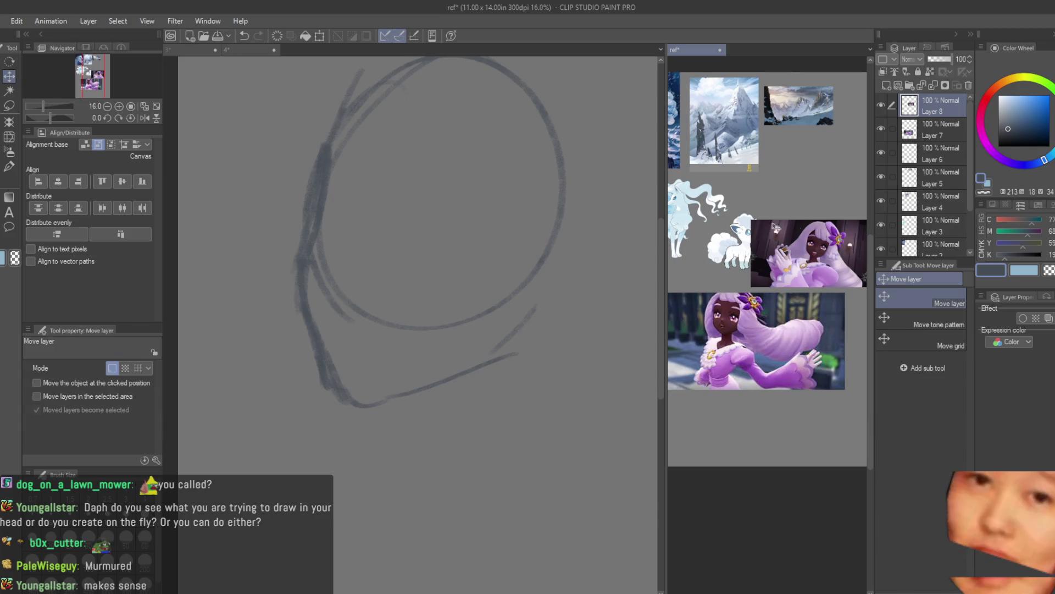
pyautogui.scroll(-1, 739, 199)
pyautogui.scroll(1, 740, 200)
pyautogui.hotkey('ctrl', 't')
pyautogui.moveTo(703, 154)
pyautogui.mouseDown()
pyautogui.moveTo(780, 182)
pyautogui.moveTo(816, 213)
pyautogui.mouseUp()
pyautogui.press('Return')
pyautogui.click(415, 160)
pyautogui.press('b')
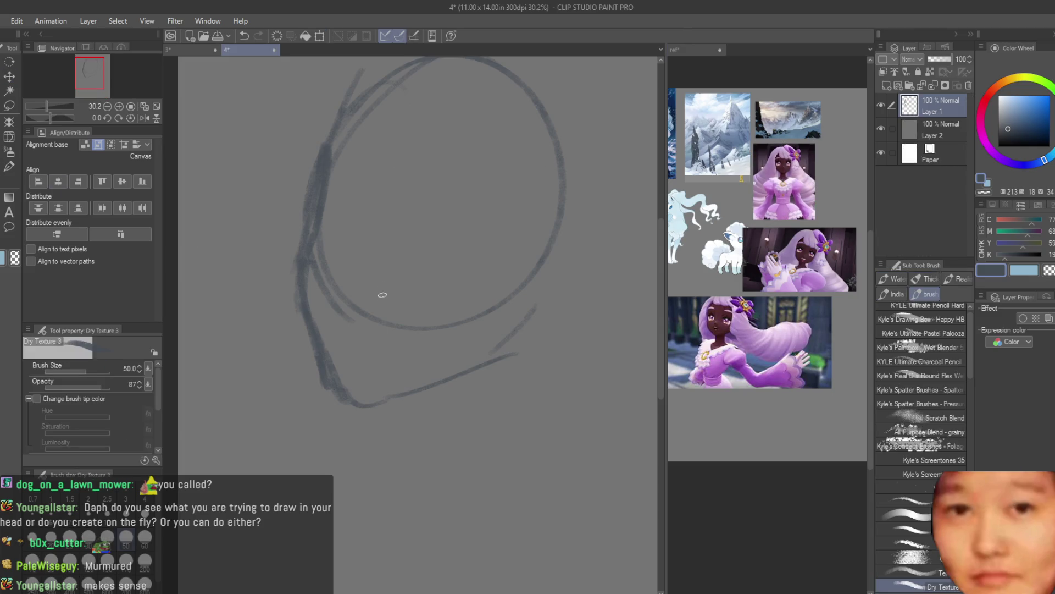
# Undo a stray dab on the face and reduce the brush size to 30
pyautogui.scroll(1, 379, 295)
pyautogui.scroll(1, 321, 313)
pyautogui.click(341, 304)
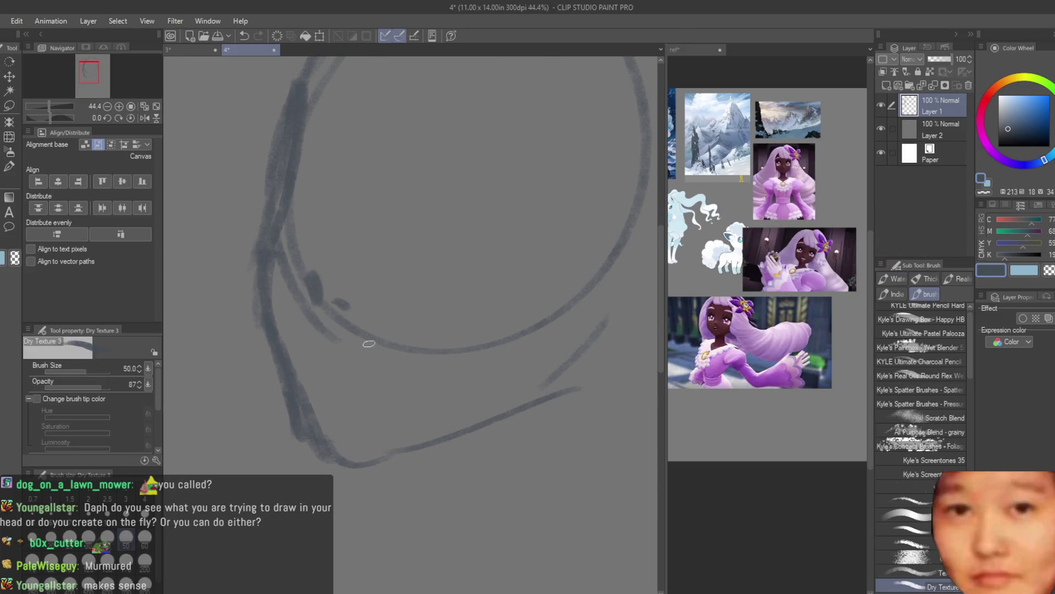
pyautogui.hotkey('ctrl', 'z')
pyautogui.press('[')
pyautogui.press('[')
pyautogui.click(818, 182)
pyautogui.scroll(2, 818, 182)
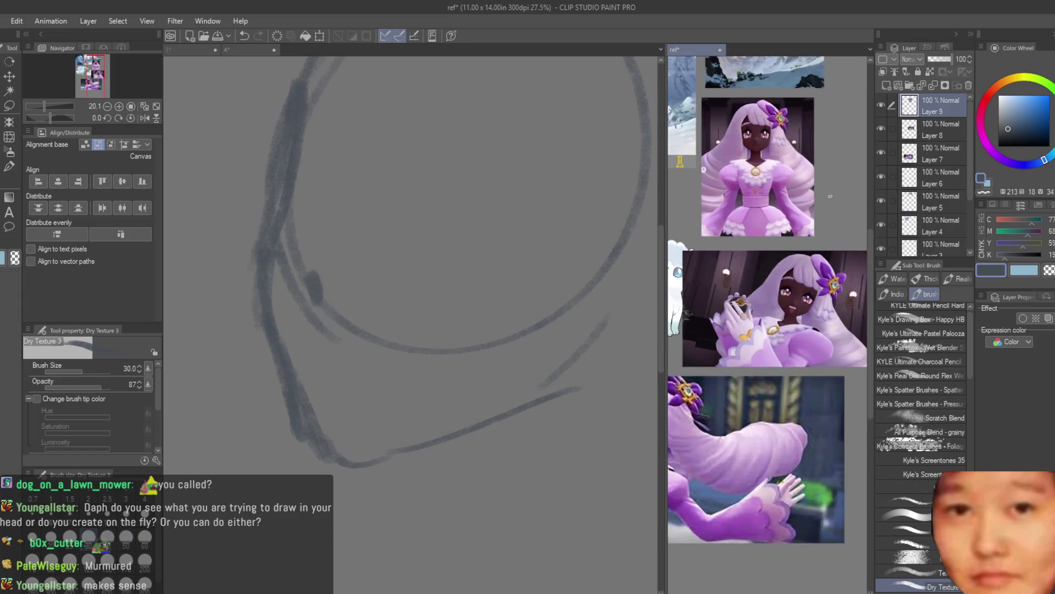
pyautogui.scroll(2, 818, 182)
pyautogui.click(403, 401)
pyautogui.scroll(1, 314, 348)
# Draw the open mouth's upper line with Dry Texture 3, undoing rough attempts until smooth
pyautogui.moveTo(311, 346); pyautogui.dragTo(345, 372)
pyautogui.hotkey('ctrl', 'z')
pyautogui.moveTo(302, 269); pyautogui.dragTo(342, 299)
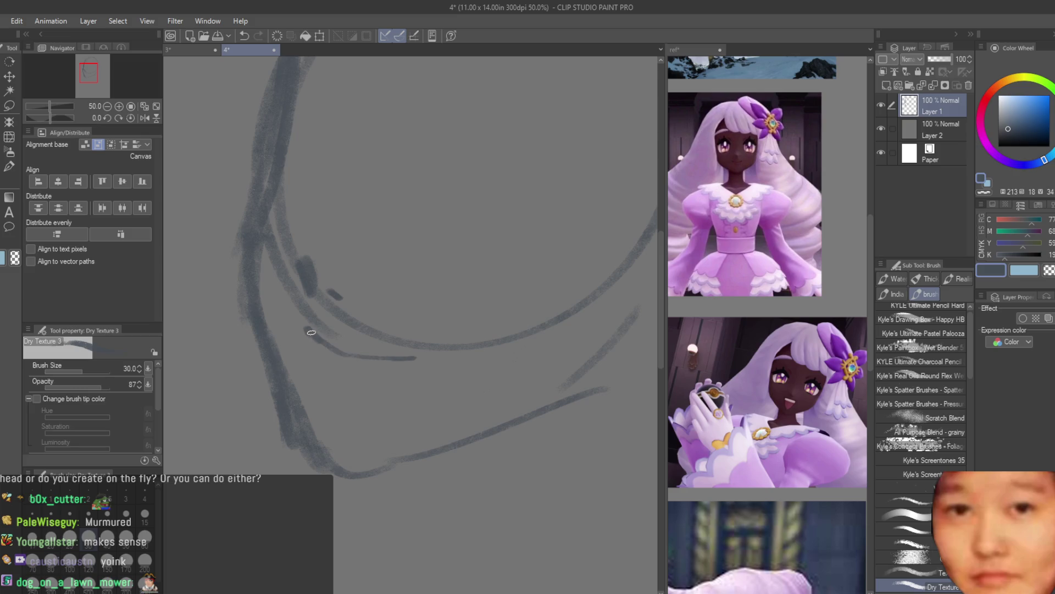
pyautogui.hotkey('ctrl', 'z')
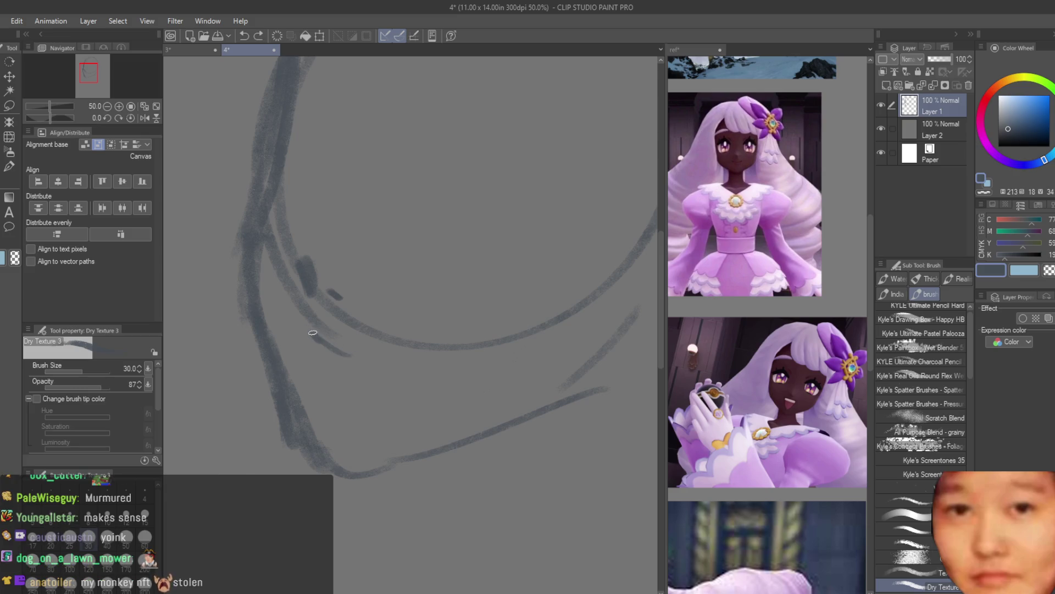
pyautogui.hotkey('ctrl', 'z')
pyautogui.moveTo(309, 330); pyautogui.dragTo(392, 359)
pyautogui.hotkey('ctrl', 'z')
pyautogui.moveTo(308, 331); pyautogui.dragTo(403, 363)
pyautogui.hotkey('ctrl', 'z')
pyautogui.hotkey('ctrl', 'z')
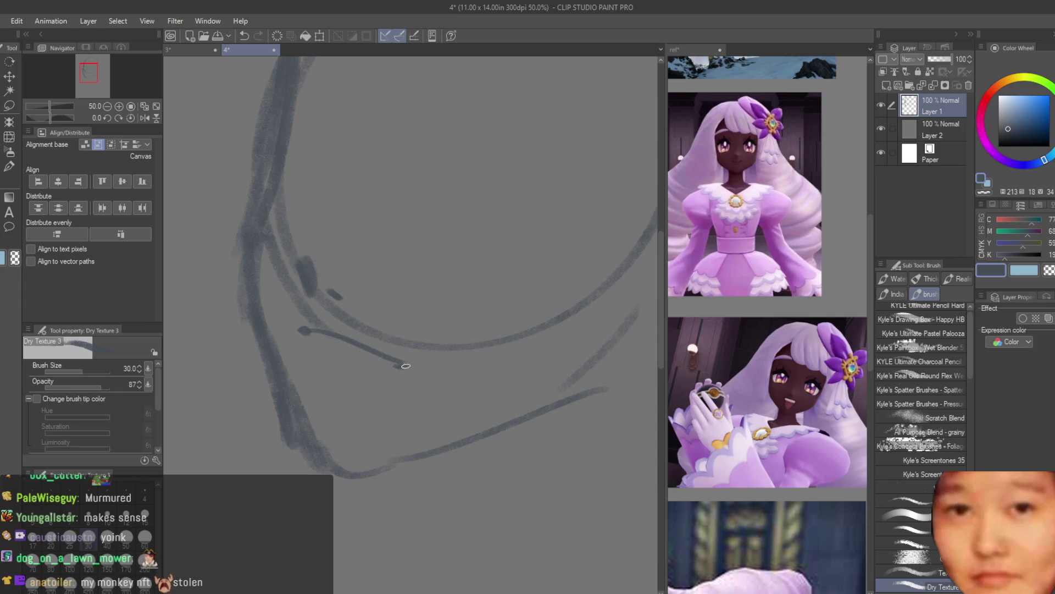
# Add the mouth's left side, bottom, right side and inner line
pyautogui.moveTo(304, 332); pyautogui.dragTo(360, 421)
pyautogui.moveTo(405, 366); pyautogui.dragTo(363, 410)
pyautogui.moveTo(327, 345)
pyautogui.mouseDown()
pyautogui.moveTo(395, 362)
pyautogui.moveTo(329, 383)
pyautogui.moveTo(369, 402)
pyautogui.mouseUp()
pyautogui.hotkey('ctrl', 'z')
pyautogui.hotkey('ctrl', 'z')
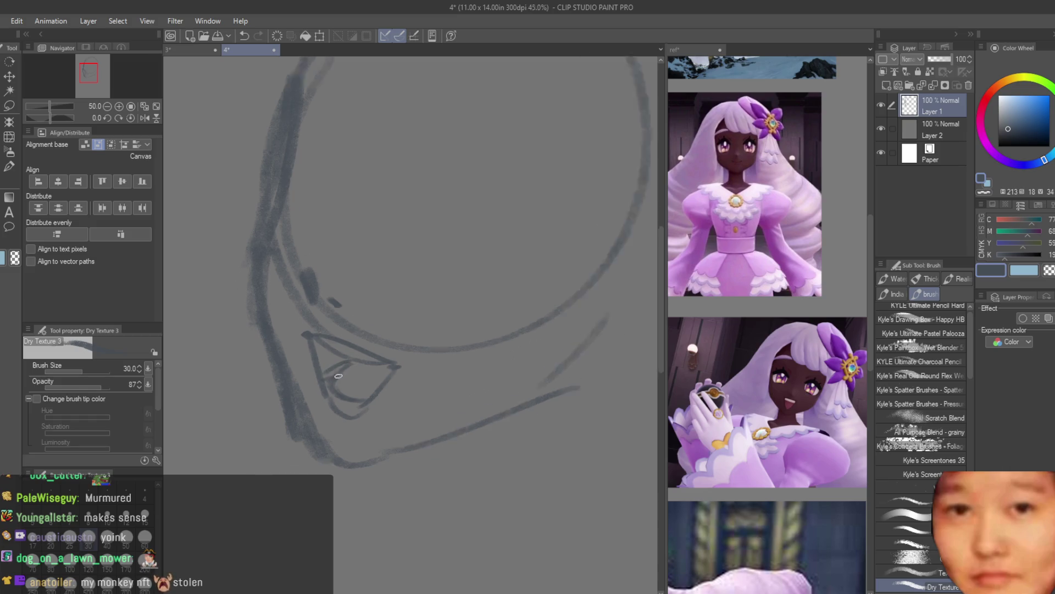
# Sketch the left eye's upper lid, curved outline, inner line and eyebrow
pyautogui.scroll(-3, 357, 385)
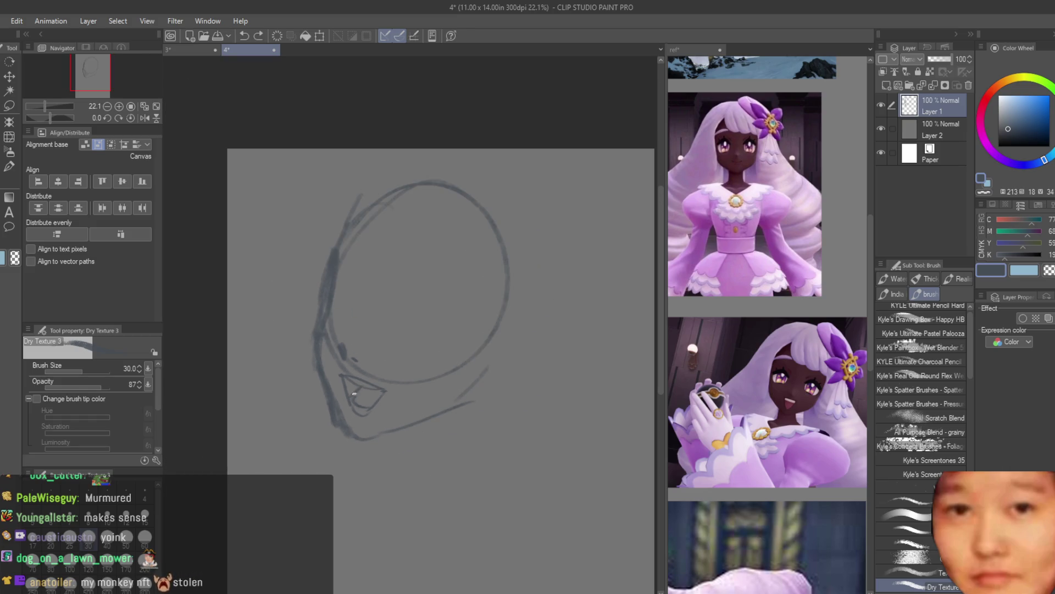
pyautogui.scroll(3, 355, 393)
pyautogui.moveTo(324, 316)
pyautogui.mouseDown()
pyautogui.moveTo(289, 282)
pyautogui.moveTo(270, 297)
pyautogui.mouseUp()
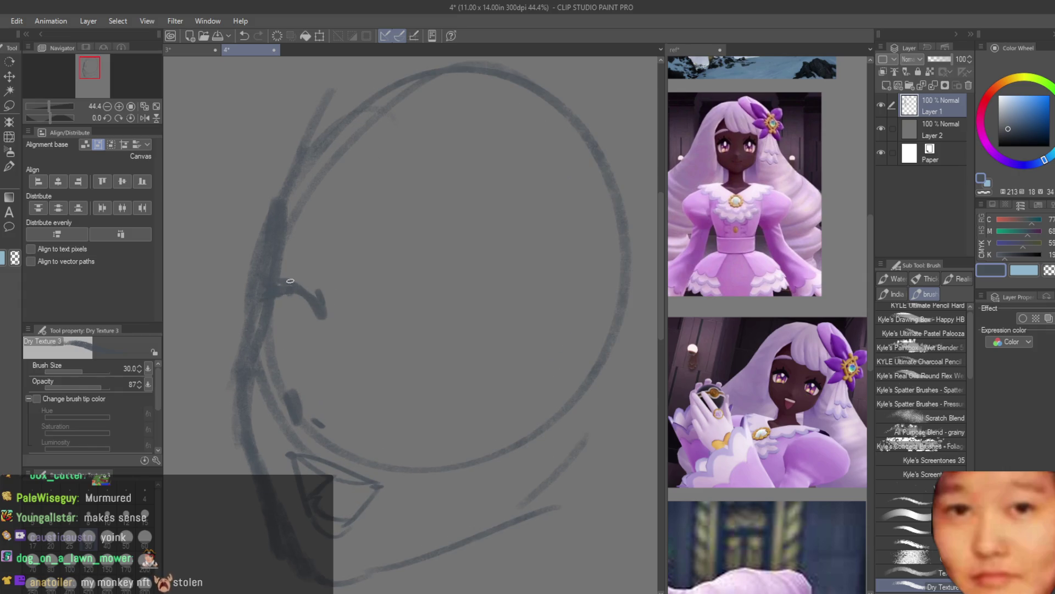
pyautogui.moveTo(344, 243)
pyautogui.mouseDown()
pyautogui.moveTo(278, 242)
pyautogui.moveTo(345, 254)
pyautogui.mouseUp()
pyautogui.scroll(1, 274, 247)
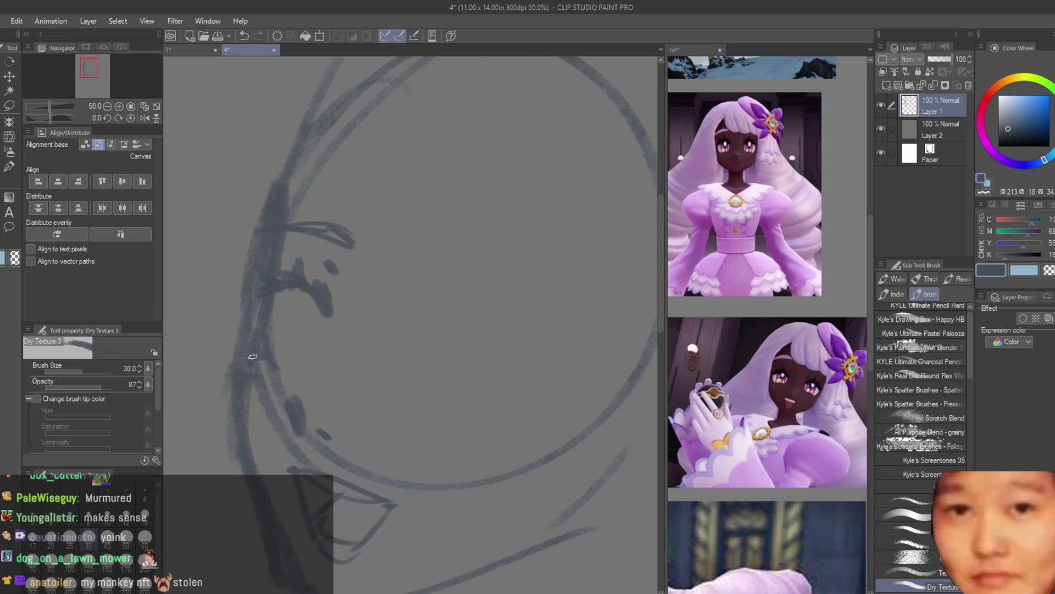
pyautogui.moveTo(308, 295); pyautogui.dragTo(282, 361)
pyautogui.moveTo(323, 314); pyautogui.dragTo(320, 334)
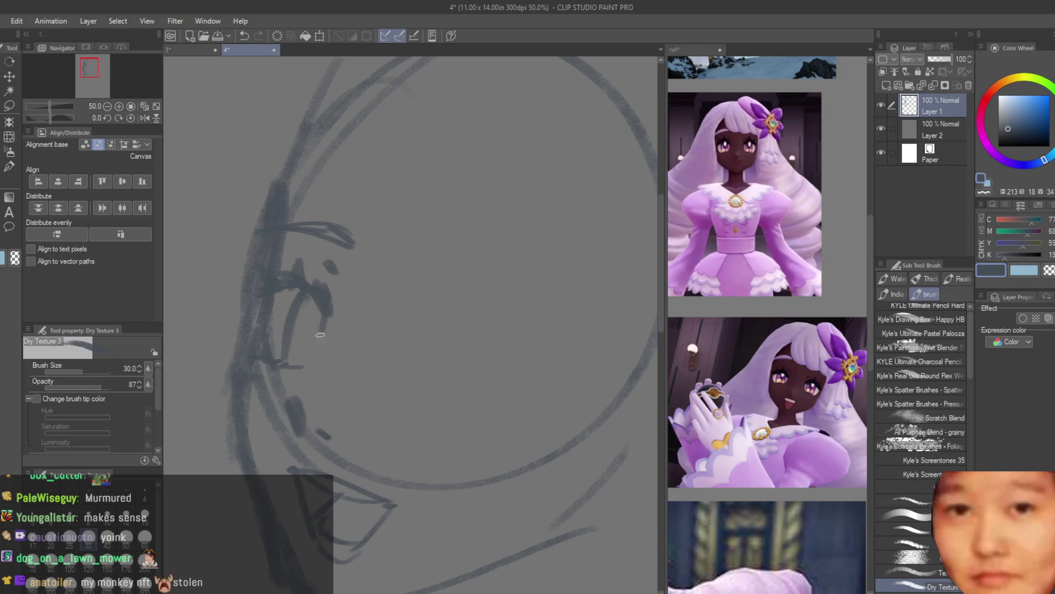
pyautogui.scroll(-5, 258, 297)
pyautogui.scroll(3, 330, 297)
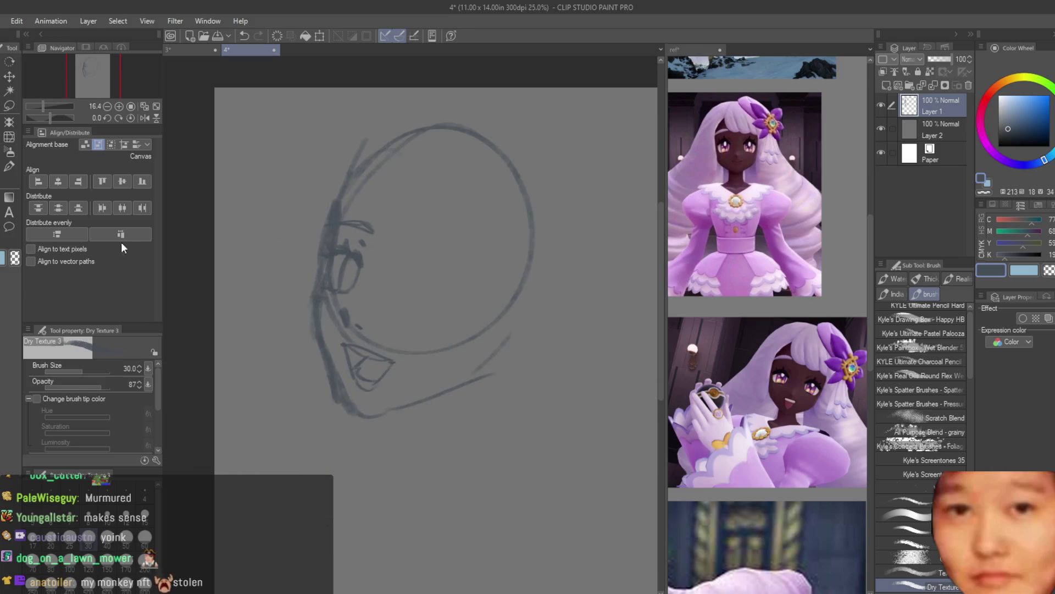
# Add small strokes under the mouth near the chin
pyautogui.press('e')
pyautogui.scroll(2, 329, 298)
pyautogui.scroll(1, 353, 372)
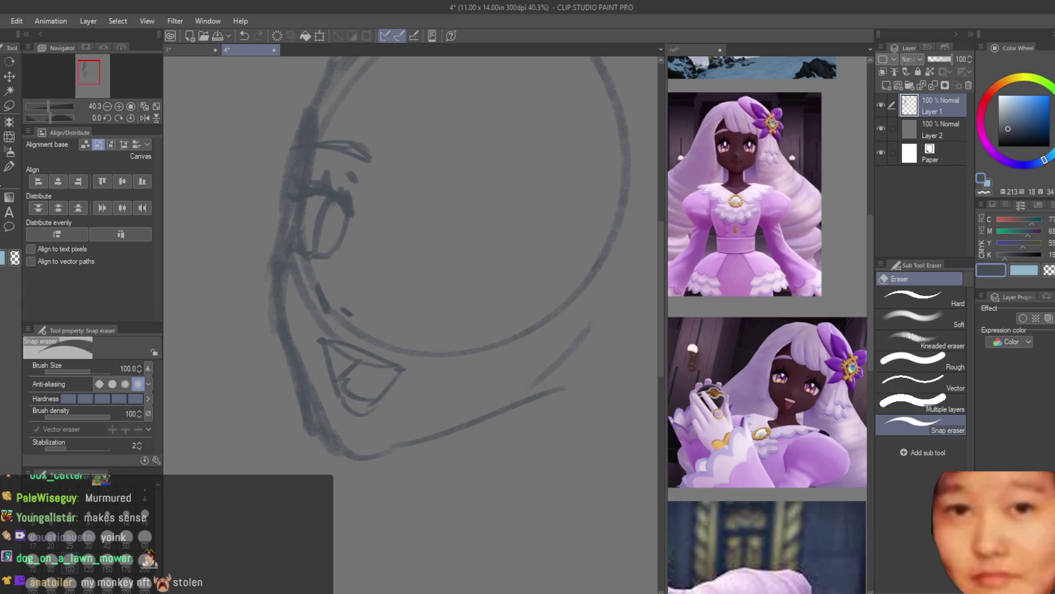
pyautogui.press('b')
pyautogui.scroll(2, 332, 404)
pyautogui.moveTo(332, 404); pyautogui.dragTo(357, 418)
pyautogui.scroll(-3, 352, 407)
pyautogui.scroll(-2, 385, 357)
pyautogui.scroll(1, 422, 311)
pyautogui.scroll(2, 422, 311)
pyautogui.click(9, 106)
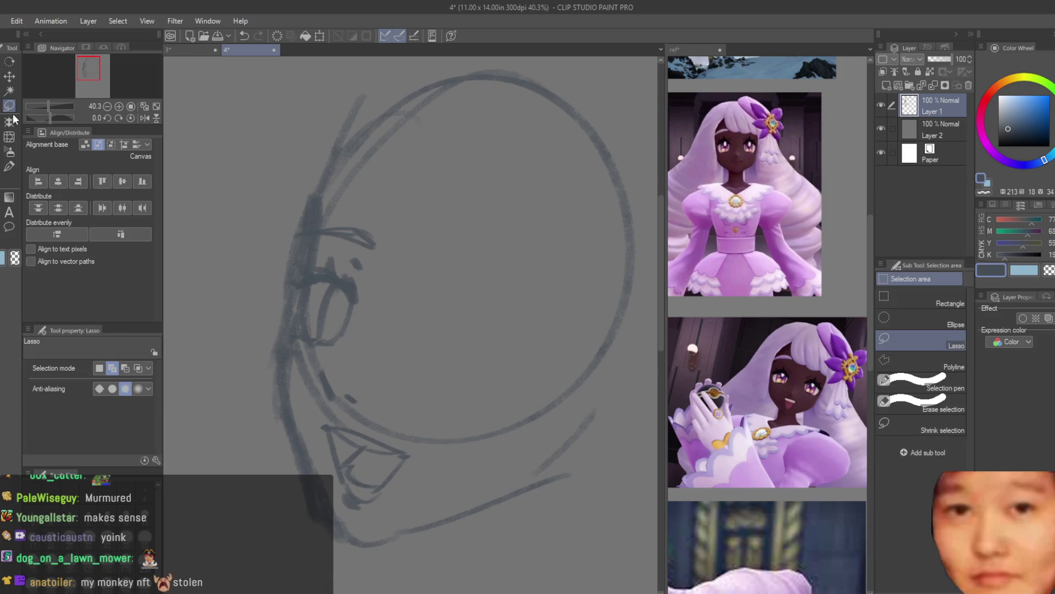
pyautogui.press('e')
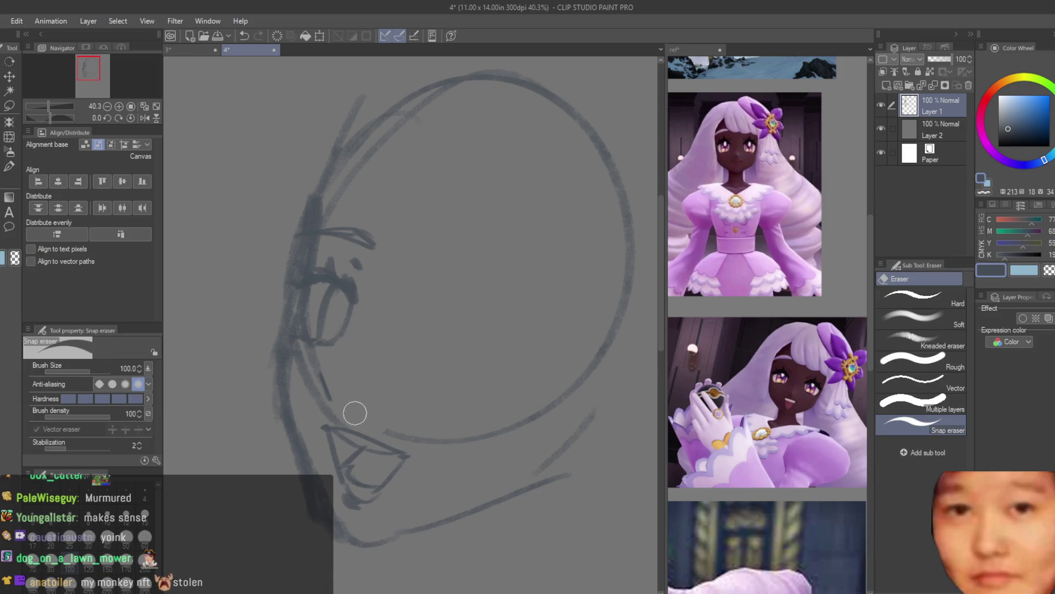
pyautogui.press('b')
pyautogui.scroll(2, 352, 341)
pyautogui.moveTo(330, 402); pyautogui.dragTo(352, 407)
# Lasso the eye area, nudge it with Move layer, then deselect
pyautogui.scroll(-3, 359, 339)
pyautogui.scroll(-3, 359, 338)
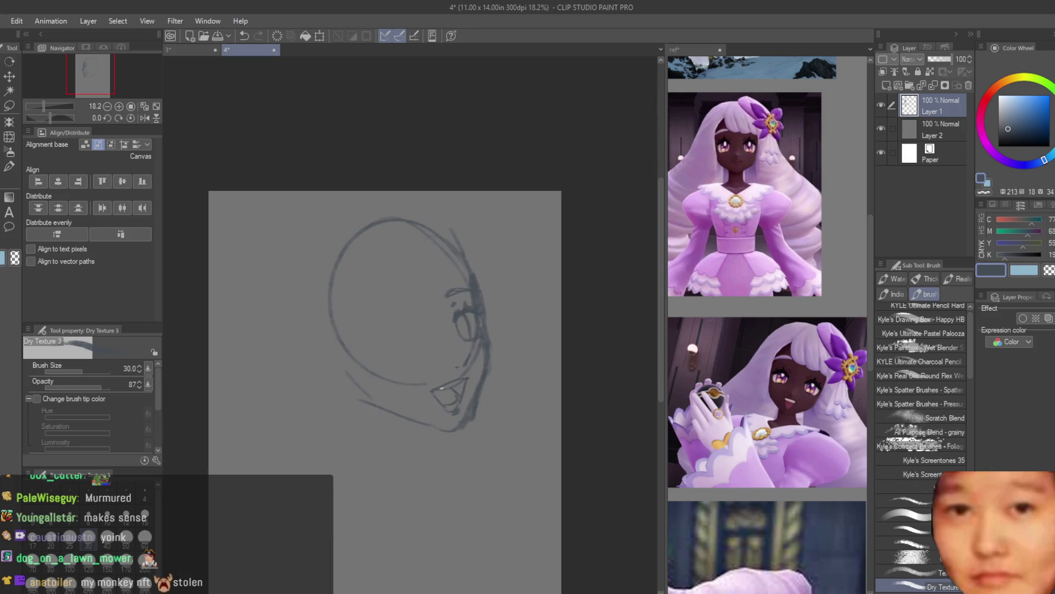
pyautogui.scroll(3, 493, 349)
pyautogui.scroll(2, 449, 338)
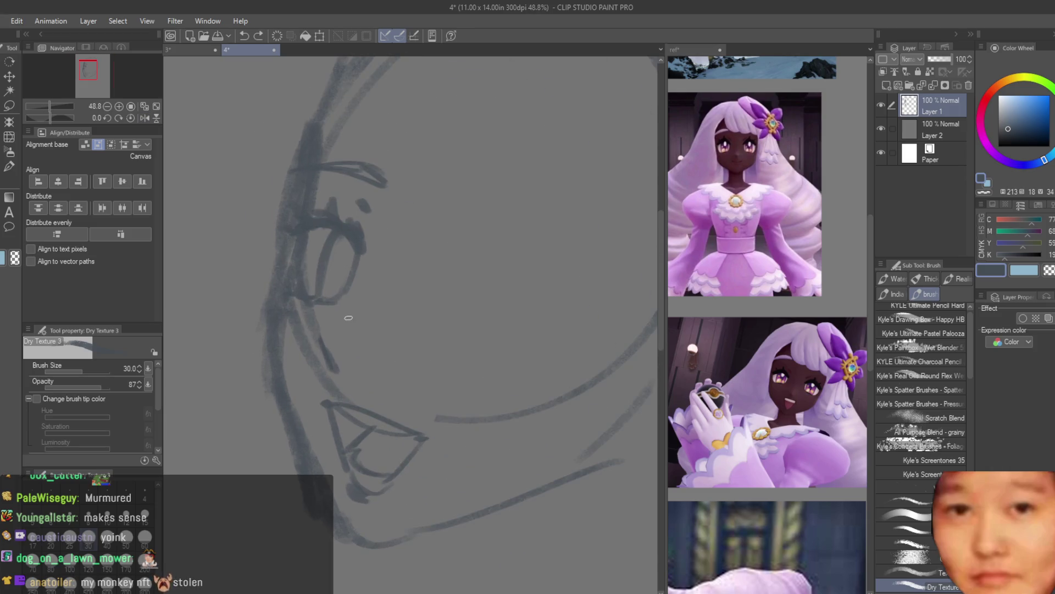
pyautogui.scroll(-2, 349, 306)
pyautogui.scroll(-2, 381, 330)
pyautogui.scroll(3, 461, 366)
pyautogui.scroll(1, 296, 312)
pyautogui.press('m')
pyautogui.moveTo(287, 183); pyautogui.dragTo(385, 258)
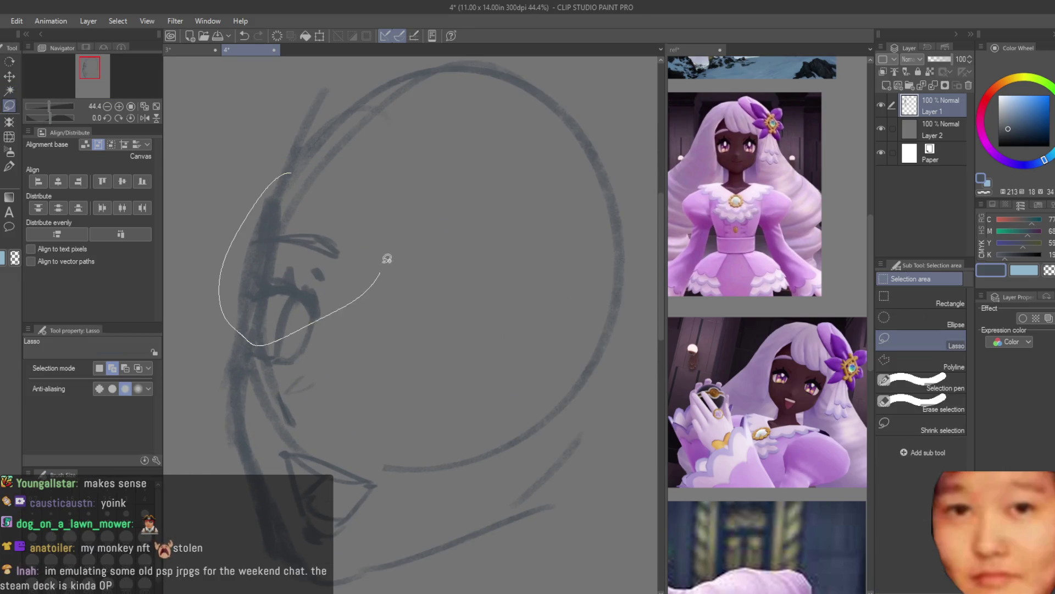
pyautogui.press('v')
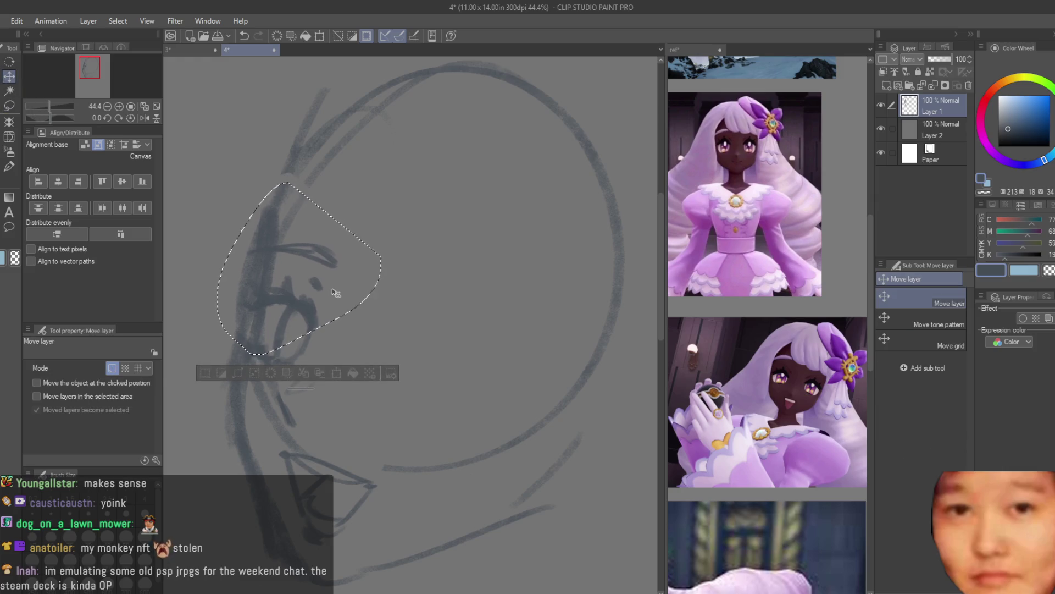
pyautogui.hotkey('ctrl', 'd')
# Start the second eye with a dark upper-lid stroke on the right
pyautogui.press('b')
pyautogui.scroll(-5, 482, 337)
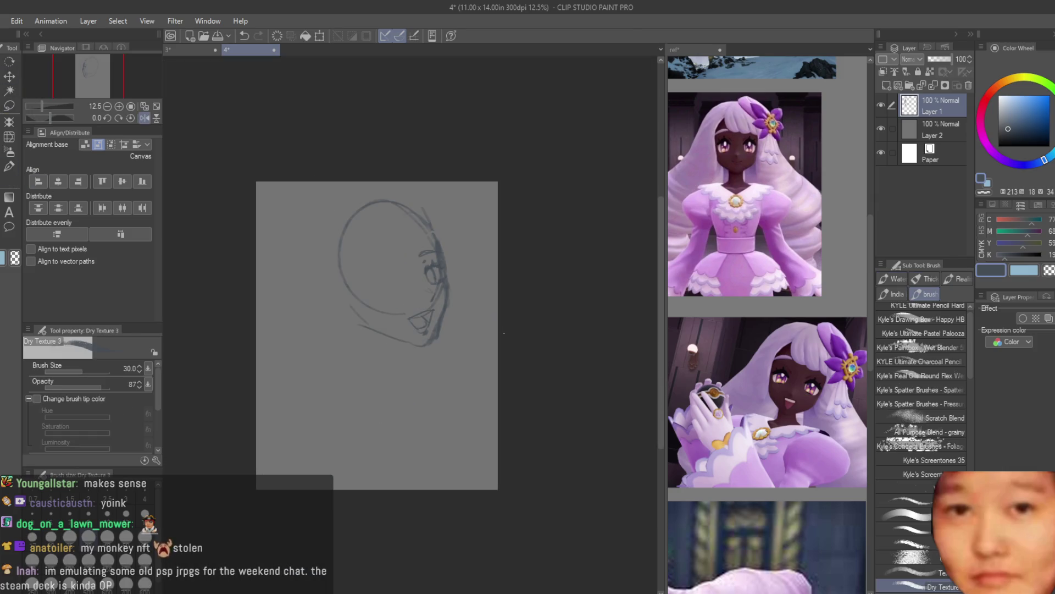
pyautogui.scroll(2, 440, 292)
pyautogui.scroll(3, 380, 258)
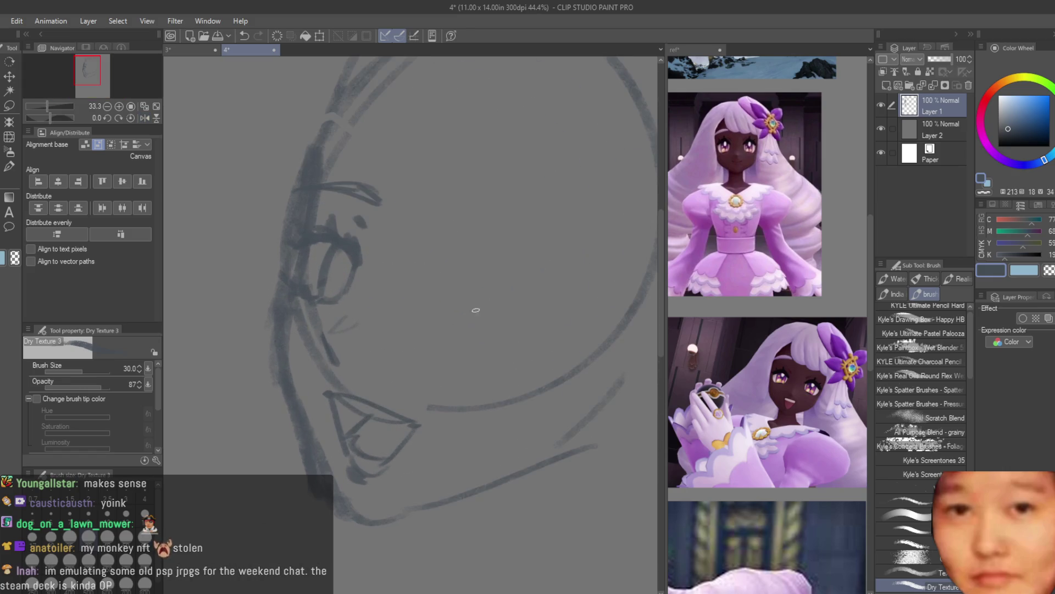
pyautogui.moveTo(441, 305); pyautogui.dragTo(519, 335)
# Redraw the second eye as a closed, winking lash line
pyautogui.hotkey('ctrl', 'z')
pyautogui.moveTo(436, 324)
pyautogui.mouseDown()
pyautogui.moveTo(455, 319)
pyautogui.moveTo(510, 342)
pyautogui.mouseUp()
pyautogui.moveTo(506, 350); pyautogui.dragTo(411, 319)
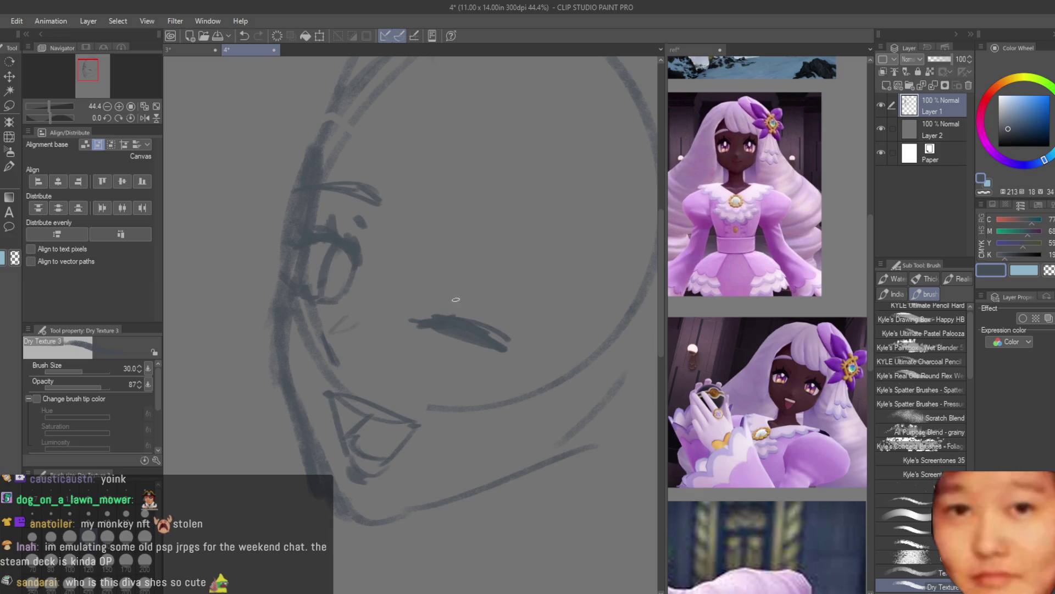
# Draw an eyebrow arching over the second eye, retrying it several times
pyautogui.moveTo(440, 256); pyautogui.dragTo(508, 277)
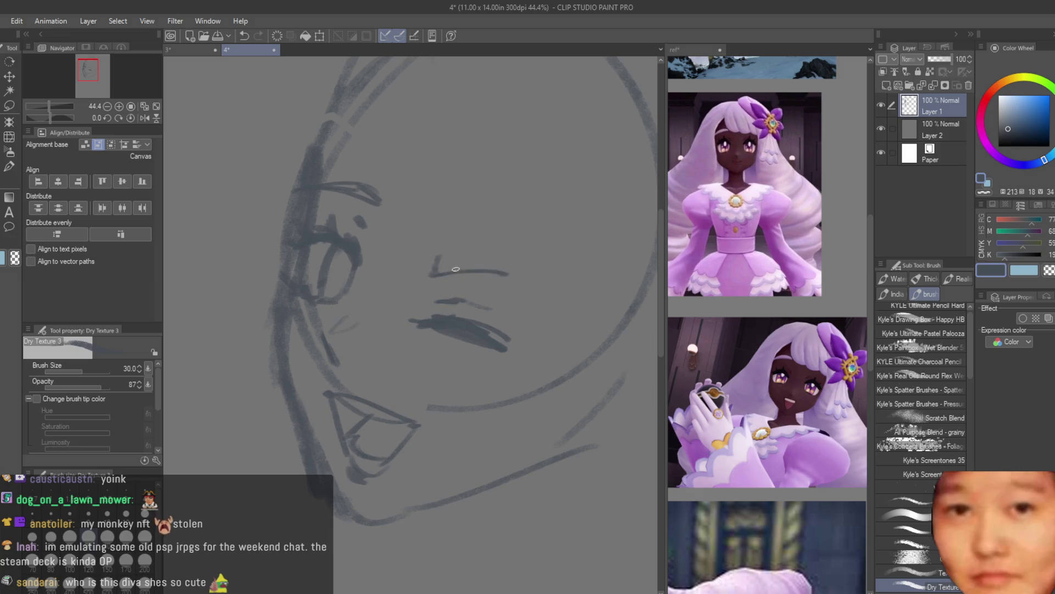
pyautogui.hotkey('ctrl', 'z')
pyautogui.moveTo(428, 262); pyautogui.dragTo(514, 281)
pyautogui.hotkey('ctrl', 'z')
pyautogui.moveTo(449, 248); pyautogui.dragTo(514, 271)
pyautogui.hotkey('ctrl', 'z')
pyautogui.moveTo(424, 260); pyautogui.dragTo(522, 276)
pyautogui.hotkey('ctrl', 'z')
pyautogui.scroll(-5, 491, 400)
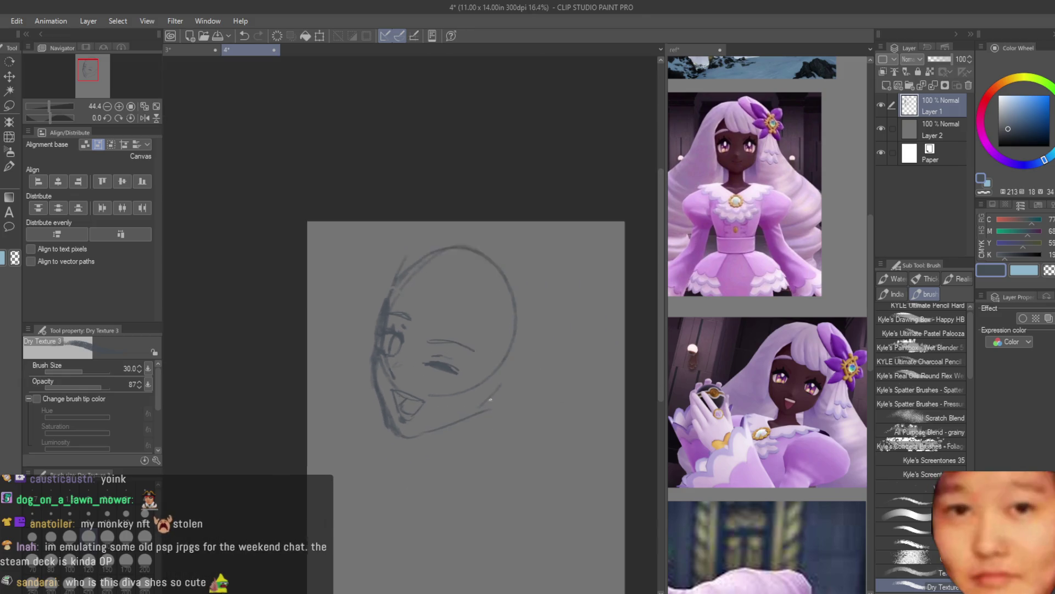
pyautogui.scroll(2, 473, 467)
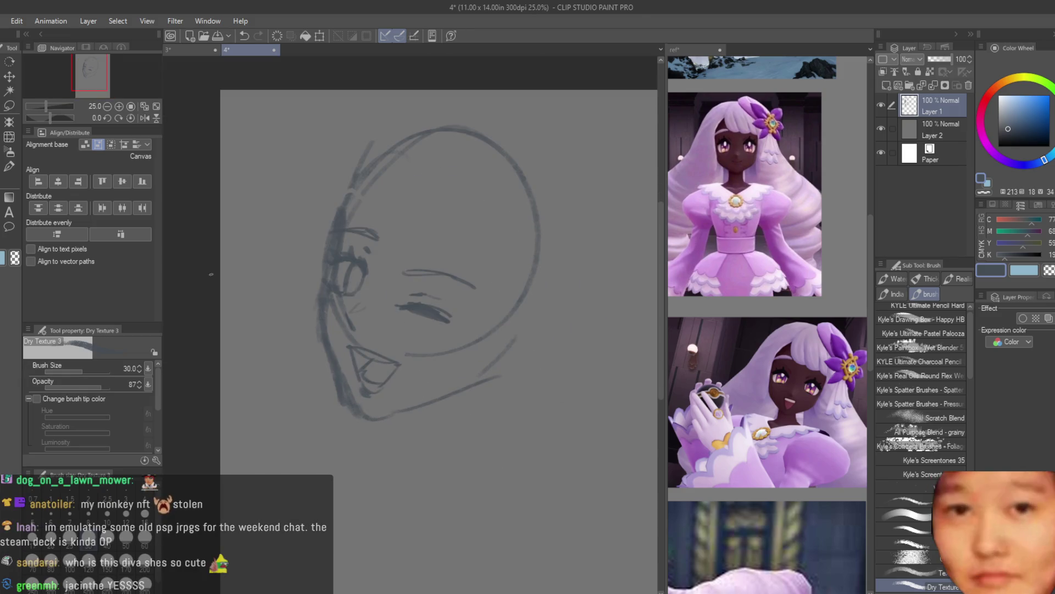
# Lasso the second eye's lower lash stroke and nudge it slightly down and right
pyautogui.click(4, 105)
pyautogui.scroll(1, 396, 311)
pyautogui.moveTo(470, 336)
pyautogui.mouseDown()
pyautogui.moveTo(516, 304)
pyautogui.moveTo(497, 291)
pyautogui.mouseUp()
pyautogui.hotkey('ctrl', 'd')
pyautogui.press('e')
pyautogui.click(8, 105)
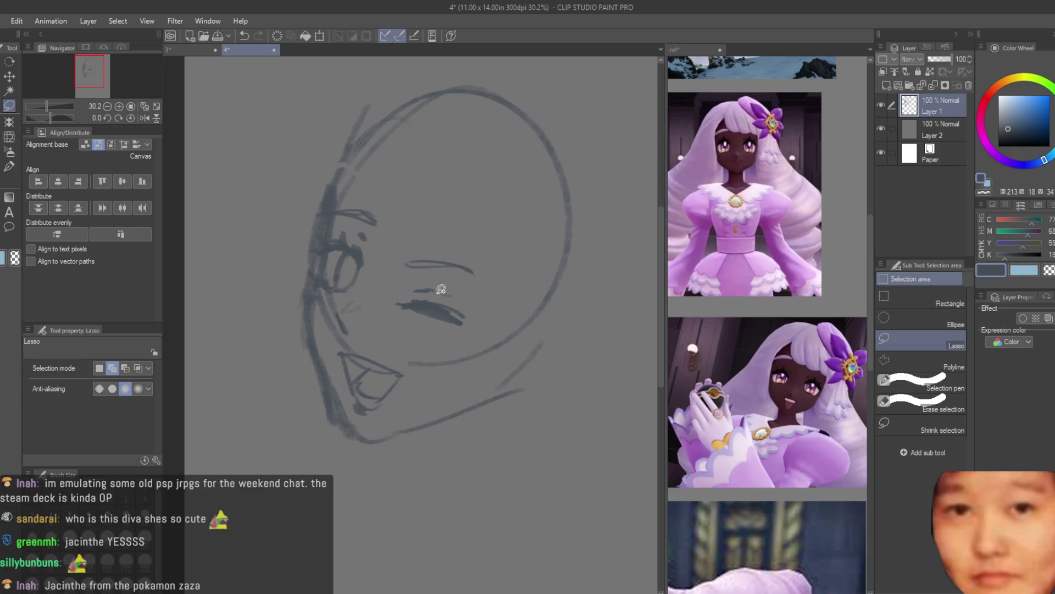
pyautogui.moveTo(437, 281); pyautogui.dragTo(406, 275)
pyautogui.click(10, 77)
pyautogui.moveTo(447, 308); pyautogui.dragTo(449, 313)
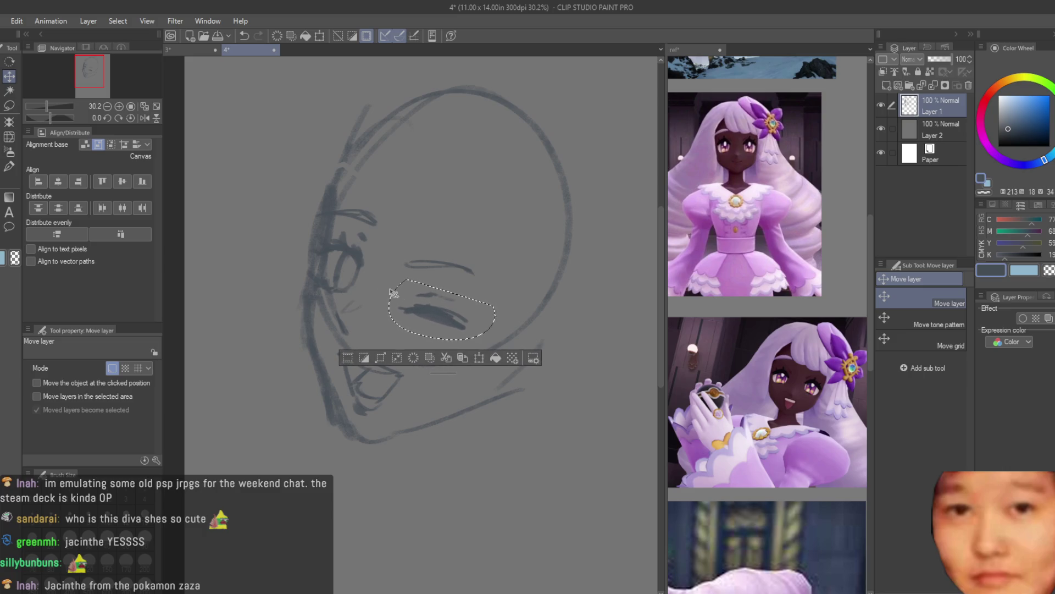
pyautogui.hotkey('ctrl', 'd')
pyautogui.scroll(-3, 450, 308)
# Mirror the canvas to check proportions and lasso the eye area to move it
pyautogui.press('h')
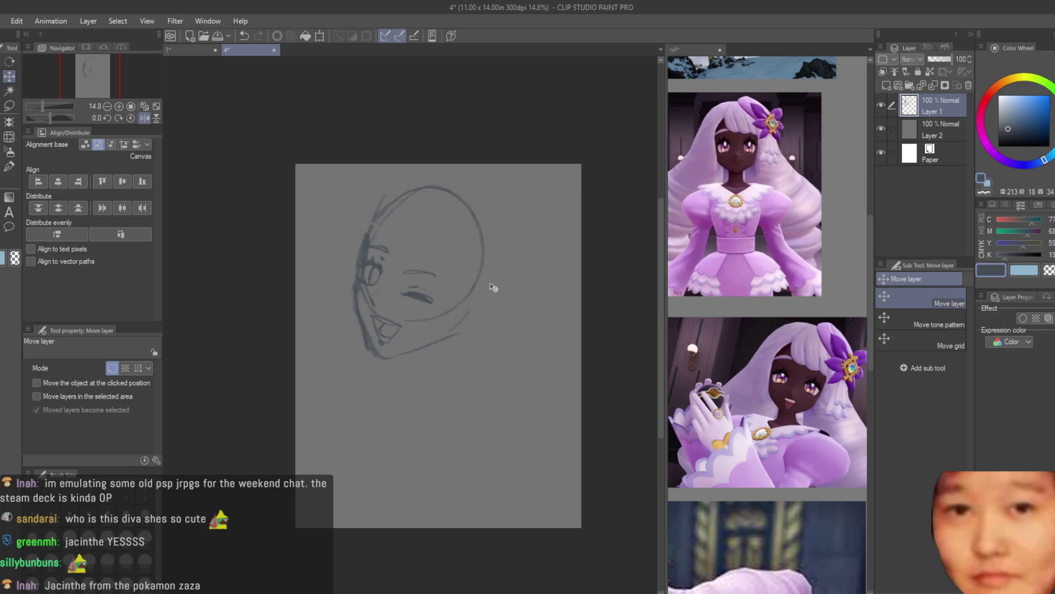
pyautogui.scroll(2, 484, 286)
pyautogui.press('m')
pyautogui.scroll(1, 455, 256)
pyautogui.scroll(2, 454, 256)
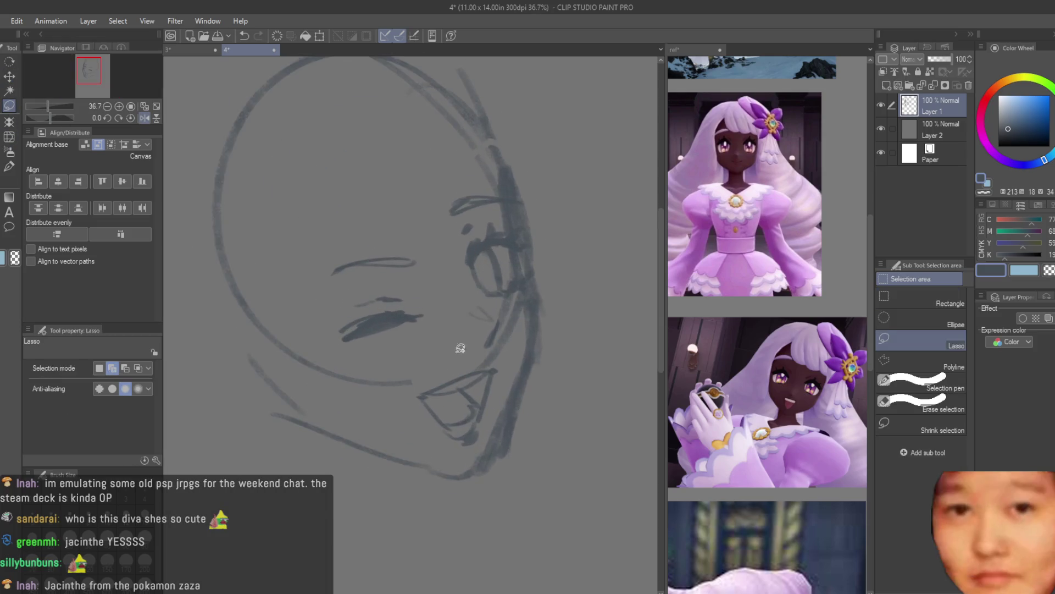
pyautogui.scroll(1, 467, 308)
pyautogui.moveTo(474, 271); pyautogui.dragTo(515, 367)
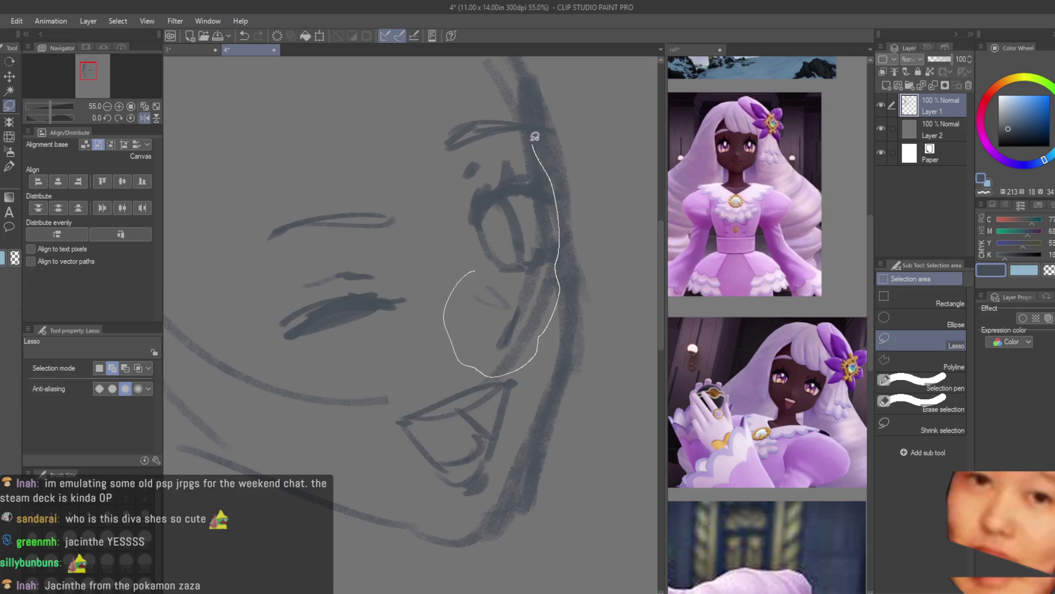
pyautogui.moveTo(564, 287); pyautogui.dragTo(398, 110)
pyautogui.press('k')
pyautogui.scroll(1, 493, 240)
pyautogui.scroll(-2, 493, 240)
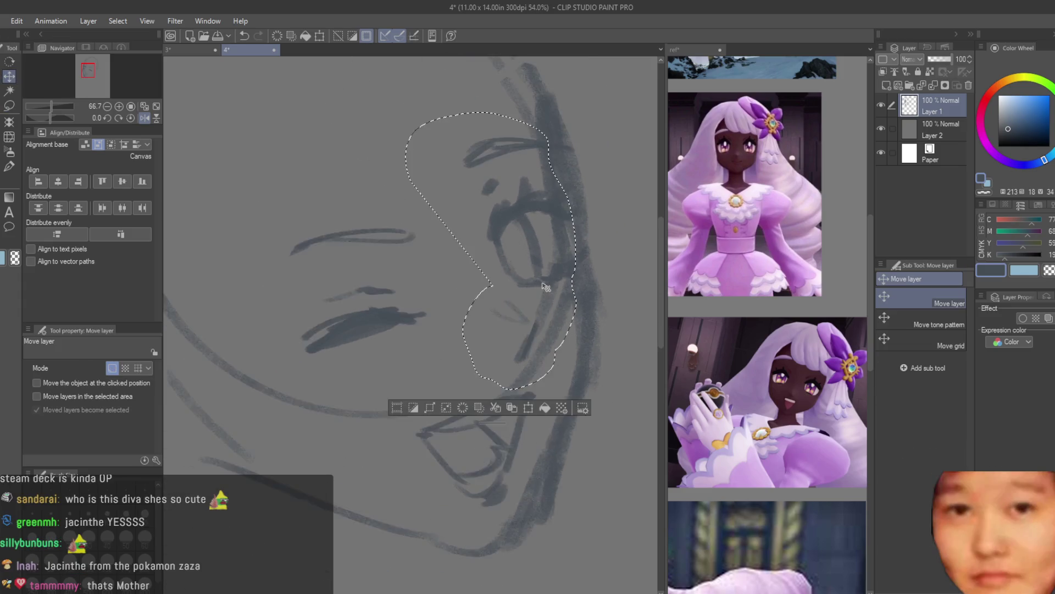
pyautogui.scroll(-2, 495, 292)
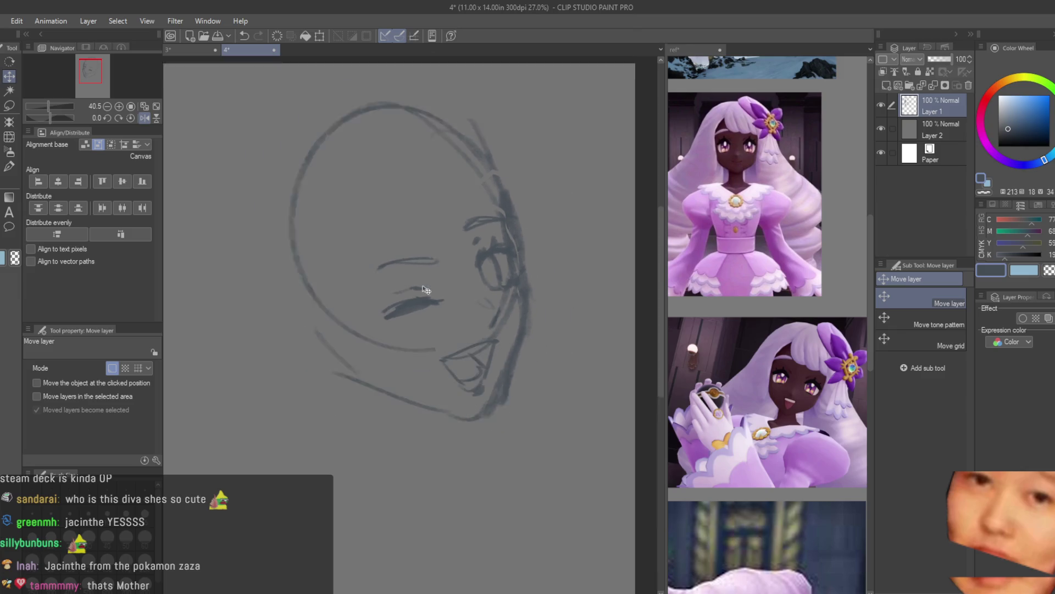
# Clear the selection, use Snap eraser, and redraw the jaw line darker with Dry Texture 3
pyautogui.hotkey('ctrl', 'd')
pyautogui.click(9, 194)
pyautogui.scroll(2, 327, 313)
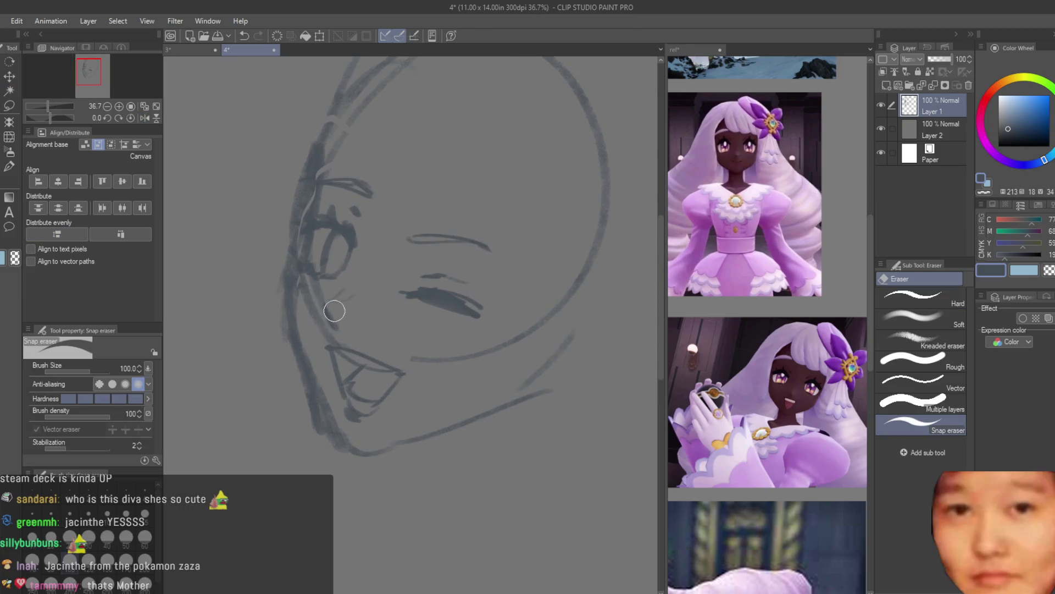
pyautogui.scroll(-2, 313, 336)
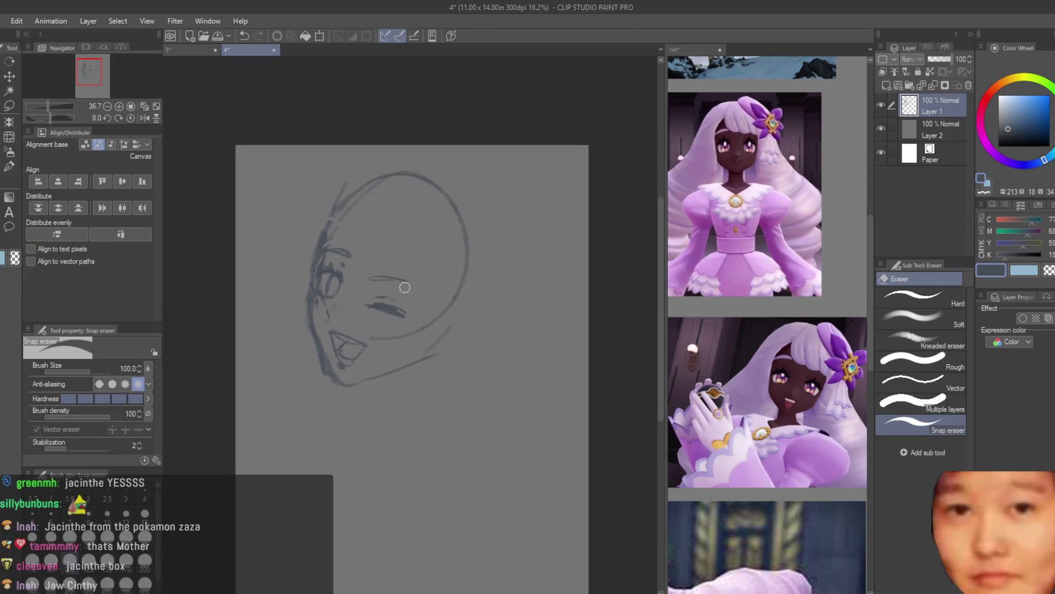
pyautogui.scroll(-1, 400, 283)
pyautogui.scroll(1, 443, 330)
pyautogui.scroll(1, 317, 311)
pyautogui.scroll(2, 317, 311)
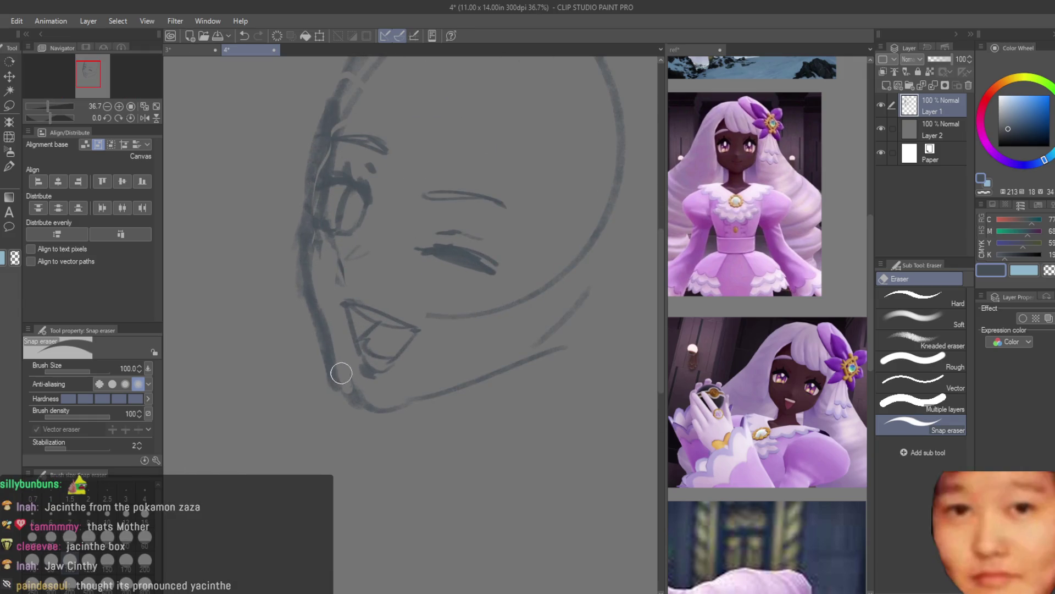
pyautogui.press('b')
pyautogui.moveTo(324, 320)
pyautogui.mouseDown()
pyautogui.moveTo(338, 396)
pyautogui.moveTo(352, 409)
pyautogui.moveTo(379, 405)
pyautogui.mouseUp()
# Retry the lower jaw stroke, undoing stray lines, and add a stroke at the jaw's right side
pyautogui.scroll(-1, 379, 405)
pyautogui.moveTo(495, 384); pyautogui.dragTo(358, 422)
pyautogui.hotkey('ctrl', 'z')
pyautogui.hotkey('ctrl', 'z')
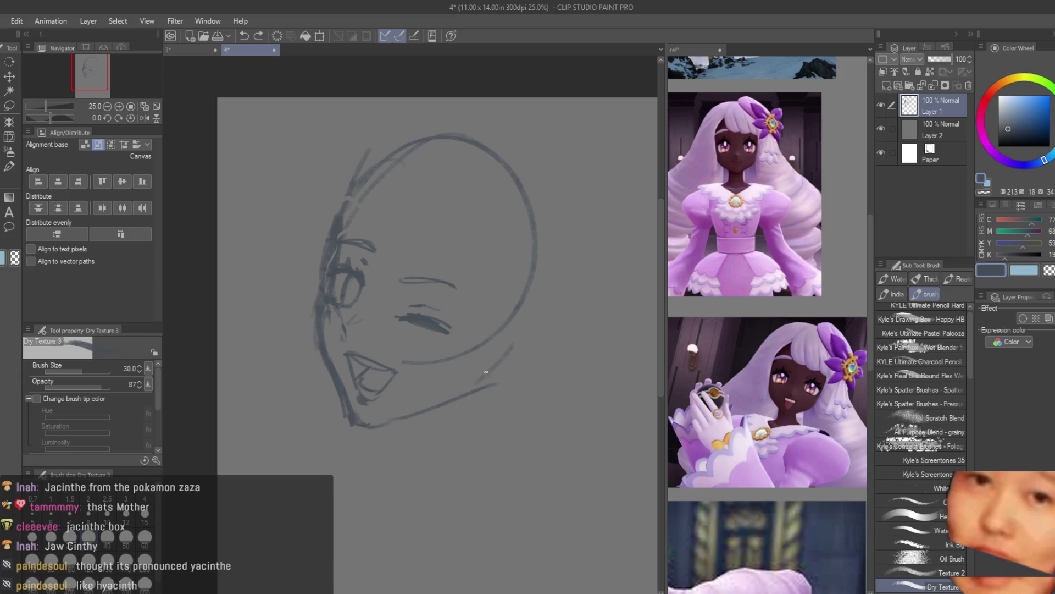
pyautogui.moveTo(487, 383); pyautogui.dragTo(361, 424)
pyautogui.hotkey('ctrl', 'z')
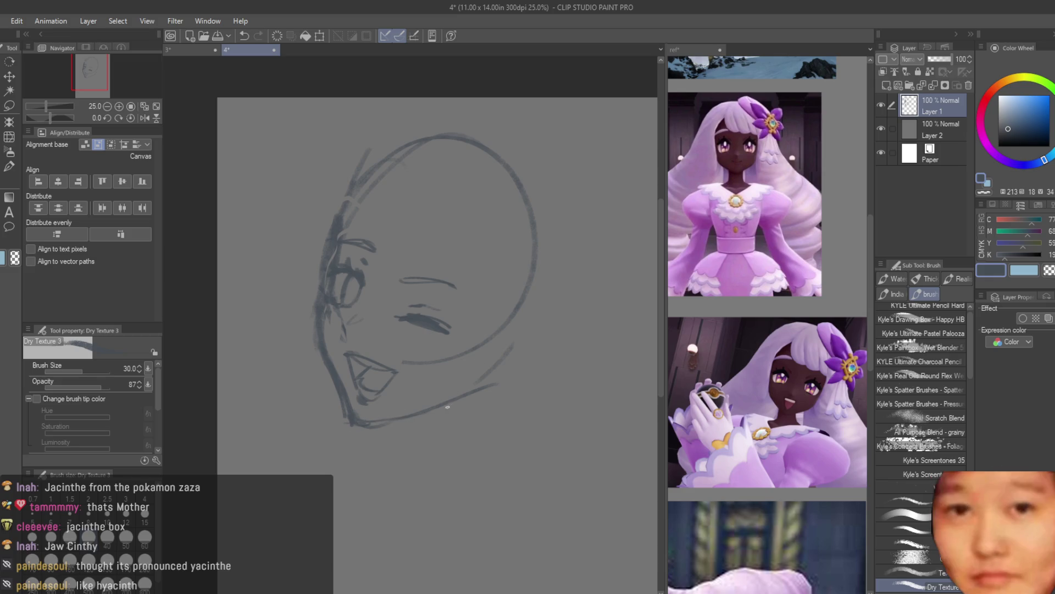
pyautogui.moveTo(515, 357); pyautogui.dragTo(456, 398)
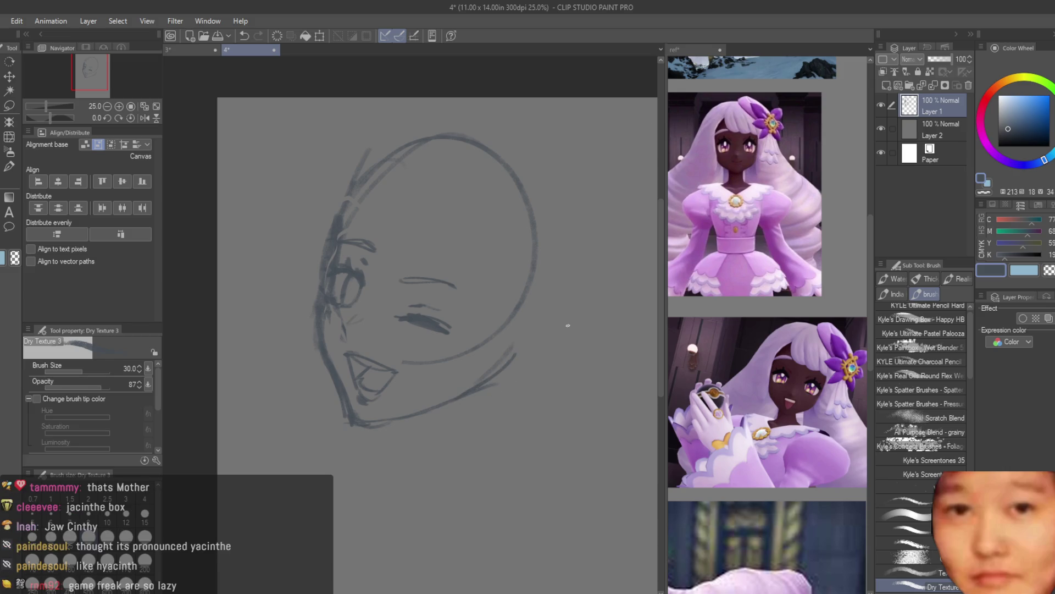
pyautogui.scroll(-1, 566, 327)
# Draw a hair strand above the eye
pyautogui.moveTo(402, 205)
pyautogui.mouseDown()
pyautogui.moveTo(395, 256)
pyautogui.moveTo(437, 302)
pyautogui.mouseUp()
pyautogui.scroll(-1, 364, 241)
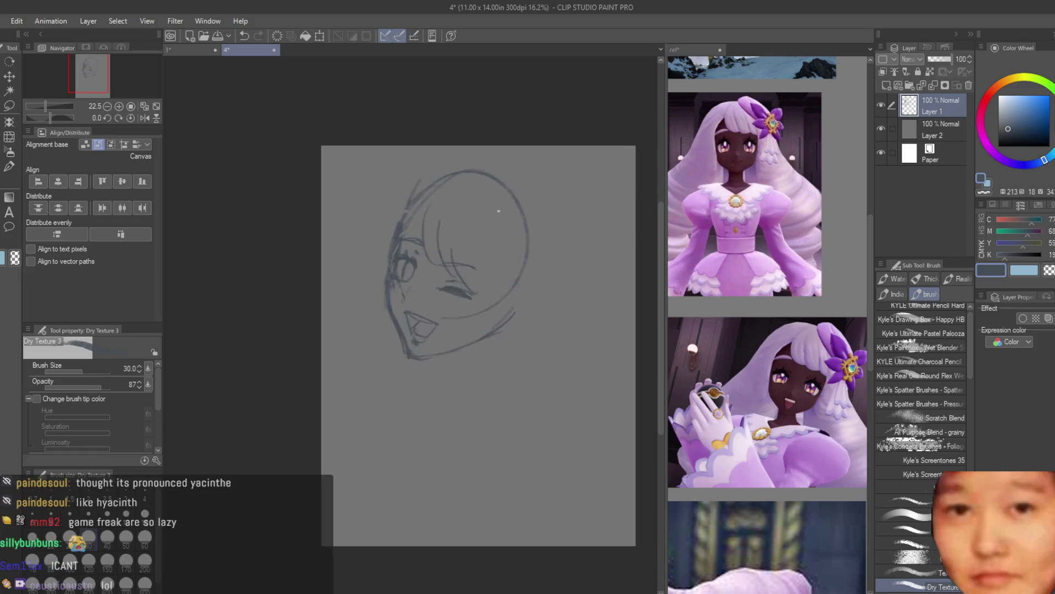
pyautogui.scroll(-2, 387, 223)
pyautogui.scroll(-1, 387, 223)
# With the canvas flipped, lasso the lower face and jaw, skew it right, then unflip
pyautogui.press('h')
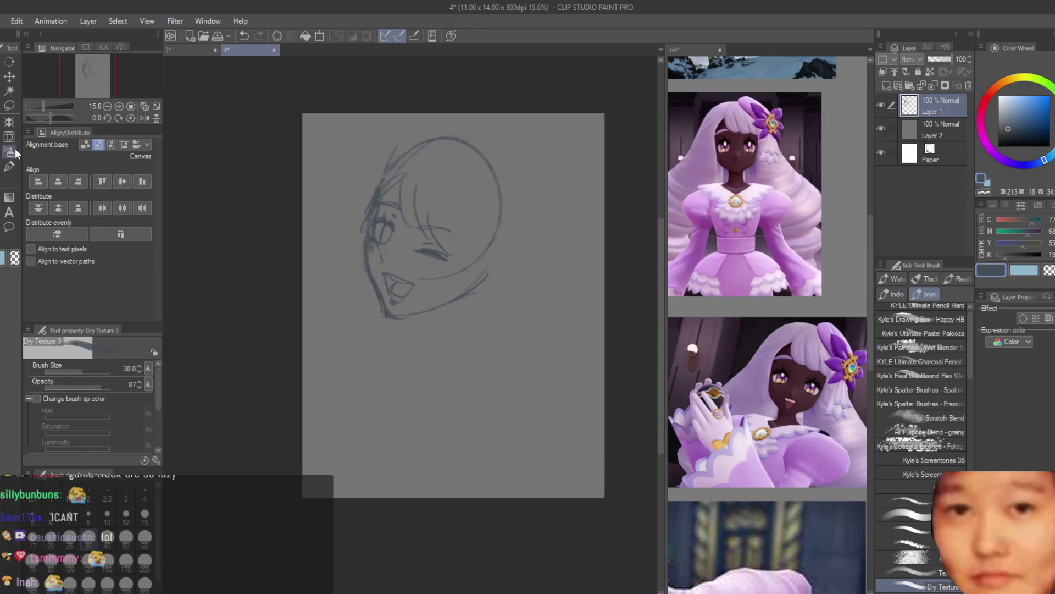
pyautogui.press('m')
pyautogui.scroll(2, 407, 251)
pyautogui.moveTo(422, 275)
pyautogui.mouseDown()
pyautogui.moveTo(355, 373)
pyautogui.moveTo(421, 268)
pyautogui.mouseUp()
pyautogui.hotkey('ctrl', 't')
pyautogui.moveTo(403, 392); pyautogui.dragTo(415, 391)
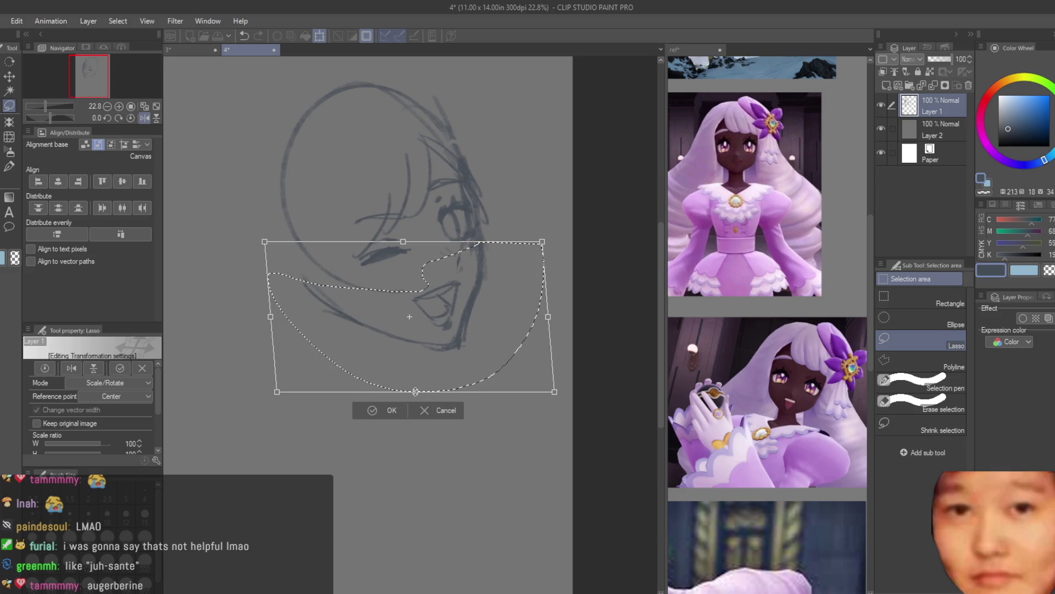
pyautogui.press('Return')
pyautogui.scroll(-2, 407, 308)
pyautogui.press('h')
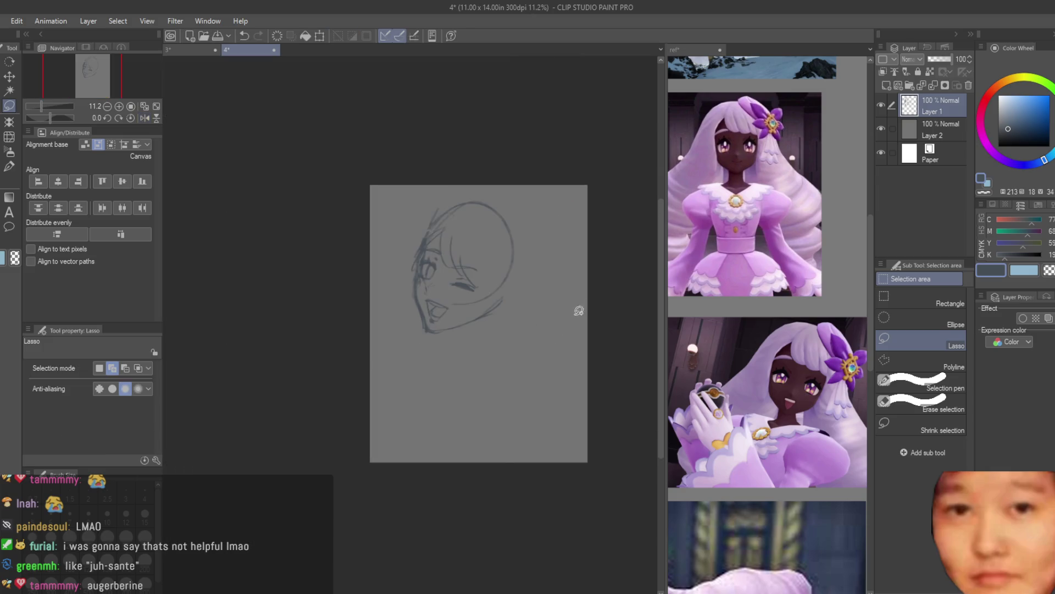
# With the sketching brush, draw a hair curve across the head and a stroke at its right
pyautogui.press('b')
pyautogui.scroll(2, 505, 260)
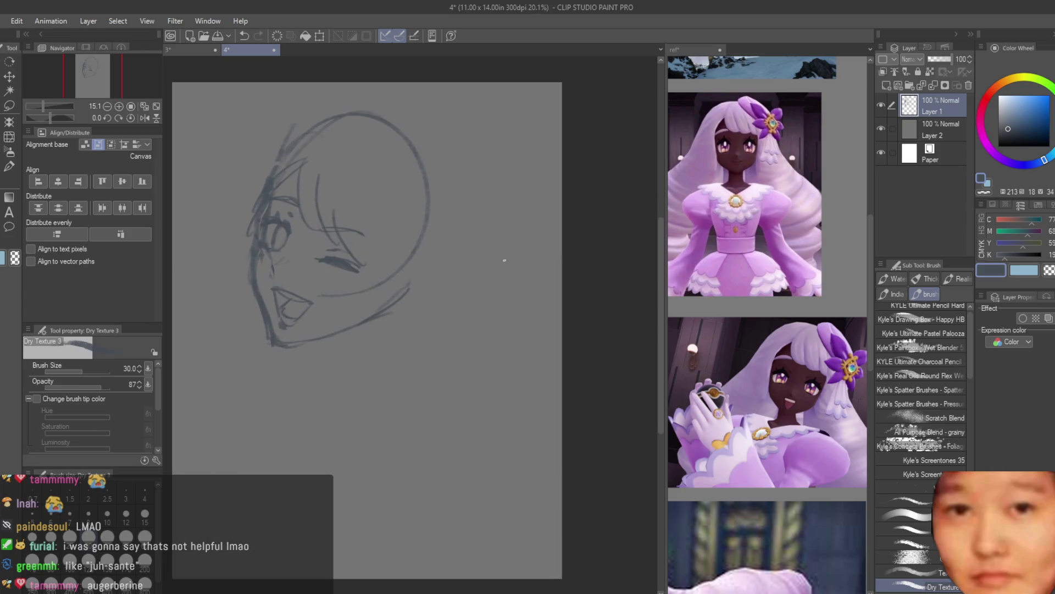
pyautogui.scroll(-1, 414, 357)
pyautogui.scroll(1, 462, 302)
pyautogui.scroll(1, 385, 330)
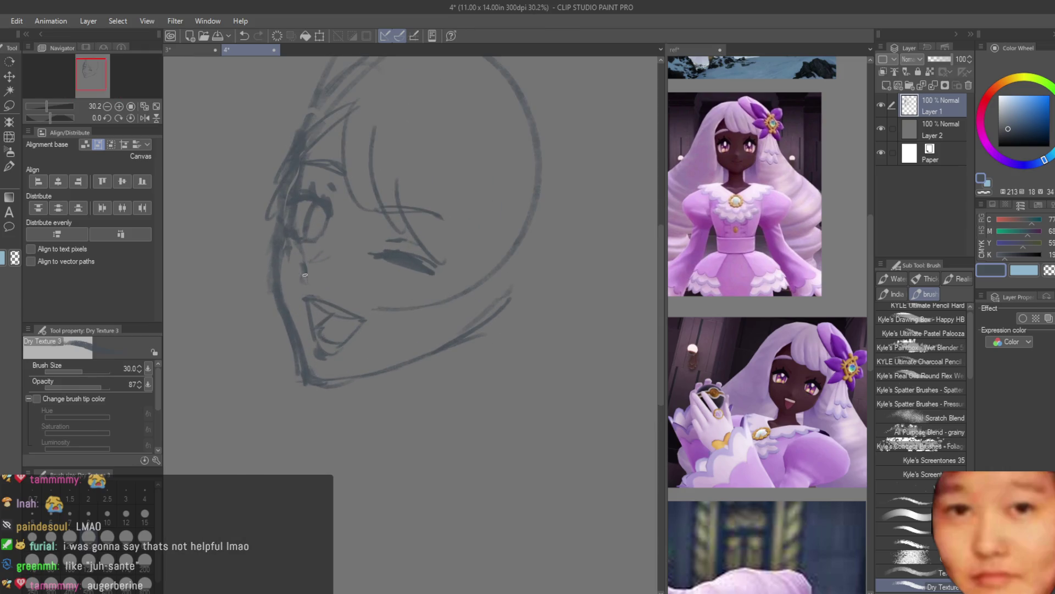
pyautogui.scroll(-3, 295, 366)
pyautogui.scroll(-1, 352, 384)
pyautogui.scroll(2, 392, 248)
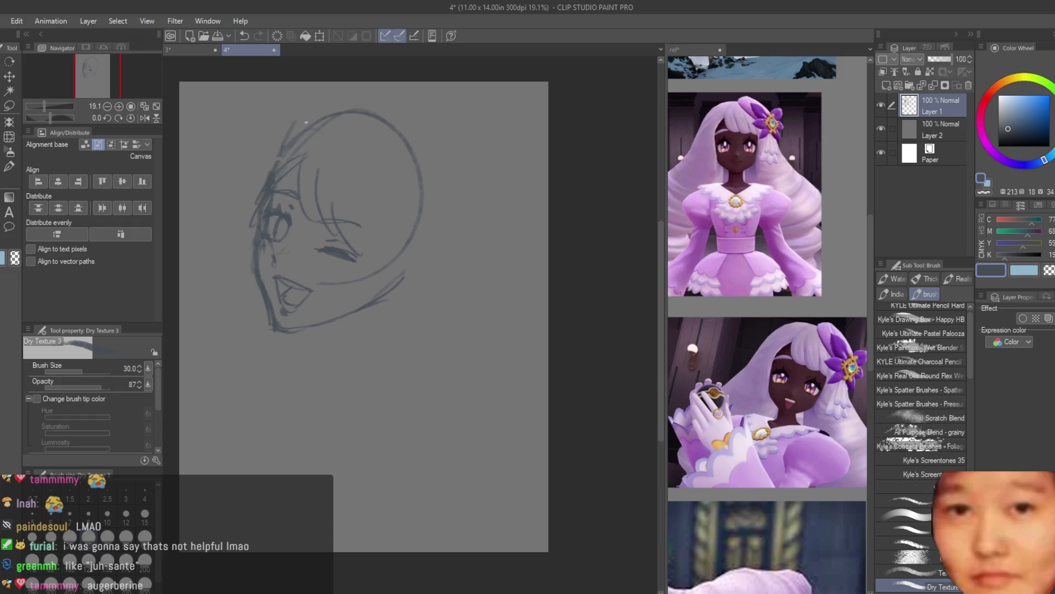
pyautogui.moveTo(239, 193); pyautogui.dragTo(324, 120)
pyautogui.moveTo(392, 165); pyautogui.dragTo(448, 318)
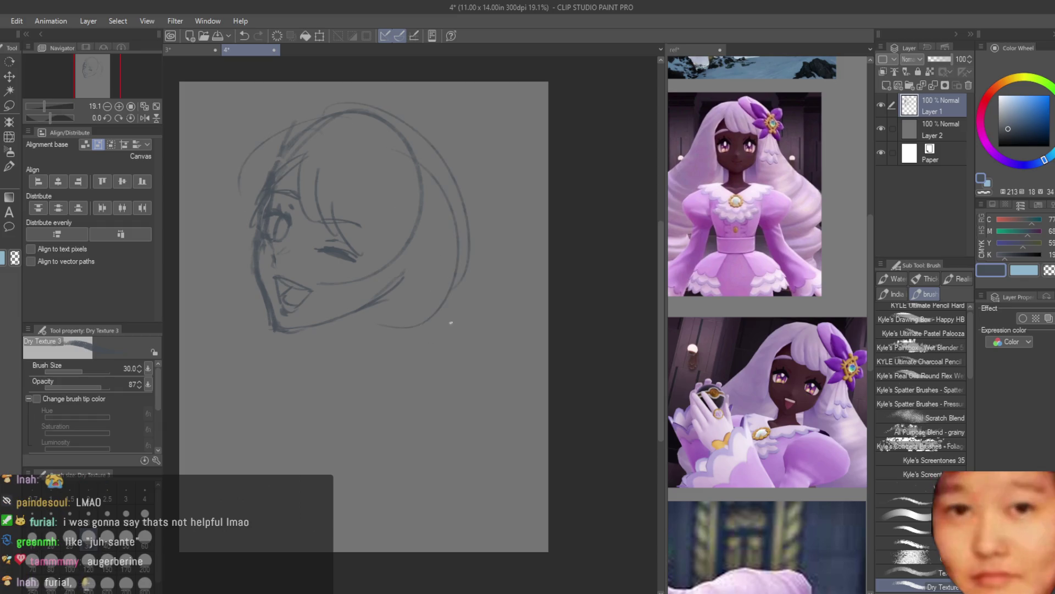
# Try short strokes left of the face and a neck line below the chin, undoing the rejects
pyautogui.scroll(-5, 769, 275)
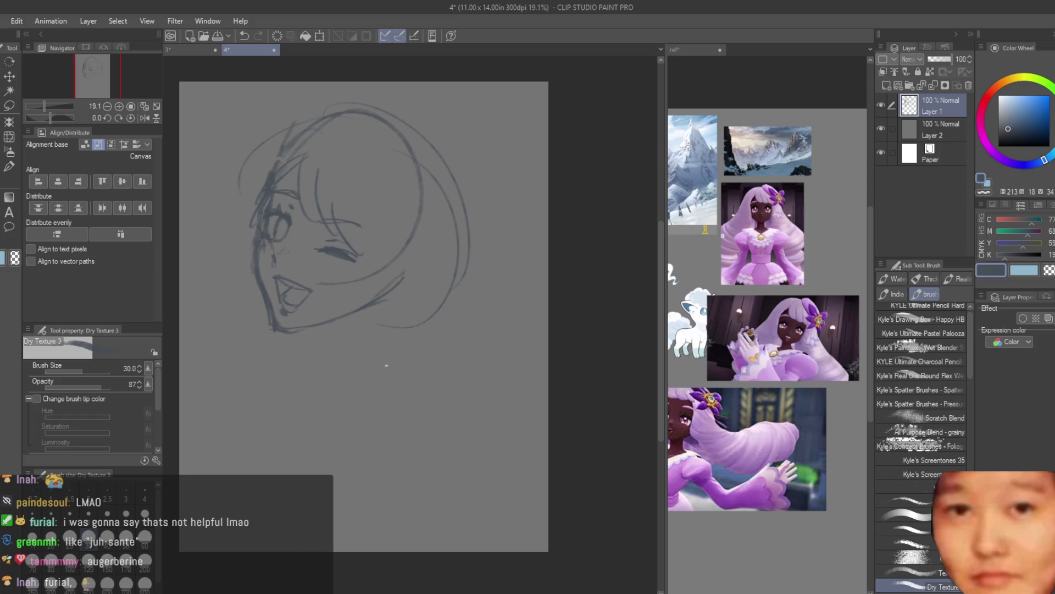
pyautogui.scroll(-2, 748, 422)
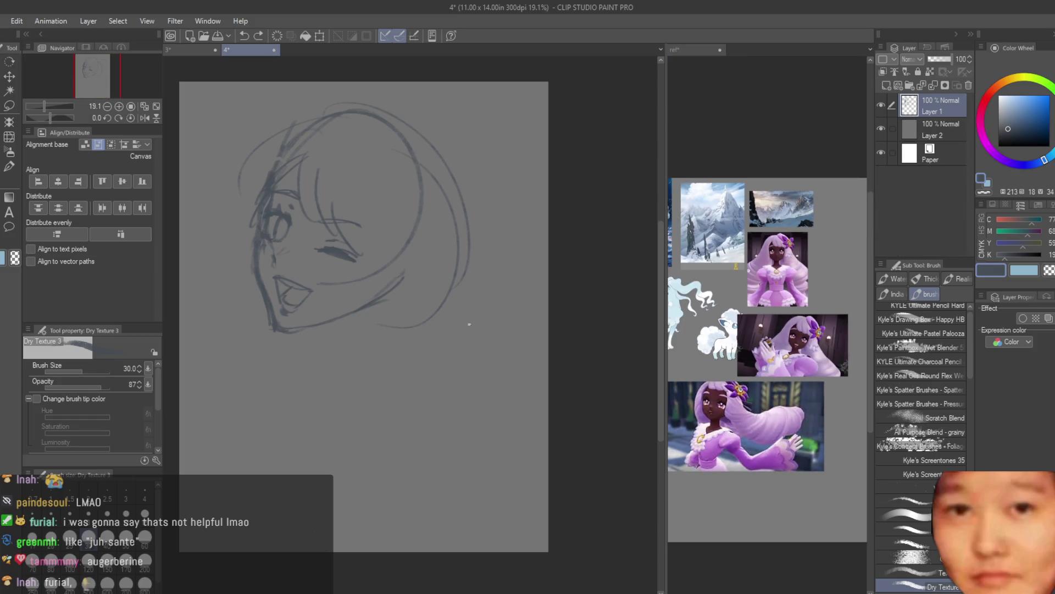
pyautogui.scroll(1, 467, 319)
pyautogui.moveTo(321, 193); pyautogui.dragTo(279, 273)
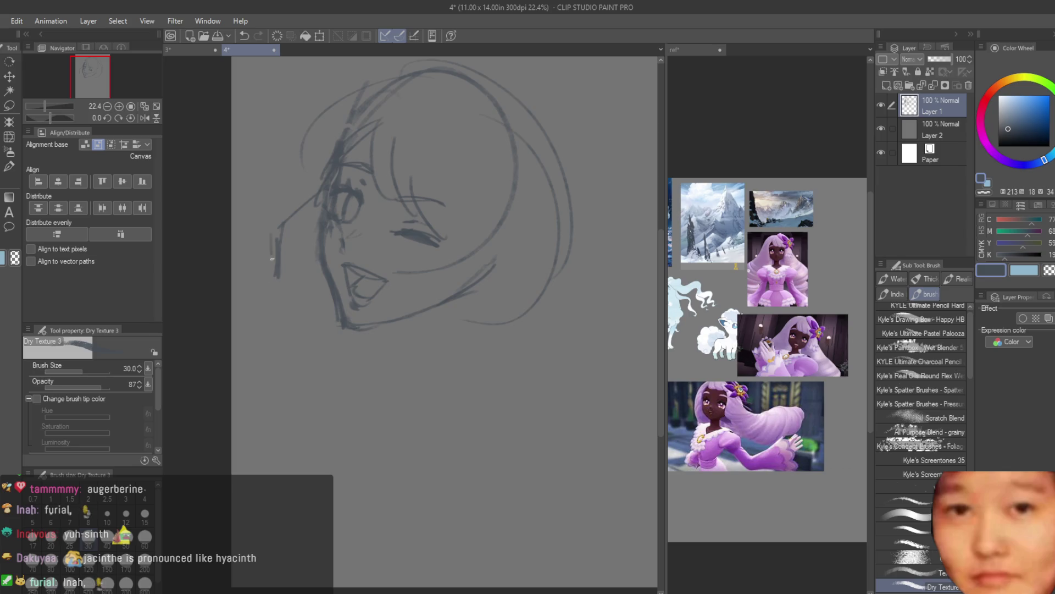
pyautogui.moveTo(272, 231); pyautogui.dragTo(269, 304)
pyautogui.scroll(-2, 275, 275)
pyautogui.scroll(3, 319, 308)
pyautogui.hotkey('ctrl', 'z')
pyautogui.hotkey('ctrl', 'z')
pyautogui.hotkey('ctrl', 'y')
pyautogui.hotkey('ctrl', 'z')
pyautogui.moveTo(431, 352)
pyautogui.mouseDown()
pyautogui.moveTo(427, 319)
pyautogui.moveTo(308, 305)
pyautogui.mouseUp()
pyautogui.hotkey('ctrl', 'z')
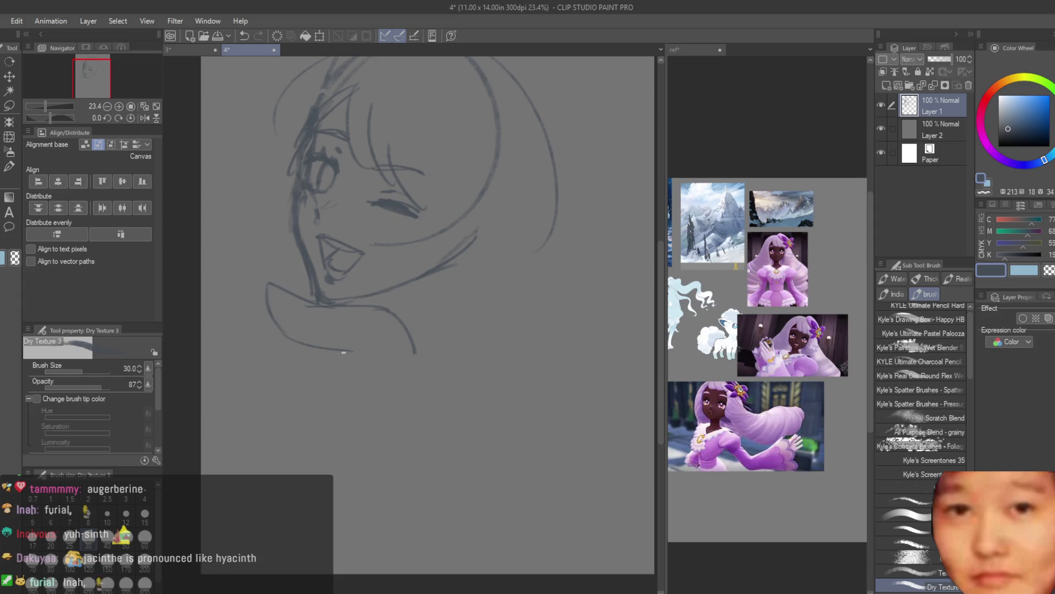
# Try neck, chin-to-neck and shoulder strokes, undoing each attempt
pyautogui.hotkey('ctrl', 'z')
pyautogui.moveTo(399, 315); pyautogui.dragTo(338, 297)
pyautogui.hotkey('ctrl', 'z')
pyautogui.moveTo(349, 367); pyautogui.dragTo(267, 319)
pyautogui.hotkey('ctrl', 'z')
pyautogui.moveTo(264, 265); pyautogui.dragTo(311, 283)
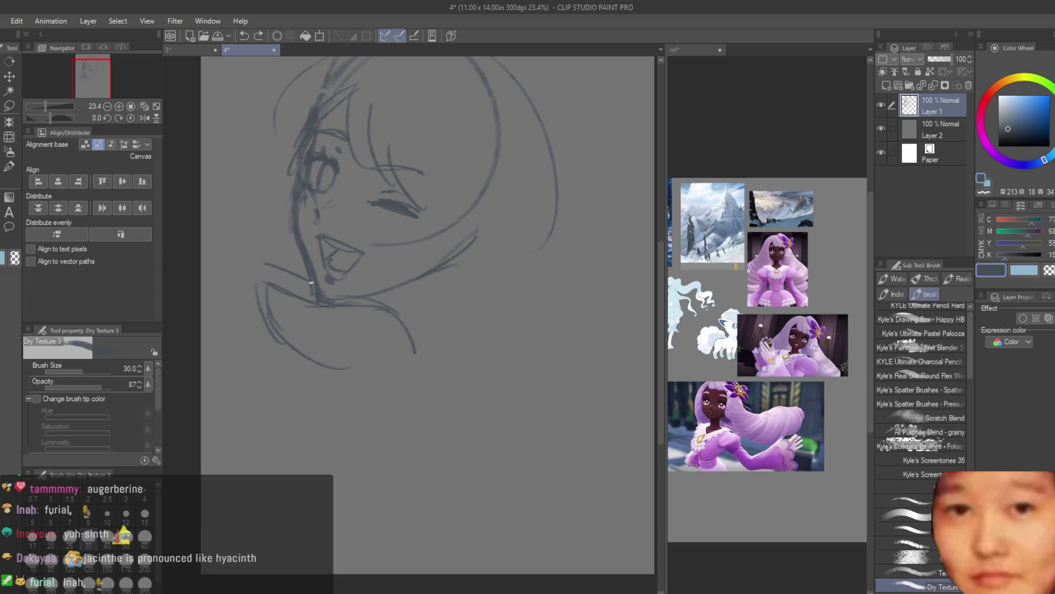
pyautogui.hotkey('ctrl', 'z')
pyautogui.moveTo(258, 258); pyautogui.dragTo(212, 335)
pyautogui.hotkey('ctrl', 'z')
pyautogui.moveTo(399, 340)
pyautogui.mouseDown()
pyautogui.moveTo(482, 516)
pyautogui.moveTo(501, 505)
pyautogui.moveTo(520, 536)
pyautogui.mouseUp()
pyautogui.hotkey('ctrl', 'z')
# Retry long shoulder curves and arm and body lines sweeping down from the neck
pyautogui.hotkey('ctrl', 'z')
pyautogui.moveTo(469, 293); pyautogui.dragTo(519, 470)
pyautogui.hotkey('ctrl', 'z')
pyautogui.hotkey('ctrl', 'z')
pyautogui.hotkey('ctrl', 'z')
pyautogui.moveTo(446, 335); pyautogui.dragTo(404, 563)
pyautogui.hotkey('ctrl', 'z')
pyautogui.moveTo(338, 363); pyautogui.dragTo(403, 561)
pyautogui.hotkey('ctrl', 'z')
pyautogui.hotkey('ctrl', 'z')
pyautogui.moveTo(443, 321); pyautogui.dragTo(393, 572)
pyautogui.moveTo(391, 326); pyautogui.dragTo(407, 572)
pyautogui.hotkey('ctrl', 'z')
pyautogui.moveTo(404, 342); pyautogui.dragTo(445, 557)
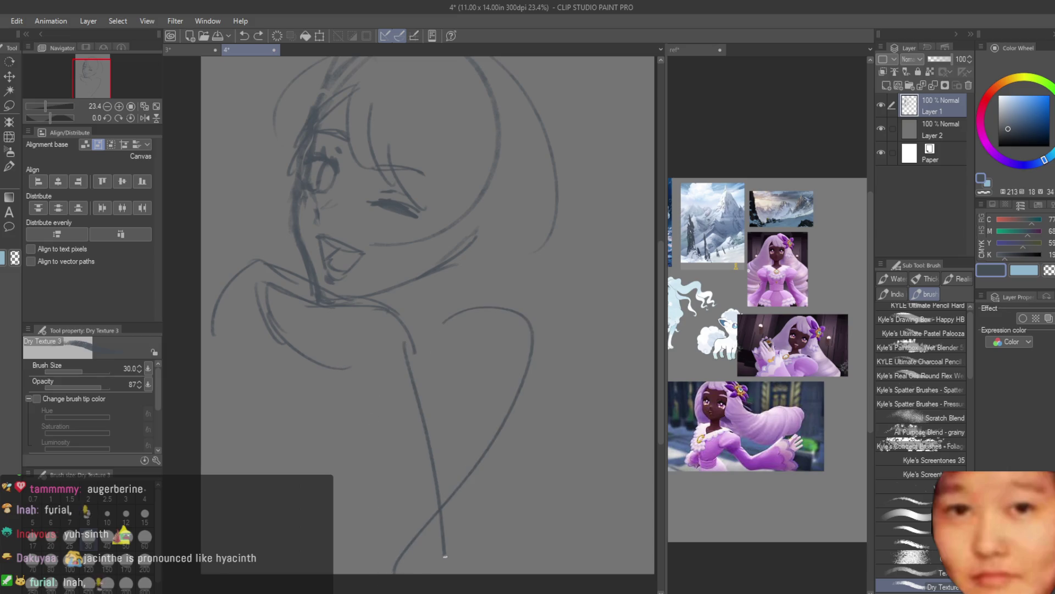
pyautogui.moveTo(373, 378); pyautogui.dragTo(388, 574)
pyautogui.moveTo(536, 330); pyautogui.dragTo(424, 574)
pyautogui.hotkey('ctrl', 'z')
# Extend the left shoulder curve and add the right shoulder arcs and long arm diagonals
pyautogui.moveTo(239, 291)
pyautogui.mouseDown()
pyautogui.moveTo(203, 379)
pyautogui.moveTo(206, 354)
pyautogui.mouseUp()
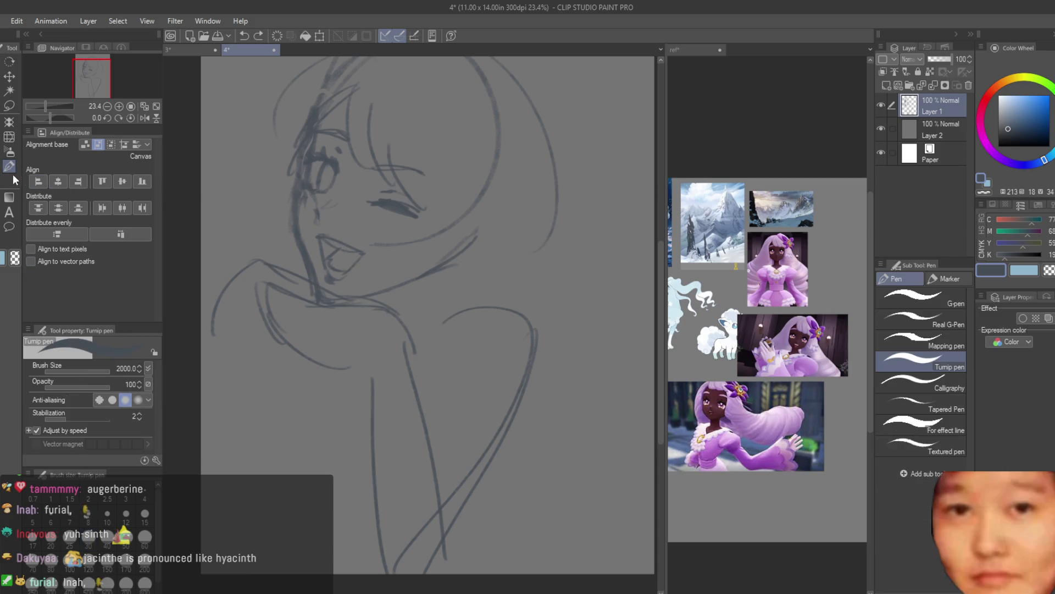
pyautogui.moveTo(451, 334); pyautogui.dragTo(552, 428)
pyautogui.moveTo(558, 385); pyautogui.dragTo(438, 573)
pyautogui.moveTo(358, 374); pyautogui.dragTo(387, 558)
pyautogui.moveTo(577, 385); pyautogui.dragTo(429, 573)
pyautogui.moveTo(453, 312); pyautogui.dragTo(559, 363)
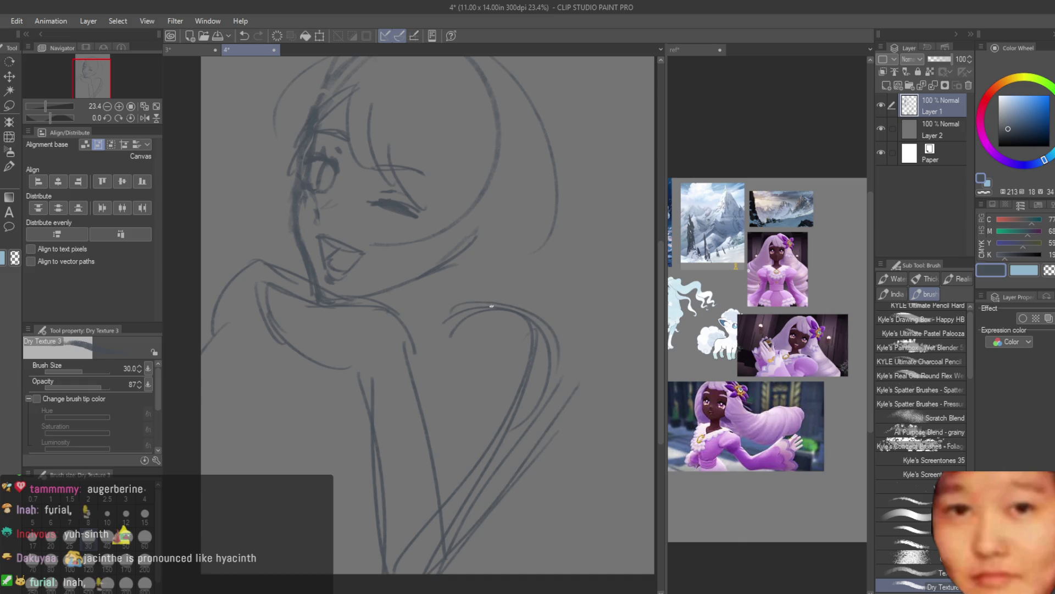
# Draw outer hair flowing down to the right shoulder
pyautogui.press('e')
pyautogui.scroll(-3, 458, 385)
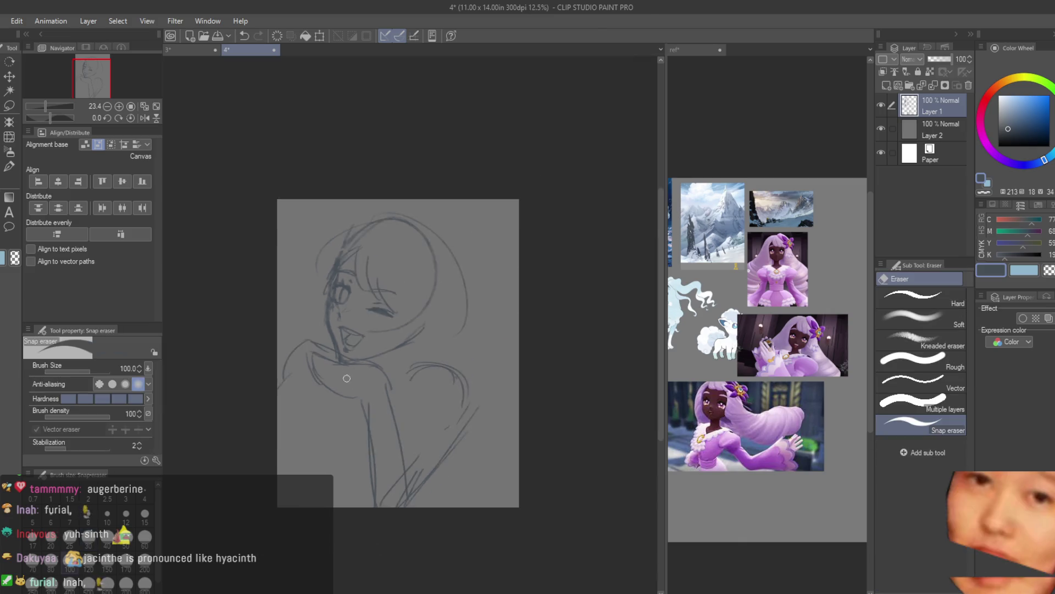
pyautogui.scroll(-2, 458, 385)
pyautogui.scroll(2, 451, 340)
pyautogui.press('b')
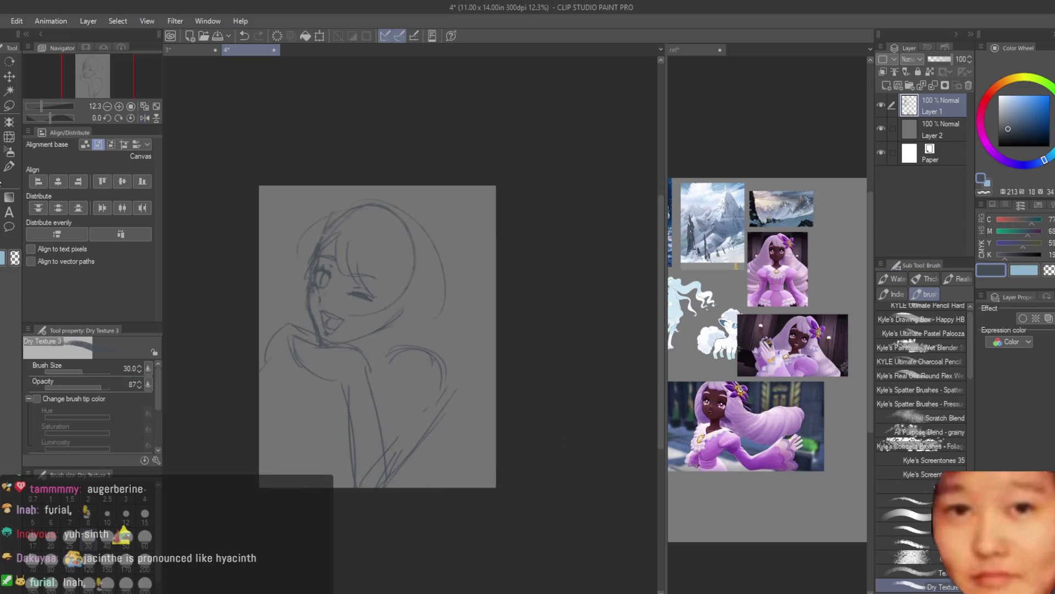
pyautogui.scroll(1, 402, 200)
pyautogui.moveTo(386, 188)
pyautogui.mouseDown()
pyautogui.moveTo(433, 338)
pyautogui.moveTo(506, 401)
pyautogui.mouseUp()
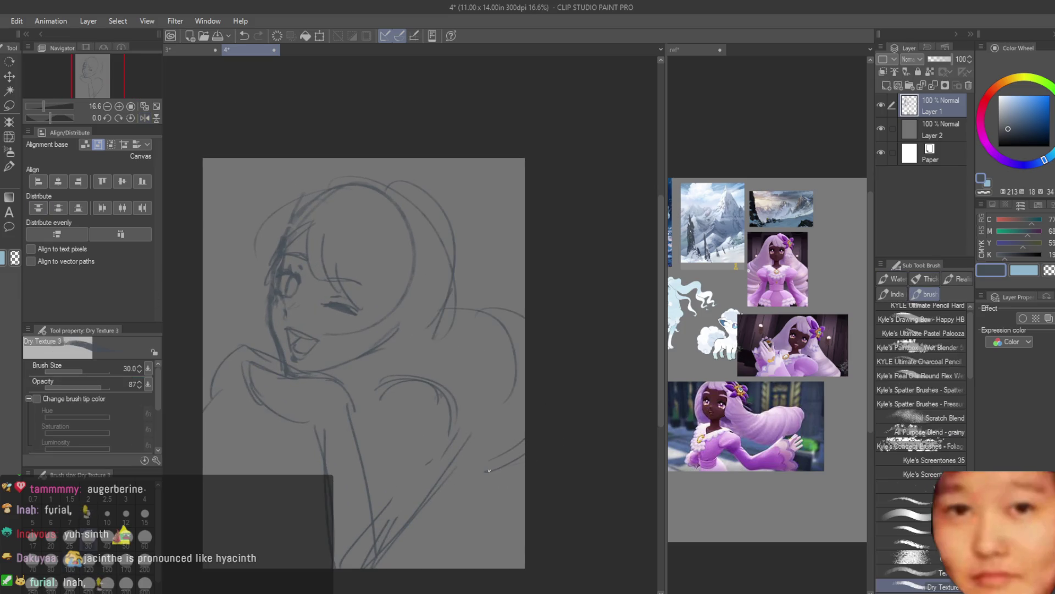
pyautogui.moveTo(385, 178)
pyautogui.mouseDown()
pyautogui.moveTo(464, 341)
pyautogui.moveTo(525, 327)
pyautogui.mouseUp()
# Draw hair loops on top of the head, undoing the last small stroke
pyautogui.scroll(2, 465, 265)
pyautogui.moveTo(453, 290); pyautogui.dragTo(363, 209)
pyautogui.moveTo(467, 313)
pyautogui.mouseDown()
pyautogui.moveTo(409, 201)
pyautogui.moveTo(366, 214)
pyautogui.mouseUp()
pyautogui.moveTo(495, 220); pyautogui.dragTo(380, 138)
pyautogui.scroll(-3, 330, 264)
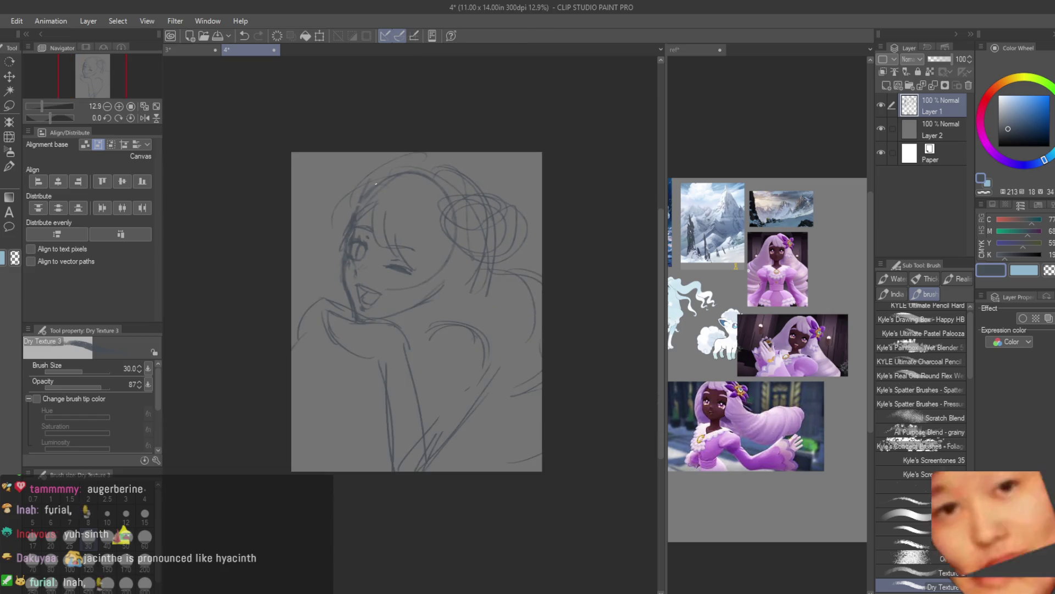
pyautogui.hotkey('ctrl', 'z')
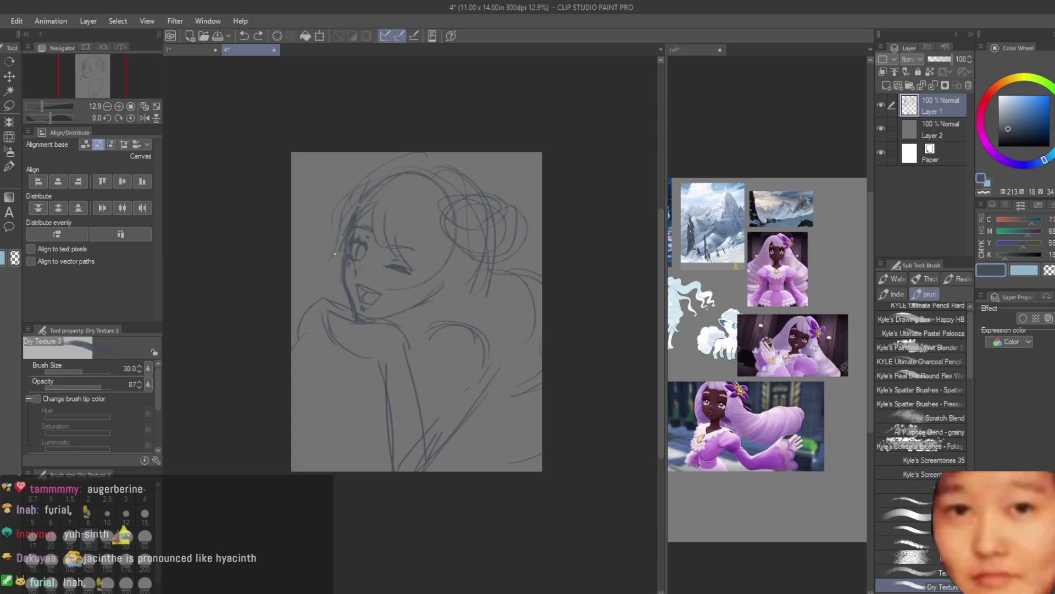
pyautogui.scroll(1, 452, 325)
# Add an arm arc and lines down the body at the lower left
pyautogui.moveTo(521, 365); pyautogui.dragTo(503, 421)
pyautogui.hotkey('ctrl', 'z')
pyautogui.hotkey('ctrl', 'z')
pyautogui.hotkey('ctrl', 'z')
pyautogui.moveTo(384, 336); pyautogui.dragTo(497, 437)
pyautogui.moveTo(432, 434)
pyautogui.mouseDown()
pyautogui.moveTo(454, 452)
pyautogui.moveTo(442, 473)
pyautogui.mouseUp()
pyautogui.moveTo(380, 342); pyautogui.dragTo(400, 440)
pyautogui.moveTo(342, 376); pyautogui.dragTo(359, 516)
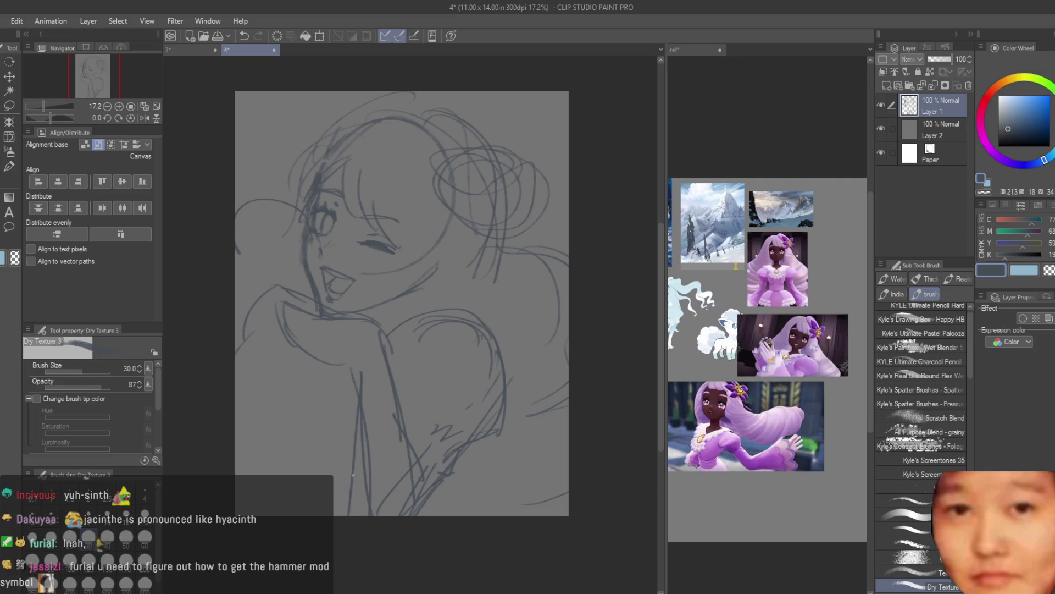
pyautogui.moveTo(352, 379); pyautogui.dragTo(362, 487)
pyautogui.scroll(2, 362, 487)
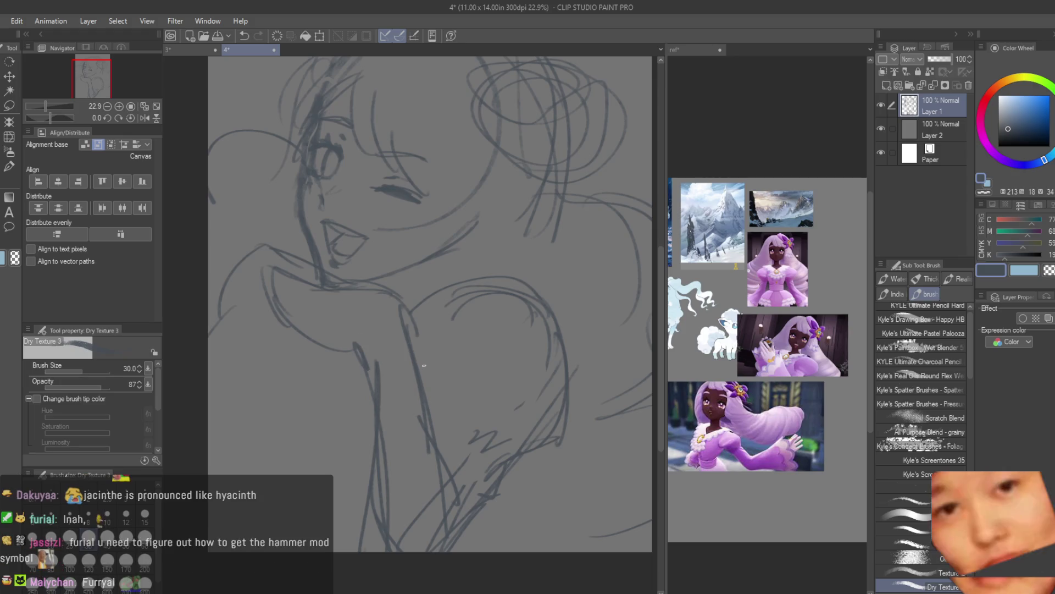
pyautogui.scroll(4, 778, 269)
pyautogui.moveTo(360, 357); pyautogui.dragTo(297, 338)
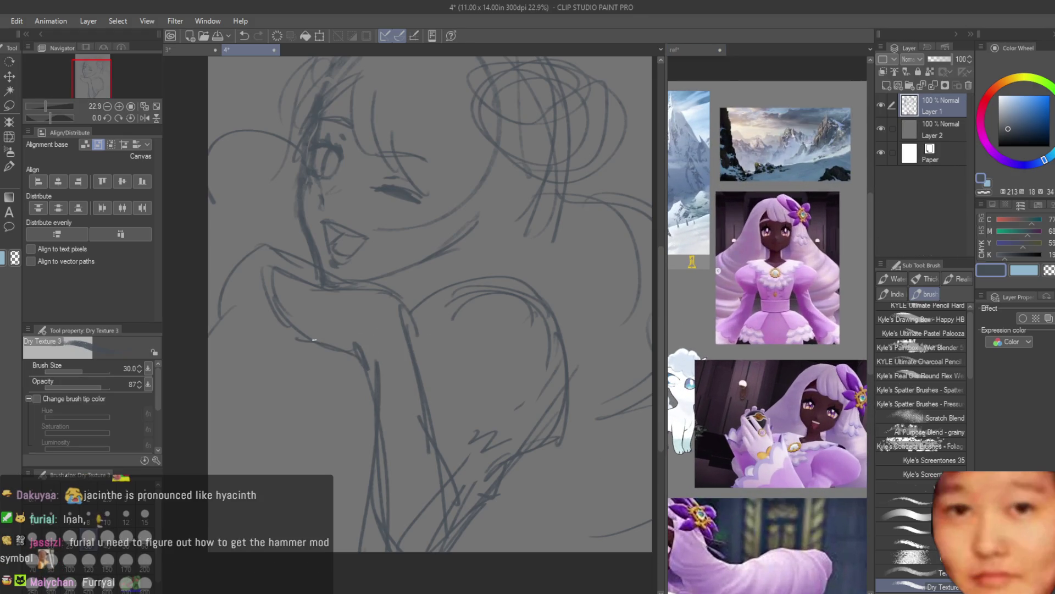
# Sketch the shoulder, neck and collar lines near the face and ear
pyautogui.scroll(1, 457, 250)
pyautogui.moveTo(396, 315); pyautogui.dragTo(506, 270)
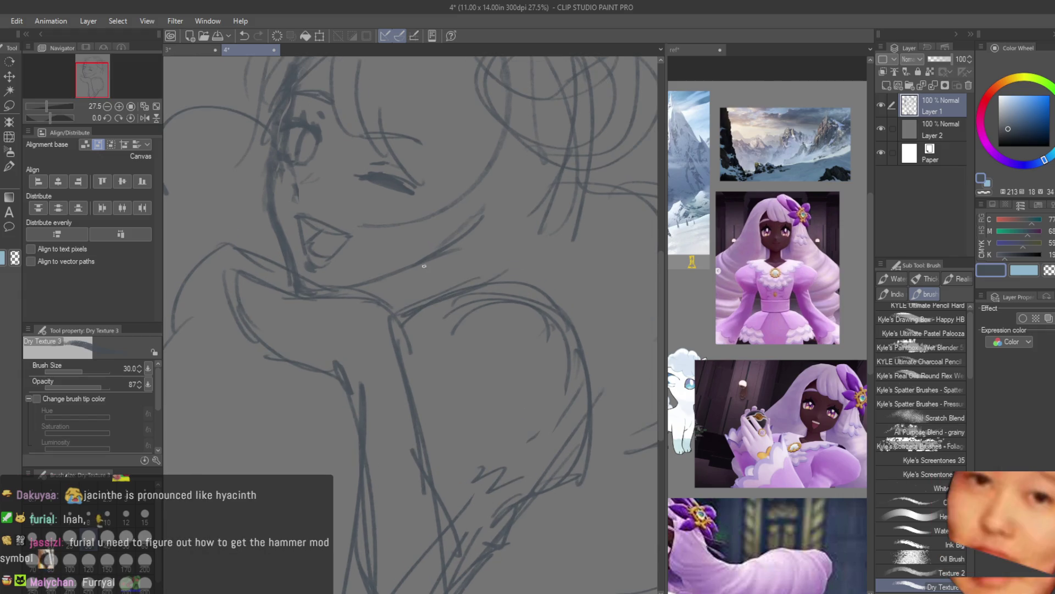
pyautogui.moveTo(434, 261)
pyautogui.mouseDown()
pyautogui.moveTo(410, 299)
pyautogui.moveTo(432, 263)
pyautogui.mouseUp()
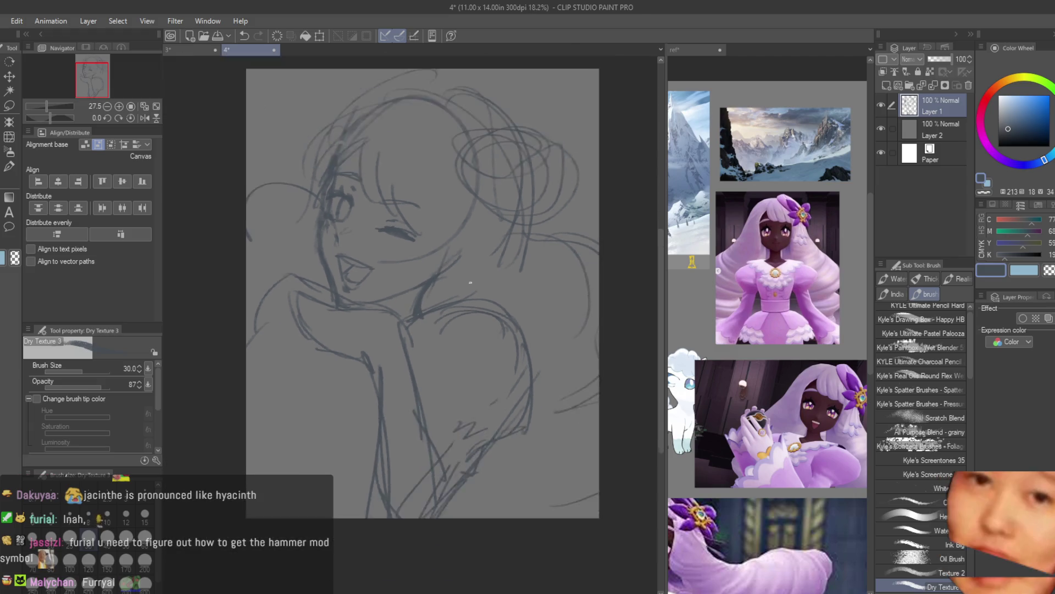
pyautogui.scroll(-1, 463, 222)
pyautogui.moveTo(451, 187); pyautogui.dragTo(407, 247)
pyautogui.moveTo(440, 157)
pyautogui.mouseDown()
pyautogui.moveTo(430, 231)
pyautogui.moveTo(484, 199)
pyautogui.mouseUp()
pyautogui.moveTo(423, 253); pyautogui.dragTo(483, 289)
pyautogui.scroll(-3, 483, 207)
# Mirror the canvas to check proportions, then draw two long strokes at the lower left
pyautogui.press('h')
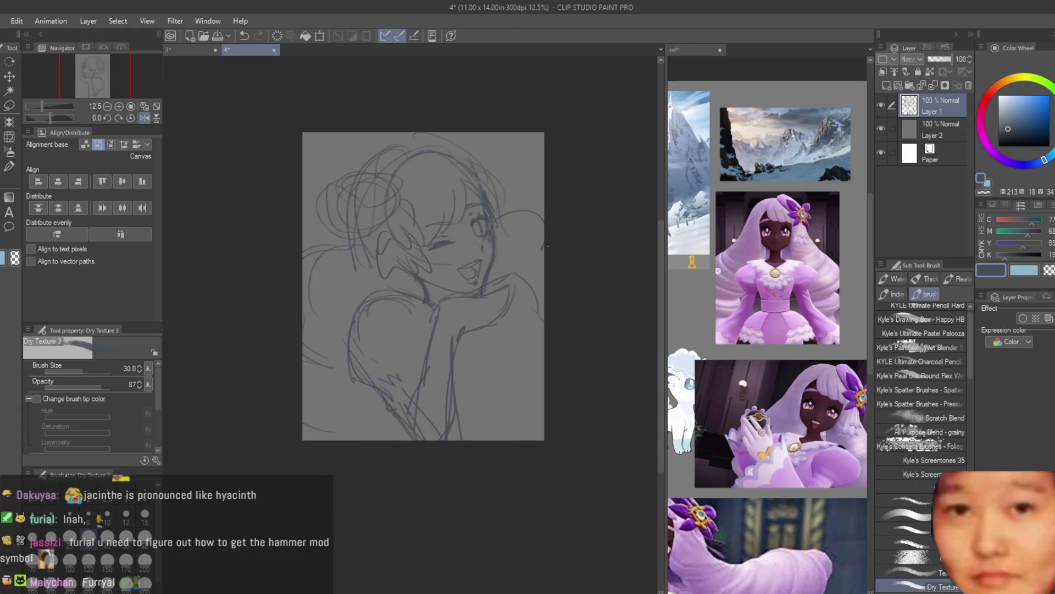
pyautogui.press('h')
pyautogui.scroll(2, 364, 224)
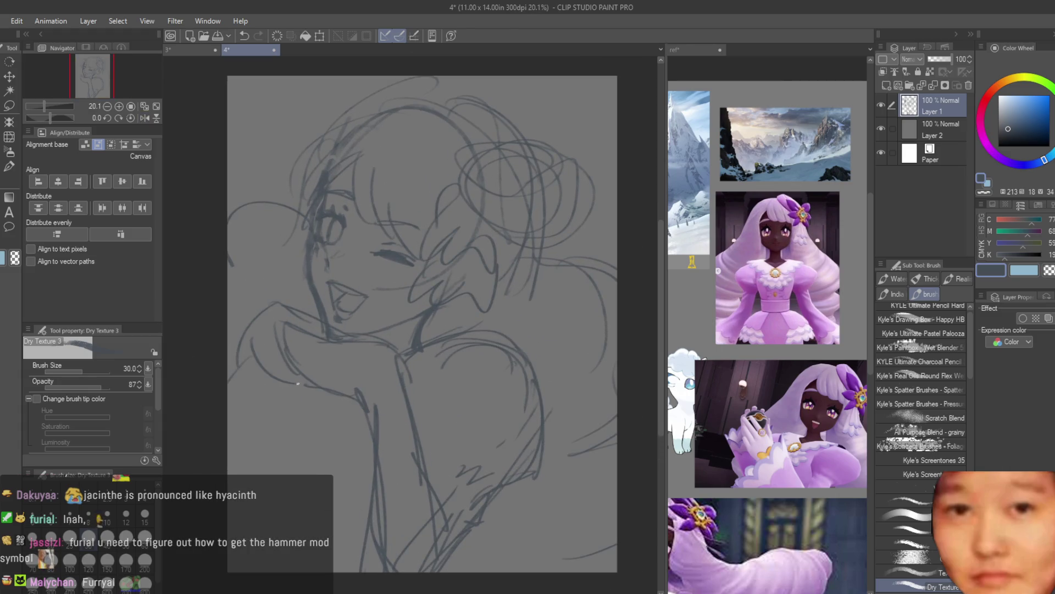
pyautogui.moveTo(286, 371); pyautogui.dragTo(228, 467)
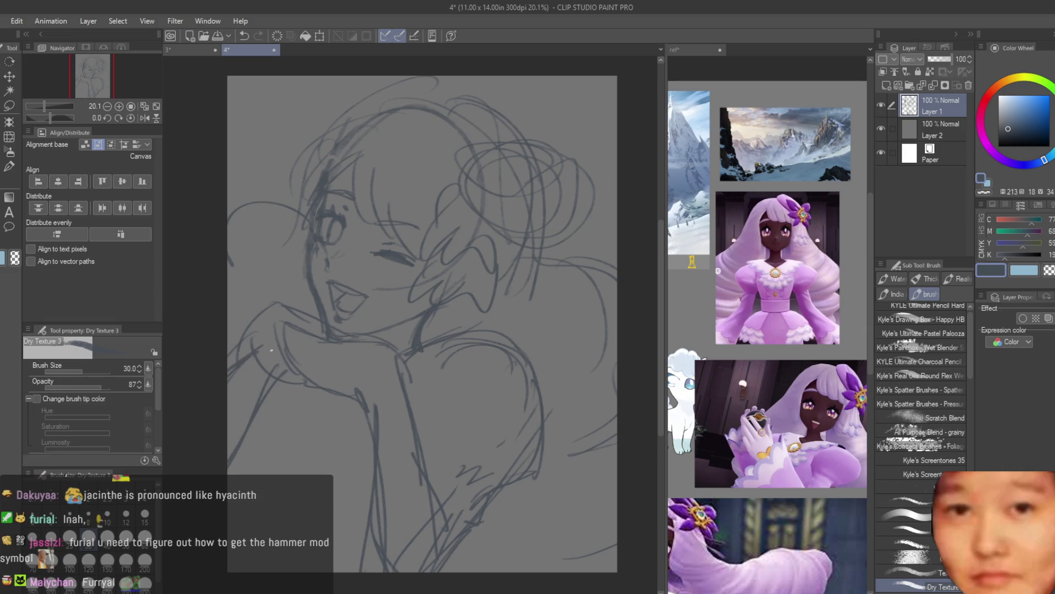
pyautogui.scroll(1, 272, 354)
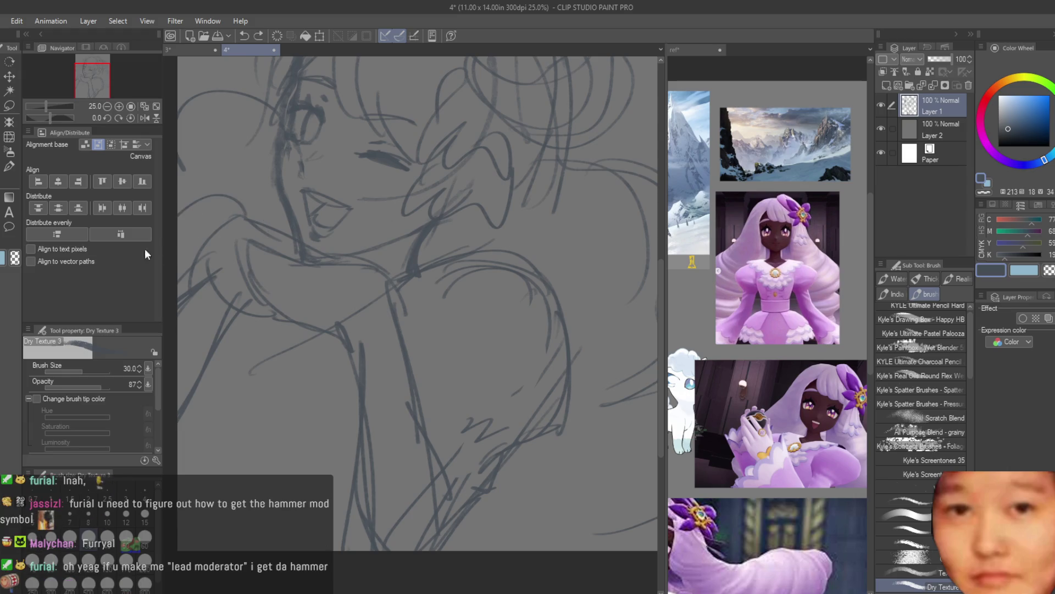
# Draw a neck line toward the left edge plus short strokes near the left shoulder
pyautogui.moveTo(284, 189); pyautogui.dragTo(177, 227)
pyautogui.hotkey('ctrl', 'z')
pyautogui.moveTo(281, 192); pyautogui.dragTo(178, 230)
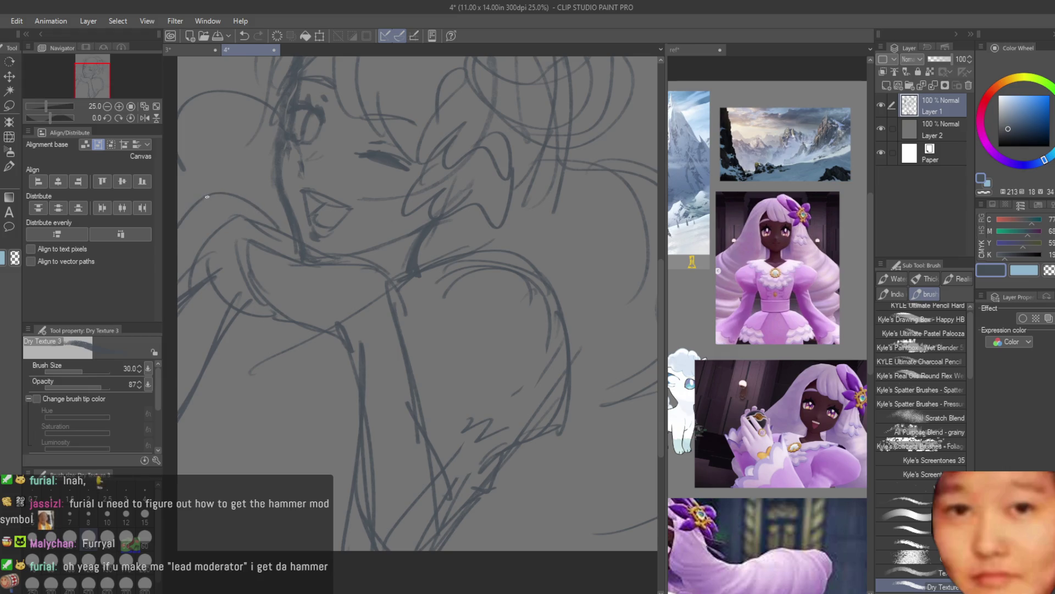
pyautogui.moveTo(258, 196); pyautogui.dragTo(177, 218)
pyautogui.moveTo(271, 228); pyautogui.dragTo(239, 205)
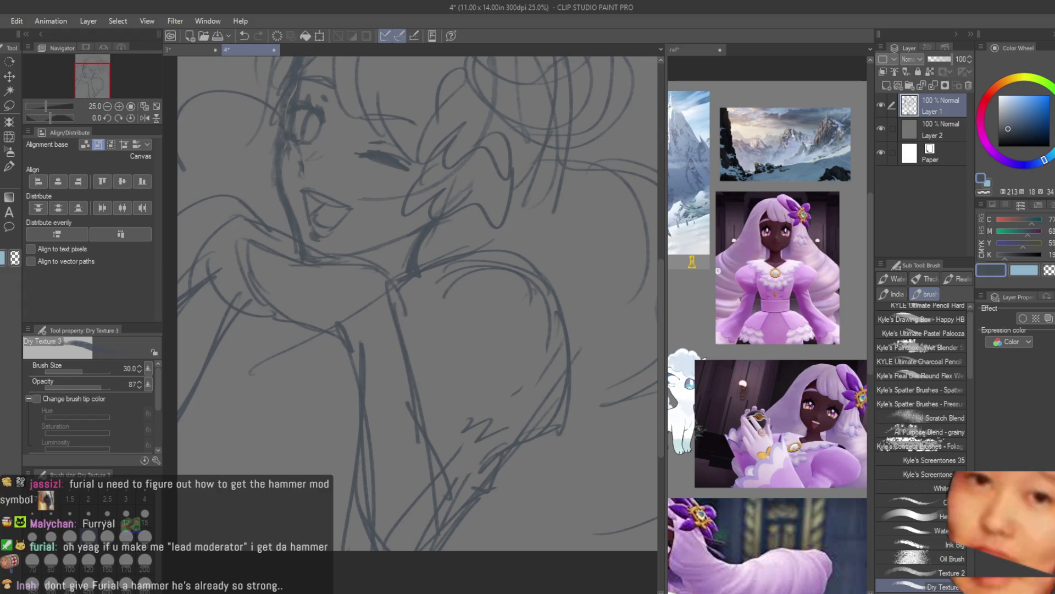
# Sketch strokes across the lower middle of the figure
pyautogui.scroll(-3, 321, 309)
pyautogui.scroll(1, 321, 309)
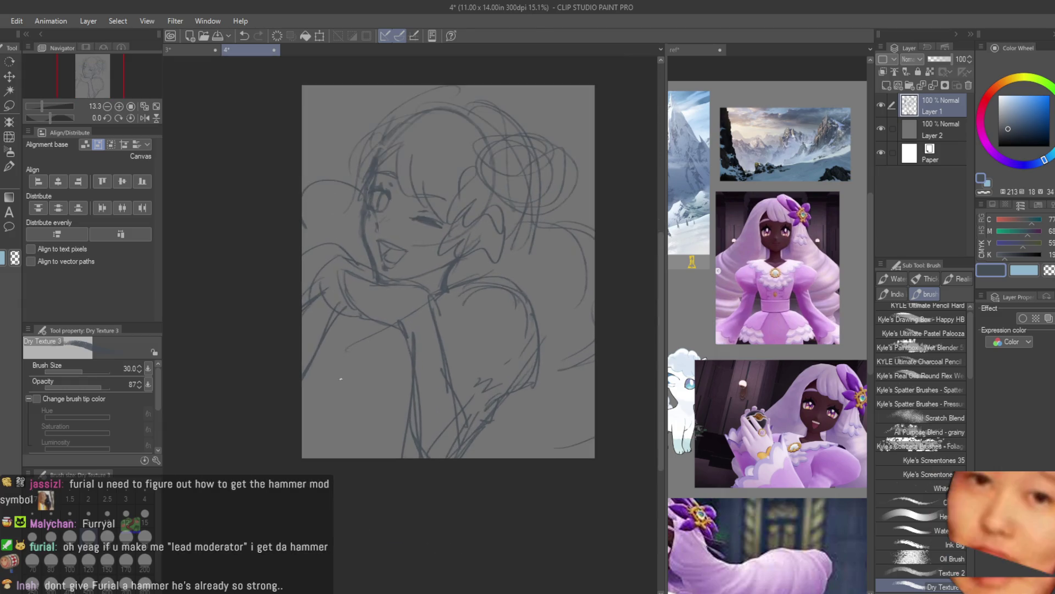
pyautogui.scroll(2, 321, 310)
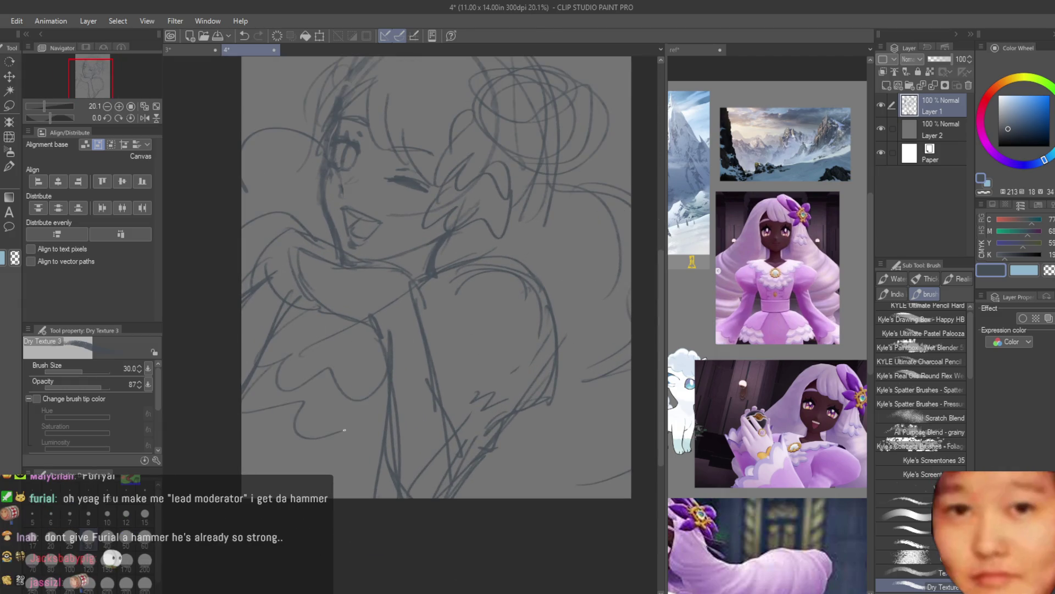
pyautogui.scroll(-2, 504, 416)
pyautogui.scroll(-2, 505, 416)
pyautogui.scroll(2, 505, 417)
pyautogui.scroll(1, 505, 417)
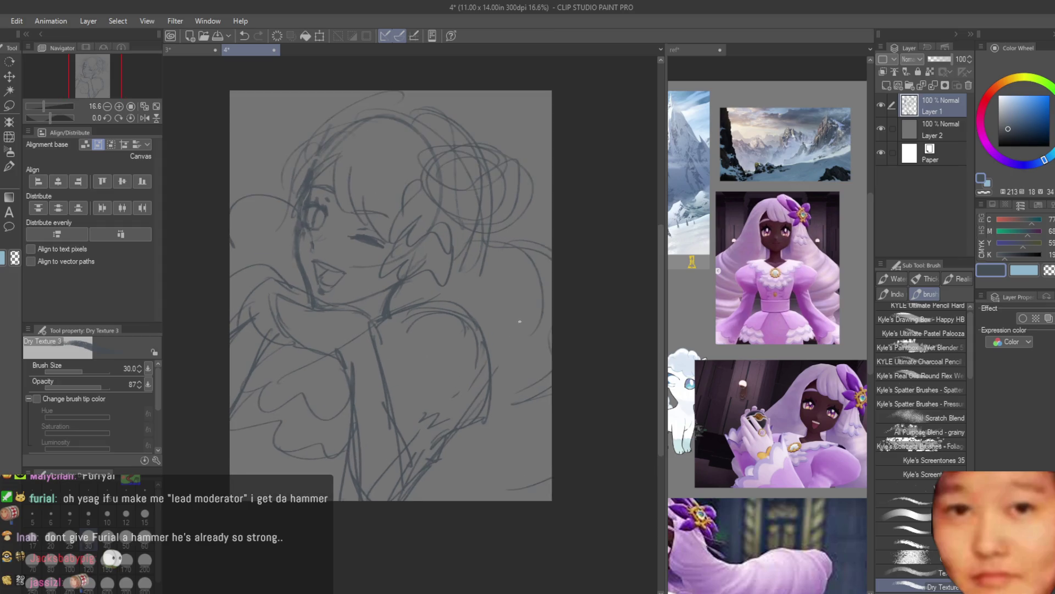
pyautogui.scroll(1, 504, 416)
pyautogui.moveTo(431, 412); pyautogui.dragTo(414, 483)
pyautogui.moveTo(498, 493); pyautogui.dragTo(424, 534)
pyautogui.moveTo(544, 494); pyautogui.dragTo(517, 531)
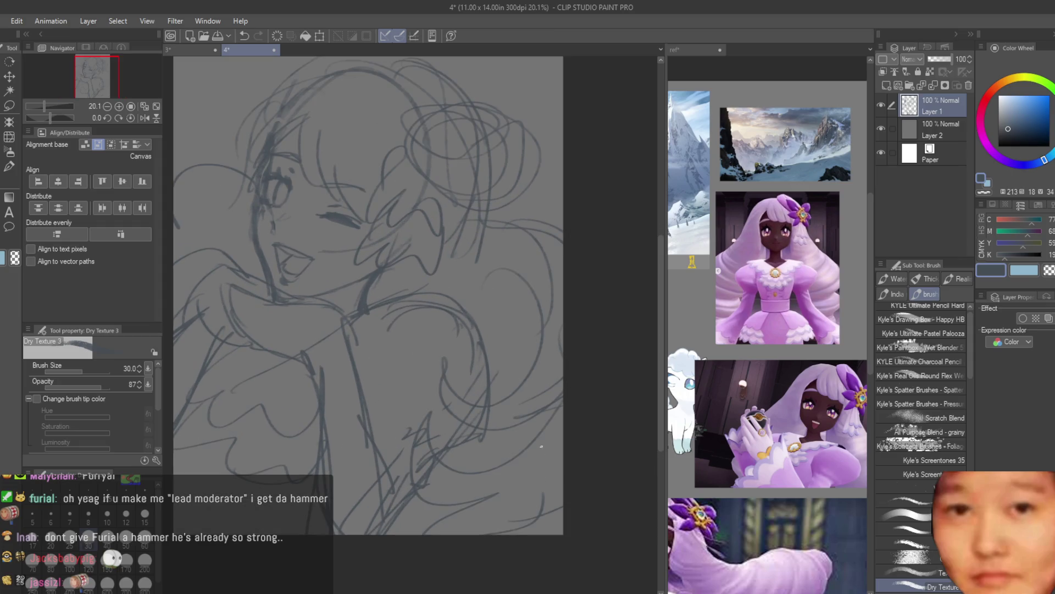
# Sketch six sweeping strokes along the right side of the figure
pyautogui.moveTo(560, 212); pyautogui.dragTo(514, 240)
pyautogui.moveTo(561, 366); pyautogui.dragTo(495, 401)
pyautogui.moveTo(560, 335); pyautogui.dragTo(508, 366)
pyautogui.moveTo(560, 368); pyautogui.dragTo(498, 391)
pyautogui.moveTo(561, 429); pyautogui.dragTo(484, 459)
pyautogui.moveTo(560, 467); pyautogui.dragTo(423, 533)
# Add hair strokes at the upper right of the head
pyautogui.scroll(-2, 583, 413)
pyautogui.scroll(1, 600, 396)
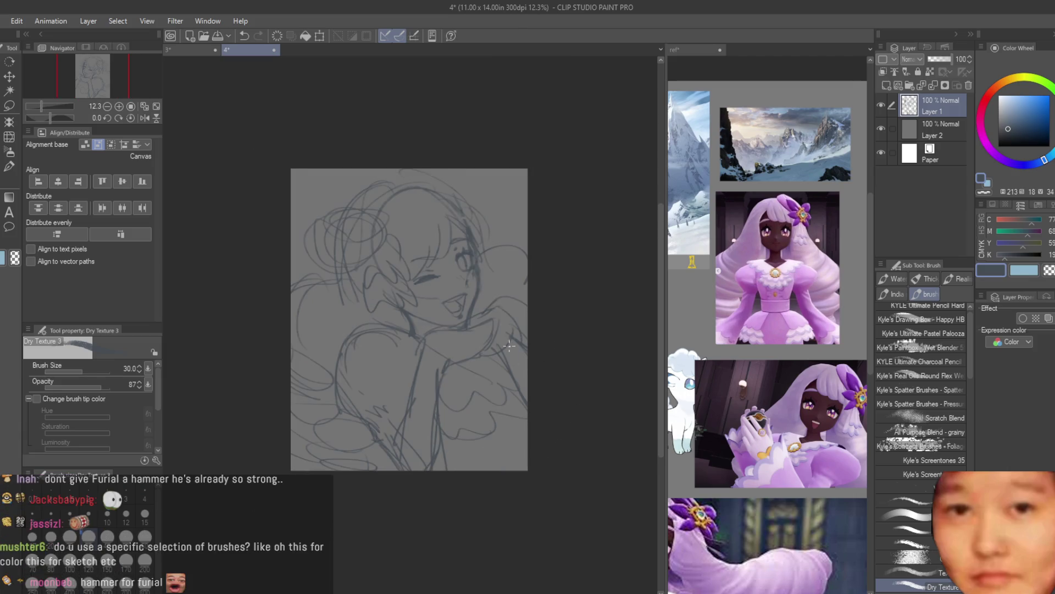
pyautogui.scroll(3, 602, 393)
pyautogui.moveTo(459, 125); pyautogui.dragTo(452, 175)
pyautogui.moveTo(491, 214); pyautogui.dragTo(476, 242)
pyautogui.moveTo(468, 196); pyautogui.dragTo(456, 225)
pyautogui.moveTo(560, 247)
pyautogui.mouseDown()
pyautogui.moveTo(527, 259)
pyautogui.moveTo(484, 226)
pyautogui.mouseUp()
pyautogui.moveTo(559, 302); pyautogui.dragTo(496, 226)
# Lasso the upper-right hair area, clear the selection, and switch to the Move layer tool
pyautogui.press('m')
pyautogui.moveTo(496, 187); pyautogui.dragTo(487, 206)
pyautogui.scroll(-5, 469, 194)
pyautogui.hotkey('ctrl', 'd')
pyautogui.press('h')
pyautogui.press('h')
pyautogui.press('k')
pyautogui.scroll(2, 446, 208)
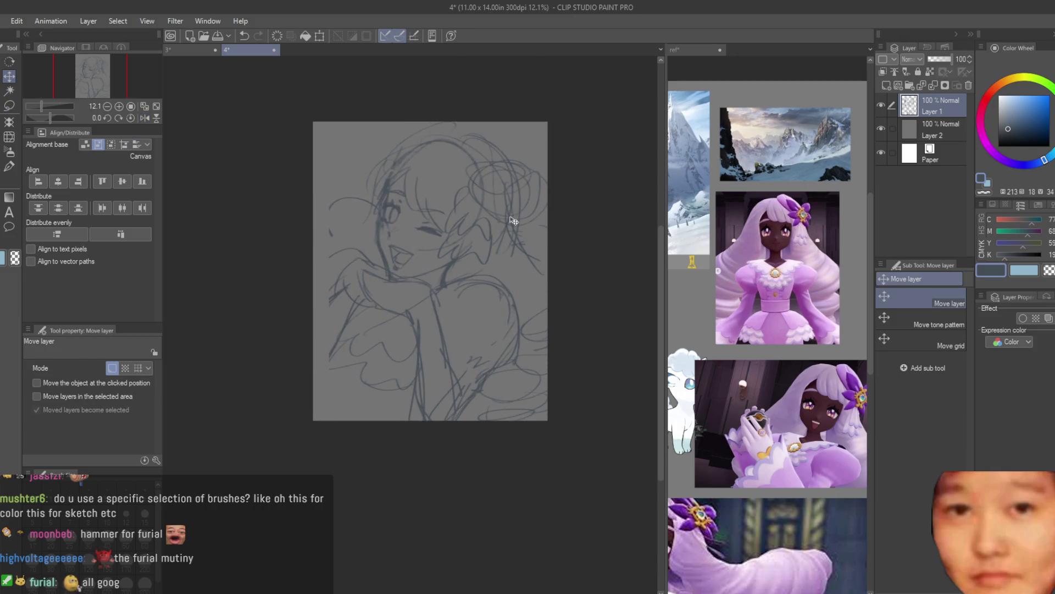
# Sketch strokes at the figure's lower left with the Dry Texture brush, including one long stroke to the left edge
pyautogui.press('b')
pyautogui.scroll(2, 322, 319)
pyautogui.moveTo(357, 255)
pyautogui.mouseDown()
pyautogui.moveTo(325, 316)
pyautogui.moveTo(319, 402)
pyautogui.mouseUp()
pyautogui.moveTo(363, 310); pyautogui.dragTo(313, 390)
pyautogui.scroll(1, 359, 246)
pyautogui.moveTo(359, 245); pyautogui.dragTo(284, 295)
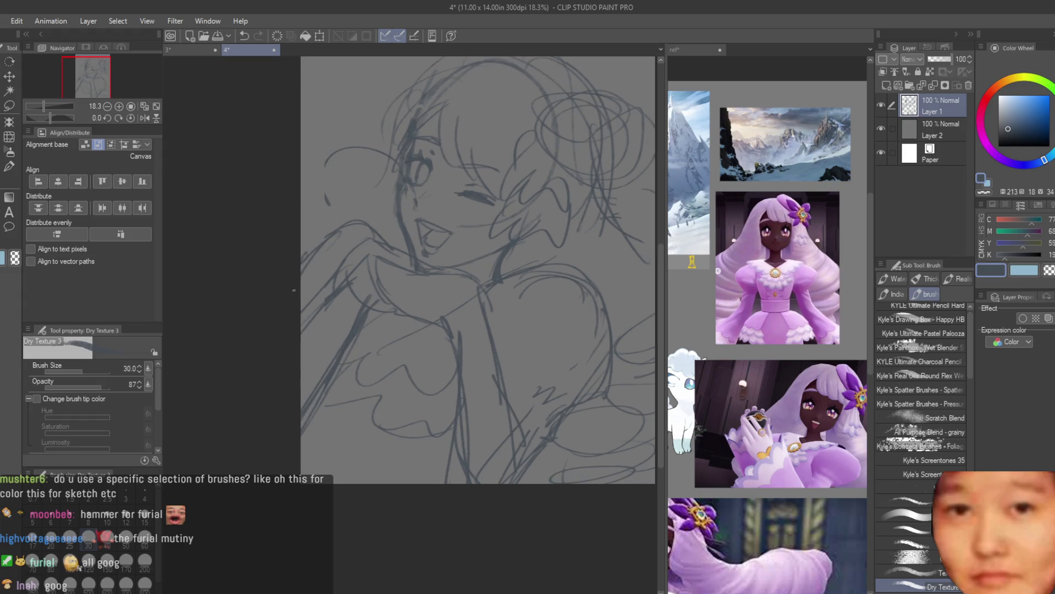
# Sketch a hair strand flowing down-left, undoing it once and redrawing it
pyautogui.scroll(-4, 404, 320)
pyautogui.scroll(2, 453, 284)
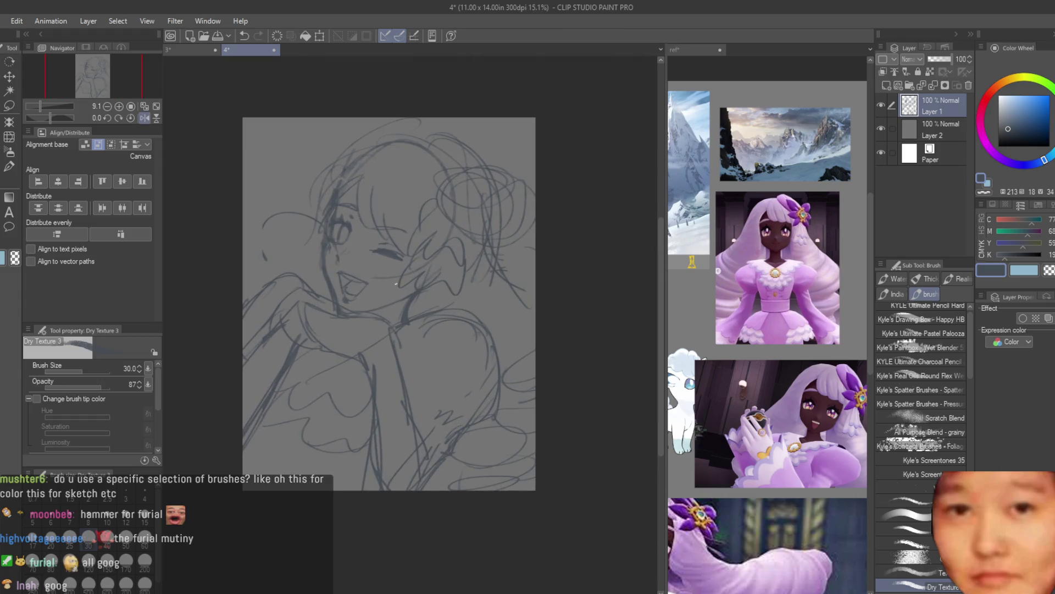
pyautogui.scroll(1, 322, 239)
pyautogui.moveTo(358, 176); pyautogui.dragTo(269, 258)
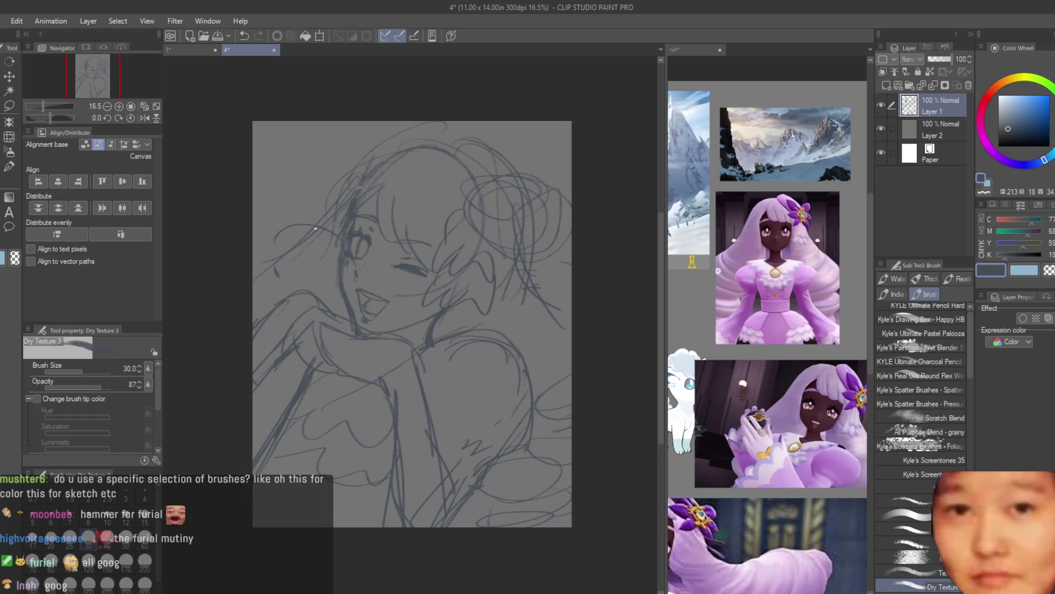
pyautogui.hotkey('ctrl', 'z')
pyautogui.moveTo(346, 209); pyautogui.dragTo(256, 269)
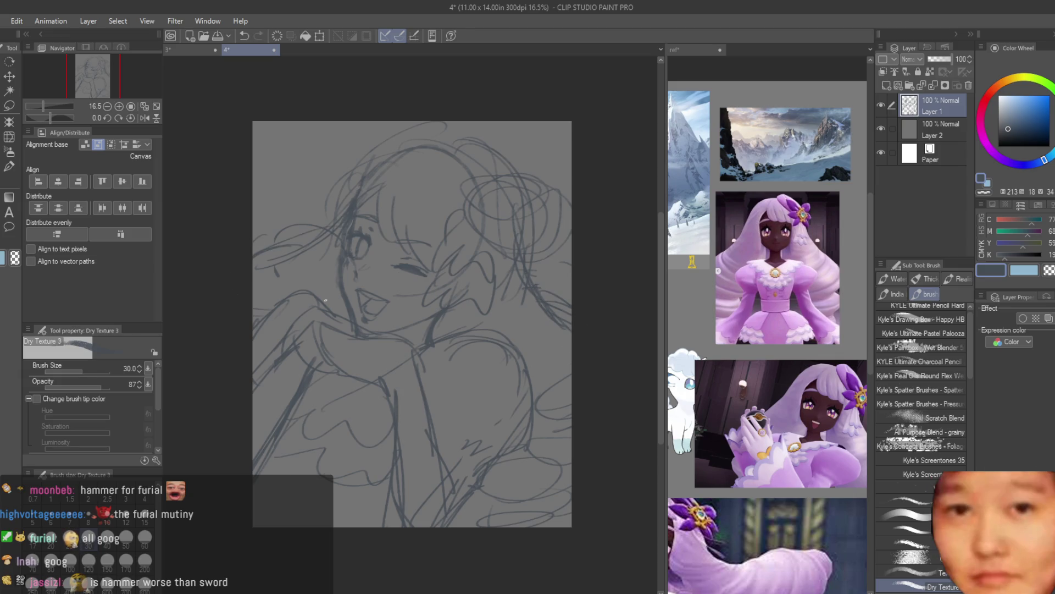
# Sketch a flower with petals in the hair
pyautogui.scroll(2, 474, 215)
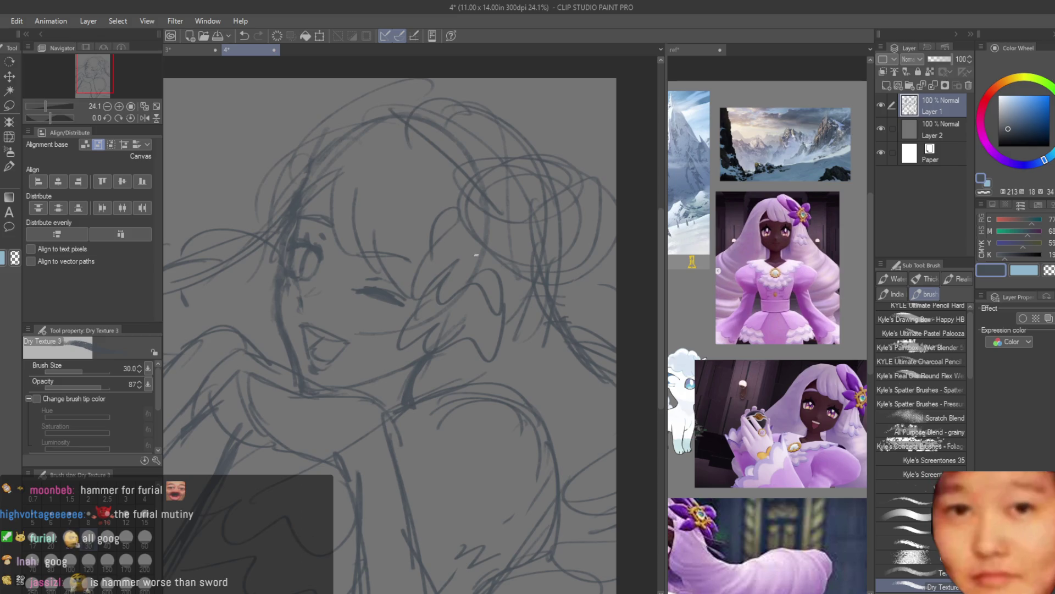
pyautogui.moveTo(501, 182); pyautogui.dragTo(568, 242)
pyautogui.moveTo(435, 144); pyautogui.dragTo(474, 181)
pyautogui.scroll(-3, 775, 362)
pyautogui.scroll(-5, 770, 330)
# Add a short stroke and small loop shapes with a line on the upper body below the neck
pyautogui.click(518, 375)
pyautogui.moveTo(518, 375); pyautogui.dragTo(451, 402)
pyautogui.scroll(1, 445, 297)
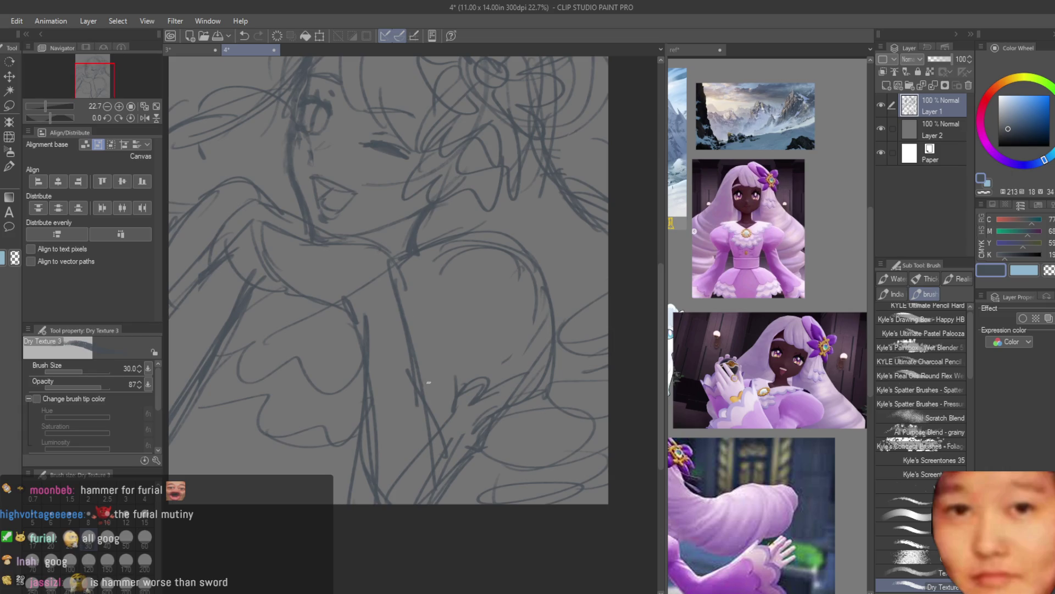
pyautogui.scroll(-3, 427, 369)
pyautogui.scroll(1, 281, 414)
pyautogui.scroll(2, 281, 414)
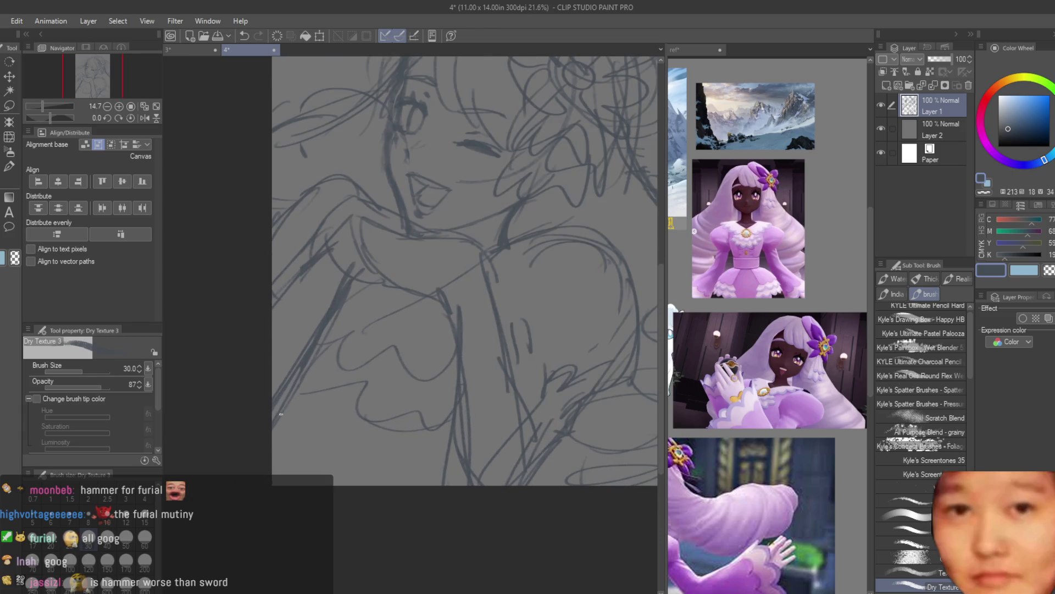
pyautogui.moveTo(404, 395); pyautogui.dragTo(379, 421)
pyautogui.moveTo(409, 305)
pyautogui.mouseDown()
pyautogui.moveTo(385, 351)
pyautogui.moveTo(393, 354)
pyautogui.moveTo(387, 305)
pyautogui.moveTo(364, 360)
pyautogui.mouseUp()
# Undo the last stroke, enlarge the brush and settle on a dark blue-grey drawing colour
pyautogui.hotkey('ctrl', 'z')
pyautogui.hotkey('ctrl', 'z')
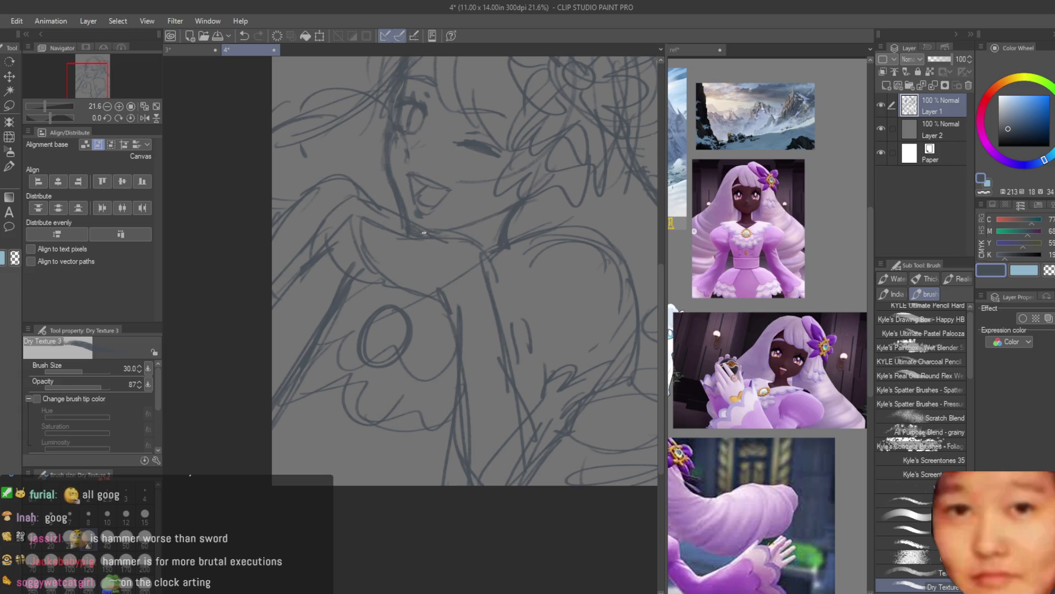
pyautogui.keyDown('alt'); pyautogui.click(385, 230); pyautogui.keyUp('alt')
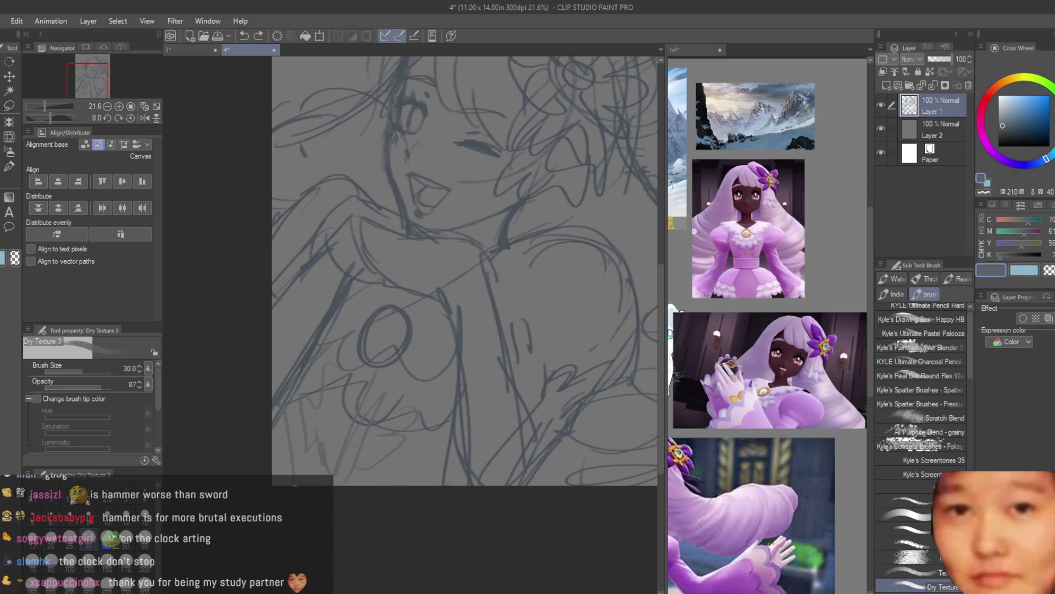
pyautogui.keyDown('alt'); pyautogui.click(845, 333); pyautogui.keyUp('alt')
pyautogui.press(']')
pyautogui.press(']')
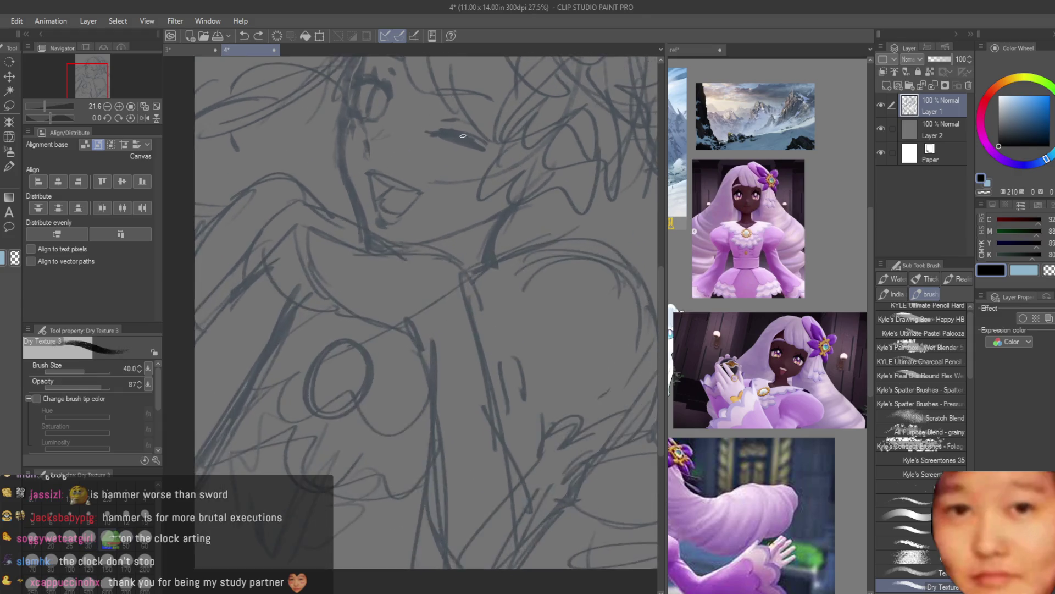
pyautogui.scroll(-1, 306, 359)
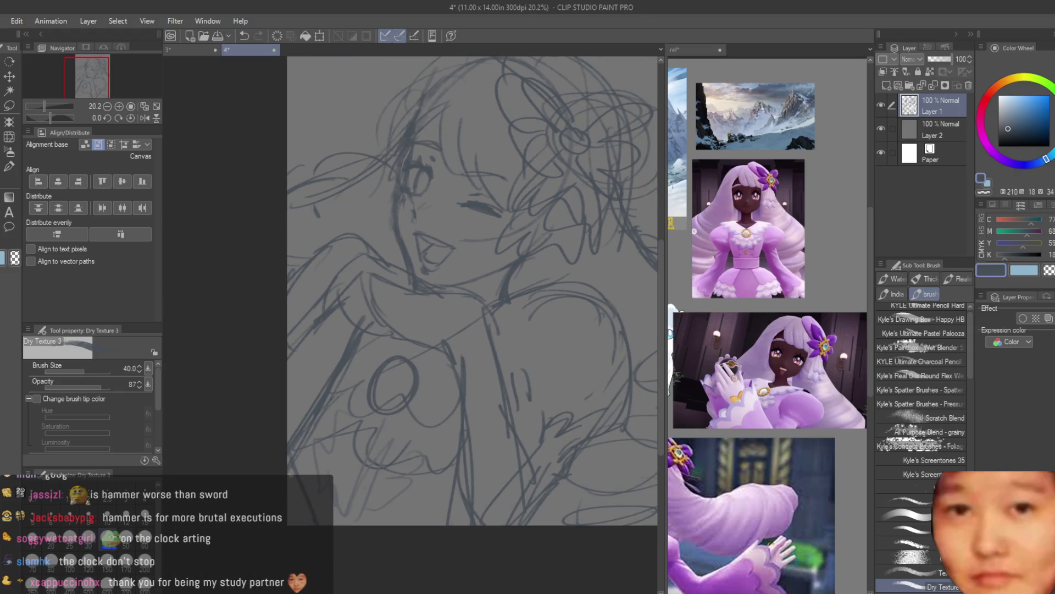
pyautogui.keyDown('alt'); pyautogui.click(292, 478); pyautogui.keyUp('alt')
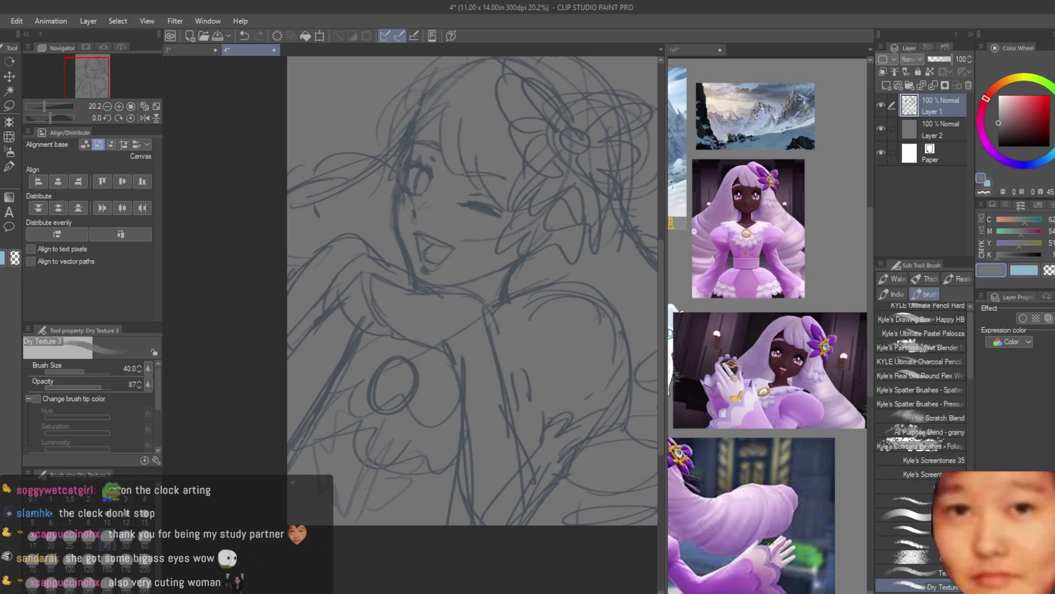
pyautogui.keyDown('alt'); pyautogui.click(322, 404); pyautogui.keyUp('alt')
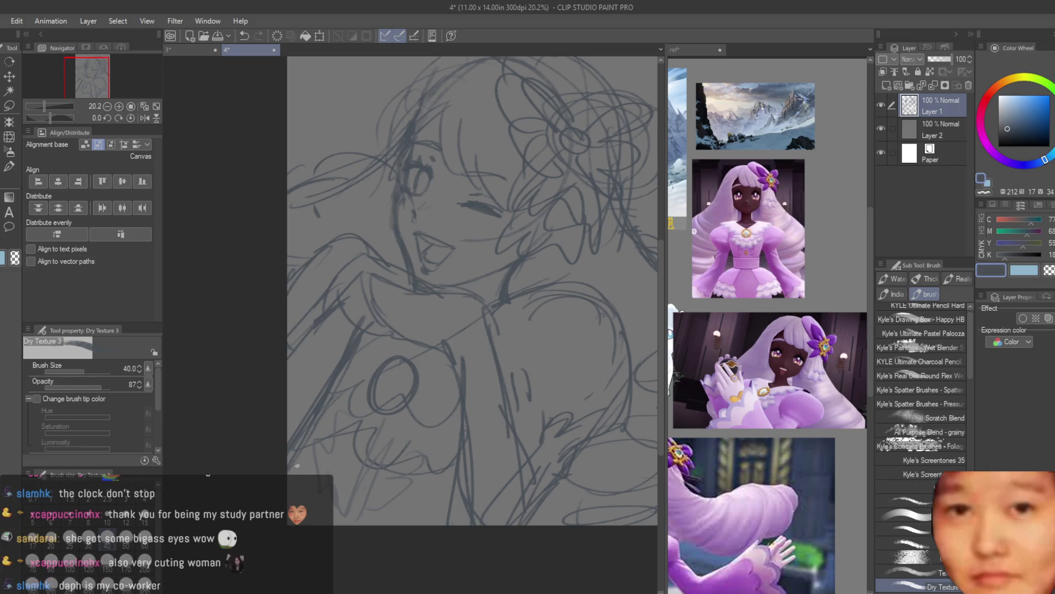
# Erase the dark lower-lash strokes around the eye
pyautogui.scroll(-1, 568, 355)
pyautogui.scroll(-1, 569, 355)
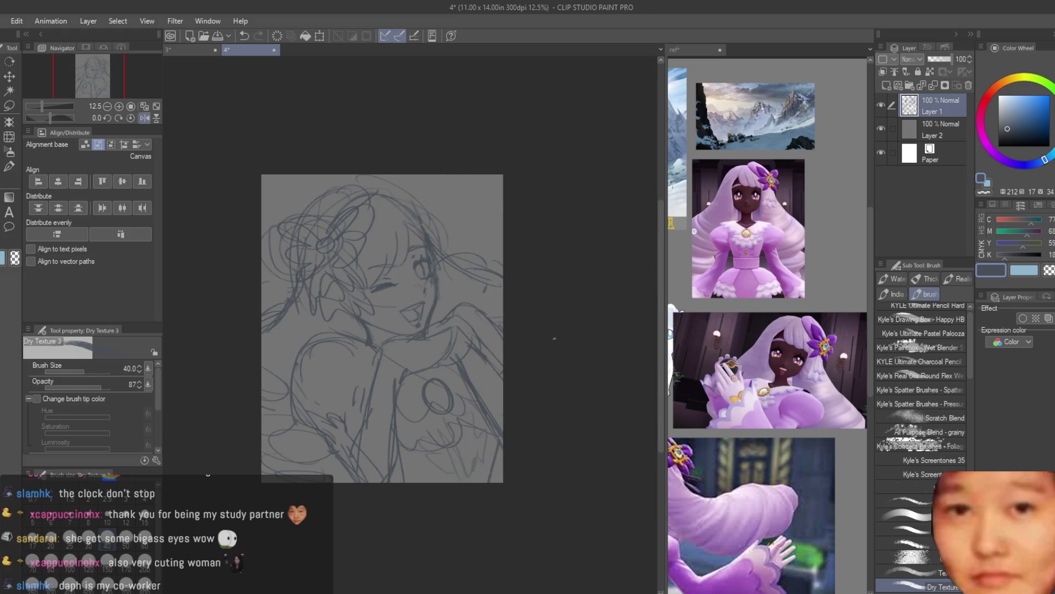
pyautogui.scroll(-1, 569, 355)
pyautogui.scroll(2, 568, 355)
pyautogui.scroll(-1, 495, 274)
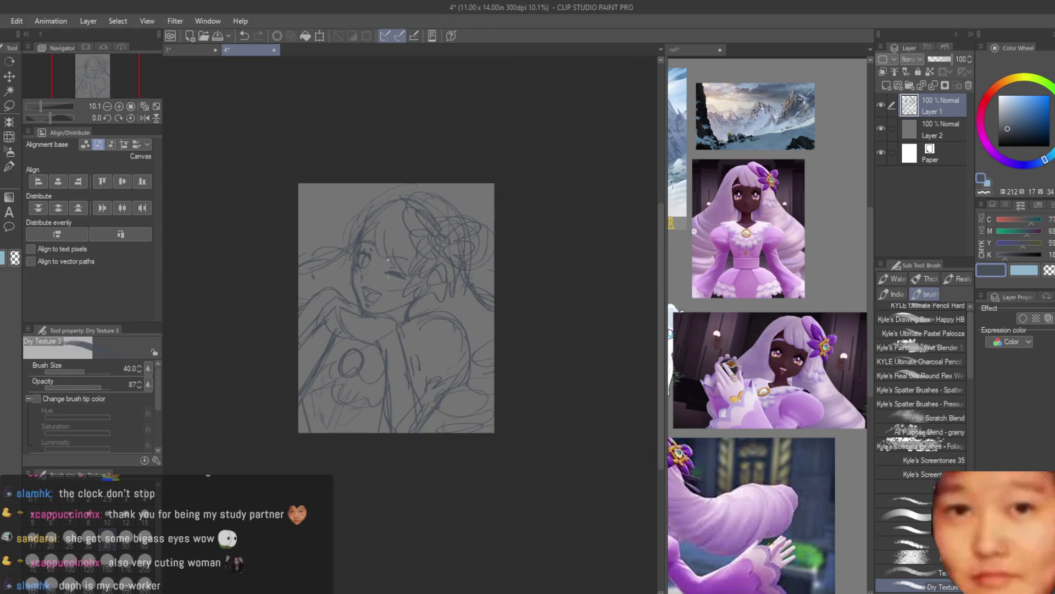
pyautogui.scroll(1, 417, 179)
pyautogui.scroll(1, 418, 179)
pyautogui.scroll(2, 775, 200)
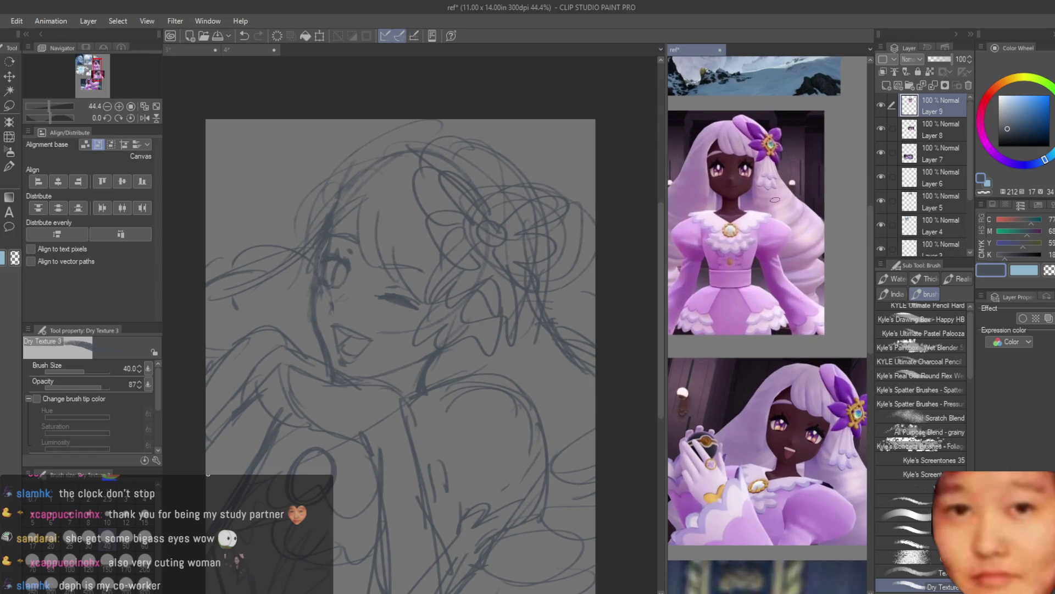
pyautogui.scroll(2, 347, 278)
pyautogui.scroll(1, 346, 281)
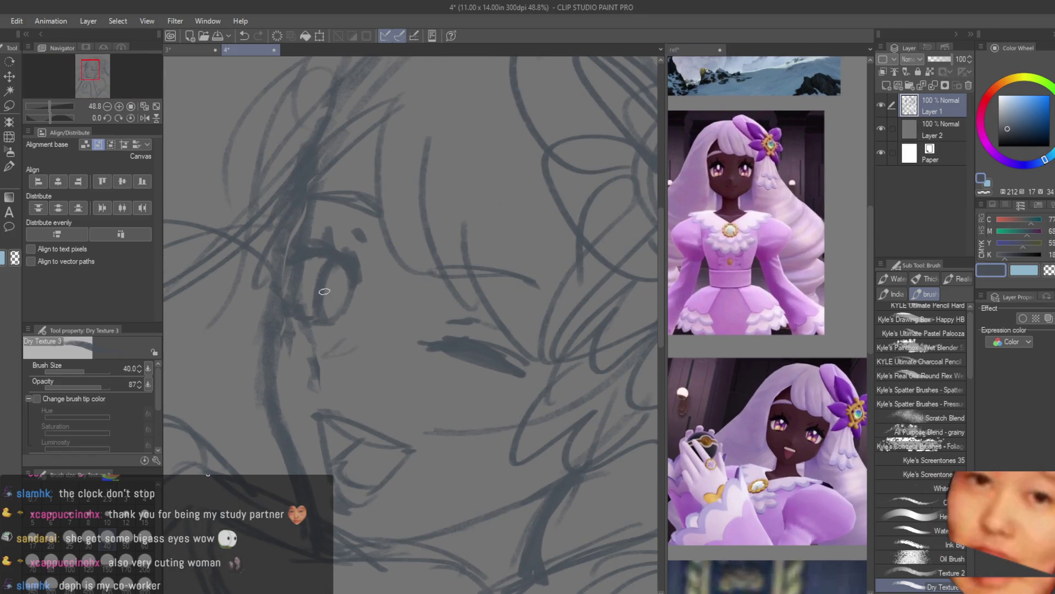
pyautogui.scroll(1, 349, 283)
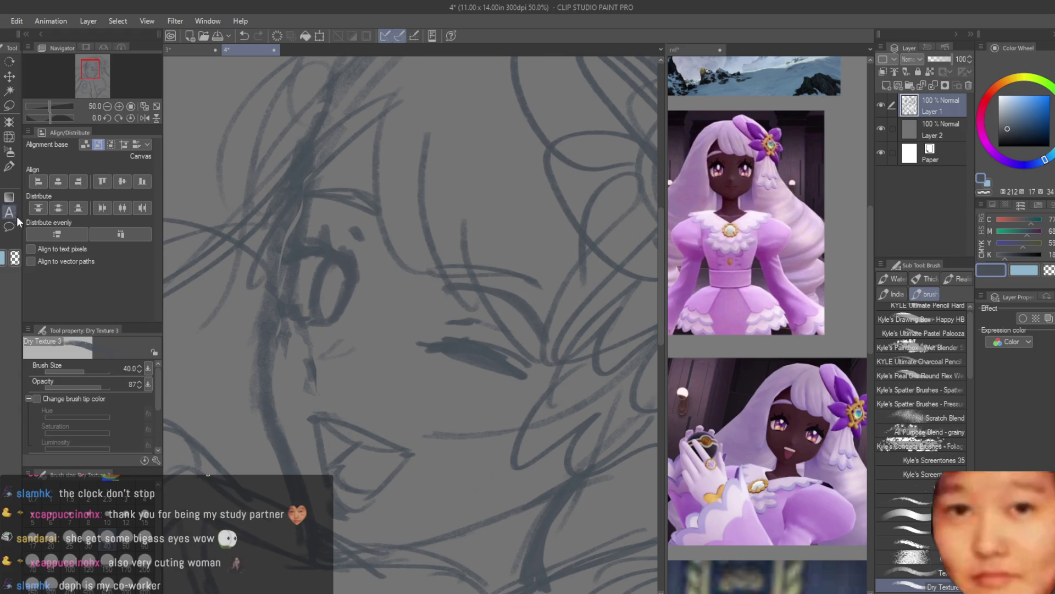
pyautogui.press('e')
pyautogui.moveTo(463, 347); pyautogui.dragTo(434, 337)
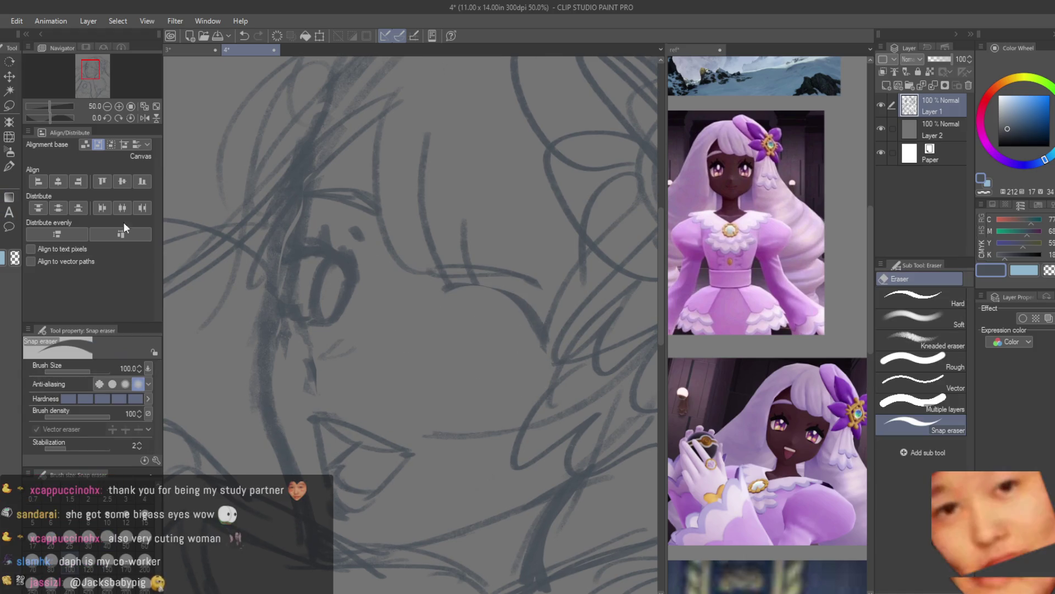
# Draw two short pencil strokes near the right eye
pyautogui.click(7, 170)
pyautogui.moveTo(434, 301)
pyautogui.mouseDown()
pyautogui.moveTo(517, 281)
pyautogui.moveTo(544, 335)
pyautogui.mouseUp()
pyautogui.scroll(-5, 385, 319)
pyautogui.press('e')
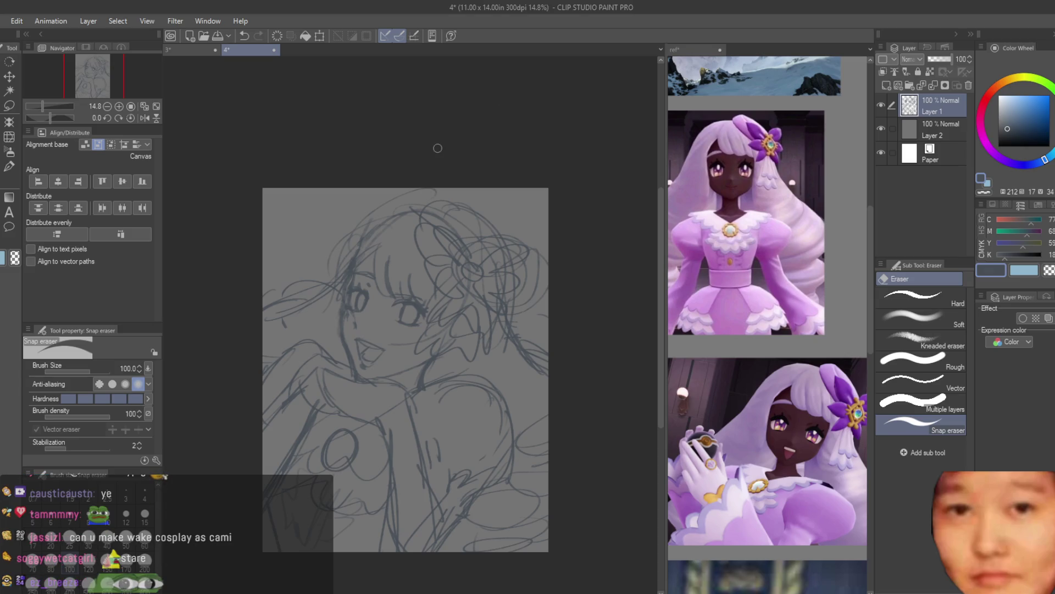
# Draw the line below the chin, undoing and redrawing it shorter
pyautogui.press('b')
pyautogui.scroll(2, 417, 363)
pyautogui.moveTo(404, 384); pyautogui.dragTo(310, 341)
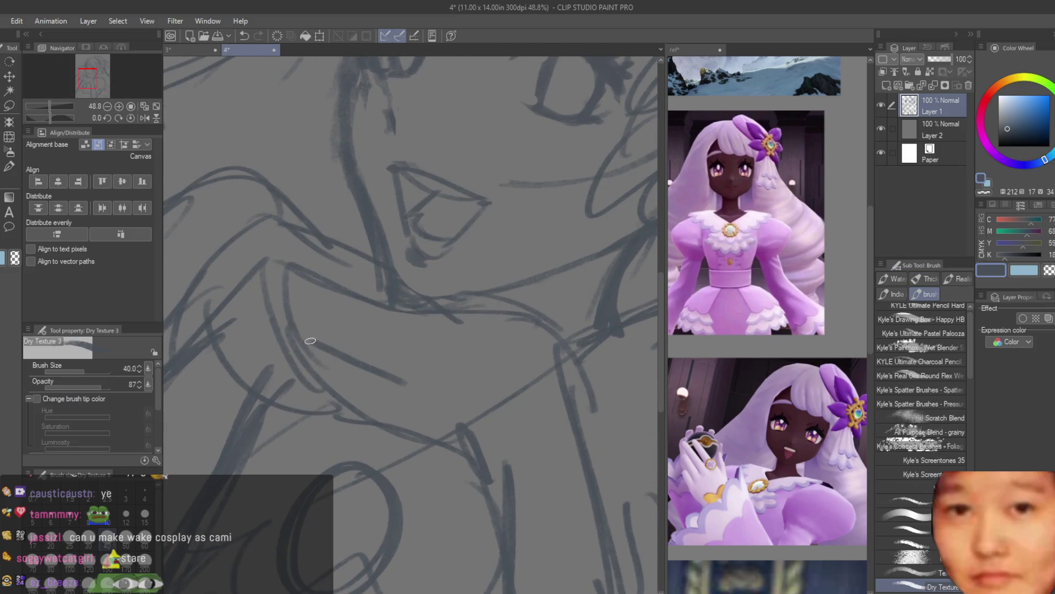
pyautogui.hotkey('ctrl', 'z')
pyautogui.moveTo(395, 367); pyautogui.dragTo(302, 340)
pyautogui.moveTo(316, 349); pyautogui.dragTo(219, 291)
pyautogui.hotkey('ctrl', 'z')
pyautogui.moveTo(367, 360); pyautogui.dragTo(275, 320)
pyautogui.hotkey('ctrl', 'z')
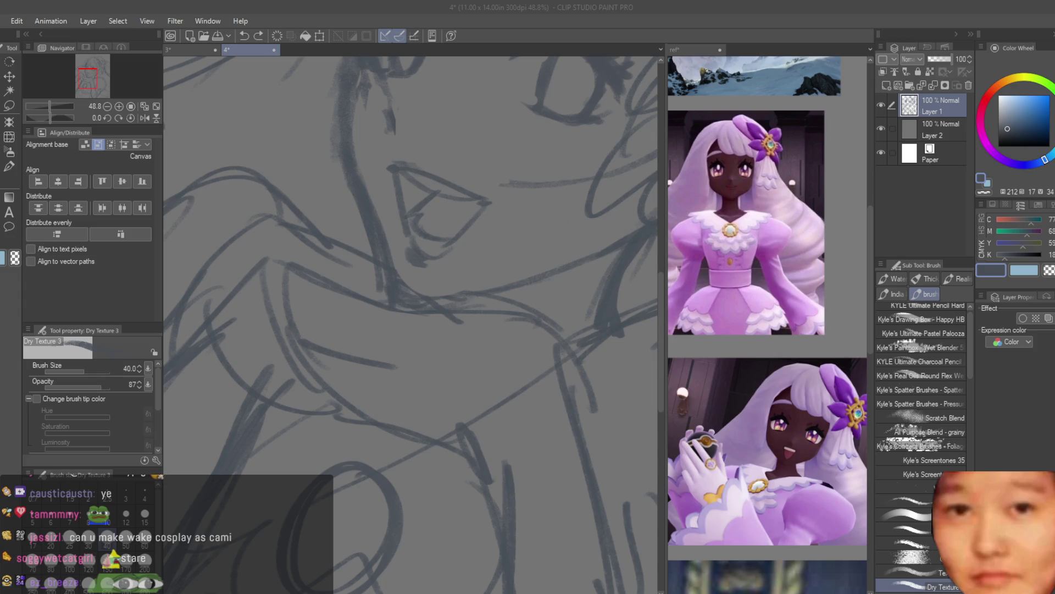
# Paste the hands-under-chin photo onto the ref board and scale it up
pyautogui.click(710, 165)
pyautogui.press('k')
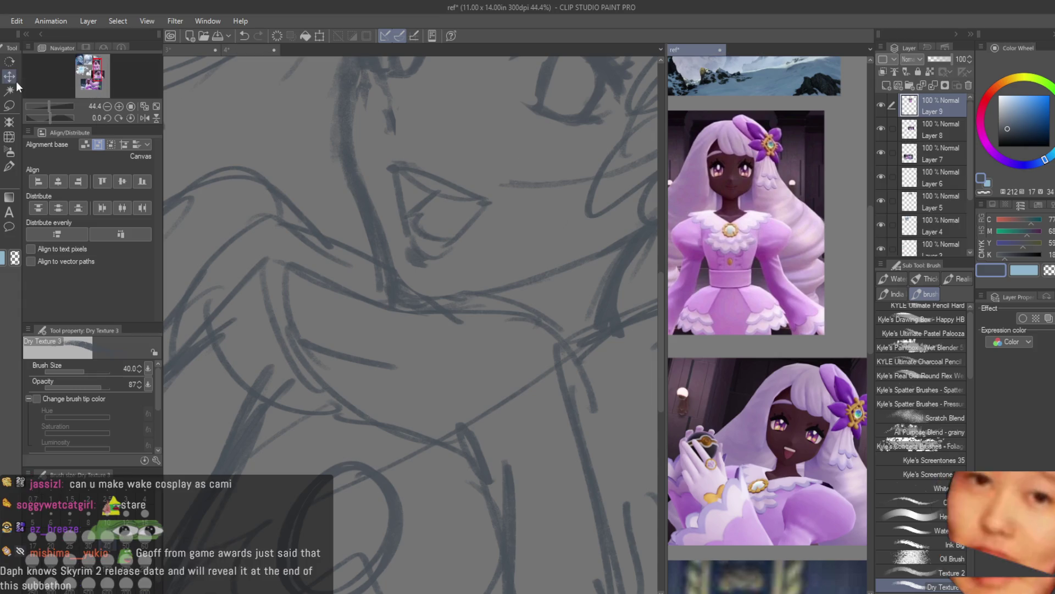
pyautogui.scroll(-3, 783, 176)
pyautogui.scroll(-2, 775, 294)
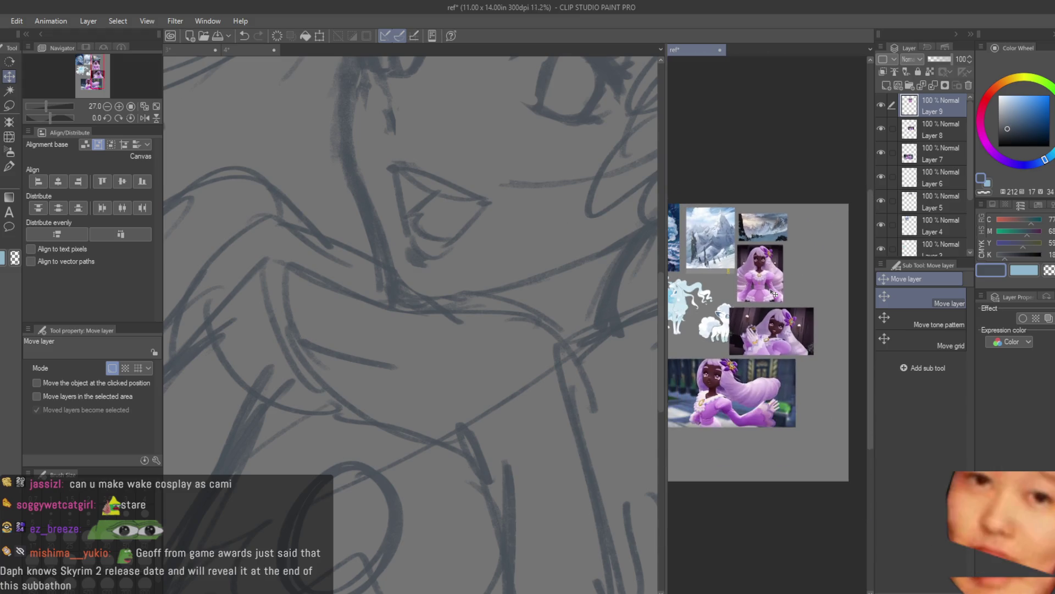
pyautogui.scroll(2, 797, 286)
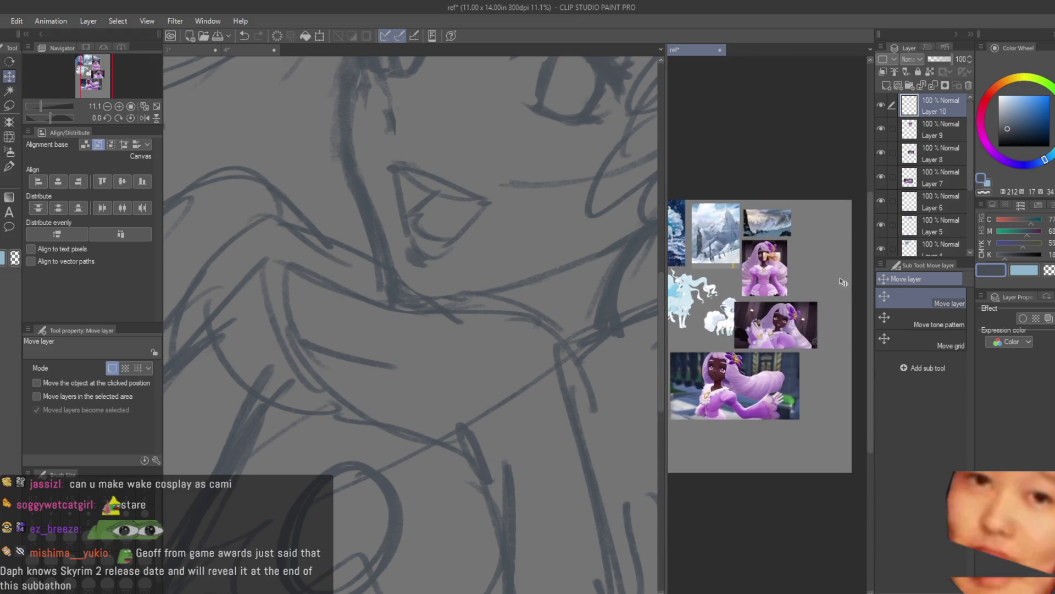
pyautogui.scroll(2, 836, 275)
pyautogui.hotkey('ctrl', 'v')
pyautogui.scroll(2, 858, 269)
pyautogui.hotkey('ctrl', 't')
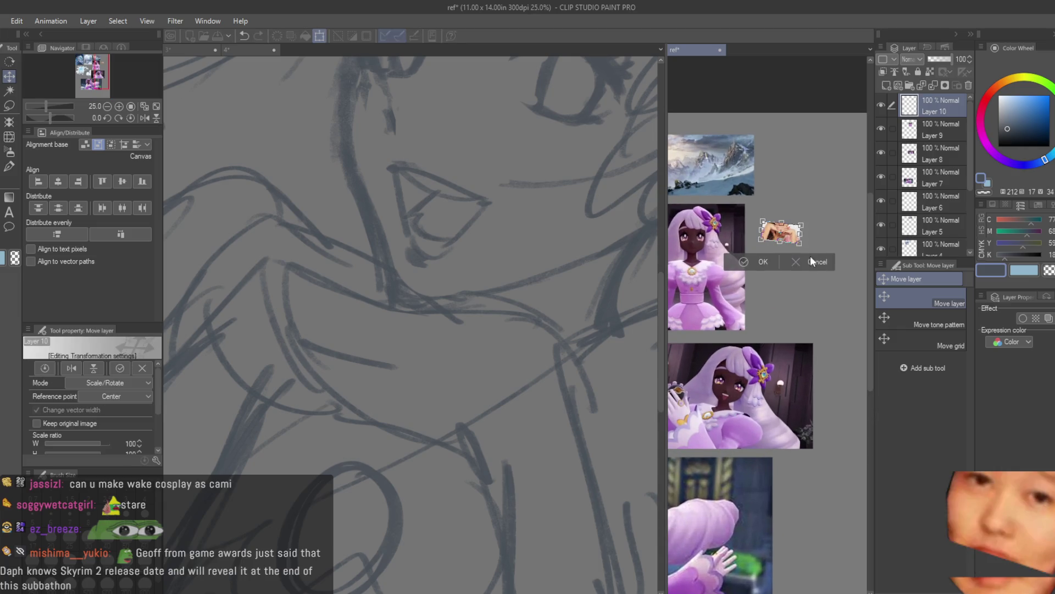
pyautogui.moveTo(851, 317); pyautogui.dragTo(869, 330)
pyautogui.press('Return')
# Go back to the 4 sketch canvas with the drawing brush active
pyautogui.click(247, 50)
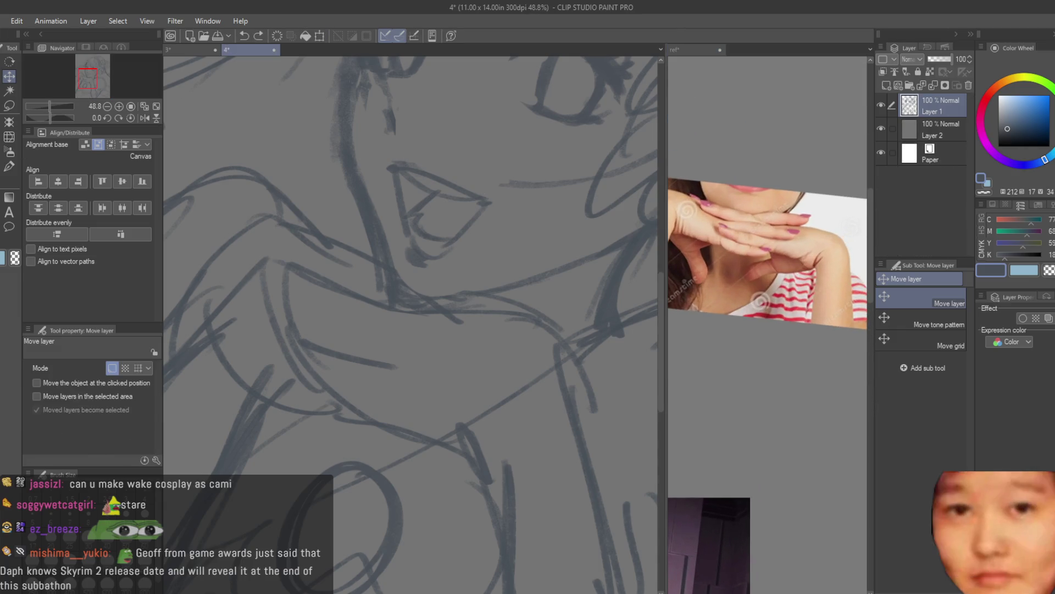
pyautogui.press('b')
pyautogui.scroll(-4, 495, 258)
pyautogui.scroll(-1, 522, 257)
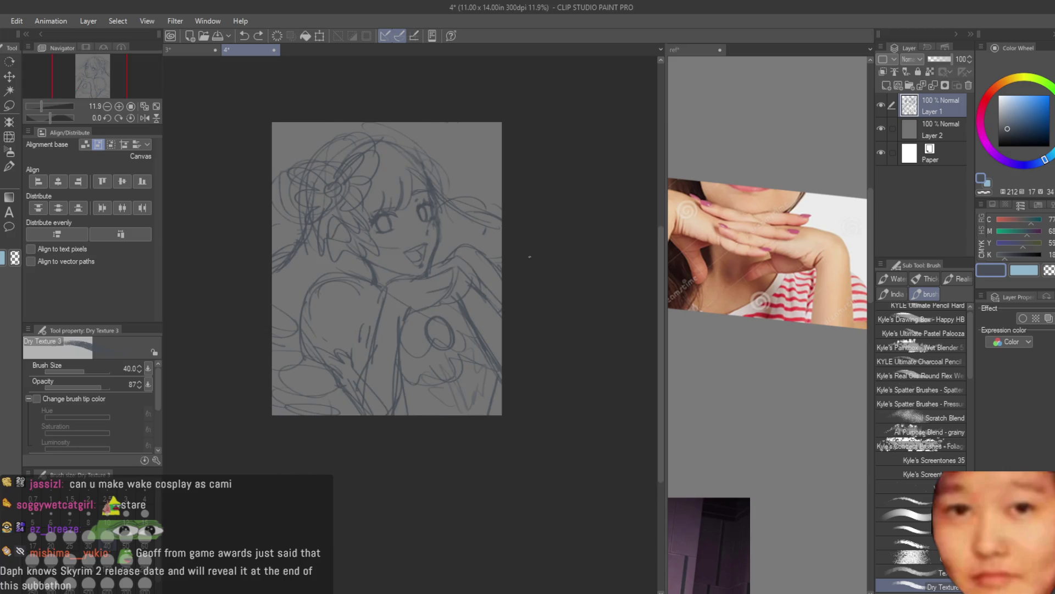
# Lower Layer 1 to 39% opacity and scale the sketch up to 105%
pyautogui.scroll(2, 293, 208)
pyautogui.click(934, 58)
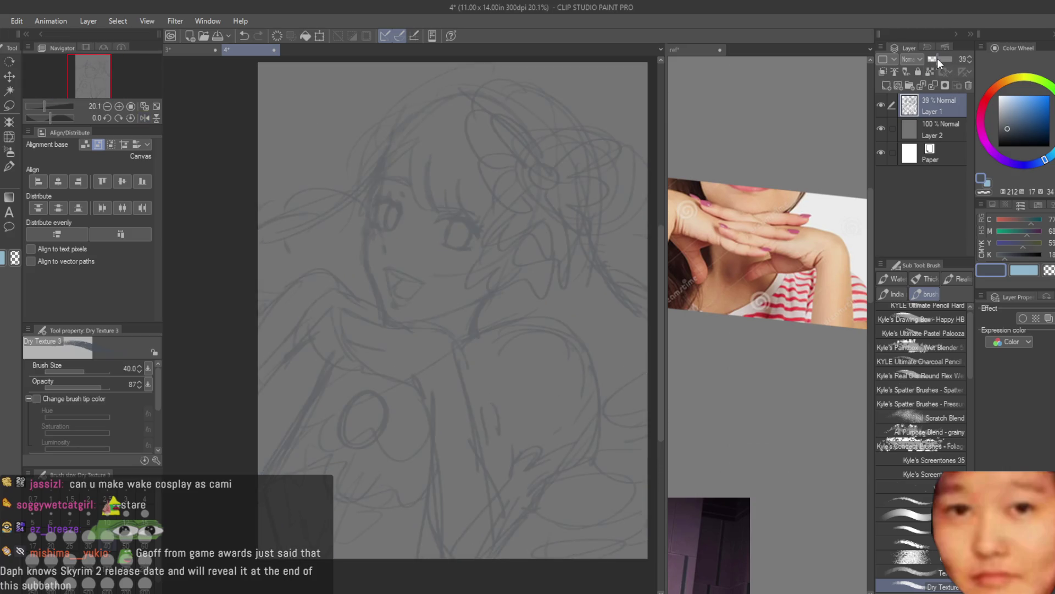
pyautogui.scroll(-2, 451, 264)
pyautogui.hotkey('ctrl', 't')
pyautogui.moveTo(597, 113); pyautogui.dragTo(543, 138)
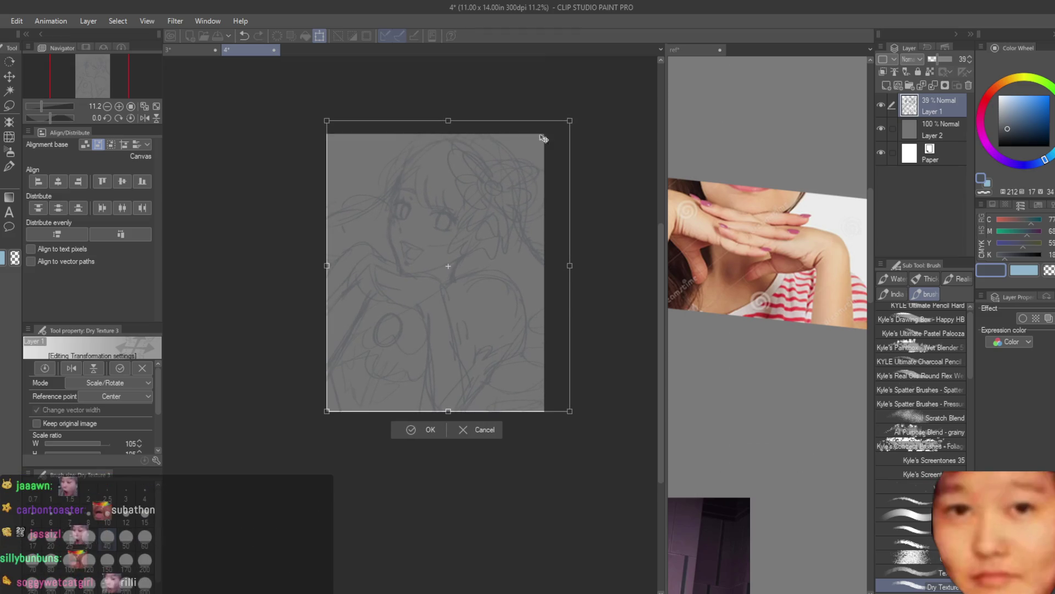
pyautogui.press('Return')
# Add a new raster Layer 3 above the sketch
pyautogui.scroll(2, 458, 166)
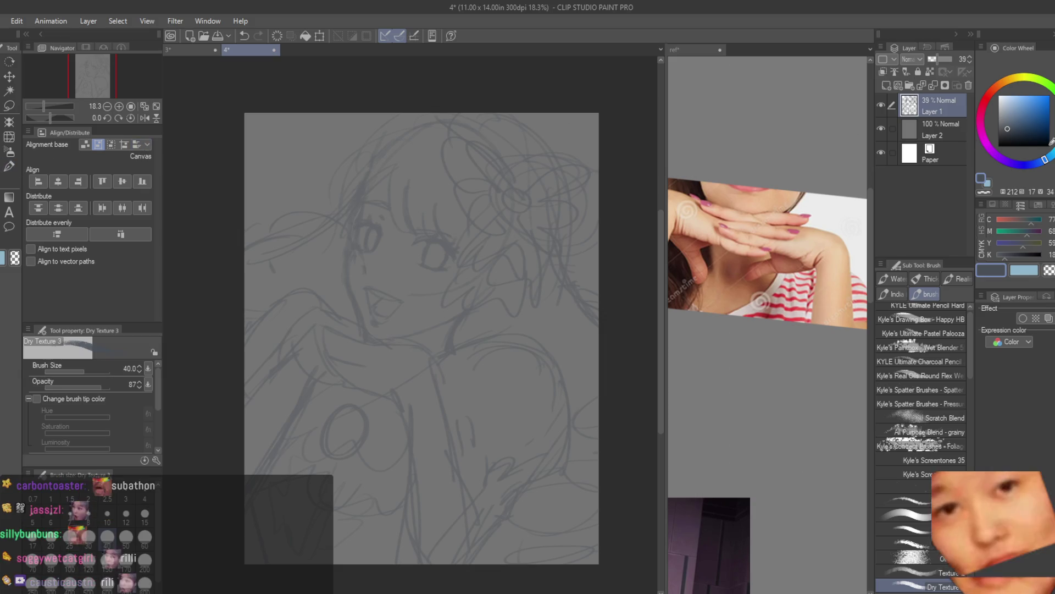
pyautogui.click(888, 85)
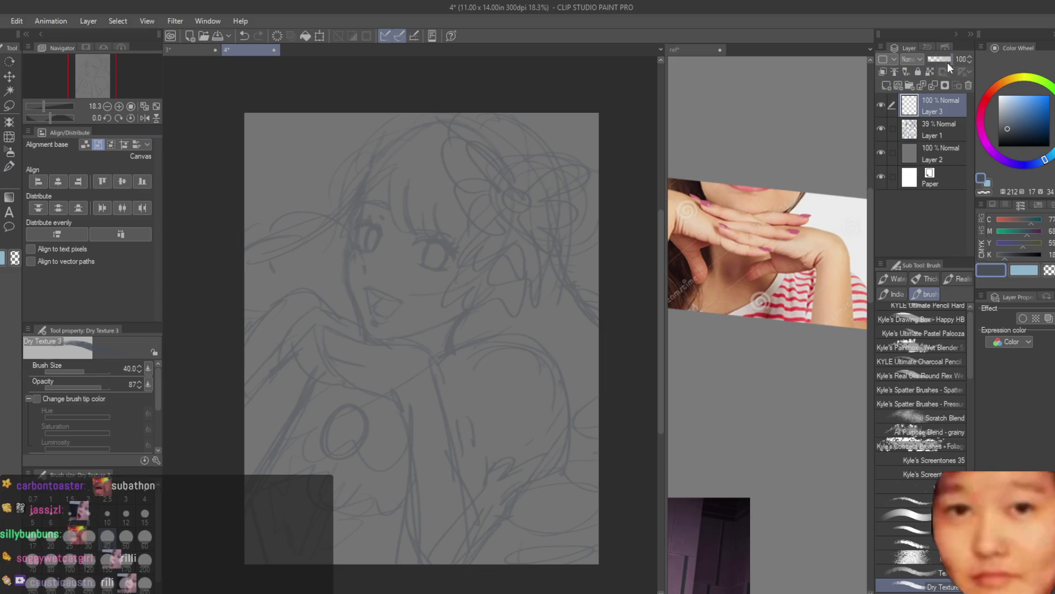
pyautogui.scroll(2, 416, 240)
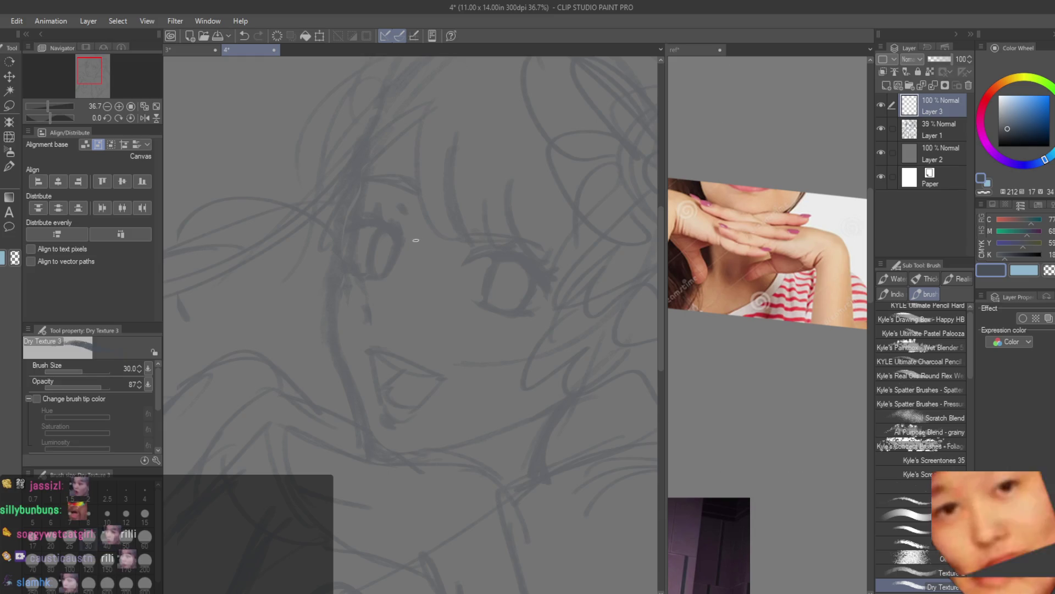
# Pick purple from the Color Wheel and set the brush size to 20
pyautogui.moveTo(987, 135); pyautogui.dragTo(996, 155)
pyautogui.click(1024, 117)
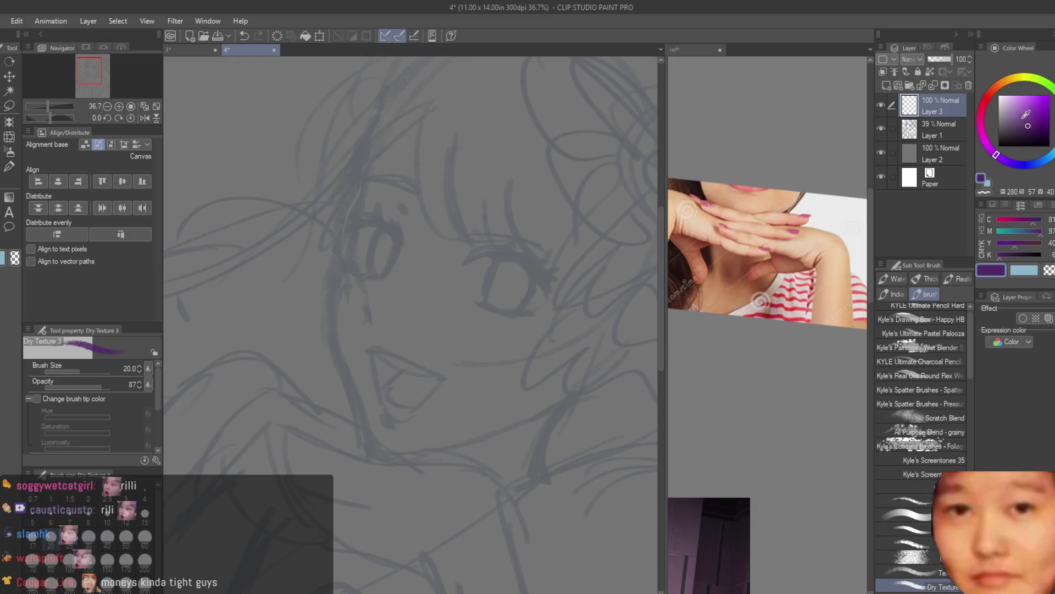
pyautogui.click(827, 303)
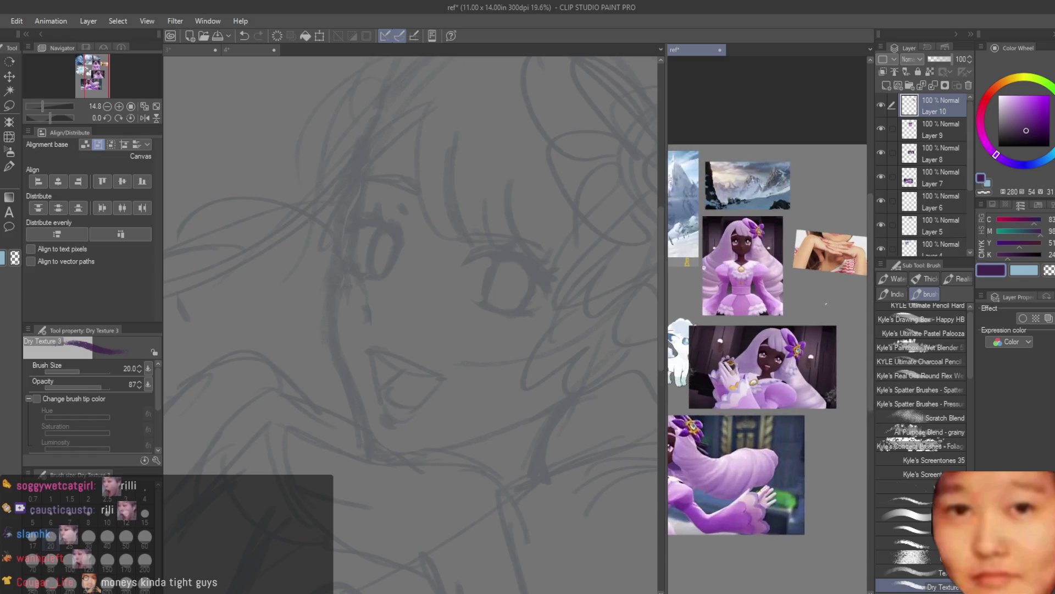
pyautogui.click(387, 225)
pyautogui.scroll(3, 388, 226)
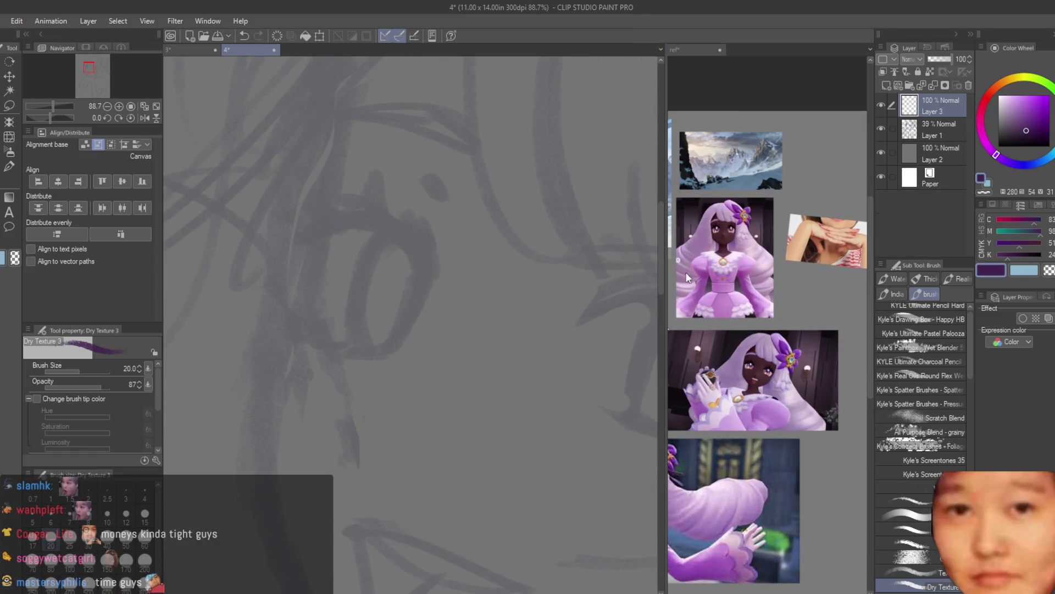
pyautogui.scroll(1, 352, 220)
# Ink the purple upper lash line over the left eye, with small lashes at its outer end
pyautogui.moveTo(431, 280)
pyautogui.mouseDown()
pyautogui.moveTo(307, 213)
pyautogui.moveTo(417, 263)
pyautogui.moveTo(345, 213)
pyautogui.mouseUp()
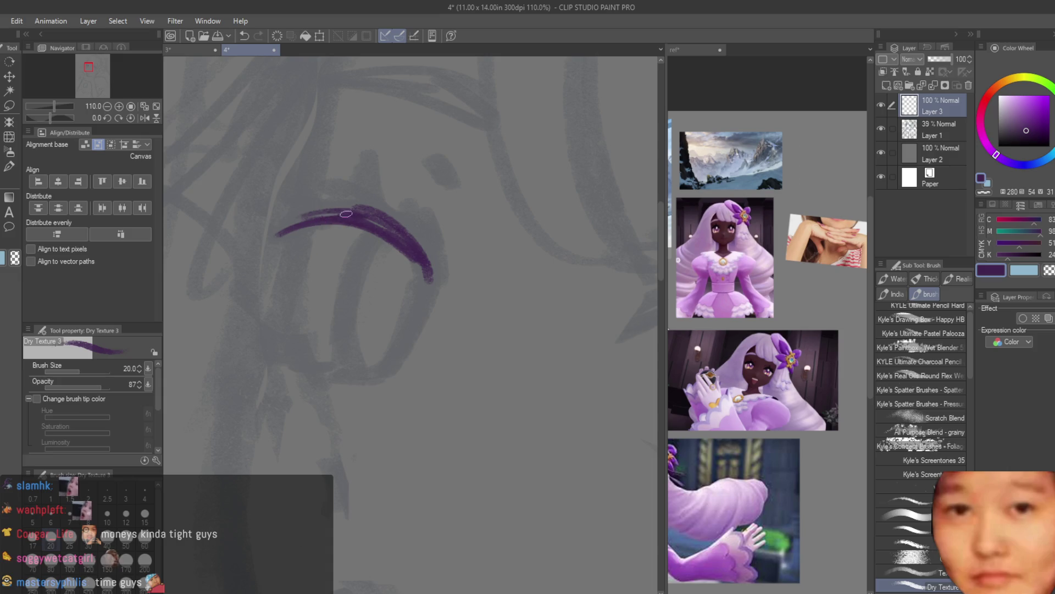
pyautogui.click(687, 367)
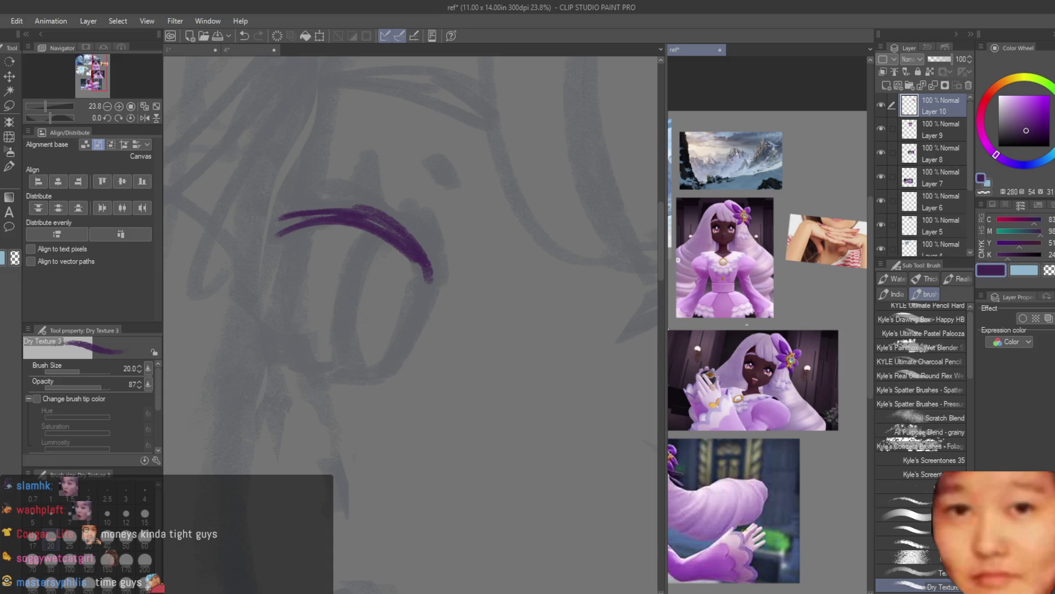
pyautogui.scroll(-1, 860, 376)
pyautogui.scroll(-1, 860, 375)
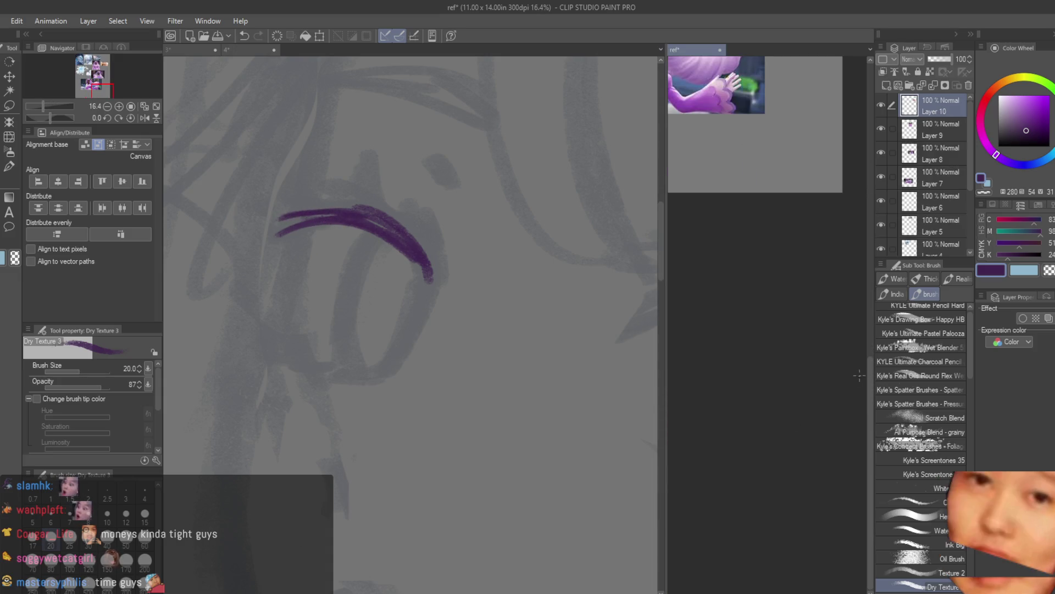
pyautogui.scroll(1, 859, 308)
pyautogui.scroll(2, 860, 308)
pyautogui.click(282, 196)
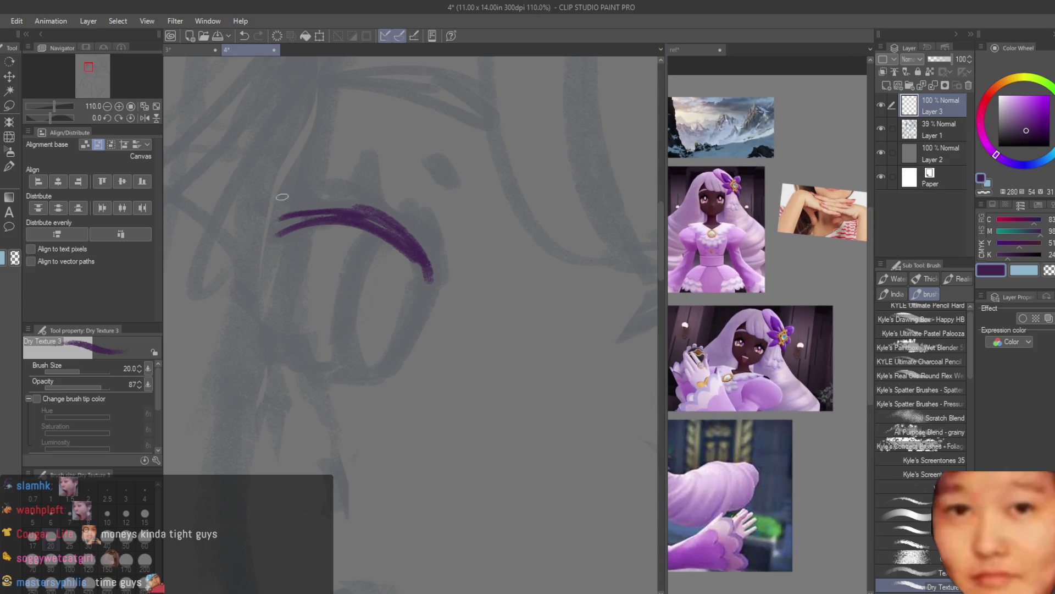
pyautogui.scroll(2, 282, 197)
pyautogui.hotkey('ctrl', 'z')
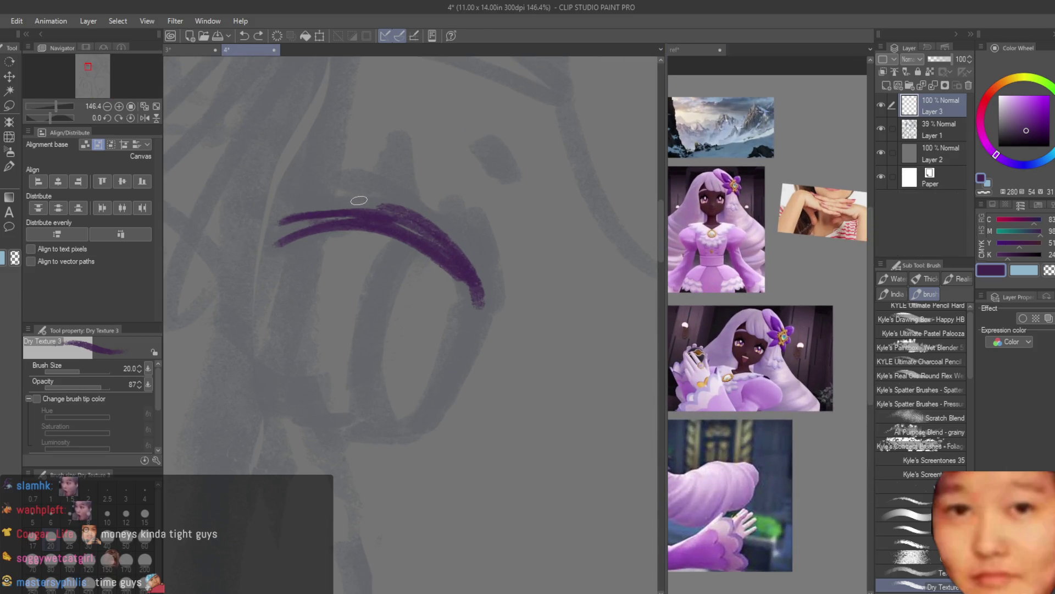
pyautogui.moveTo(378, 218); pyautogui.dragTo(349, 164)
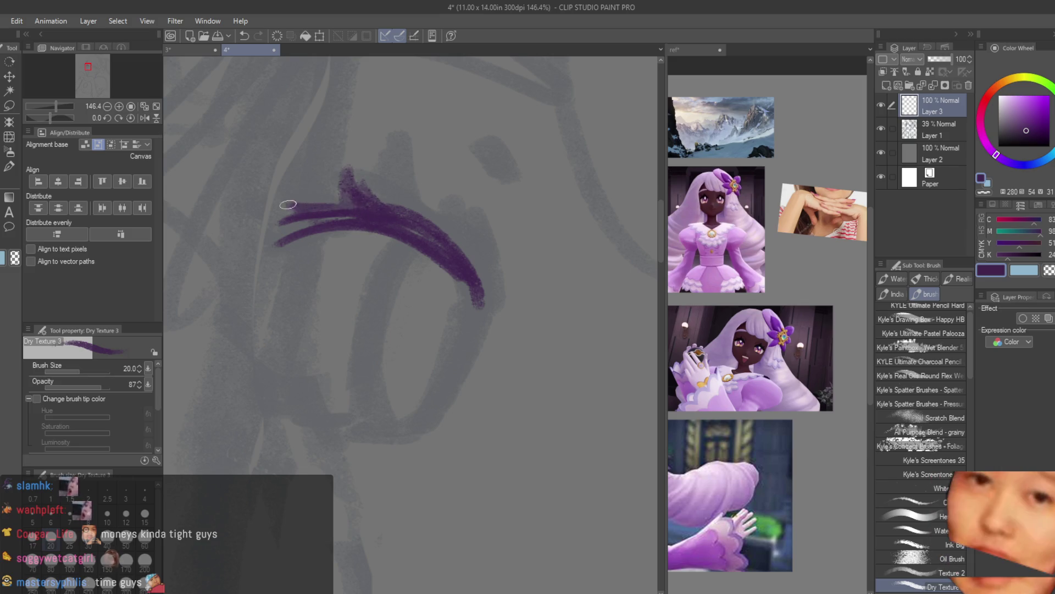
pyautogui.moveTo(282, 189); pyautogui.dragTo(384, 217)
pyautogui.moveTo(288, 240); pyautogui.dragTo(301, 308)
pyautogui.moveTo(316, 226); pyautogui.dragTo(324, 289)
# Draw the lower lash line, both edges of the iris and a short upper-right lash
pyautogui.scroll(-5, 332, 330)
pyautogui.scroll(3, 412, 299)
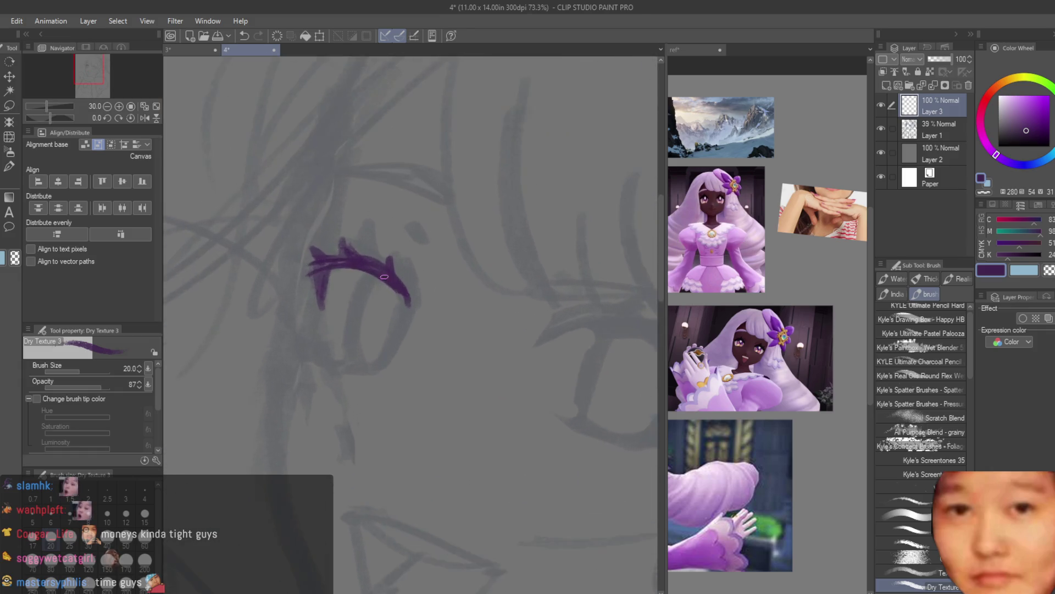
pyautogui.scroll(2, 418, 319)
pyautogui.moveTo(358, 432)
pyautogui.mouseDown()
pyautogui.moveTo(278, 419)
pyautogui.moveTo(295, 435)
pyautogui.mouseUp()
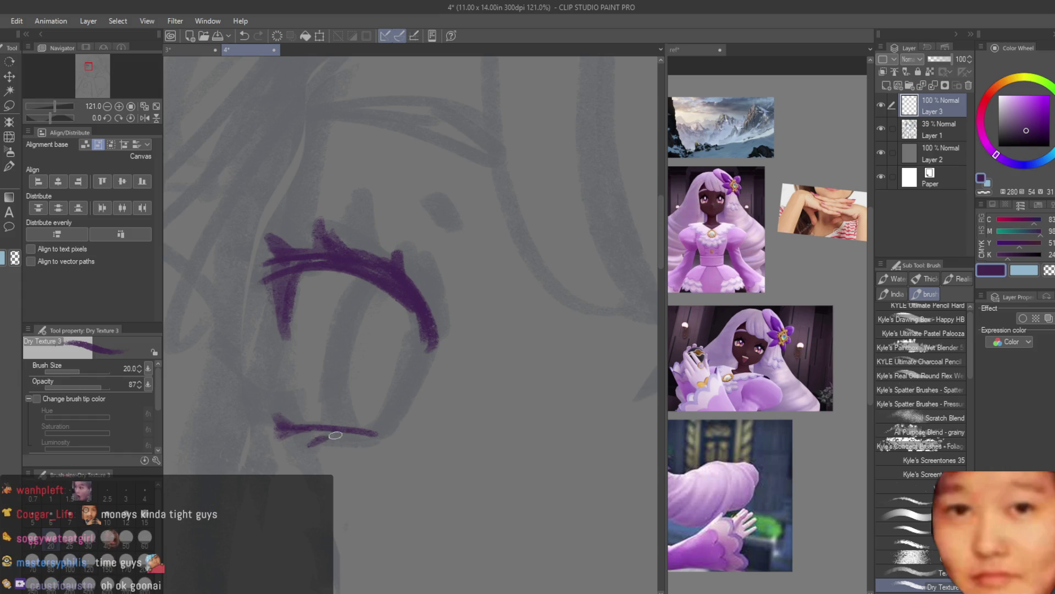
pyautogui.moveTo(356, 285); pyautogui.dragTo(321, 423)
pyautogui.moveTo(406, 325); pyautogui.dragTo(383, 429)
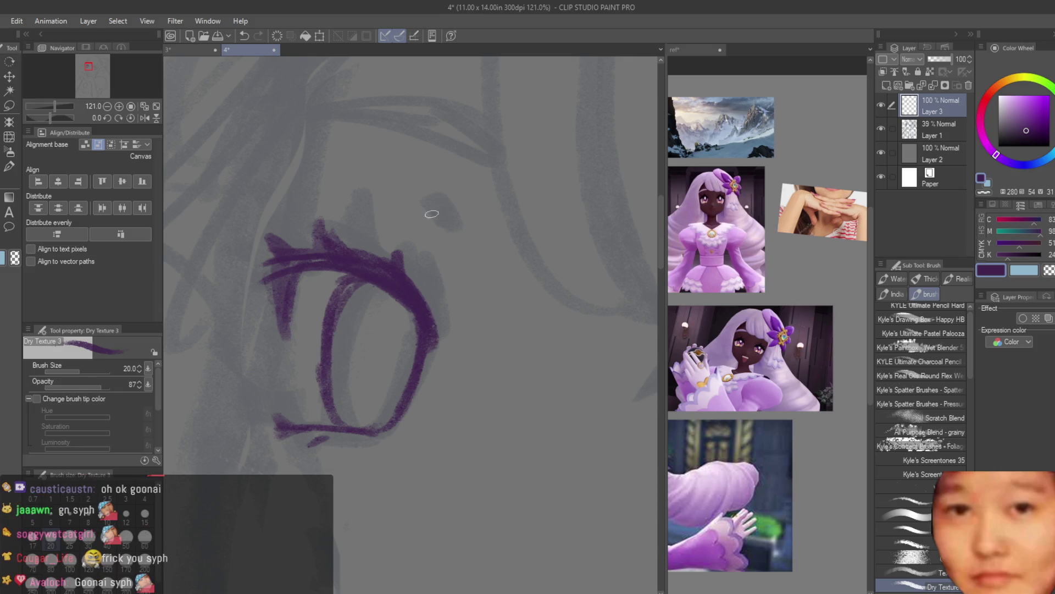
pyautogui.moveTo(435, 241); pyautogui.dragTo(449, 266)
# Draw the purple arched eyebrow above the eye
pyautogui.hotkey('ctrl', '-')
pyautogui.moveTo(462, 226)
pyautogui.mouseDown()
pyautogui.moveTo(334, 193)
pyautogui.moveTo(446, 196)
pyautogui.mouseUp()
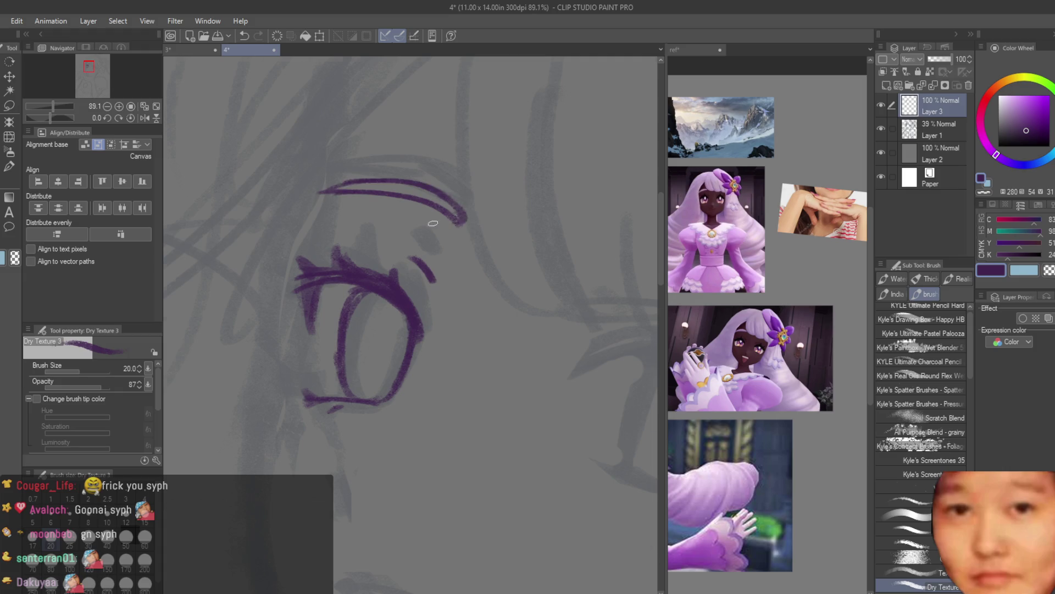
pyautogui.scroll(-5, 433, 223)
pyautogui.scroll(2, 423, 247)
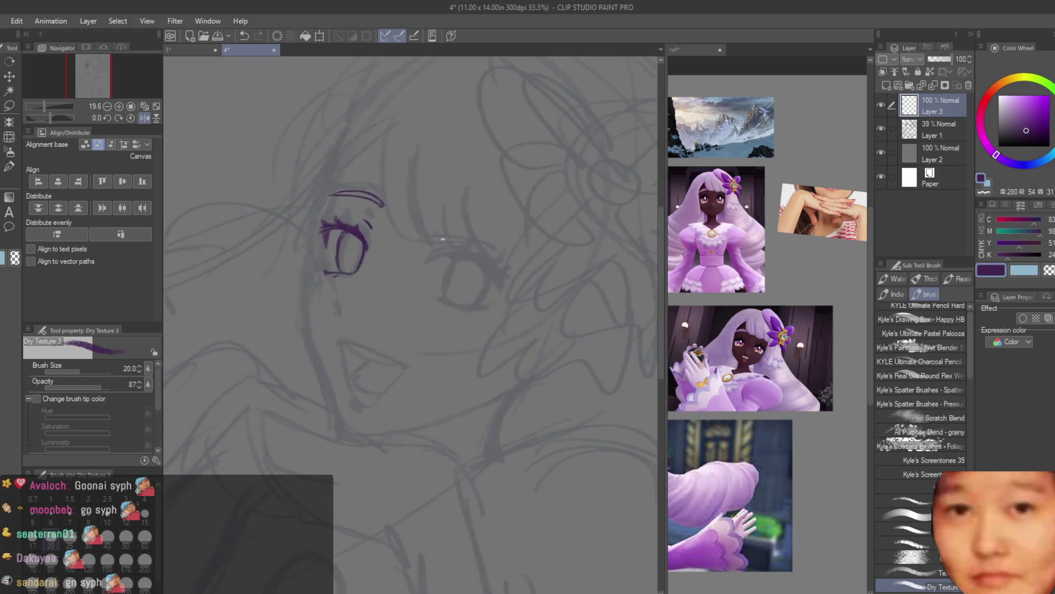
pyautogui.scroll(2, 423, 247)
pyautogui.scroll(2, 424, 248)
pyautogui.scroll(1, 423, 247)
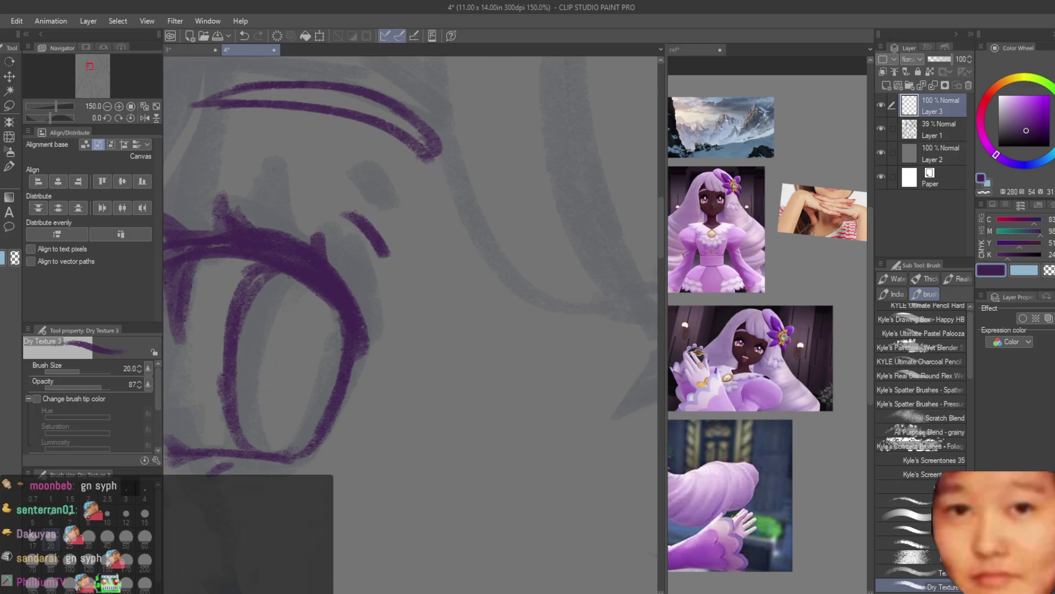
# Switch to the Liquify tool and enlarge its brush
pyautogui.press('j')
pyautogui.scroll(-1, 335, 308)
pyautogui.scroll(-1, 339, 310)
pyautogui.press(']')
pyautogui.press(']')
pyautogui.press(']')
pyautogui.press(']')
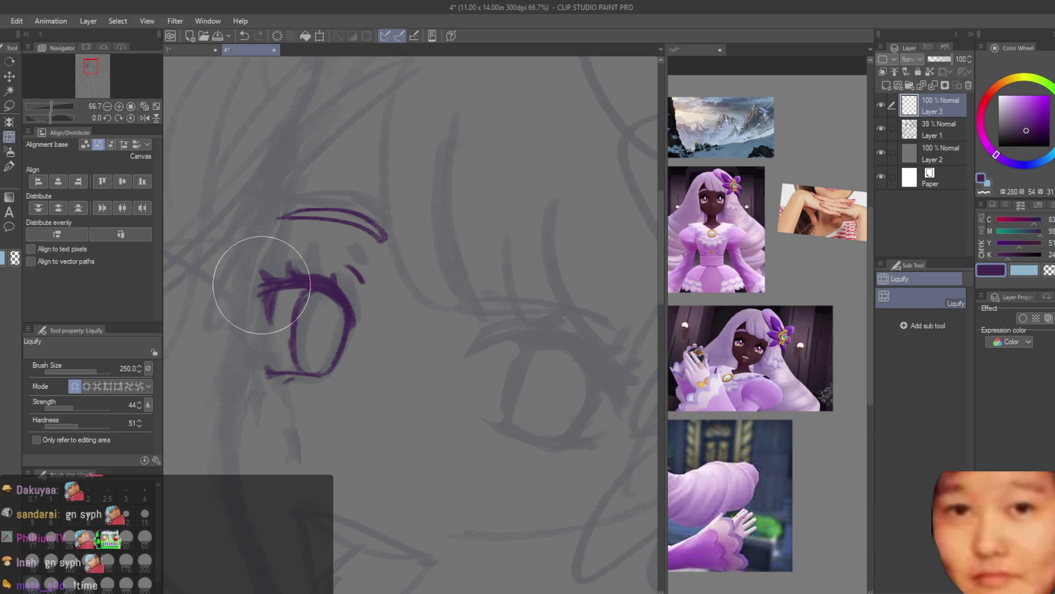
# With the textured brush, try a small curved stroke below the second eye, then undo it
pyautogui.scroll(-1, 258, 283)
pyautogui.scroll(-1, 285, 292)
pyautogui.scroll(-1, 449, 259)
pyautogui.scroll(1, 566, 343)
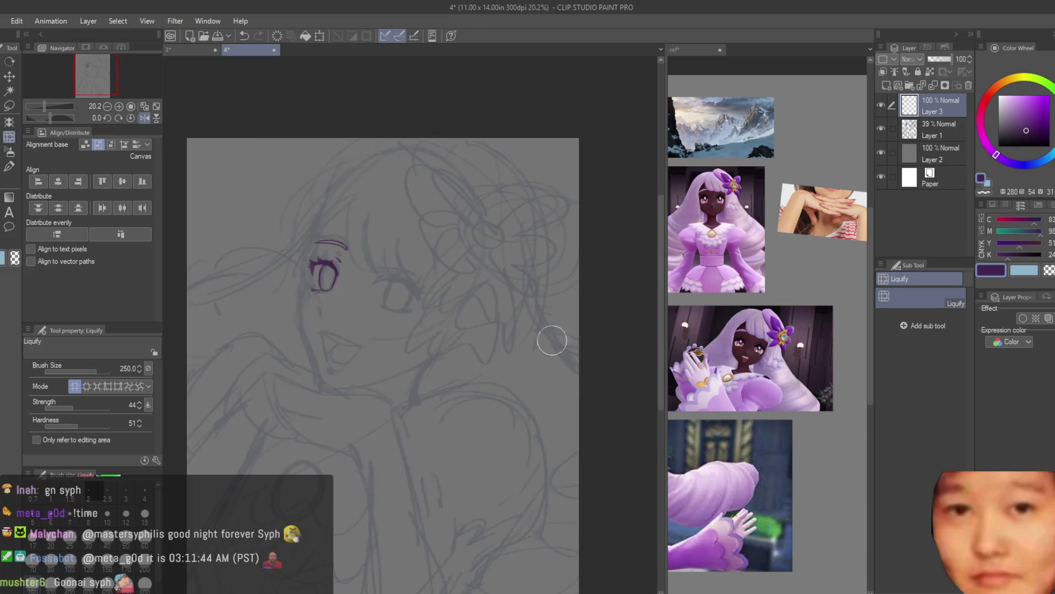
pyautogui.scroll(1, 439, 325)
pyautogui.scroll(1, 337, 307)
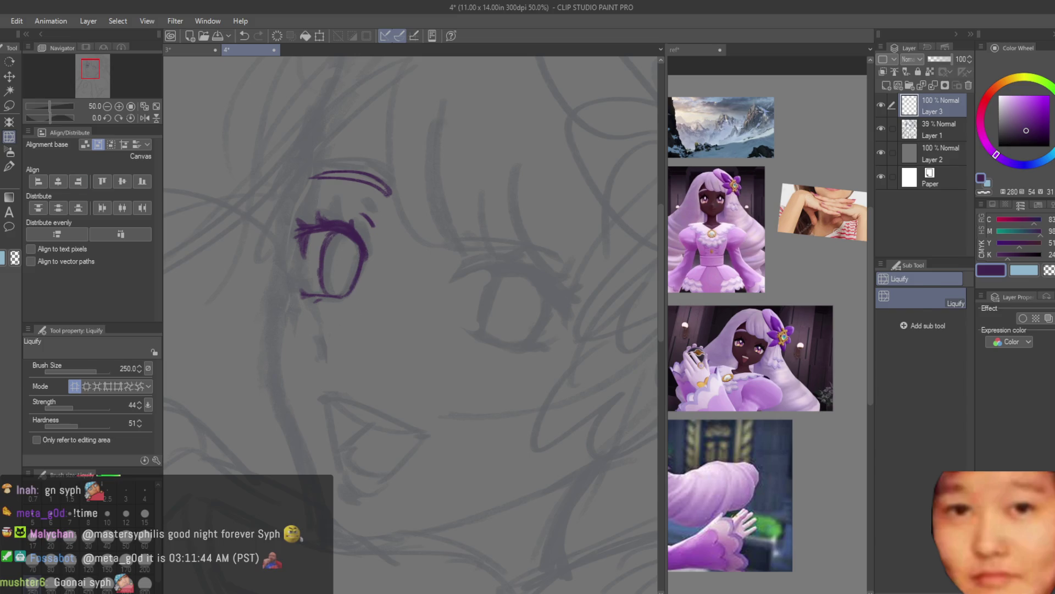
pyautogui.press('b')
pyautogui.scroll(2, 319, 339)
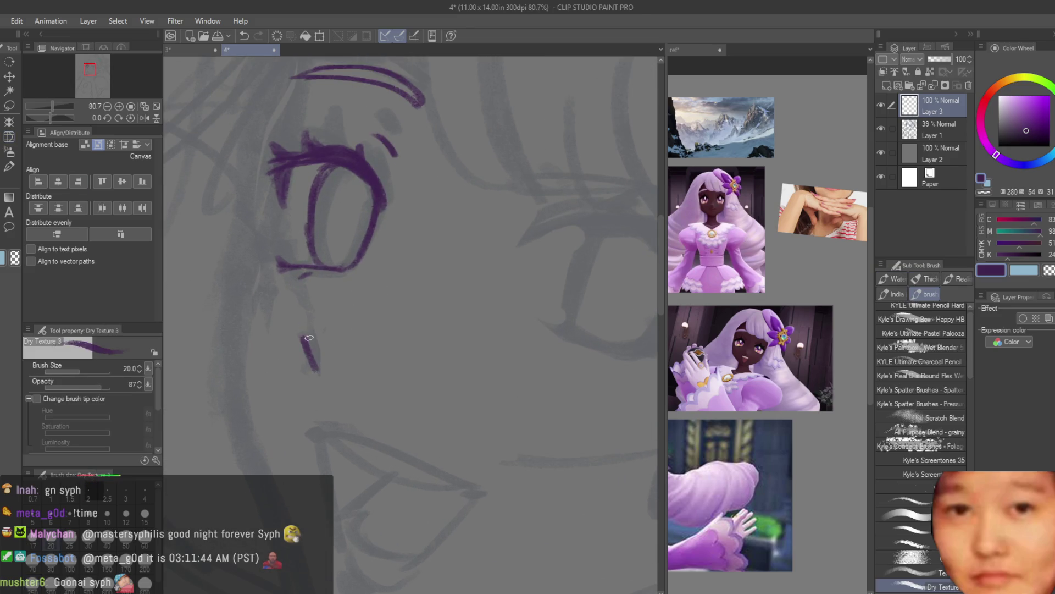
pyautogui.scroll(-1, 311, 337)
pyautogui.scroll(-1, 384, 352)
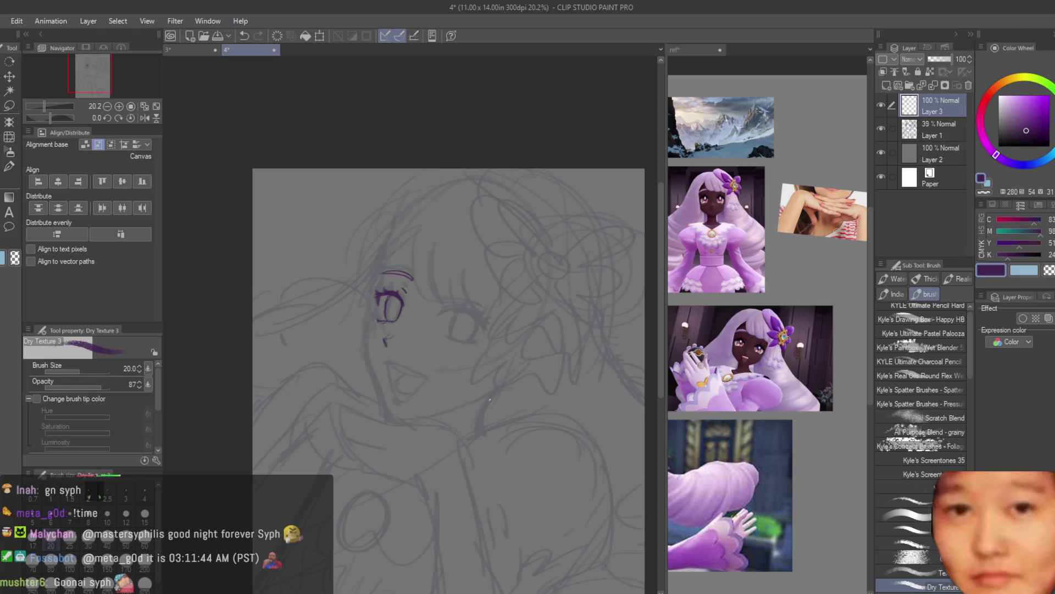
pyautogui.scroll(2, 385, 341)
pyautogui.moveTo(330, 355); pyautogui.dragTo(355, 332)
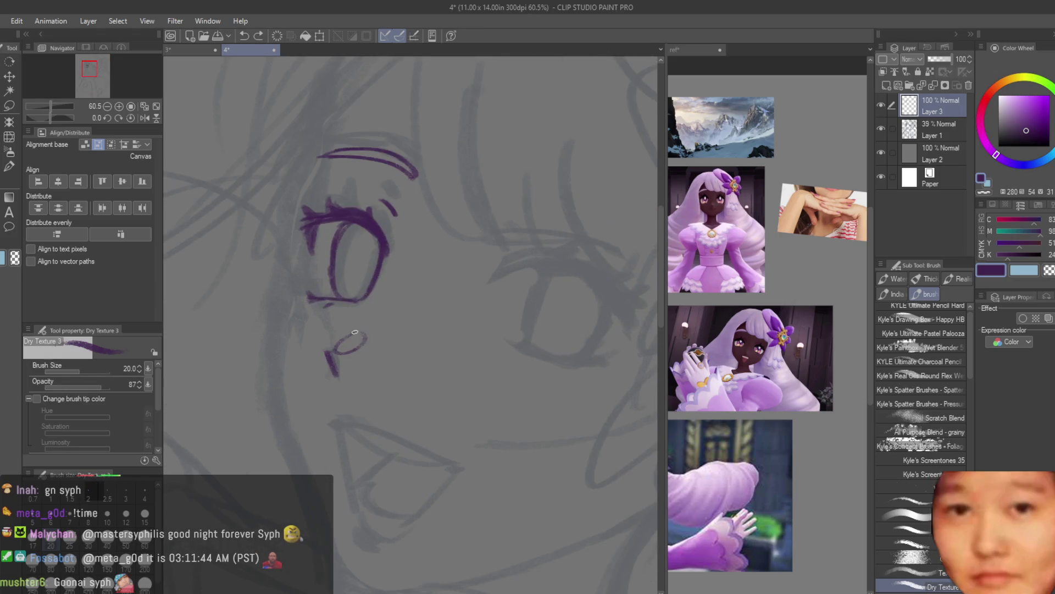
pyautogui.hotkey('ctrl', 'z')
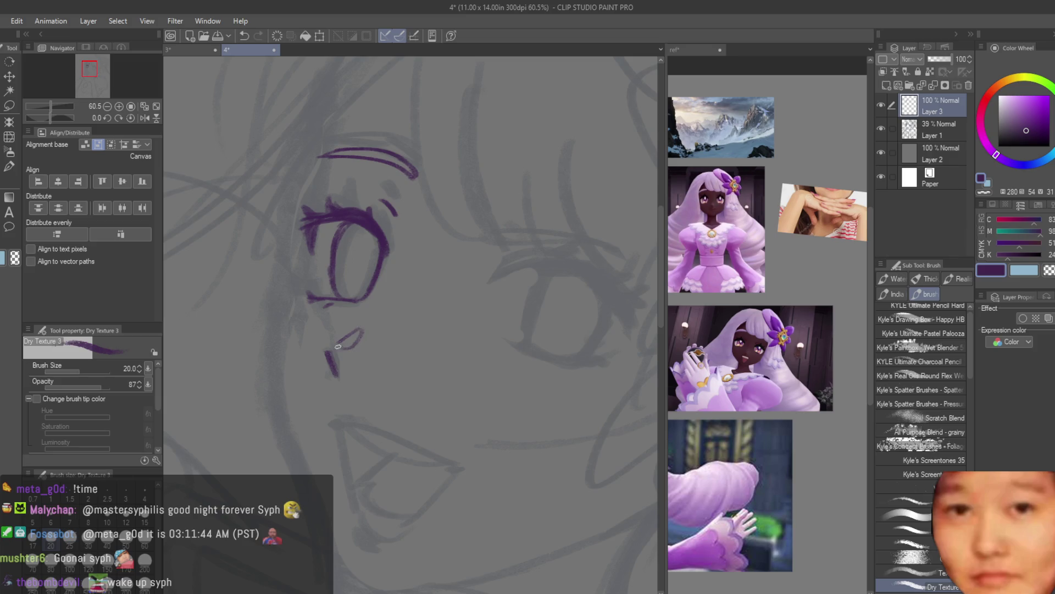
# Draw the second eye's upper lash line in purple and thicken it with a second pass
pyautogui.scroll(-2, 337, 344)
pyautogui.scroll(-3, 465, 360)
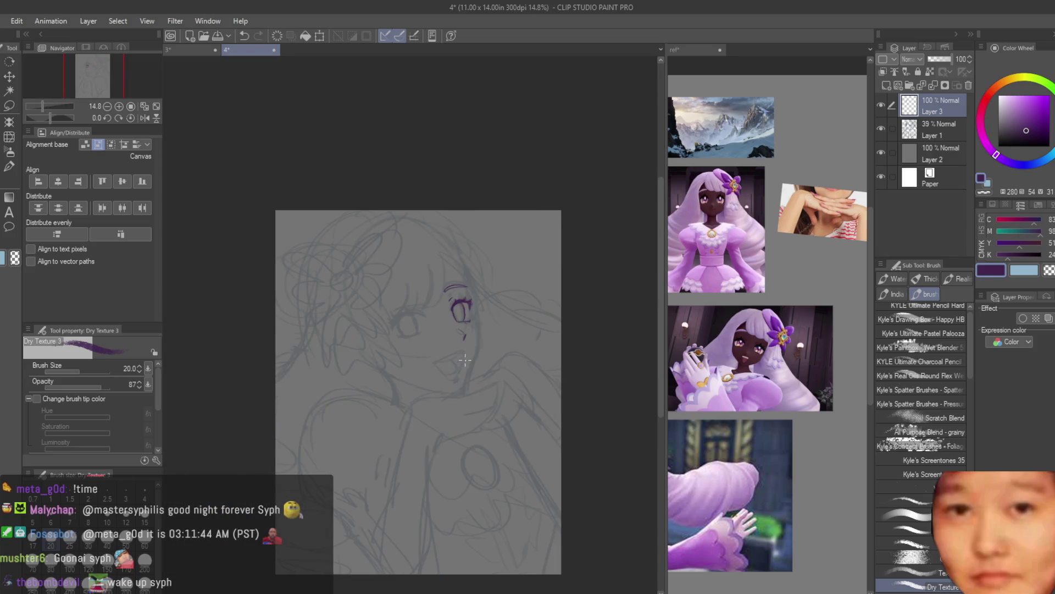
pyautogui.scroll(2, 457, 371)
pyautogui.scroll(2, 457, 371)
pyautogui.scroll(2, 456, 371)
pyautogui.moveTo(342, 300); pyautogui.dragTo(495, 340)
pyautogui.moveTo(388, 285)
pyautogui.mouseDown()
pyautogui.moveTo(475, 330)
pyautogui.moveTo(399, 293)
pyautogui.mouseUp()
pyautogui.scroll(-1, 373, 258)
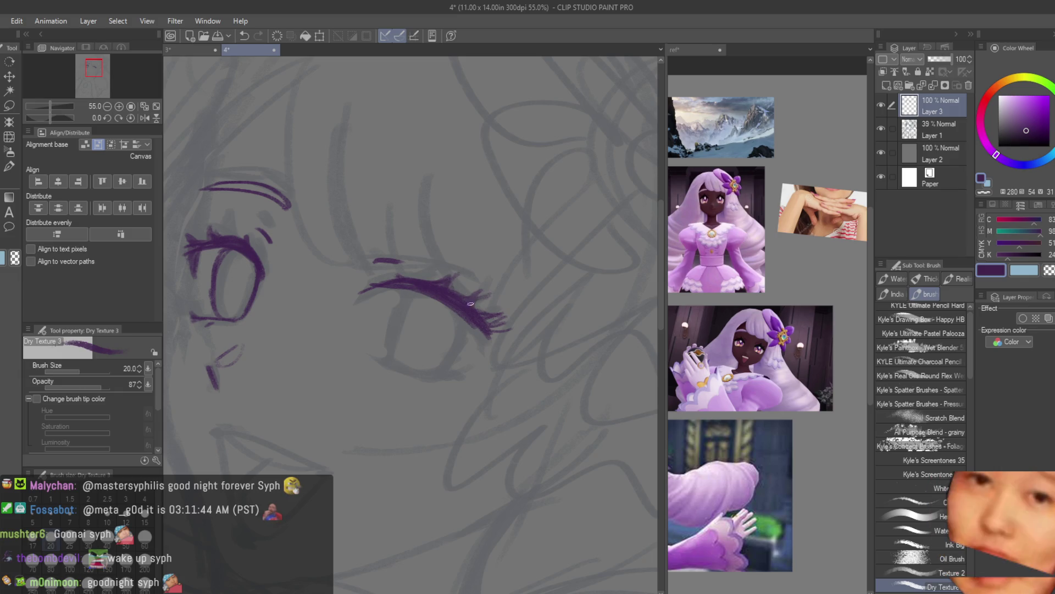
pyautogui.press('c')
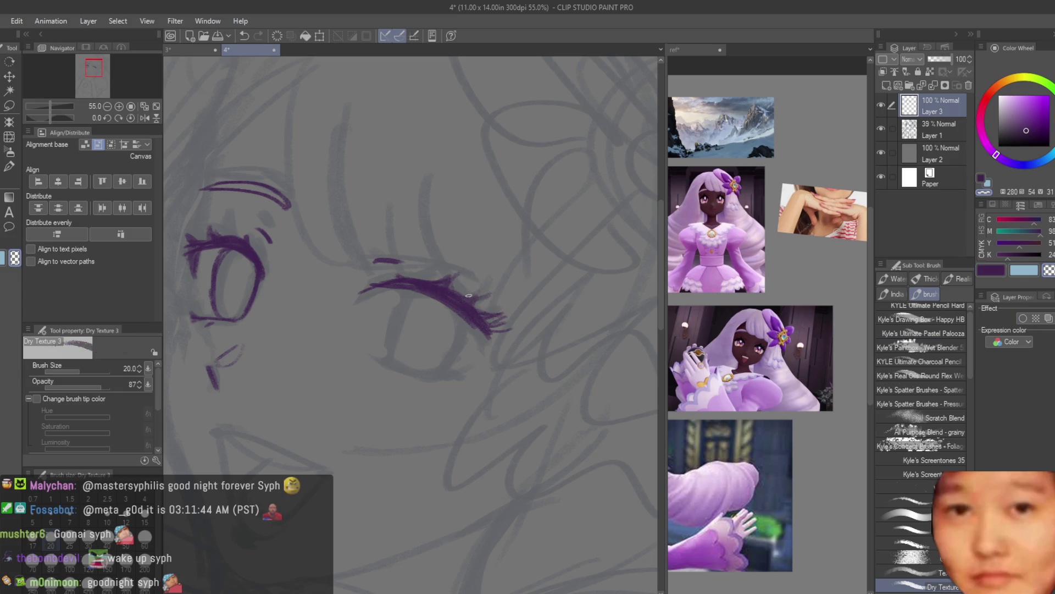
pyautogui.press('c')
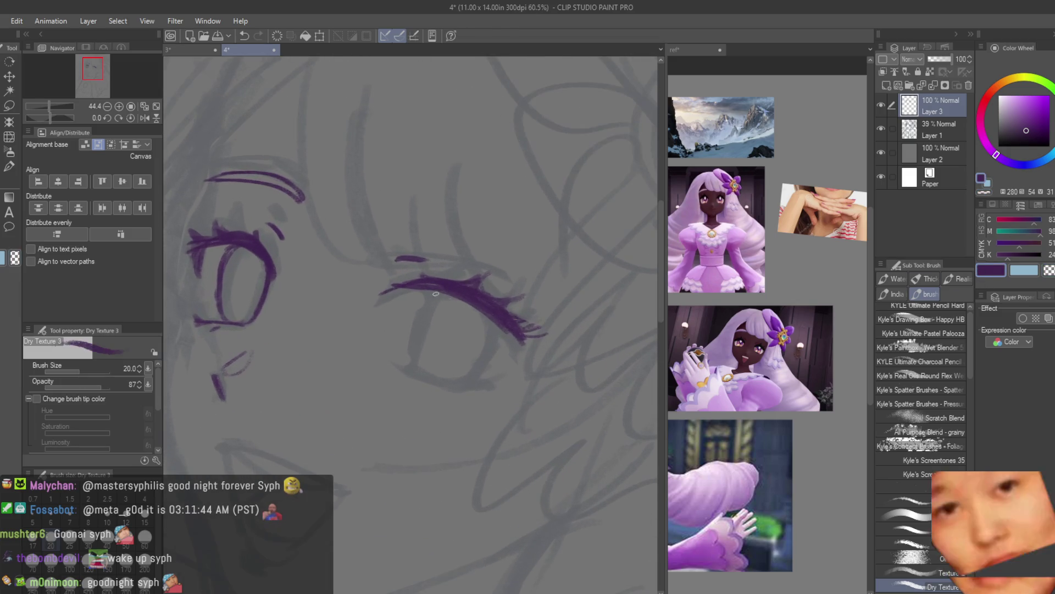
pyautogui.click(513, 312)
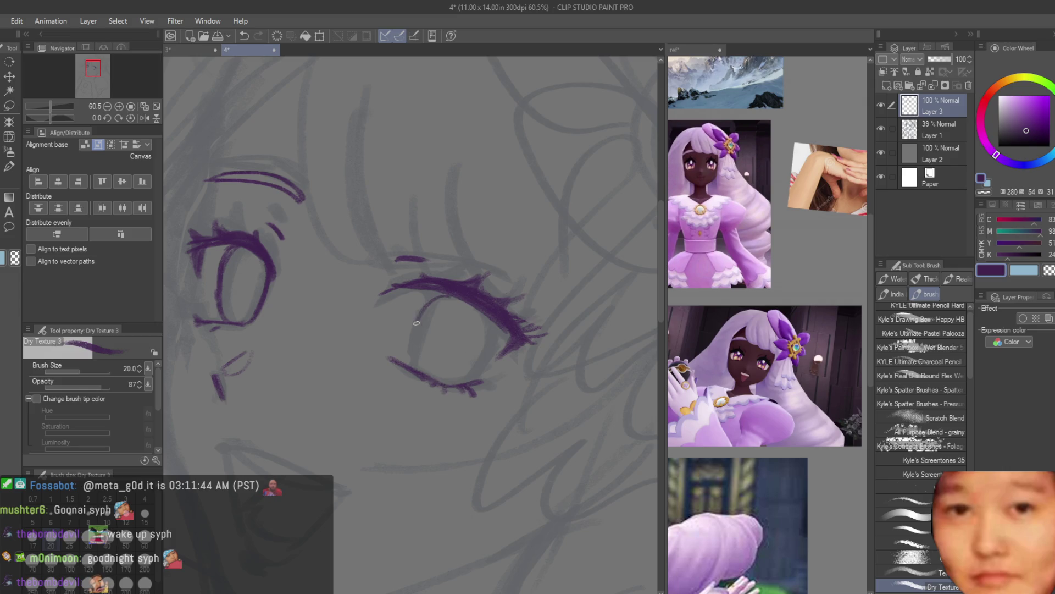
# Draw an iris circle in the eye and flip the canvas view to check it
pyautogui.scroll(-2, 457, 296)
pyautogui.scroll(-2, 523, 343)
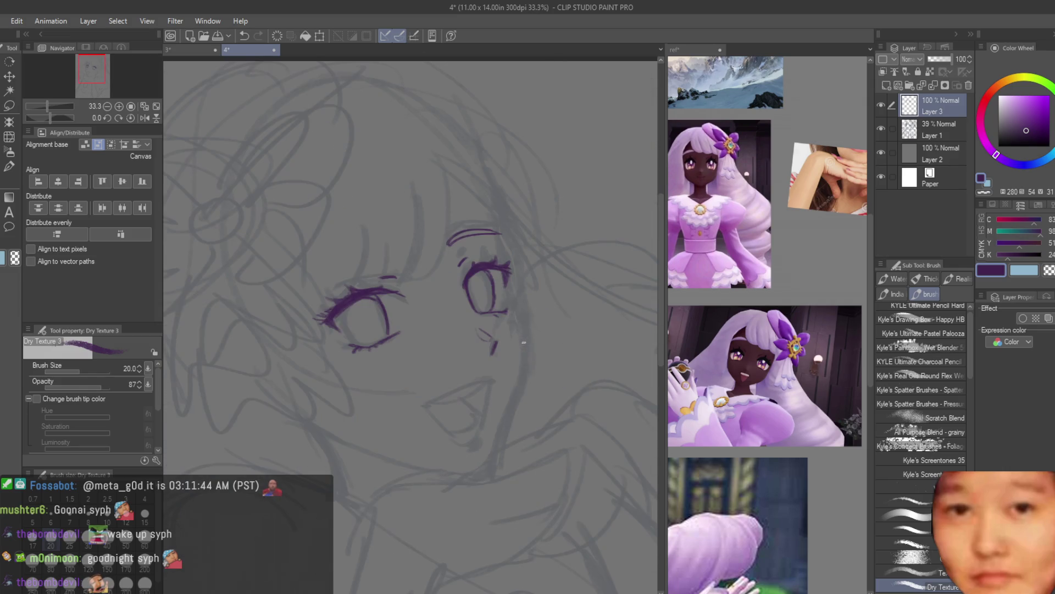
pyautogui.scroll(5, 329, 319)
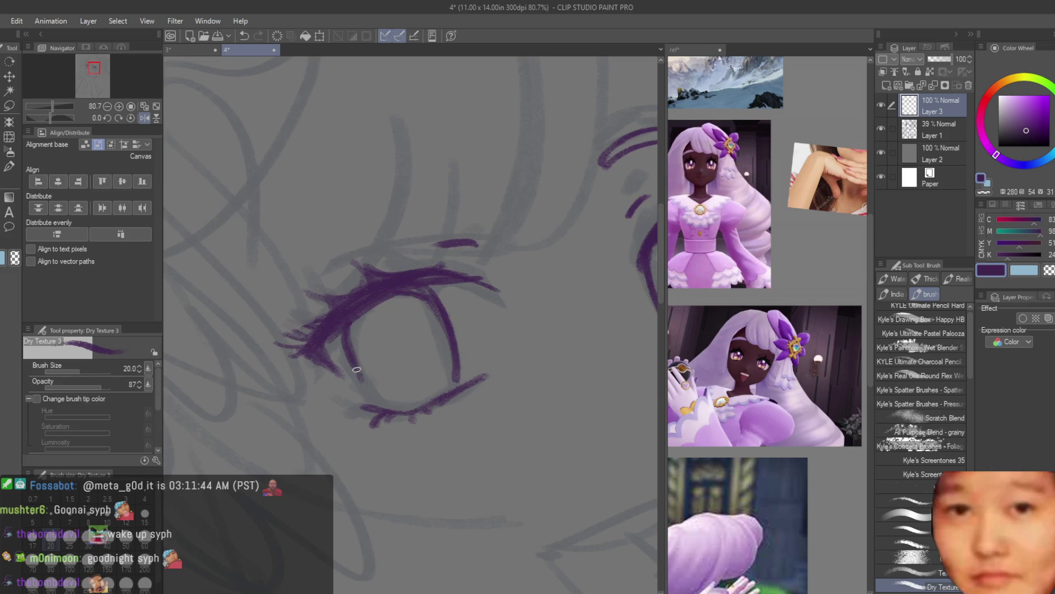
pyautogui.scroll(-3, 455, 374)
pyautogui.scroll(2, 379, 303)
pyautogui.moveTo(388, 290); pyautogui.dragTo(385, 291)
pyautogui.scroll(-3, 385, 302)
pyautogui.press('h')
pyautogui.scroll(1, 263, 301)
# Hide and then re-show the rough sketch on Layer 1 to compare the line art
pyautogui.press('m')
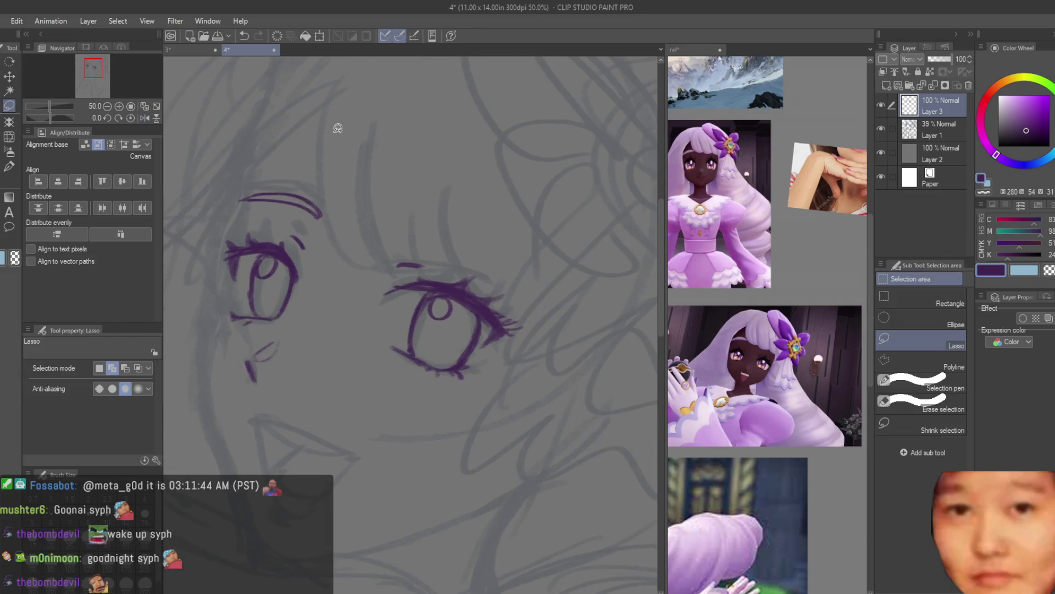
pyautogui.click(881, 128)
pyautogui.scroll(-1, 469, 309)
pyautogui.scroll(-1, 469, 308)
pyautogui.scroll(2, 499, 337)
pyautogui.click(881, 128)
pyautogui.scroll(1, 399, 325)
pyautogui.scroll(1, 399, 325)
# Liquify the second eye's outline into a rounder shape with a 200-size brush
pyautogui.press('l')
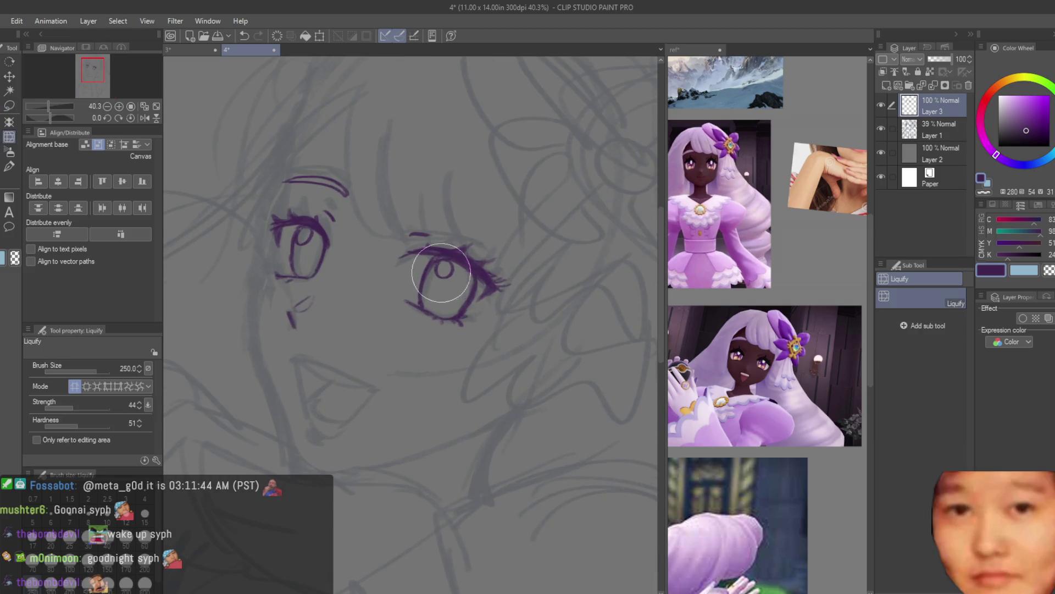
pyautogui.scroll(2, 400, 325)
pyautogui.press(']')
pyautogui.press(']')
pyautogui.press(']')
pyautogui.press(']')
pyautogui.press('[')
pyautogui.press('[')
pyautogui.press('[')
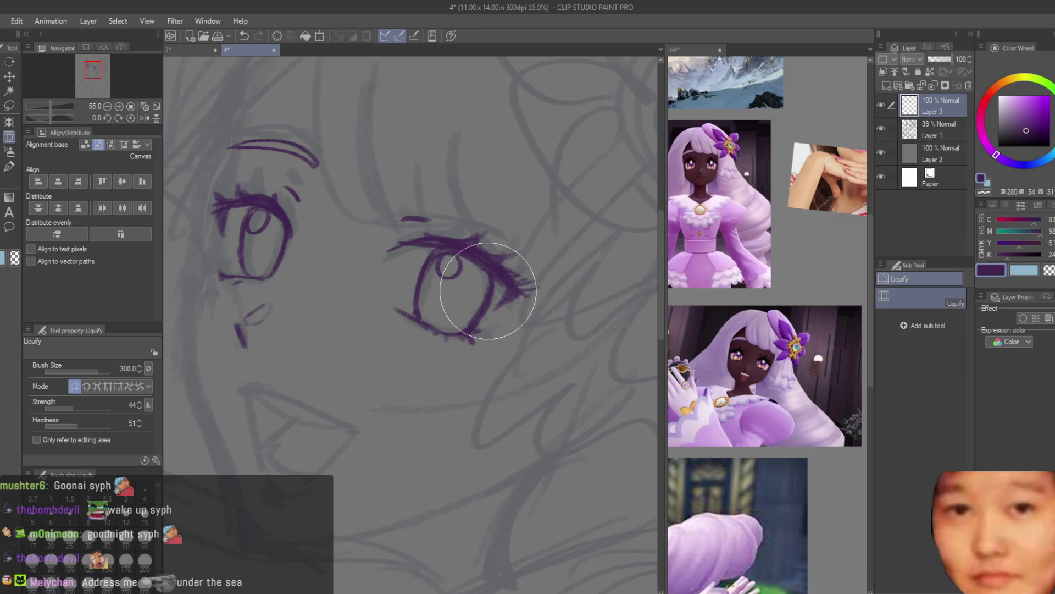
pyautogui.moveTo(414, 282)
pyautogui.mouseDown()
pyautogui.moveTo(451, 300)
pyautogui.moveTo(447, 279)
pyautogui.mouseUp()
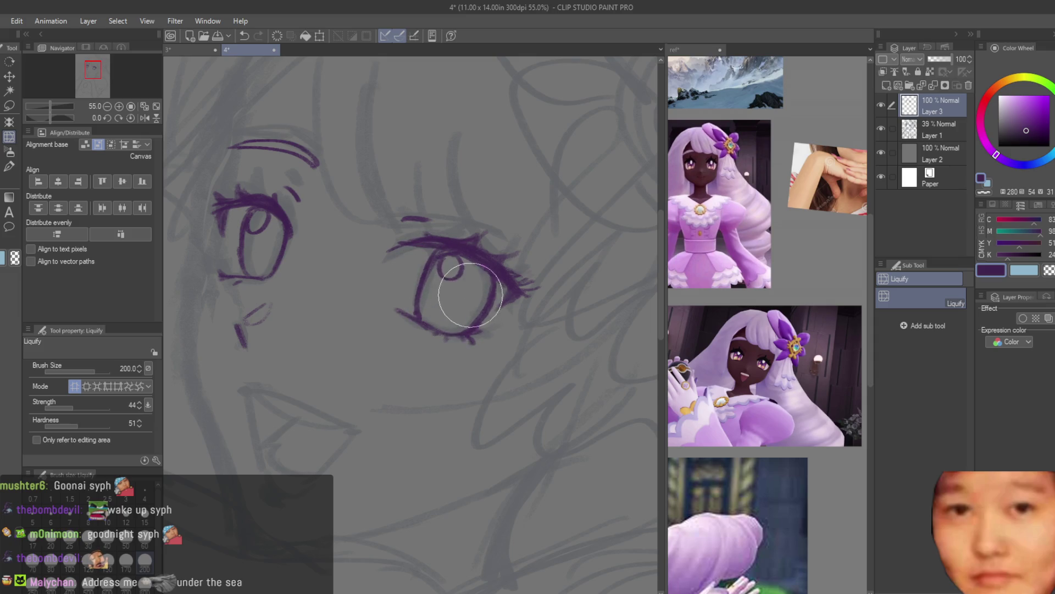
pyautogui.scroll(-5, 498, 320)
pyautogui.scroll(1, 522, 400)
pyautogui.scroll(3, 438, 254)
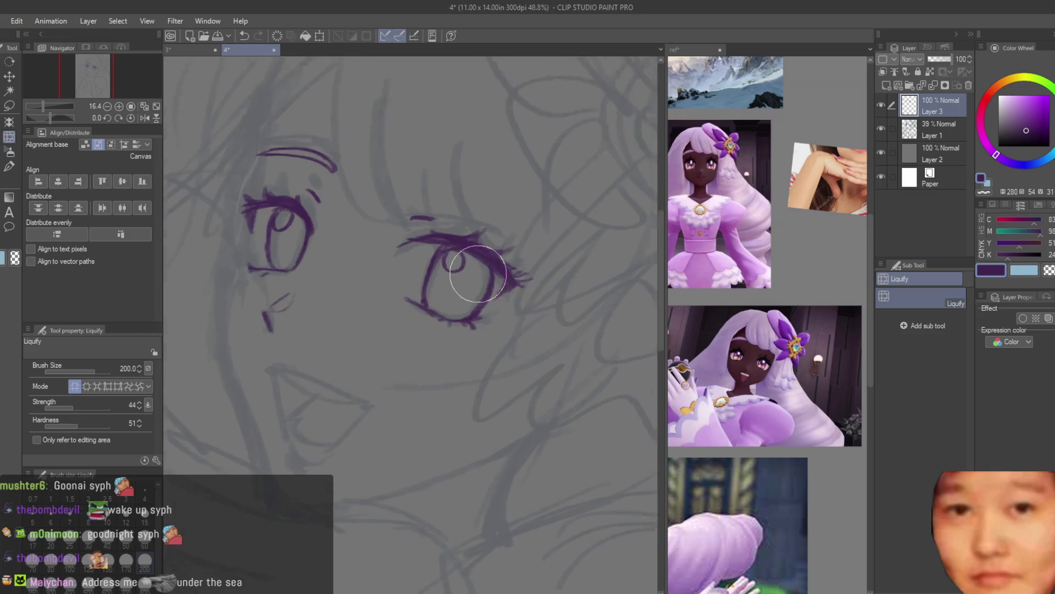
pyautogui.scroll(1, 471, 325)
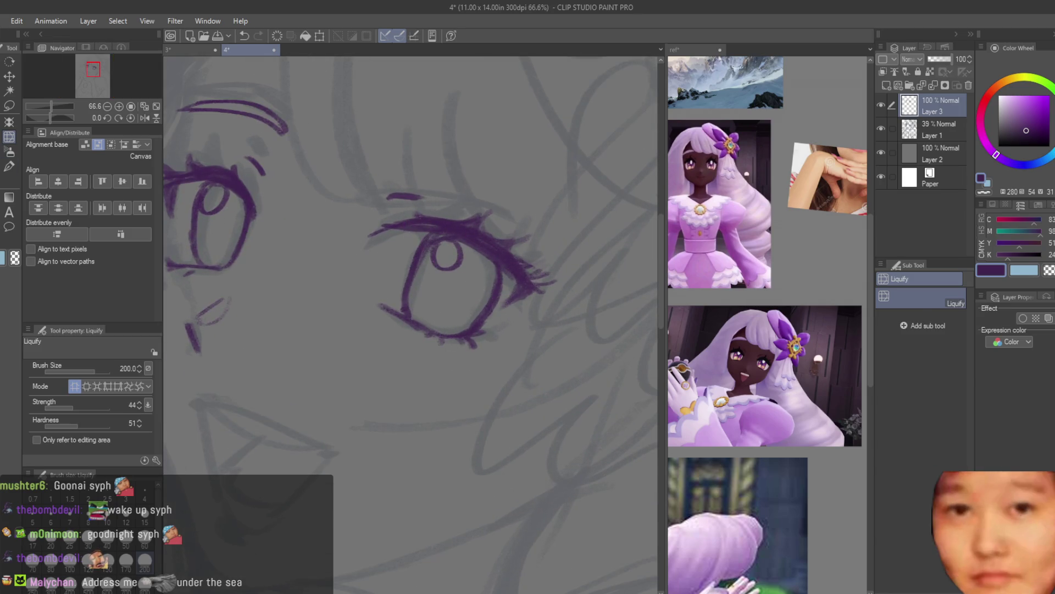
pyautogui.press('b')
pyautogui.scroll(-1, 353, 301)
pyautogui.scroll(-1, 353, 301)
pyautogui.scroll(3, 354, 301)
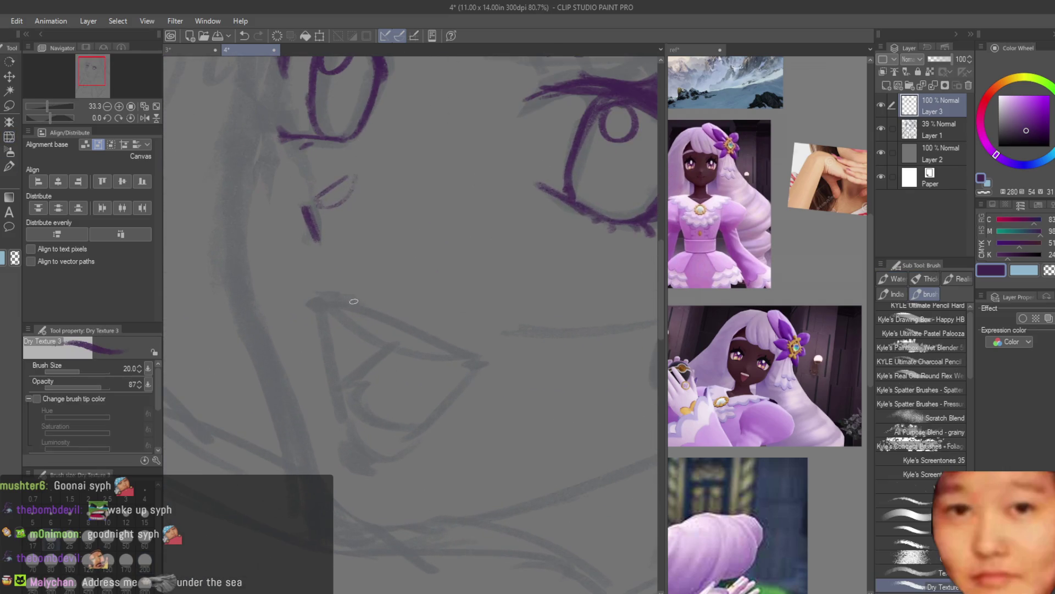
# Draw the mouth's top edge and left and right sides meeting at a bottom point, redoing strokes
pyautogui.moveTo(316, 301); pyautogui.dragTo(486, 363)
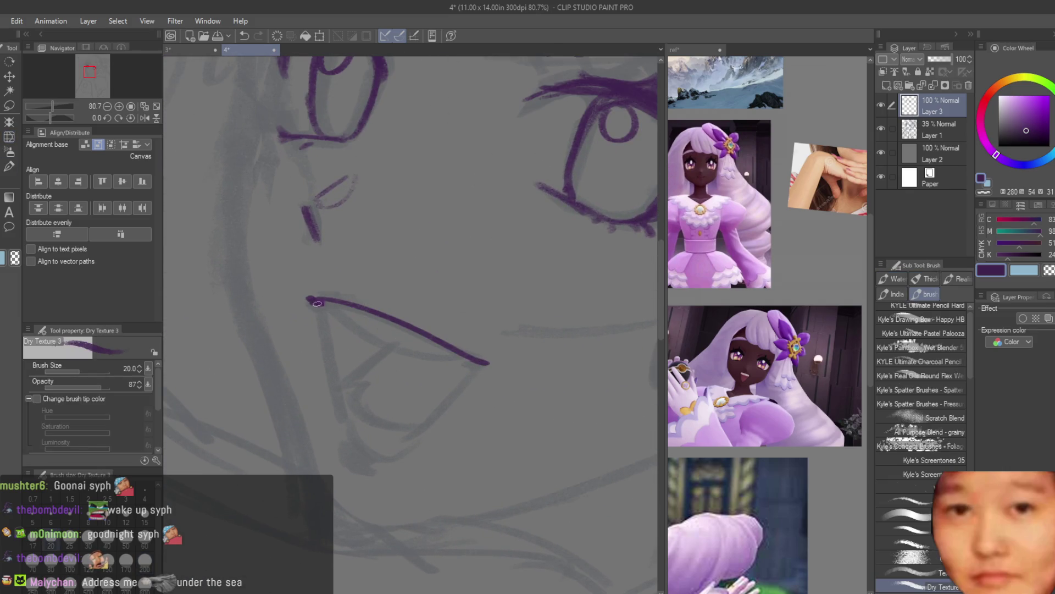
pyautogui.scroll(-1, 488, 359)
pyautogui.scroll(1, 487, 359)
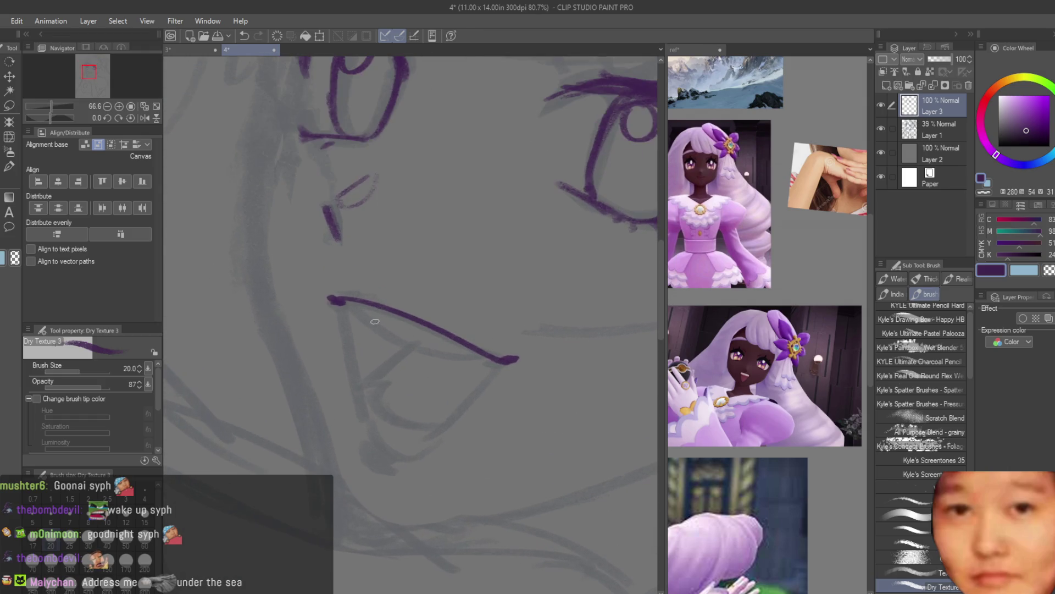
pyautogui.moveTo(333, 300); pyautogui.dragTo(357, 423)
pyautogui.hotkey('ctrl', 'z')
pyautogui.moveTo(338, 305); pyautogui.dragTo(374, 440)
pyautogui.hotkey('ctrl', 'z')
pyautogui.moveTo(506, 364)
pyautogui.mouseDown()
pyautogui.moveTo(445, 420)
pyautogui.moveTo(374, 443)
pyautogui.mouseUp()
pyautogui.hotkey('ctrl', 'z')
pyautogui.hotkey('ctrl', 'z')
pyautogui.moveTo(504, 360); pyautogui.dragTo(371, 443)
# Add an inner lip line across the mouth, redrawing it several times
pyautogui.scroll(1, 375, 310)
pyautogui.moveTo(330, 301); pyautogui.dragTo(397, 348)
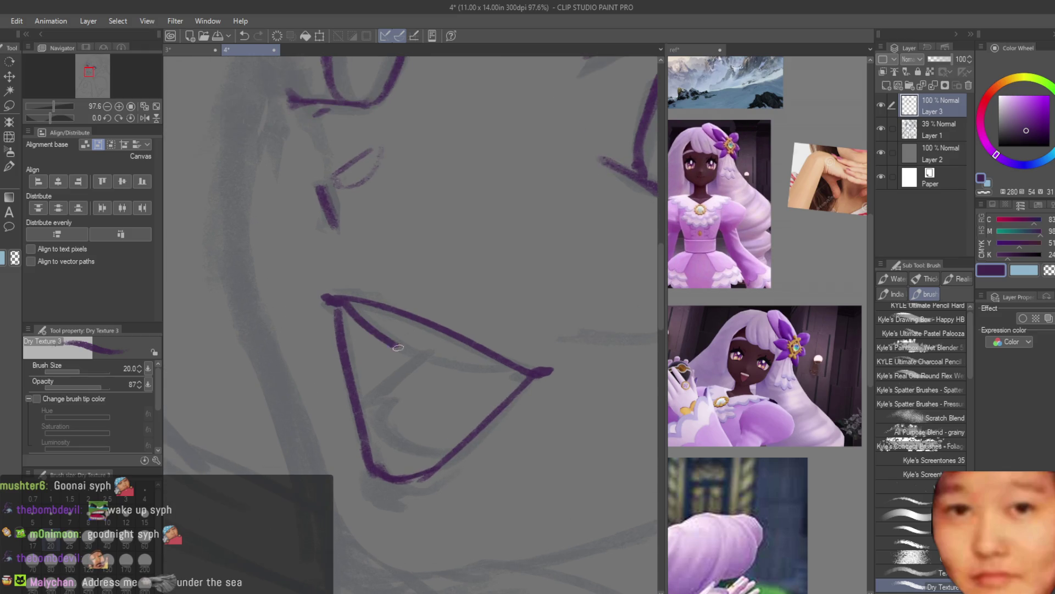
pyautogui.hotkey('ctrl', 'z')
pyautogui.moveTo(336, 302); pyautogui.dragTo(436, 357)
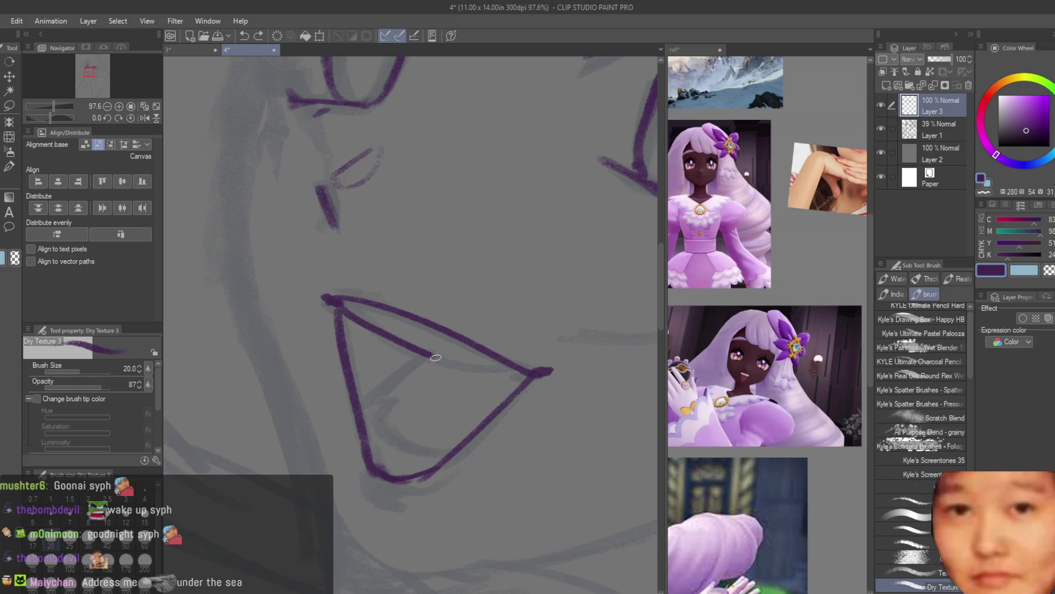
pyautogui.hotkey('ctrl', 'z')
pyautogui.hotkey('ctrl', 'z')
pyautogui.moveTo(348, 301); pyautogui.dragTo(491, 376)
pyautogui.hotkey('ctrl', 'z')
pyautogui.hotkey('ctrl', 'z')
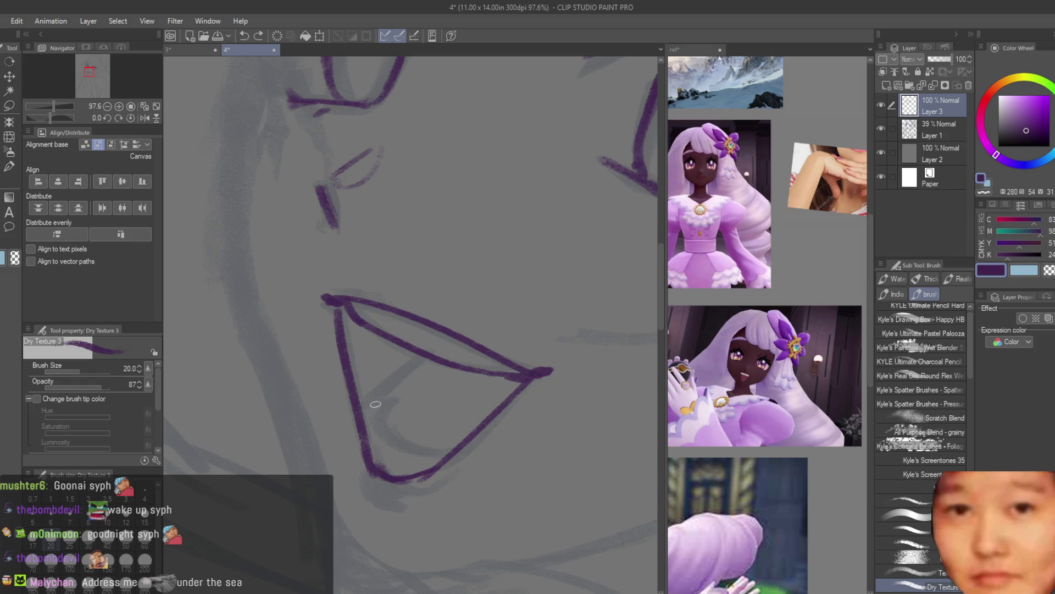
pyautogui.moveTo(374, 413); pyautogui.dragTo(416, 450)
pyautogui.hotkey('ctrl', 'z')
pyautogui.moveTo(359, 421); pyautogui.dragTo(442, 379)
pyautogui.hotkey('ctrl', 'z')
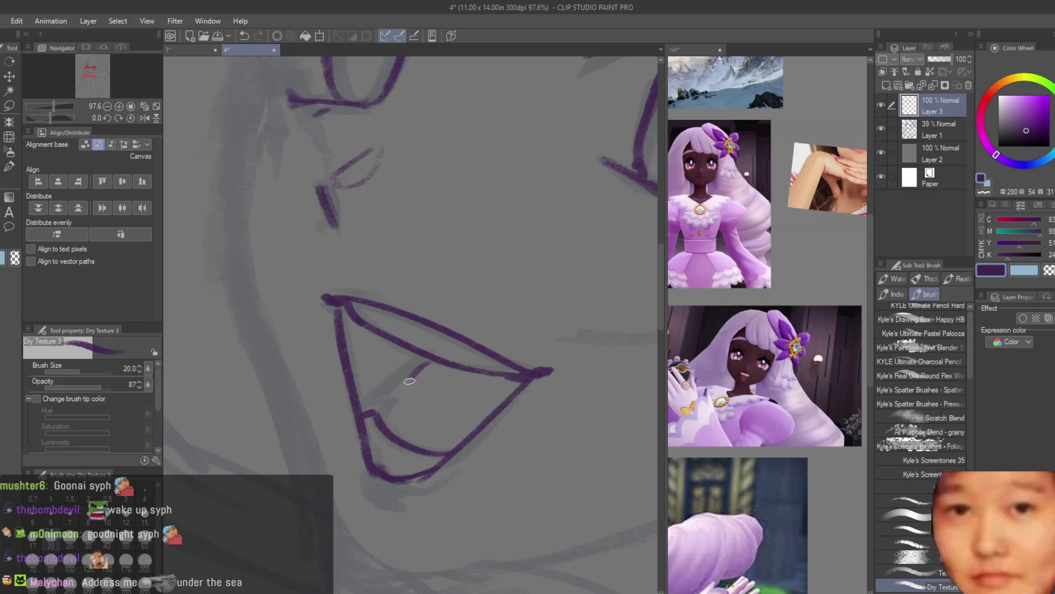
pyautogui.scroll(-5, 418, 386)
# Flip the canvas view horizontally to check the mouth, then restore it
pyautogui.press('h')
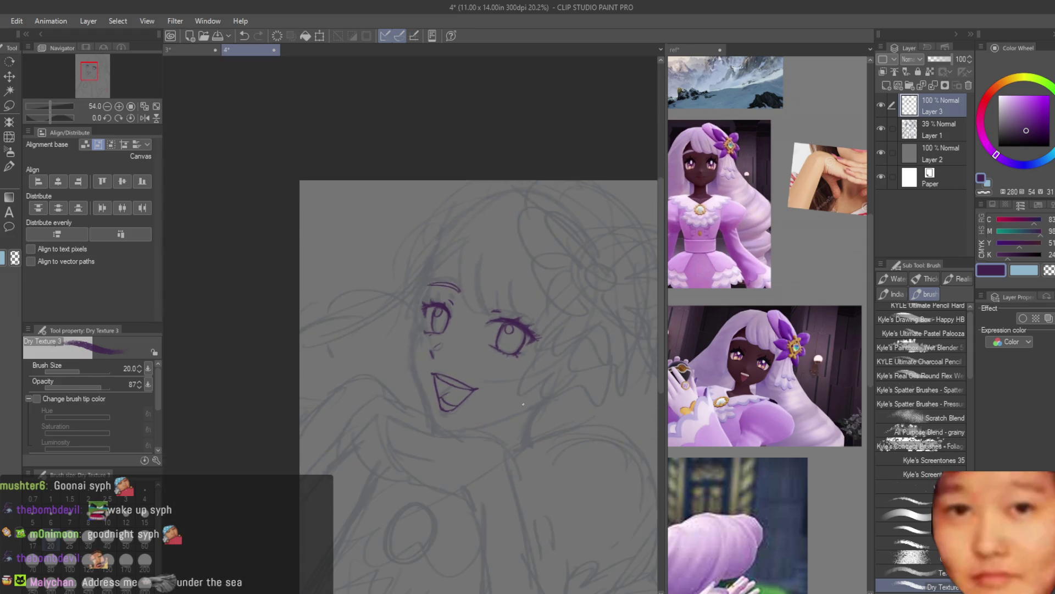
pyautogui.scroll(4, 435, 339)
pyautogui.scroll(3, 435, 339)
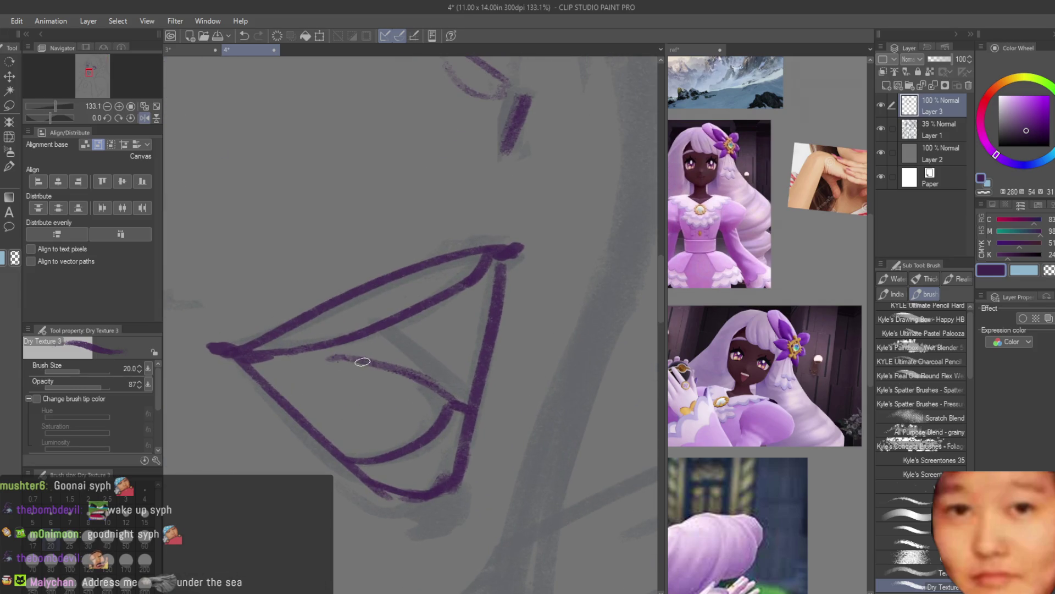
pyautogui.scroll(-4, 362, 361)
pyautogui.press('h')
pyautogui.scroll(-4, 362, 361)
pyautogui.scroll(-1, 362, 361)
# Hide the rough sketch on Layer 1 and flip the view to check the line art
pyautogui.click(881, 128)
pyautogui.scroll(-1, 572, 283)
pyautogui.press('h')
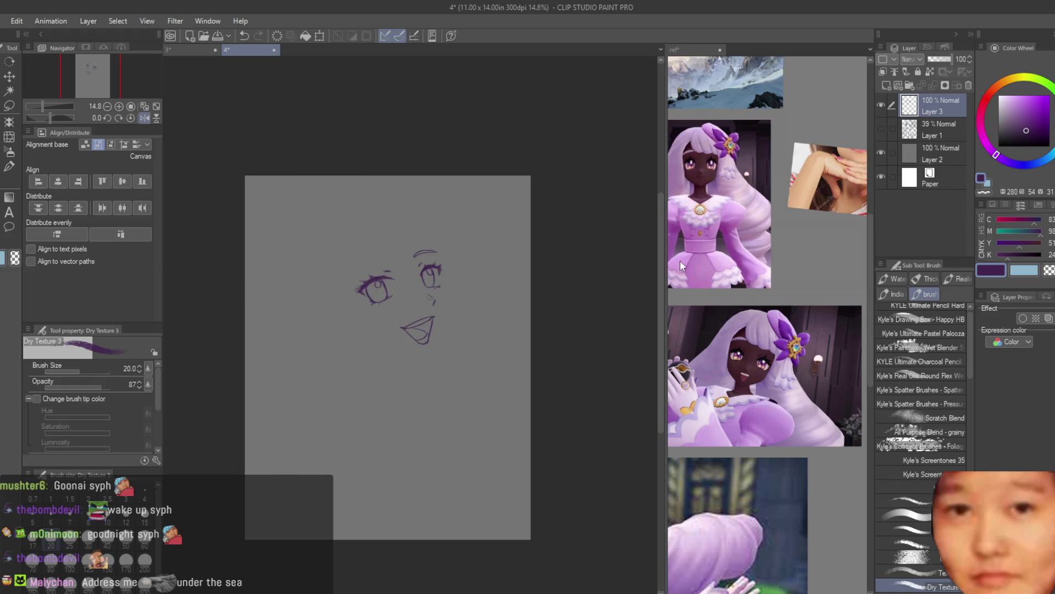
pyautogui.press('h')
pyautogui.scroll(2, 371, 256)
pyautogui.scroll(3, 370, 256)
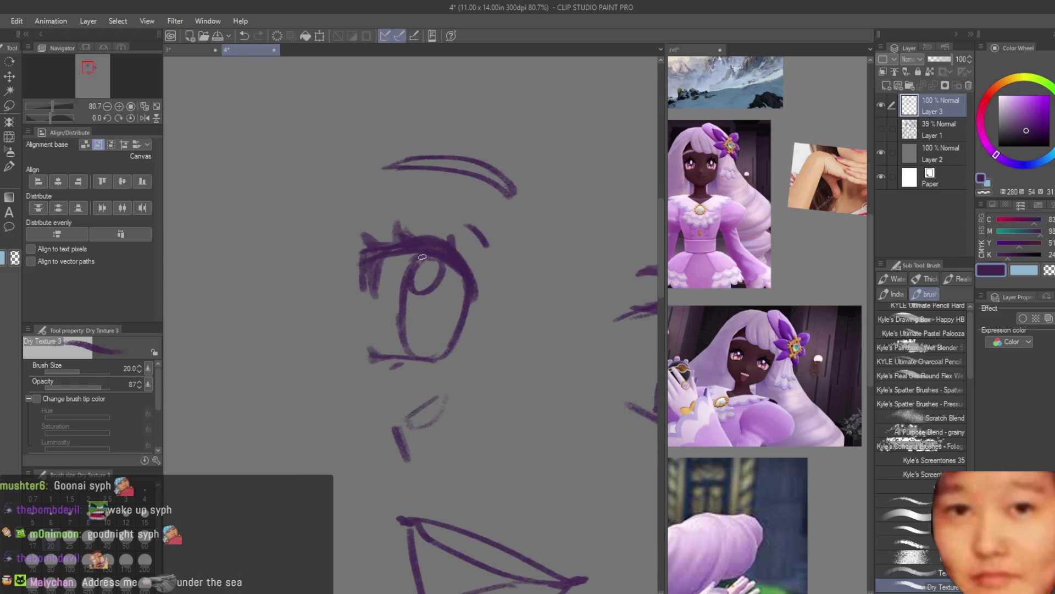
# Use the snap eraser, then bring back the rough sketch on Layer 1
pyautogui.press('e')
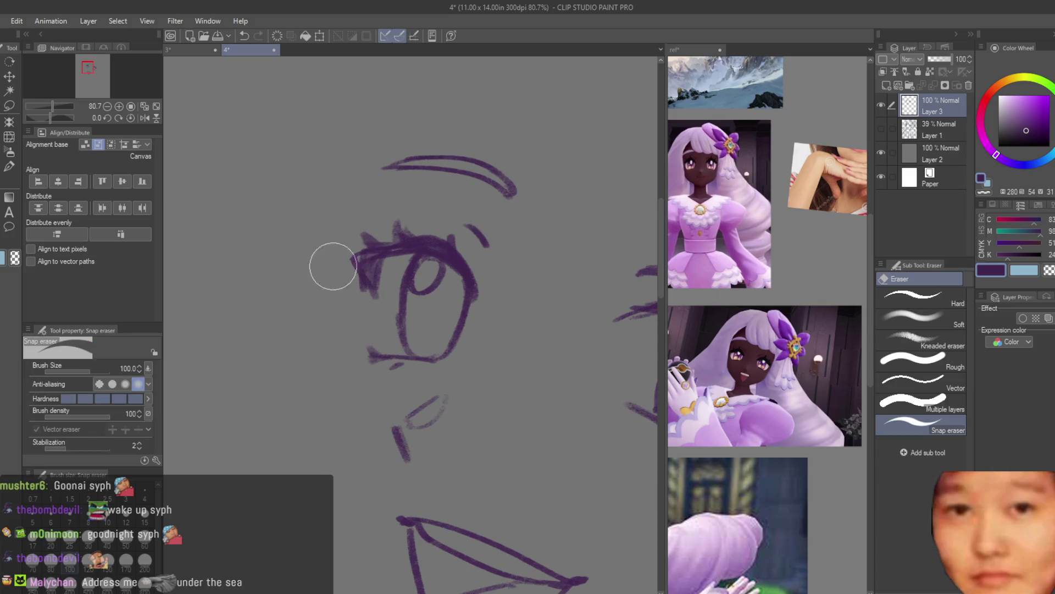
pyautogui.scroll(-2, 292, 287)
pyautogui.scroll(-3, 292, 286)
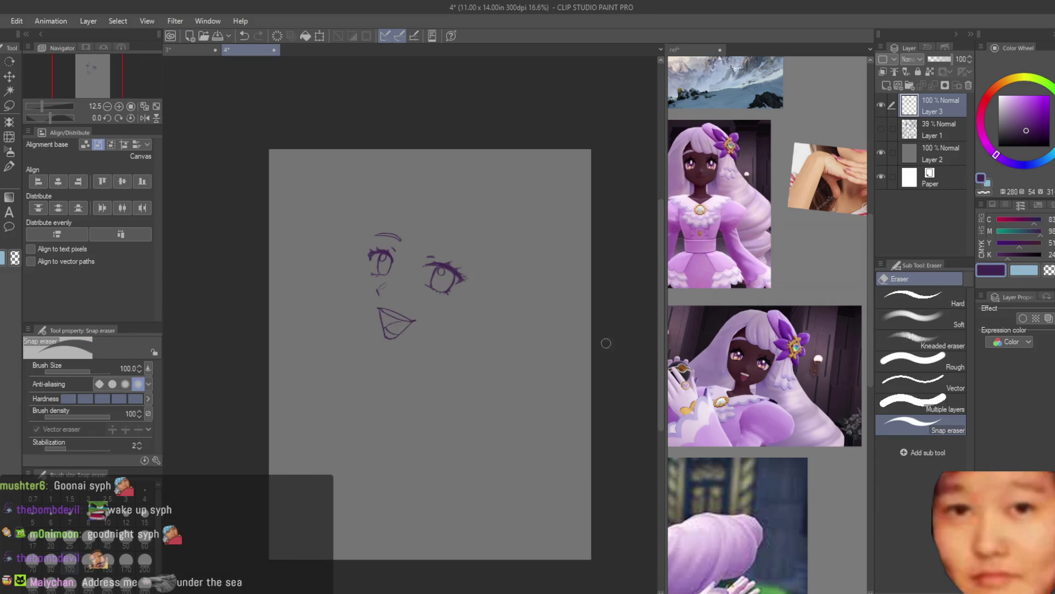
pyautogui.click(881, 129)
pyautogui.scroll(1, 461, 283)
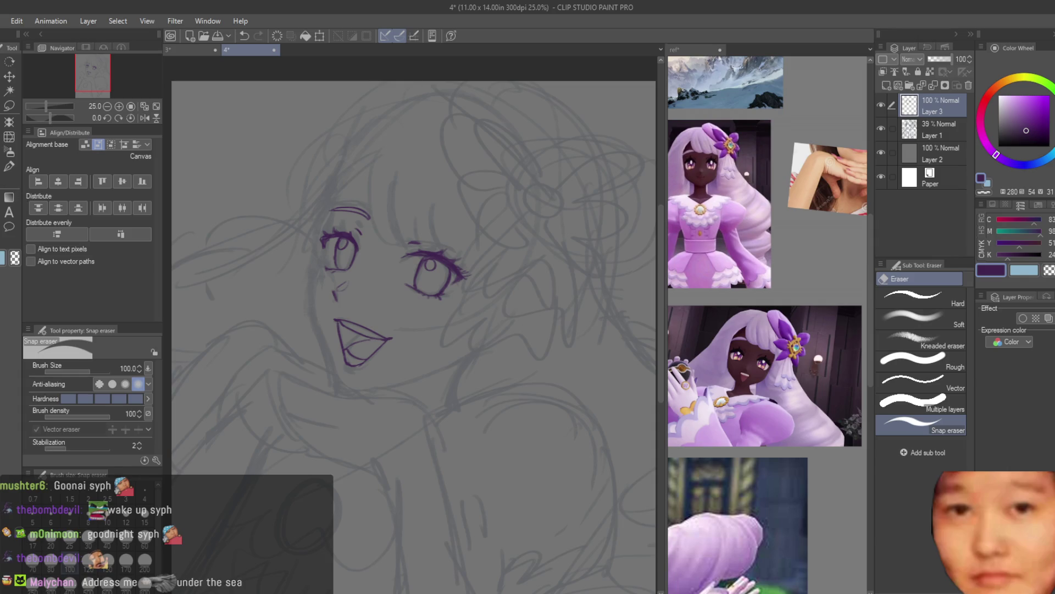
pyautogui.press('b')
pyautogui.scroll(1, 472, 195)
pyautogui.scroll(1, 471, 195)
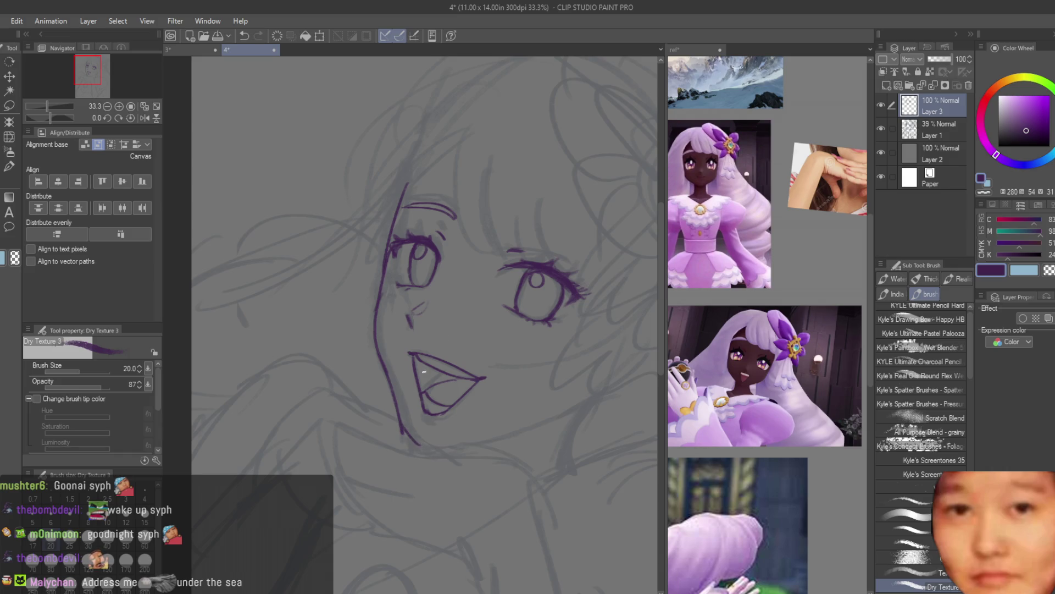
# Ink the left face contour in purple and extend the jaw line downward
pyautogui.scroll(-3, 424, 371)
pyautogui.scroll(3, 251, 225)
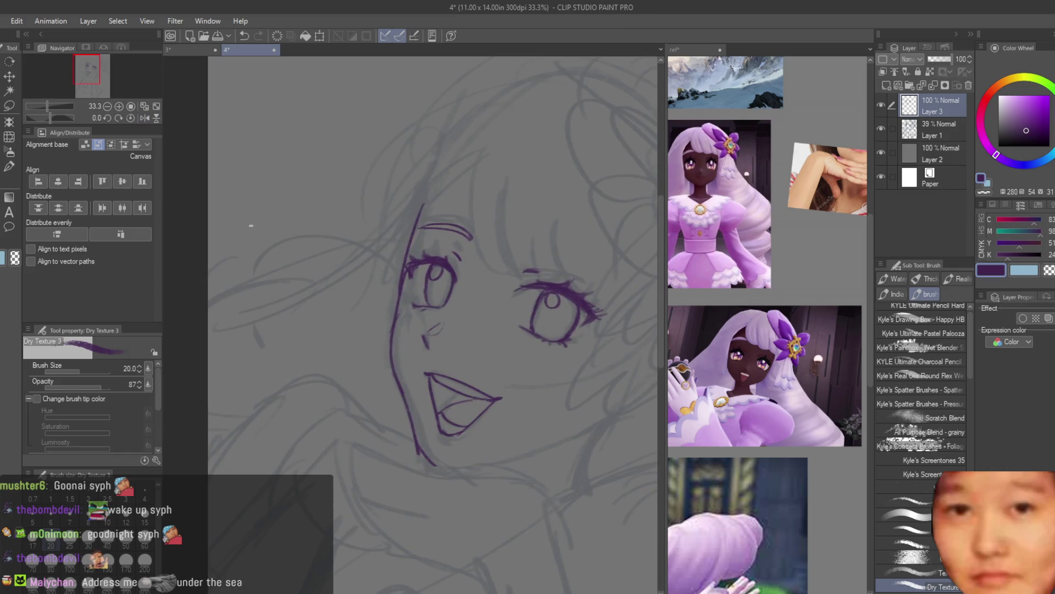
pyautogui.press('e')
pyautogui.scroll(2, 389, 223)
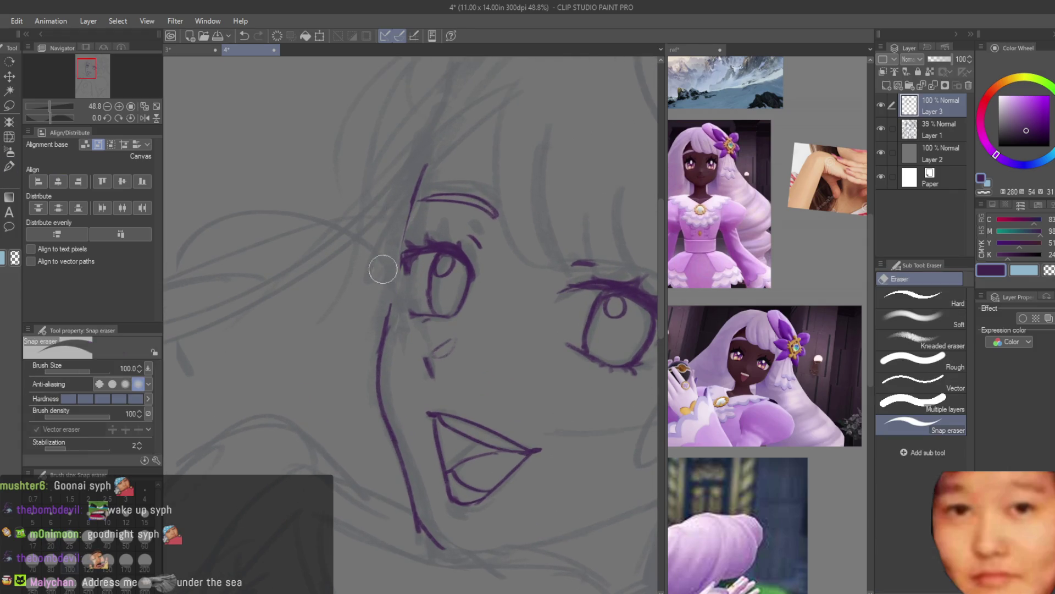
pyautogui.press('b')
pyautogui.moveTo(411, 200); pyautogui.dragTo(384, 336)
pyautogui.moveTo(388, 337)
pyautogui.mouseDown()
pyautogui.moveTo(400, 457)
pyautogui.moveTo(423, 536)
pyautogui.moveTo(448, 550)
pyautogui.mouseUp()
# Erase stray lines, hide the rough sketch and flip the view to check proportions
pyautogui.scroll(-2, 430, 402)
pyautogui.scroll(-4, 429, 402)
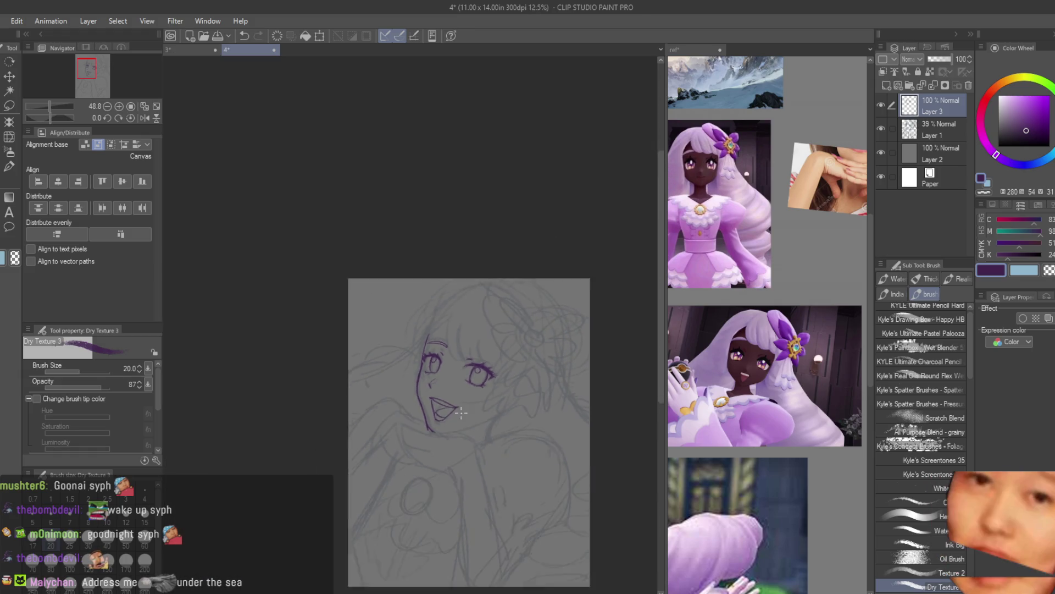
pyautogui.scroll(1, 385, 384)
pyautogui.press('e')
pyautogui.scroll(4, 367, 372)
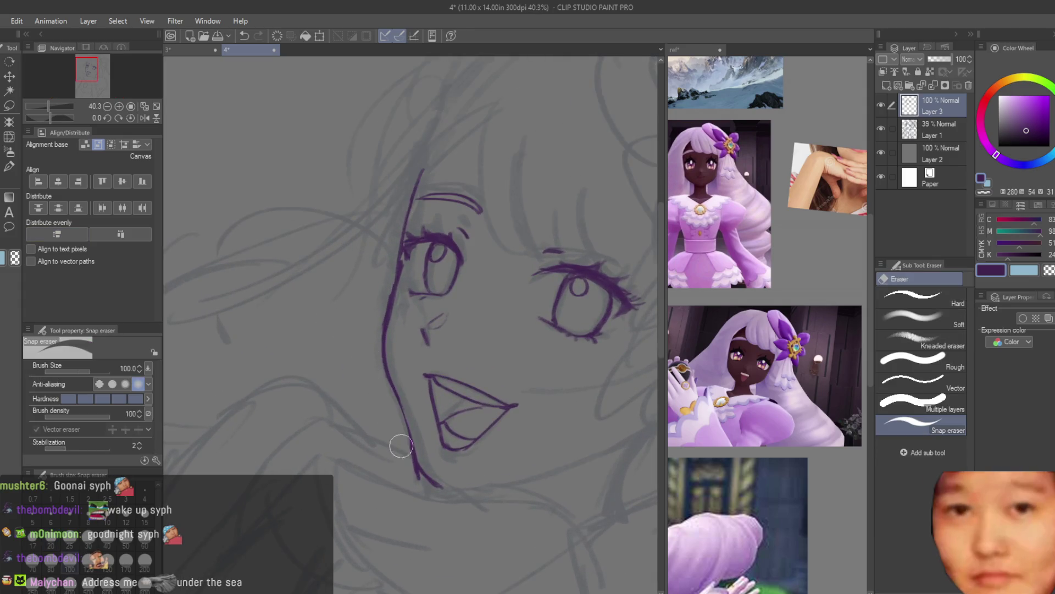
pyautogui.scroll(-5, 371, 297)
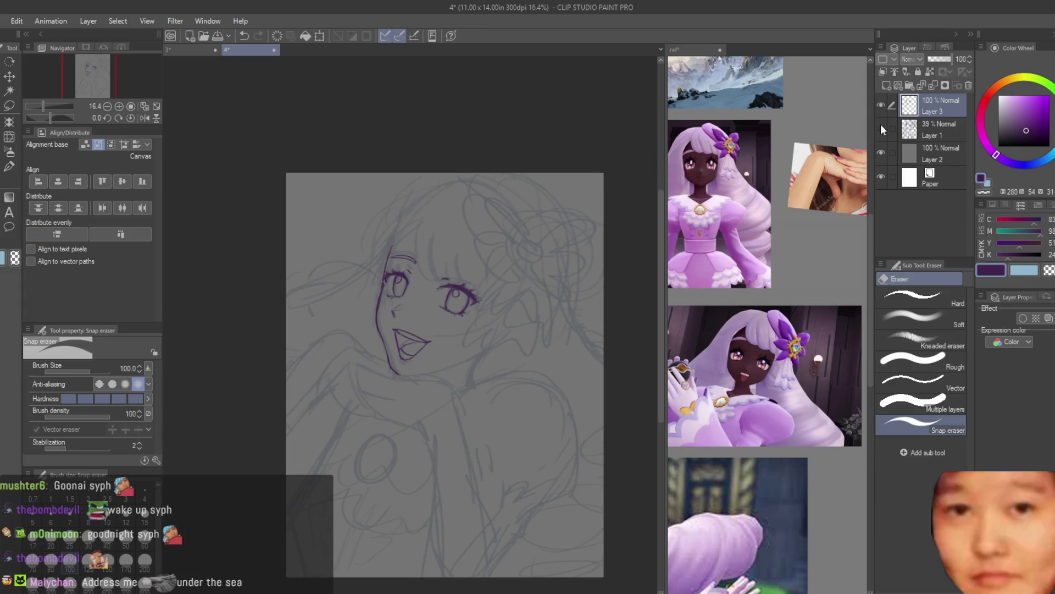
pyautogui.click(881, 130)
pyautogui.press('h')
pyautogui.press('b')
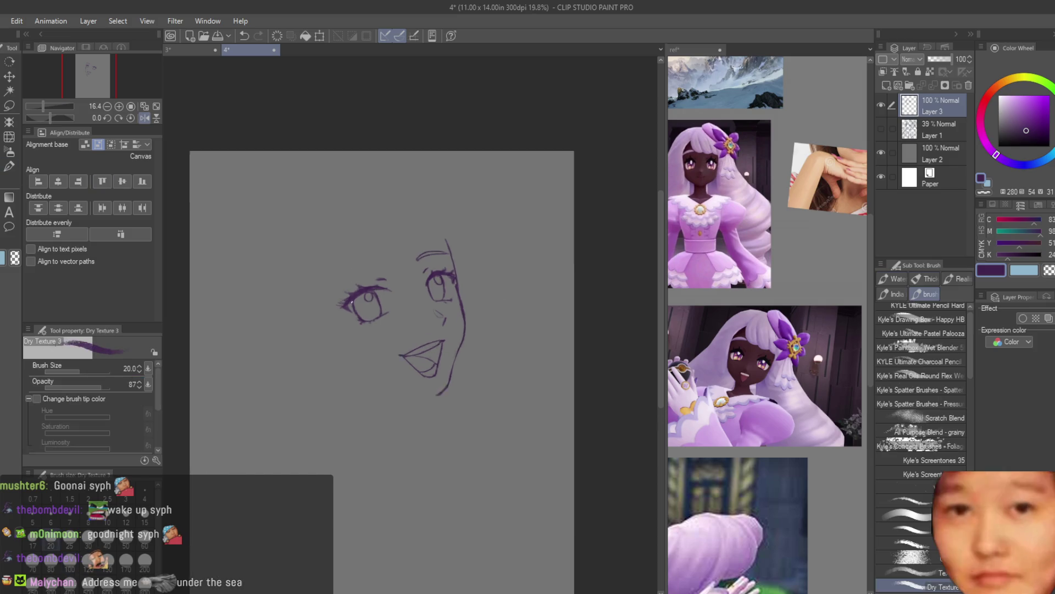
pyautogui.scroll(2, 531, 274)
pyautogui.scroll(1, 531, 275)
pyautogui.scroll(2, 278, 289)
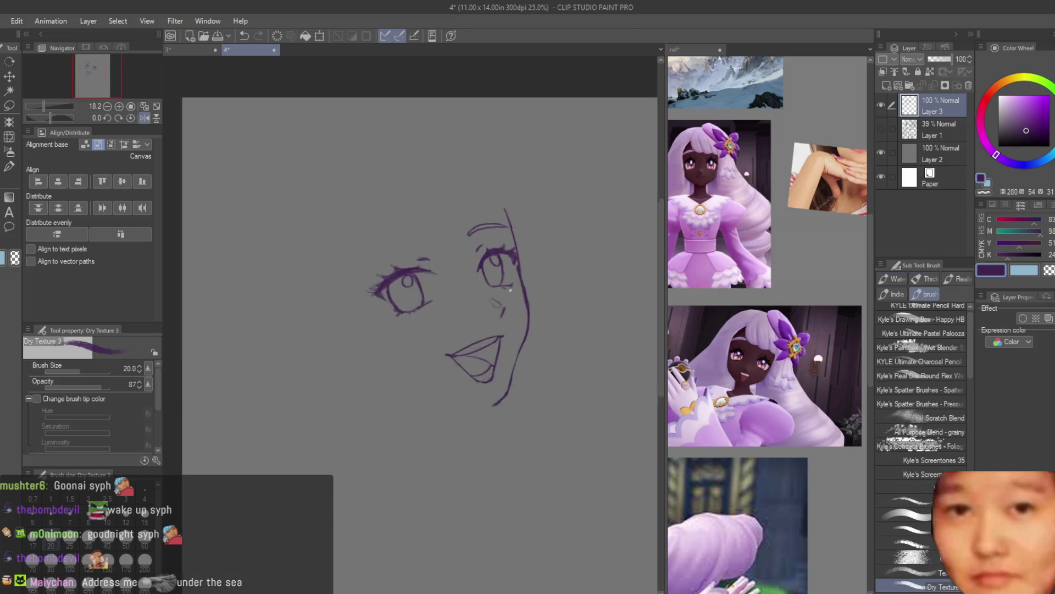
pyautogui.scroll(1, 278, 289)
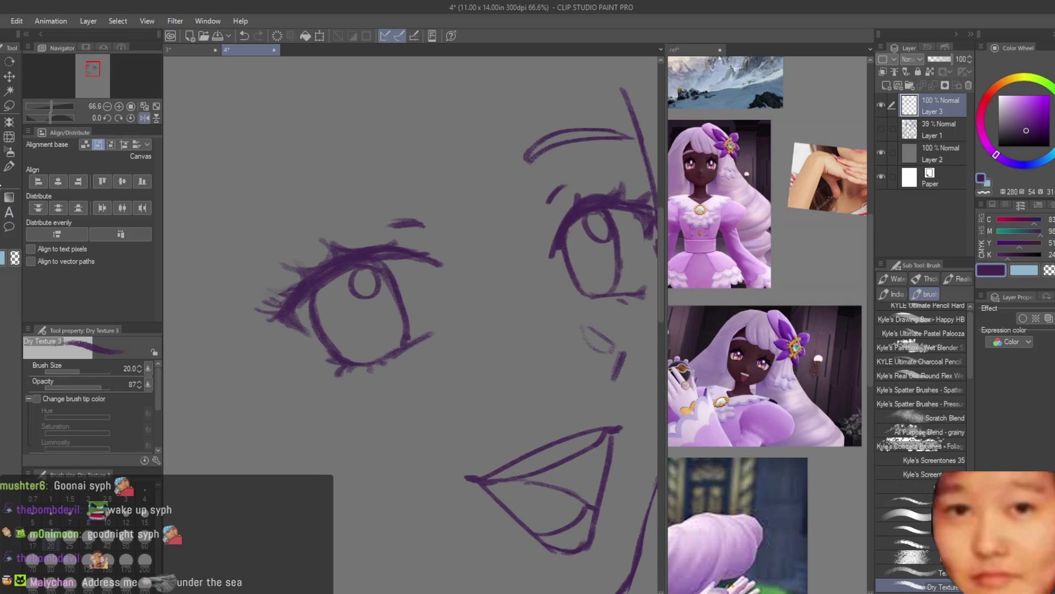
# Alternate the eraser and inking brush to clean up the face contour and eyes
pyautogui.press('e')
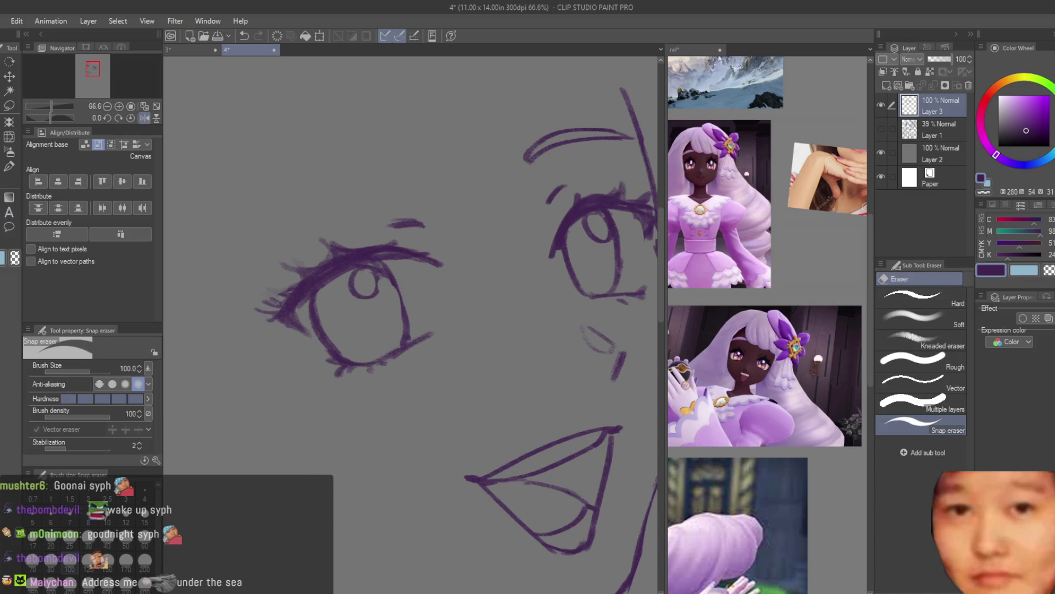
pyautogui.press('b')
pyautogui.scroll(-1, 395, 285)
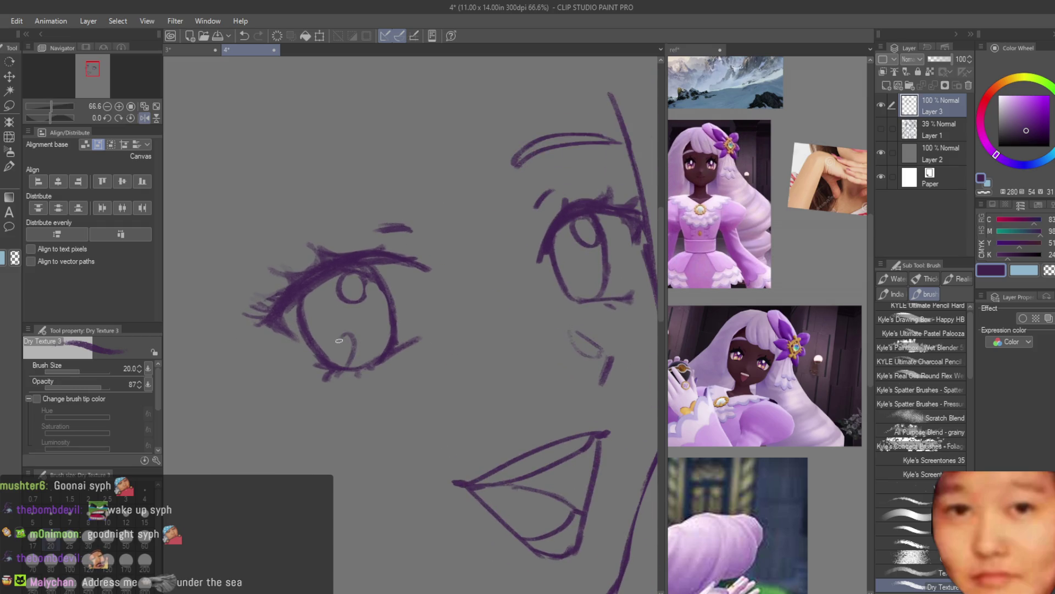
pyautogui.scroll(-1, 360, 317)
pyautogui.scroll(-3, 541, 338)
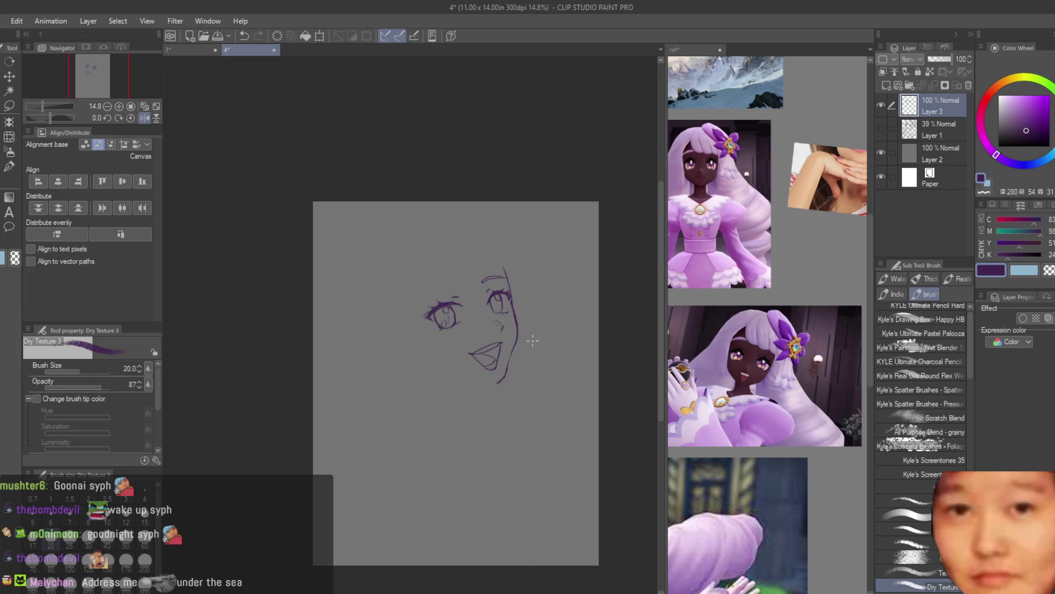
pyautogui.scroll(2, 532, 340)
pyautogui.scroll(1, 440, 329)
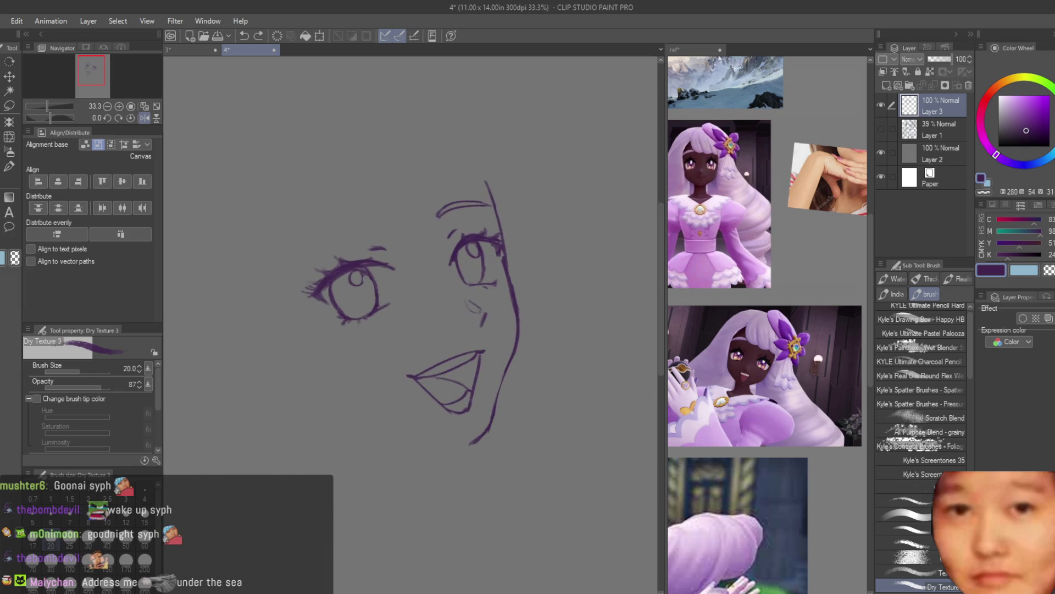
pyautogui.press('e')
pyautogui.scroll(2, 417, 288)
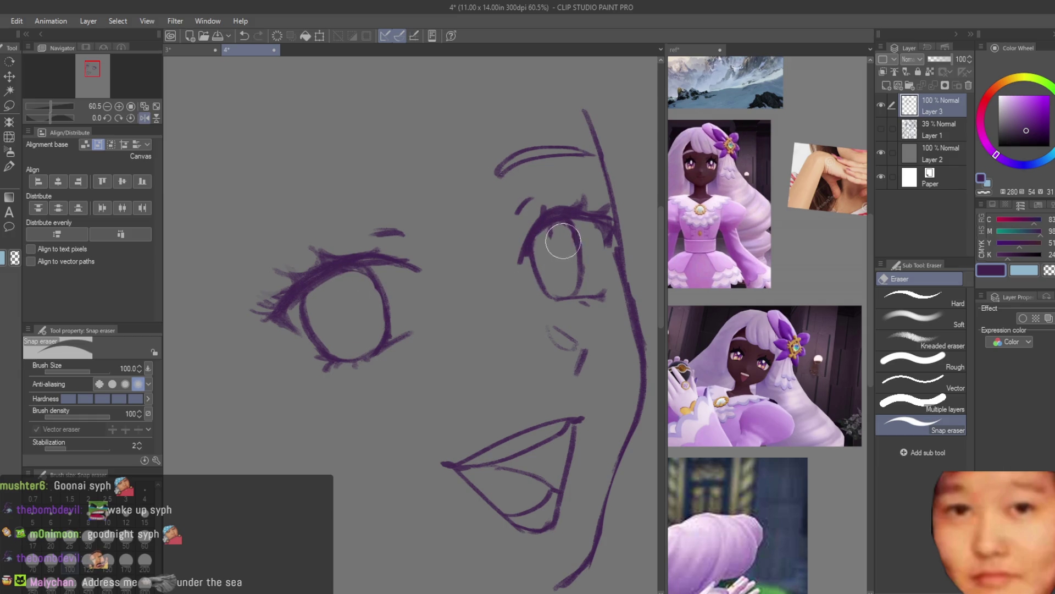
pyautogui.scroll(-2, 495, 242)
pyautogui.scroll(-1, 577, 254)
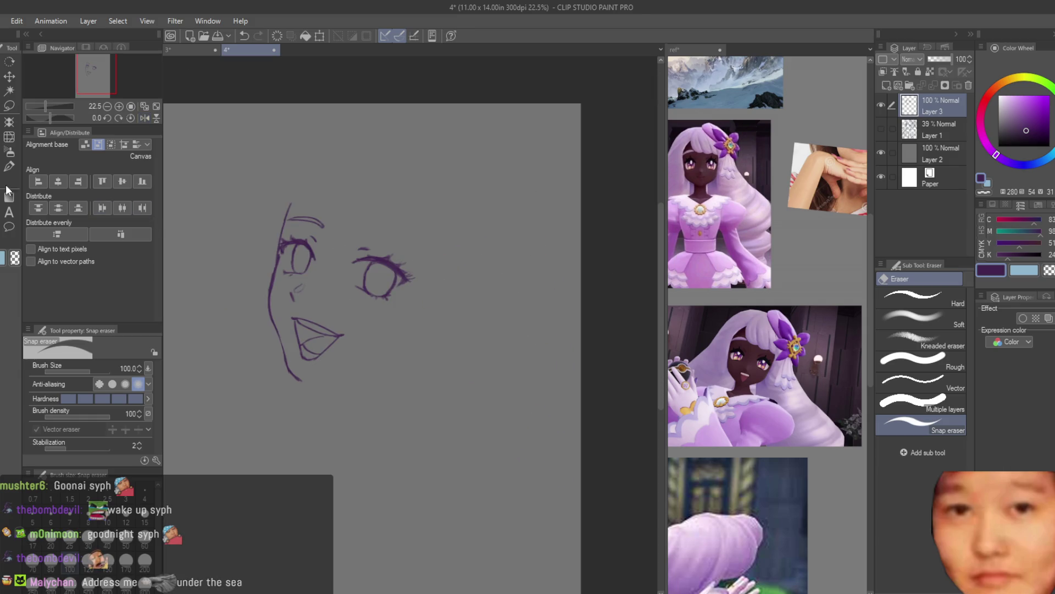
# Show the rough sketch again and draw a jaw line from under the chin toward the right
pyautogui.click(7, 191)
pyautogui.click(881, 128)
pyautogui.scroll(2, 412, 329)
pyautogui.scroll(-2, 413, 330)
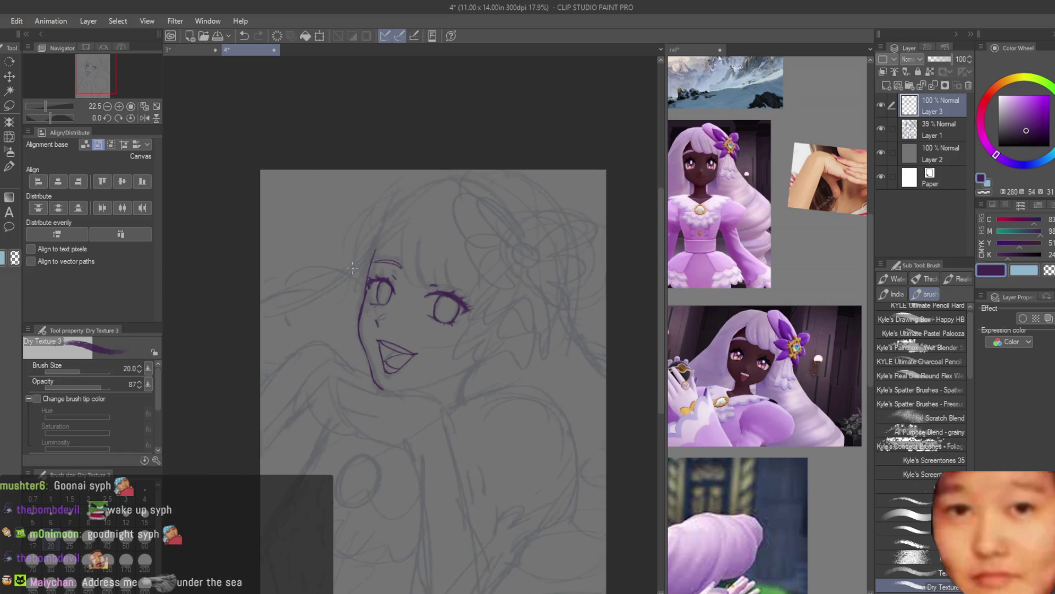
pyautogui.scroll(2, 413, 329)
pyautogui.moveTo(415, 415)
pyautogui.mouseDown()
pyautogui.moveTo(541, 373)
pyautogui.moveTo(390, 424)
pyautogui.mouseUp()
pyautogui.hotkey('ctrl', 'z')
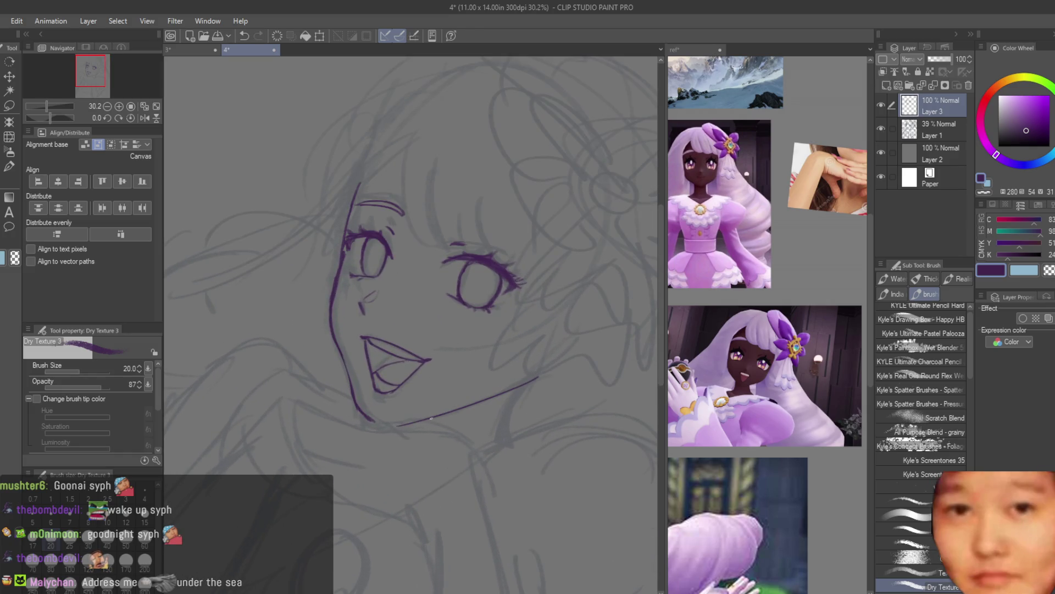
pyautogui.hotkey('ctrl', 'z')
pyautogui.moveTo(539, 375); pyautogui.dragTo(449, 410)
pyautogui.scroll(2, 769, 192)
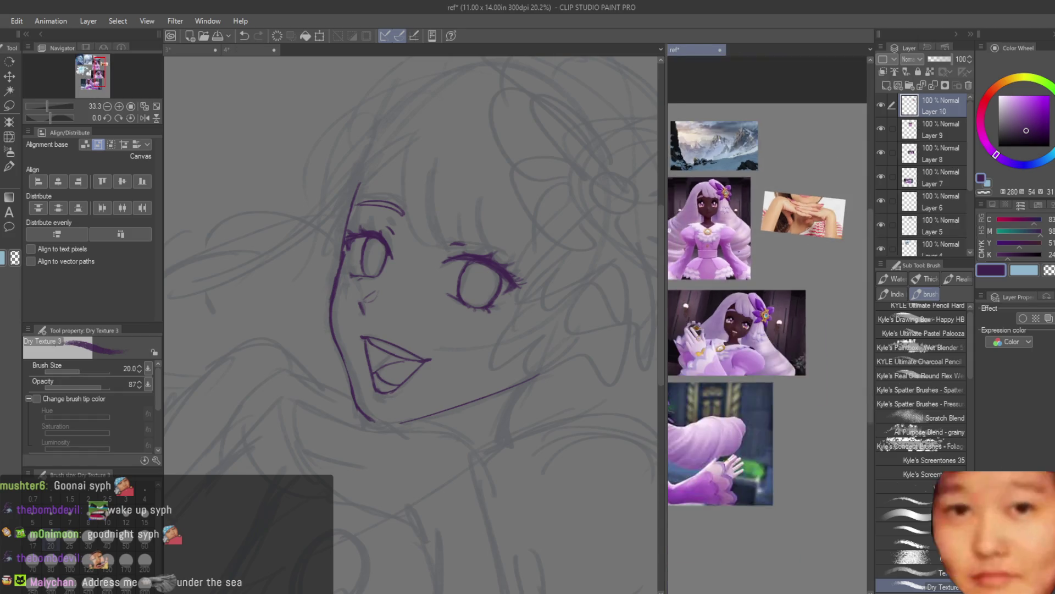
# With Dry Texture 3, undo a trial neck stroke and draw a long curved stroke below the jaw
pyautogui.scroll(2, 769, 192)
pyautogui.scroll(-3, 385, 330)
pyautogui.scroll(4, 375, 352)
pyautogui.moveTo(378, 369); pyautogui.dragTo(326, 351)
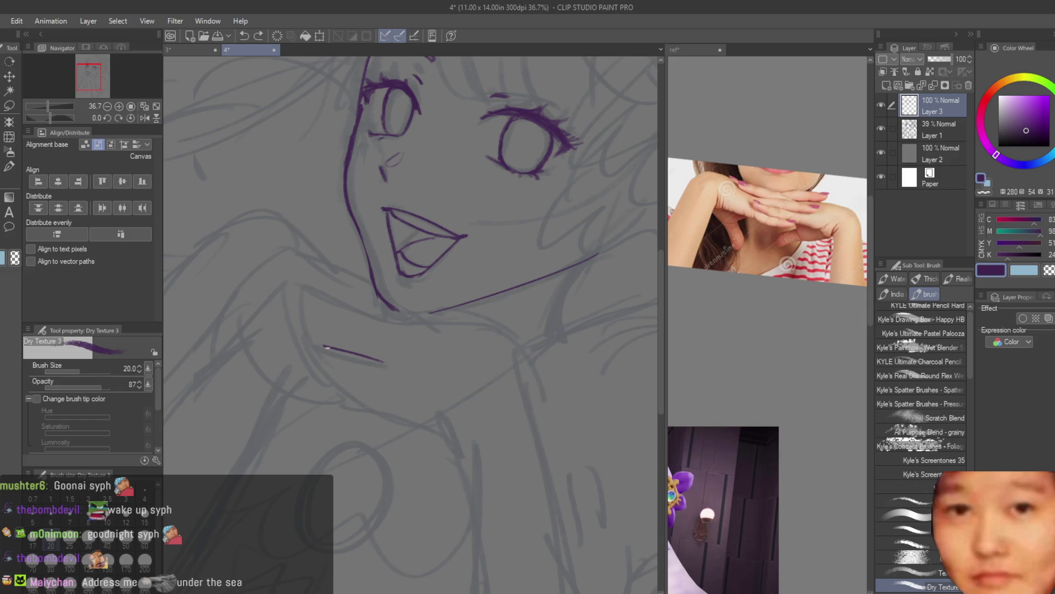
pyautogui.hotkey('ctrl', 'z')
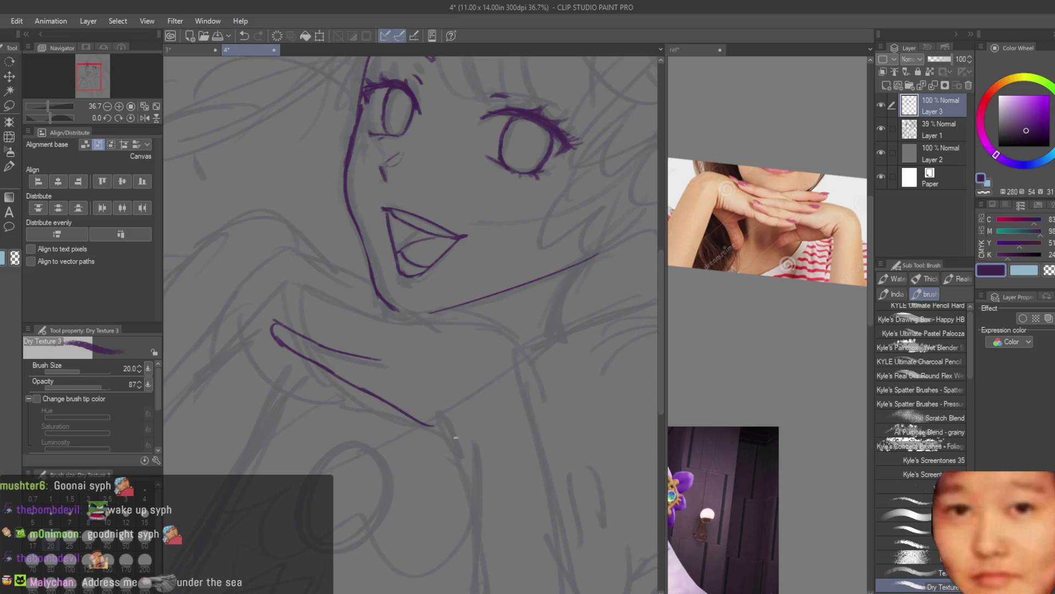
pyautogui.moveTo(400, 410); pyautogui.dragTo(449, 434)
# Look over the reference images canvas, then return to the drawing canvas
pyautogui.click(718, 438)
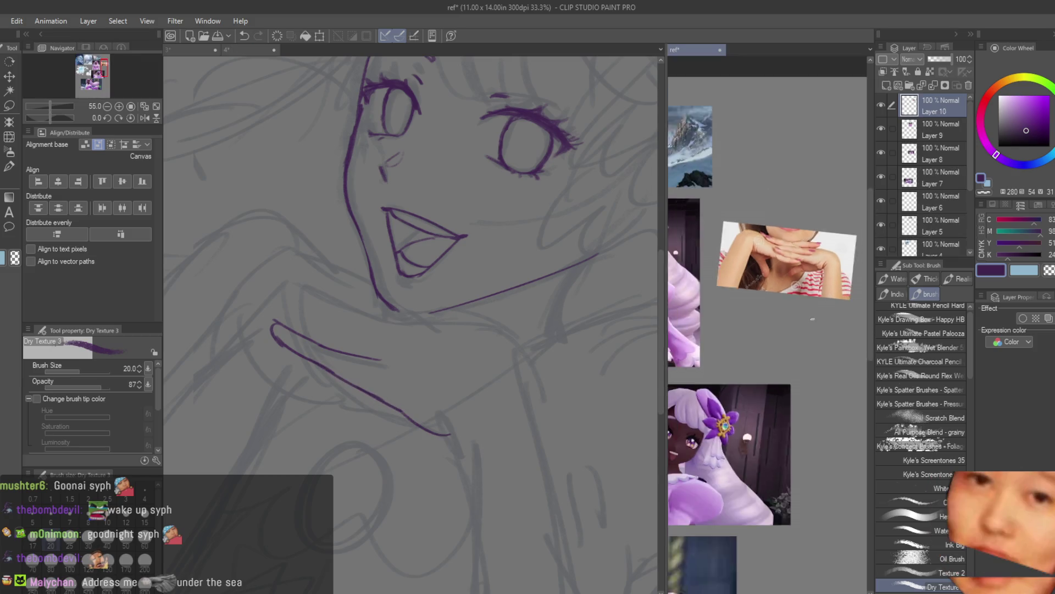
pyautogui.scroll(-5, 770, 418)
pyautogui.scroll(1, 755, 482)
pyautogui.scroll(1, 755, 482)
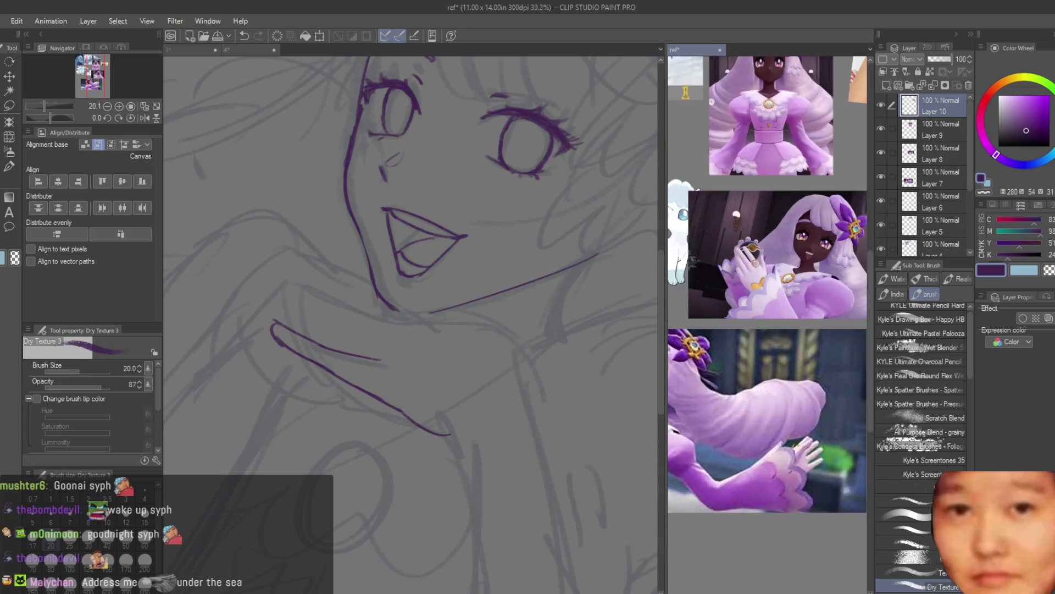
pyautogui.scroll(2, 755, 482)
pyautogui.scroll(-1, 770, 324)
pyautogui.scroll(-1, 770, 324)
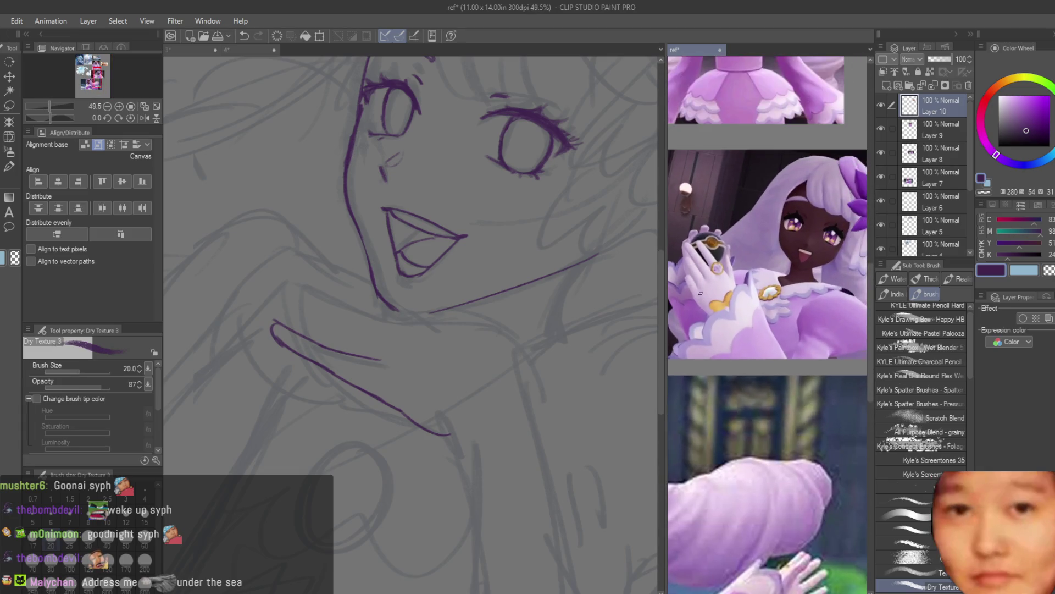
pyautogui.scroll(-1, 770, 324)
pyautogui.scroll(-3, 770, 324)
pyautogui.scroll(2, 731, 412)
pyautogui.click(508, 328)
pyautogui.scroll(-2, 508, 328)
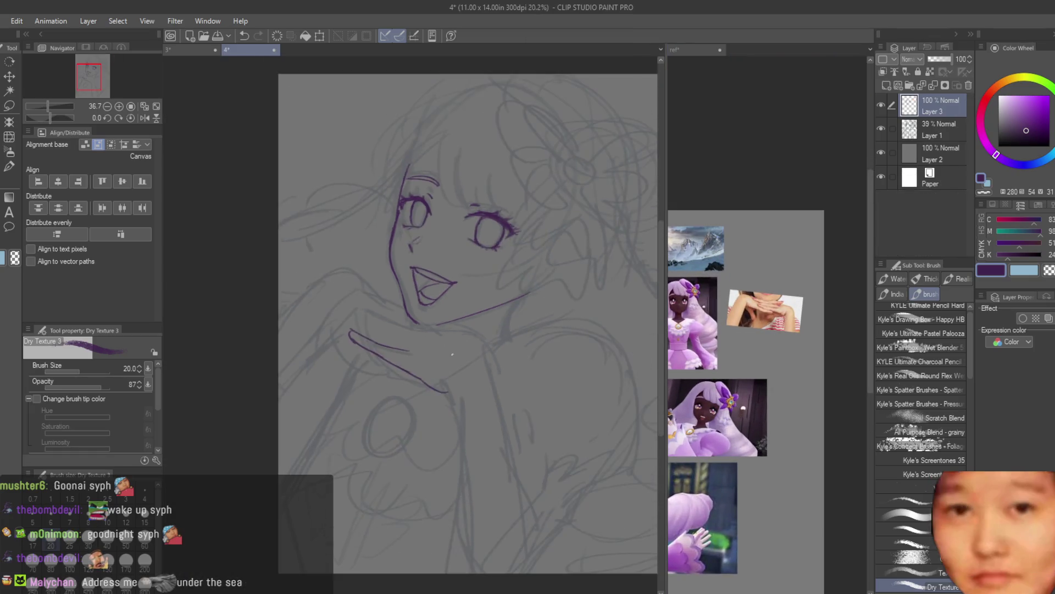
pyautogui.scroll(2, 508, 328)
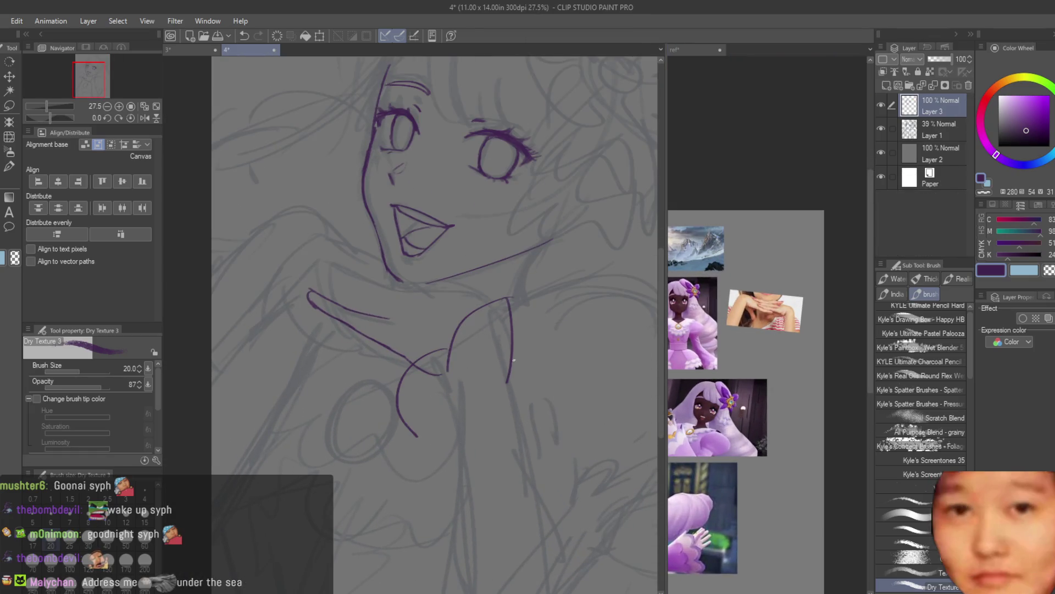
# Sketch rough hand strokes extending down from under the chin, then undo them
pyautogui.moveTo(514, 345); pyautogui.dragTo(522, 460)
pyautogui.scroll(-2, 525, 451)
pyautogui.scroll(1, 549, 439)
pyautogui.moveTo(525, 374); pyautogui.dragTo(528, 522)
pyautogui.moveTo(464, 424); pyautogui.dragTo(451, 539)
pyautogui.scroll(-2, 506, 483)
pyautogui.scroll(1, 510, 485)
pyautogui.hotkey('ctrl', 'z')
pyautogui.hotkey('ctrl', 'z')
pyautogui.hotkey('ctrl', 'z')
pyautogui.hotkey('ctrl', 'z')
pyautogui.hotkey('ctrl', 'z')
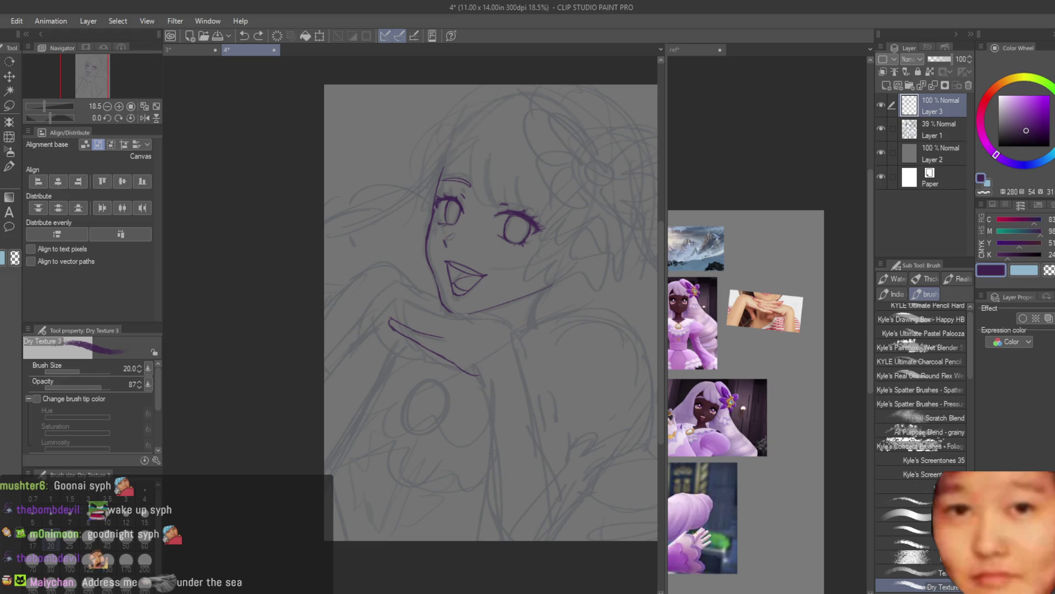
# Trial-erase part of the mouth lines, undo it, and switch back to the inking brush
pyautogui.press('e')
pyautogui.scroll(3, 502, 264)
pyautogui.moveTo(405, 254); pyautogui.dragTo(427, 332)
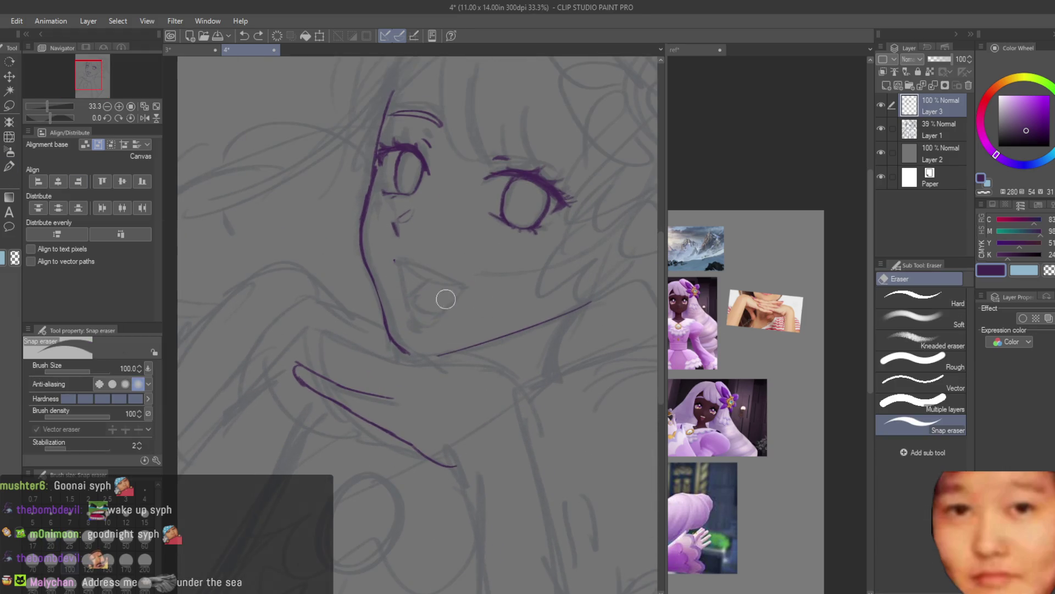
pyautogui.hotkey('ctrl', 'z')
pyautogui.scroll(1, 485, 223)
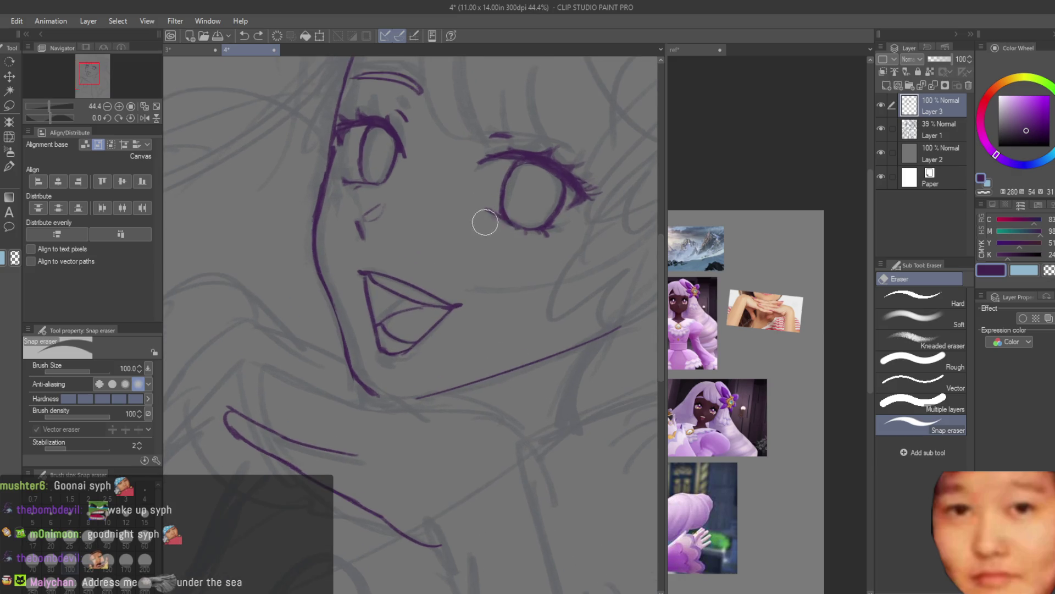
pyautogui.press('b')
pyautogui.scroll(-2, 440, 269)
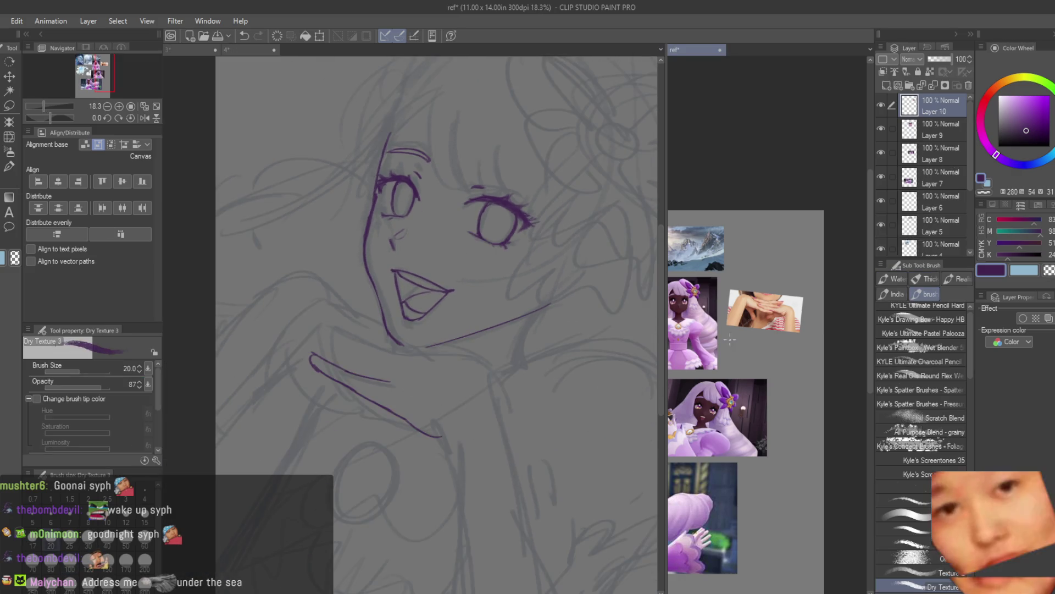
pyautogui.scroll(1, 478, 435)
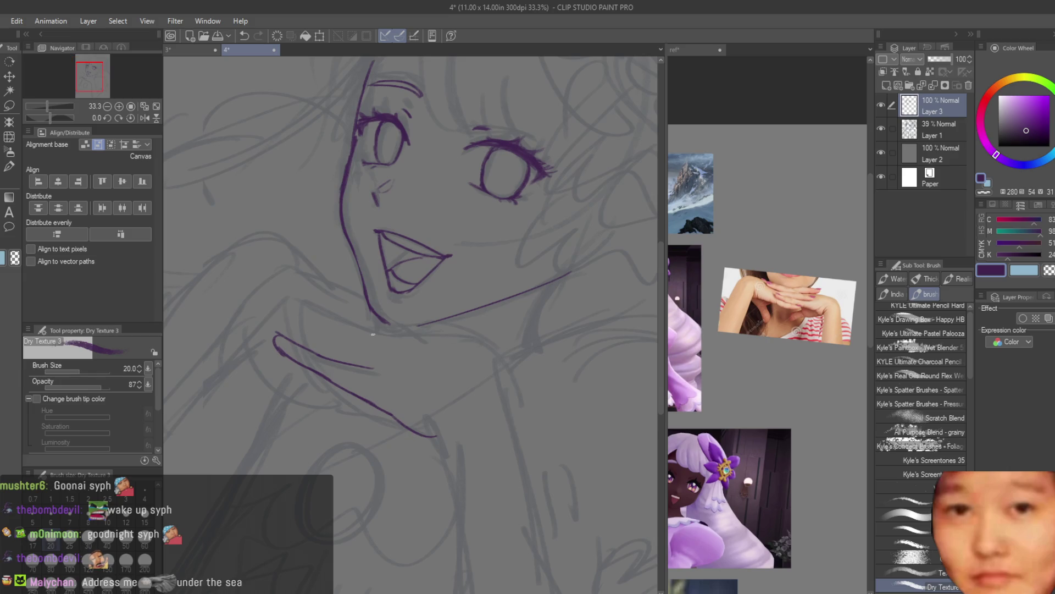
pyautogui.scroll(2, 373, 334)
pyautogui.scroll(1, 330, 332)
# Draw the long finger line beneath the chin, retrying it several times with undo
pyautogui.moveTo(296, 346); pyautogui.dragTo(440, 391)
pyautogui.hotkey('ctrl', 'z')
pyautogui.moveTo(300, 347); pyautogui.dragTo(500, 405)
pyautogui.hotkey('ctrl', 'z')
pyautogui.moveTo(384, 385); pyautogui.dragTo(492, 406)
pyautogui.hotkey('ctrl', 'z')
pyautogui.hotkey('ctrl', 'z')
pyautogui.moveTo(299, 346)
pyautogui.mouseDown()
pyautogui.moveTo(376, 380)
pyautogui.moveTo(479, 397)
pyautogui.mouseUp()
# Try diagonal strokes joining the finger lines into a curved tip, undoing each attempt
pyautogui.moveTo(436, 424)
pyautogui.mouseDown()
pyautogui.moveTo(492, 400)
pyautogui.moveTo(361, 330)
pyautogui.mouseUp()
pyautogui.hotkey('ctrl', 'z')
pyautogui.moveTo(434, 387); pyautogui.dragTo(364, 331)
pyautogui.hotkey('ctrl', 'z')
pyautogui.moveTo(436, 388)
pyautogui.mouseDown()
pyautogui.moveTo(365, 331)
pyautogui.moveTo(283, 295)
pyautogui.moveTo(264, 340)
pyautogui.moveTo(284, 298)
pyautogui.moveTo(252, 281)
pyautogui.moveTo(285, 333)
pyautogui.mouseUp()
pyautogui.hotkey('ctrl', 'z')
pyautogui.hotkey('ctrl', 'z')
pyautogui.hotkey('ctrl', 'z')
pyautogui.hotkey('ctrl', 'z')
pyautogui.scroll(-4, 327, 332)
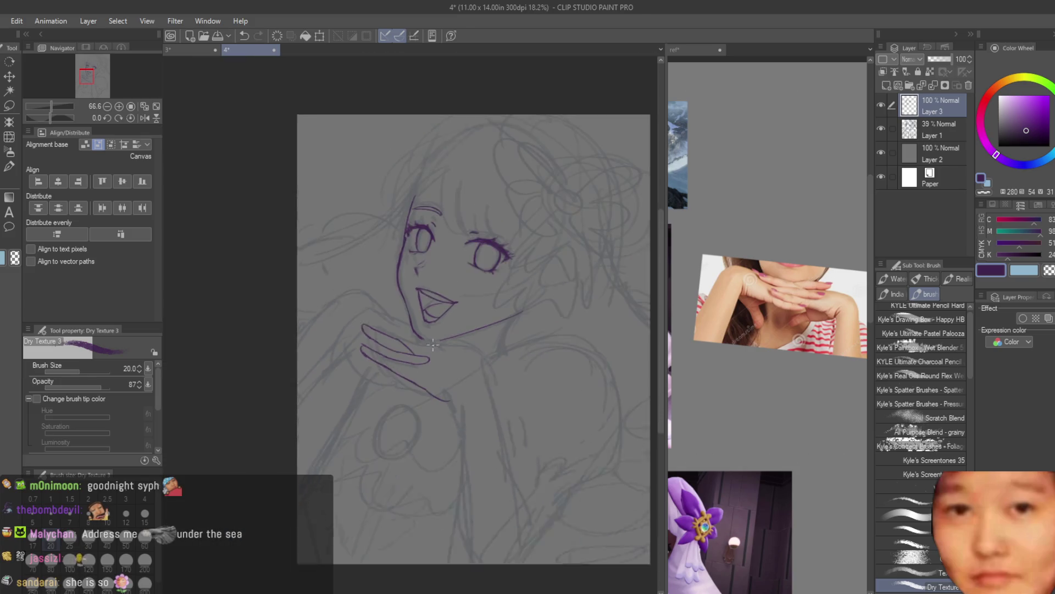
# Redraw the upper finger strokes on the hand, undoing unsatisfactory attempts
pyautogui.scroll(-1, 482, 399)
pyautogui.scroll(2, 460, 405)
pyautogui.scroll(1, 418, 363)
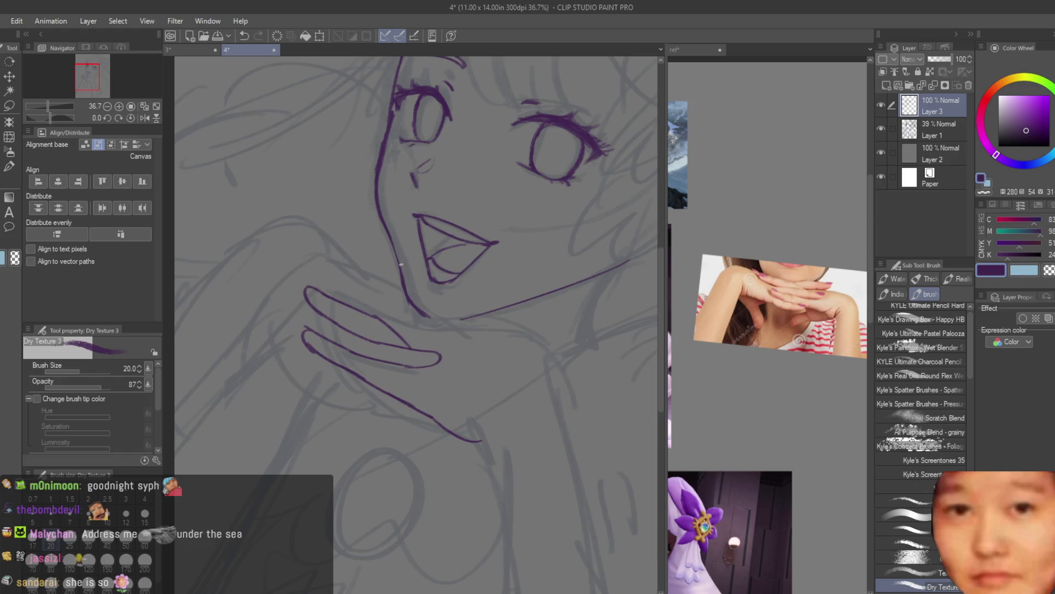
pyautogui.scroll(2, 380, 325)
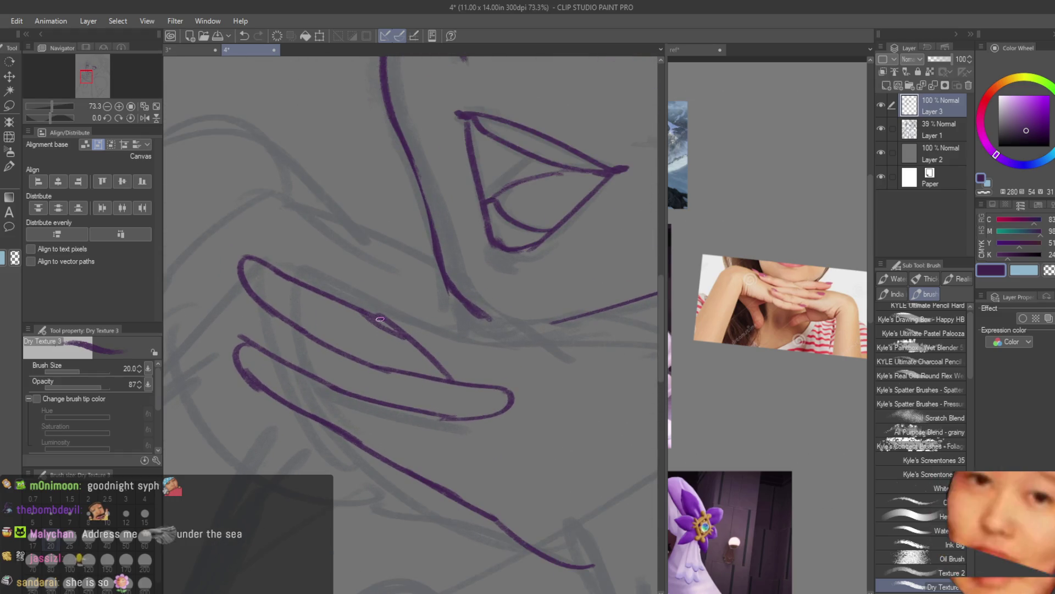
pyautogui.scroll(-1, 380, 318)
pyautogui.scroll(-1, 334, 265)
pyautogui.moveTo(386, 293); pyautogui.dragTo(469, 328)
pyautogui.hotkey('ctrl', 'z')
pyautogui.hotkey('ctrl', 'z')
pyautogui.hotkey('ctrl', 'z')
pyautogui.moveTo(336, 267)
pyautogui.mouseDown()
pyautogui.moveTo(471, 326)
pyautogui.moveTo(402, 320)
pyautogui.mouseUp()
pyautogui.hotkey('ctrl', 'z')
pyautogui.hotkey('ctrl', 'z')
# Draw the lower curved finger stroke, redoing it until it starts further left
pyautogui.moveTo(471, 330)
pyautogui.mouseDown()
pyautogui.moveTo(399, 318)
pyautogui.moveTo(436, 332)
pyautogui.mouseUp()
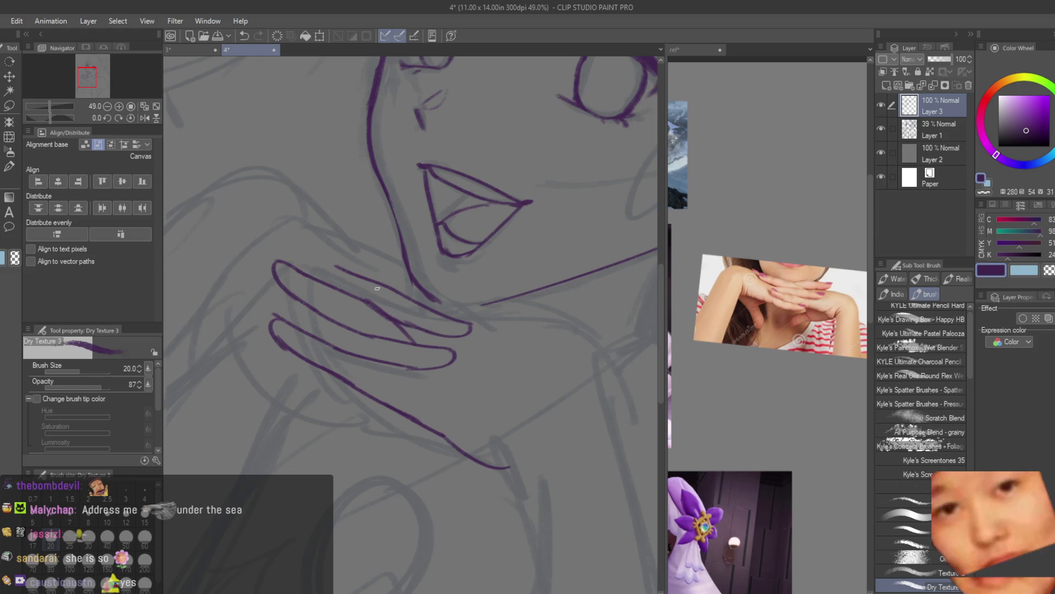
pyautogui.scroll(-2, 377, 288)
pyautogui.scroll(2, 339, 376)
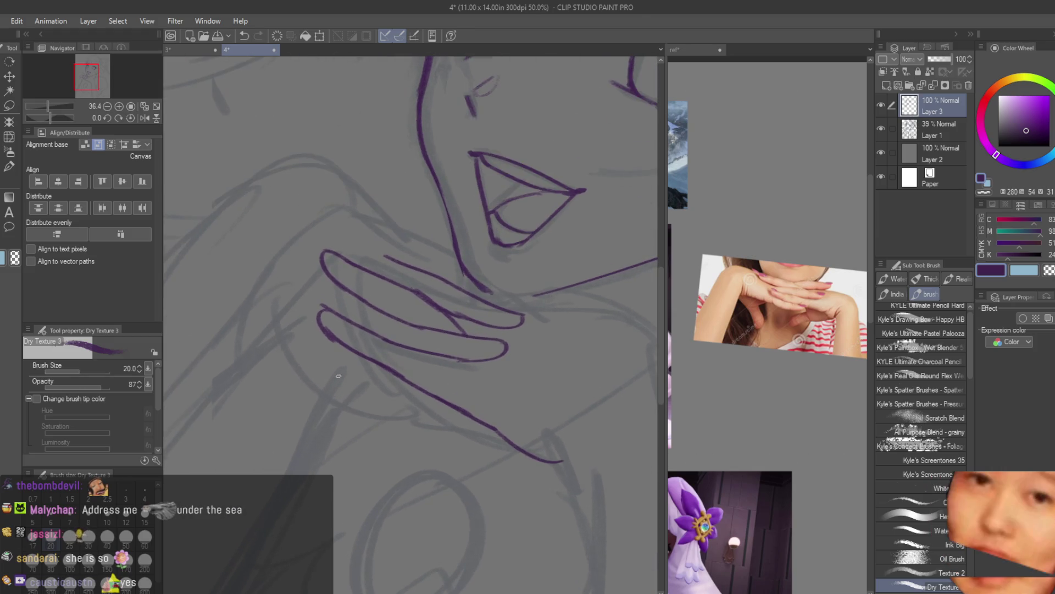
pyautogui.scroll(1, 312, 347)
pyautogui.hotkey('ctrl', 'z')
pyautogui.moveTo(297, 334)
pyautogui.mouseDown()
pyautogui.moveTo(387, 403)
pyautogui.moveTo(485, 401)
pyautogui.moveTo(480, 414)
pyautogui.mouseUp()
pyautogui.hotkey('ctrl', 'z')
pyautogui.hotkey('ctrl', 'z')
pyautogui.moveTo(401, 397); pyautogui.dragTo(467, 407)
pyautogui.hotkey('ctrl', 'z')
pyautogui.moveTo(379, 395); pyautogui.dragTo(466, 409)
pyautogui.hotkey('ctrl', 'z')
pyautogui.moveTo(277, 329); pyautogui.dragTo(467, 404)
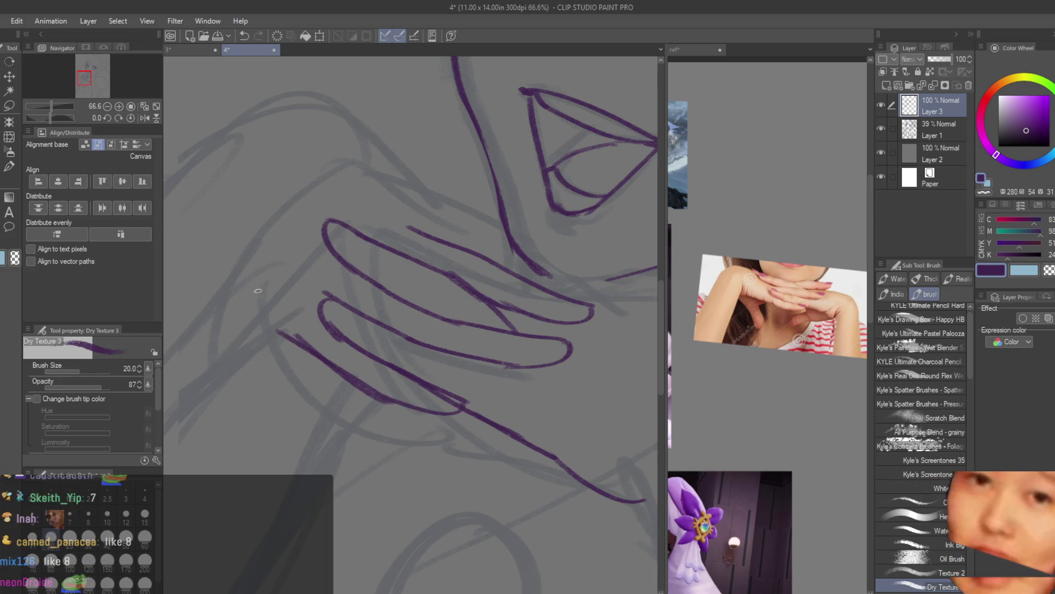
# Trim the starting end of the lower finger stroke with the eraser
pyautogui.press('e')
pyautogui.moveTo(259, 313); pyautogui.dragTo(270, 322)
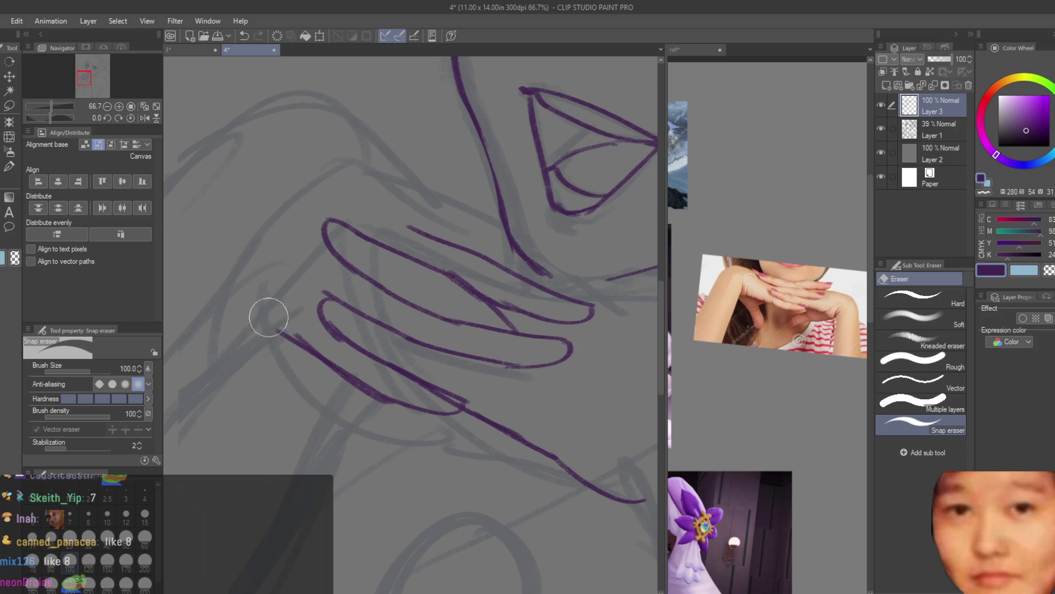
pyautogui.moveTo(406, 389); pyautogui.dragTo(411, 388)
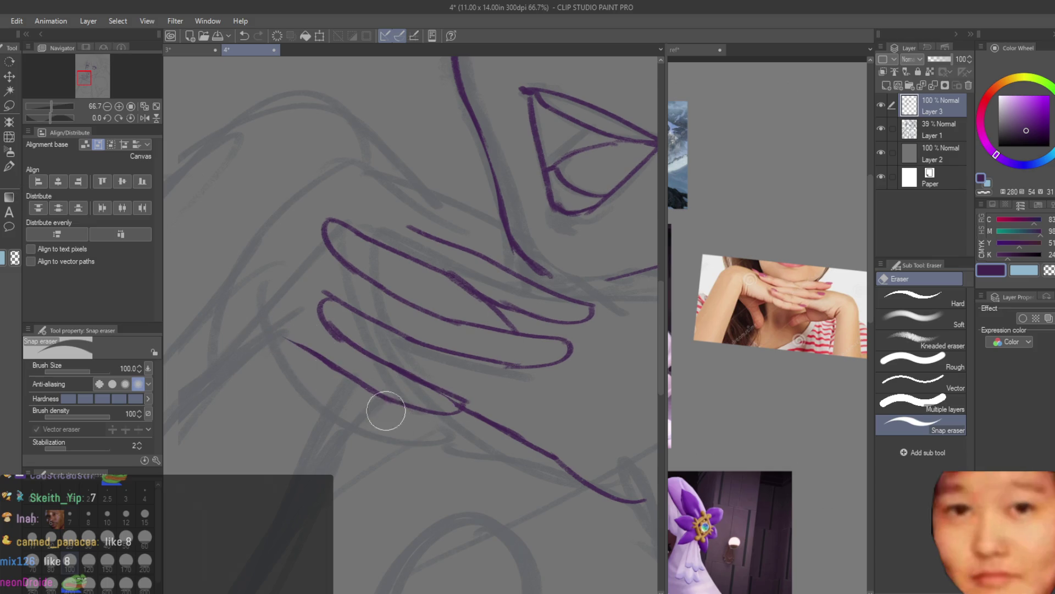
pyautogui.scroll(-3, 384, 412)
pyautogui.scroll(-3, 477, 326)
# Mirror the canvas to check proportions, then lasso-select the hand line art
pyautogui.press('h')
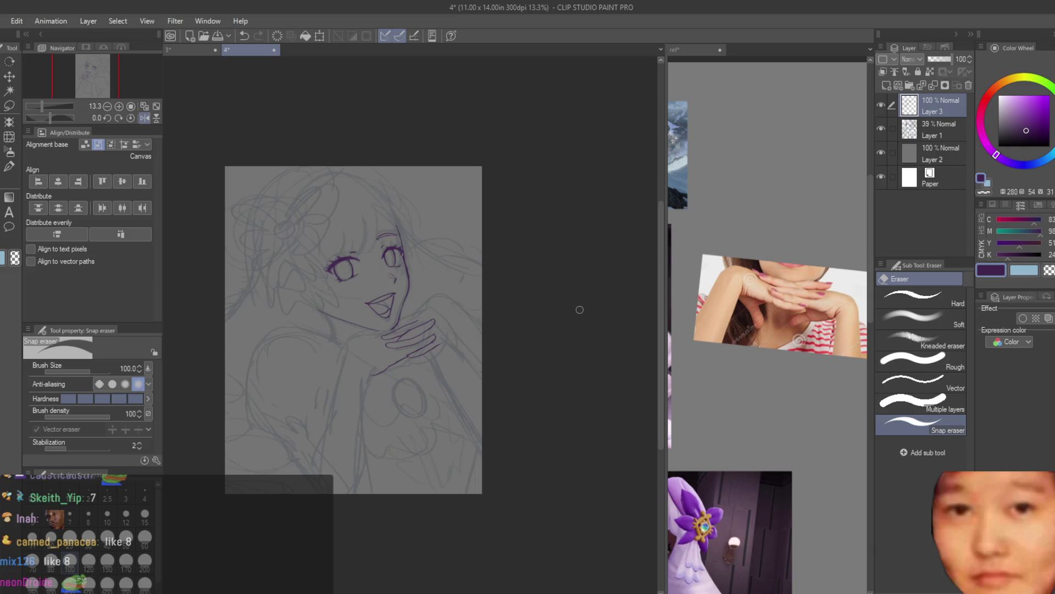
pyautogui.press('h')
pyautogui.scroll(2, 464, 289)
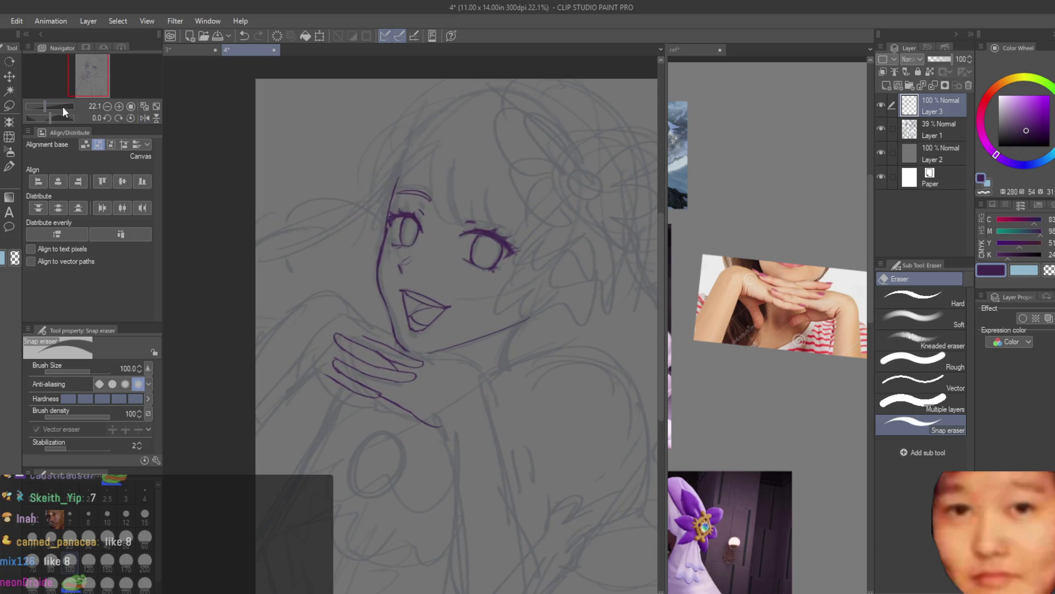
pyautogui.click(10, 77)
pyautogui.scroll(-1, 437, 377)
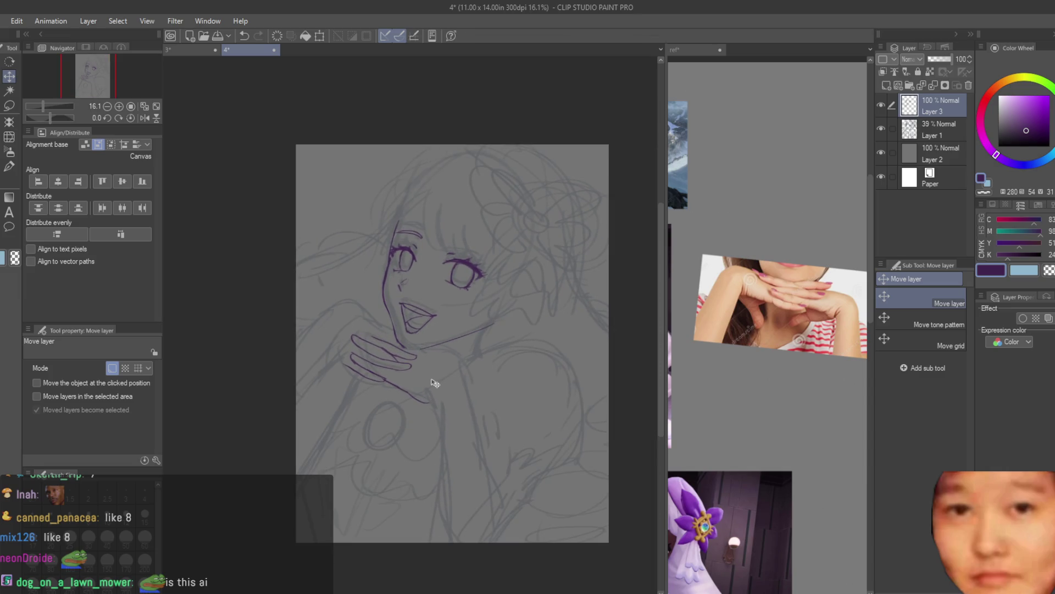
pyautogui.scroll(2, 442, 376)
pyautogui.scroll(1, 442, 376)
pyautogui.click(9, 106)
pyautogui.scroll(1, 278, 299)
pyautogui.moveTo(221, 243)
pyautogui.mouseDown()
pyautogui.moveTo(423, 322)
pyautogui.moveTo(379, 312)
pyautogui.mouseUp()
pyautogui.scroll(-1, 479, 357)
pyautogui.scroll(-2, 478, 357)
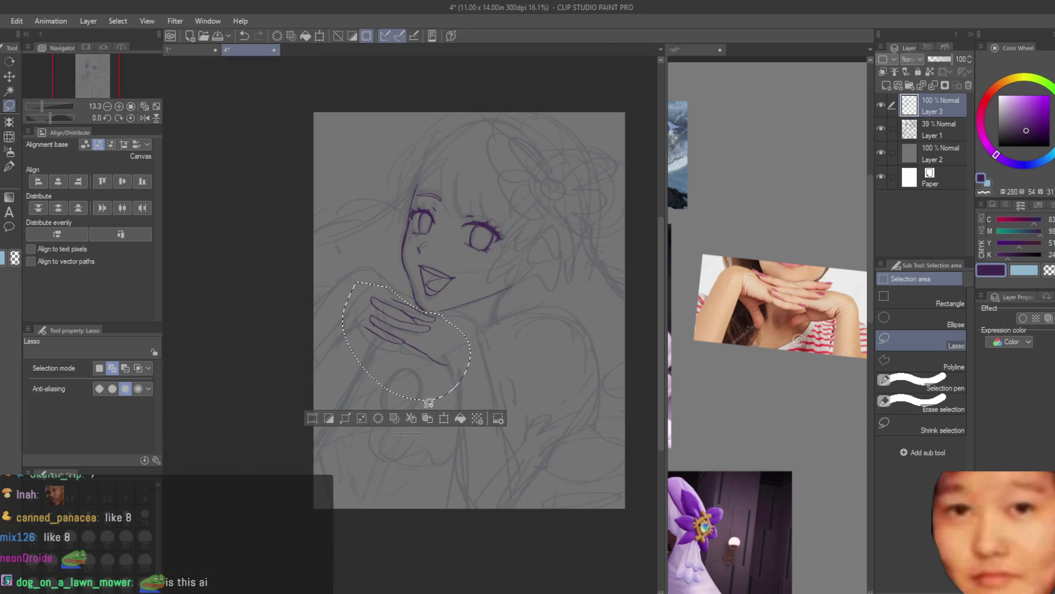
# Scale the selected hand up to 112%, commit, deselect and return to the brush
pyautogui.hotkey('ctrl', 't')
pyautogui.moveTo(481, 399)
pyautogui.mouseDown()
pyautogui.moveTo(498, 419)
pyautogui.moveTo(481, 396)
pyautogui.mouseUp()
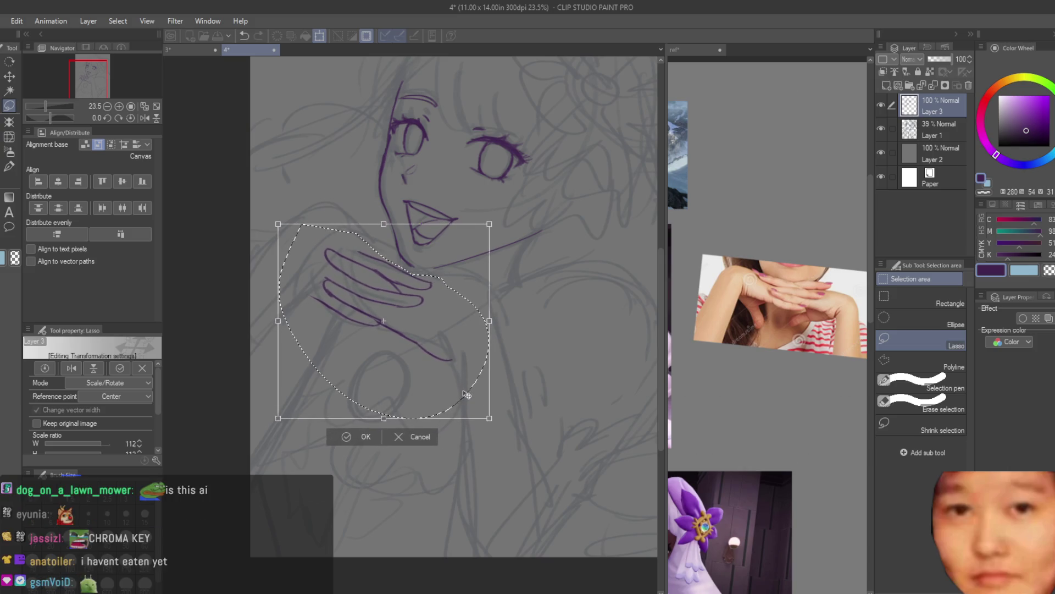
pyautogui.press('Return')
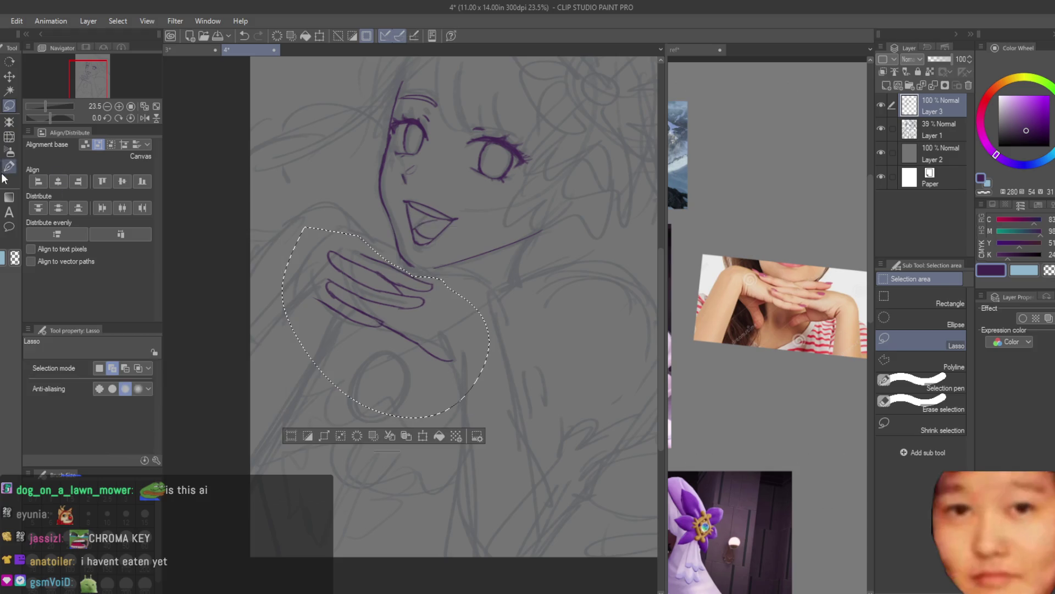
pyautogui.press('b')
pyautogui.hotkey('ctrl', 'd')
pyautogui.scroll(2, 423, 264)
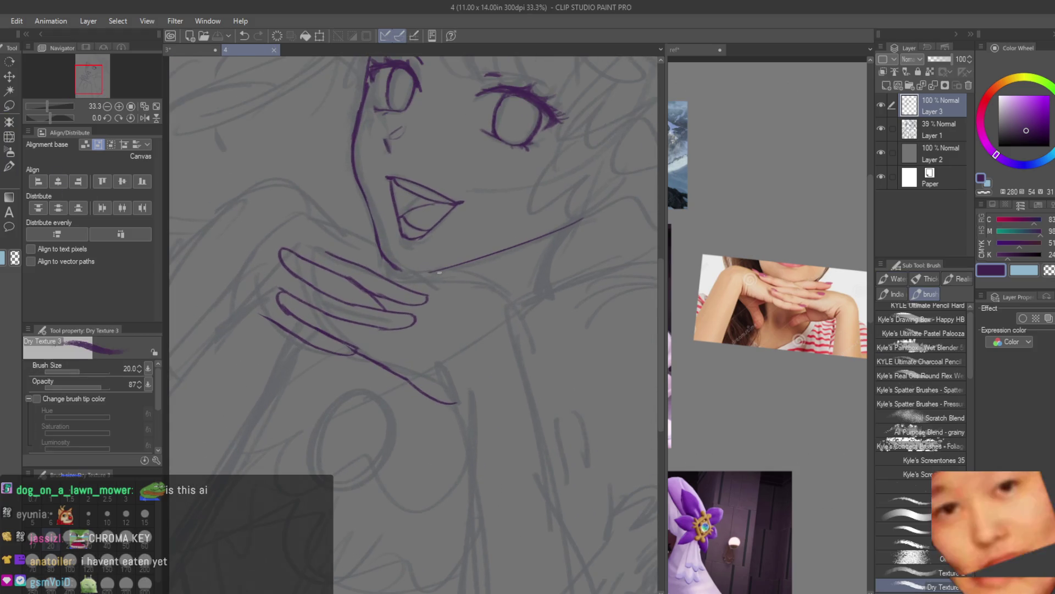
# Draw the top finger contour and a line along the fingers, undoing misplaced strokes
pyautogui.scroll(1, 403, 320)
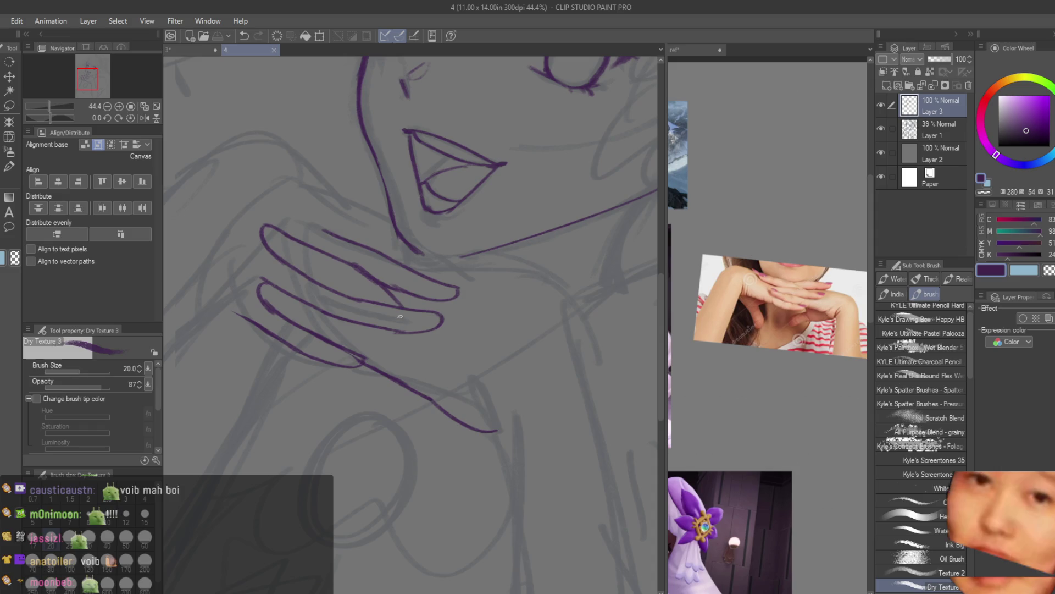
pyautogui.scroll(1, 403, 320)
pyautogui.scroll(1, 414, 288)
pyautogui.moveTo(377, 247)
pyautogui.mouseDown()
pyautogui.moveTo(278, 202)
pyautogui.moveTo(290, 231)
pyautogui.mouseUp()
pyautogui.hotkey('ctrl', 'z')
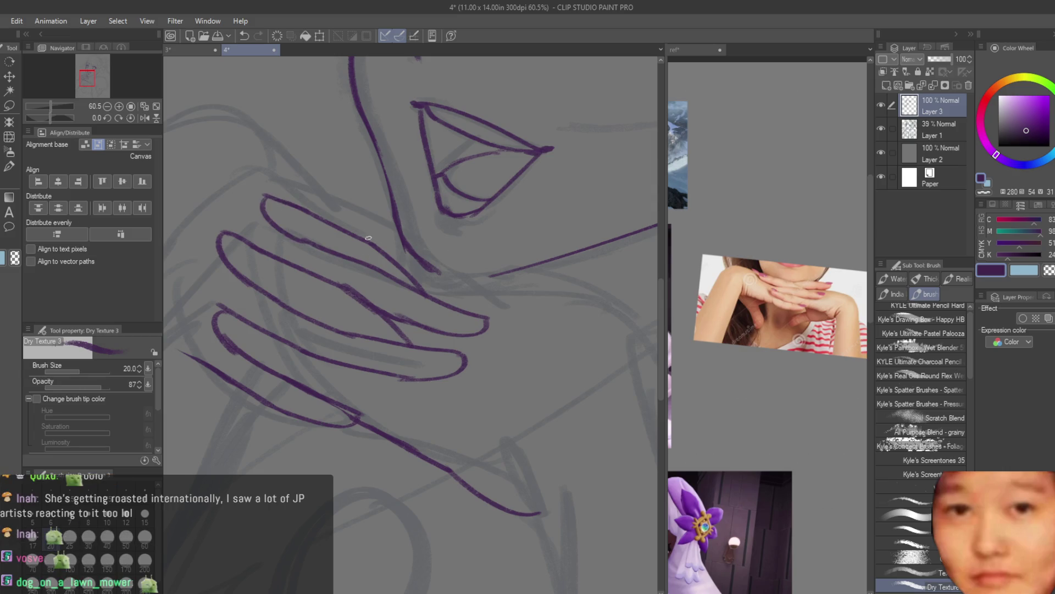
pyautogui.moveTo(332, 222); pyautogui.dragTo(478, 303)
pyautogui.scroll(-5, 475, 315)
pyautogui.scroll(3, 329, 274)
pyautogui.scroll(2, 307, 275)
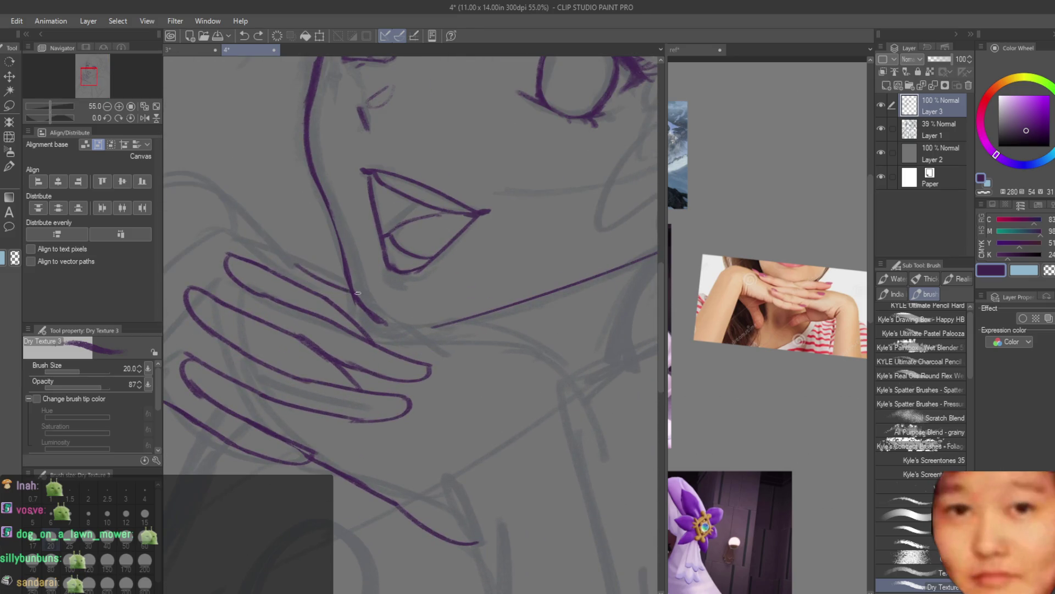
pyautogui.moveTo(301, 264)
pyautogui.mouseDown()
pyautogui.moveTo(379, 304)
pyautogui.moveTo(369, 293)
pyautogui.moveTo(429, 338)
pyautogui.moveTo(357, 319)
pyautogui.mouseUp()
pyautogui.hotkey('ctrl', 'z')
pyautogui.hotkey('ctrl', 'z')
pyautogui.hotkey('ctrl', 'z')
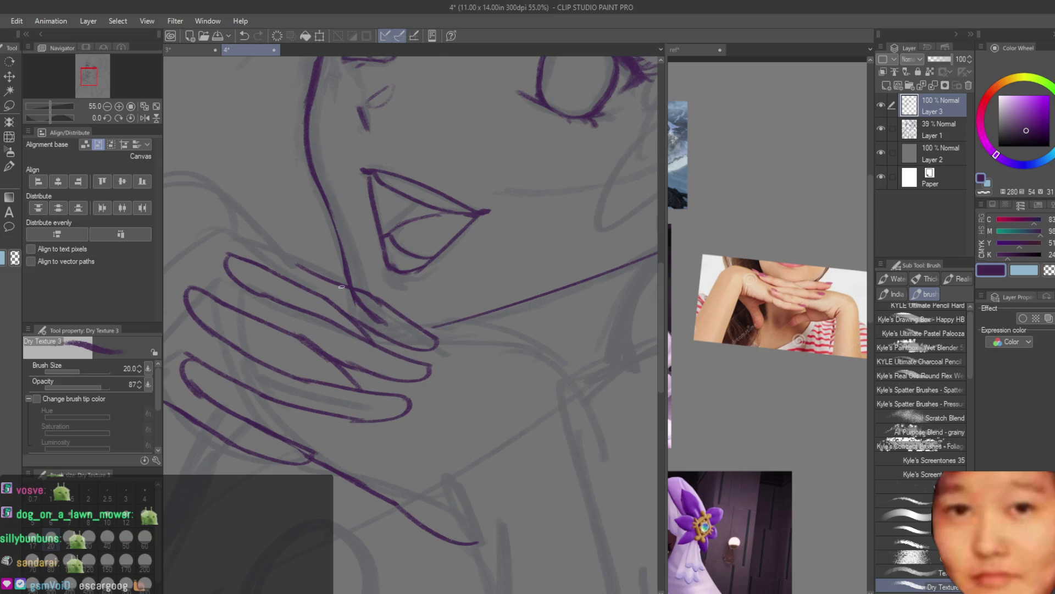
pyautogui.scroll(-5, 341, 287)
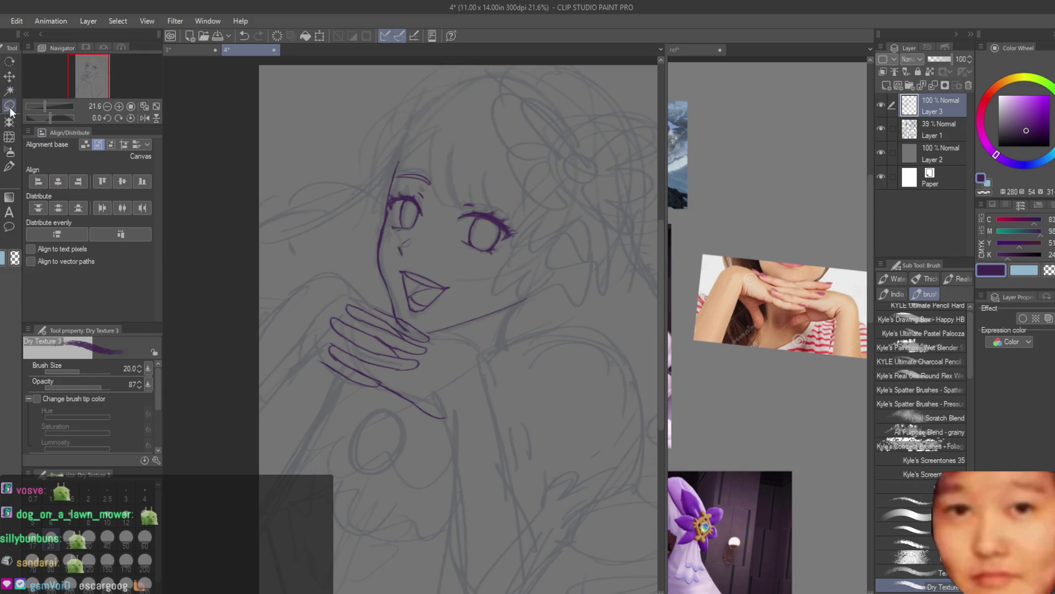
# Hide and re-show the rough sketch layer to check the hand line art
pyautogui.click(10, 111)
pyautogui.scroll(5, 400, 319)
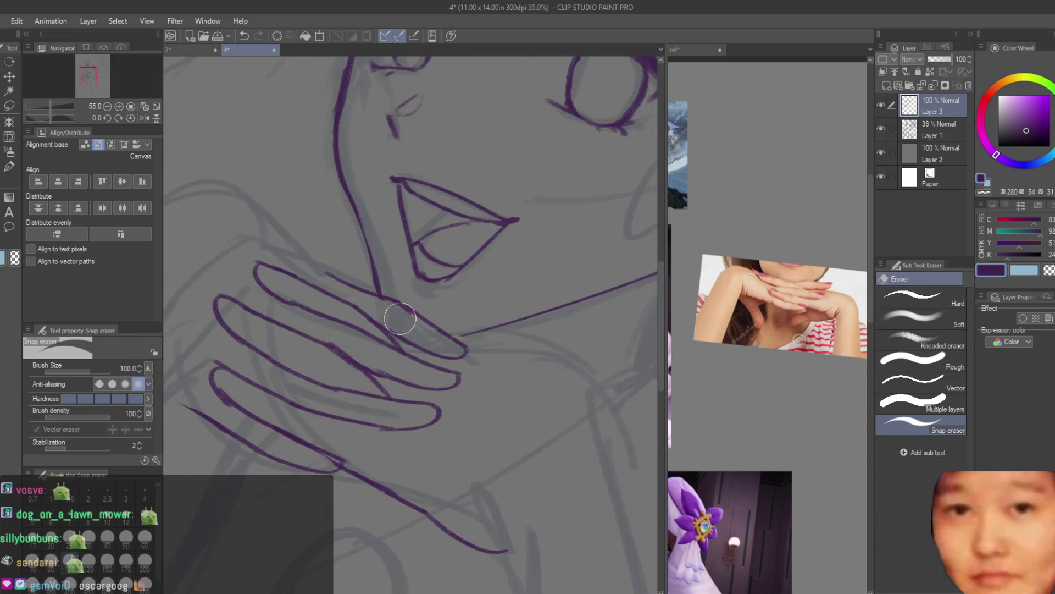
pyautogui.scroll(-5, 400, 313)
pyautogui.scroll(3, 508, 440)
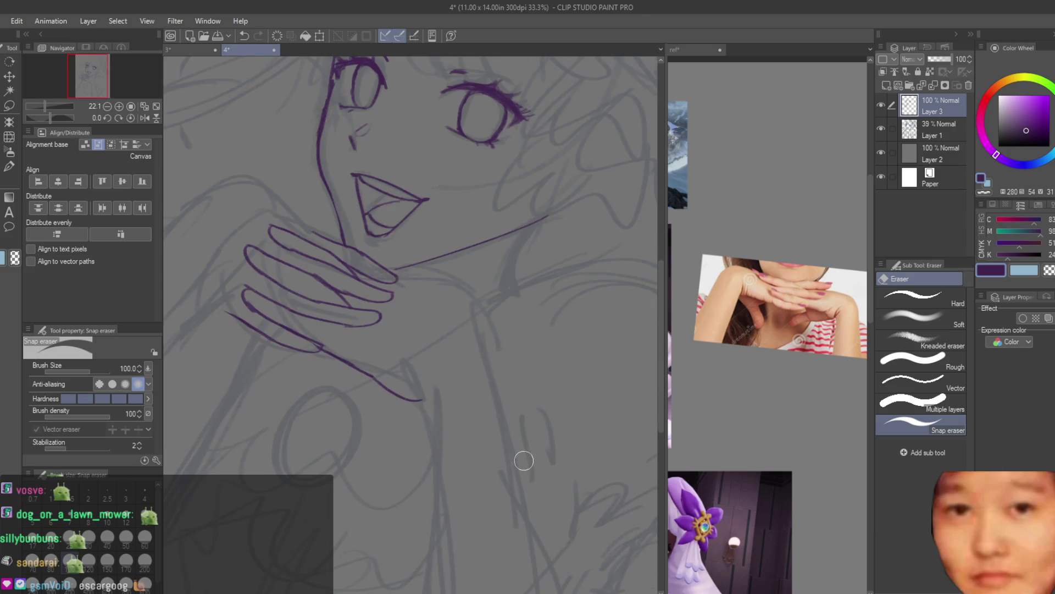
pyautogui.scroll(-2, 401, 299)
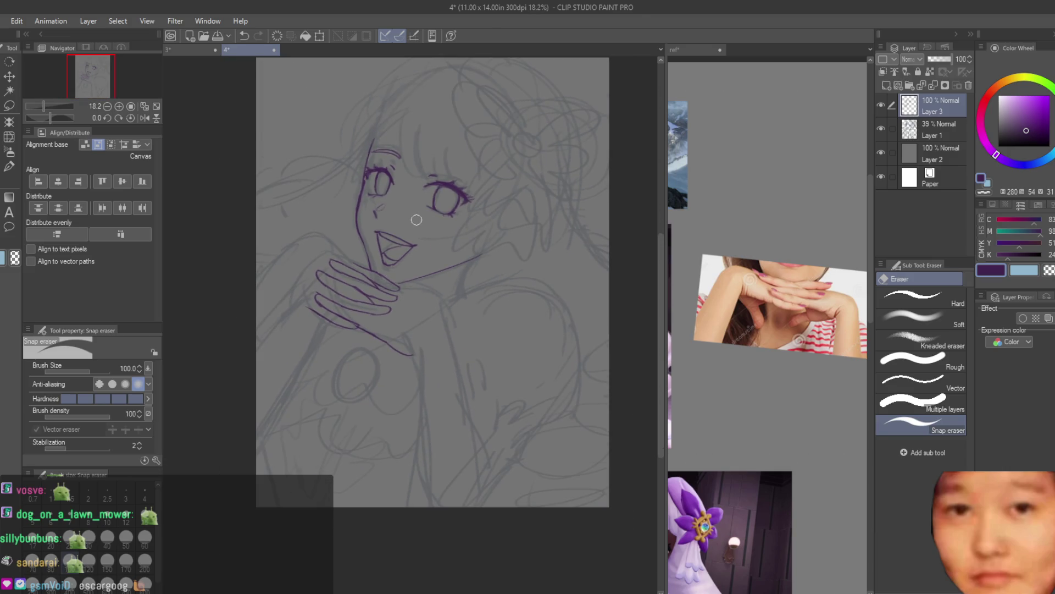
pyautogui.click(882, 129)
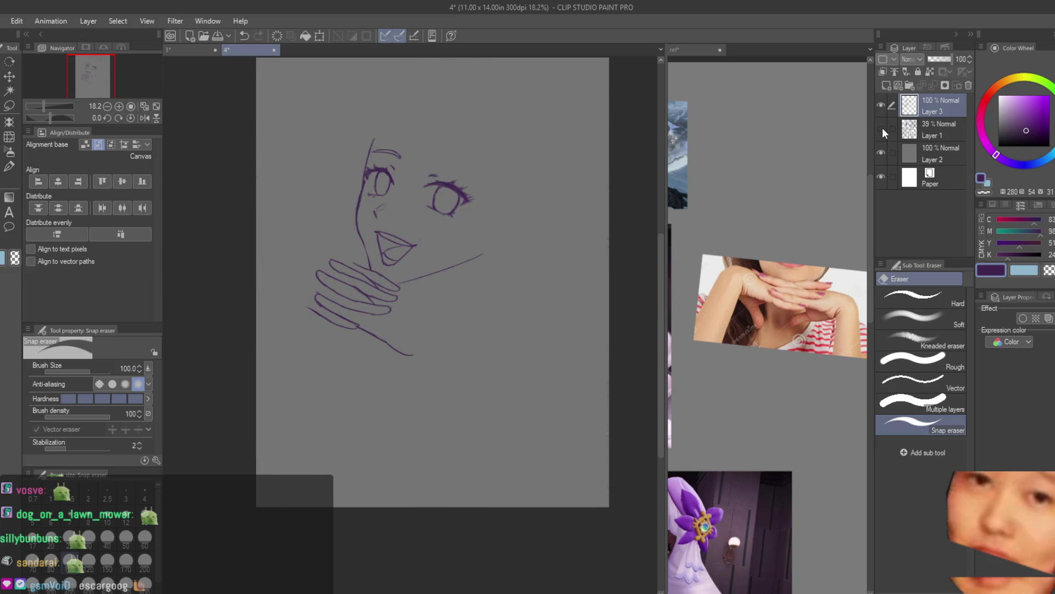
pyautogui.click(882, 128)
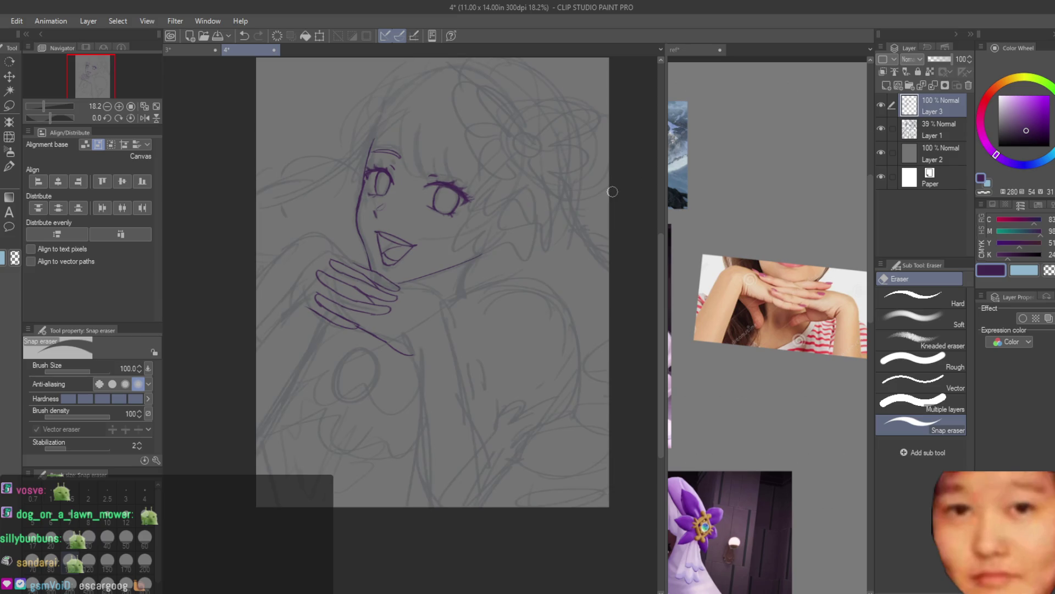
# Lasso-select the hand and lower-arm lines and switch to the Move layer tool
pyautogui.scroll(1, 353, 272)
pyautogui.scroll(1, 353, 272)
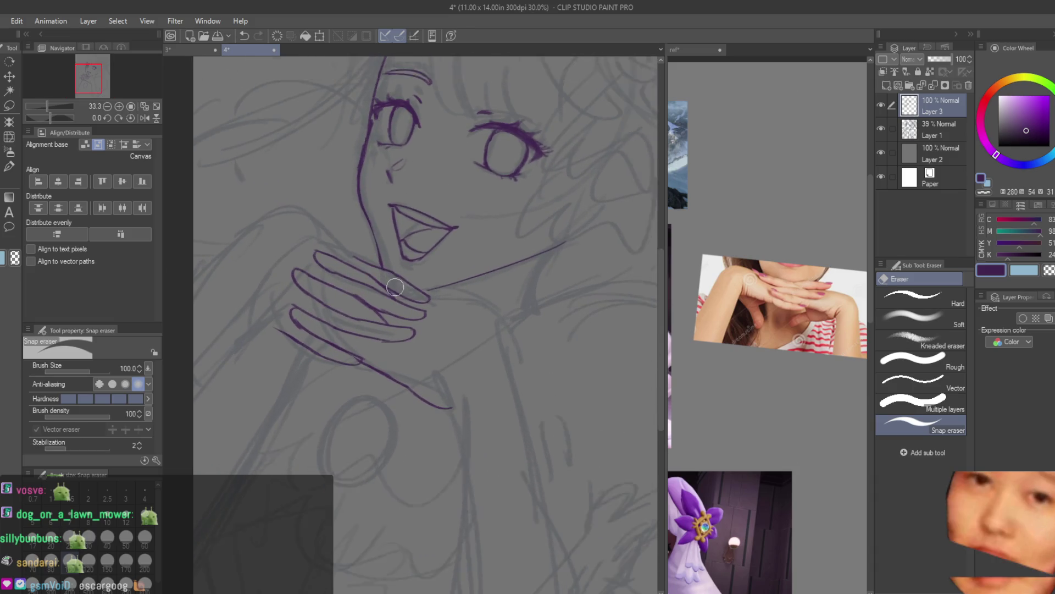
pyautogui.scroll(1, 354, 272)
pyautogui.click(9, 105)
pyautogui.scroll(2, 352, 286)
pyautogui.scroll(2, 351, 285)
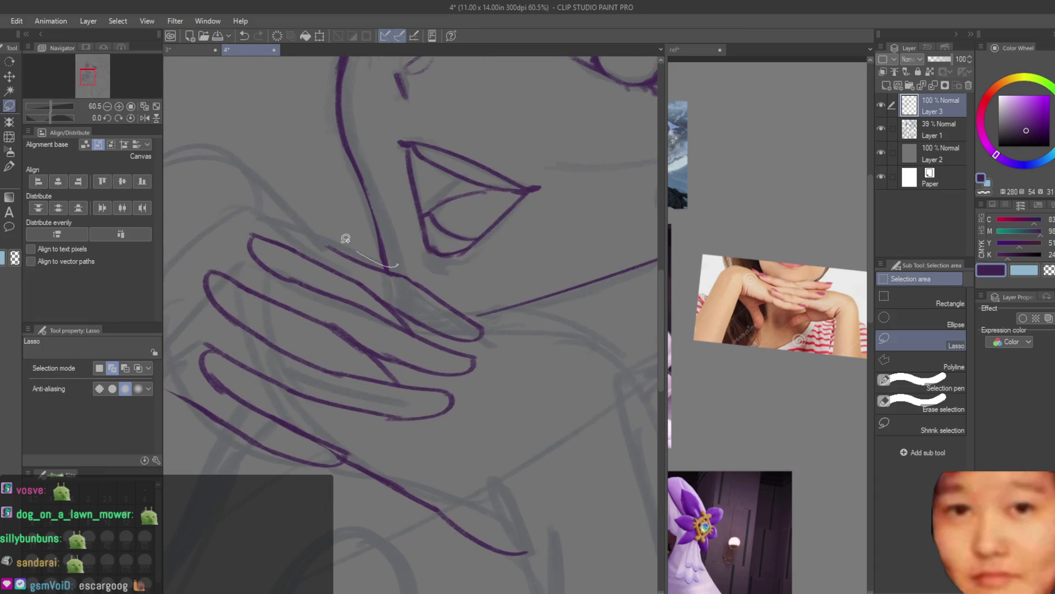
pyautogui.moveTo(380, 245); pyautogui.dragTo(461, 288)
pyautogui.scroll(-1, 462, 288)
pyautogui.moveTo(436, 337); pyautogui.dragTo(422, 387)
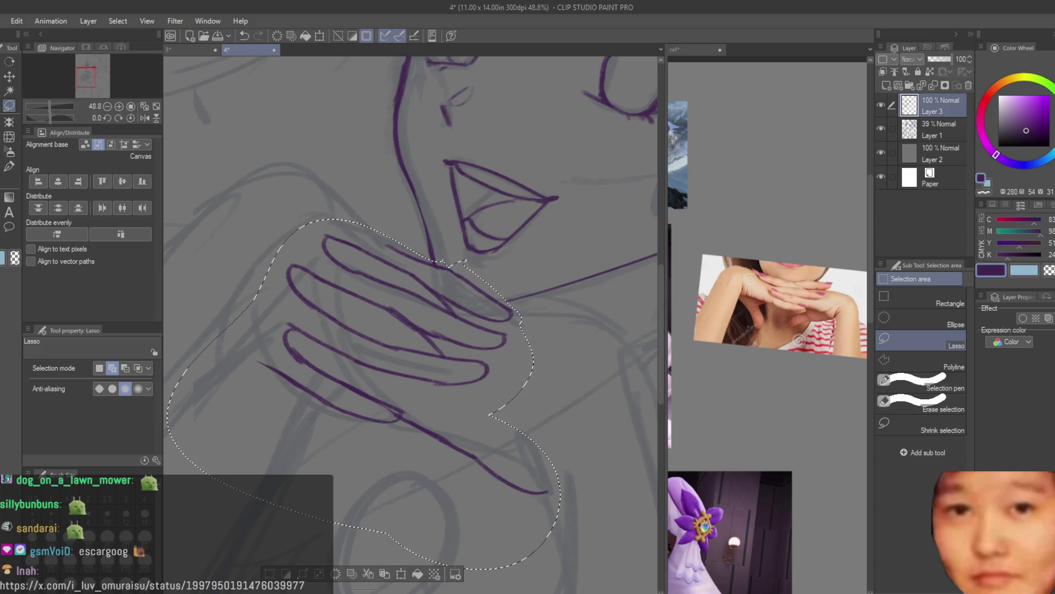
pyautogui.click(10, 76)
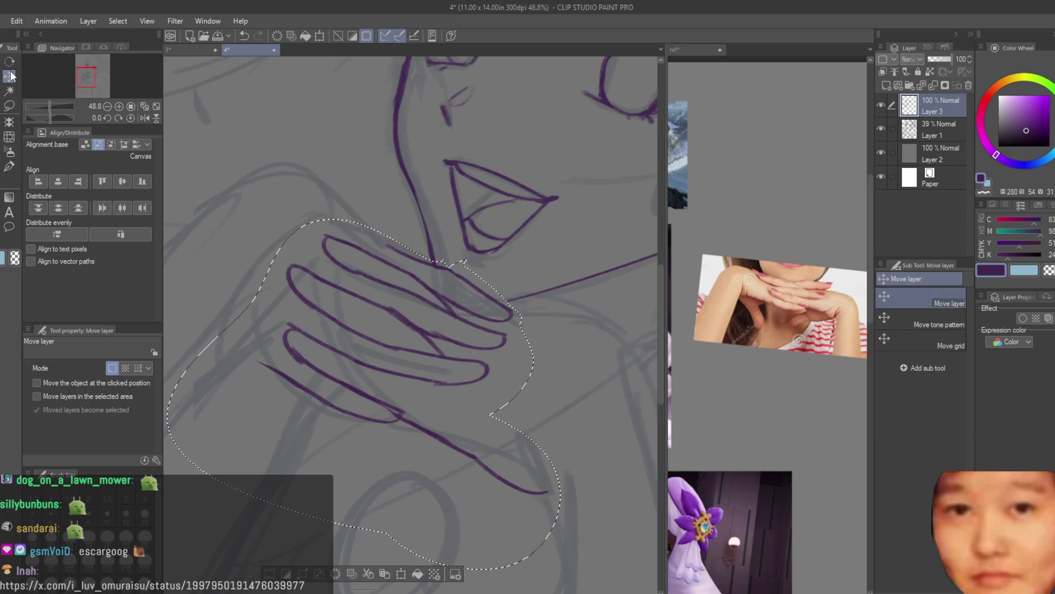
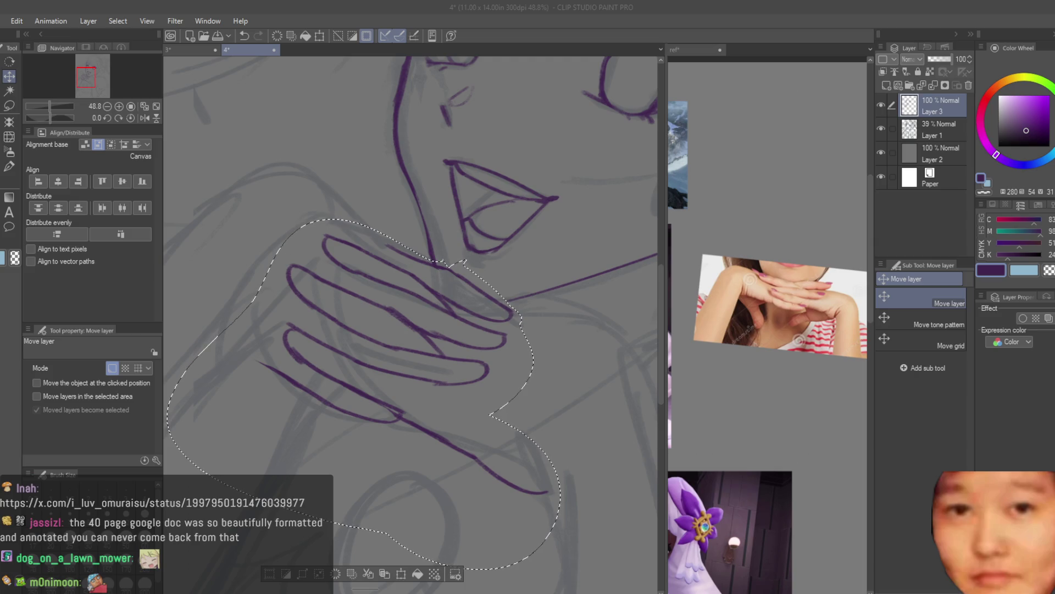
# Cut the lassoed hand lines, paste them as Layer 3 Copy, and shift them right and down
pyautogui.hotkey('alt', 'Tab')
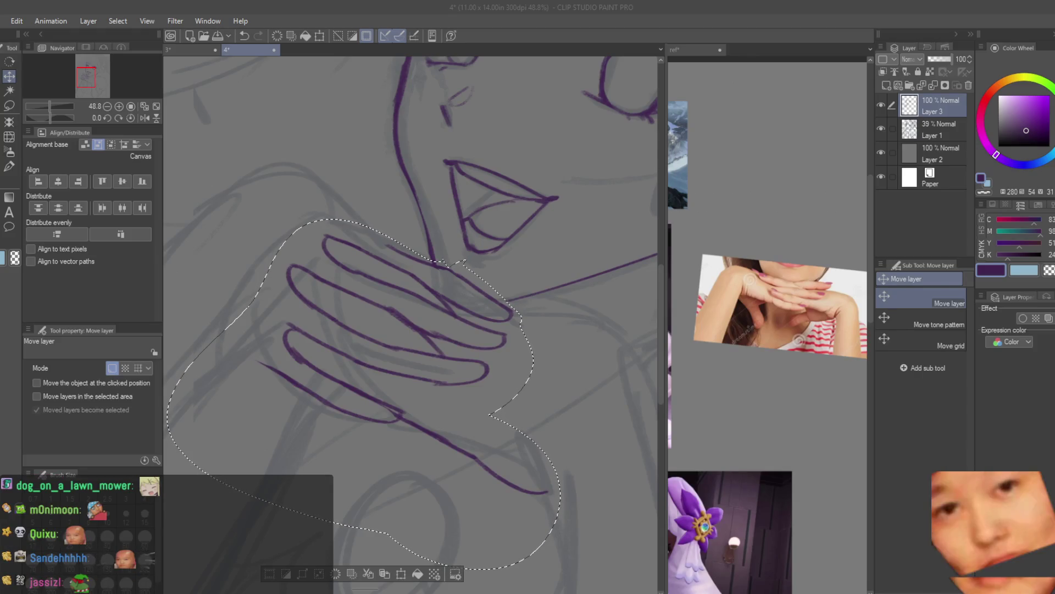
pyautogui.scroll(-2, 385, 217)
pyautogui.hotkey('ctrl', 'x')
pyautogui.hotkey('ctrl', 'v')
pyautogui.moveTo(421, 284); pyautogui.dragTo(446, 287)
pyautogui.press('e')
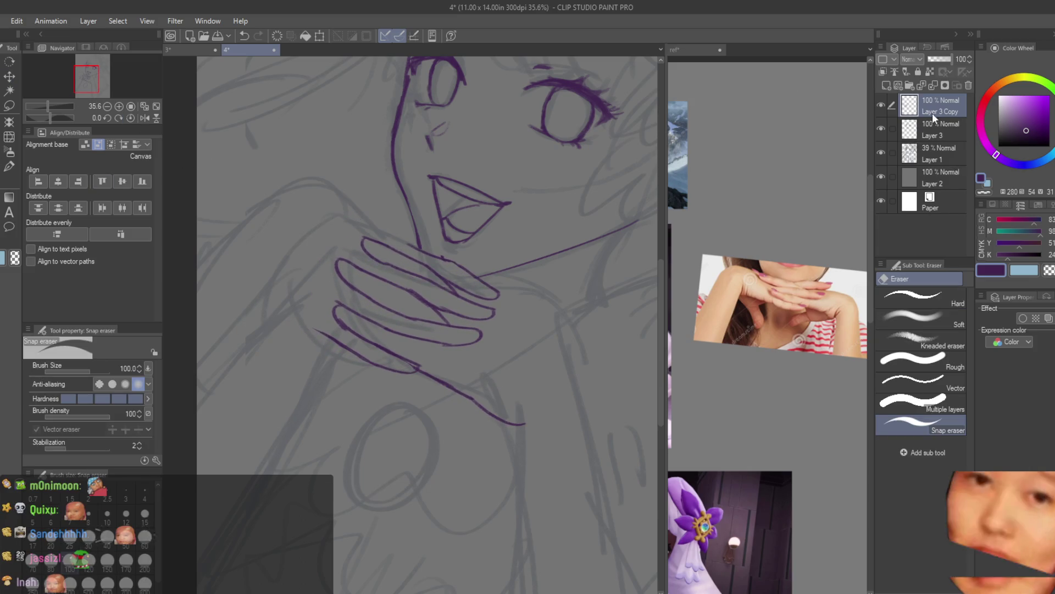
# Nudge the Layer 3 hand lines slightly up-left and undo the stray chin strokes
pyautogui.click(10, 76)
pyautogui.moveTo(497, 254); pyautogui.dragTo(491, 248)
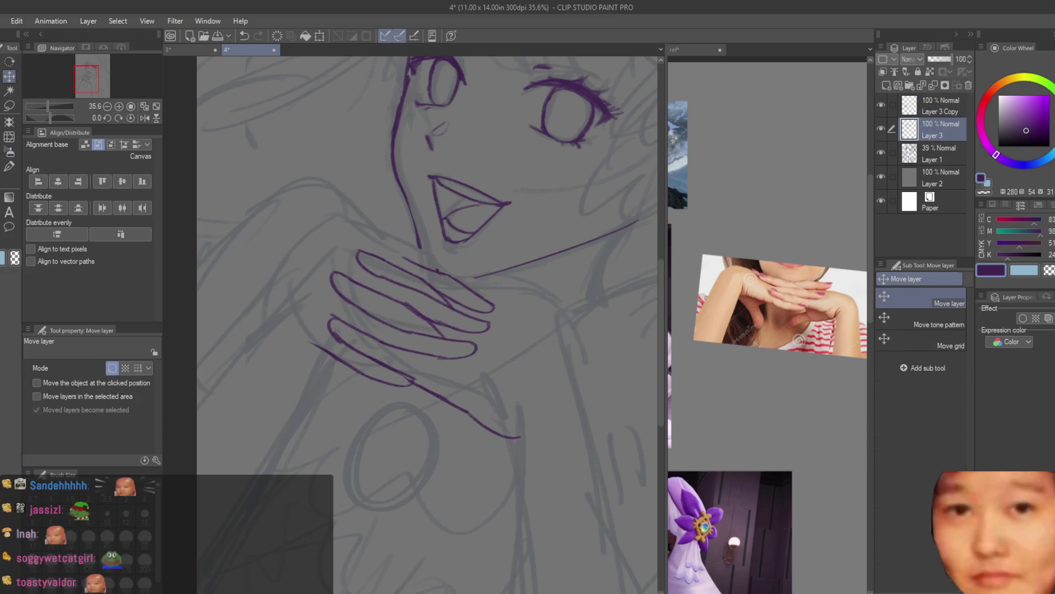
pyautogui.click(13, 155)
pyautogui.scroll(2, 451, 228)
pyautogui.scroll(2, 450, 228)
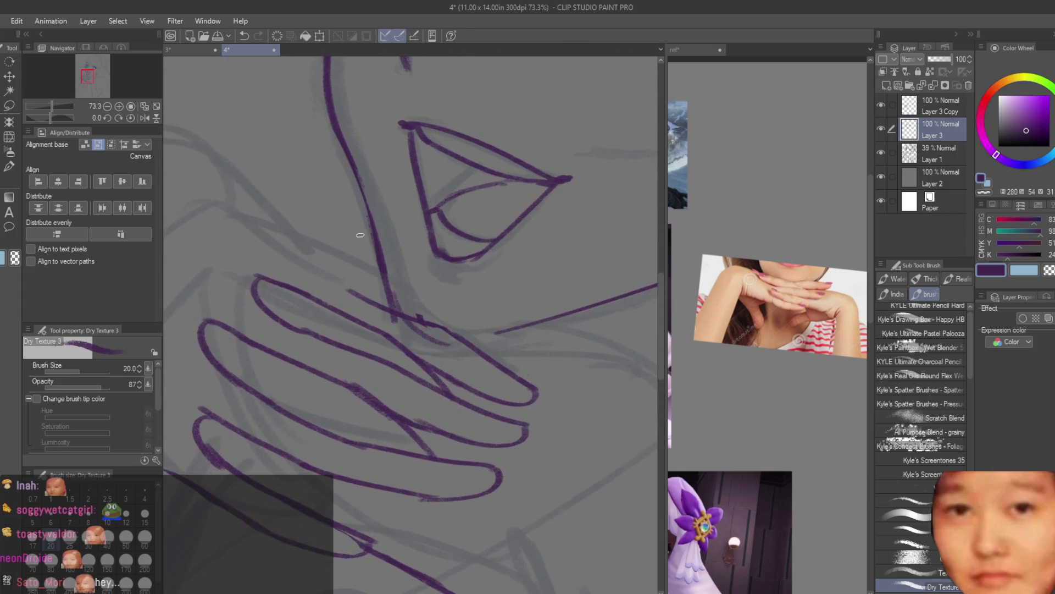
pyautogui.hotkey('ctrl', 'z')
pyautogui.hotkey('ctrl', 'z')
pyautogui.hotkey('ctrl', 'y')
pyautogui.hotkey('ctrl', 'y')
pyautogui.hotkey('ctrl', 'z')
pyautogui.hotkey('ctrl', 'z')
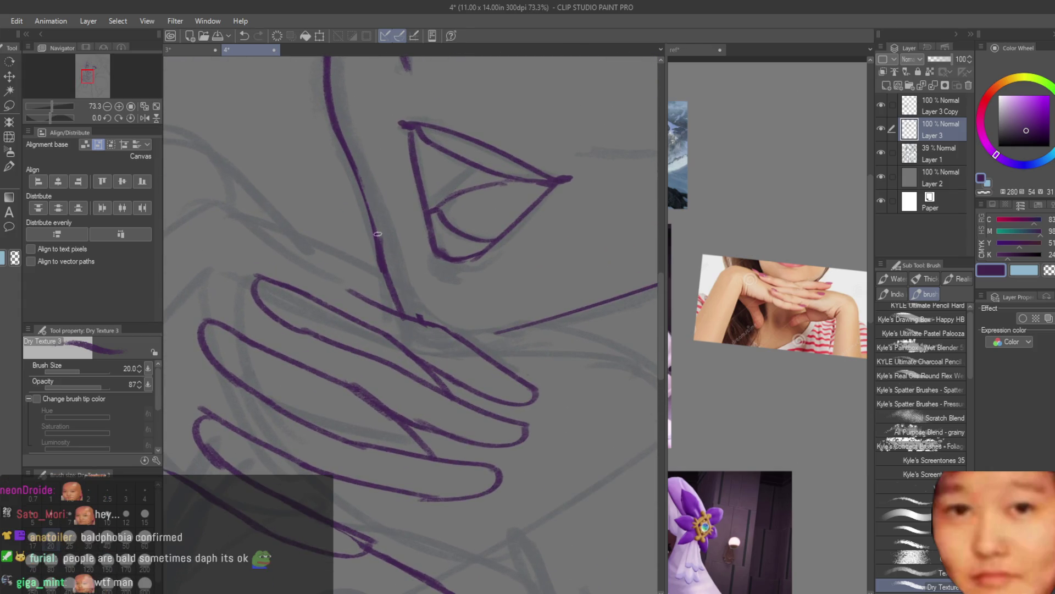
# Draw the jaw line down toward the hand with the Dry Texture brush, discarding a second attempt
pyautogui.moveTo(369, 215); pyautogui.dragTo(410, 314)
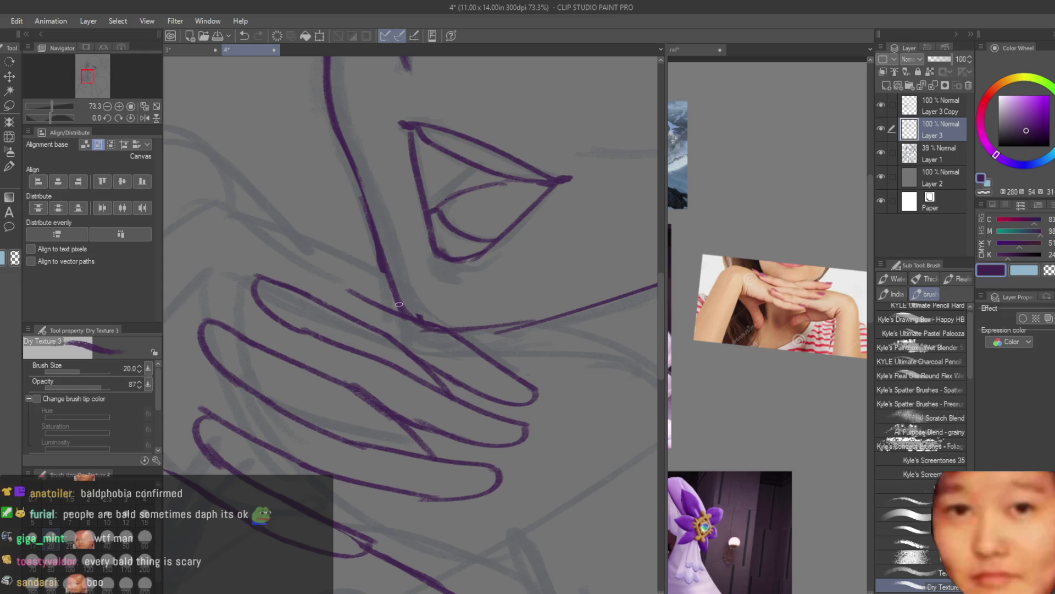
pyautogui.scroll(-3, 484, 286)
pyautogui.scroll(-3, 511, 237)
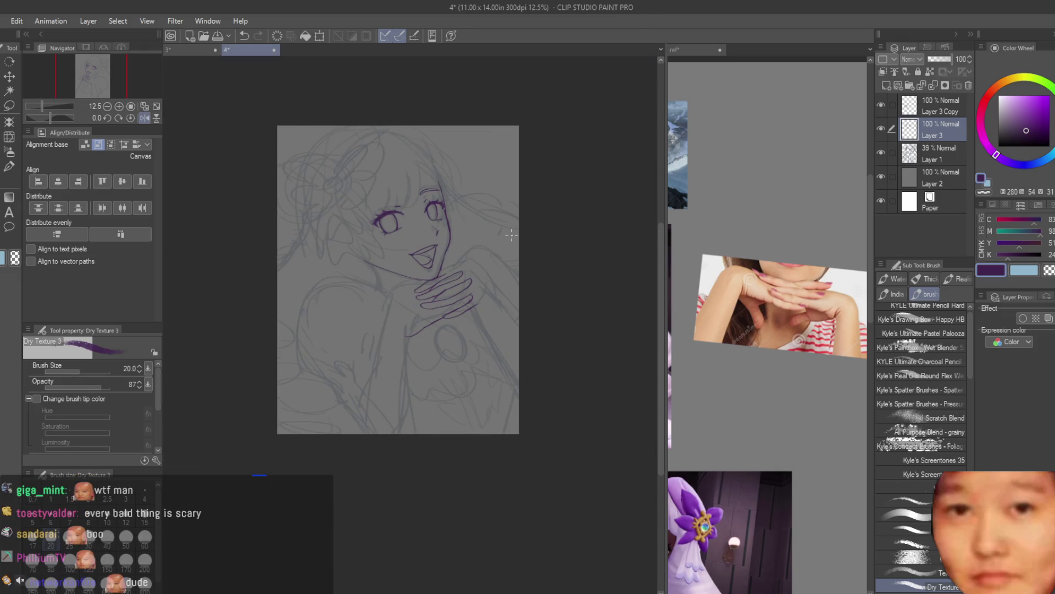
pyautogui.scroll(3, 363, 209)
pyautogui.scroll(2, 340, 176)
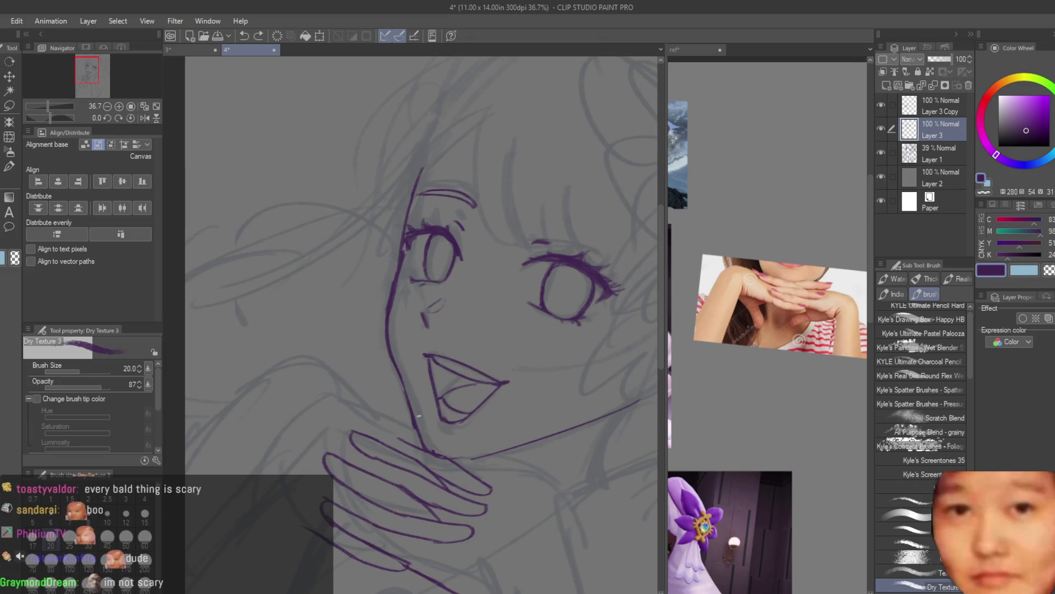
pyautogui.moveTo(408, 389)
pyautogui.mouseDown()
pyautogui.moveTo(422, 436)
pyautogui.moveTo(480, 457)
pyautogui.mouseUp()
pyautogui.hotkey('ctrl', 'z')
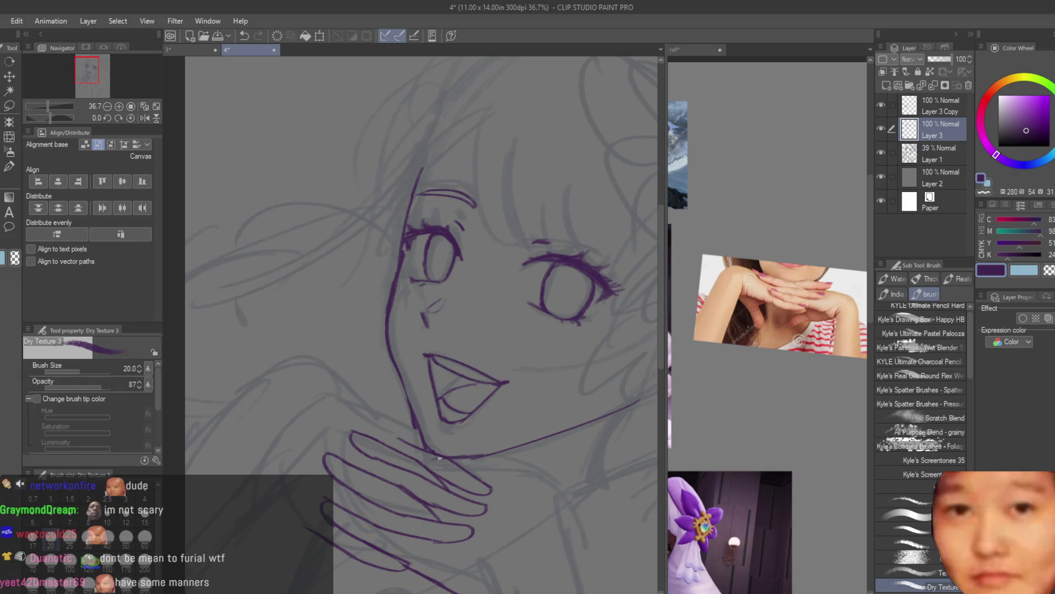
# Nudge the hand lines on Layer 3 Copy slightly to the right
pyautogui.click(10, 77)
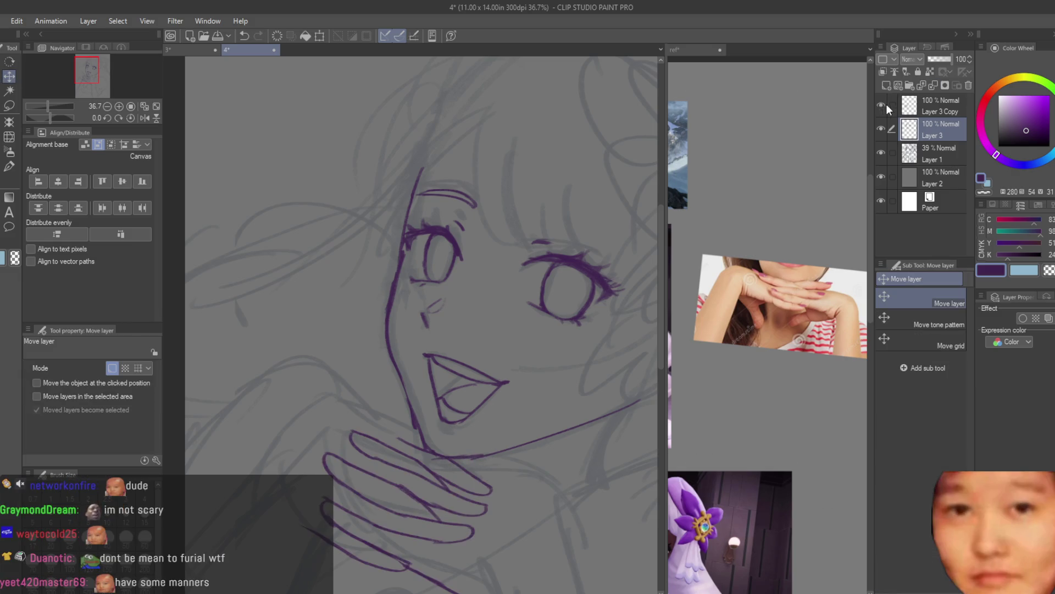
pyautogui.click(886, 104)
pyautogui.scroll(-3, 494, 428)
pyautogui.moveTo(495, 427); pyautogui.dragTo(502, 419)
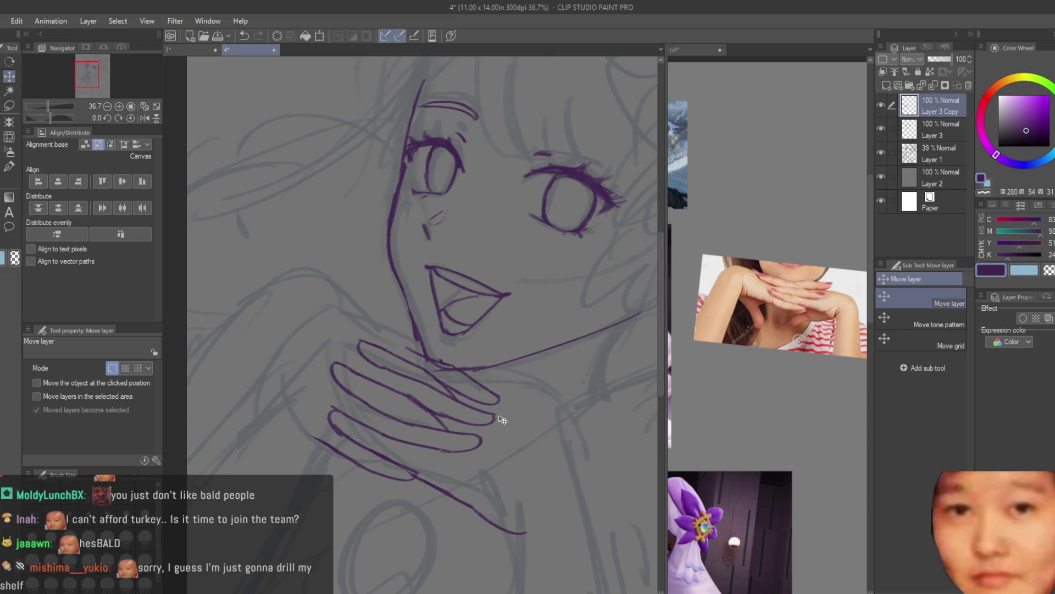
pyautogui.press('e')
pyautogui.scroll(4, 427, 359)
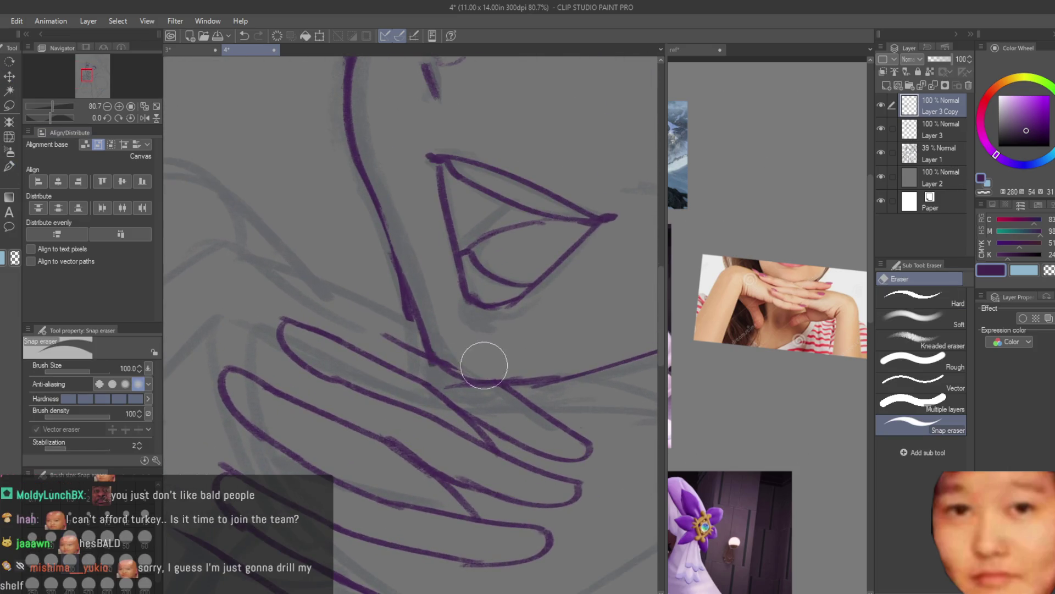
# Make Layer 3 active and hide the gray rough sketch on Layer 1, viewing the whole page
pyautogui.click(937, 132)
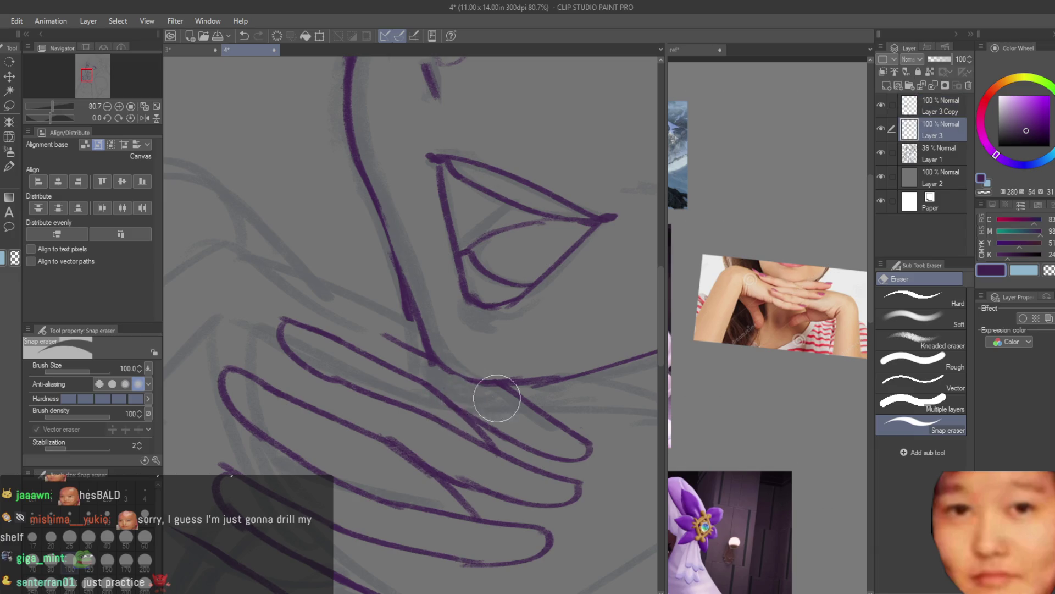
pyautogui.scroll(-2, 430, 370)
pyautogui.scroll(-2, 430, 369)
pyautogui.scroll(-1, 551, 345)
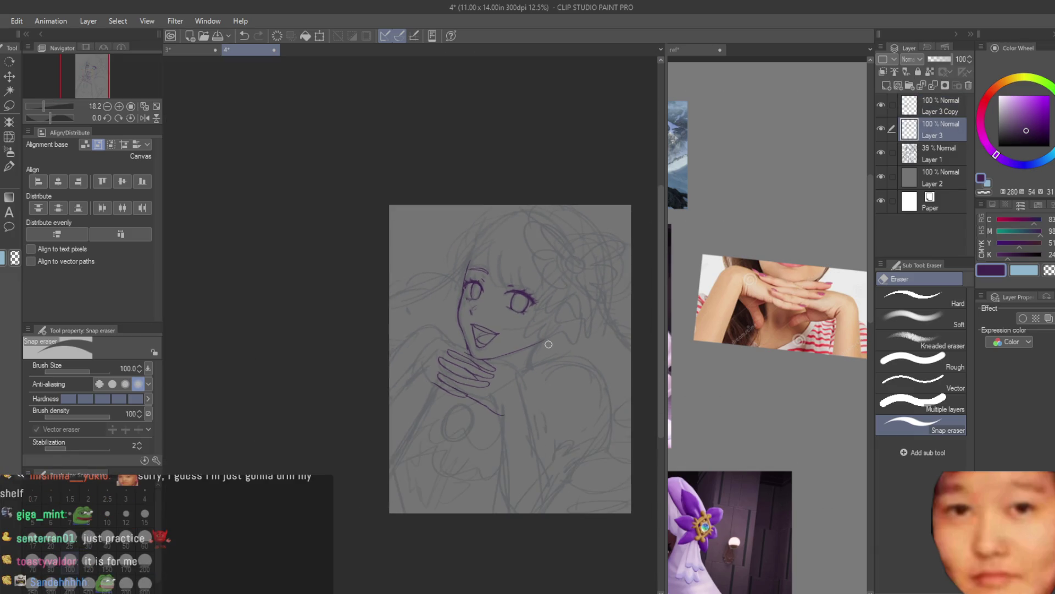
pyautogui.scroll(2, 429, 325)
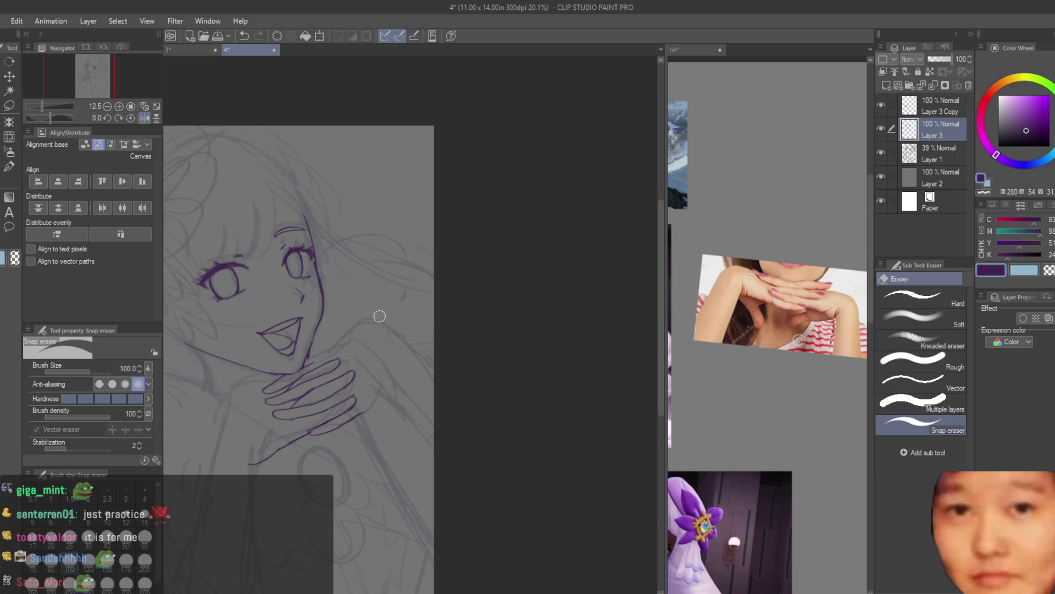
pyautogui.scroll(-1, 515, 274)
pyautogui.click(882, 152)
pyautogui.moveTo(374, 264); pyautogui.dragTo(588, 256)
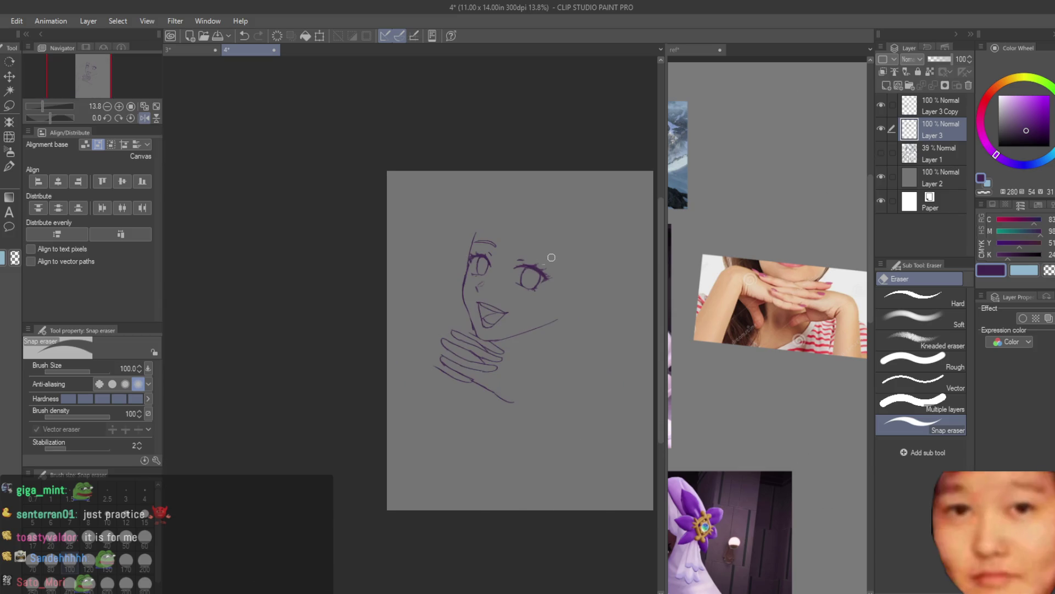
pyautogui.click(7, 139)
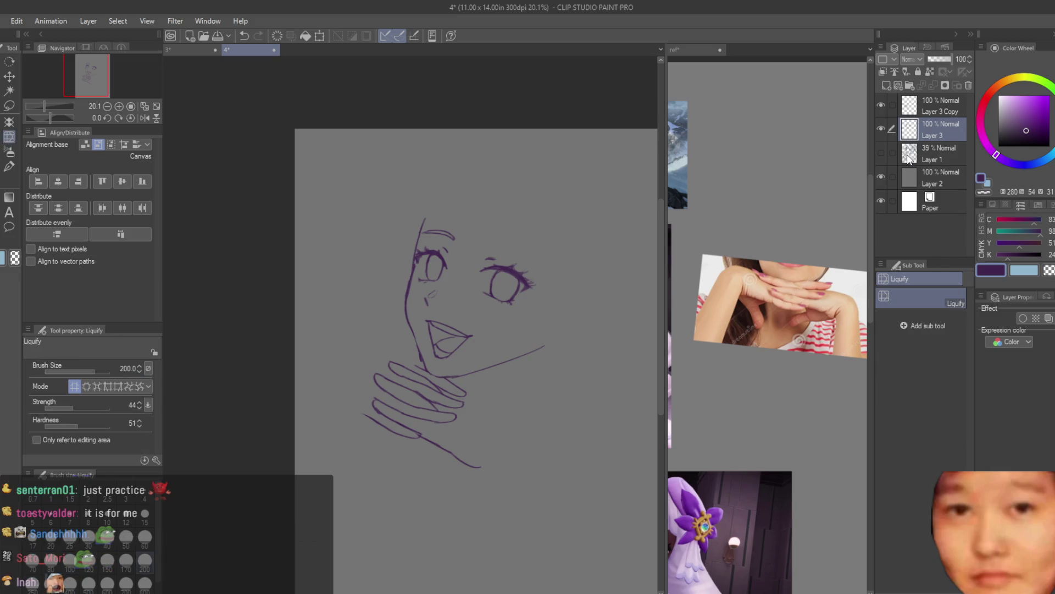
# Enlarge the Liquify brush to 600 and flip the canvas horizontally to check the face
pyautogui.scroll(1, 539, 313)
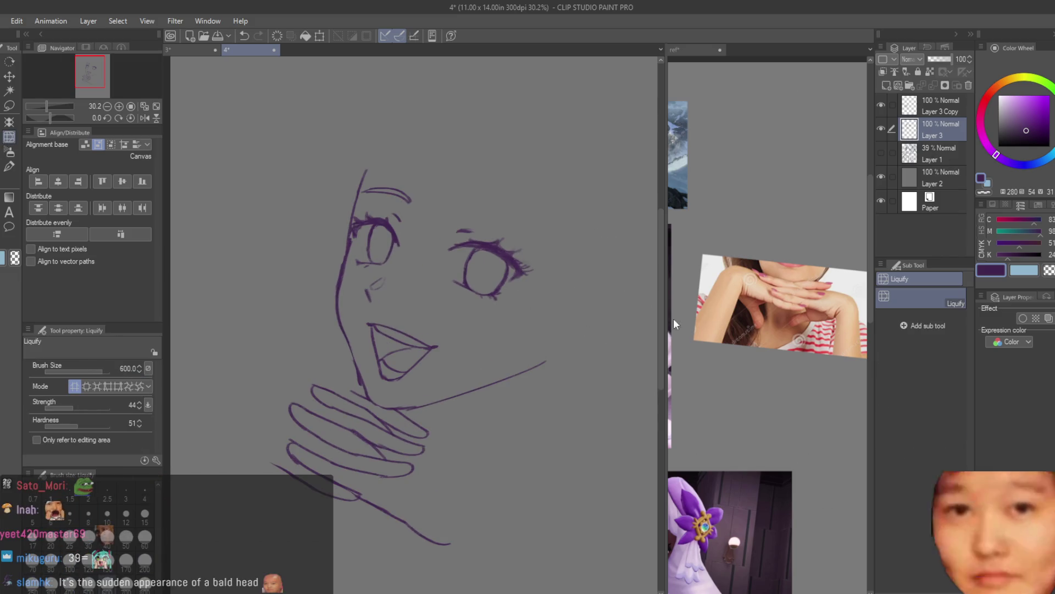
pyautogui.press(']')
pyautogui.press(']')
pyautogui.press(']')
pyautogui.scroll(1, 514, 212)
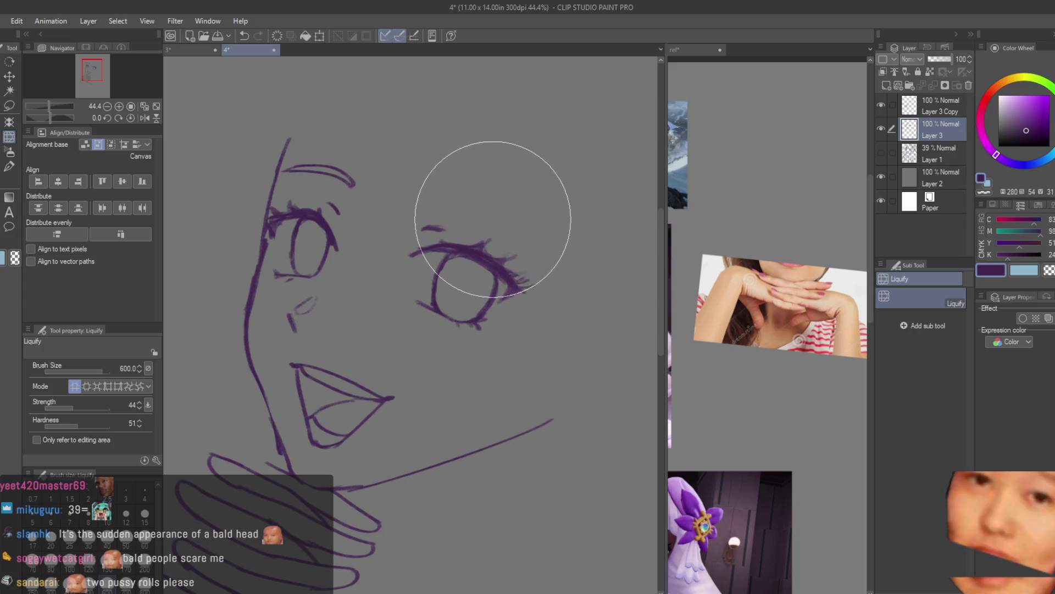
pyautogui.scroll(-1, 534, 246)
pyautogui.scroll(-2, 550, 264)
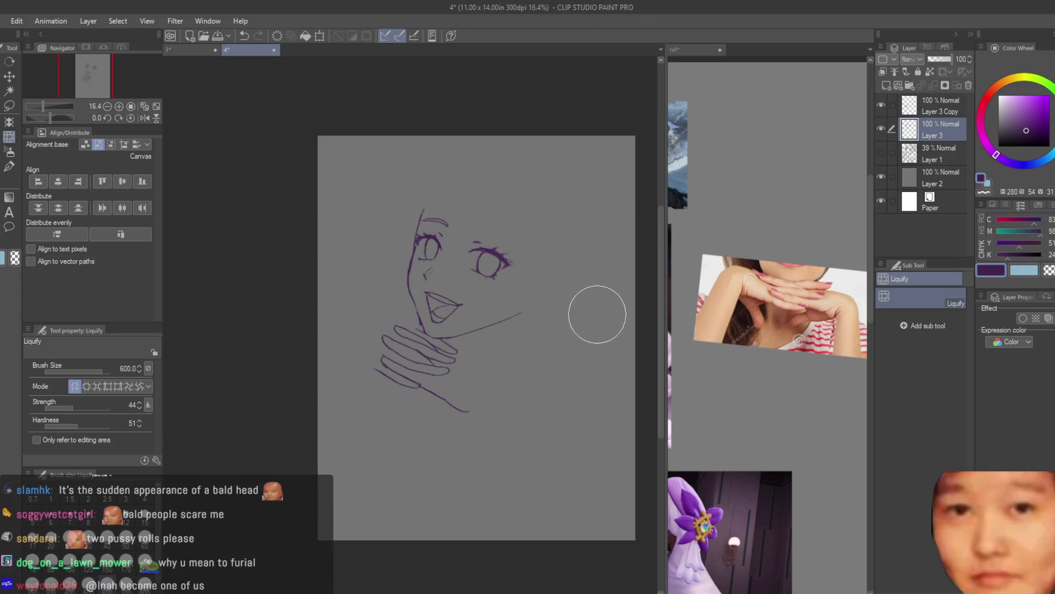
pyautogui.press('h')
pyautogui.scroll(2, 378, 235)
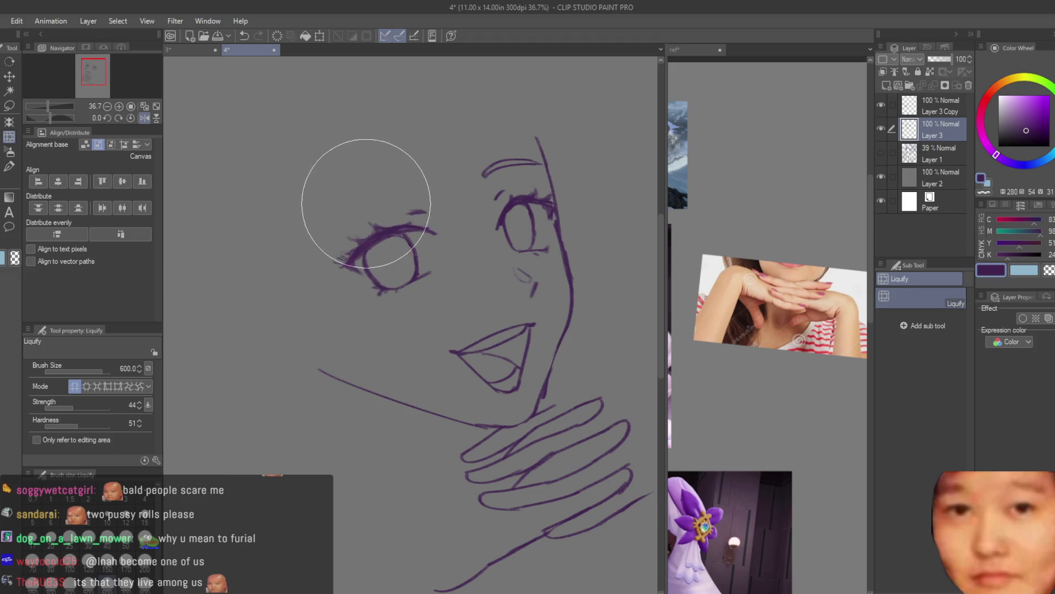
# Shrink the Liquify brush to 200 and show the gray rough sketch on Layer 1 again
pyautogui.press('[')
pyautogui.press('[')
pyautogui.press('[')
pyautogui.press('[')
pyautogui.press('[')
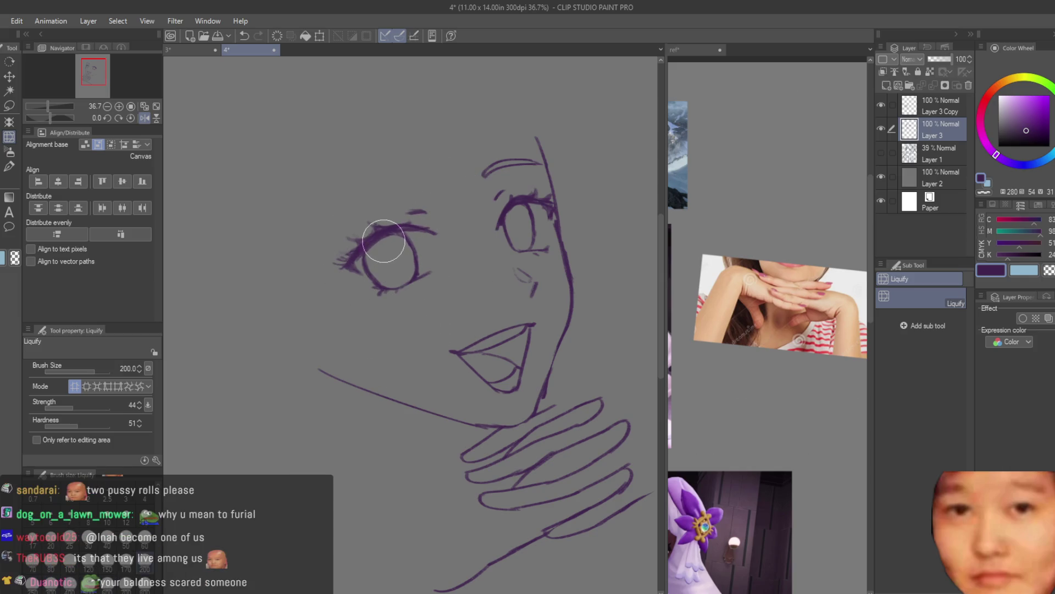
pyautogui.scroll(-3, 392, 242)
pyautogui.scroll(-2, 424, 200)
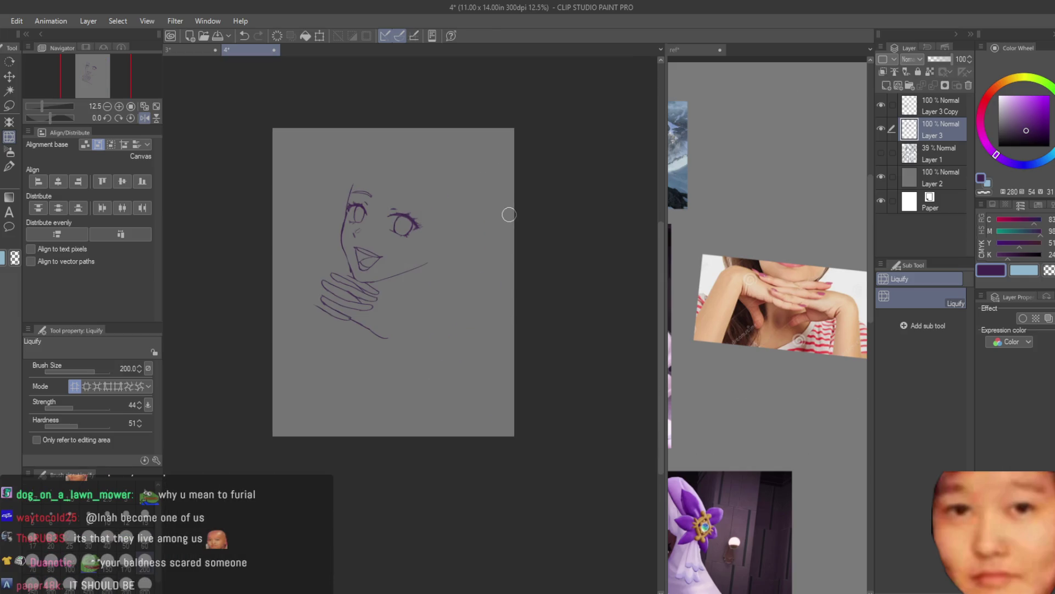
pyautogui.scroll(2, 386, 180)
pyautogui.click(881, 153)
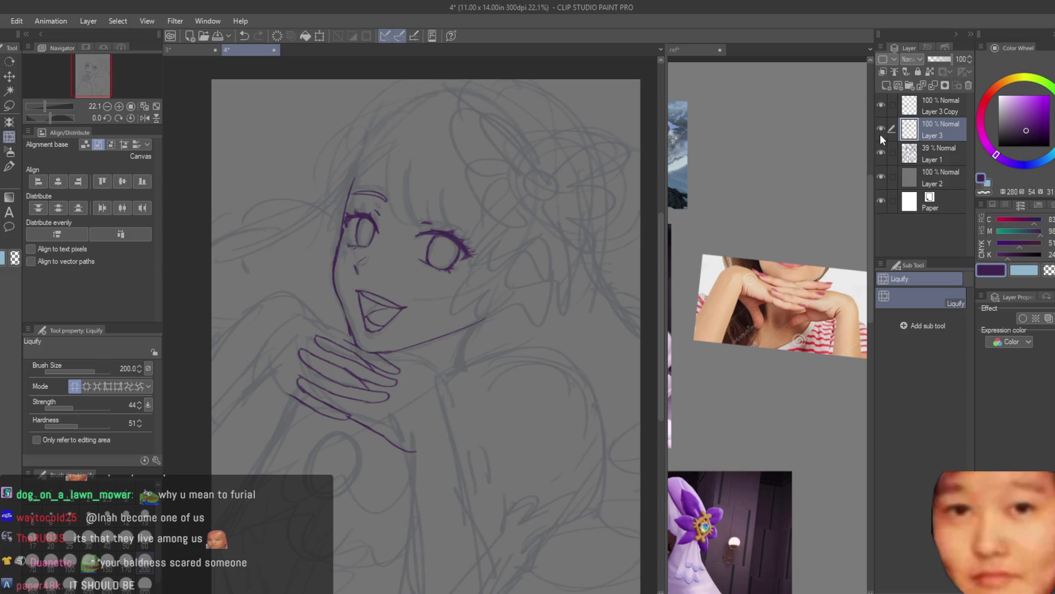
pyautogui.press('e')
pyautogui.scroll(2, 355, 331)
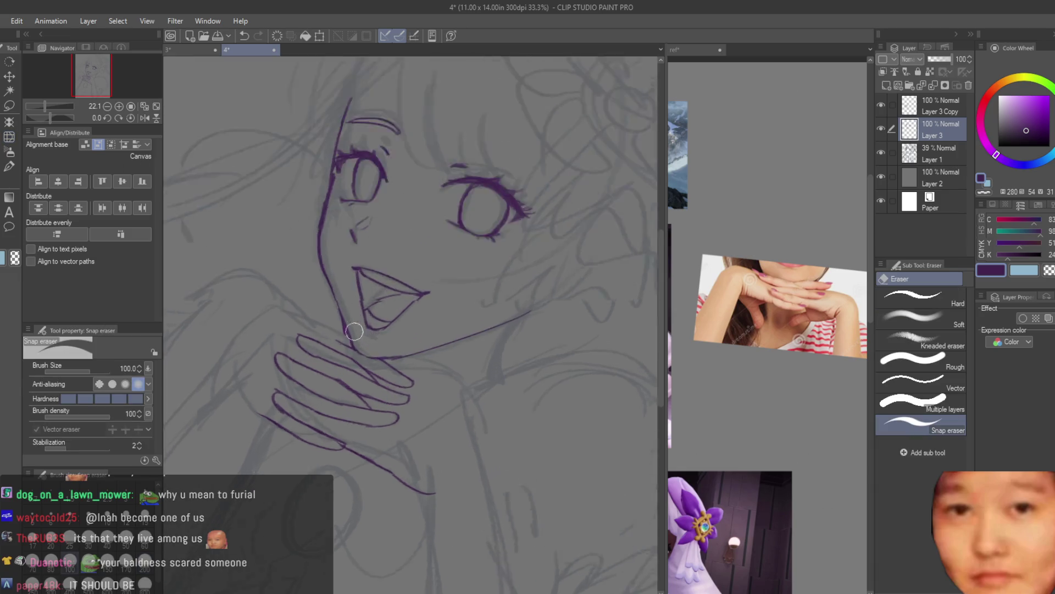
# Select and delete the duplicate Layer 3 Copy layer
pyautogui.scroll(2, 355, 331)
pyautogui.scroll(-2, 337, 336)
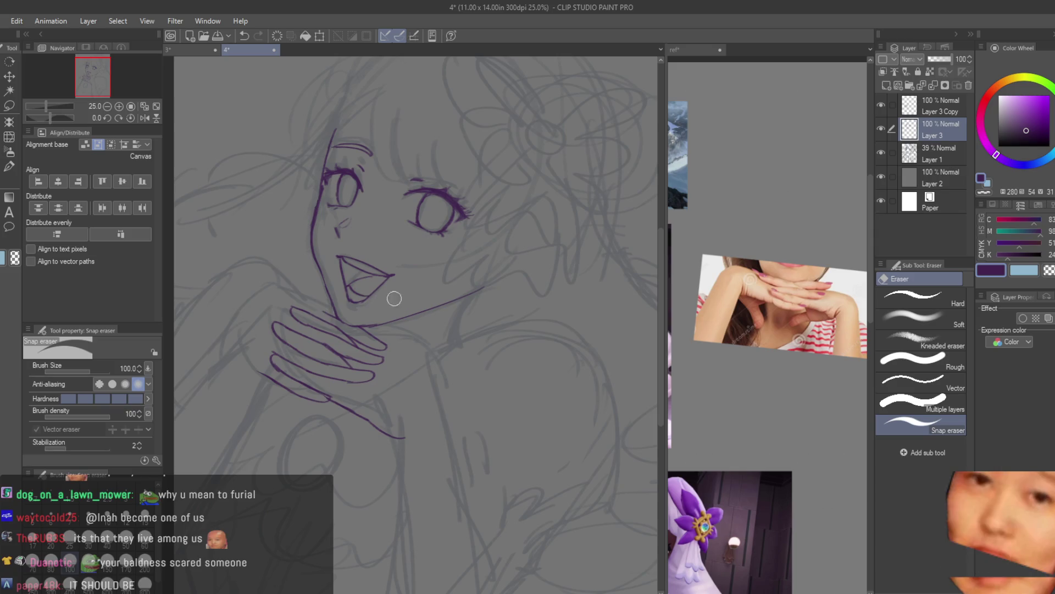
pyautogui.click(929, 106)
pyautogui.hotkey('ctrl', 'e')
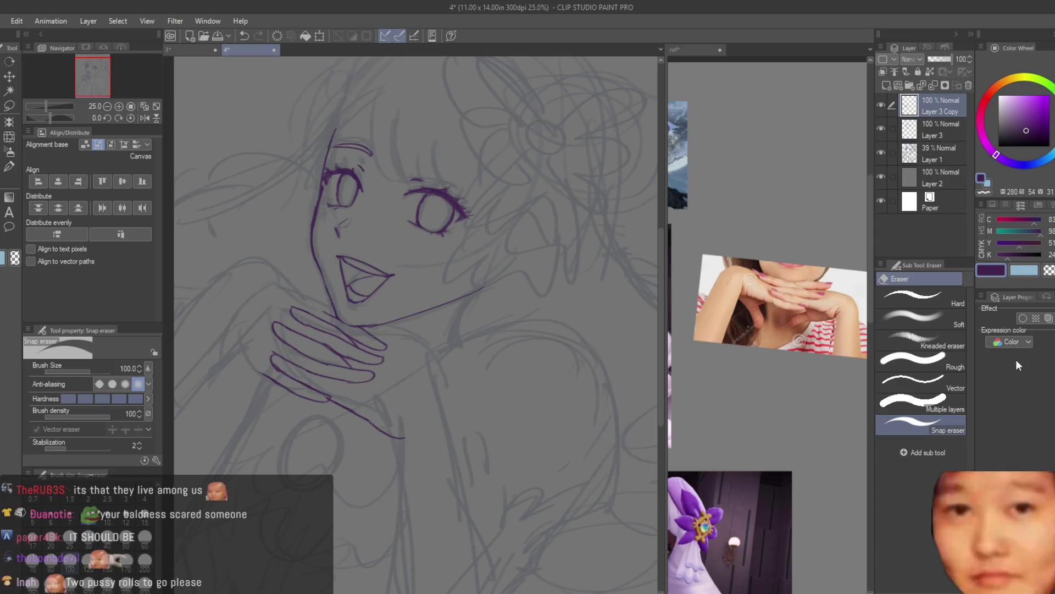
# With the Dry Texture 3 brush, add a short purple stroke below the hand
pyautogui.press('b')
pyautogui.scroll(1, 408, 250)
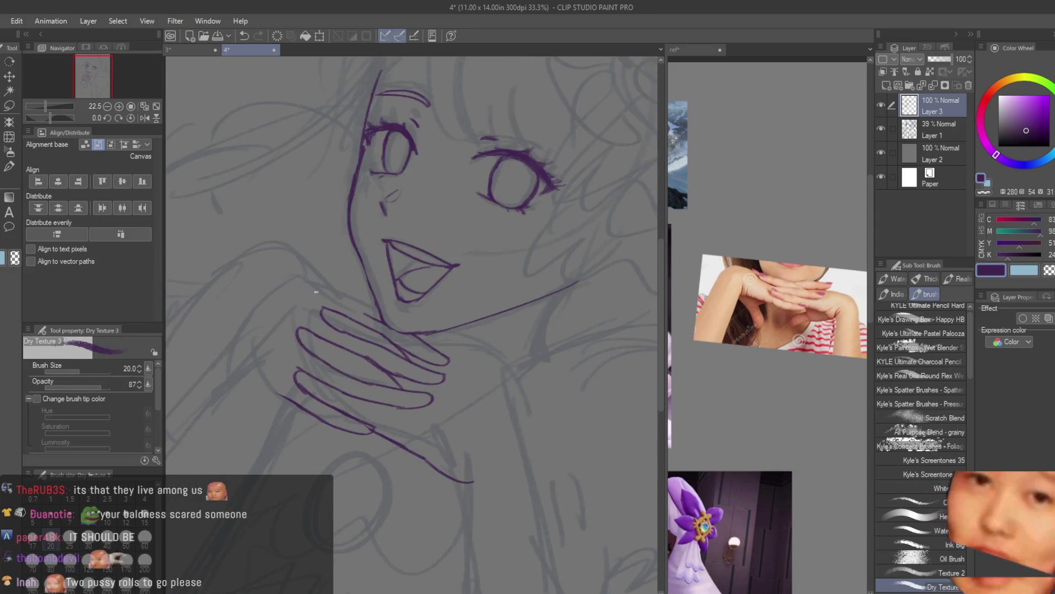
pyautogui.scroll(1, 385, 274)
pyautogui.scroll(1, 371, 300)
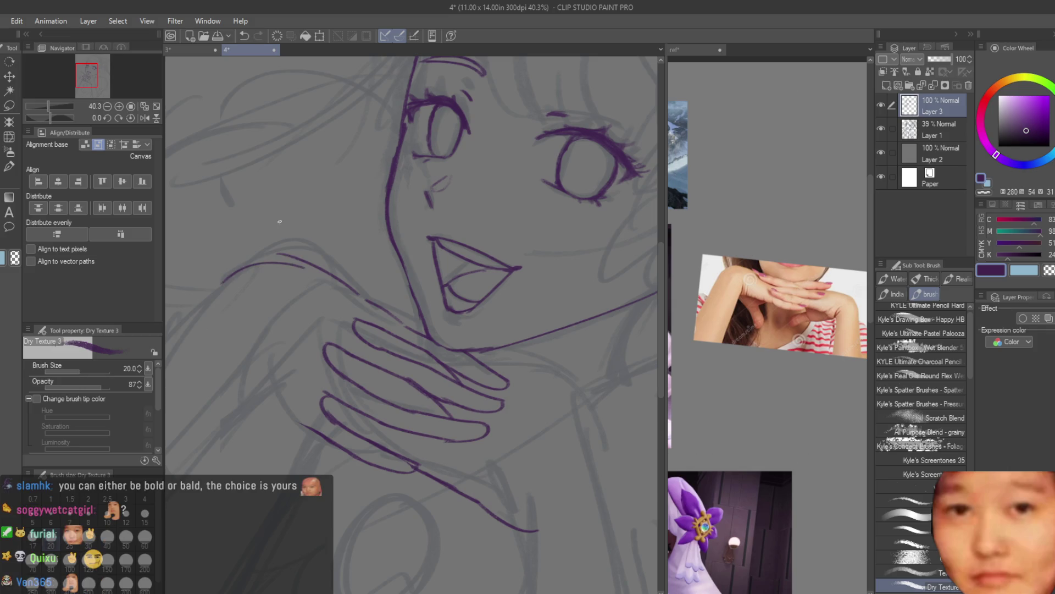
pyautogui.scroll(-2, 280, 221)
pyautogui.scroll(3, 297, 231)
pyautogui.scroll(-1, 327, 252)
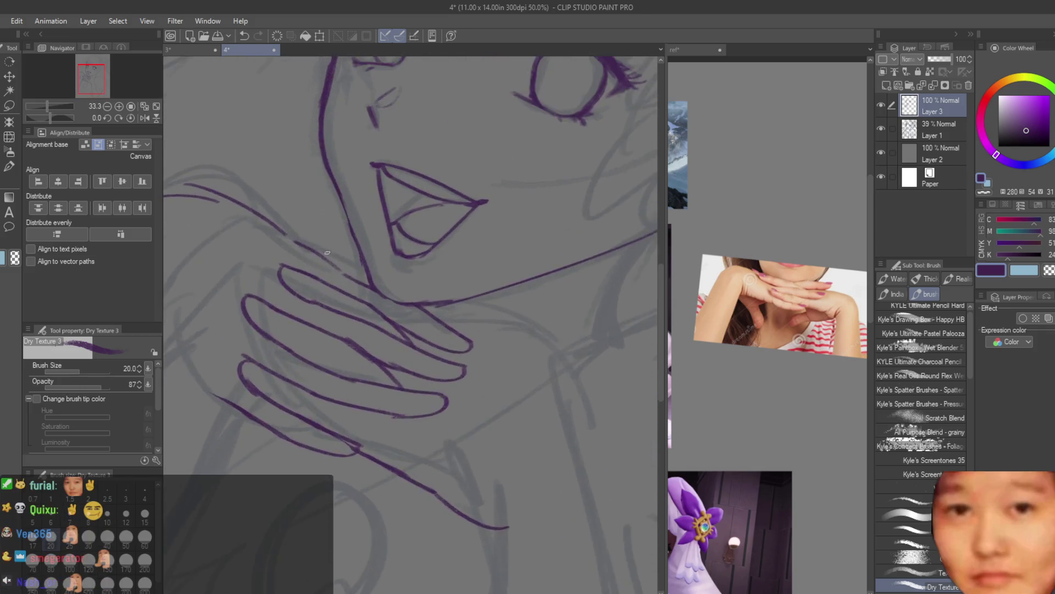
pyautogui.scroll(2, 327, 253)
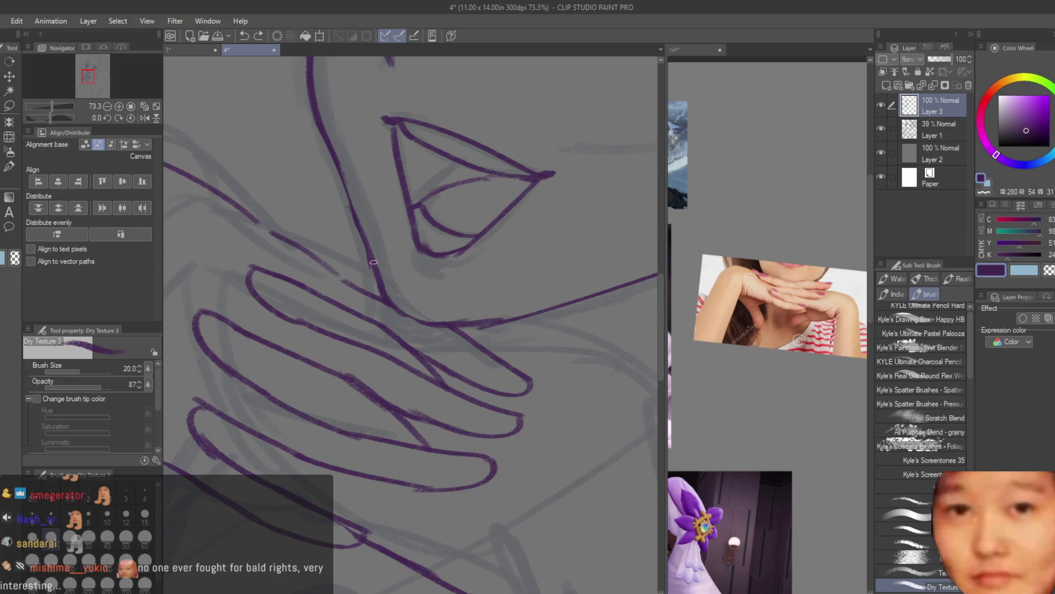
pyautogui.scroll(-2, 251, 218)
pyautogui.scroll(-1, 302, 236)
pyautogui.scroll(1, 384, 264)
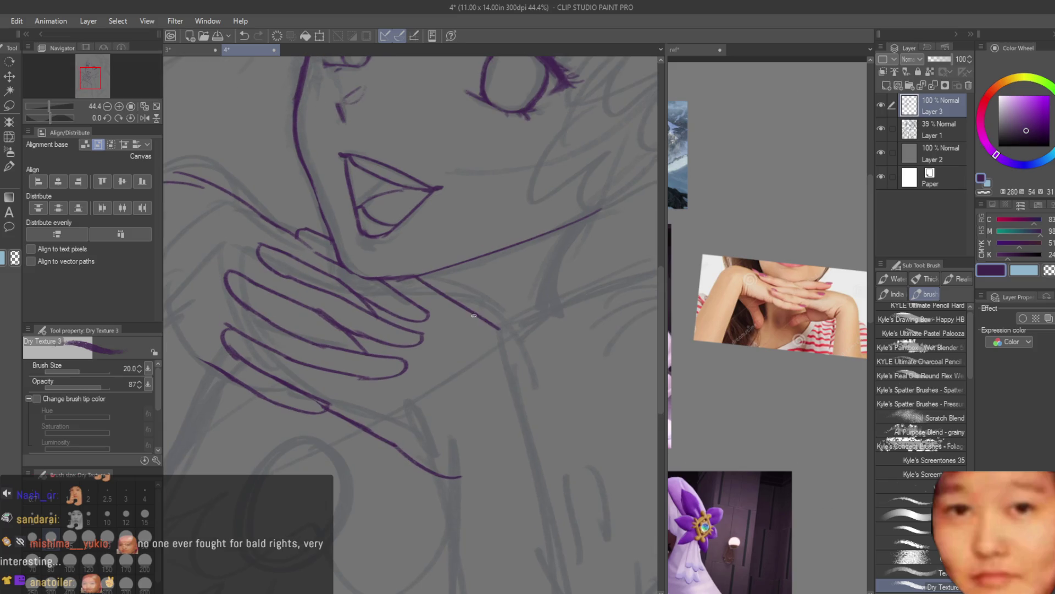
pyautogui.scroll(-1, 474, 315)
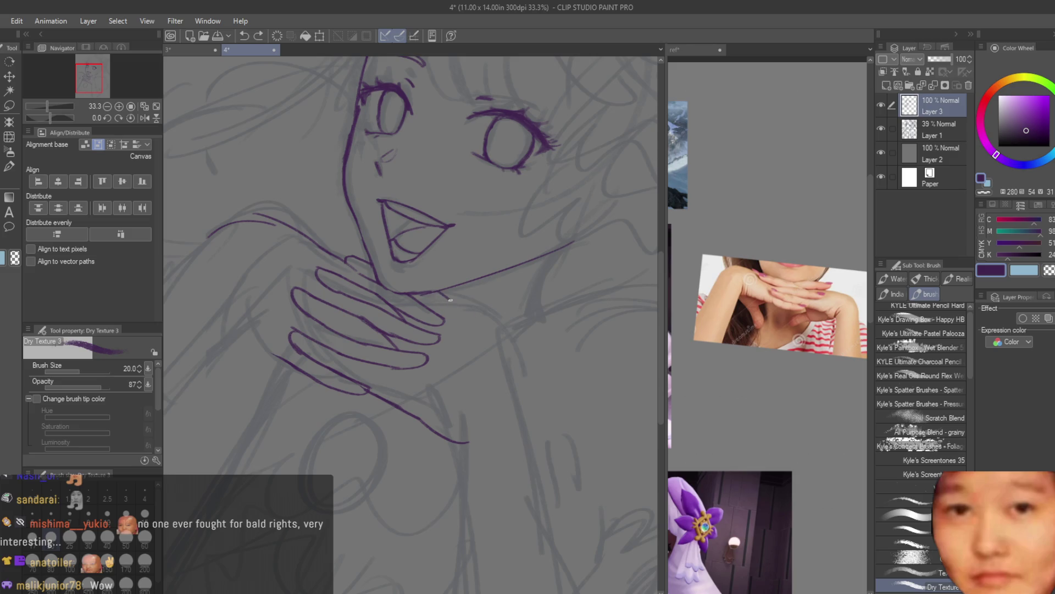
pyautogui.moveTo(445, 295); pyautogui.dragTo(472, 312)
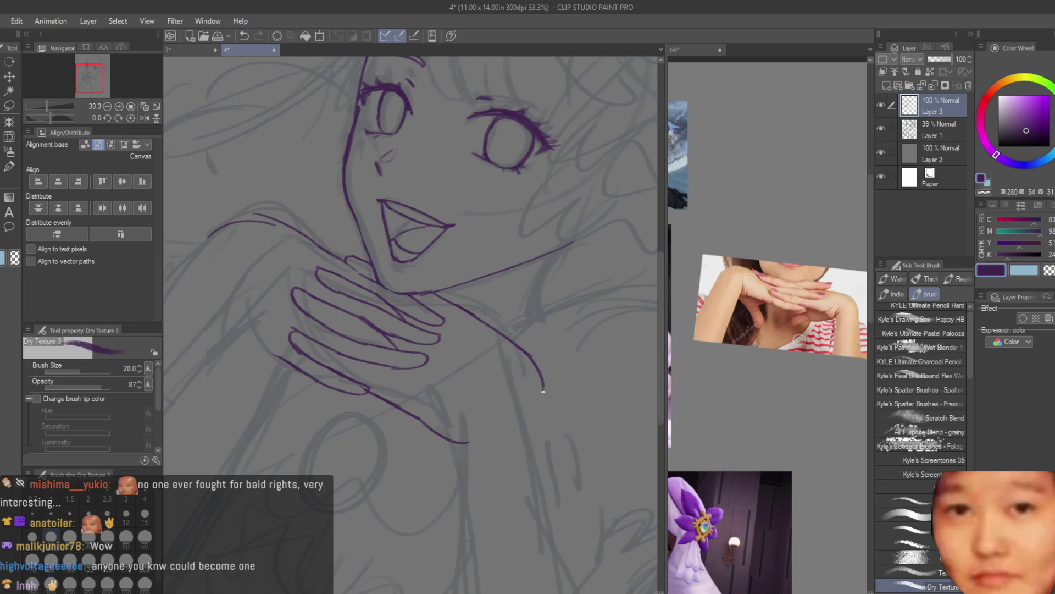
# Redraw the arm line below the hand, erase its old lower part, and hide the gray sketch
pyautogui.scroll(-3, 325, 269)
pyautogui.scroll(5, 354, 340)
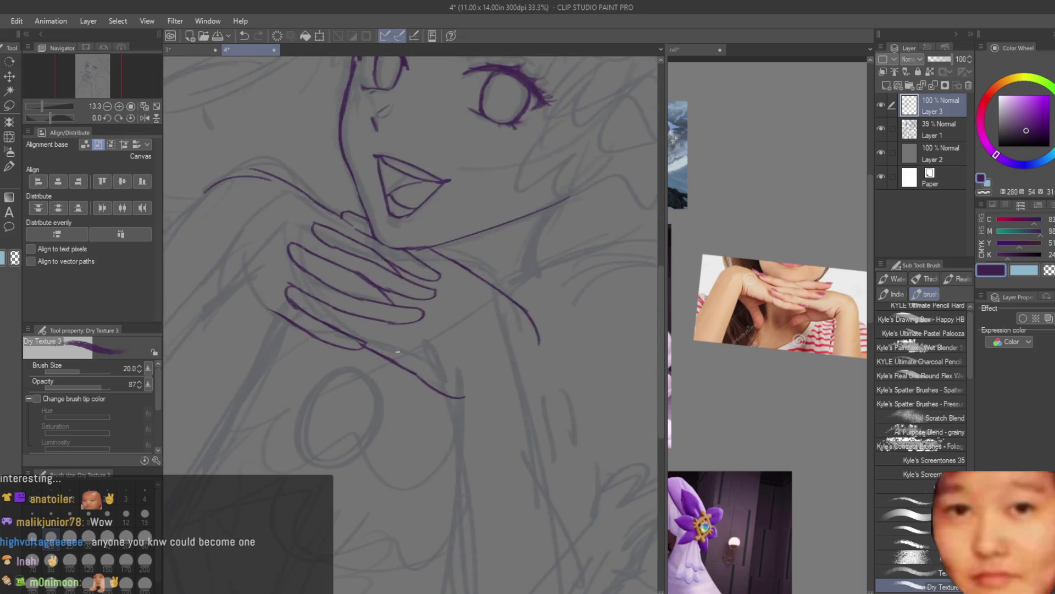
pyautogui.moveTo(426, 378); pyautogui.dragTo(514, 400)
pyautogui.press('e')
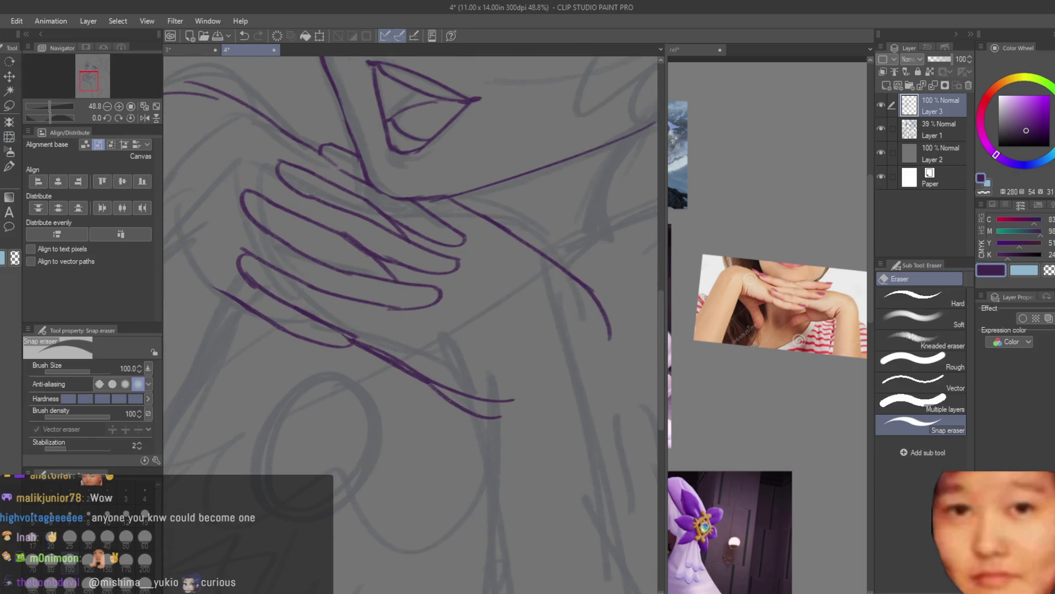
pyautogui.moveTo(434, 388); pyautogui.dragTo(518, 420)
pyautogui.moveTo(360, 354); pyautogui.dragTo(454, 405)
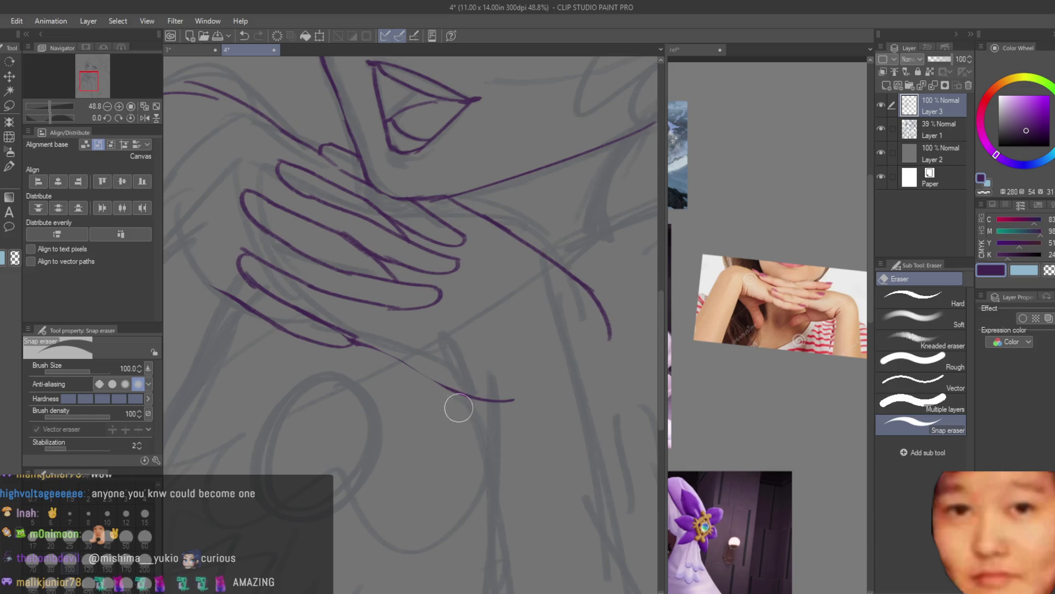
pyautogui.scroll(-5, 389, 365)
pyautogui.click(881, 128)
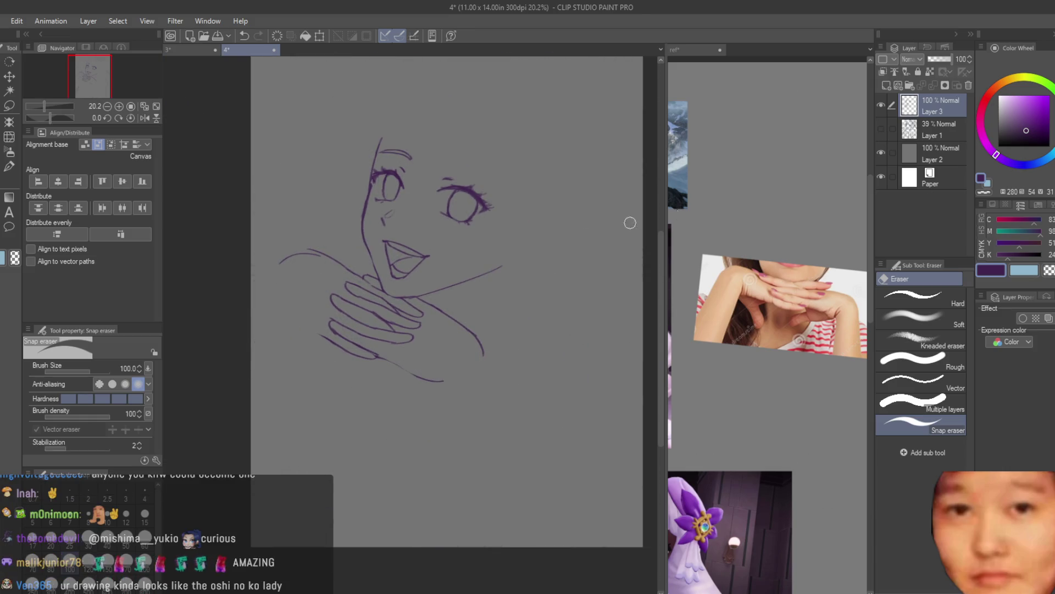
# Briefly show and re-hide the gray sketch layer to compare it with the hand lineart
pyautogui.scroll(3, 282, 252)
pyautogui.scroll(-2, 282, 252)
pyautogui.scroll(-2, 282, 252)
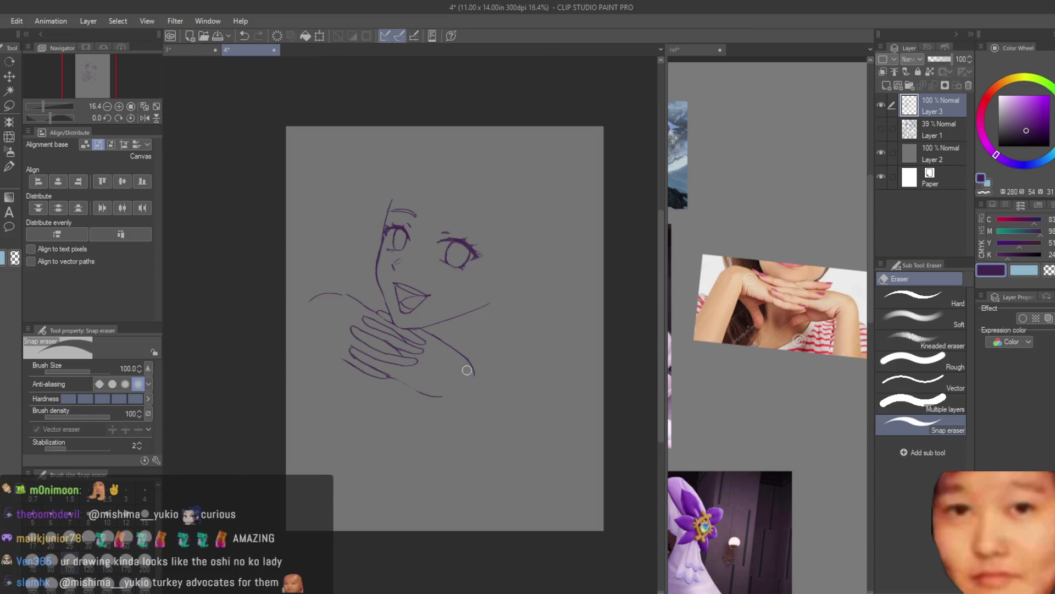
pyautogui.scroll(1, 238, 252)
pyautogui.press('b')
pyautogui.scroll(2, 407, 329)
pyautogui.scroll(2, 407, 329)
pyautogui.scroll(-4, 406, 329)
pyautogui.scroll(-2, 524, 297)
pyautogui.click(884, 128)
pyautogui.click(882, 128)
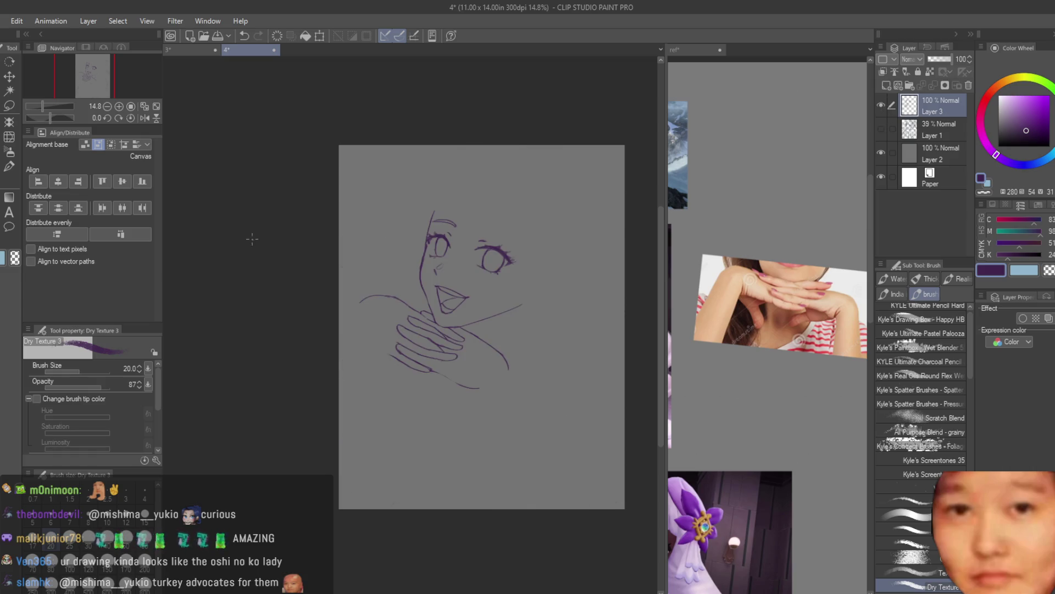
pyautogui.press('e')
pyautogui.scroll(2, 456, 342)
pyautogui.scroll(2, 456, 342)
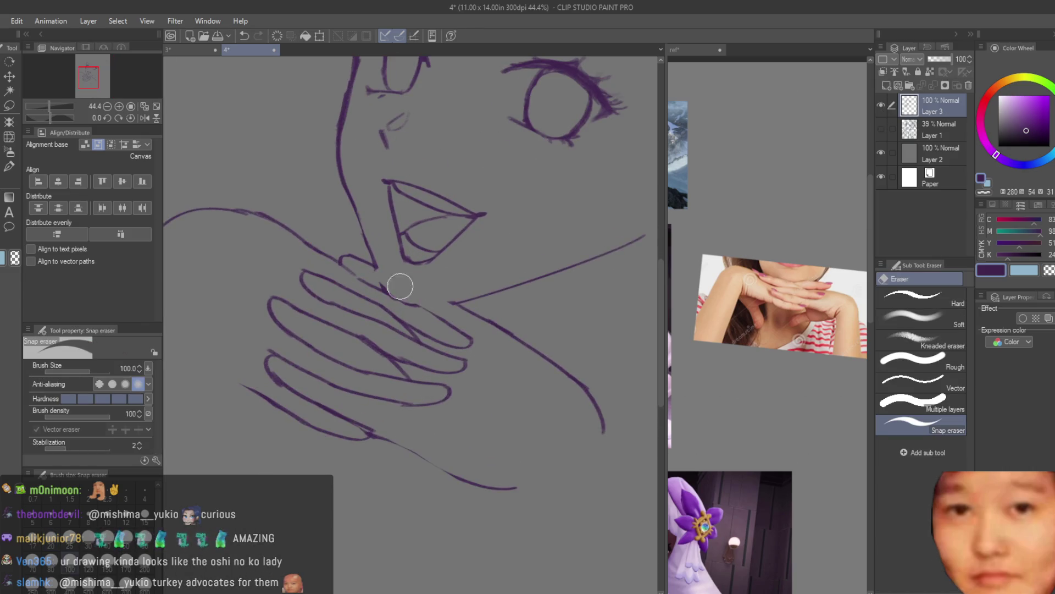
# Draw four short purple strokes on the hand and fingers, then check them mirrored
pyautogui.press('b')
pyautogui.scroll(1, 446, 313)
pyautogui.moveTo(391, 267); pyautogui.dragTo(455, 299)
pyautogui.moveTo(331, 244); pyautogui.dragTo(472, 311)
pyautogui.moveTo(308, 254); pyautogui.dragTo(402, 297)
pyautogui.moveTo(396, 294); pyautogui.dragTo(456, 334)
pyautogui.scroll(-3, 401, 345)
pyautogui.scroll(-3, 400, 346)
pyautogui.press('h')
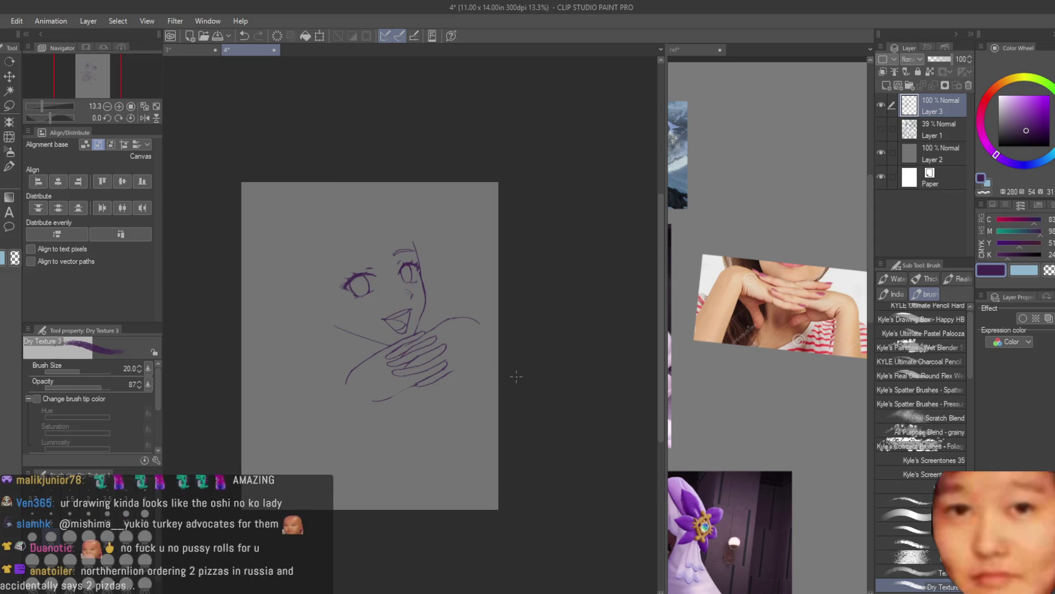
pyautogui.press('h')
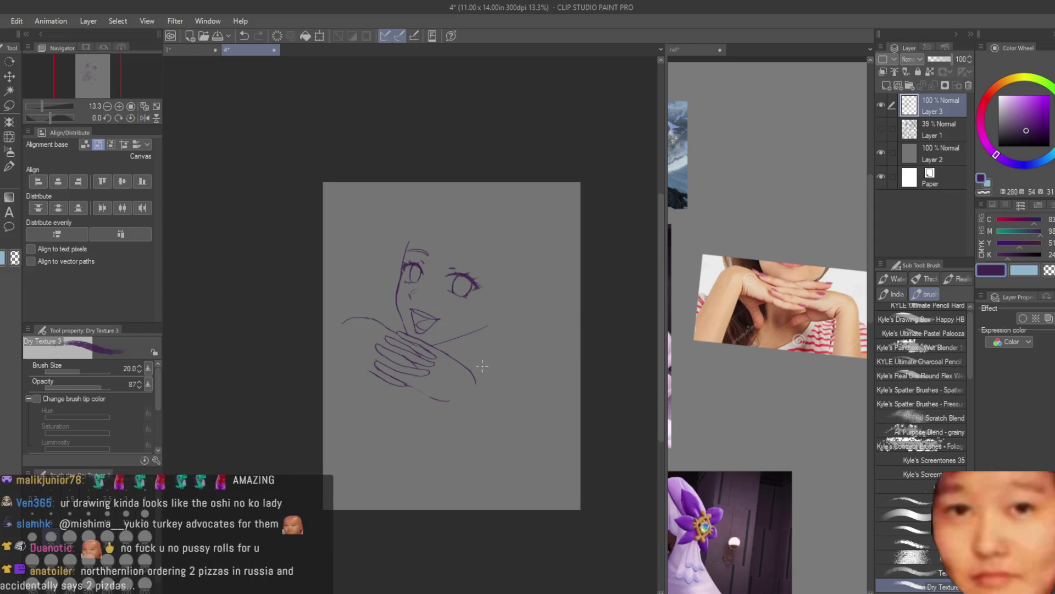
pyautogui.scroll(3, 417, 316)
pyautogui.scroll(2, 417, 317)
pyautogui.scroll(2, 418, 316)
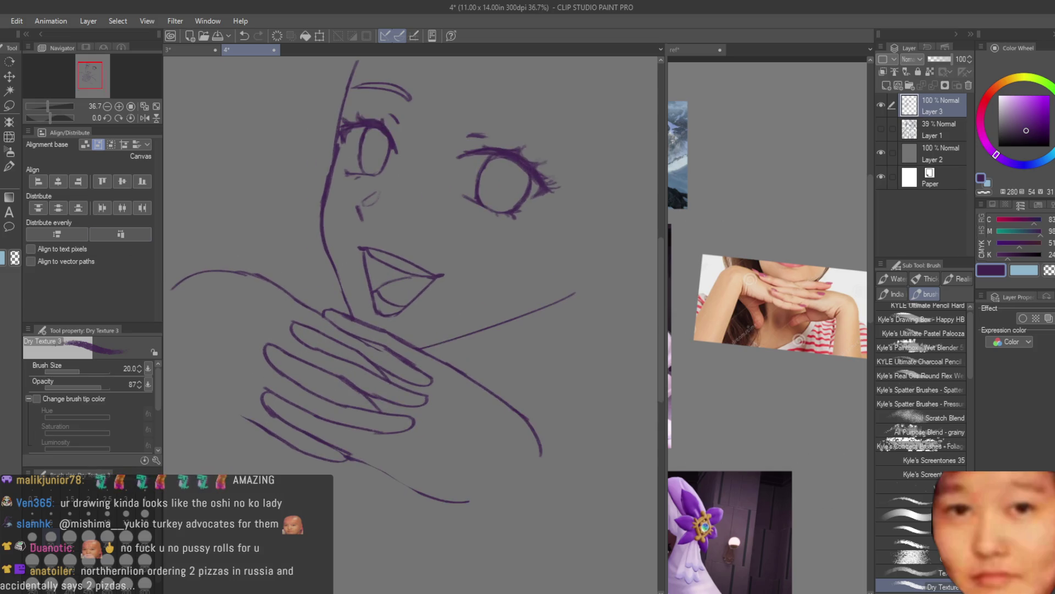
# Try a purple stroke across the hand with Dry Texture 3, then undo it
pyautogui.press('e')
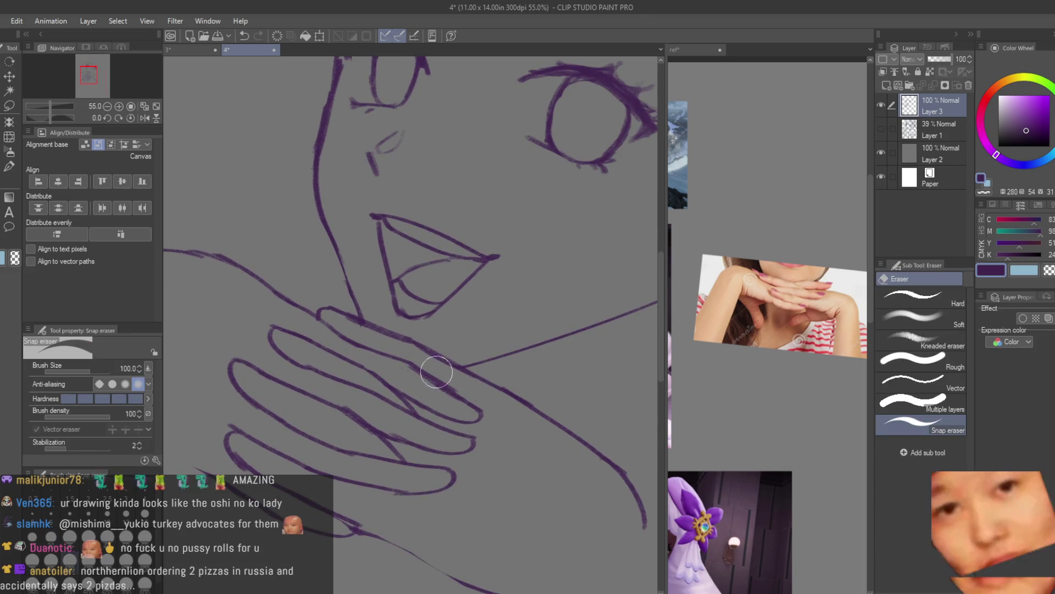
pyautogui.scroll(-2, 435, 377)
pyautogui.scroll(-2, 466, 422)
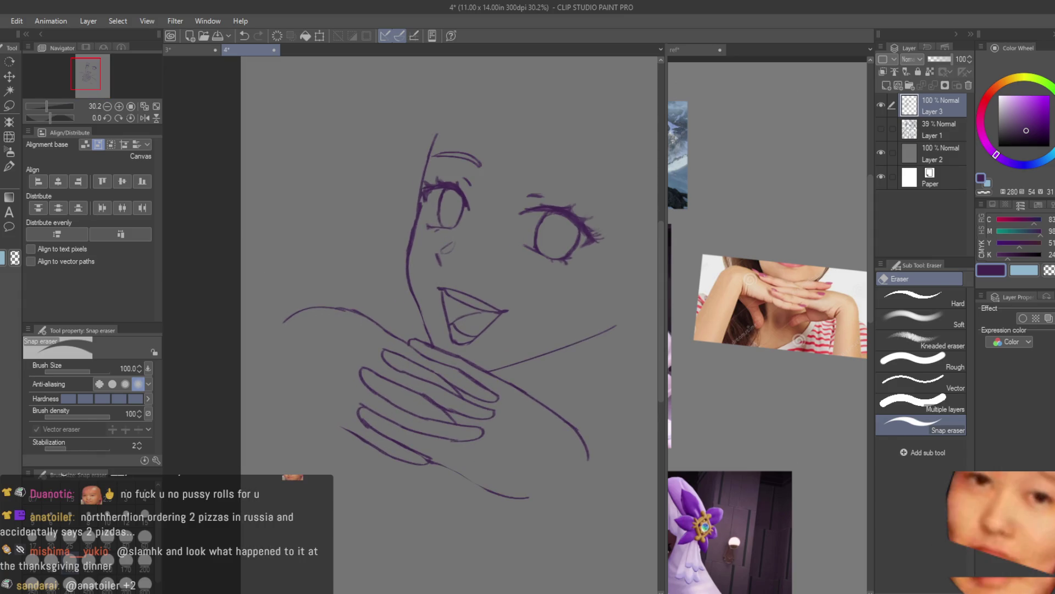
pyautogui.press('b')
pyautogui.moveTo(421, 300); pyautogui.dragTo(459, 327)
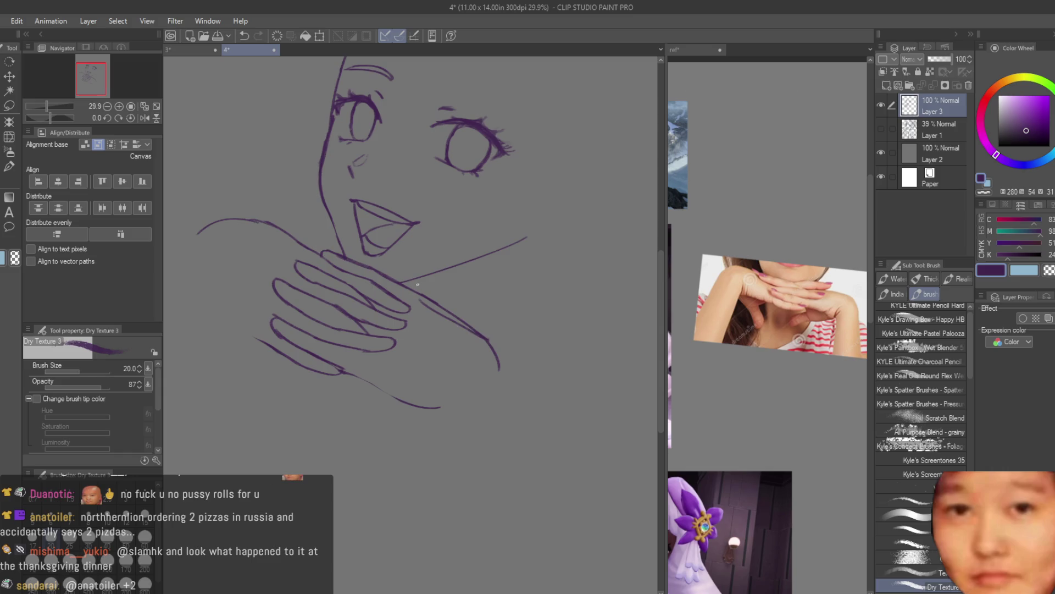
pyautogui.hotkey('ctrl', 'z')
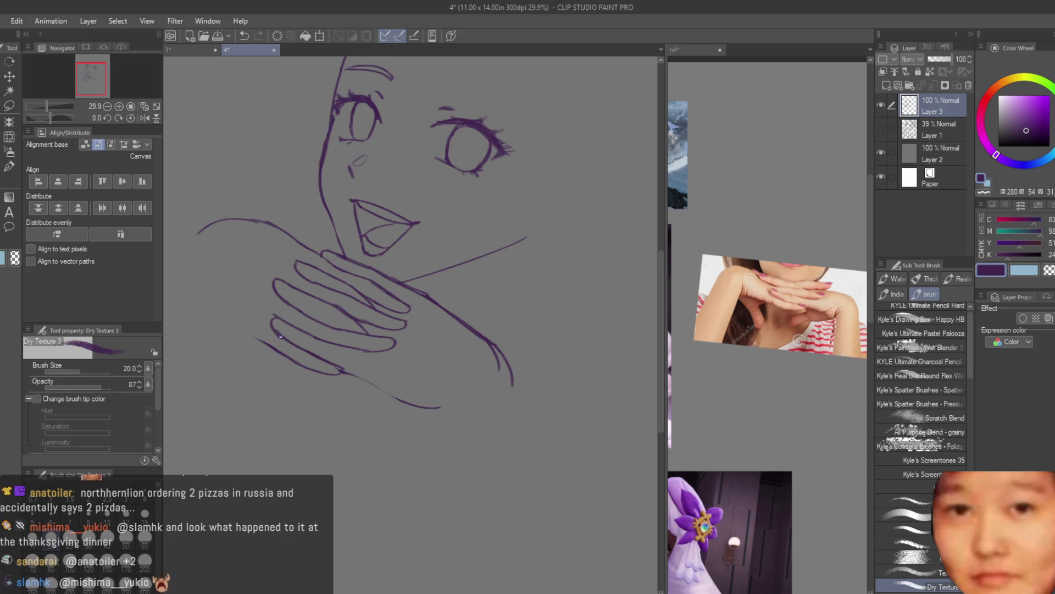
pyautogui.scroll(2, 280, 336)
pyautogui.scroll(2, 291, 330)
pyautogui.scroll(1, 303, 324)
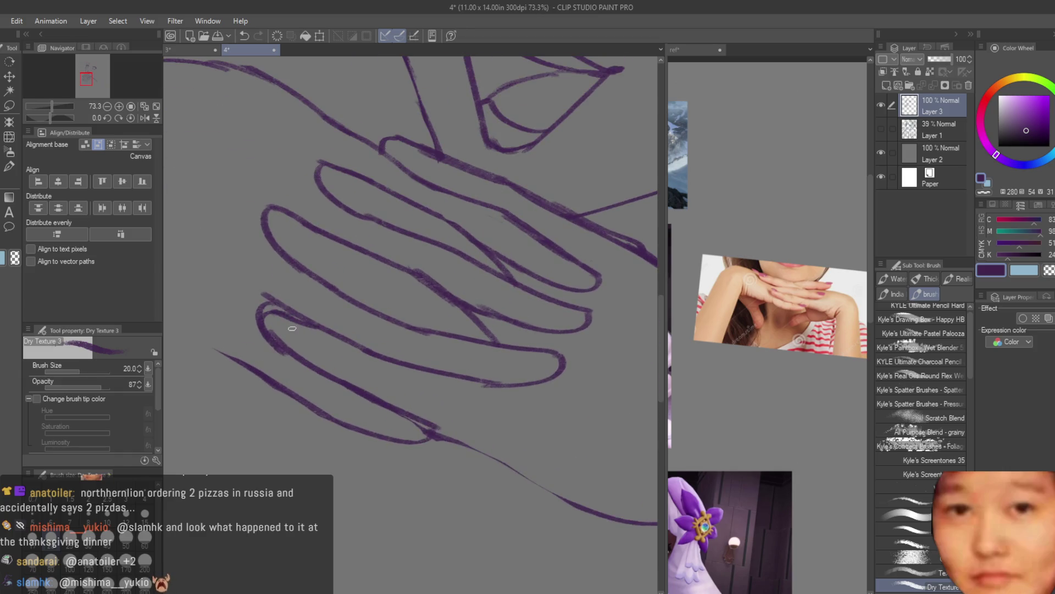
# Erase the diagonal stroke crossing the finger and mirror the canvas view horizontally
pyautogui.press('e')
pyautogui.scroll(-1, 239, 305)
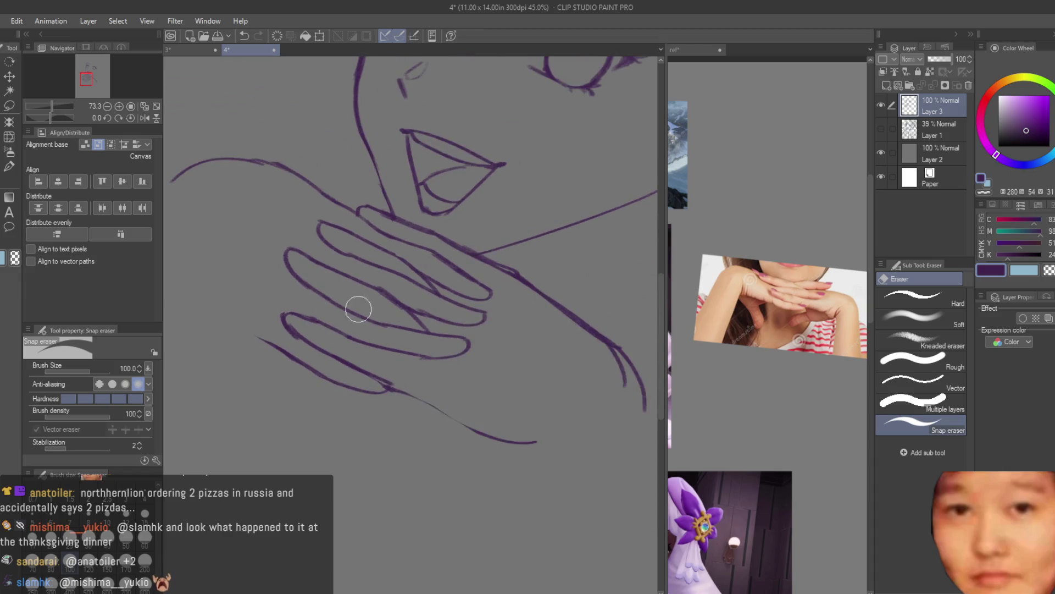
pyautogui.moveTo(447, 292); pyautogui.dragTo(471, 306)
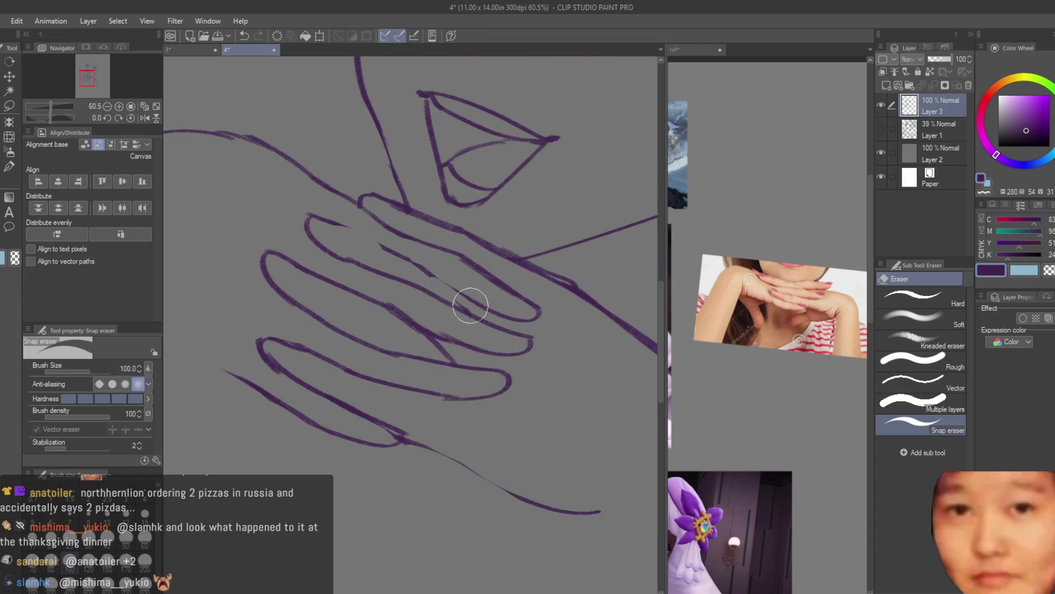
pyautogui.scroll(-3, 464, 304)
pyautogui.scroll(2, 402, 294)
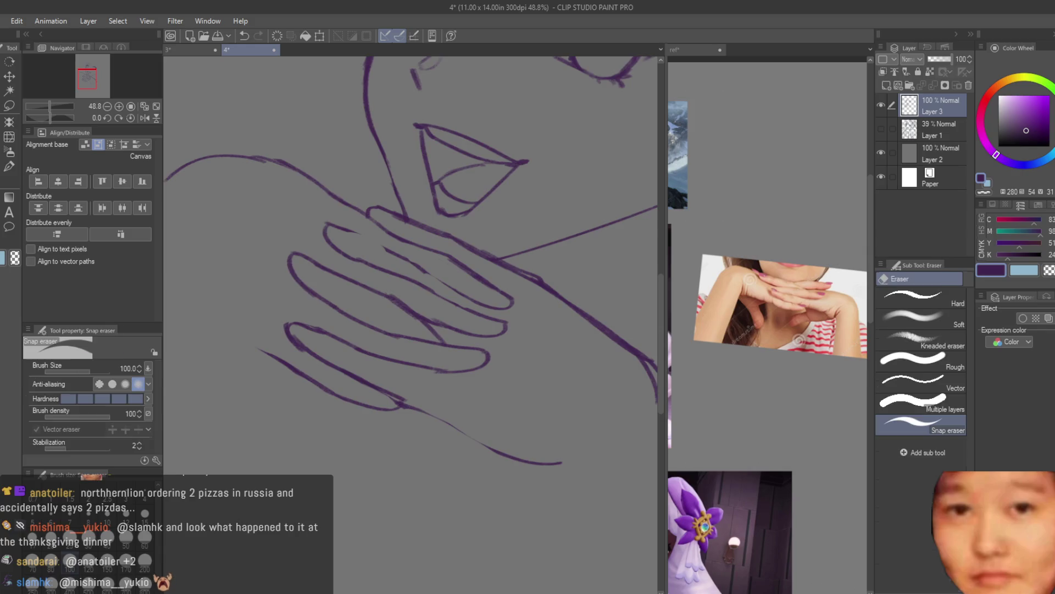
pyautogui.press('b')
pyautogui.scroll(2, 434, 282)
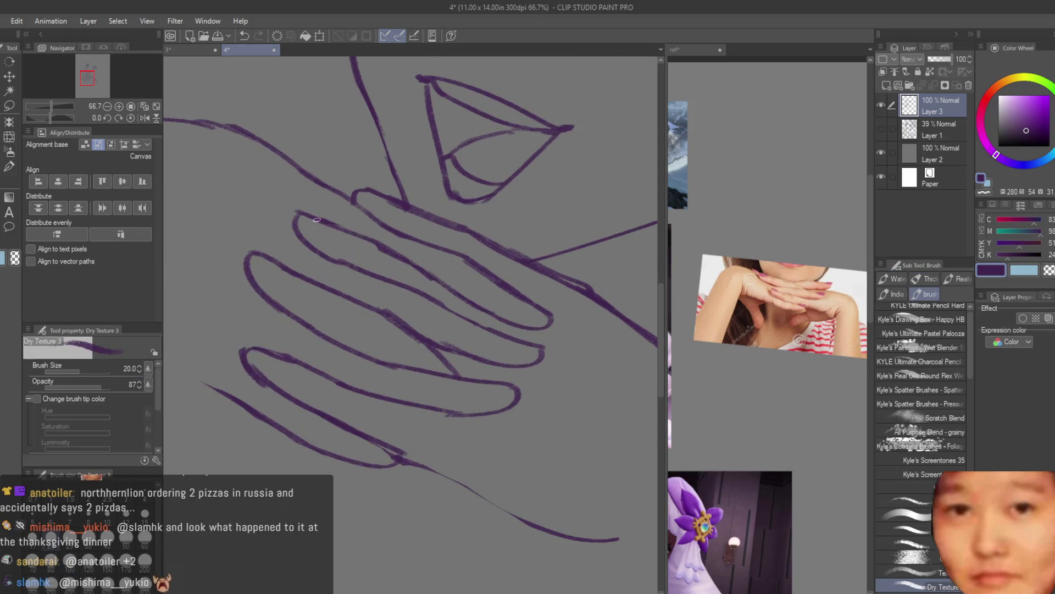
pyautogui.scroll(-2, 308, 215)
pyautogui.scroll(-2, 528, 391)
pyautogui.scroll(1, 537, 405)
pyautogui.scroll(1, 509, 354)
pyautogui.press('h')
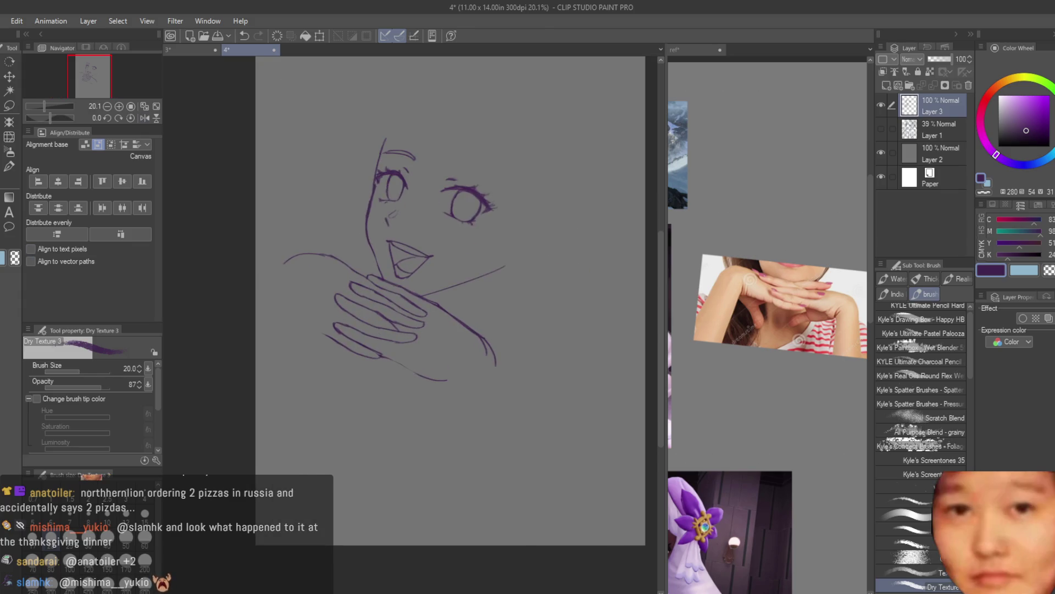
pyautogui.press('e')
pyautogui.scroll(2, 525, 229)
# Flip the canvas horizontally on and off to check the hand's proportions
pyautogui.press('h')
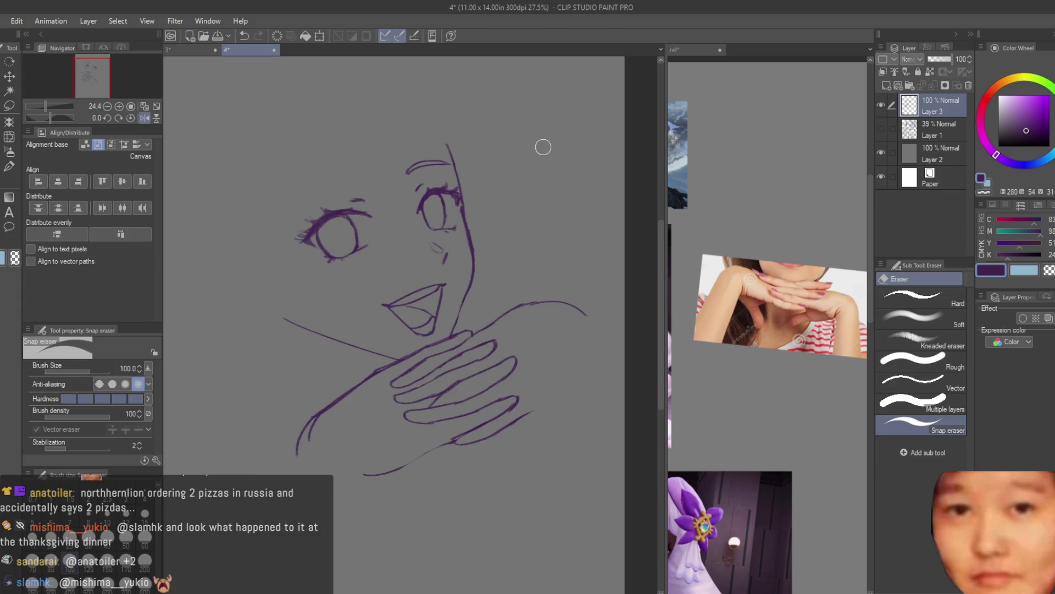
pyautogui.scroll(-3, 384, 199)
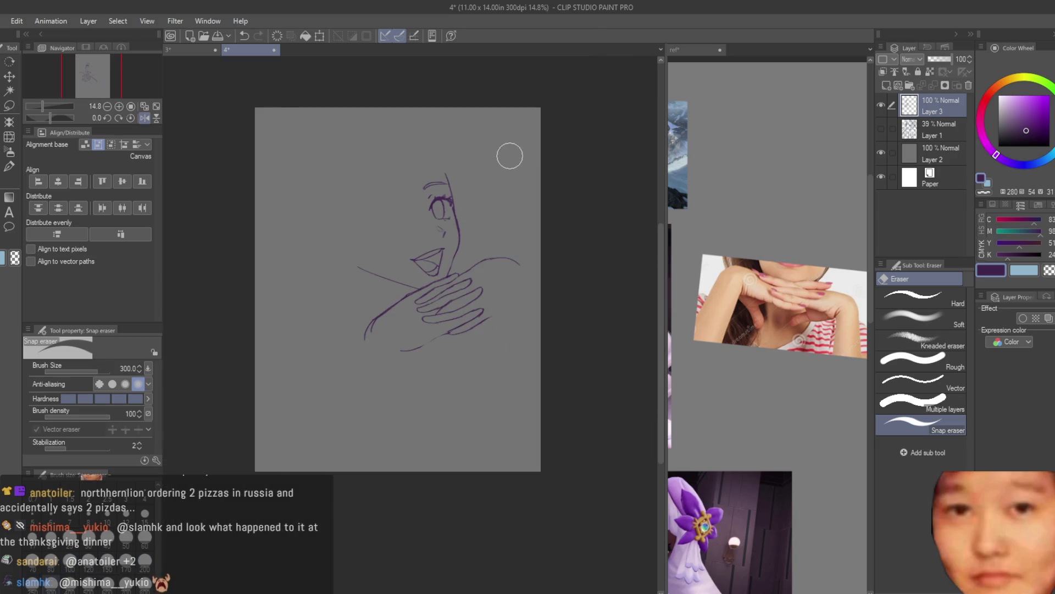
pyautogui.press('h')
pyautogui.scroll(1, 501, 154)
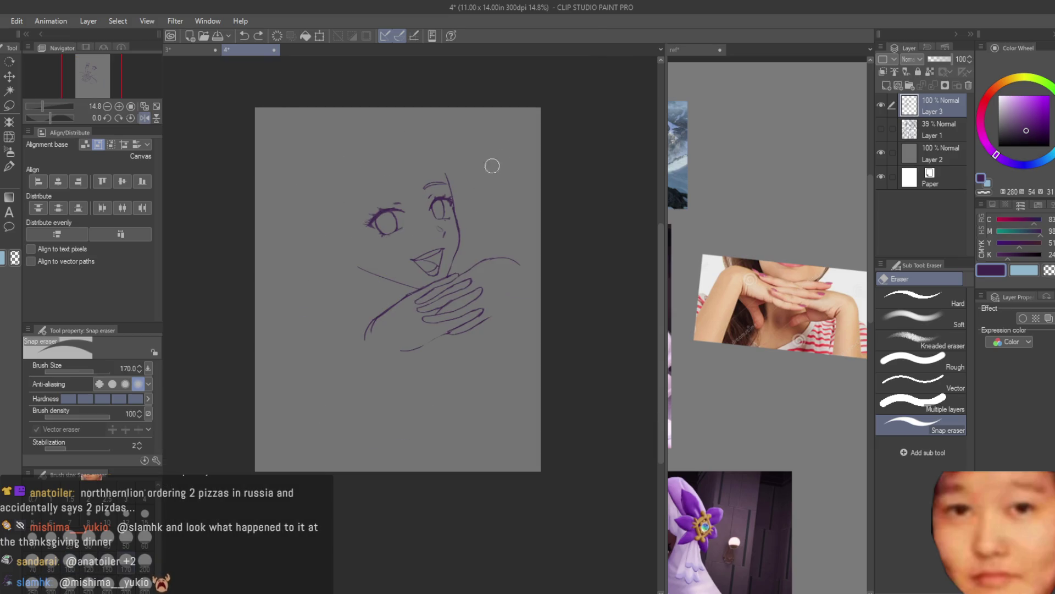
pyautogui.scroll(1, 492, 275)
pyautogui.press('h')
pyautogui.scroll(1, 373, 335)
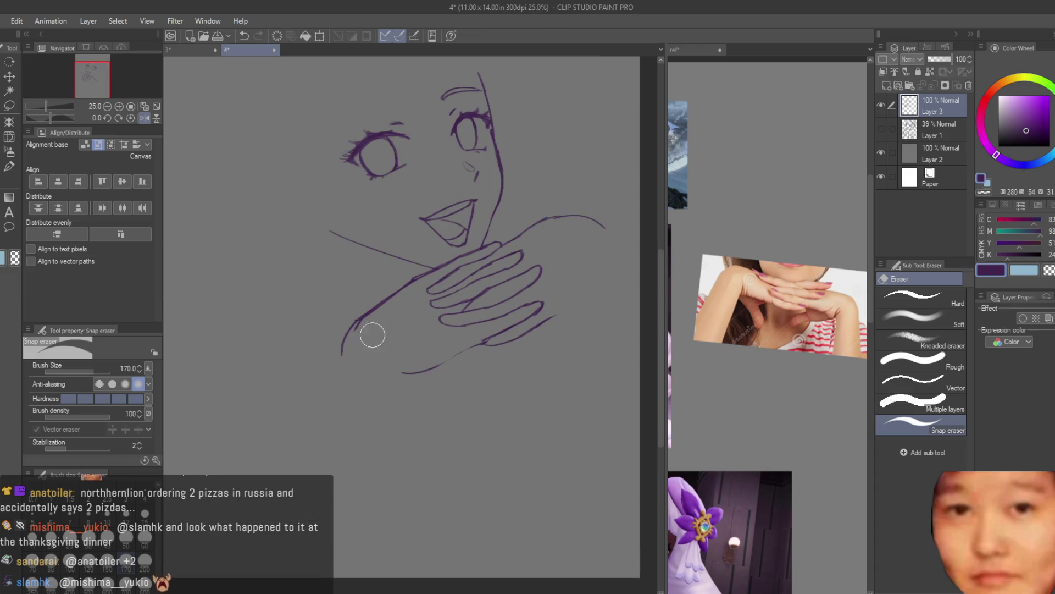
# Refine the purple wrist and arm lines under the hands with the Dry Texture 3 brush and Snap eraser
pyautogui.press('b')
pyautogui.scroll(1, 456, 354)
pyautogui.scroll(1, 456, 354)
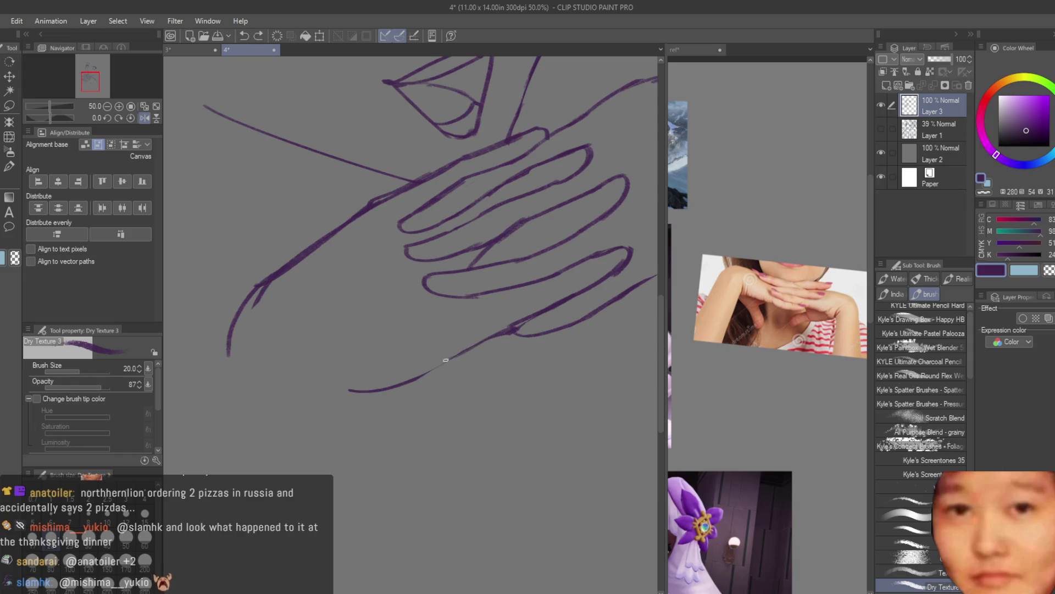
pyautogui.scroll(-2, 395, 384)
pyautogui.scroll(1, 390, 374)
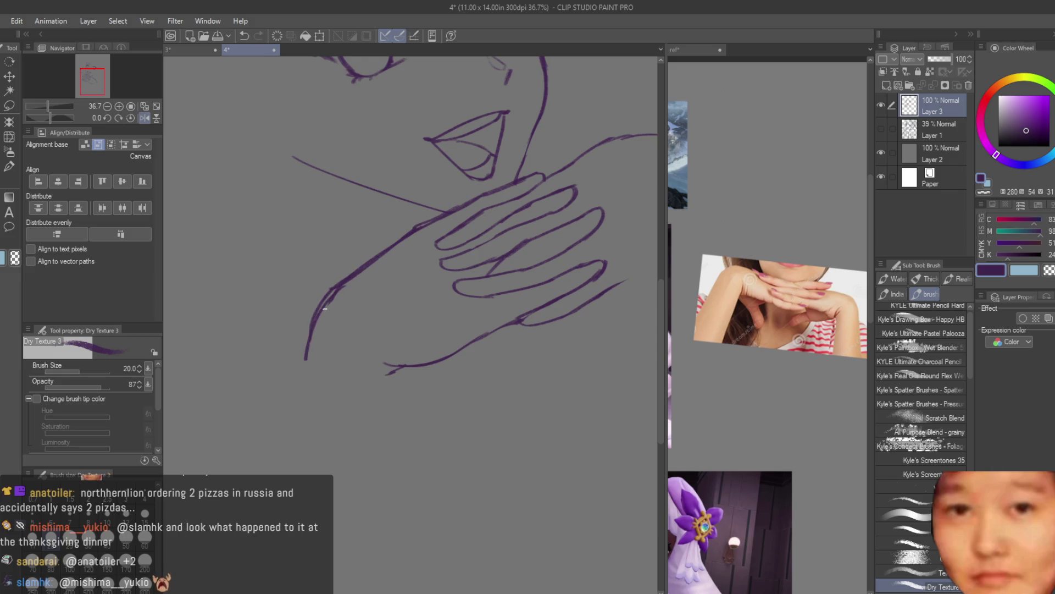
pyautogui.press('e')
pyautogui.press('b')
pyautogui.scroll(-3, 376, 362)
pyautogui.scroll(2, 528, 355)
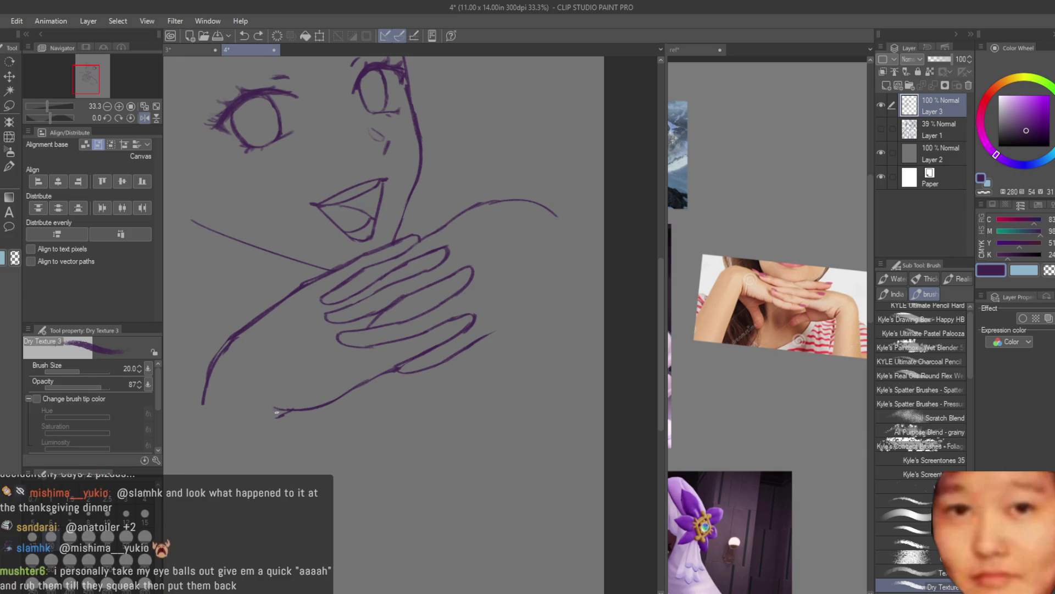
pyautogui.press('e')
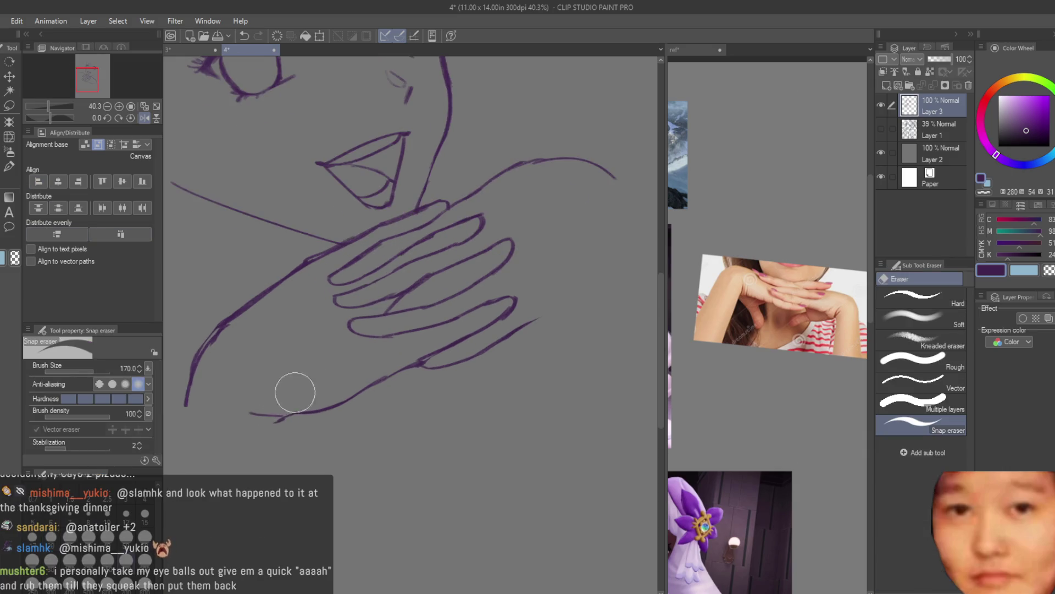
pyautogui.scroll(-5, 294, 389)
pyautogui.scroll(3, 419, 302)
pyautogui.scroll(2, 441, 301)
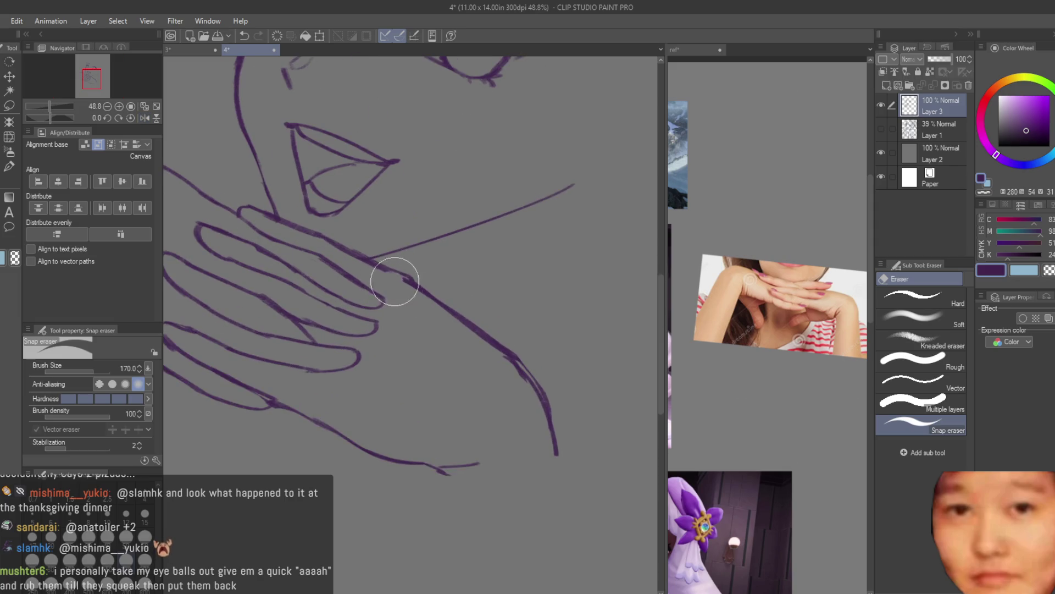
# Redraw the fingertip stroke slightly higher and add a short stroke below the hand
pyautogui.press('b')
pyautogui.scroll(2, 391, 267)
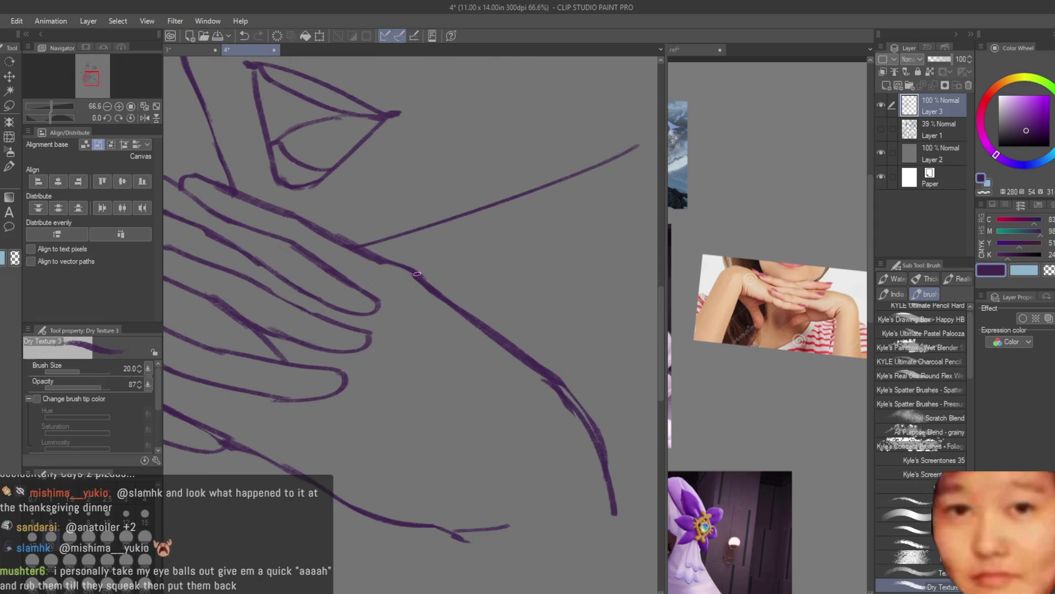
pyautogui.scroll(-3, 421, 282)
pyautogui.scroll(-2, 429, 286)
pyautogui.scroll(4, 436, 290)
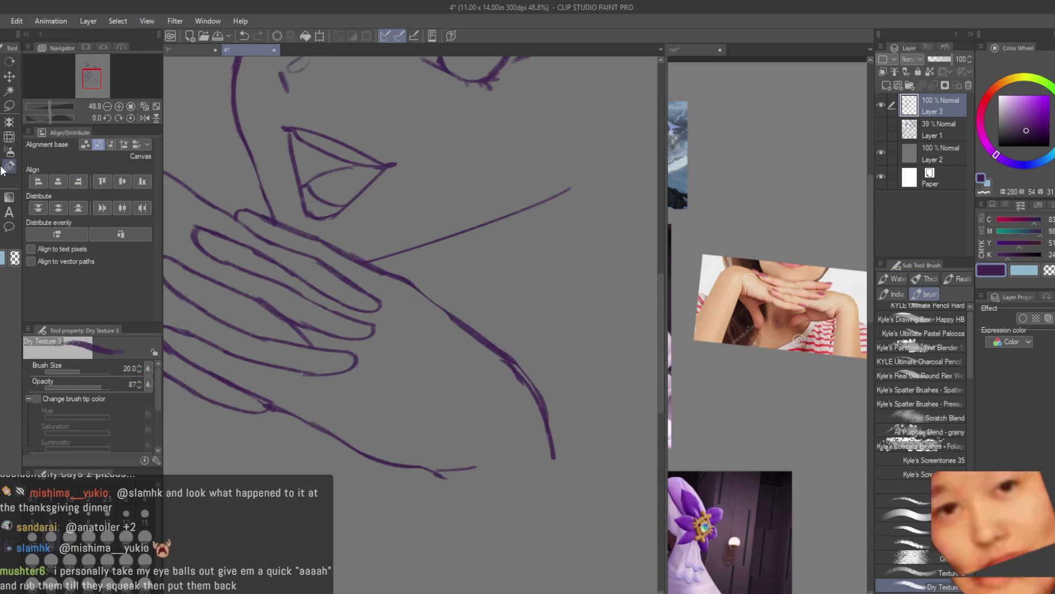
pyautogui.scroll(1, 355, 313)
pyautogui.hotkey('ctrl', 'z')
pyautogui.moveTo(392, 312); pyautogui.dragTo(412, 325)
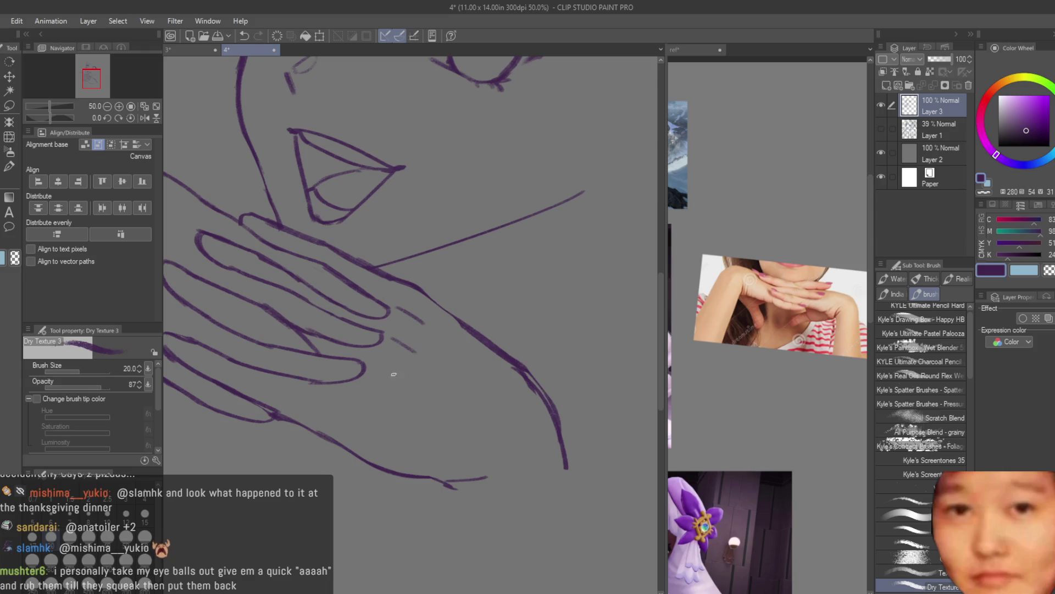
pyautogui.scroll(-2, 386, 379)
pyautogui.scroll(-1, 387, 379)
pyautogui.scroll(-1, 386, 379)
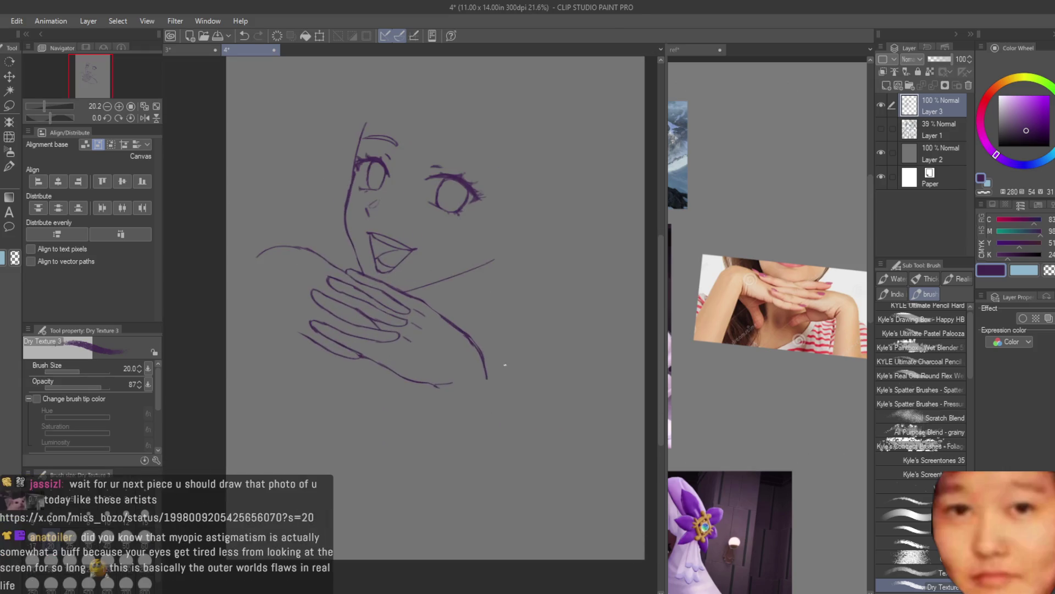
pyautogui.moveTo(380, 345); pyautogui.dragTo(398, 352)
# Erase stray bits around the hand, then resume inking the face and hand lines
pyautogui.press('e')
pyautogui.scroll(2, 372, 337)
pyautogui.scroll(2, 347, 306)
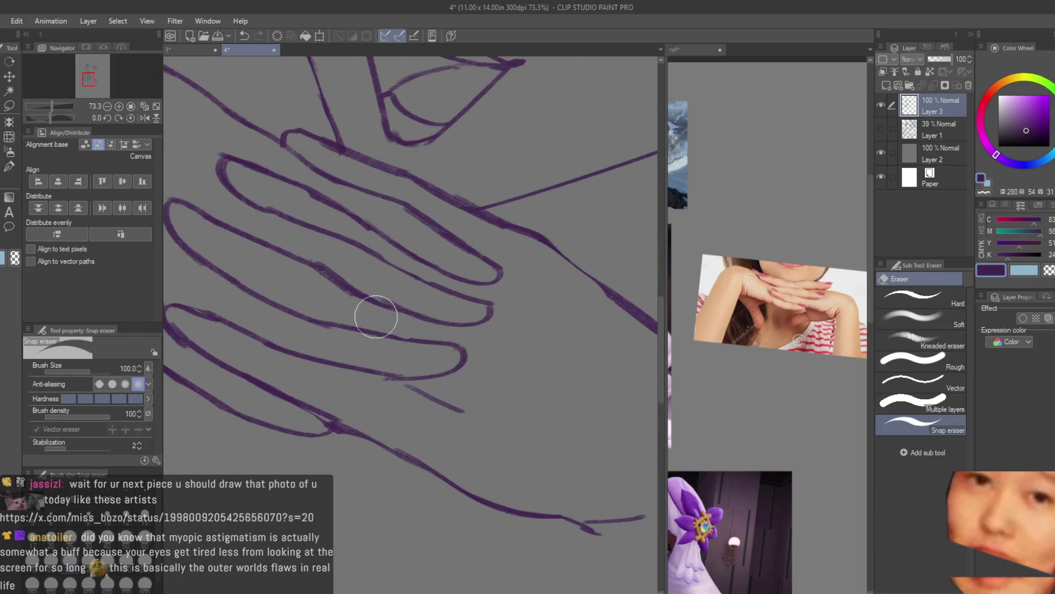
pyautogui.scroll(-2, 495, 358)
pyautogui.scroll(-2, 569, 418)
pyautogui.scroll(-1, 572, 410)
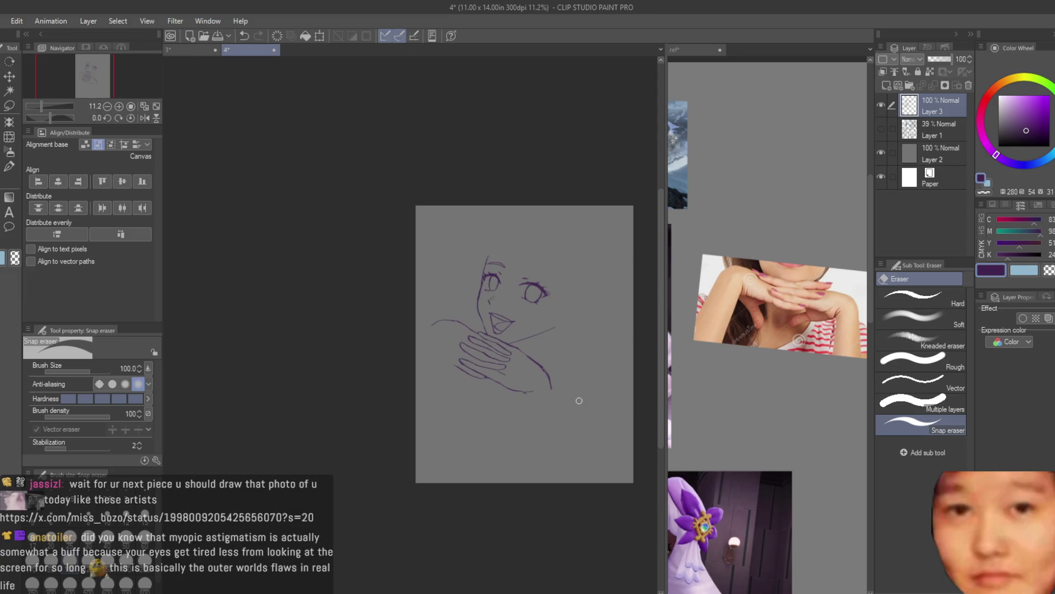
pyautogui.scroll(1, 579, 400)
pyautogui.scroll(1, 574, 404)
pyautogui.press('b')
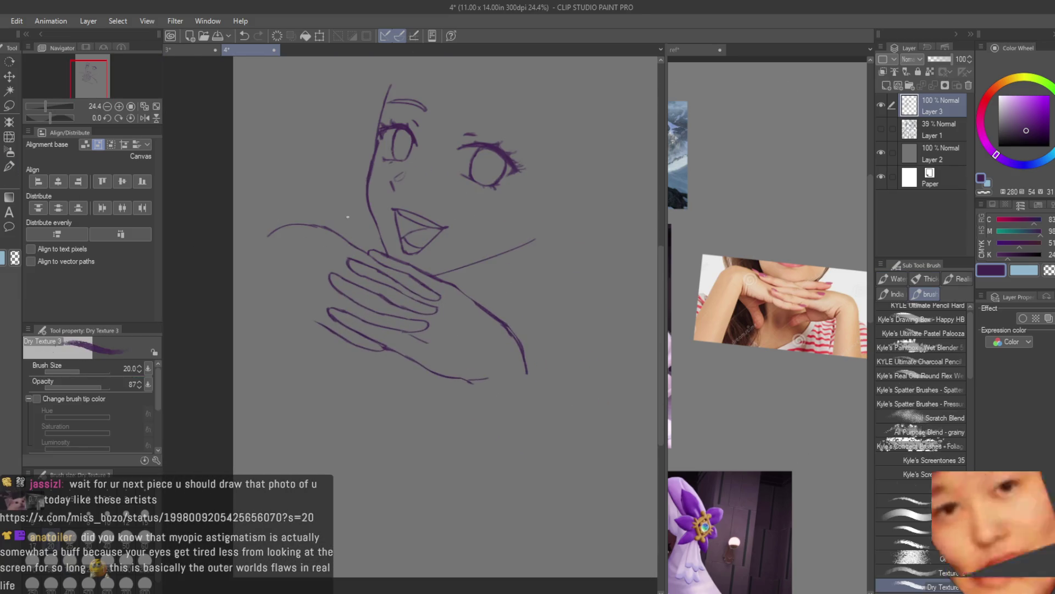
pyautogui.scroll(-1, 348, 217)
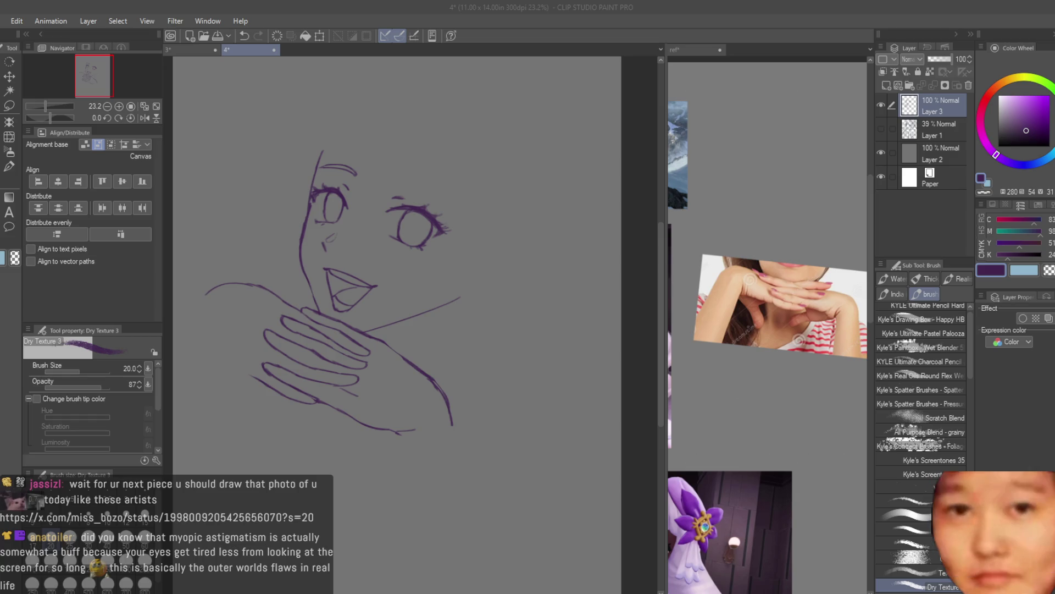
pyautogui.scroll(-2, 500, 257)
# Bring the reference image window forward and study it up close
pyautogui.click(733, 163)
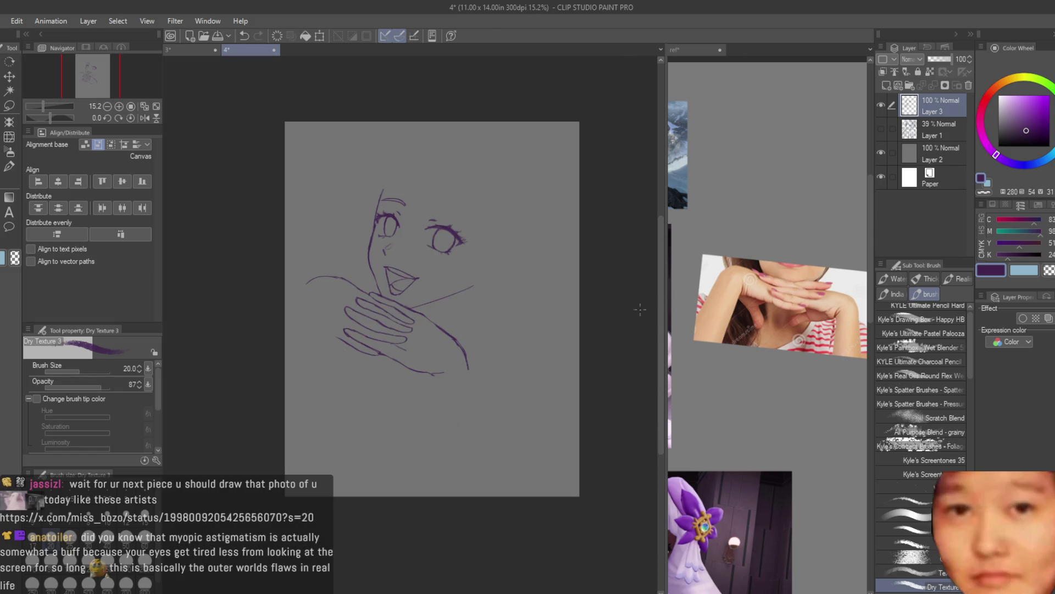
pyautogui.scroll(-3, 733, 163)
pyautogui.scroll(2, 746, 299)
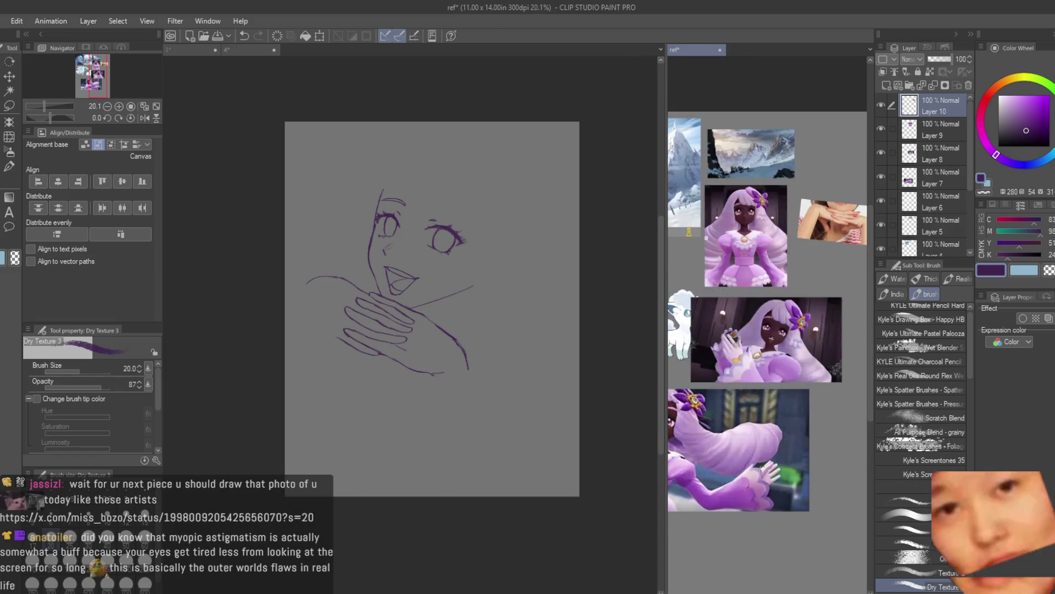
pyautogui.scroll(1, 746, 299)
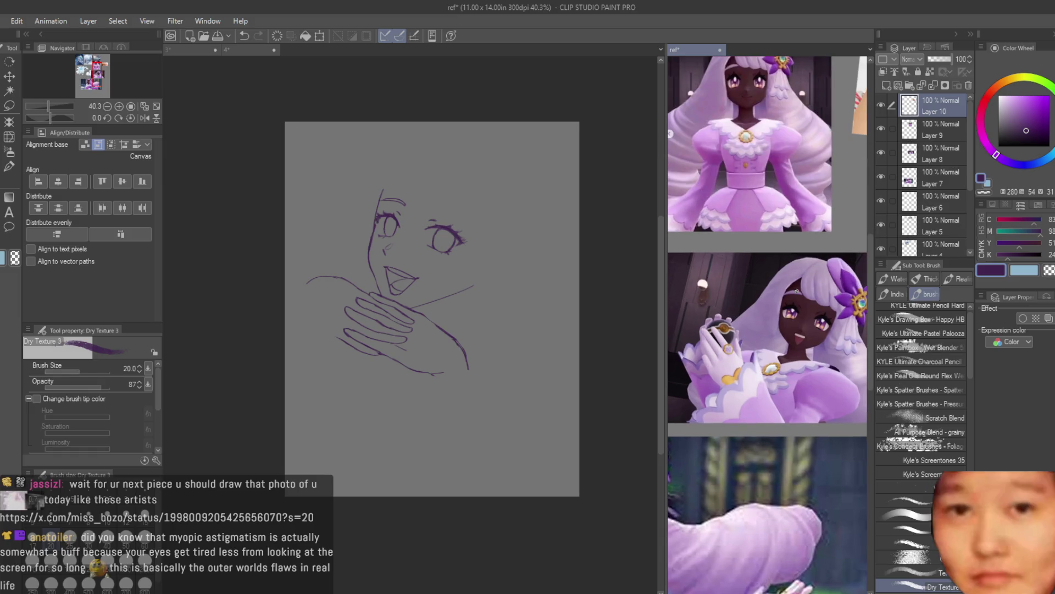
pyautogui.scroll(1, 734, 406)
pyautogui.scroll(-1, 733, 407)
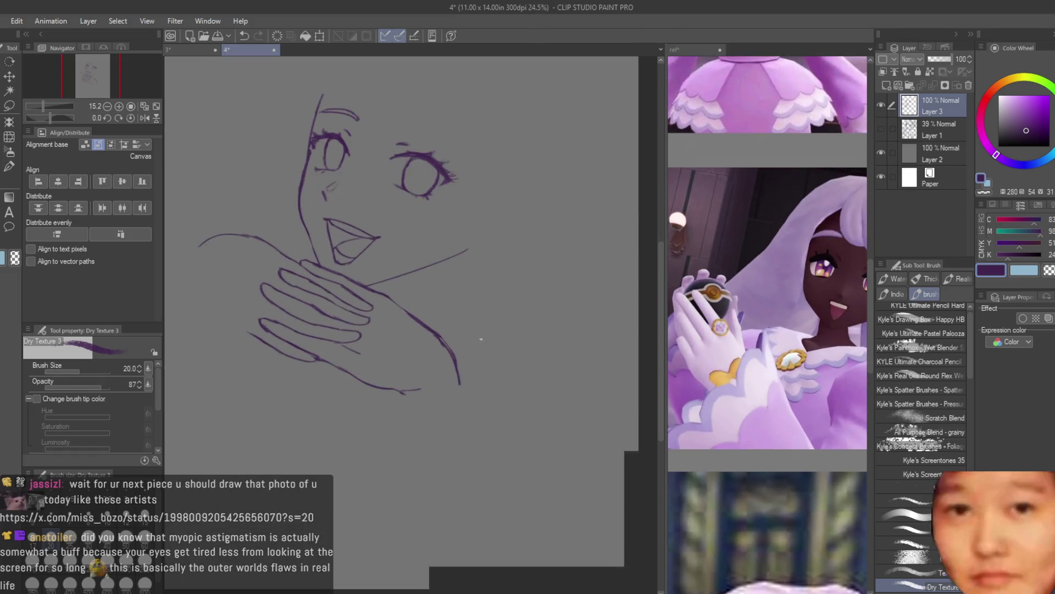
pyautogui.scroll(3, 401, 340)
pyautogui.scroll(1, 401, 340)
# Finish the smiling face and chin-resting hand lines, alternating eraser and brush
pyautogui.press('e')
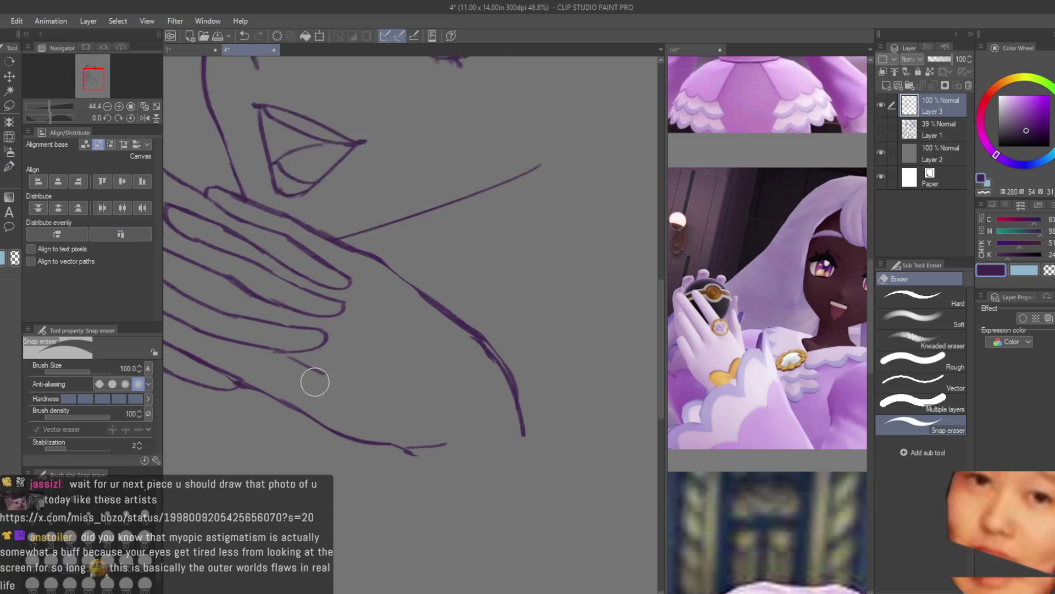
pyautogui.scroll(1, 313, 377)
pyautogui.click(3, 170)
pyautogui.scroll(1, 296, 358)
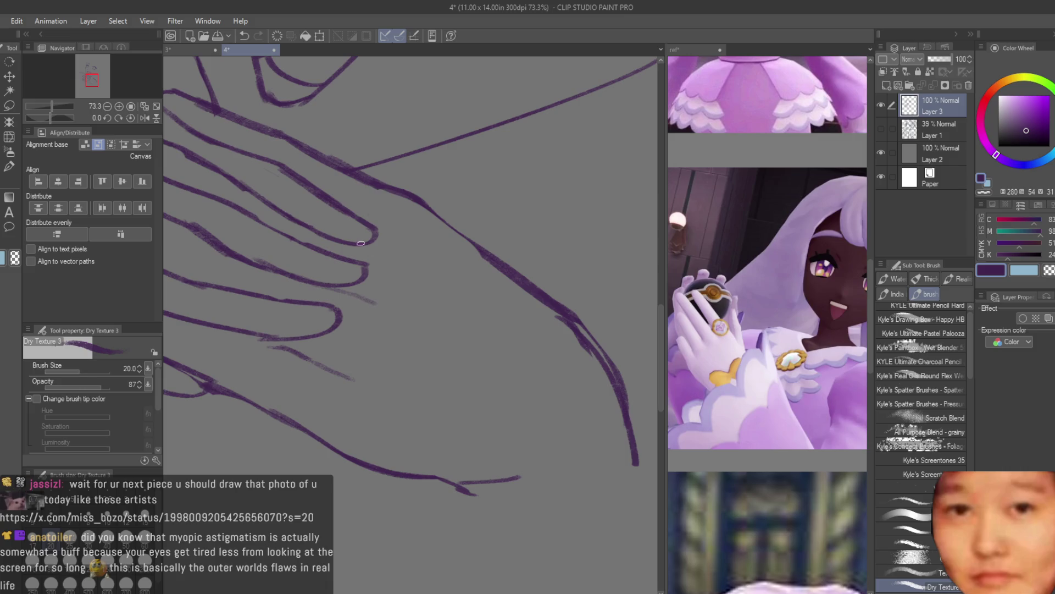
pyautogui.scroll(-3, 360, 243)
pyautogui.scroll(1, 359, 326)
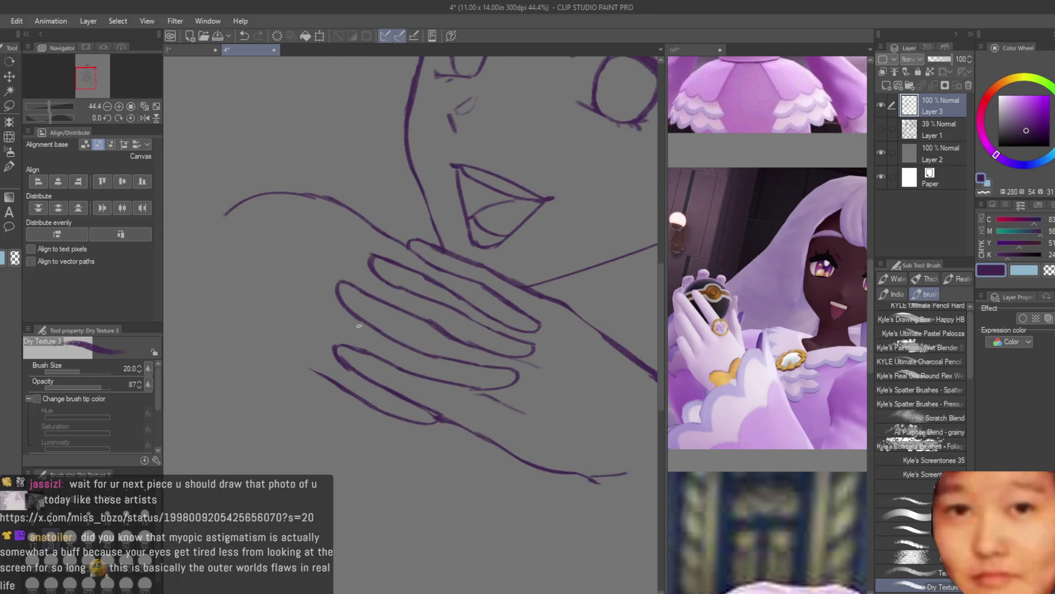
pyautogui.scroll(-3, 484, 368)
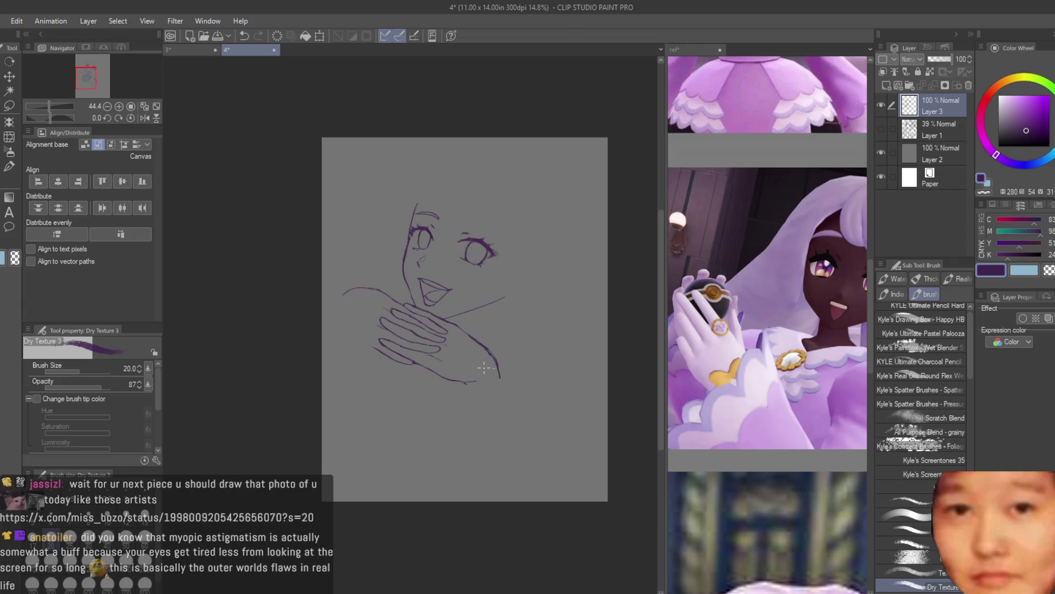
pyautogui.scroll(2, 550, 385)
pyautogui.scroll(1, 379, 341)
pyautogui.scroll(1, 370, 324)
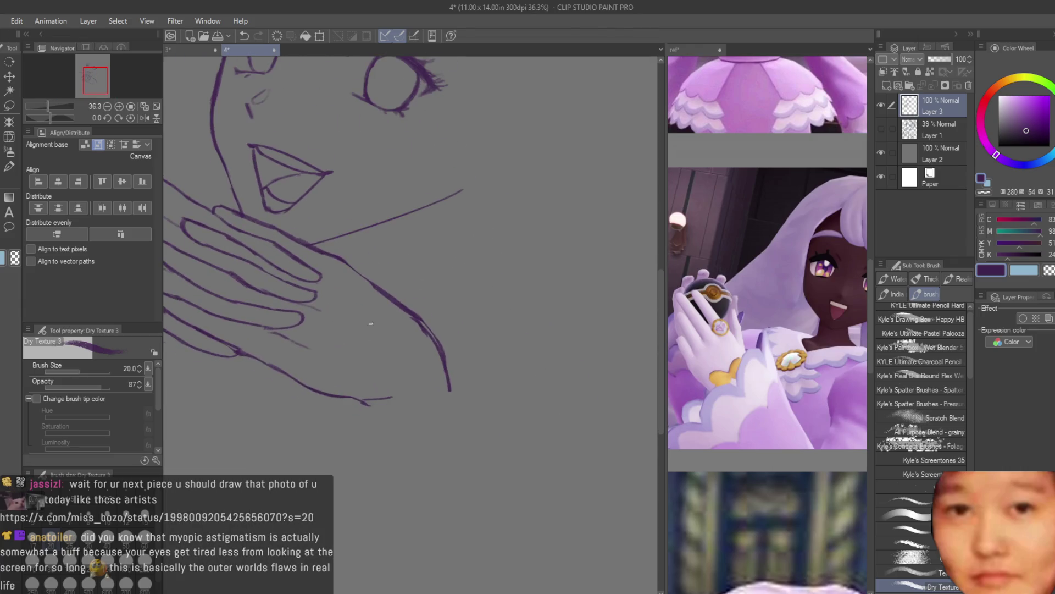
pyautogui.scroll(1, 373, 332)
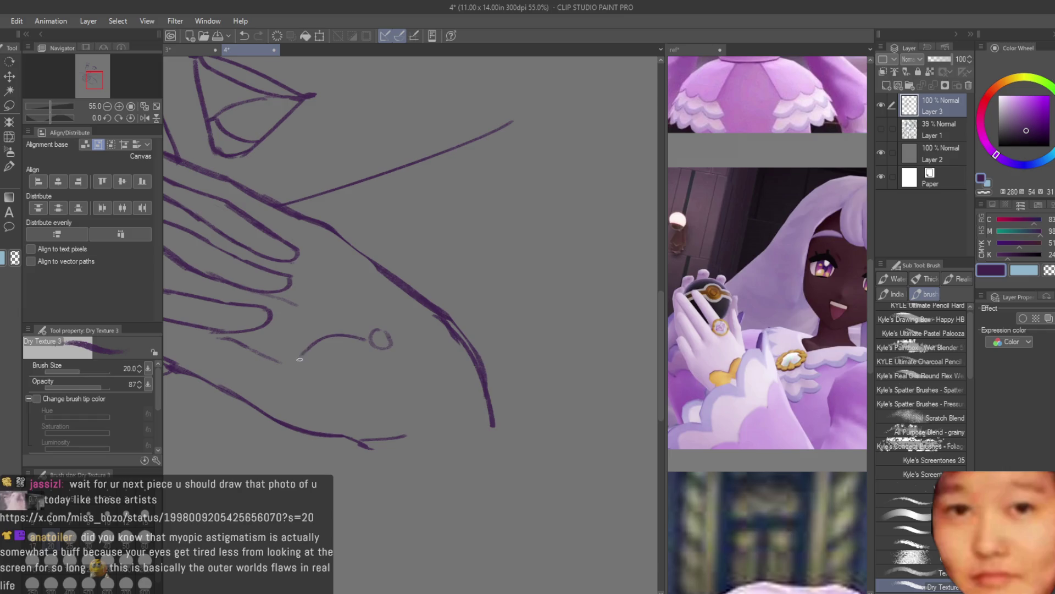
# Zoom out to 12.5% to see the page and show Layer 1's gray rough sketch
pyautogui.scroll(-2, 389, 369)
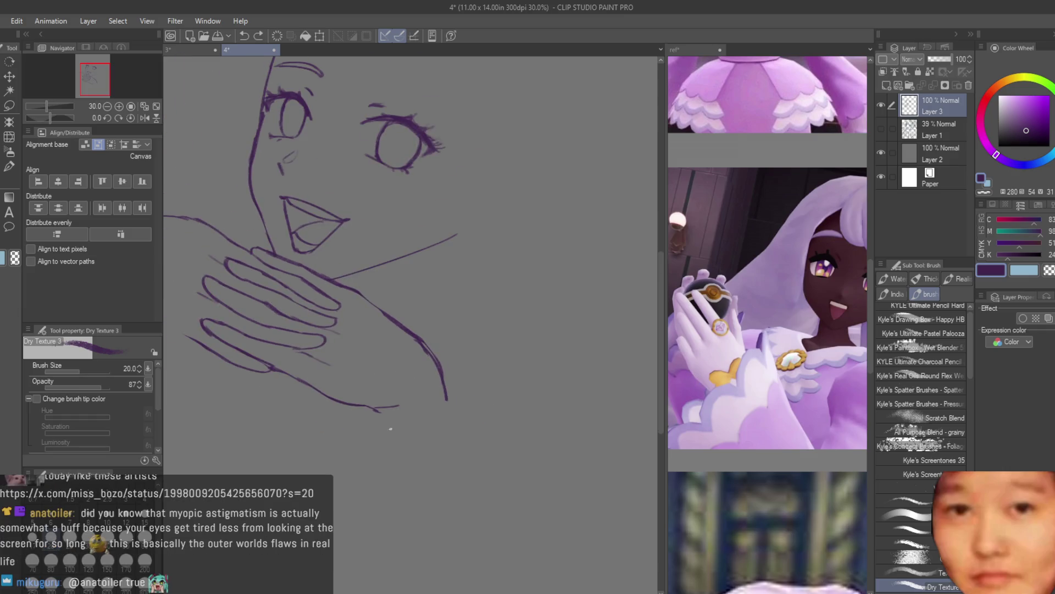
pyautogui.scroll(-2, 478, 319)
pyautogui.scroll(-1, 478, 319)
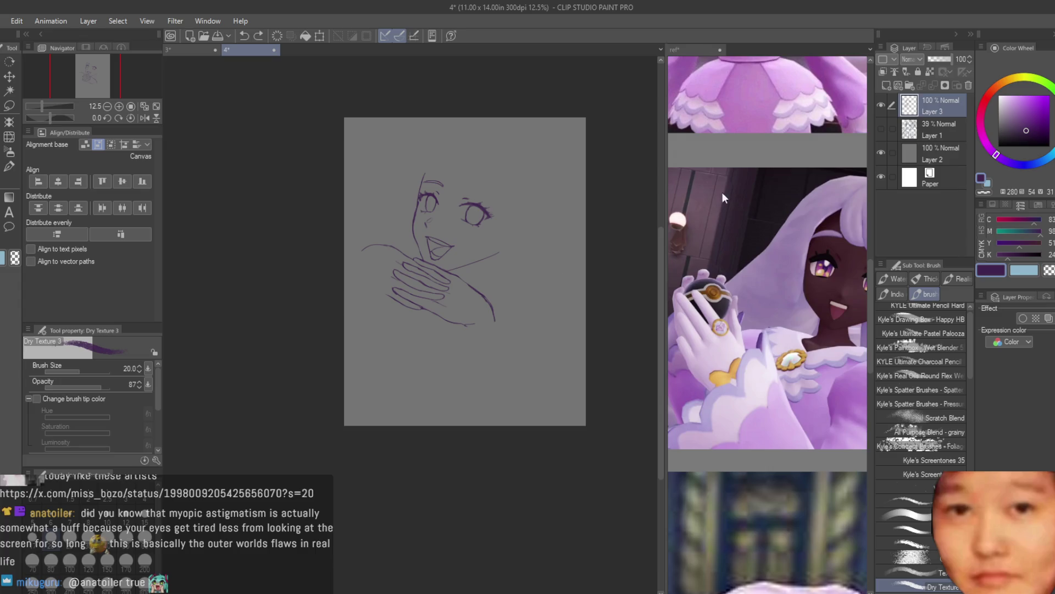
pyautogui.click(880, 130)
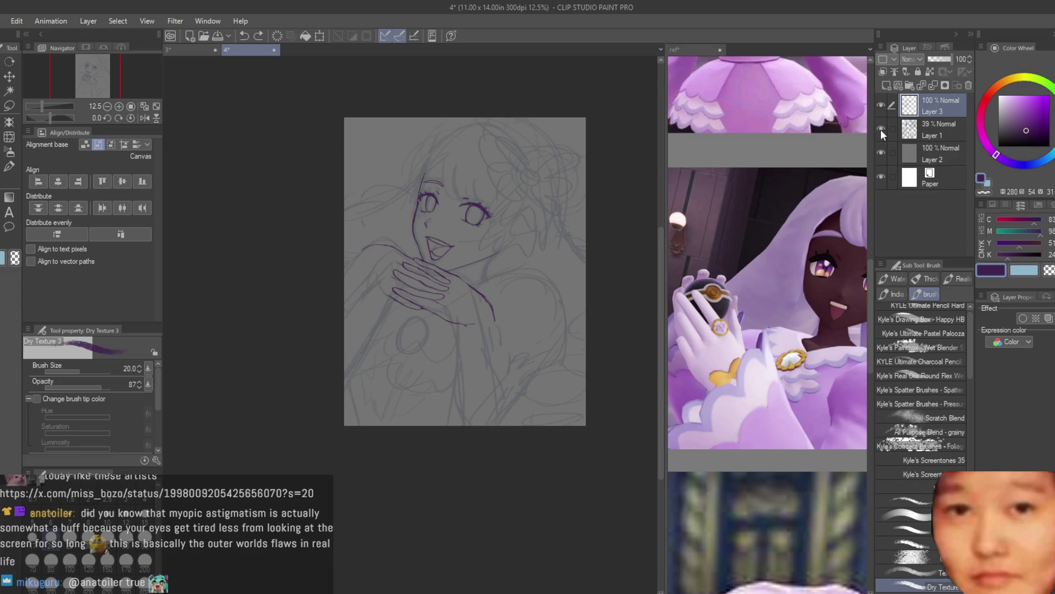
# Snap-erase the stray stroke below the hand
pyautogui.scroll(1, 402, 278)
pyautogui.scroll(2, 402, 278)
pyautogui.scroll(1, 402, 278)
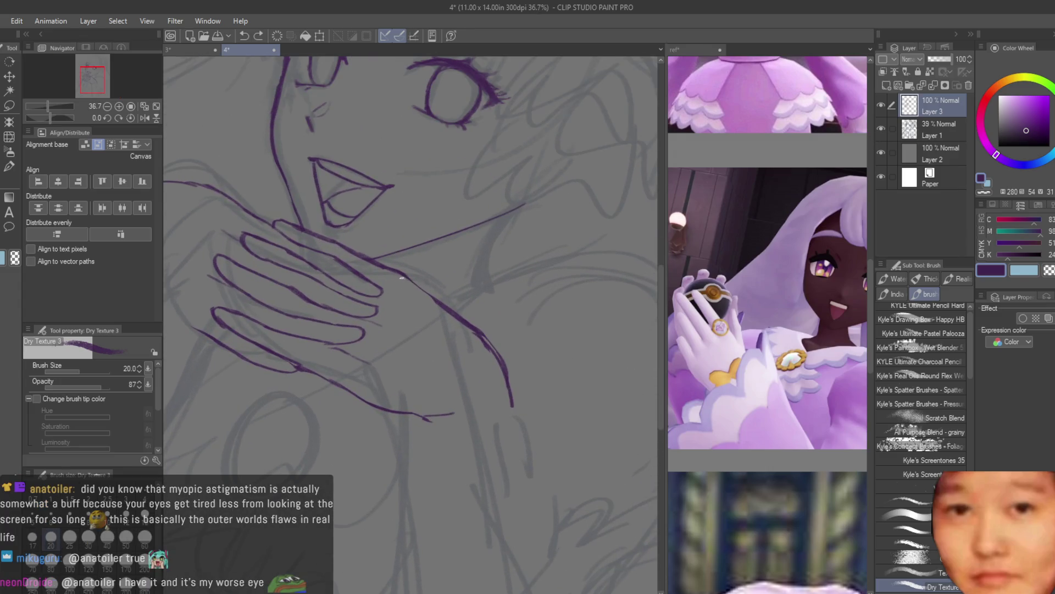
pyautogui.press('e')
pyautogui.moveTo(426, 308); pyautogui.dragTo(467, 329)
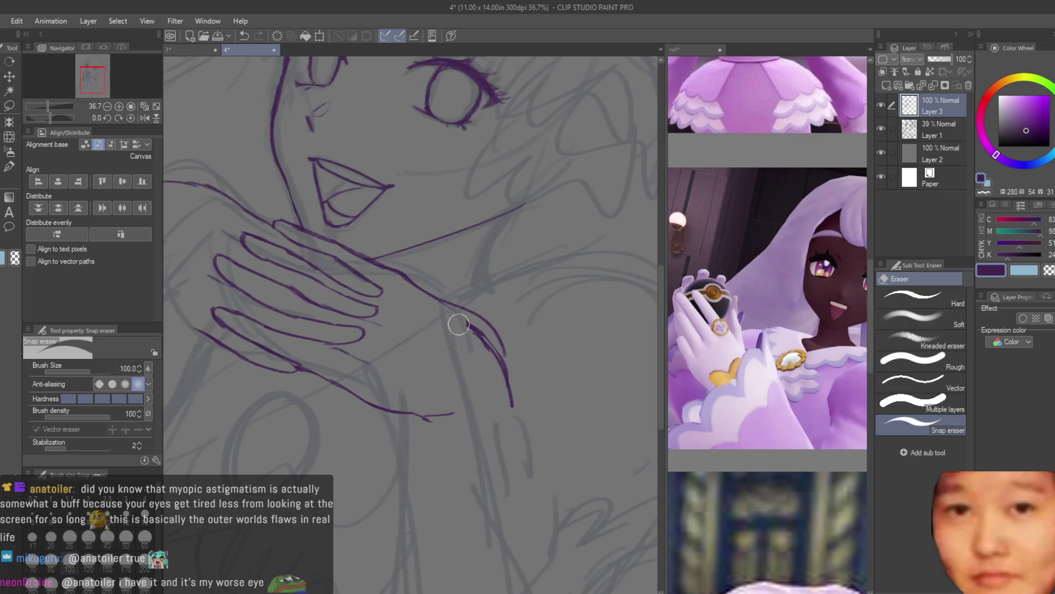
pyautogui.moveTo(508, 382)
pyautogui.mouseDown()
pyautogui.moveTo(473, 314)
pyautogui.moveTo(485, 377)
pyautogui.mouseUp()
pyautogui.scroll(-2, 437, 318)
# Ink the shoulder curves beside and below the hand, redrawing them until they fit
pyautogui.press('b')
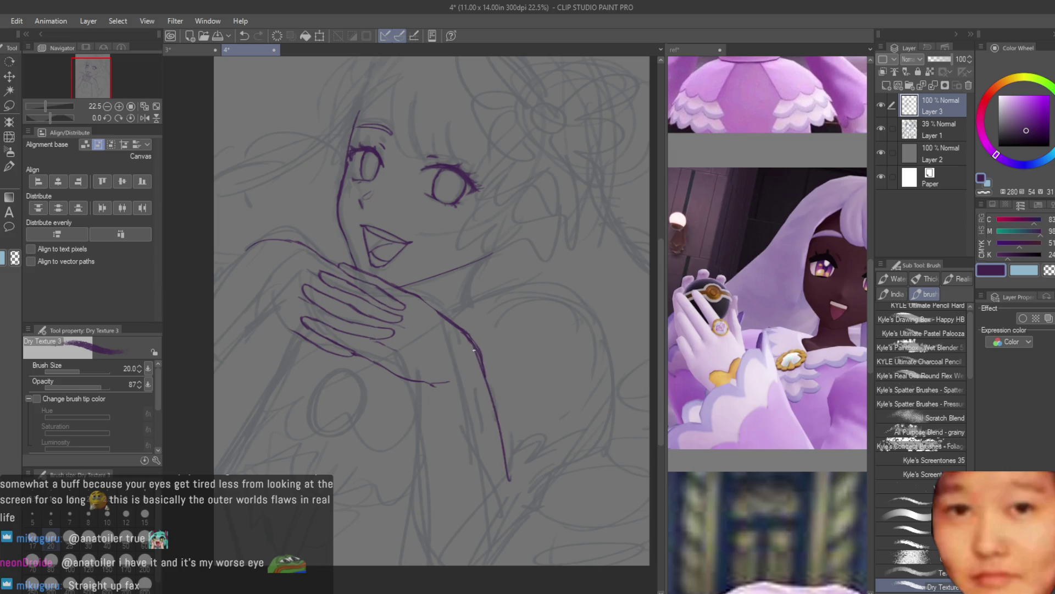
pyautogui.moveTo(475, 306); pyautogui.dragTo(452, 388)
pyautogui.hotkey('ctrl', 'z')
pyautogui.moveTo(482, 306); pyautogui.dragTo(462, 380)
pyautogui.hotkey('ctrl', 'z')
pyautogui.moveTo(489, 300); pyautogui.dragTo(473, 321)
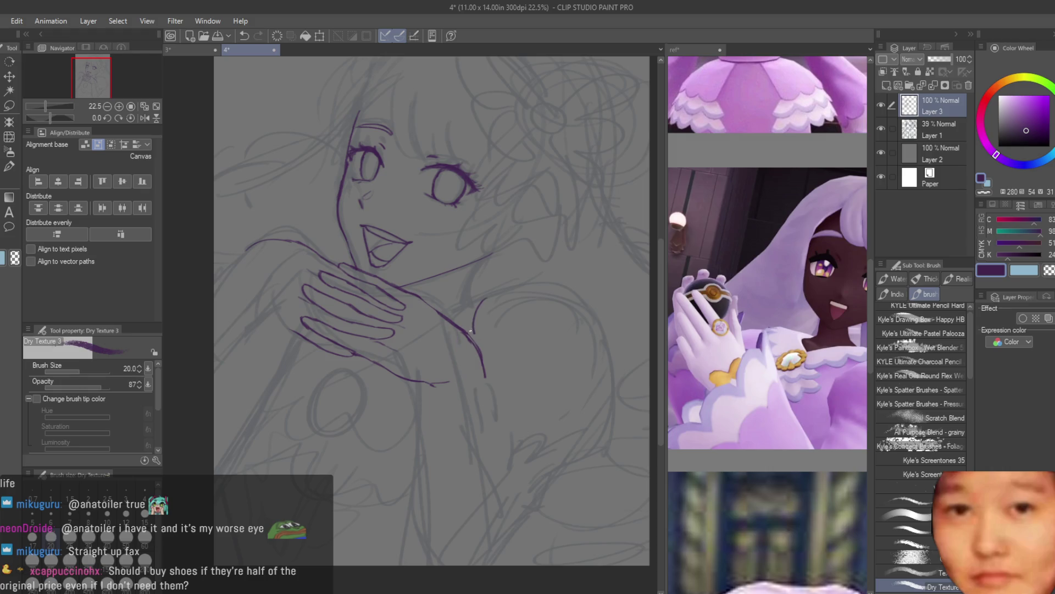
pyautogui.moveTo(472, 329); pyautogui.dragTo(445, 395)
pyautogui.hotkey('ctrl', 'z')
pyautogui.moveTo(451, 338); pyautogui.dragTo(442, 380)
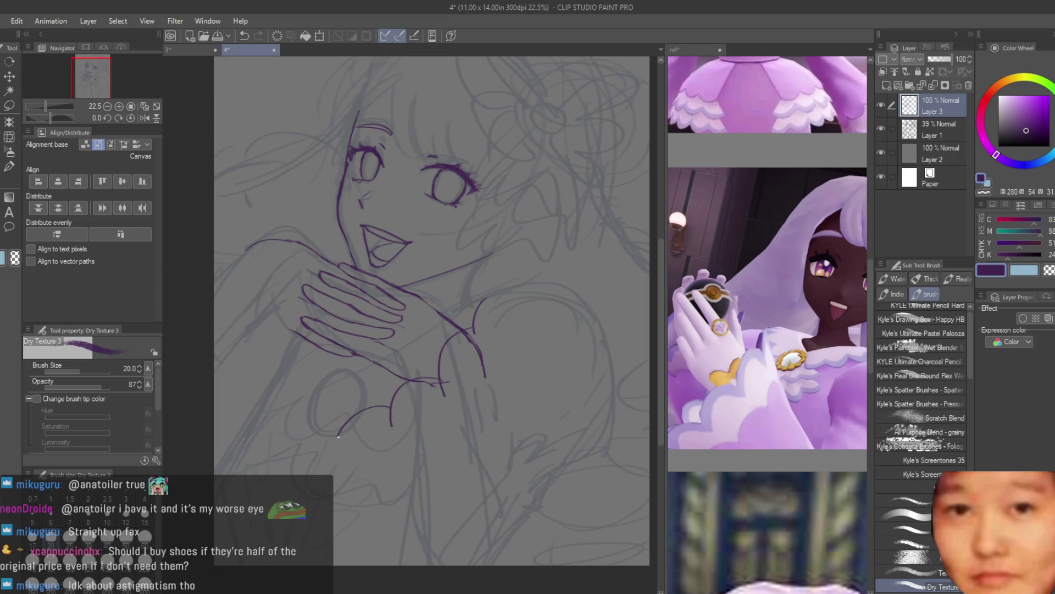
# Check the reference image, then try a lower-left body line and undo it
pyautogui.click(770, 308)
pyautogui.scroll(-3, 770, 308)
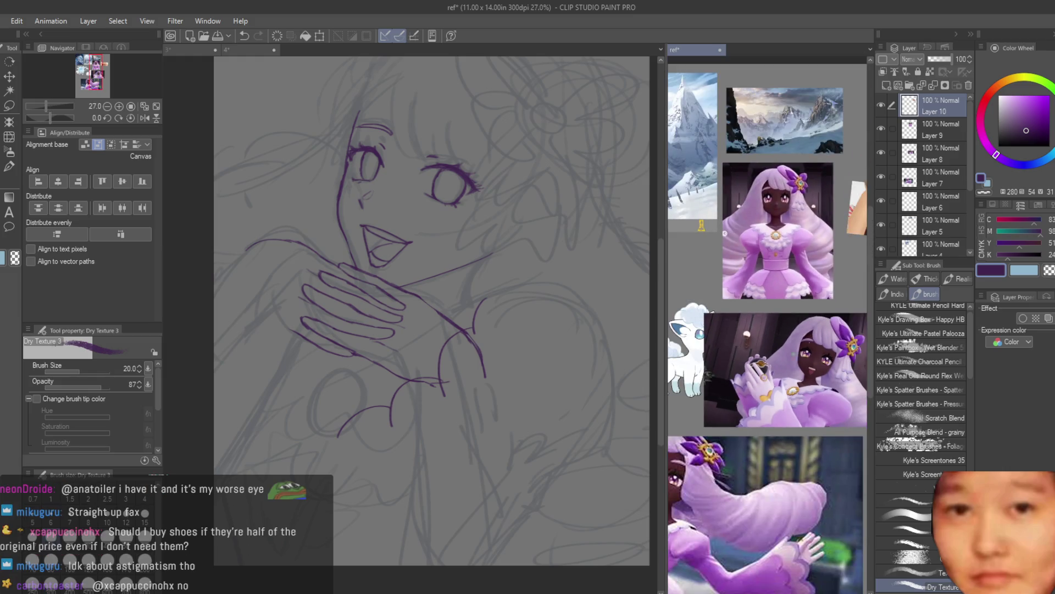
pyautogui.click(248, 50)
pyautogui.moveTo(325, 437); pyautogui.dragTo(412, 542)
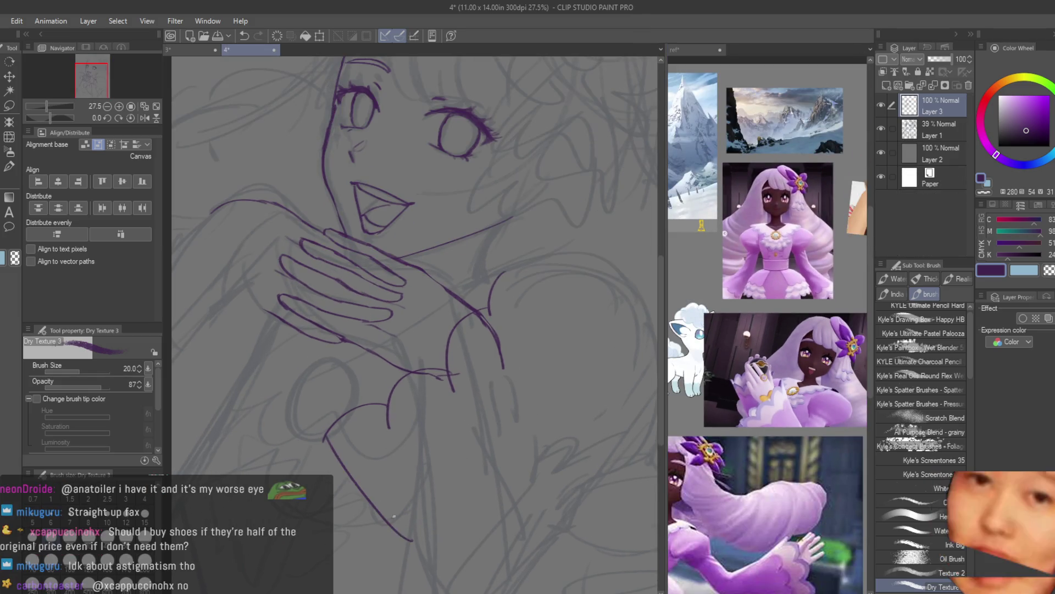
pyautogui.hotkey('ctrl', 'z')
pyautogui.moveTo(324, 437); pyautogui.dragTo(432, 580)
pyautogui.scroll(-5, 438, 414)
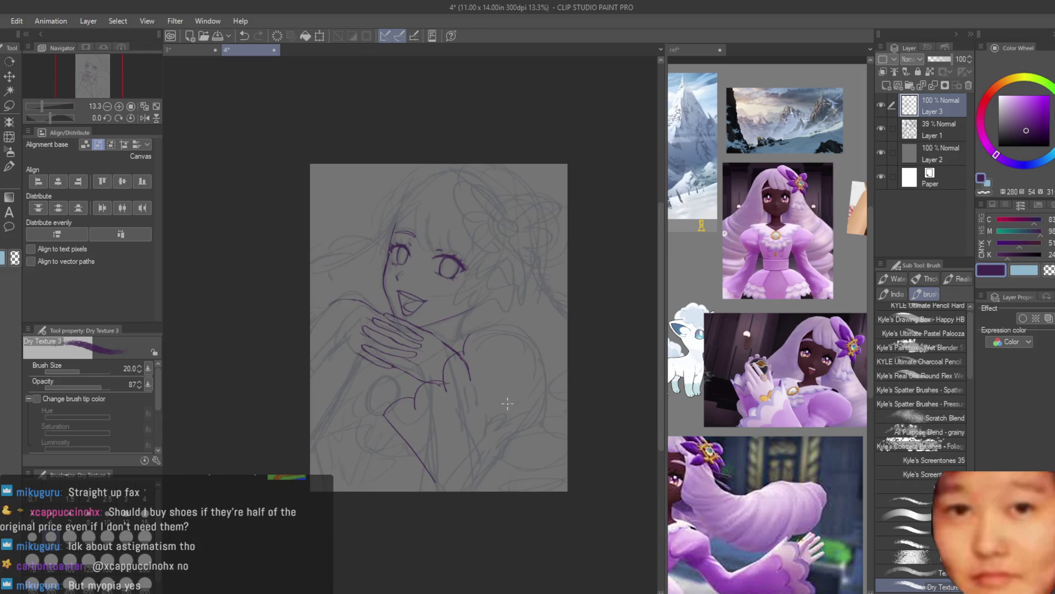
pyautogui.scroll(5, 490, 231)
pyautogui.hotkey('ctrl', 'z')
pyautogui.hotkey('ctrl', 'z')
pyautogui.hotkey('ctrl', 'z')
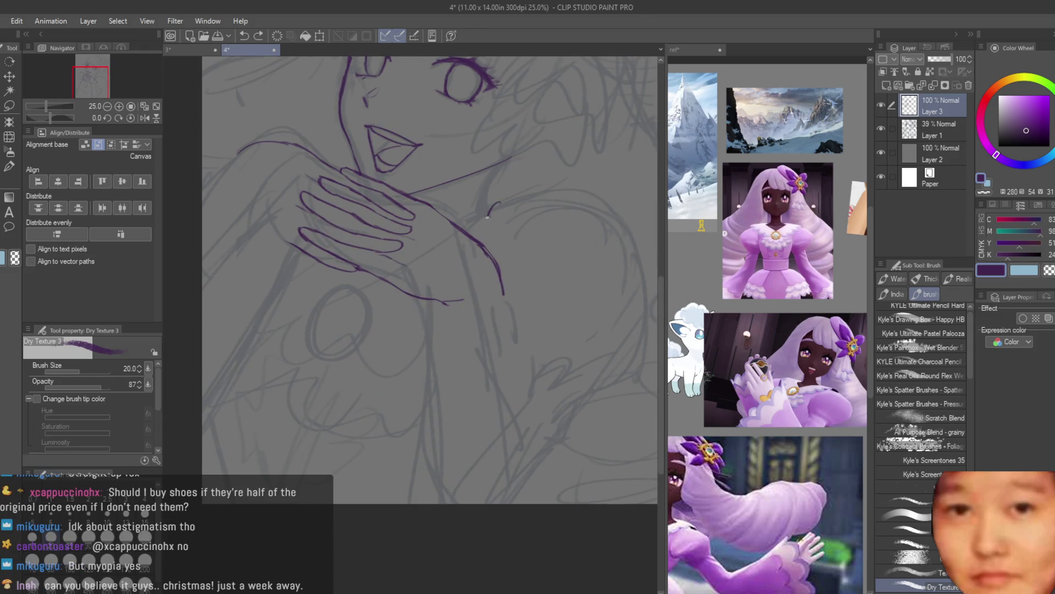
pyautogui.hotkey('ctrl', 'z')
# Draw the small upper curve, the dress curve and the lines down the dress and right side
pyautogui.moveTo(498, 199); pyautogui.dragTo(492, 240)
pyautogui.moveTo(416, 317); pyautogui.dragTo(350, 327)
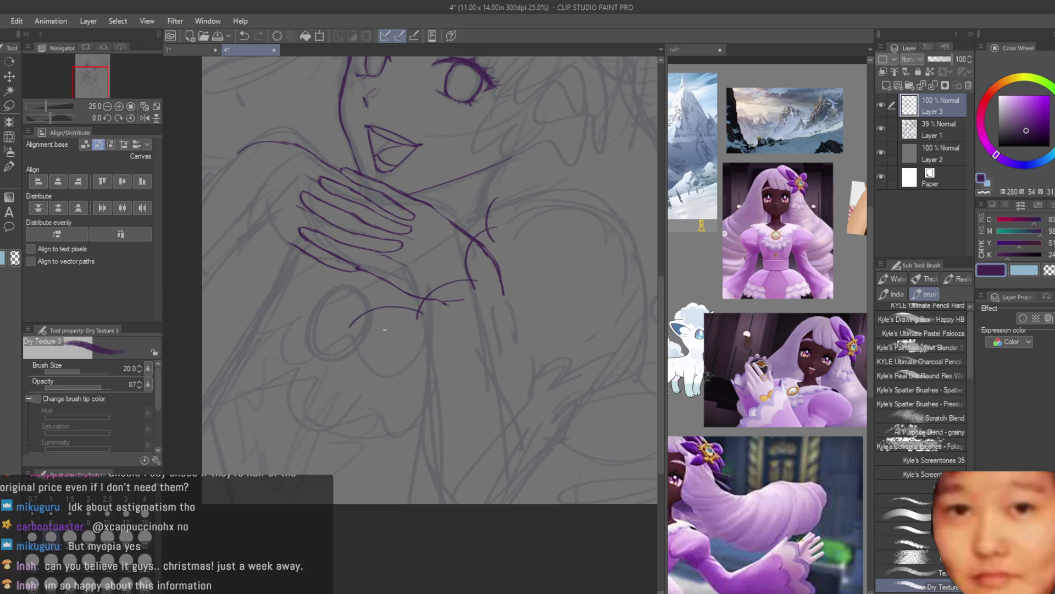
pyautogui.hotkey('ctrl', 'z')
pyautogui.moveTo(431, 315)
pyautogui.mouseDown()
pyautogui.moveTo(376, 330)
pyautogui.moveTo(432, 495)
pyautogui.moveTo(352, 322)
pyautogui.mouseUp()
pyautogui.hotkey('ctrl', 'z')
pyautogui.hotkey('ctrl', 'z')
pyautogui.moveTo(449, 467)
pyautogui.mouseDown()
pyautogui.moveTo(352, 323)
pyautogui.moveTo(367, 315)
pyautogui.mouseUp()
pyautogui.hotkey('ctrl', 'z')
pyautogui.moveTo(501, 215); pyautogui.dragTo(509, 443)
pyautogui.hotkey('ctrl', 'z')
pyautogui.moveTo(414, 395); pyautogui.dragTo(436, 503)
pyautogui.moveTo(514, 418); pyautogui.dragTo(525, 470)
# Zoom out to the whole page and hide the rough sketch layer
pyautogui.hotkey('ctrl', '-')
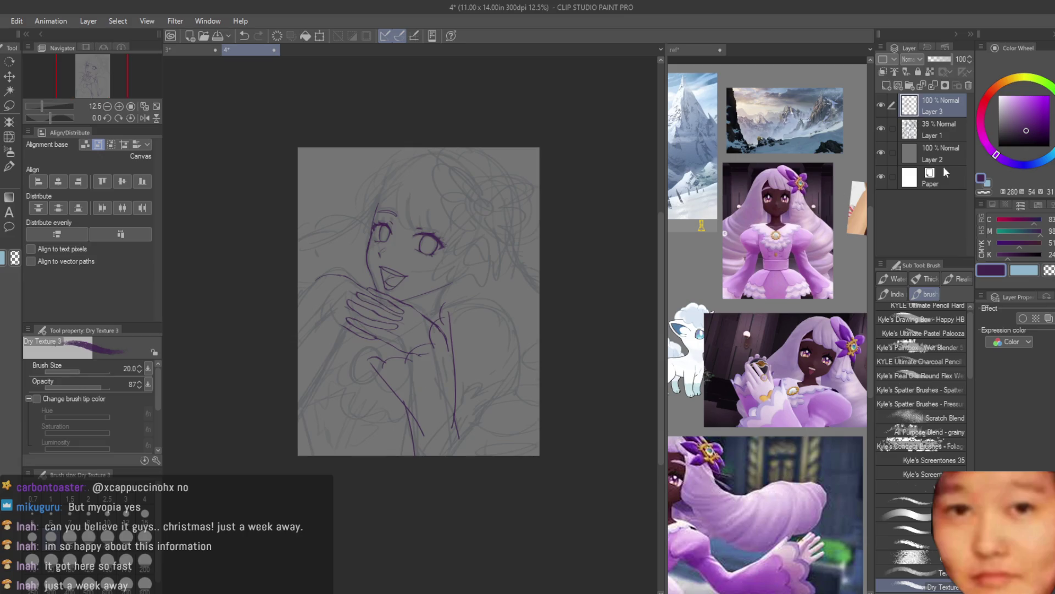
pyautogui.click(892, 129)
pyautogui.click(881, 127)
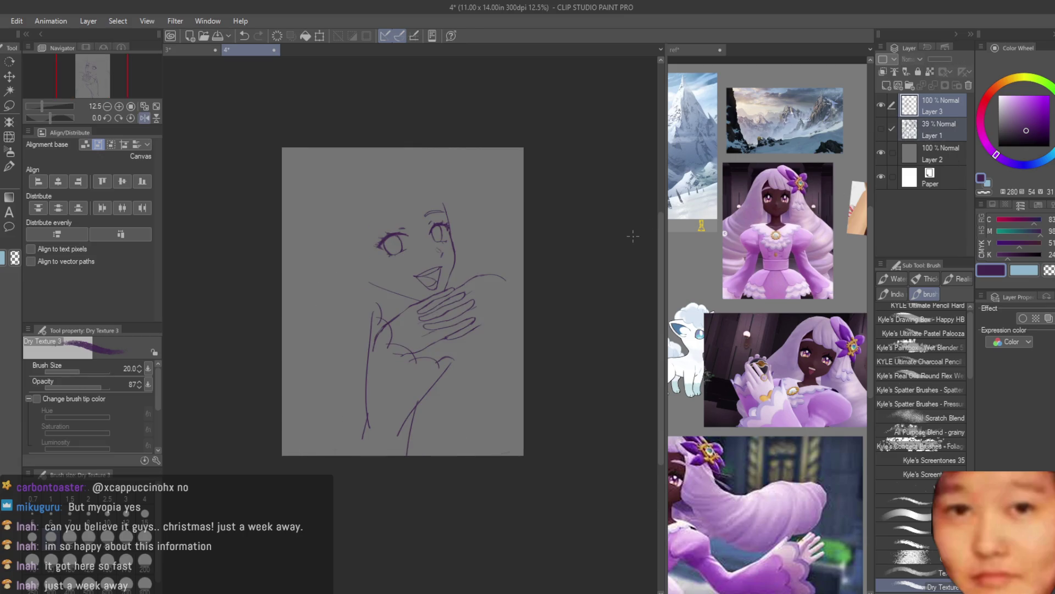
# Snap-erase the stray short strokes around the arcs by the hand
pyautogui.scroll(2, 388, 298)
pyautogui.press('e')
pyautogui.scroll(3, 388, 299)
pyautogui.moveTo(388, 299)
pyautogui.mouseDown()
pyautogui.moveTo(361, 436)
pyautogui.moveTo(276, 436)
pyautogui.moveTo(361, 391)
pyautogui.moveTo(279, 418)
pyautogui.moveTo(412, 372)
pyautogui.moveTo(396, 283)
pyautogui.moveTo(426, 401)
pyautogui.mouseUp()
pyautogui.scroll(-4, 426, 400)
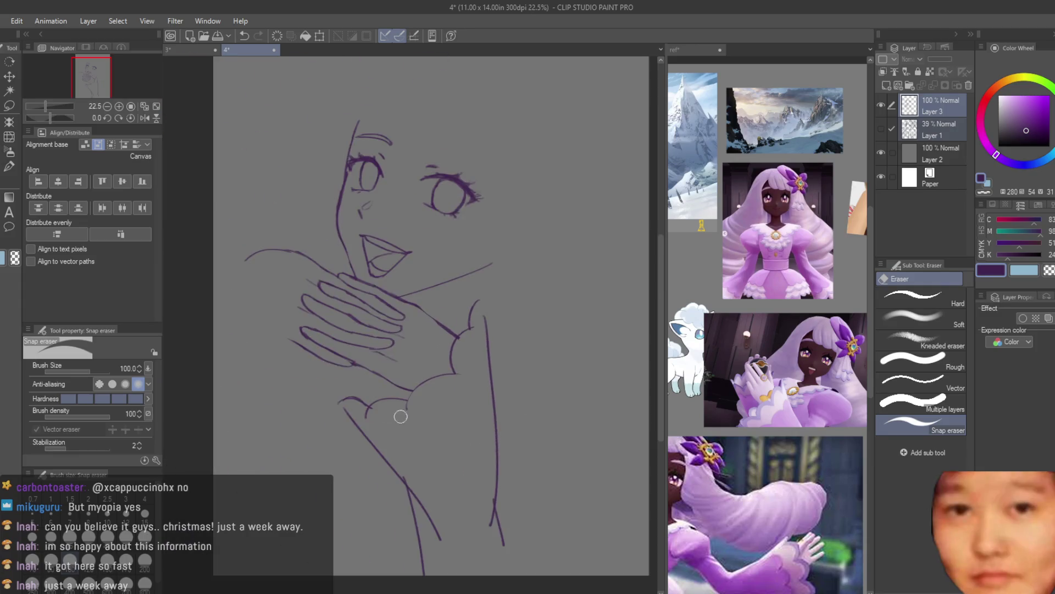
pyautogui.scroll(2, 401, 417)
pyautogui.scroll(-3, 405, 431)
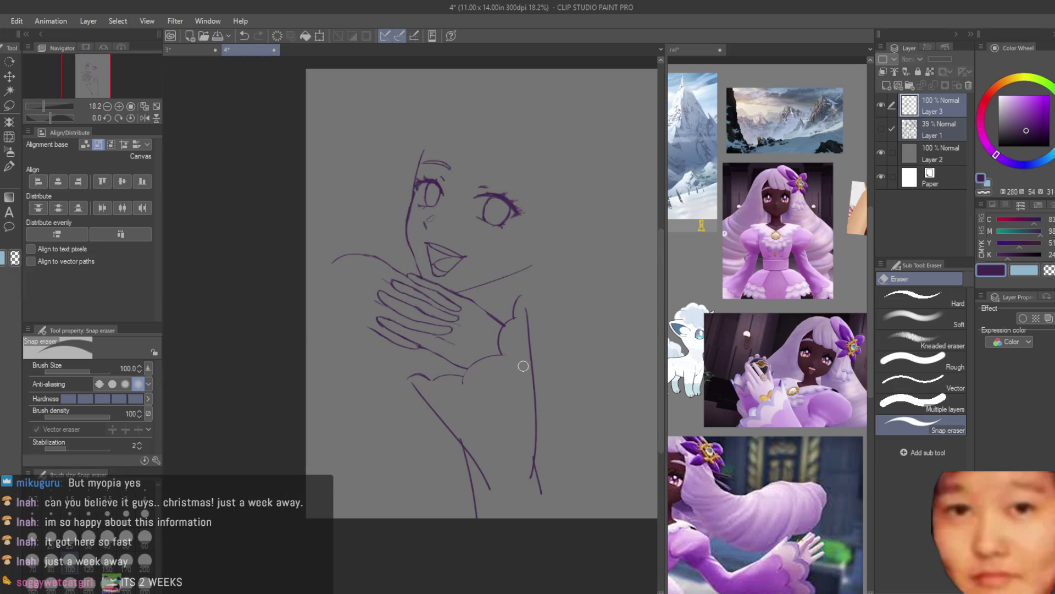
pyautogui.scroll(-1, 525, 371)
pyautogui.scroll(-1, 530, 379)
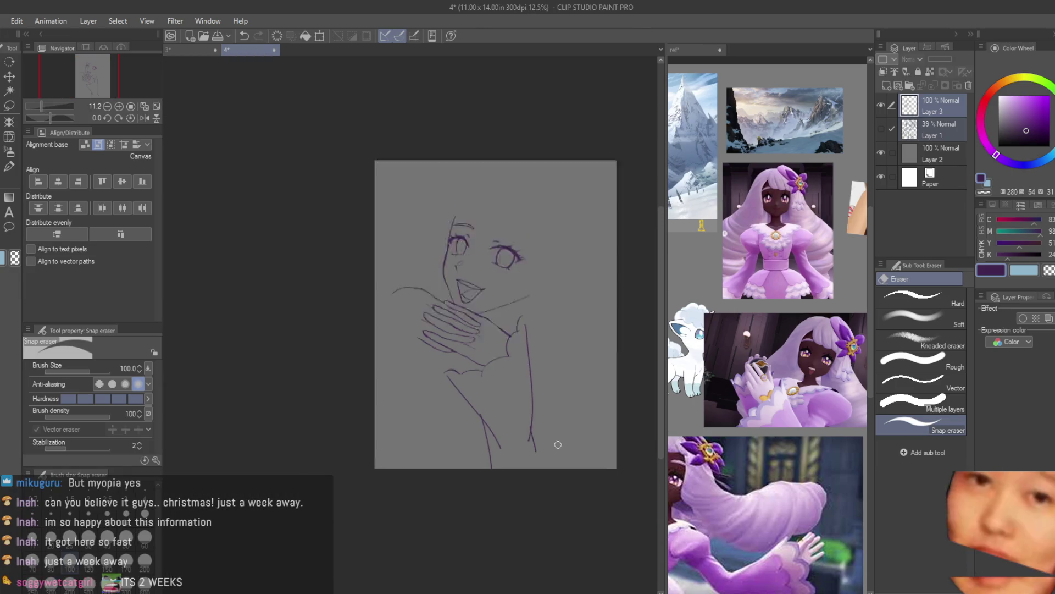
pyautogui.scroll(1, 558, 444)
# Show the rough sketch again and draw the ruffled dress-shoulder curve on the lineart layer
pyautogui.press('b')
pyautogui.click(881, 129)
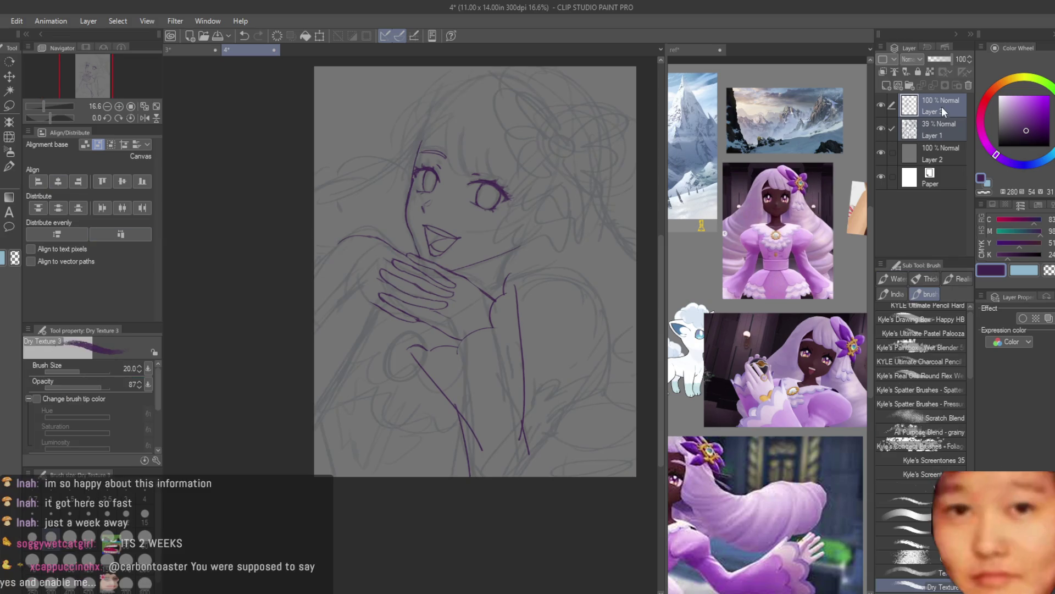
pyautogui.click(941, 107)
pyautogui.scroll(2, 506, 292)
pyautogui.scroll(1, 506, 292)
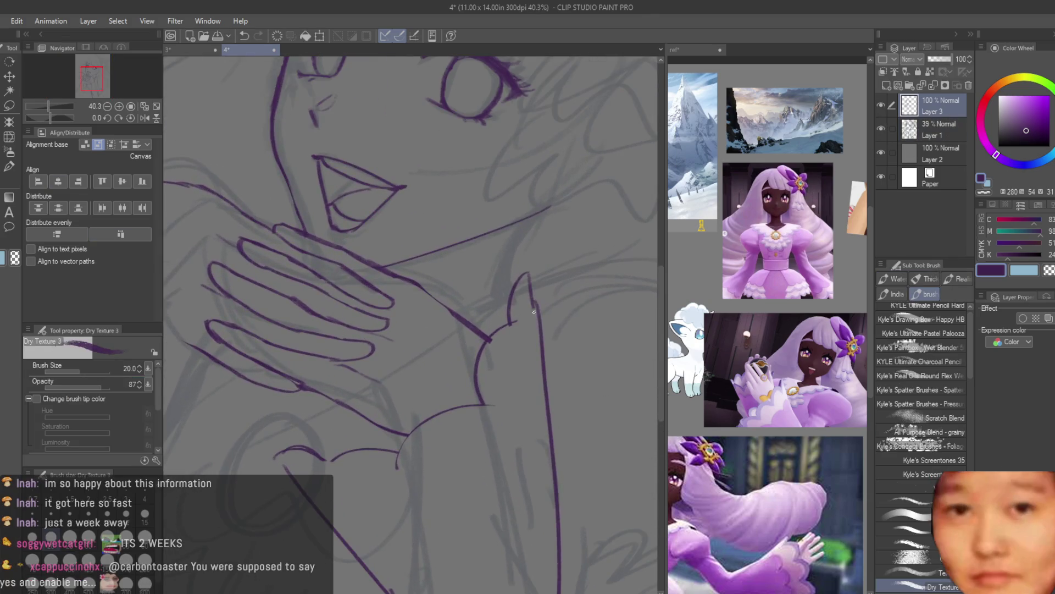
pyautogui.scroll(1, 506, 291)
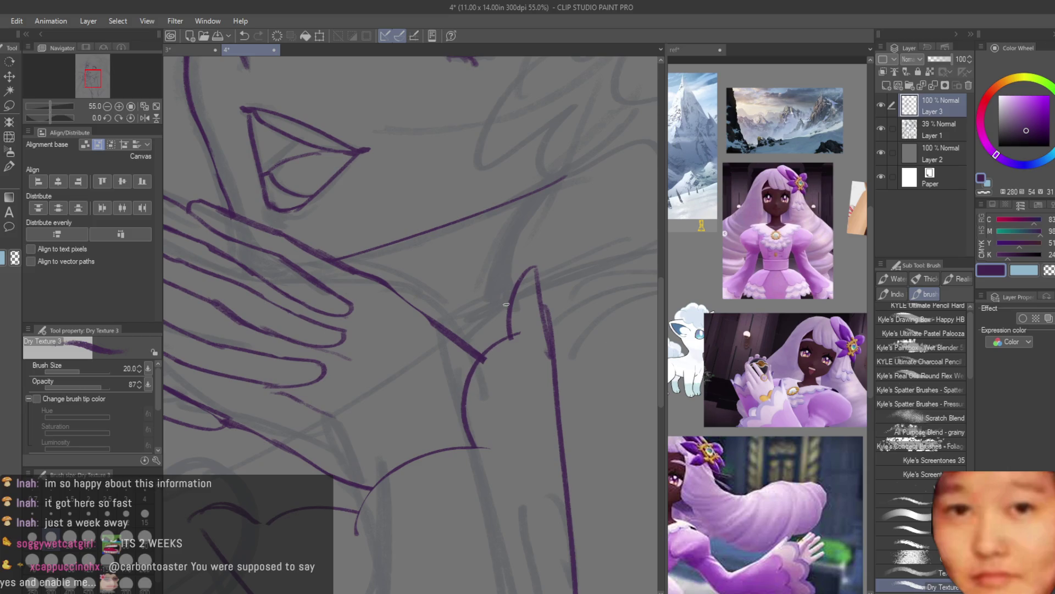
pyautogui.scroll(1, 527, 270)
pyautogui.moveTo(532, 270)
pyautogui.mouseDown()
pyautogui.moveTo(463, 354)
pyautogui.moveTo(384, 332)
pyautogui.moveTo(386, 386)
pyautogui.mouseUp()
# Snap-erase the long line on the figure's right side
pyautogui.scroll(-3, 399, 369)
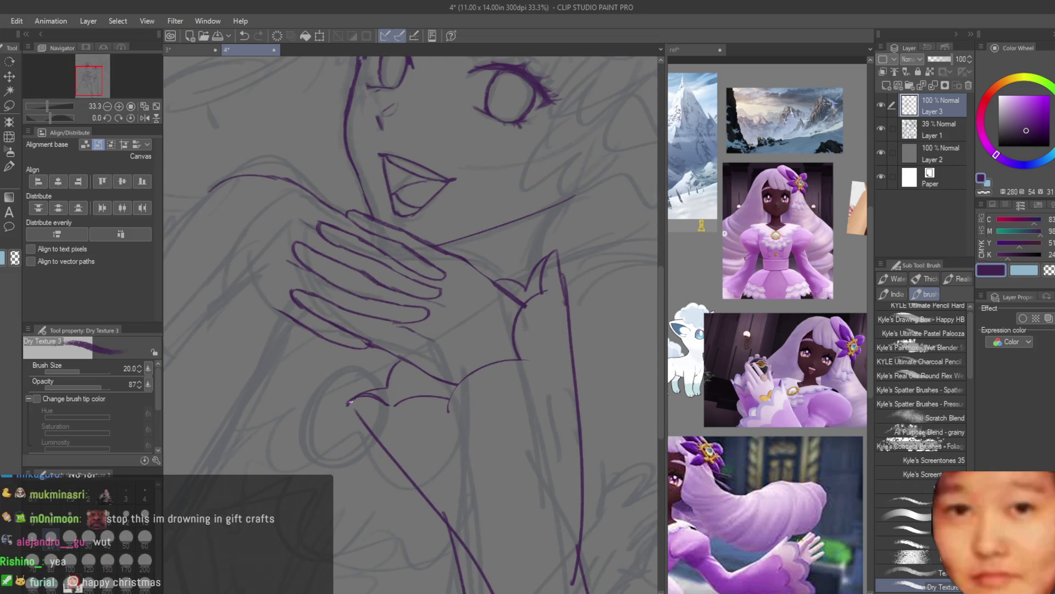
pyautogui.scroll(-3, 356, 406)
pyautogui.scroll(4, 498, 334)
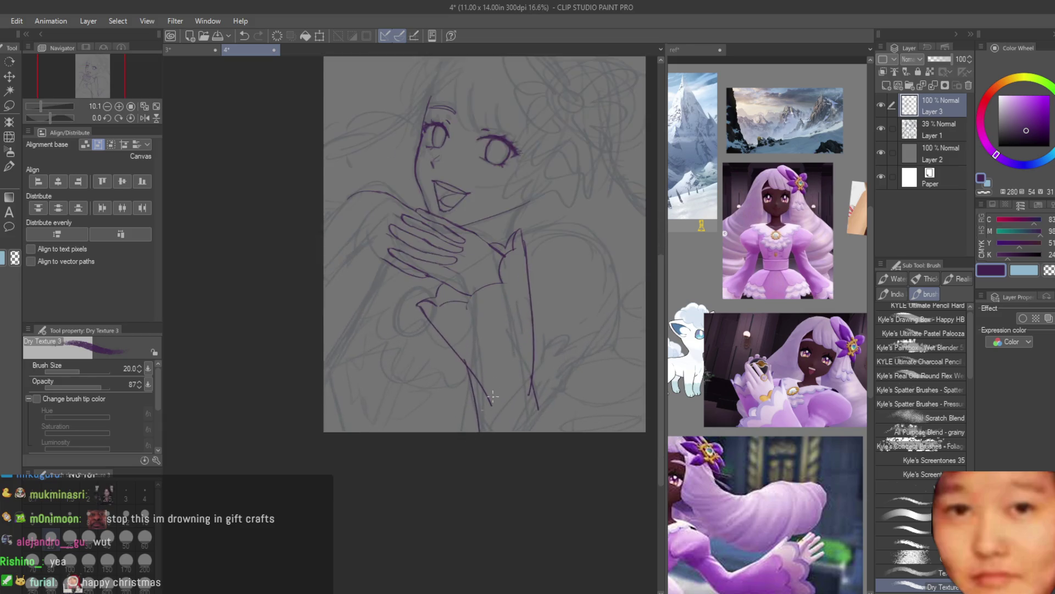
pyautogui.press('e')
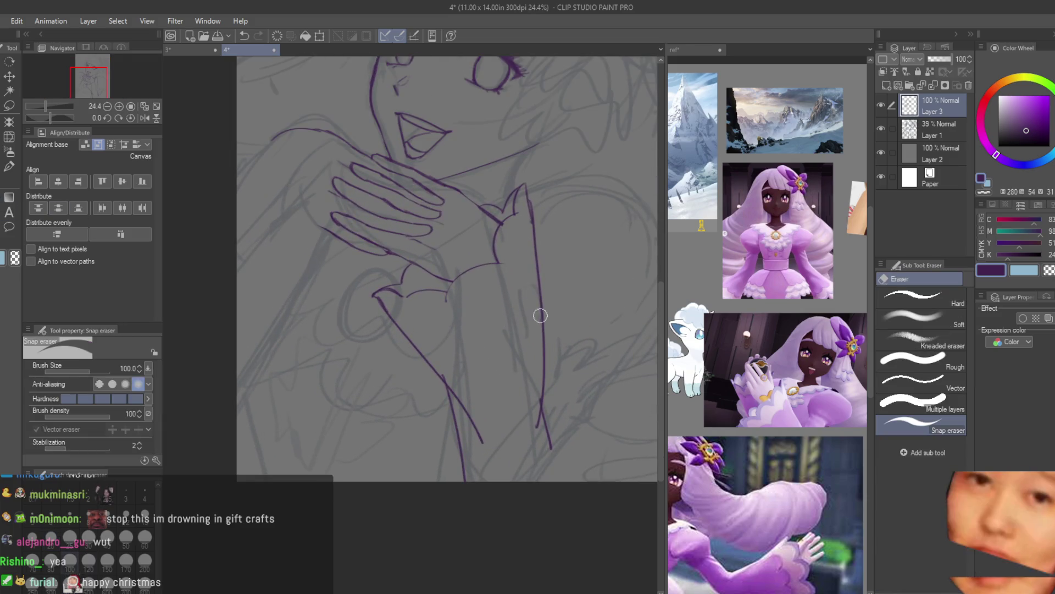
pyautogui.moveTo(537, 242); pyautogui.dragTo(547, 391)
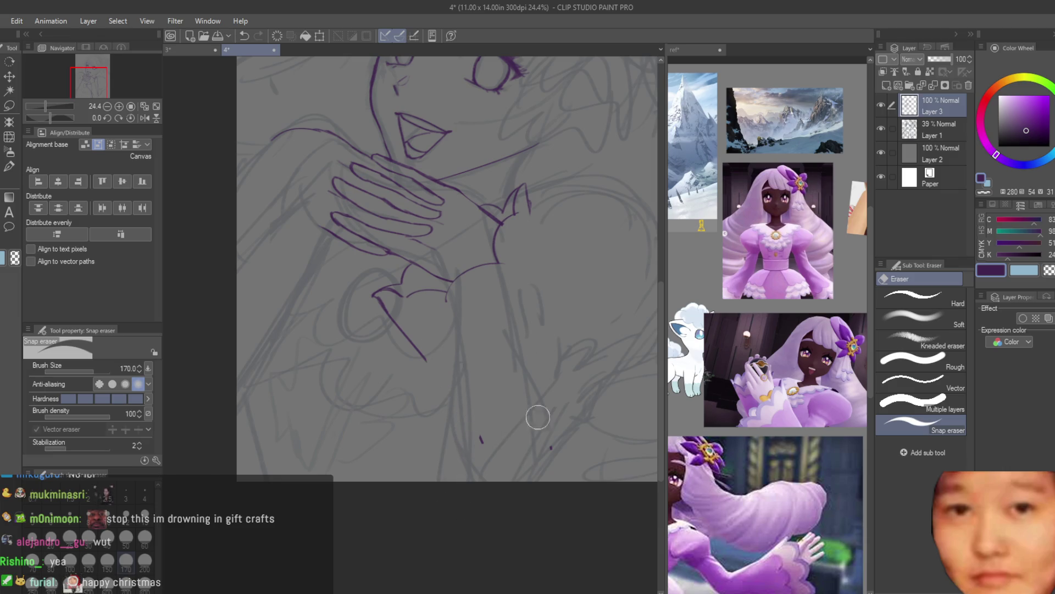